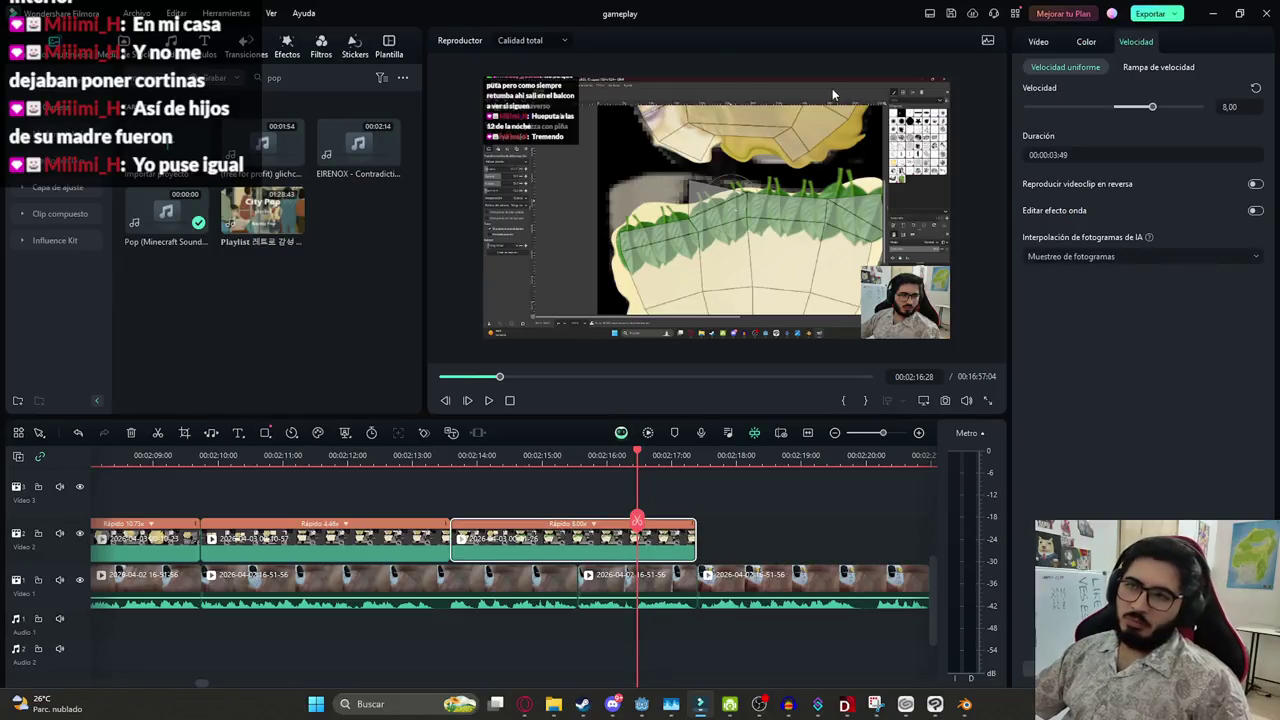
Scale the third Video 2 clip to 147.95%, move it to -223.20, -106.22, and preview it
{"action": "left_click", "coordinate": [1038, 44]}
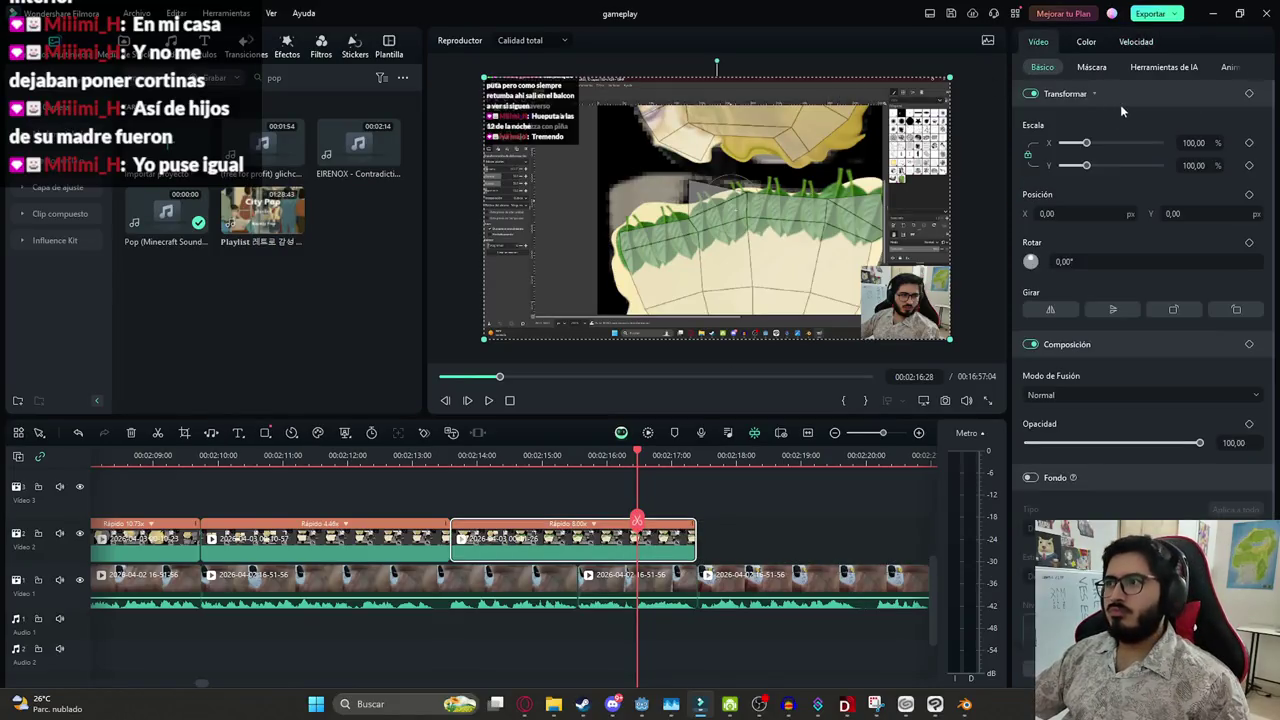
{"action": "left_click_drag", "start_coordinate": [1088, 143], "coordinate": [1095, 143]}
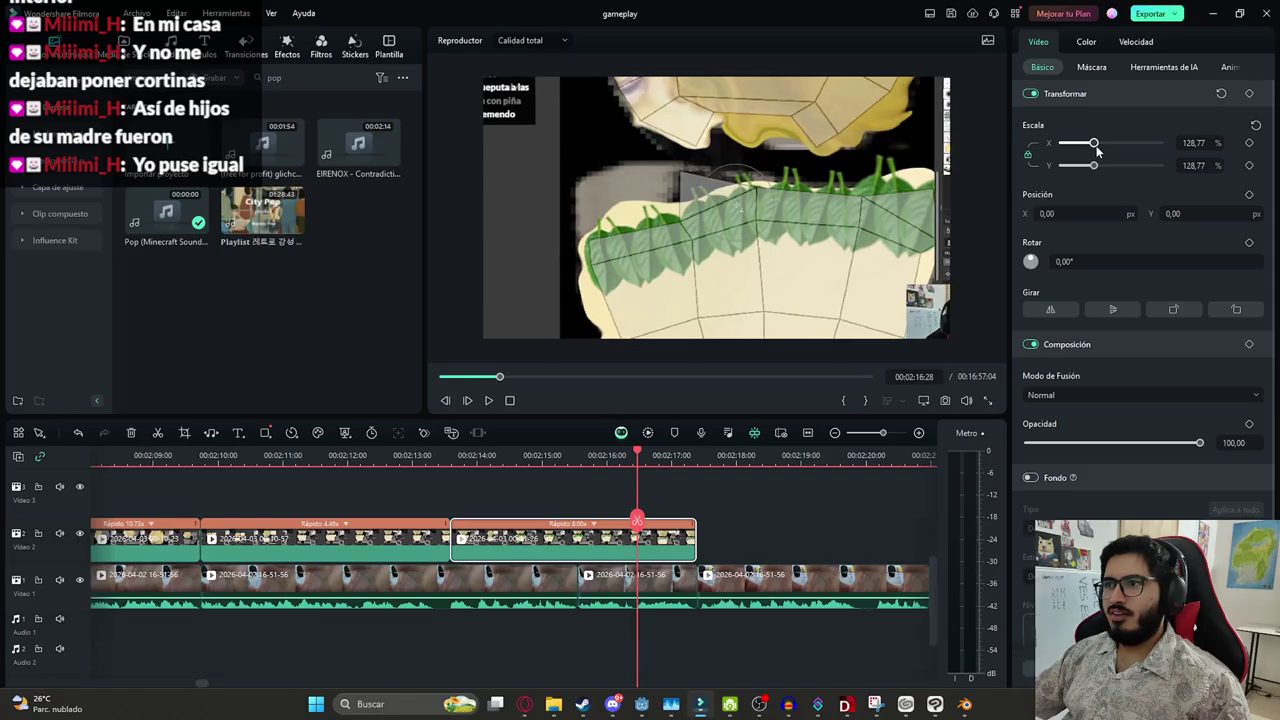
{"action": "left_click_drag", "start_coordinate": [752, 180], "coordinate": [716, 178]}
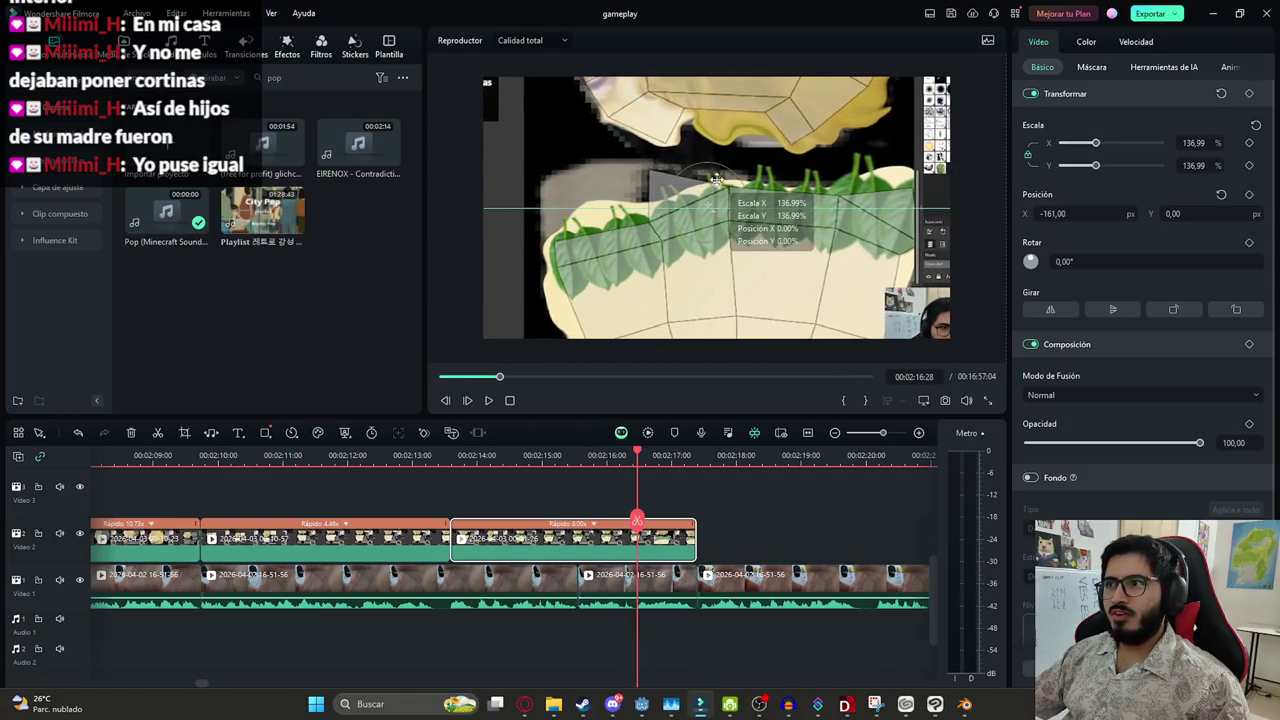
{"action": "left_click_drag", "start_coordinate": [1095, 143], "coordinate": [1099, 144]}
{"action": "left_click_drag", "start_coordinate": [726, 176], "coordinate": [713, 196]}
{"action": "left_click", "coordinate": [700, 486]}
{"action": "left_click", "coordinate": [637, 522]}
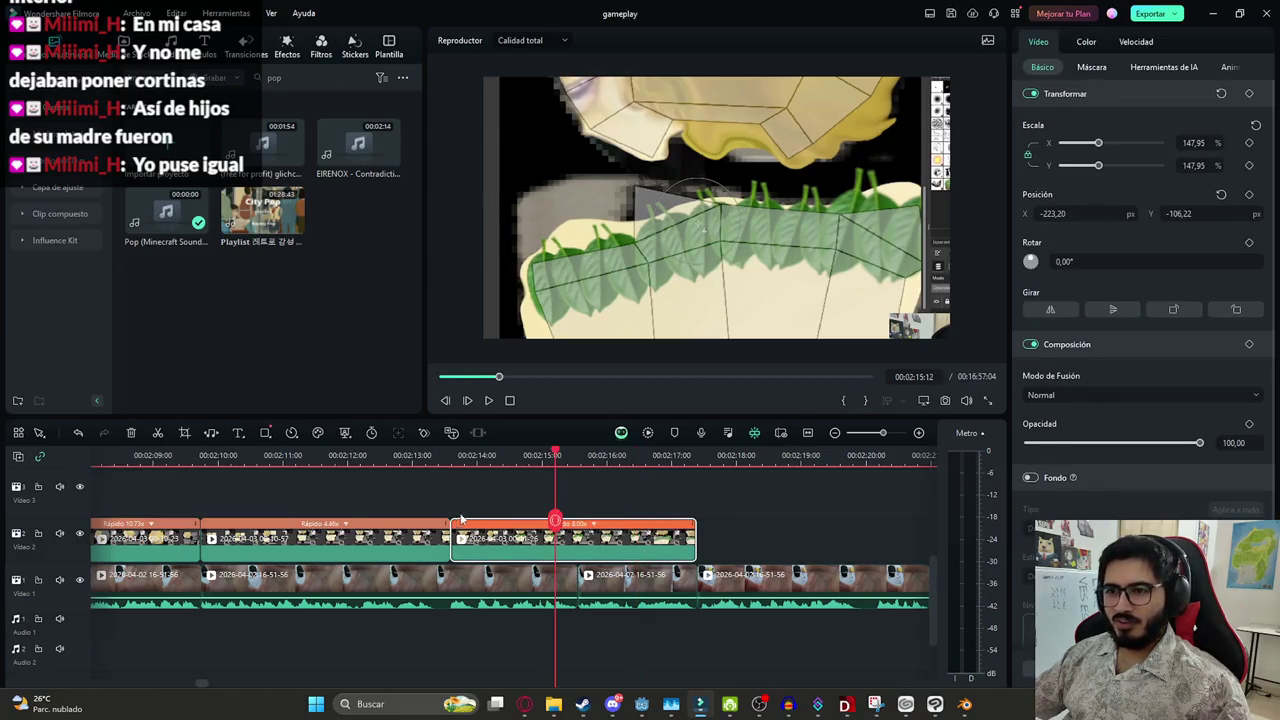
{"action": "key", "text": "space"}
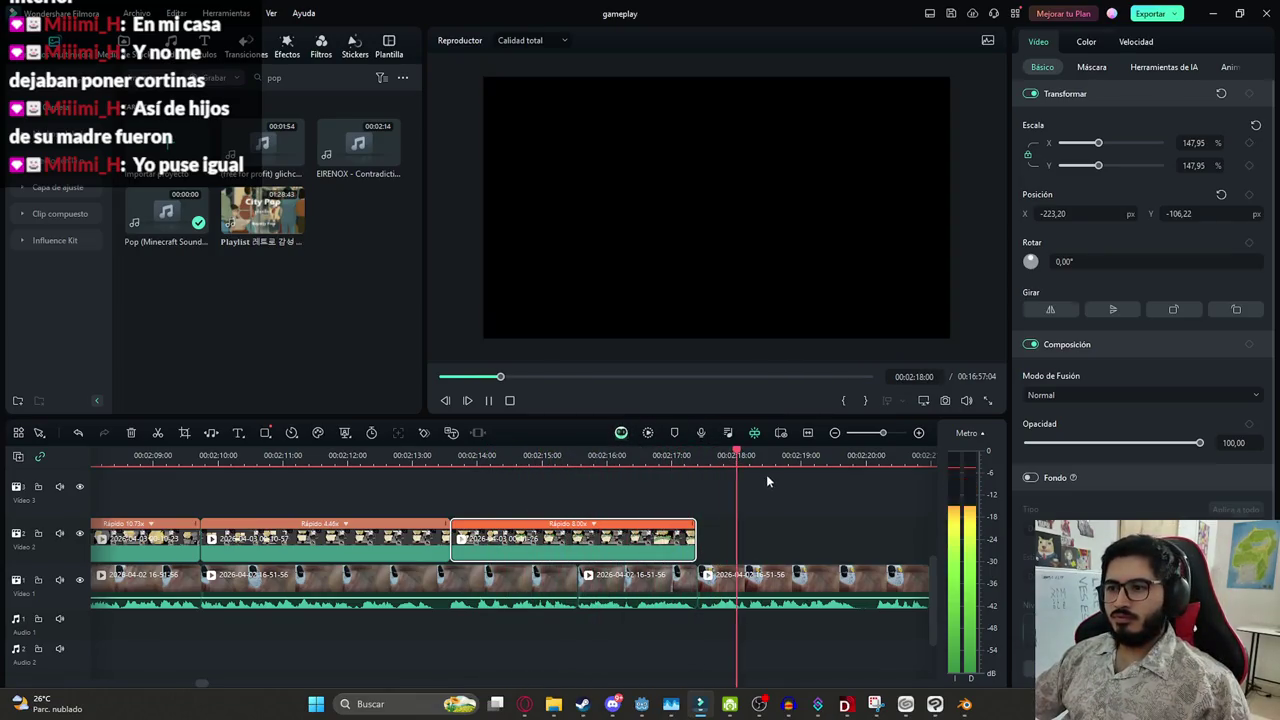
Jump the playhead back to 02:16:45 and select the third clip to review it
{"action": "left_click", "coordinate": [598, 565]}
{"action": "scroll", "coordinate": [598, 565], "scroll_direction": "down", "scroll_amount": 2}
{"action": "scroll", "coordinate": [570, 556], "scroll_direction": "down", "scroll_amount": 1}
{"action": "key", "text": "space"}
{"action": "mouse_move", "coordinate": [519, 518]}
{"action": "left_mouse_down"}
{"action": "mouse_move", "coordinate": [463, 516]}
{"action": "mouse_move", "coordinate": [561, 520]}
{"action": "mouse_move", "coordinate": [548, 520]}
{"action": "mouse_move", "coordinate": [551, 545]}
{"action": "left_mouse_up"}
{"action": "scroll", "coordinate": [549, 551], "scroll_direction": "up", "scroll_amount": 2}
{"action": "scroll", "coordinate": [549, 551], "scroll_direction": "up", "scroll_amount": 1}
{"action": "left_click", "coordinate": [549, 551]}
Shorten the third sped-up clip from its end so it plays at 7.31x, then save
{"action": "left_click", "coordinate": [592, 535]}
{"action": "key", "text": "space"}
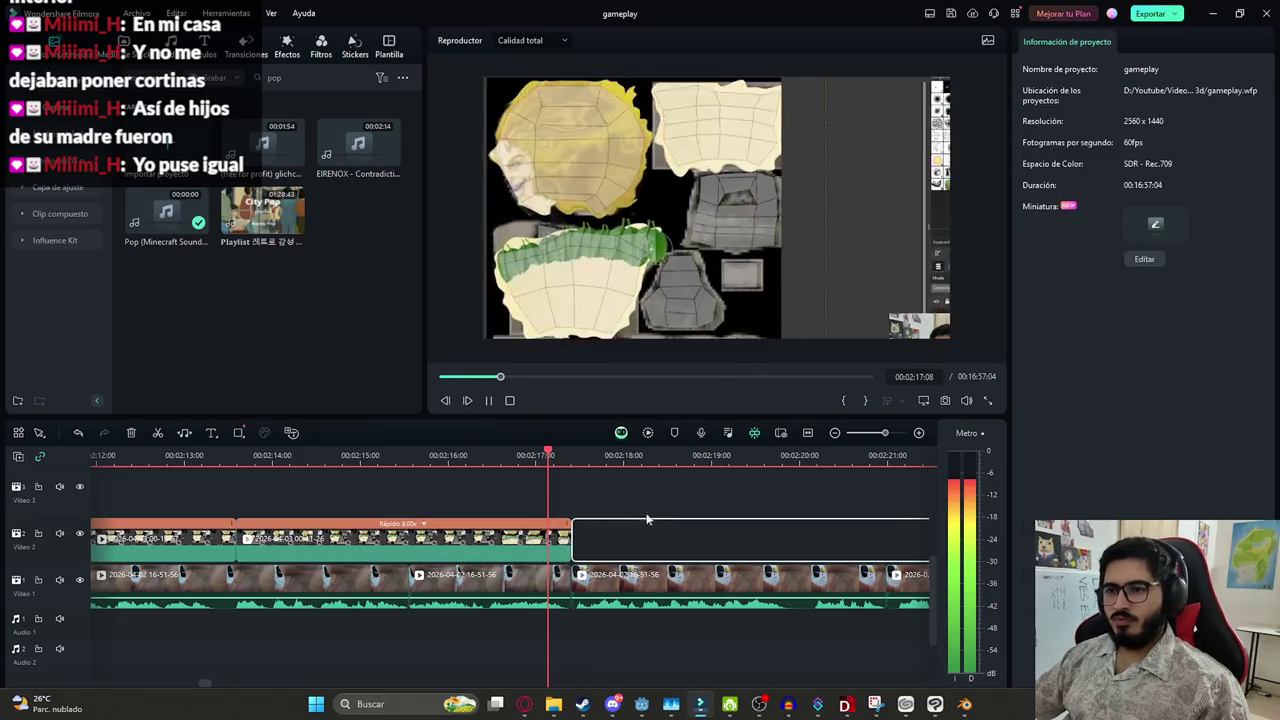
{"action": "scroll", "coordinate": [522, 527], "scroll_direction": "down", "scroll_amount": 2}
{"action": "left_click_drag", "start_coordinate": [509, 527], "coordinate": [505, 521]}
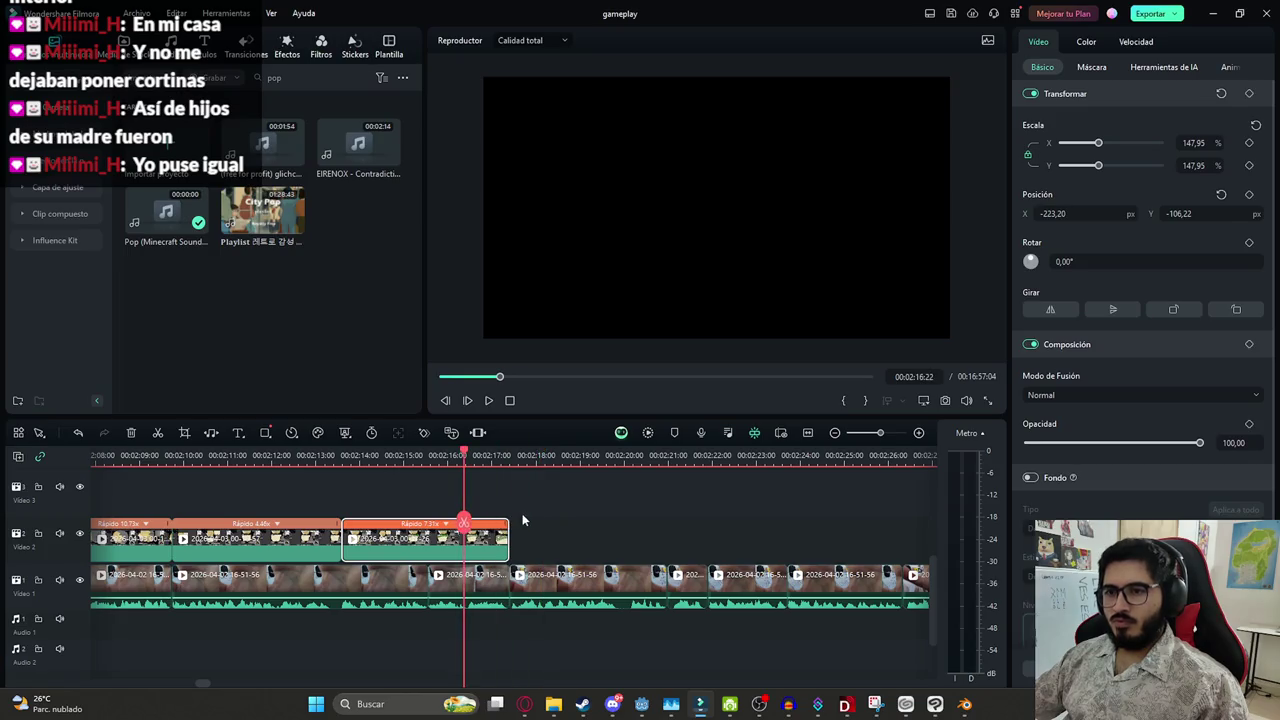
{"action": "key", "text": "space"}
{"action": "left_click", "coordinate": [580, 530]}
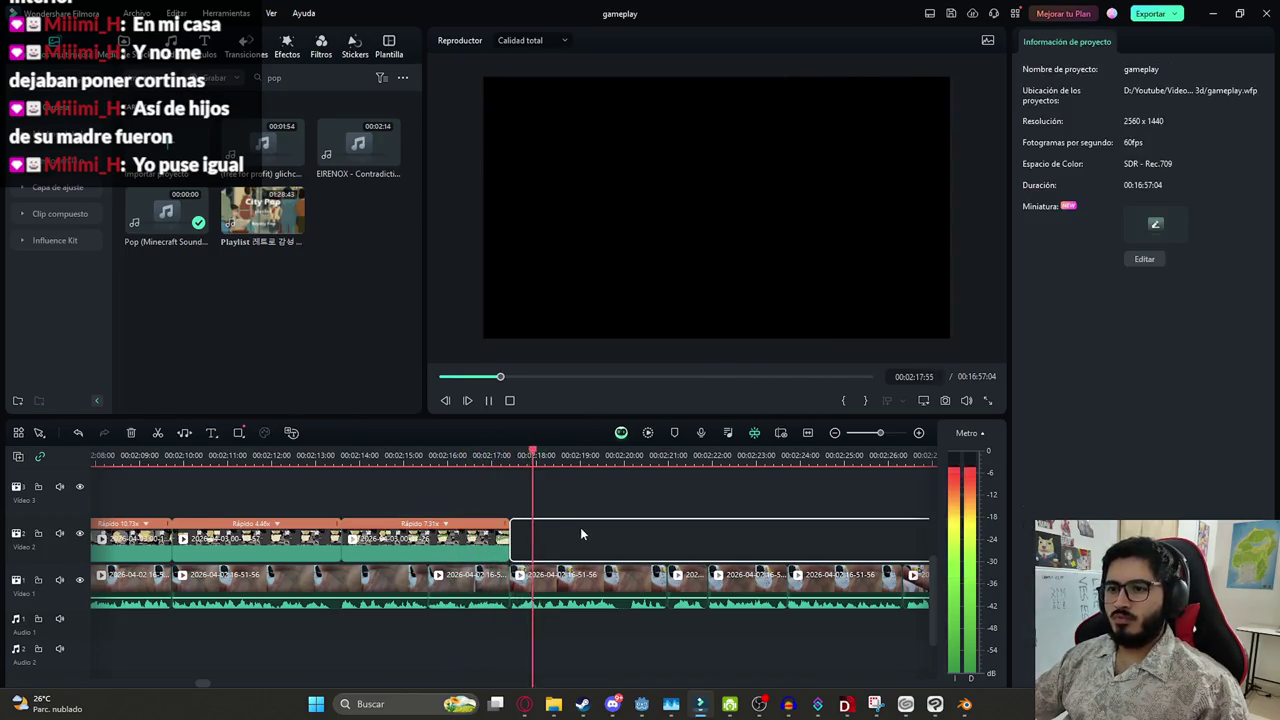
{"action": "scroll", "coordinate": [580, 533], "scroll_direction": "down", "scroll_amount": 3}
{"action": "key", "text": "ctrl+s"}
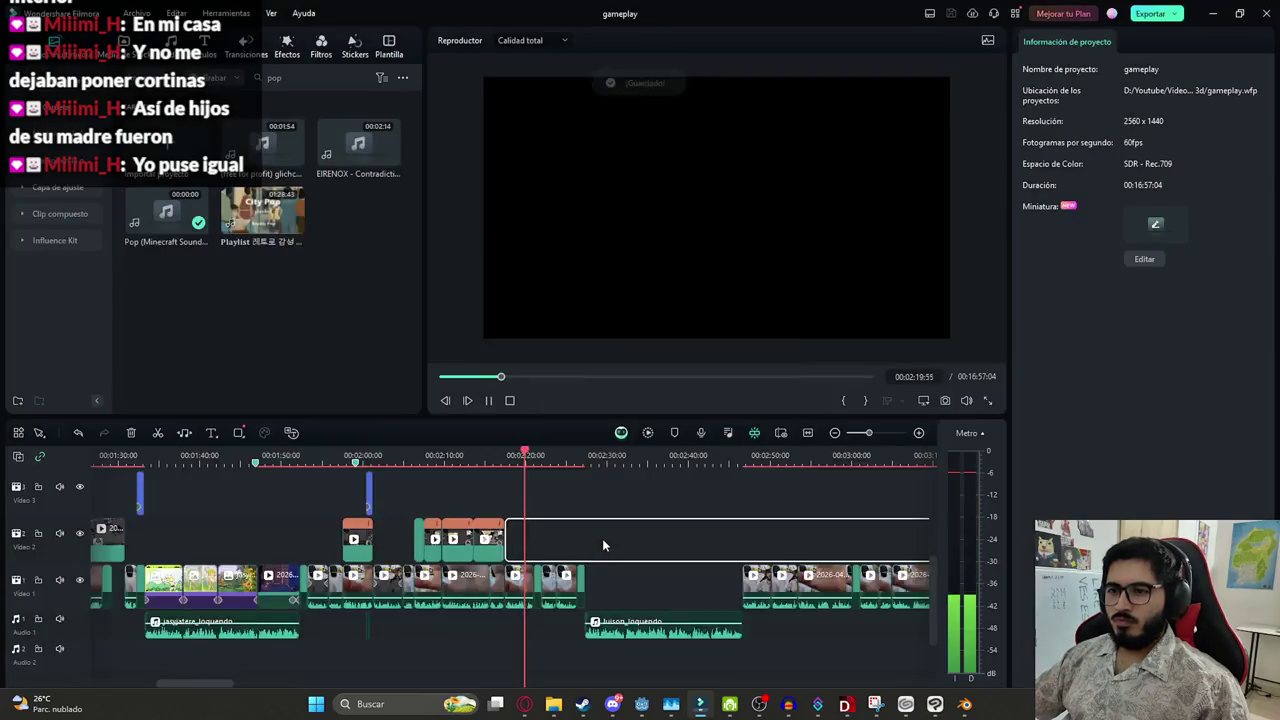
{"action": "scroll", "coordinate": [602, 544], "scroll_direction": "up", "scroll_amount": 3}
{"action": "mouse_move", "coordinate": [553, 704]}
{"action": "left_click", "coordinate": [555, 630]}
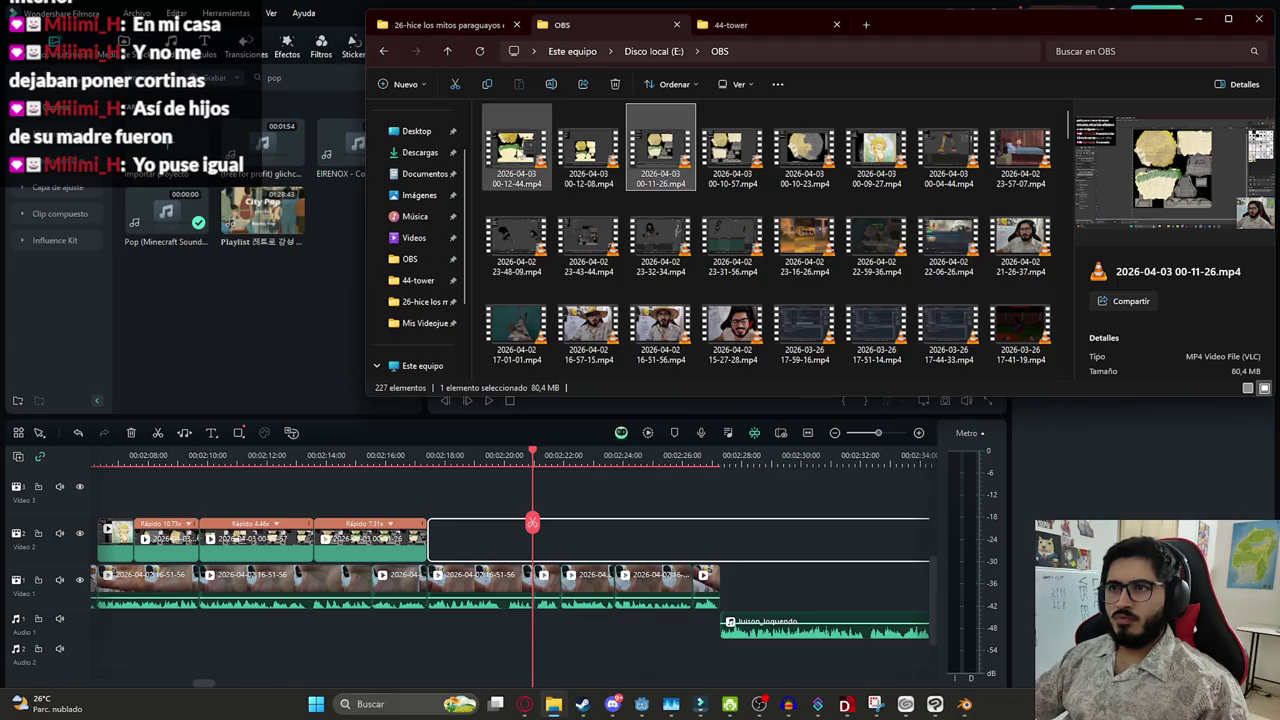
{"action": "left_click_drag", "start_coordinate": [516, 150], "coordinate": [450, 530]}
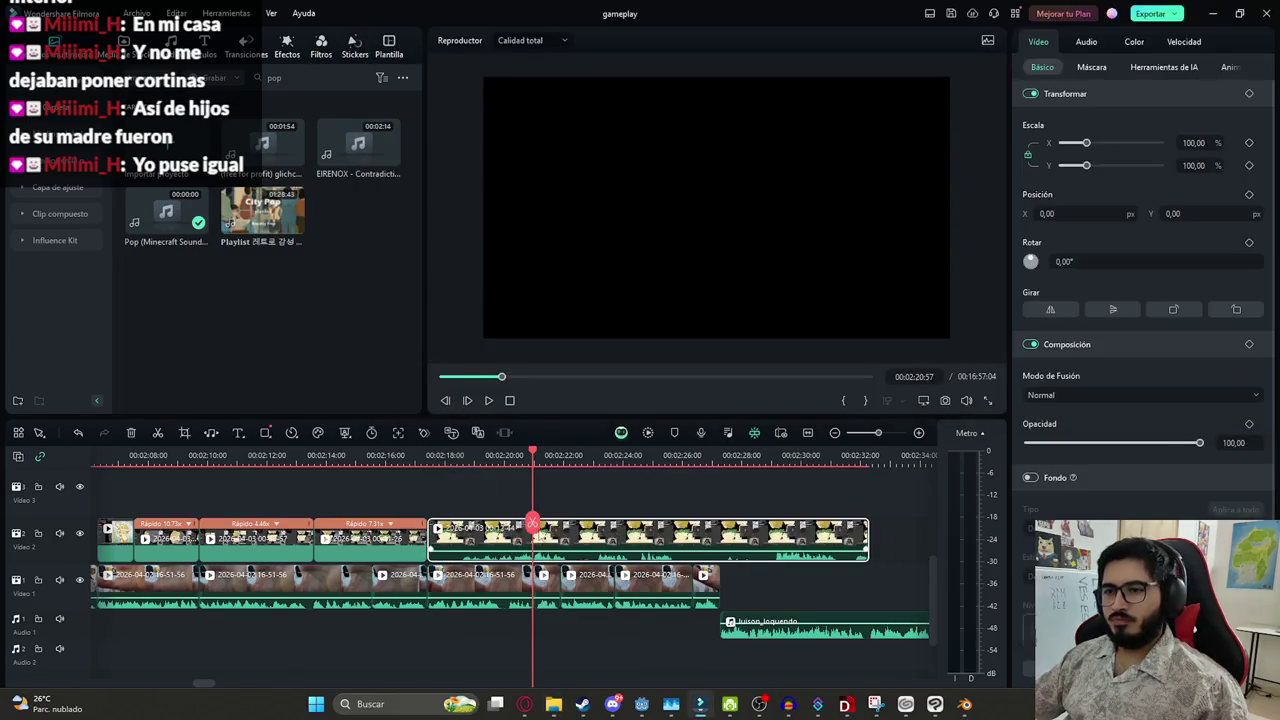
Split the new recording at the playhead and delete its small leading piece
{"action": "key", "text": "Up"}
{"action": "key", "text": "space"}
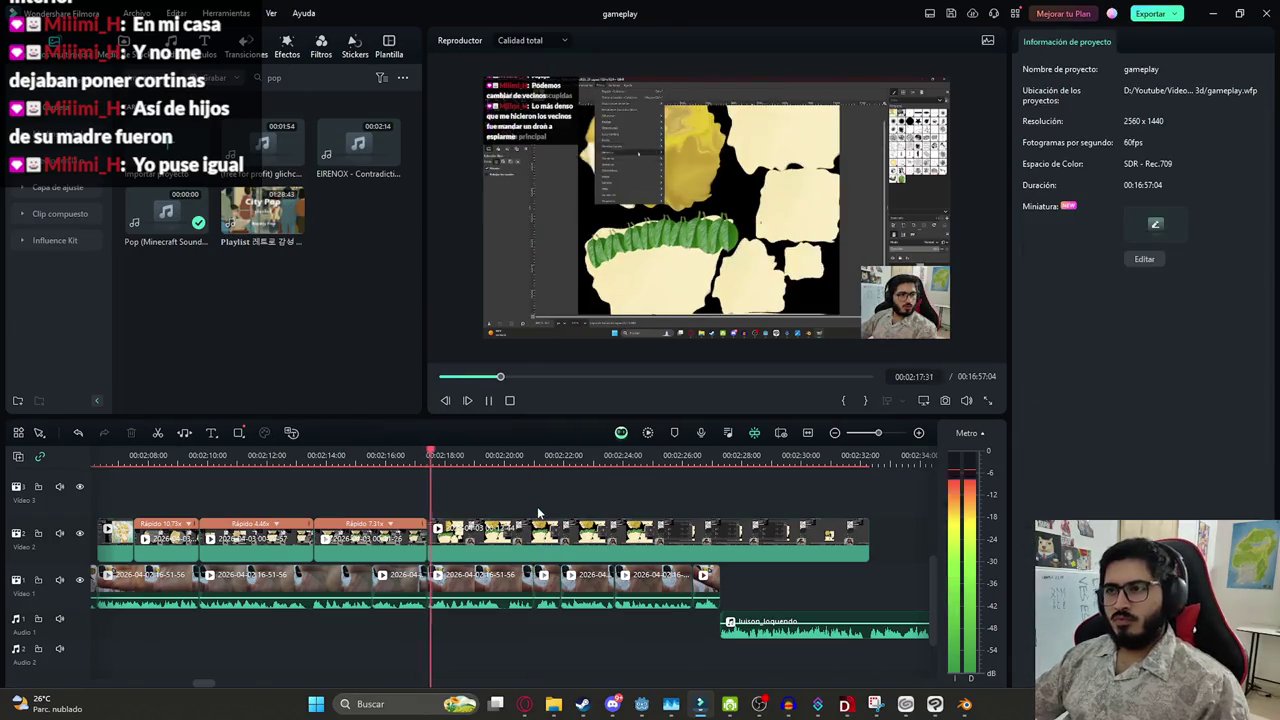
{"action": "left_click", "coordinate": [482, 545]}
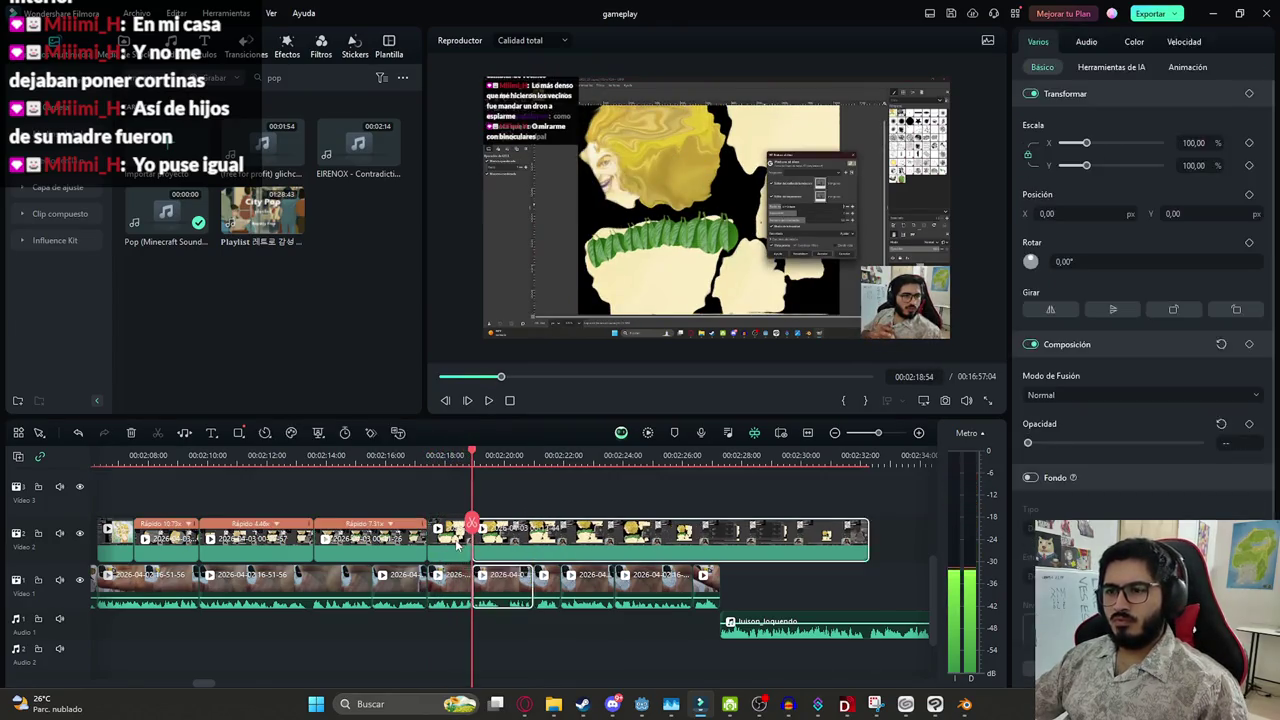
{"action": "key", "text": "ctrl+b"}
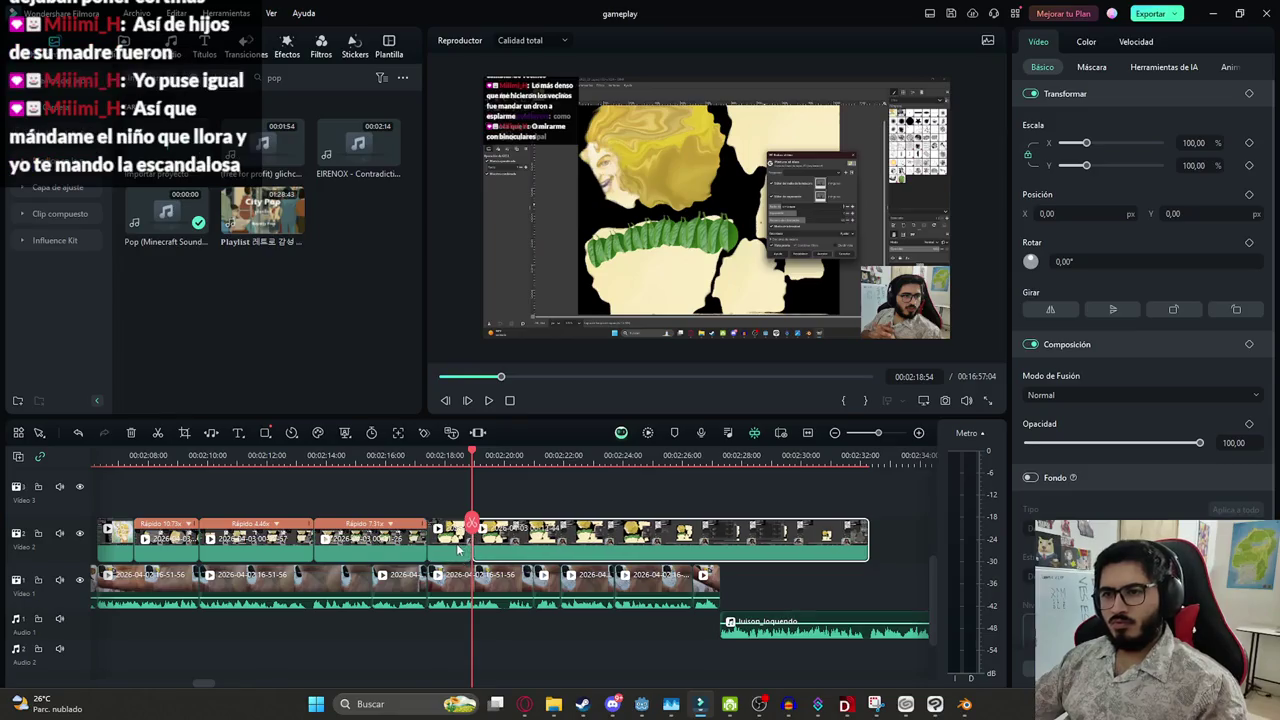
{"action": "left_click_drag", "start_coordinate": [480, 540], "coordinate": [523, 540]}
{"action": "left_click", "coordinate": [456, 550]}
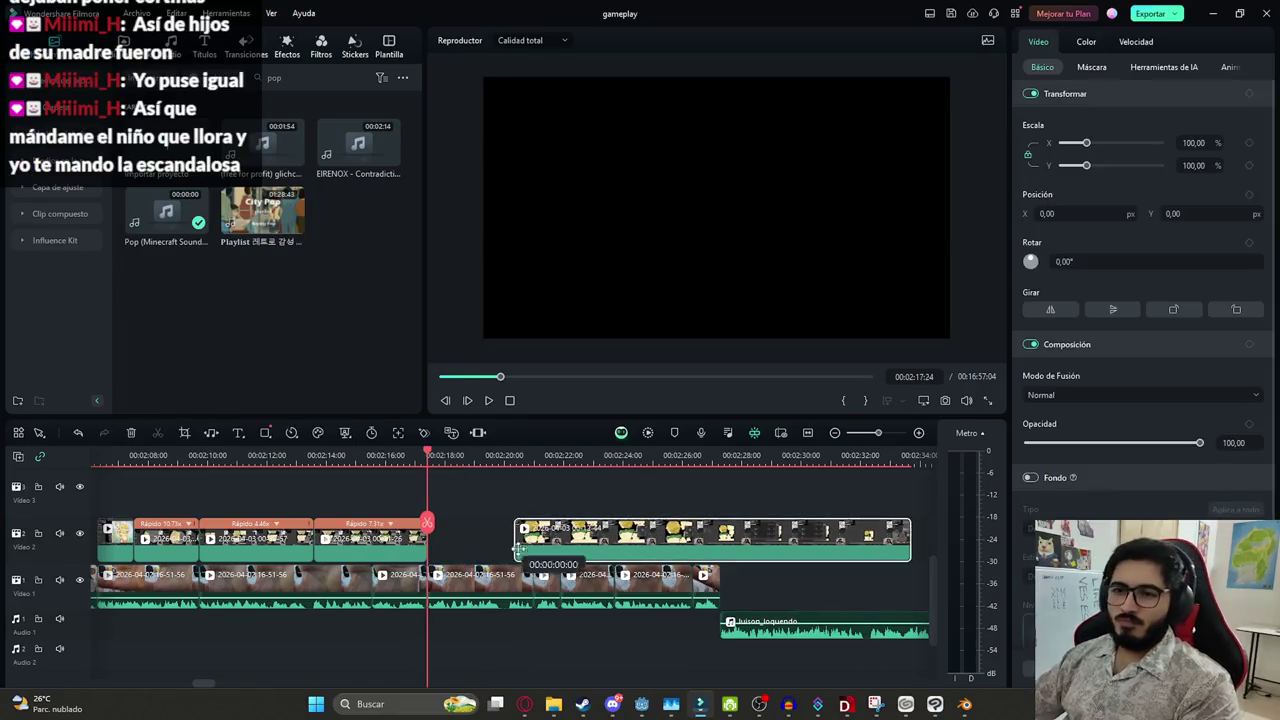
{"action": "key", "text": "Delete"}
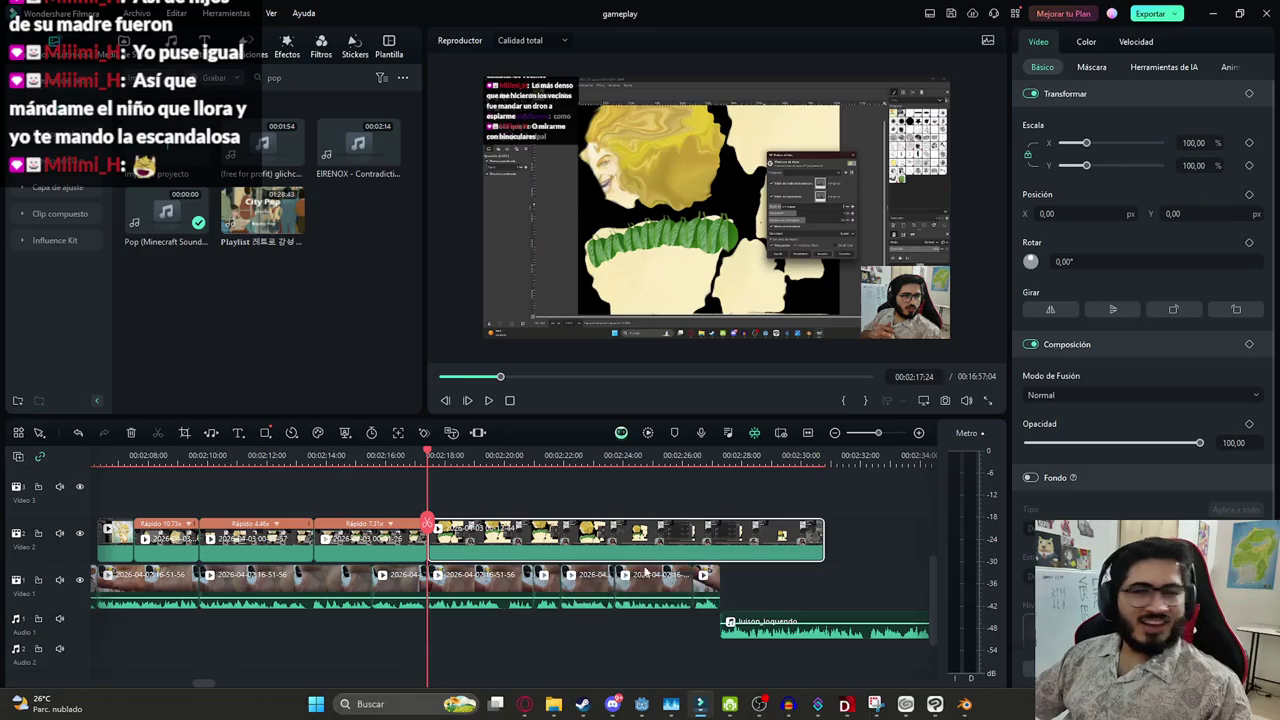
Save the project and trim the new clip's end to 00:02:21:12
{"action": "key", "text": "ctrl+s"}
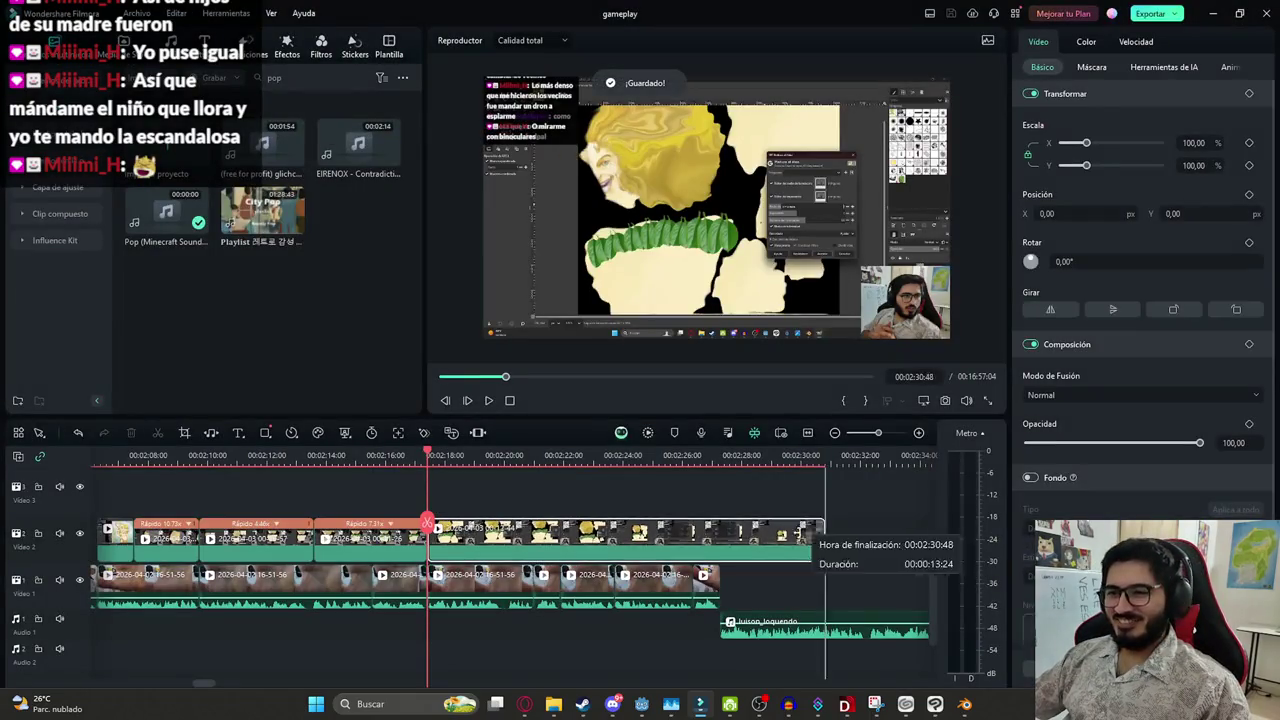
{"action": "left_click_drag", "start_coordinate": [824, 551], "coordinate": [532, 545]}
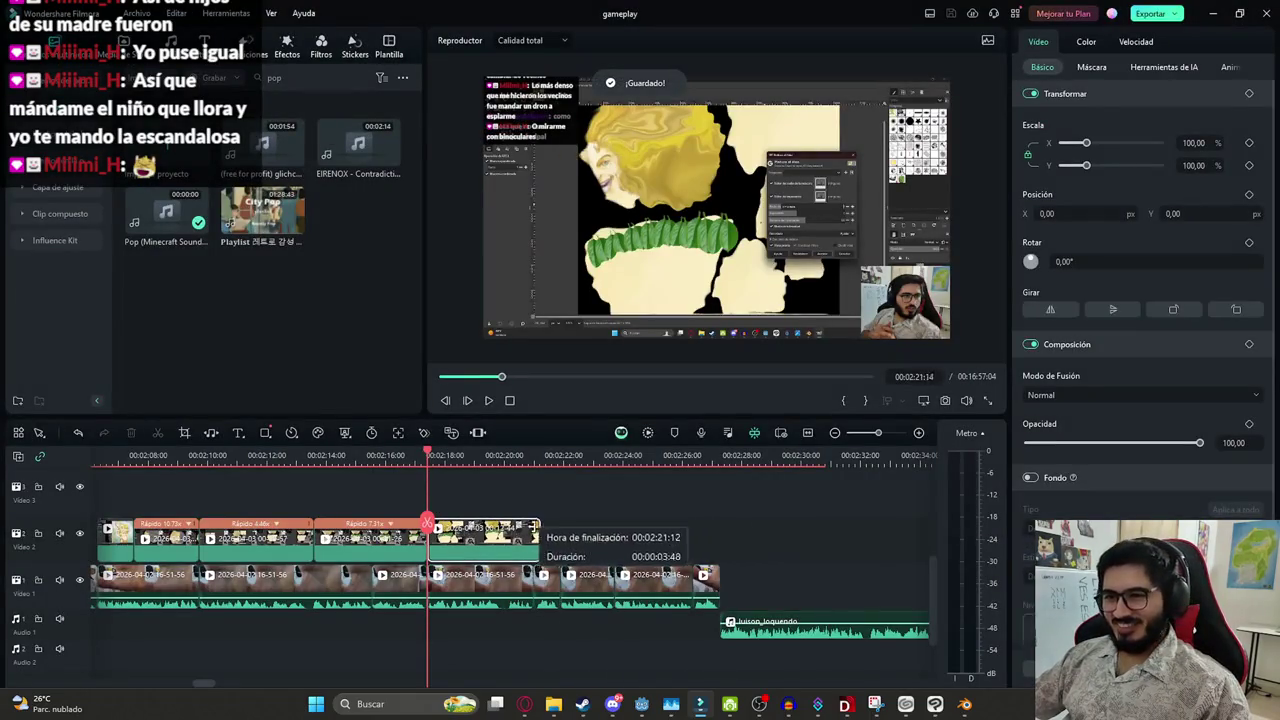
{"action": "left_click", "coordinate": [559, 528]}
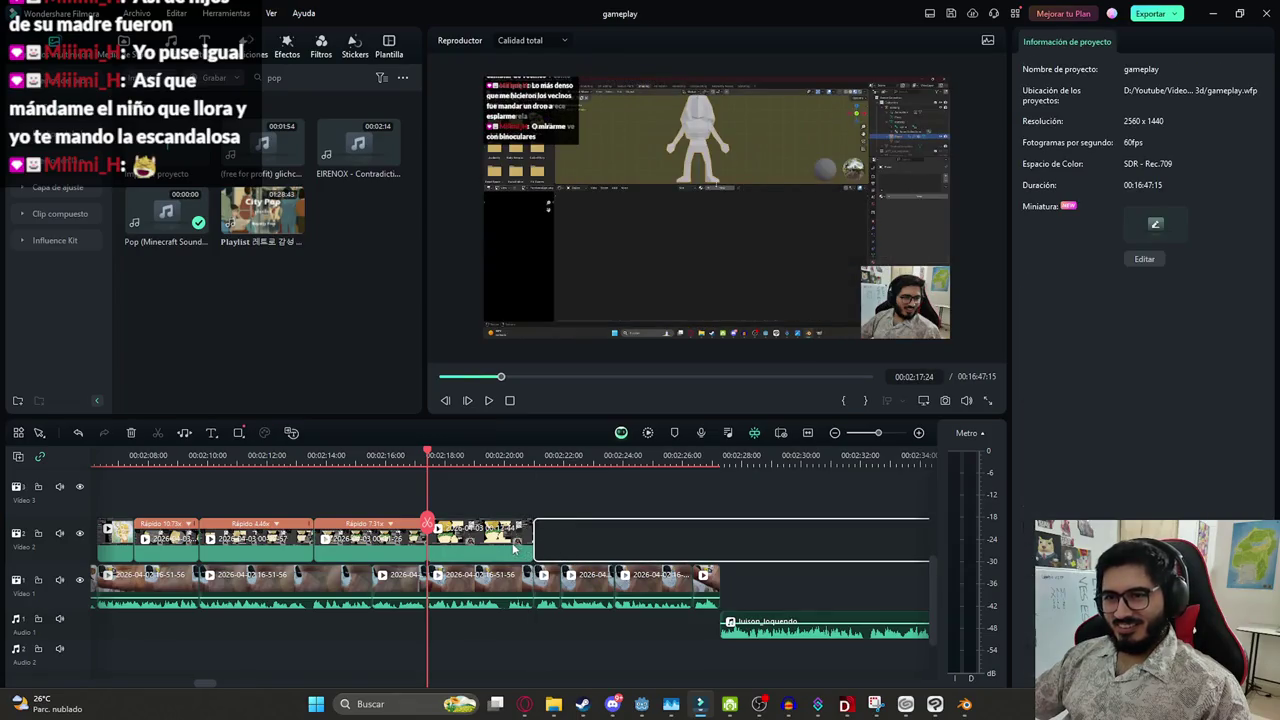
Preview the trimmed clip, enlarge it to about 167% and shift it vertically to reframe
{"action": "left_click", "coordinate": [512, 543]}
{"action": "key", "text": "space"}
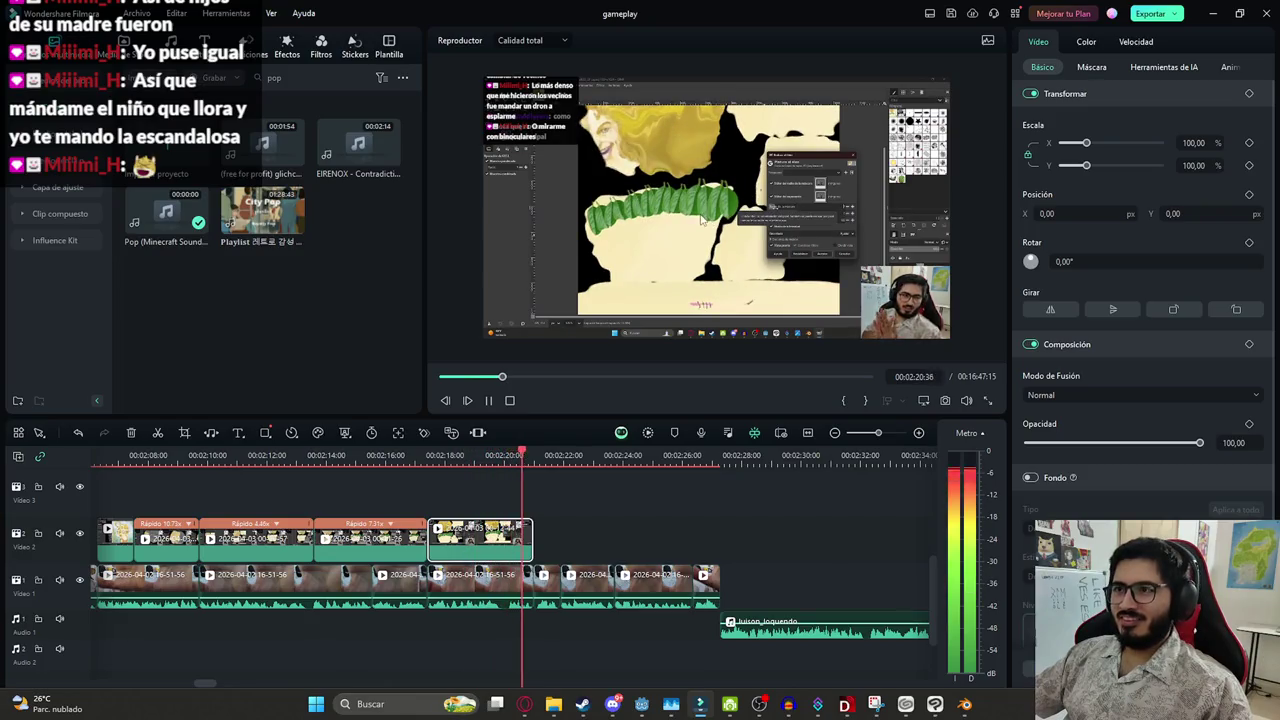
{"action": "key", "text": "space"}
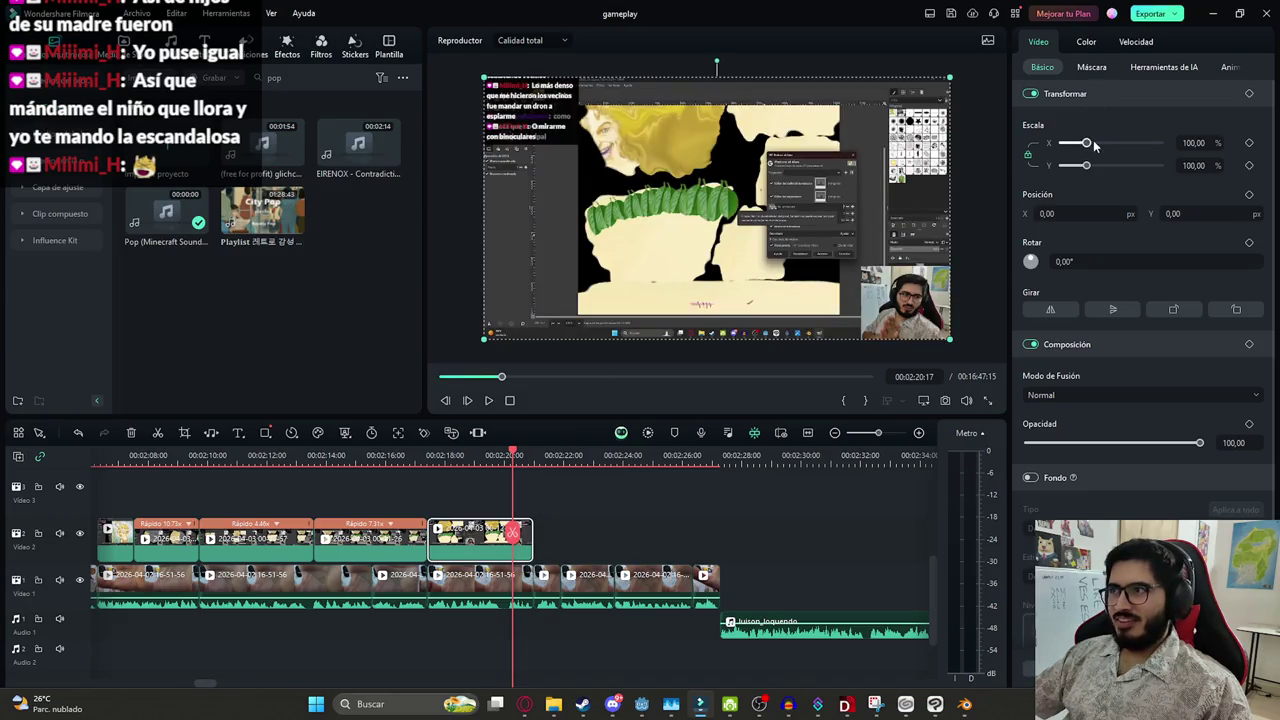
{"action": "left_click_drag", "start_coordinate": [1094, 145], "coordinate": [1102, 145]}
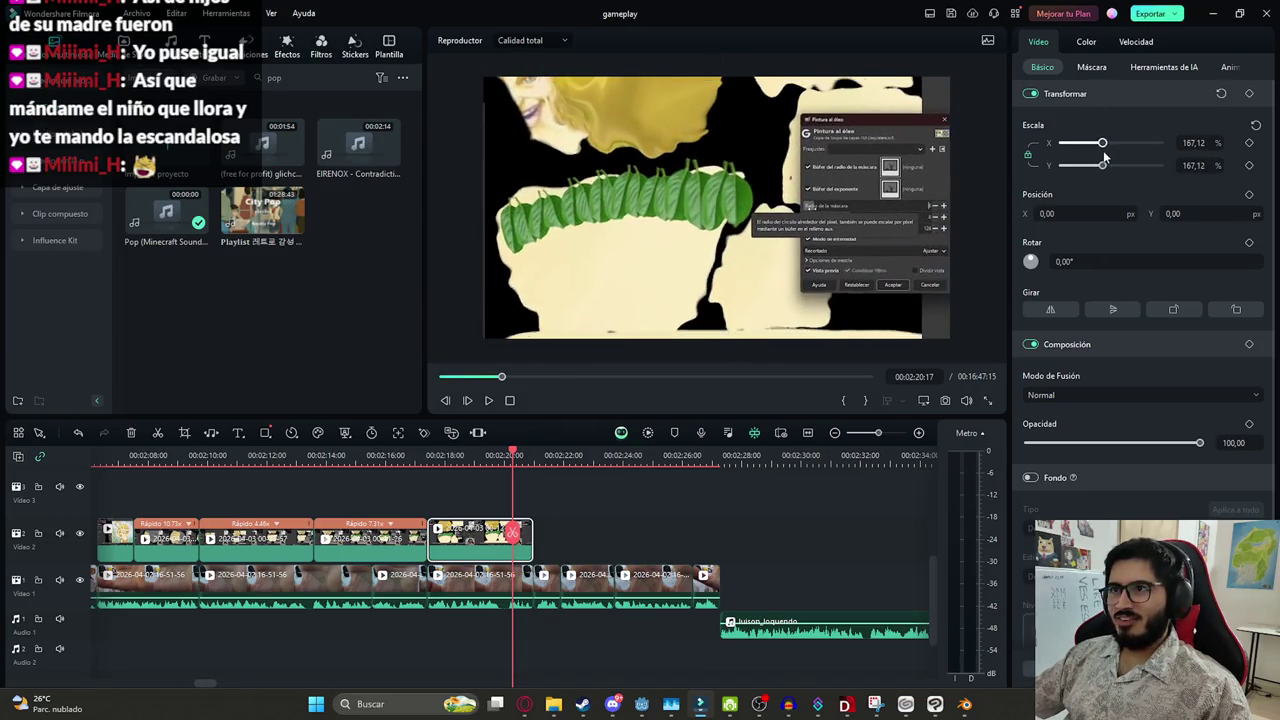
{"action": "mouse_move", "coordinate": [1175, 213]}
{"action": "left_mouse_down"}
{"action": "mouse_move", "coordinate": [1100, 213]}
{"action": "mouse_move", "coordinate": [1141, 213]}
{"action": "left_mouse_up"}
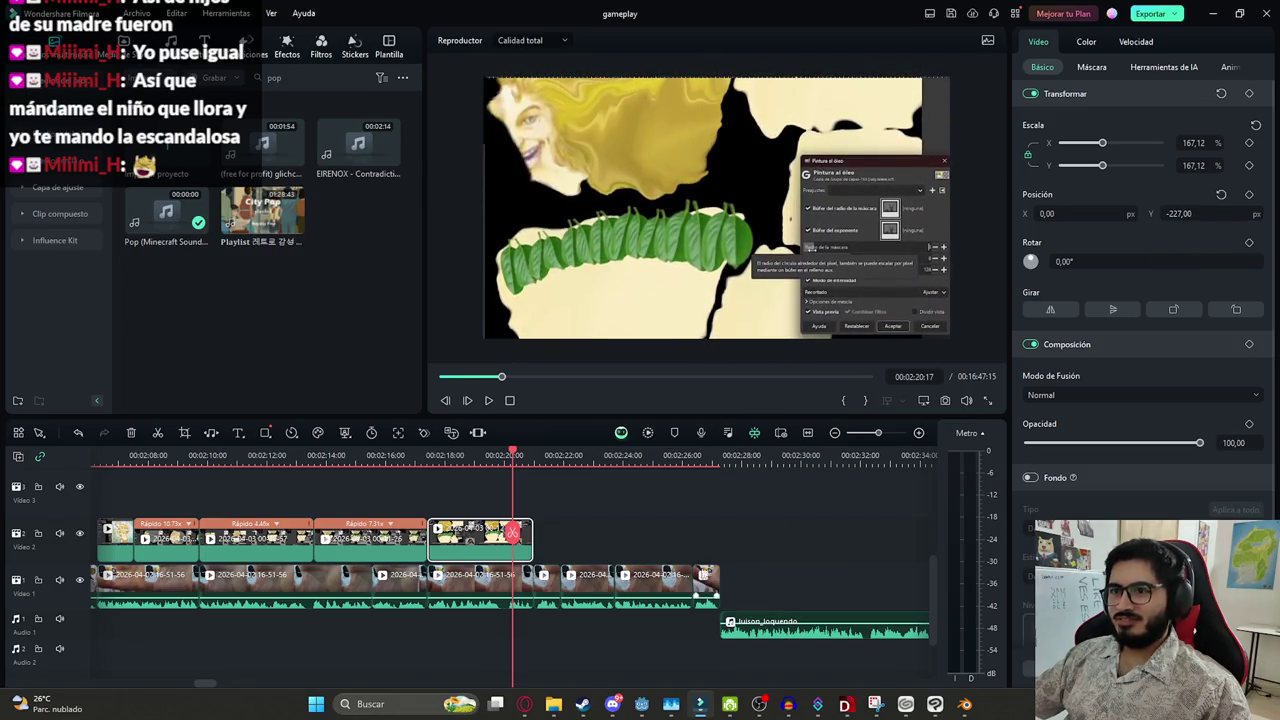
{"action": "left_click", "coordinate": [540, 545]}
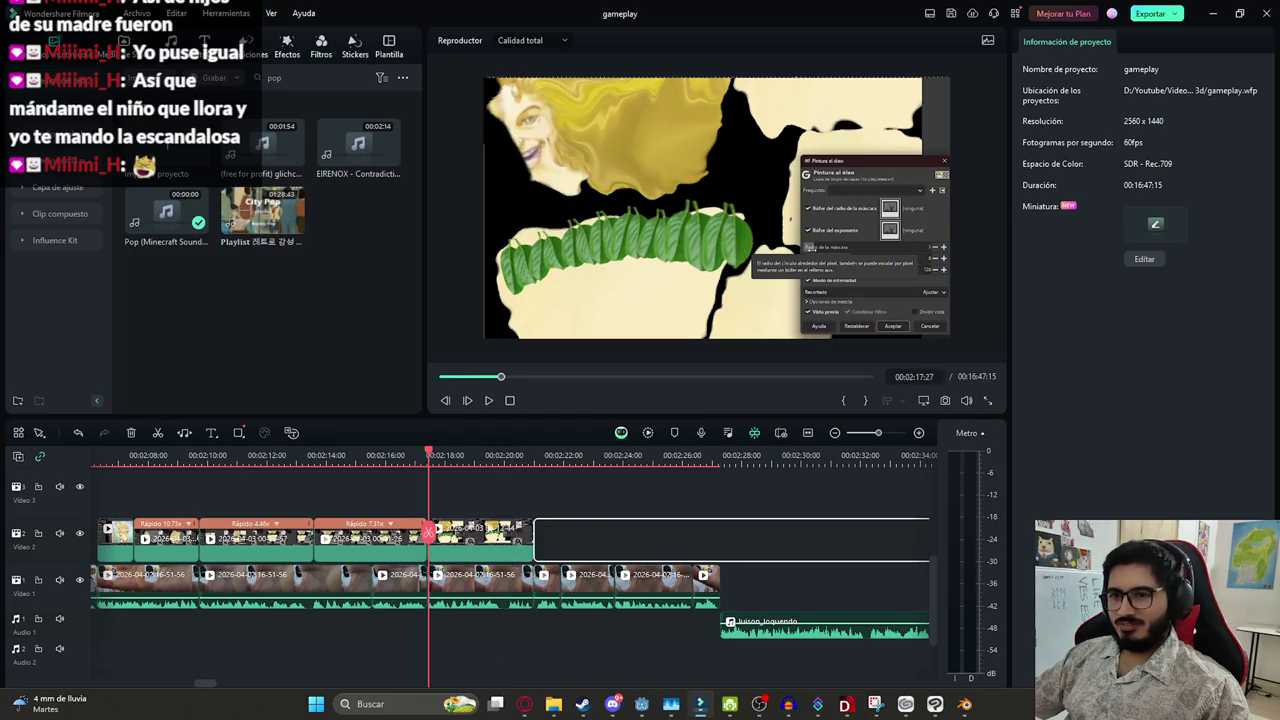
Save the project, replay the reframed clip, and bring the Blender window forward
{"action": "left_click", "coordinate": [466, 530]}
{"action": "key", "text": "ctrl+s"}
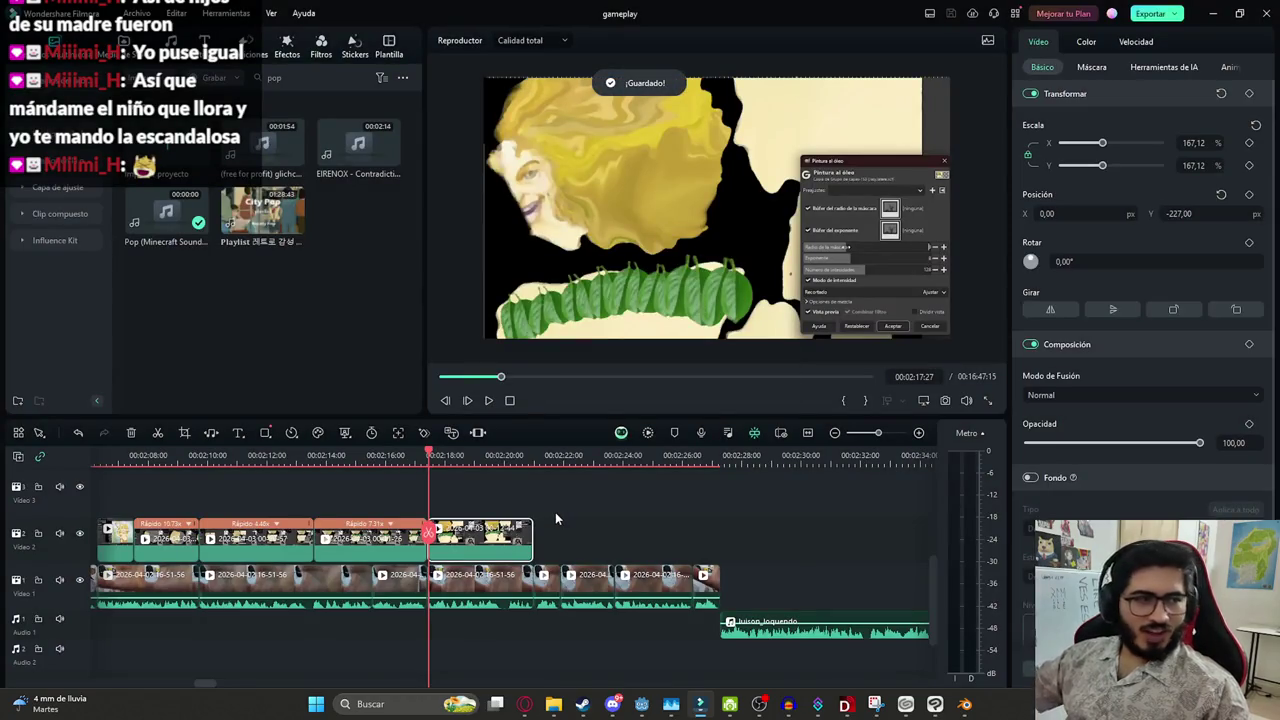
{"action": "left_click", "coordinate": [557, 515]}
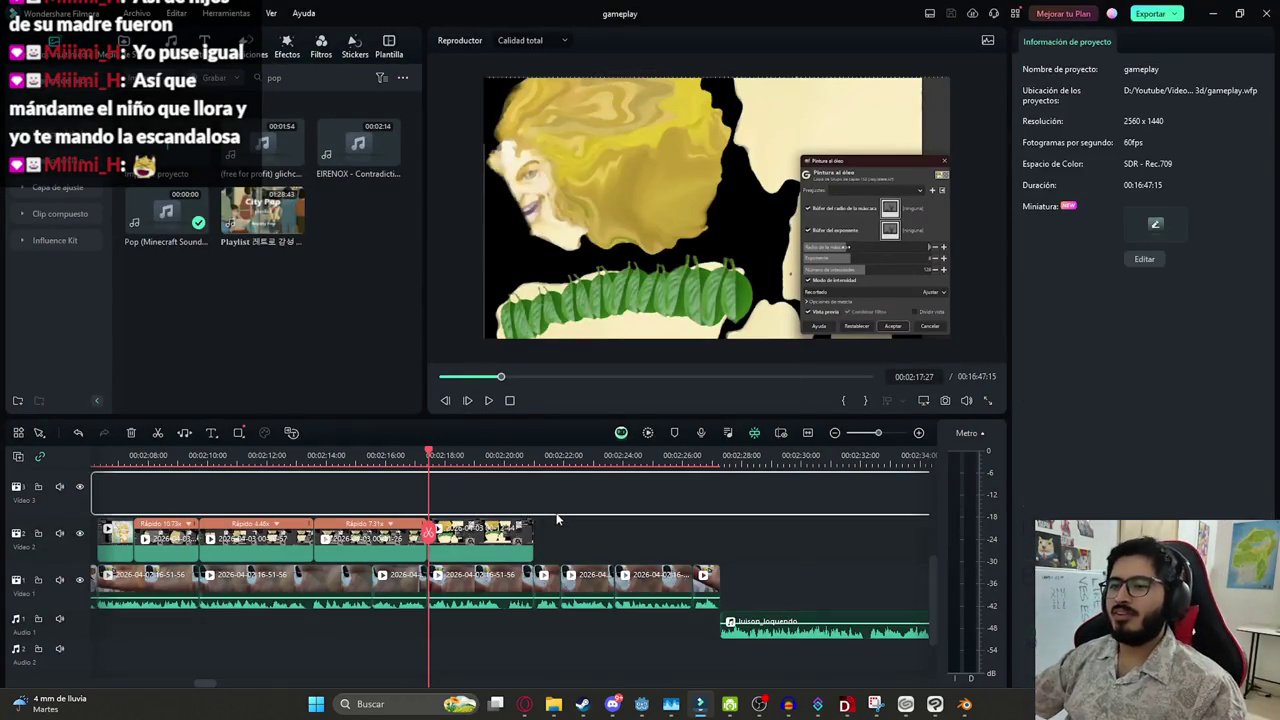
{"action": "key", "text": "space"}
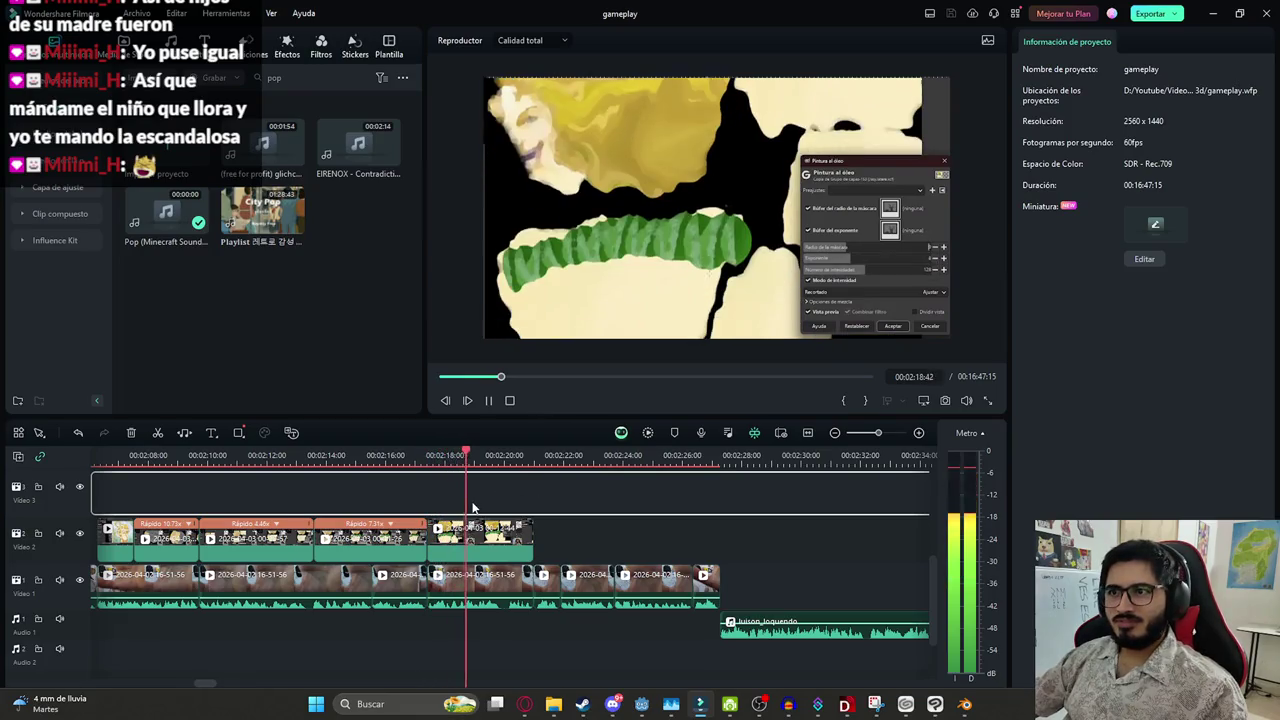
{"action": "left_click", "coordinate": [500, 537]}
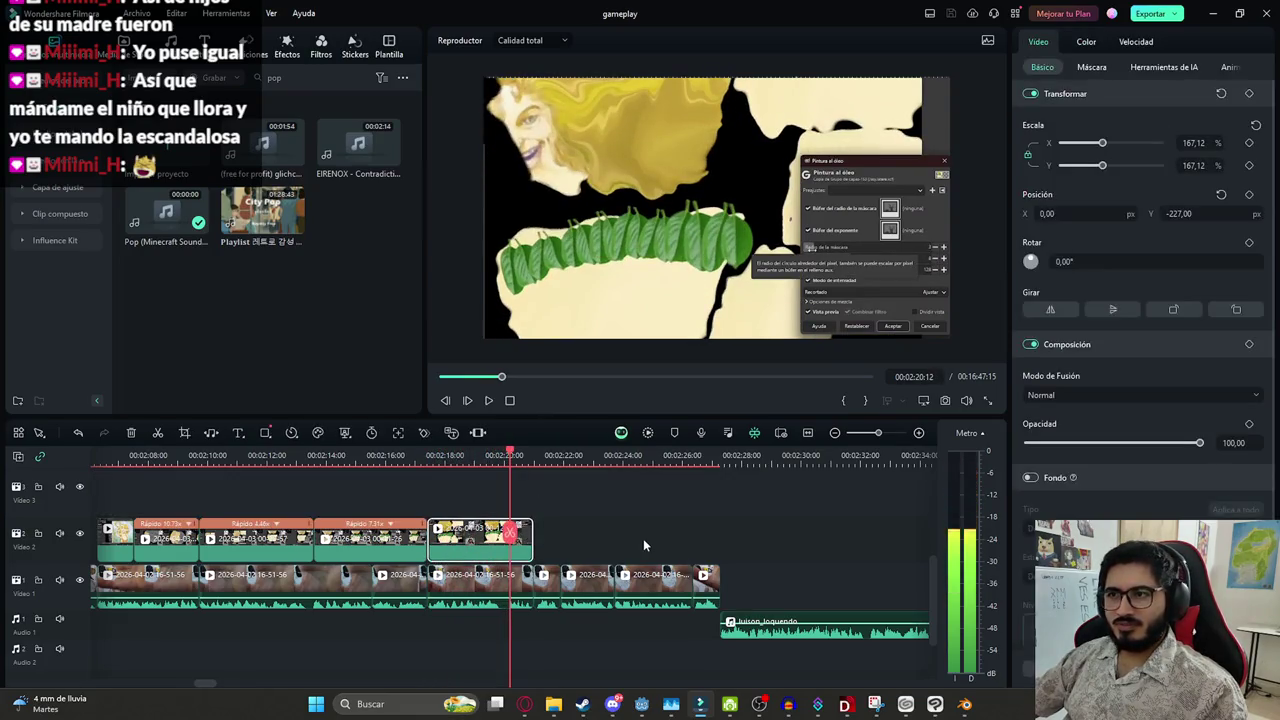
{"action": "left_click", "coordinate": [664, 538]}
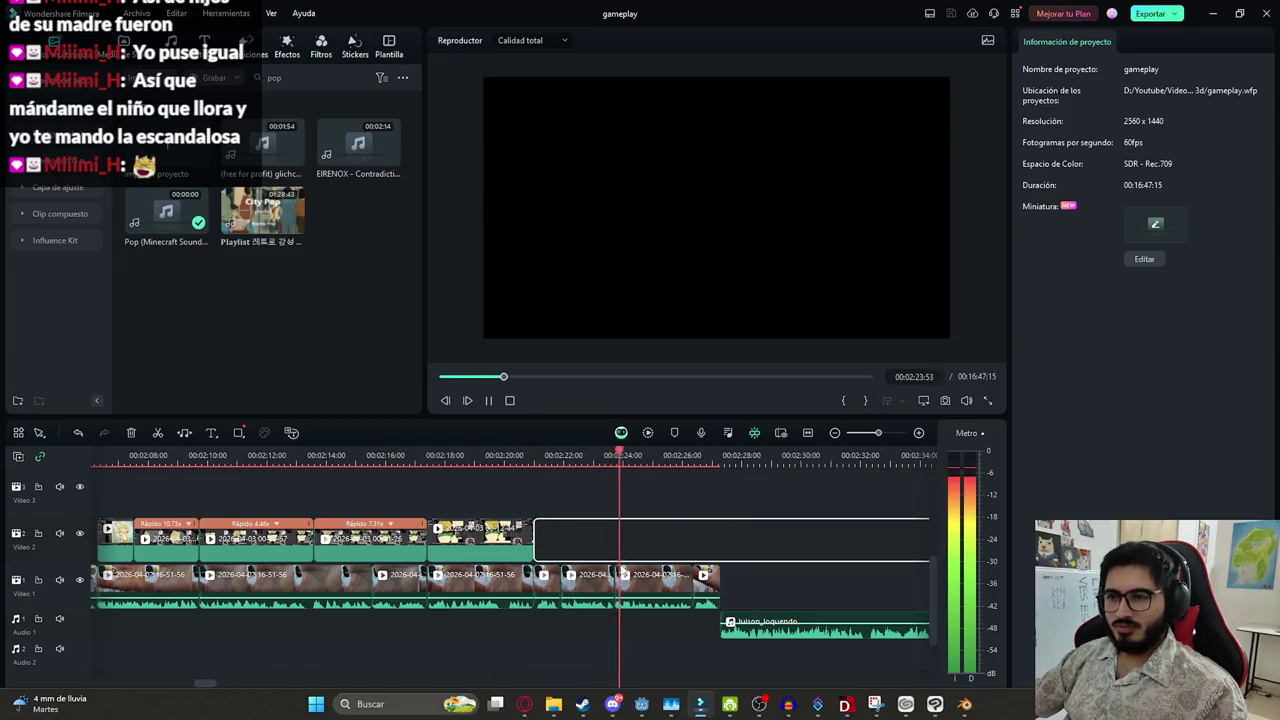
{"action": "left_click", "coordinate": [964, 704]}
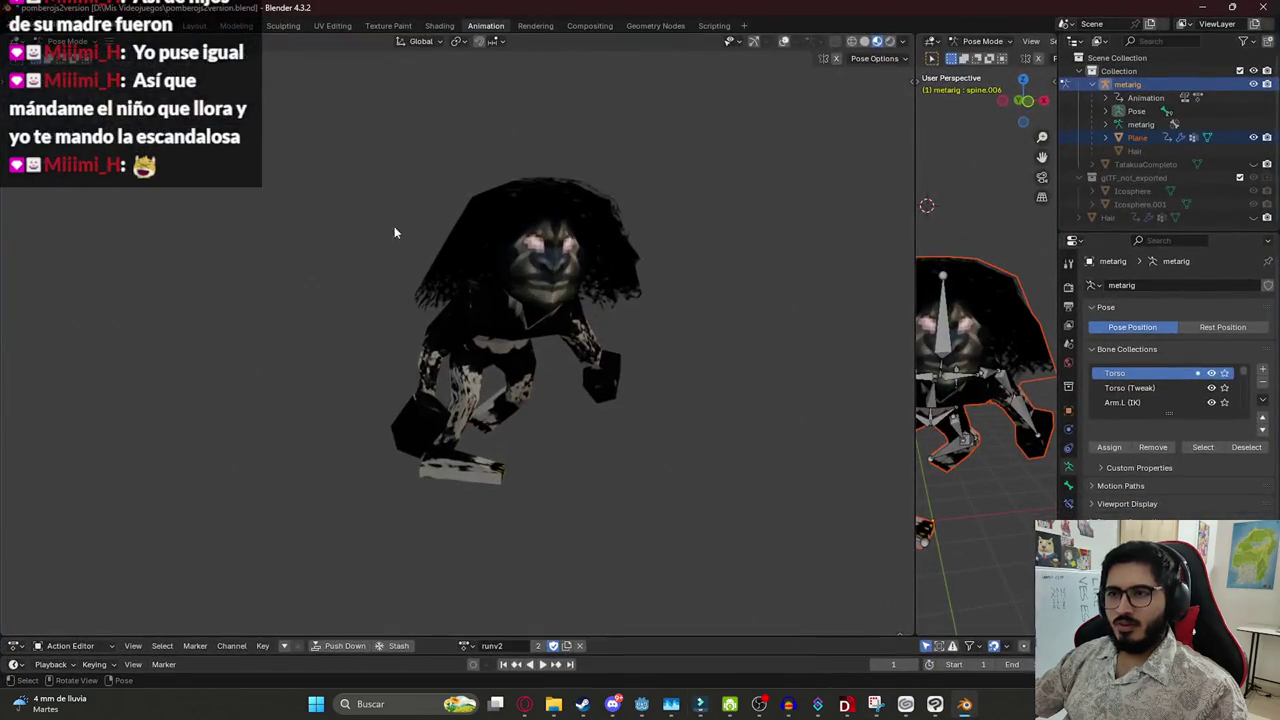
Open jasyjatere.blend from recent files, discarding unsaved changes
{"action": "left_click", "coordinate": [38, 26]}
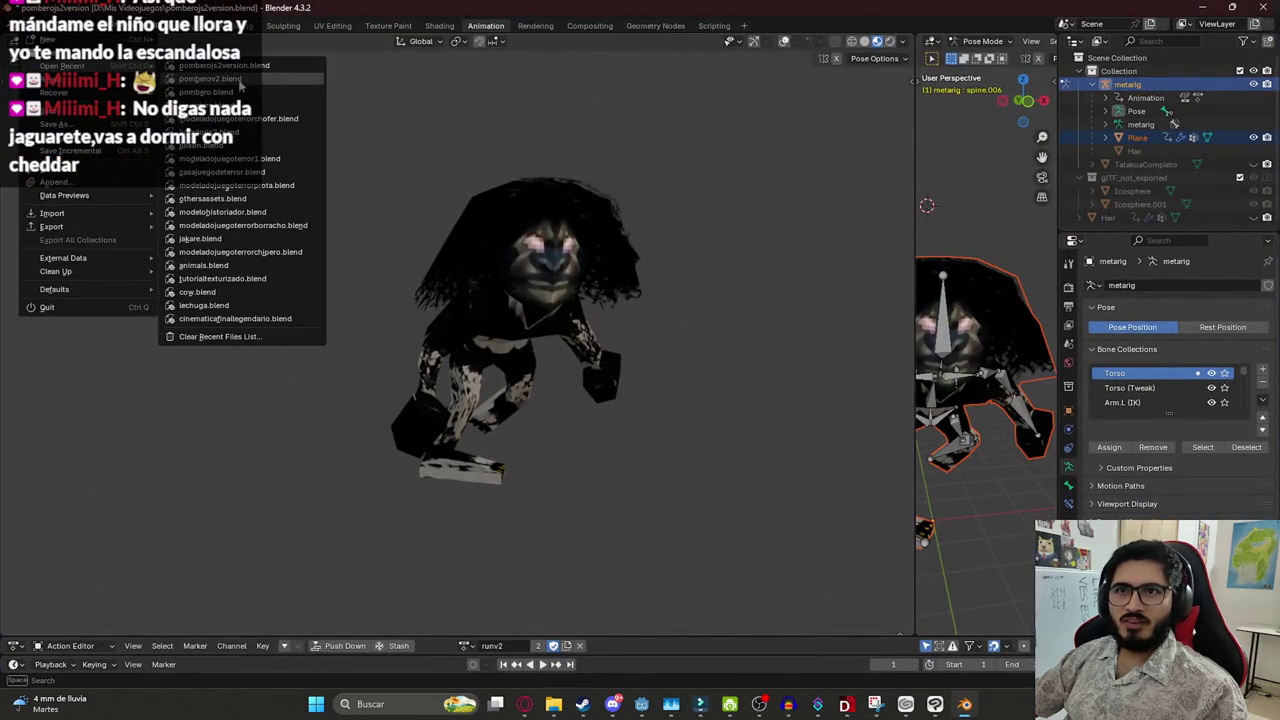
{"action": "left_click", "coordinate": [240, 105]}
{"action": "left_click", "coordinate": [644, 379]}
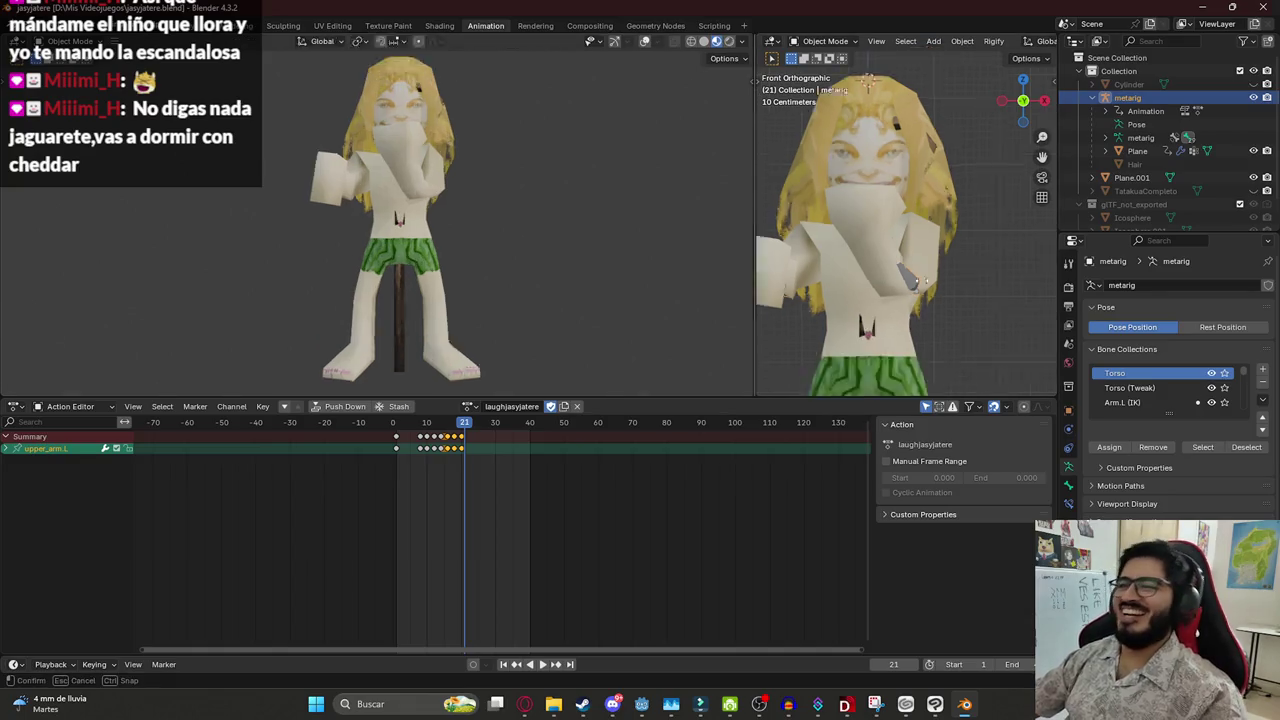
Rearrange the viewports and hide the stick object Plane.001
{"action": "left_click_drag", "start_coordinate": [619, 257], "coordinate": [1025, 257]}
{"action": "left_click_drag", "start_coordinate": [887, 399], "coordinate": [883, 640]}
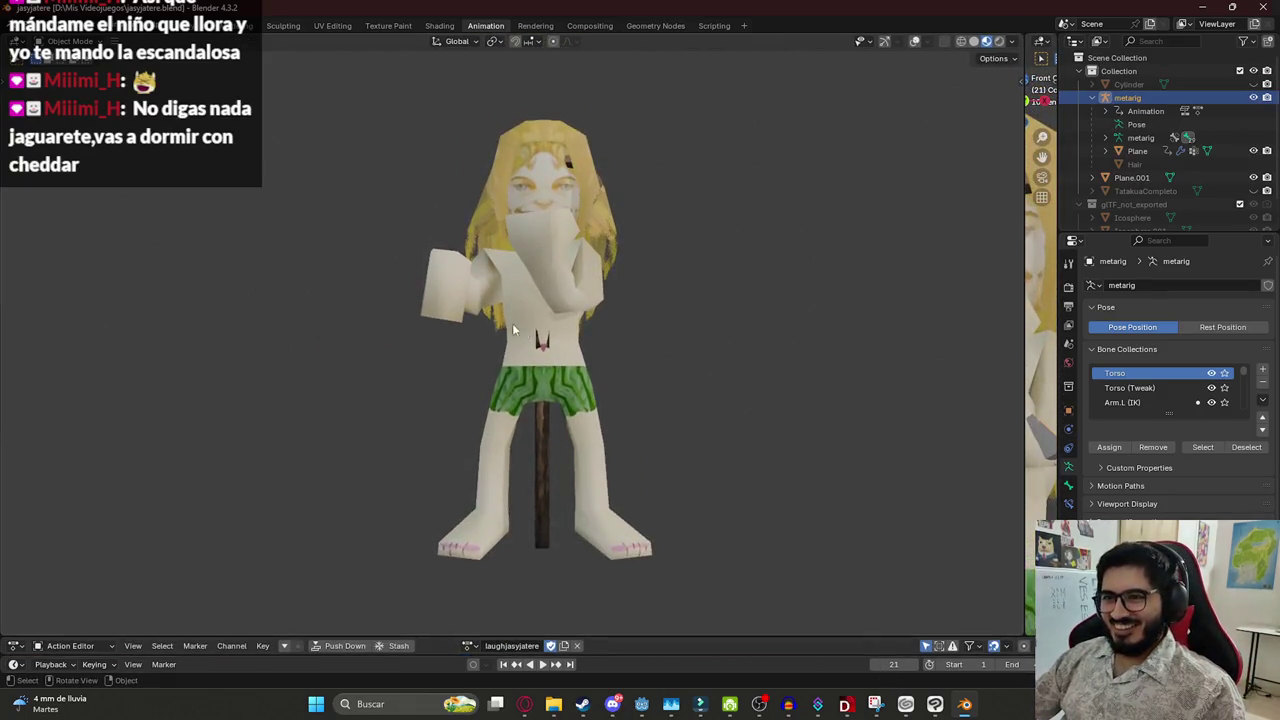
{"action": "scroll", "coordinate": [1018, 378], "scroll_direction": "down", "scroll_amount": 4}
{"action": "left_click_drag", "start_coordinate": [1022, 382], "coordinate": [560, 382]}
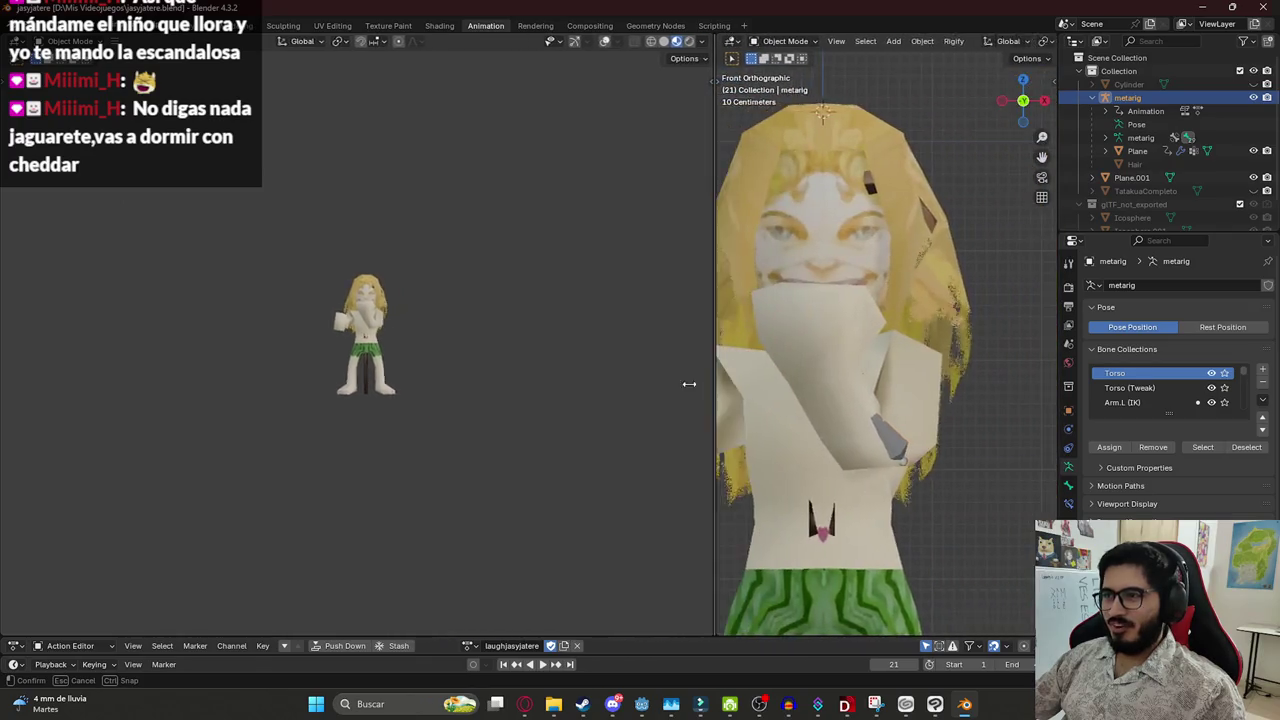
{"action": "left_click_drag", "start_coordinate": [657, 351], "coordinate": [778, 383]}
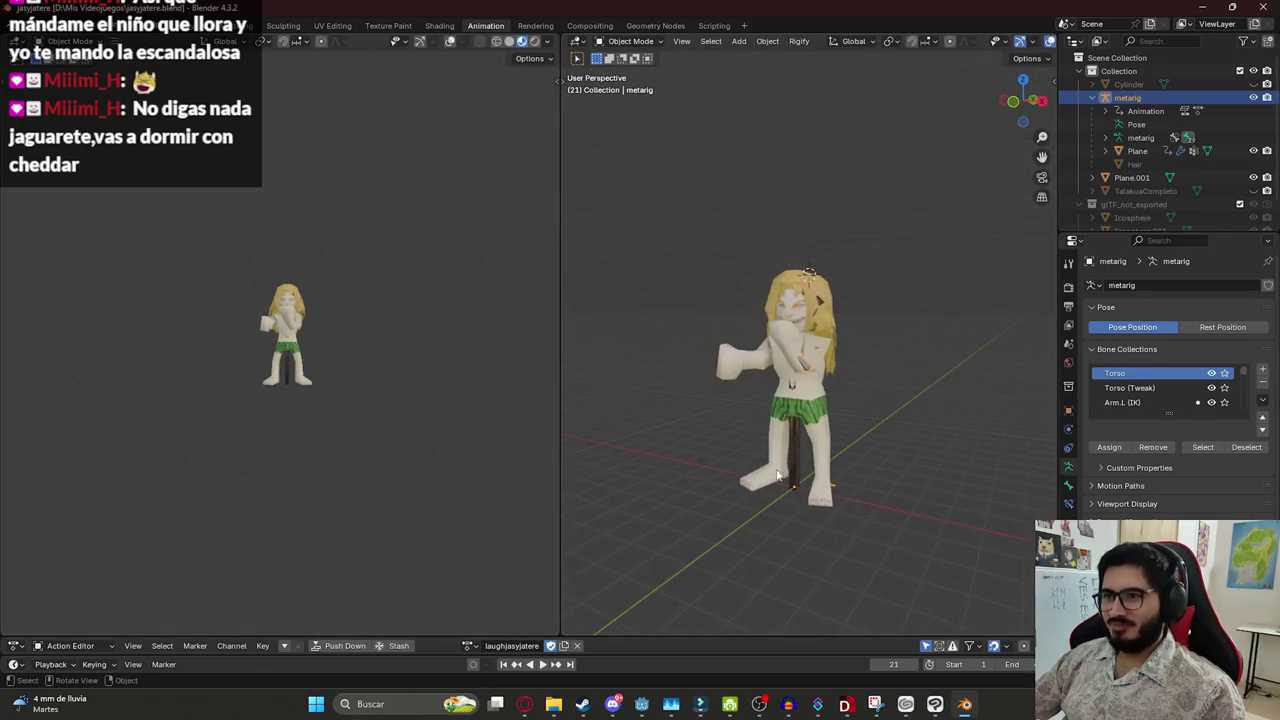
{"action": "left_click", "coordinate": [793, 436]}
{"action": "key", "text": "h"}
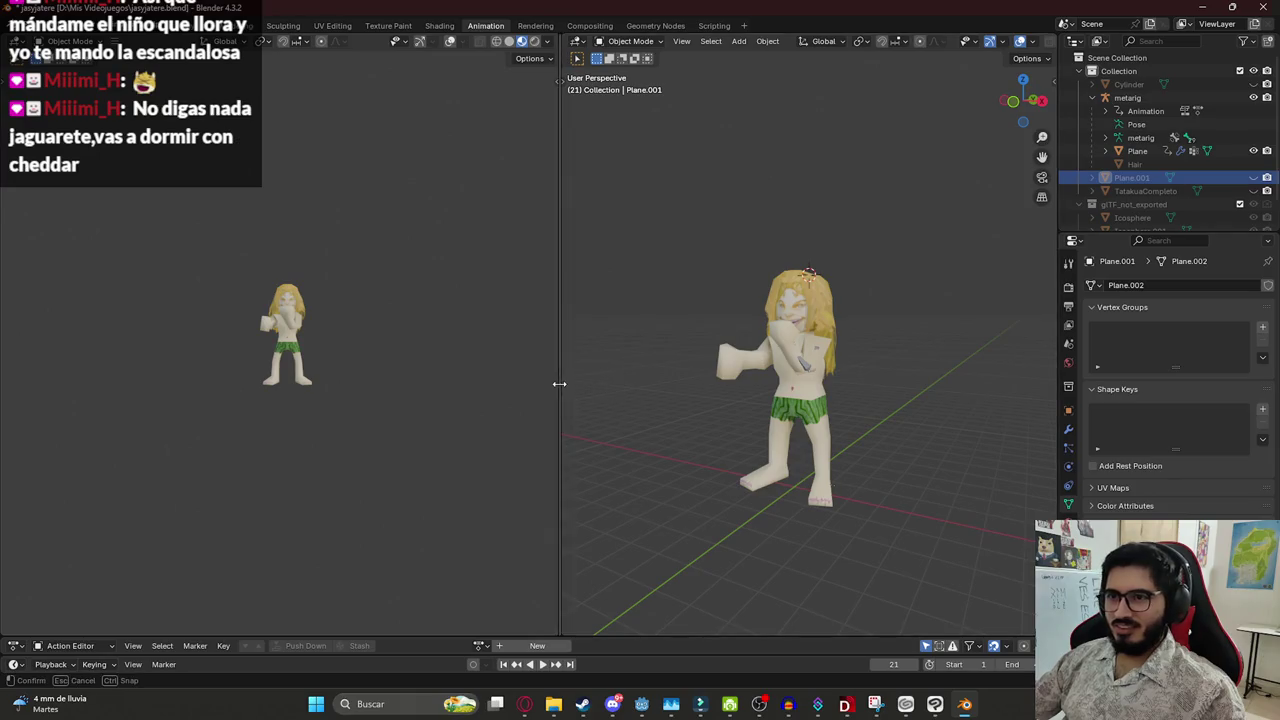
{"action": "left_click_drag", "start_coordinate": [559, 383], "coordinate": [1208, 432]}
Recentre the character mesh, split off a second 3D view, and enlarge the Action Editor
{"action": "left_click", "coordinate": [1050, 422]}
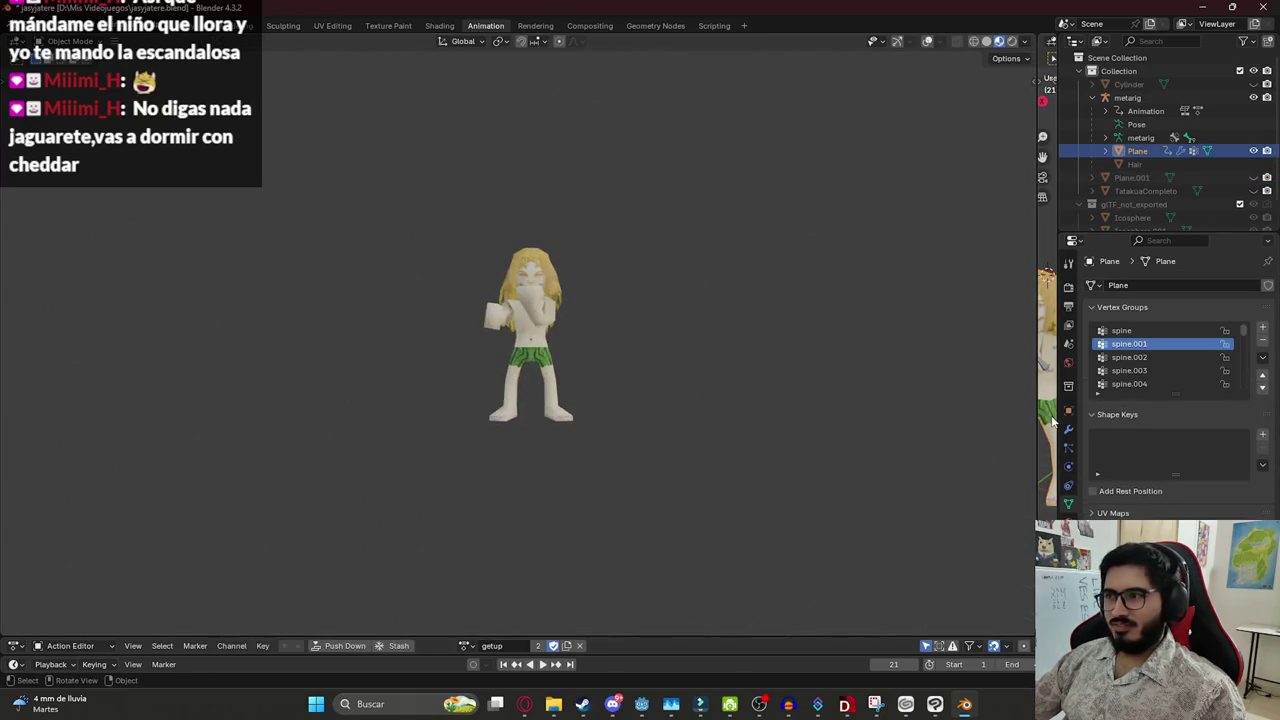
{"action": "scroll", "coordinate": [557, 343], "scroll_direction": "up", "scroll_amount": 5}
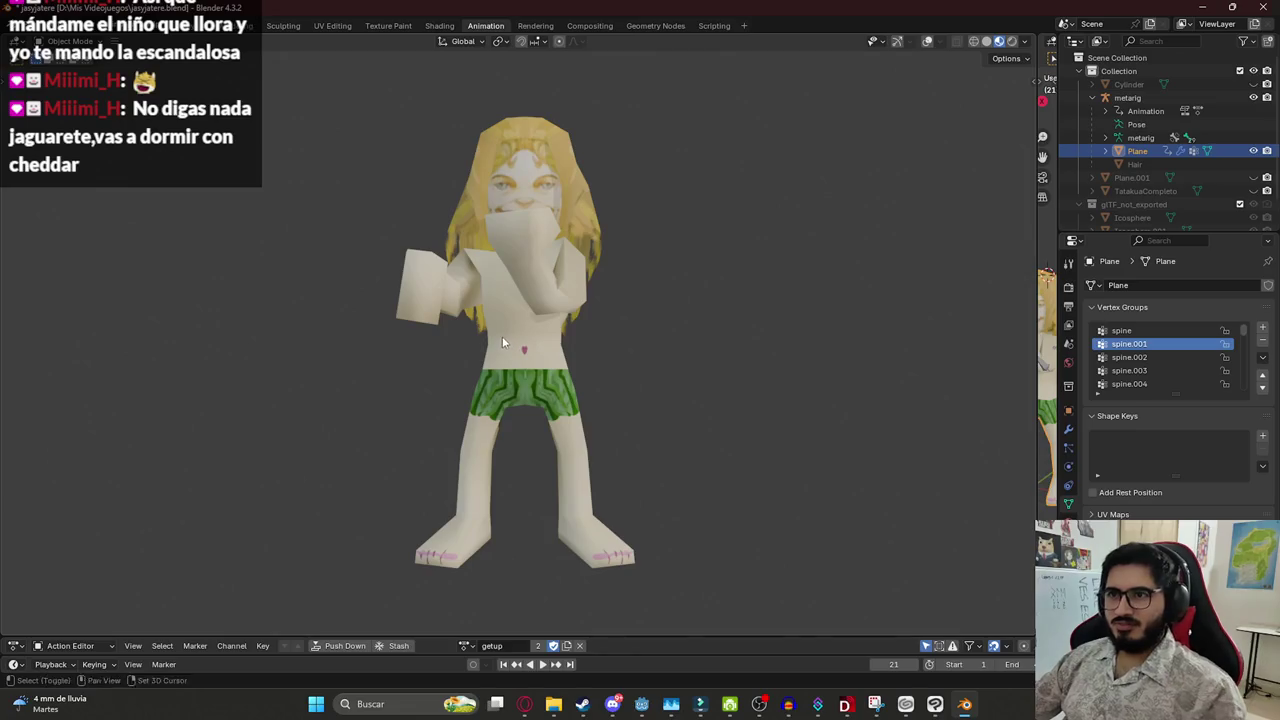
{"action": "left_click_drag", "start_coordinate": [502, 343], "coordinate": [620, 265]}
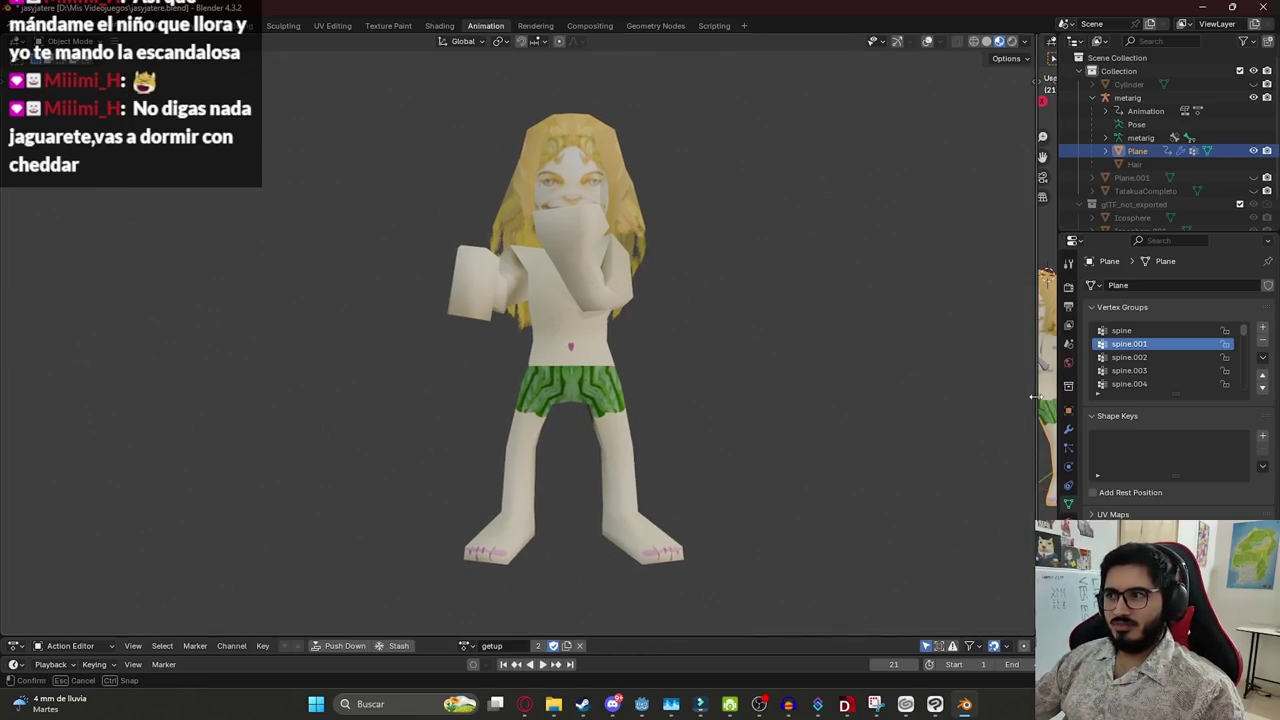
{"action": "left_click_drag", "start_coordinate": [1047, 400], "coordinate": [770, 560]}
{"action": "left_click_drag", "start_coordinate": [673, 640], "coordinate": [572, 462]}
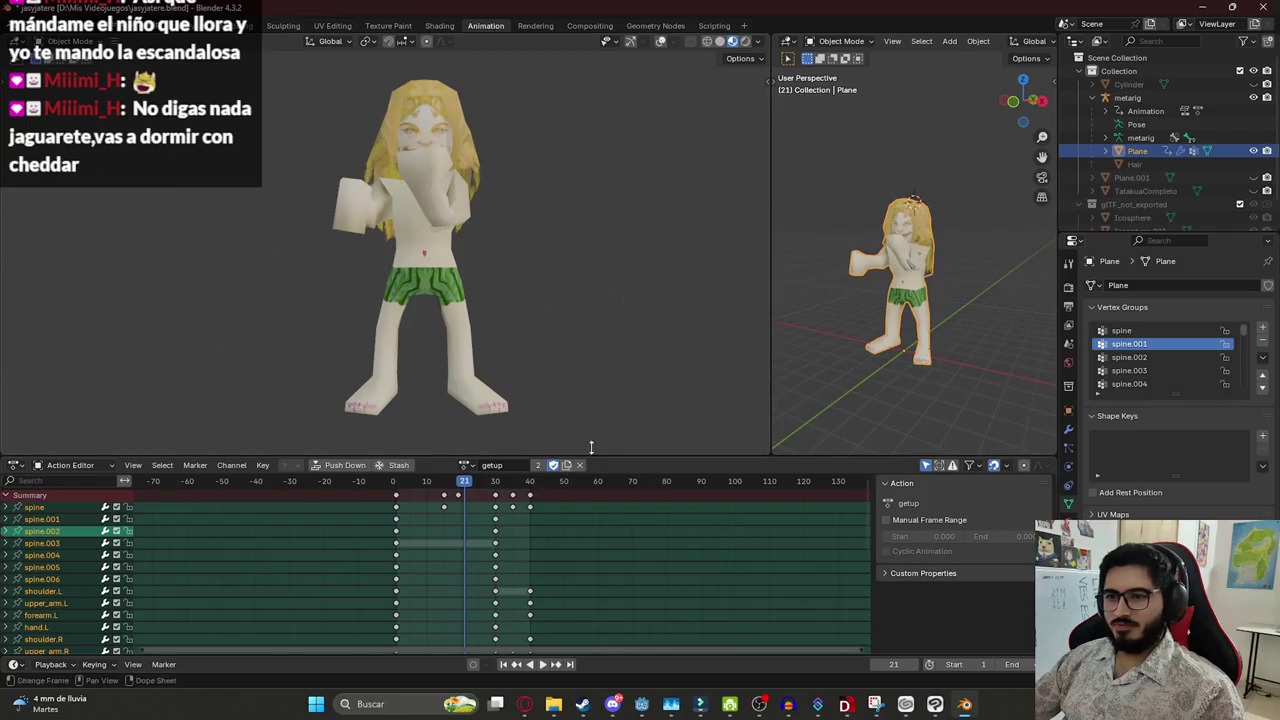
{"action": "scroll", "coordinate": [930, 310], "scroll_direction": "up", "scroll_amount": 3}
Select the metarig and keep its laughjasyjatere action shown in the Action Editor
{"action": "left_click", "coordinate": [897, 280]}
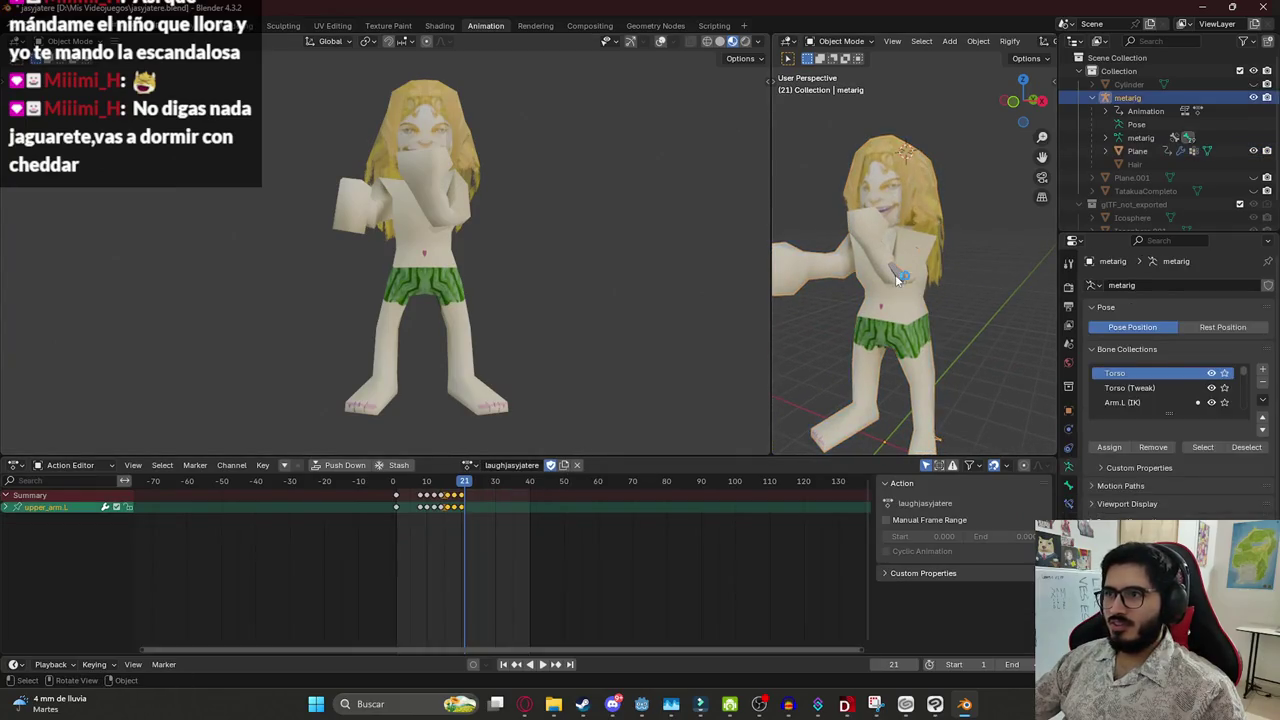
{"action": "left_click", "coordinate": [470, 466]}
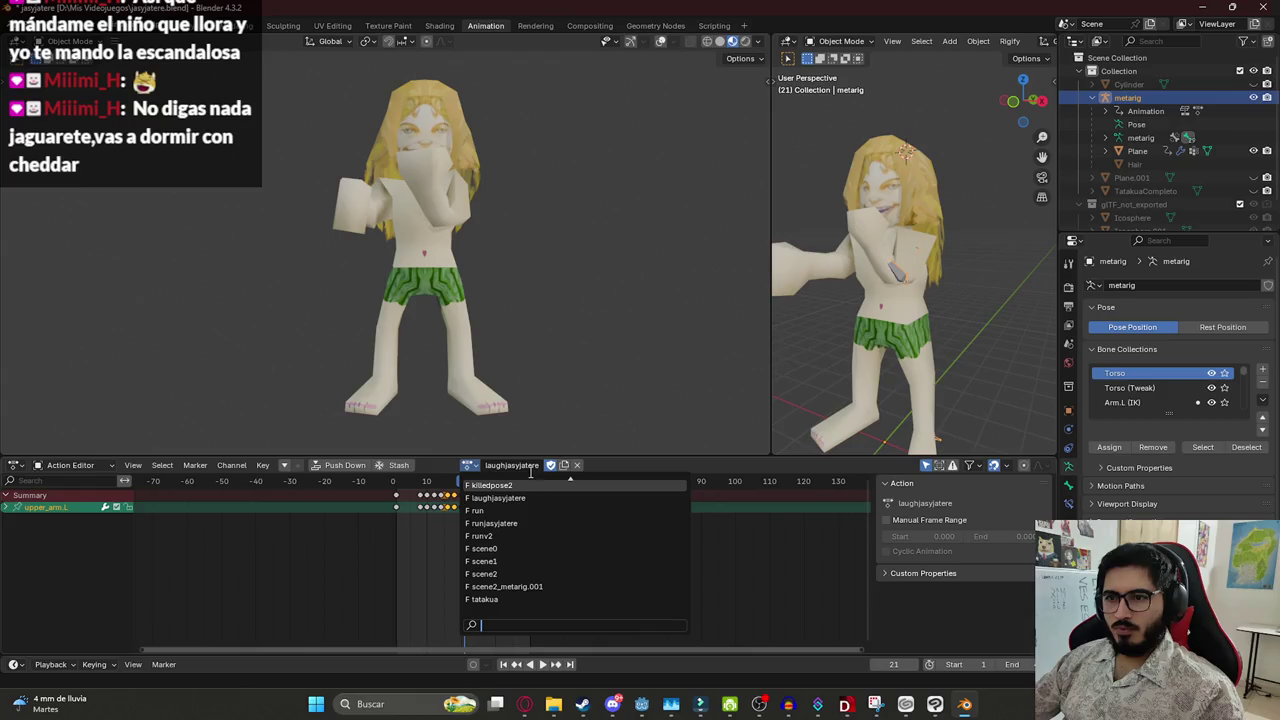
{"action": "left_click", "coordinate": [485, 497]}
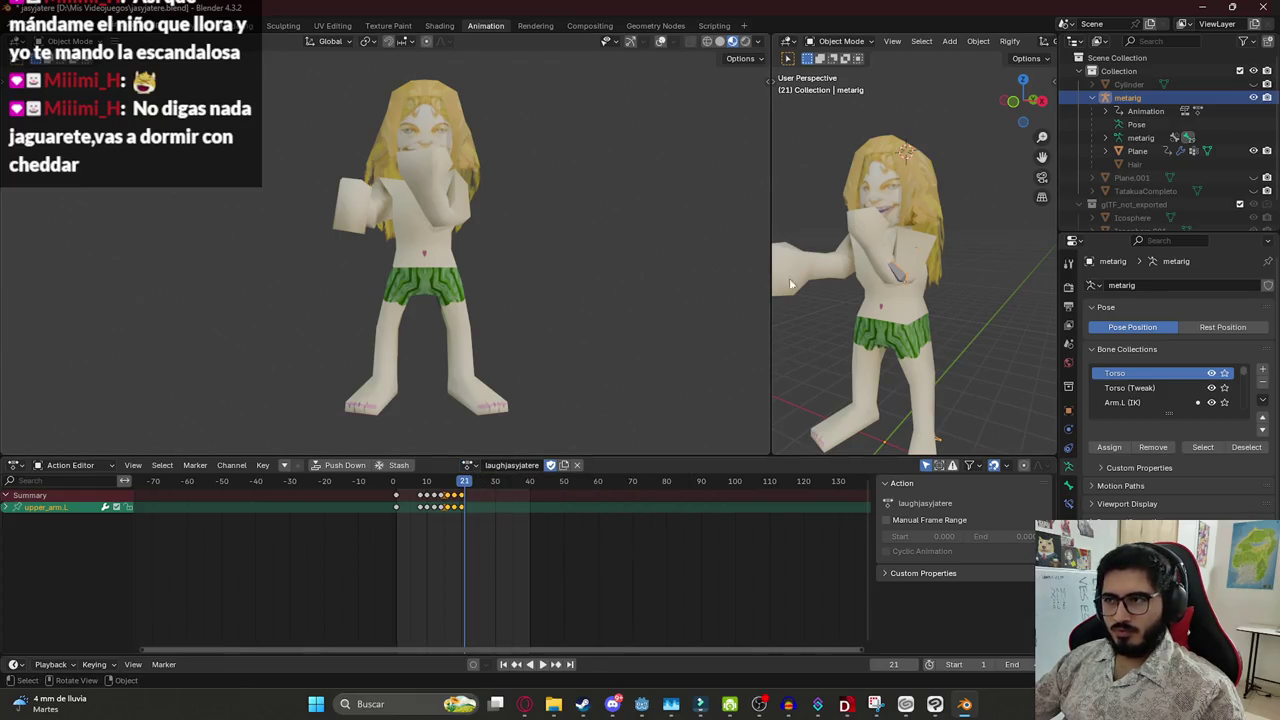
In Pose Mode, select all bones, switch to idlejasyjatere, and play from frame 1
{"action": "left_click", "coordinate": [853, 47]}
{"action": "left_click", "coordinate": [840, 80]}
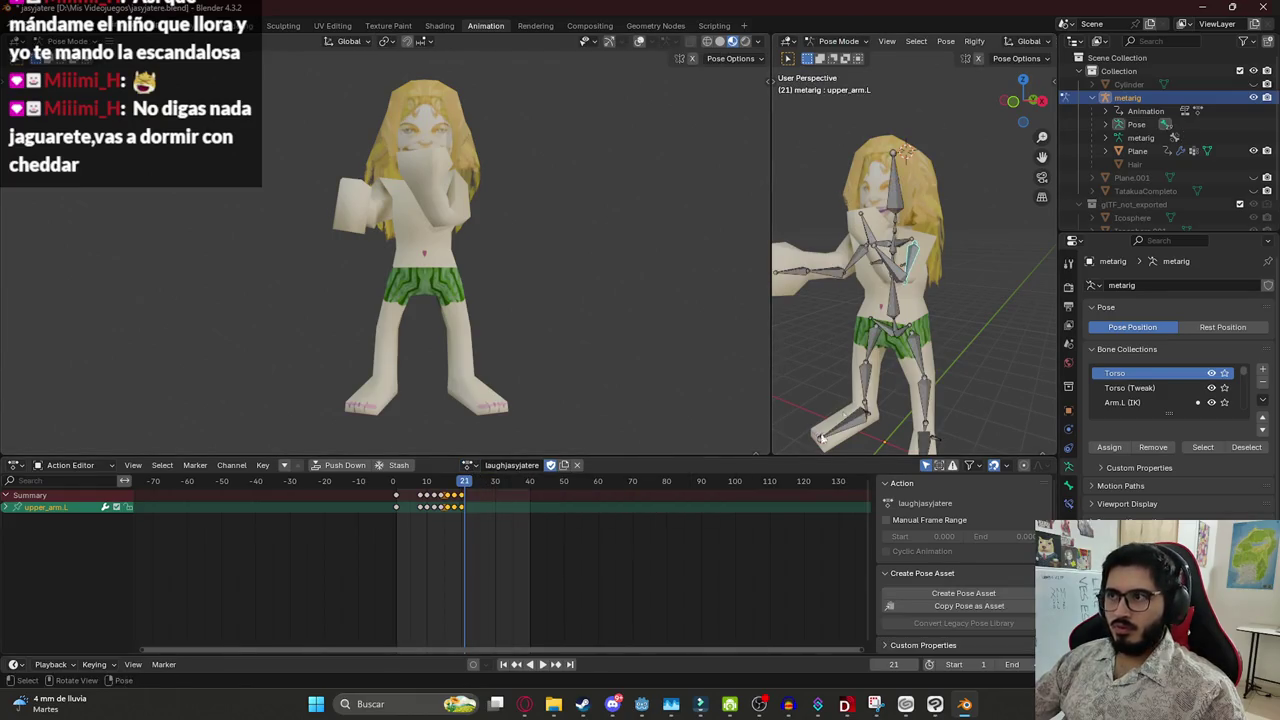
{"action": "key", "text": "a"}
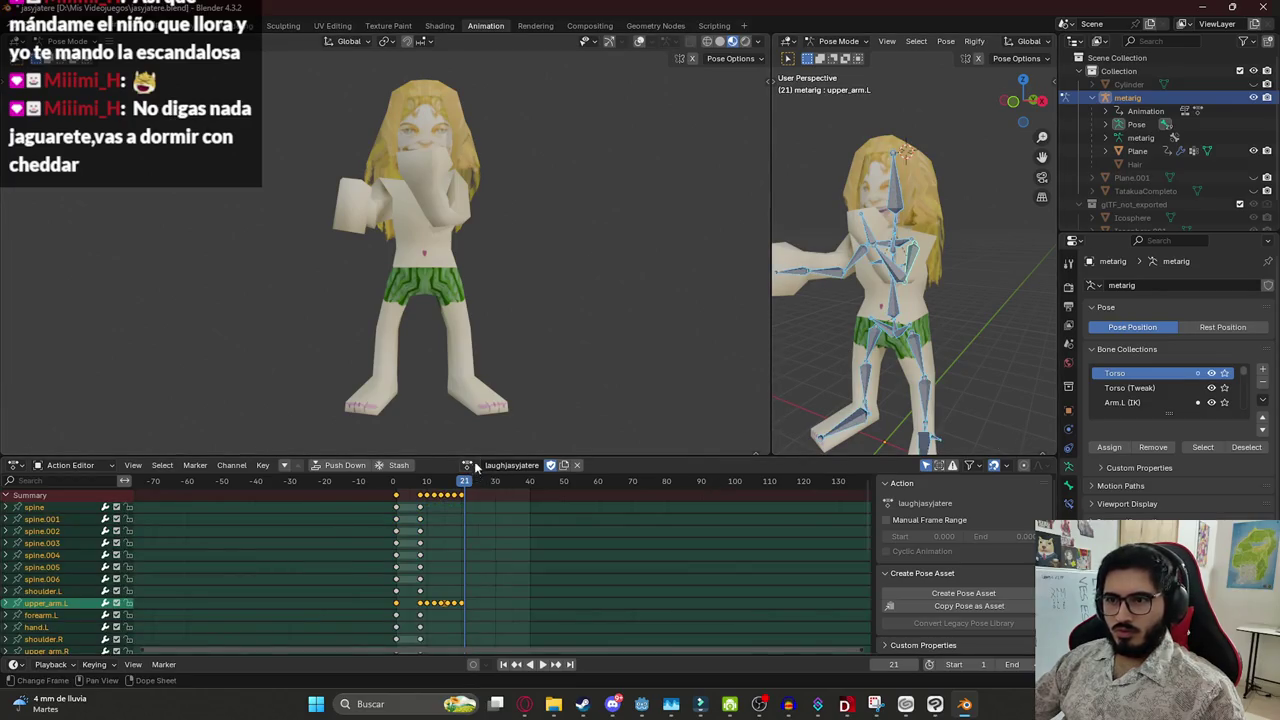
{"action": "left_click", "coordinate": [470, 465]}
{"action": "scroll", "coordinate": [494, 487], "scroll_direction": "up", "scroll_amount": 4}
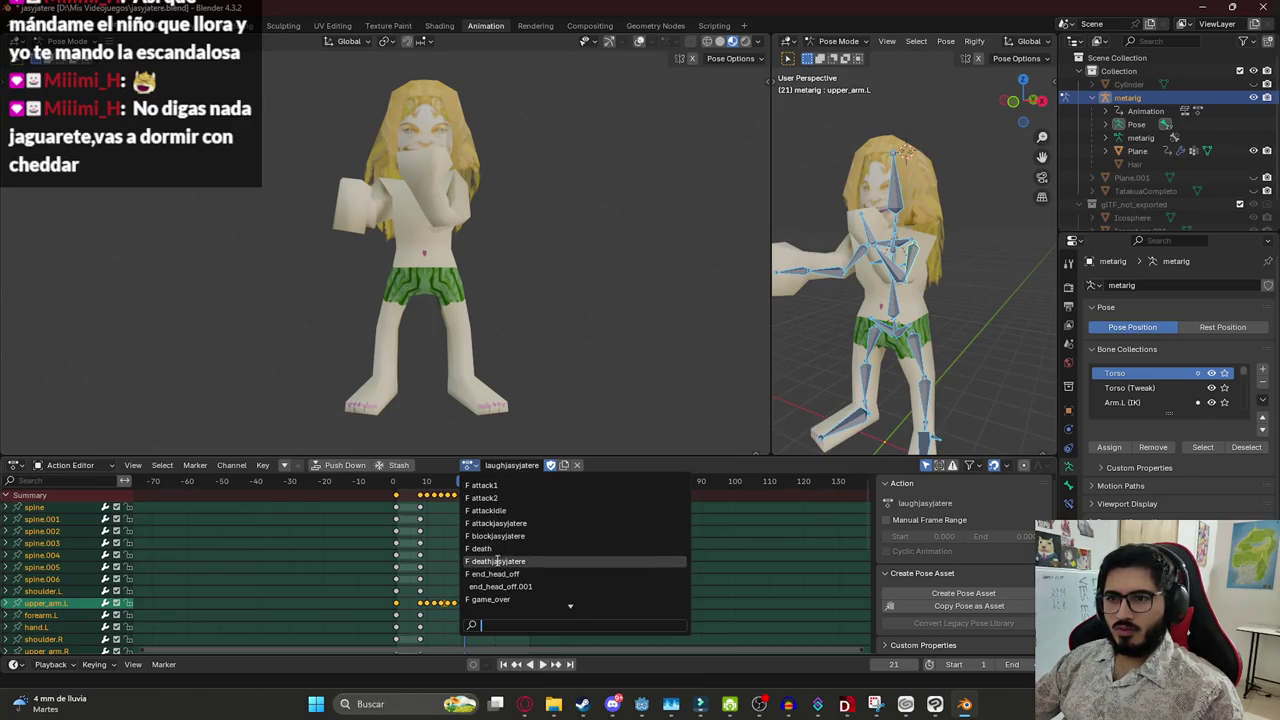
{"action": "scroll", "coordinate": [498, 565], "scroll_direction": "down", "scroll_amount": 3}
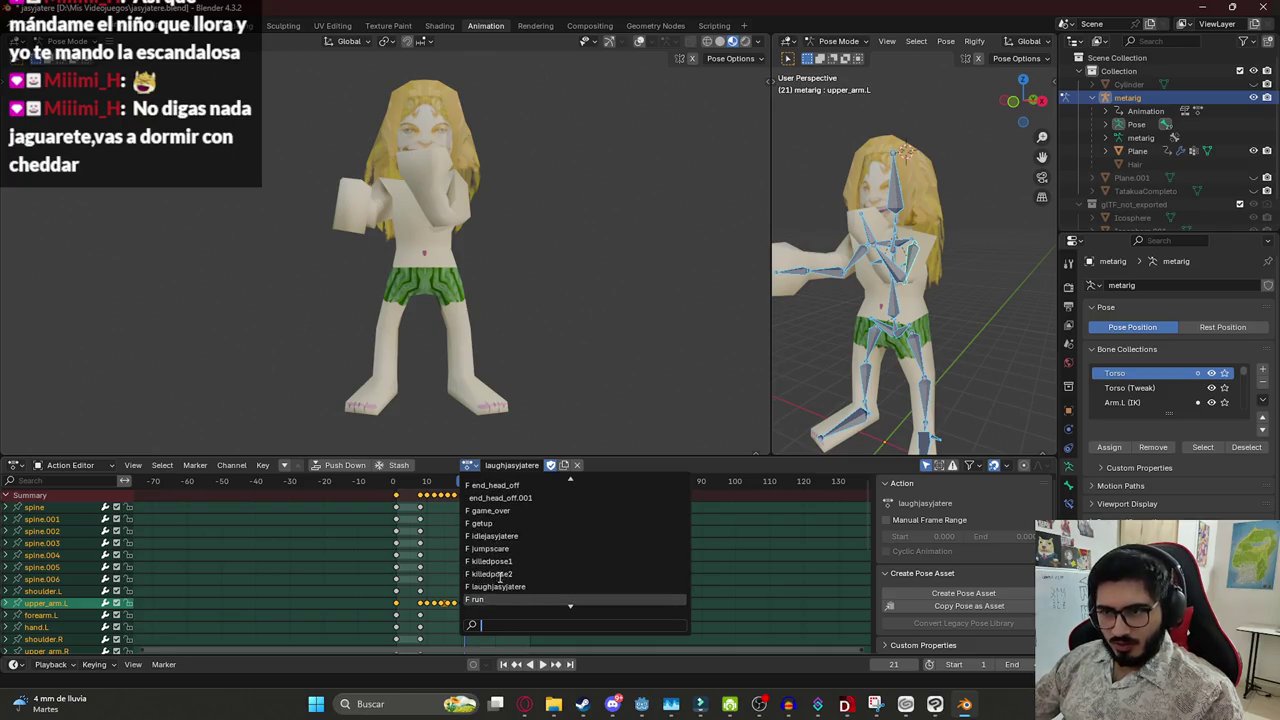
{"action": "left_click", "coordinate": [511, 537]}
{"action": "key", "text": "space"}
{"action": "left_click", "coordinate": [398, 485]}
Return the rig to Object Mode and orbit the left view around the character
{"action": "left_click", "coordinate": [825, 41]}
{"action": "left_click", "coordinate": [832, 57]}
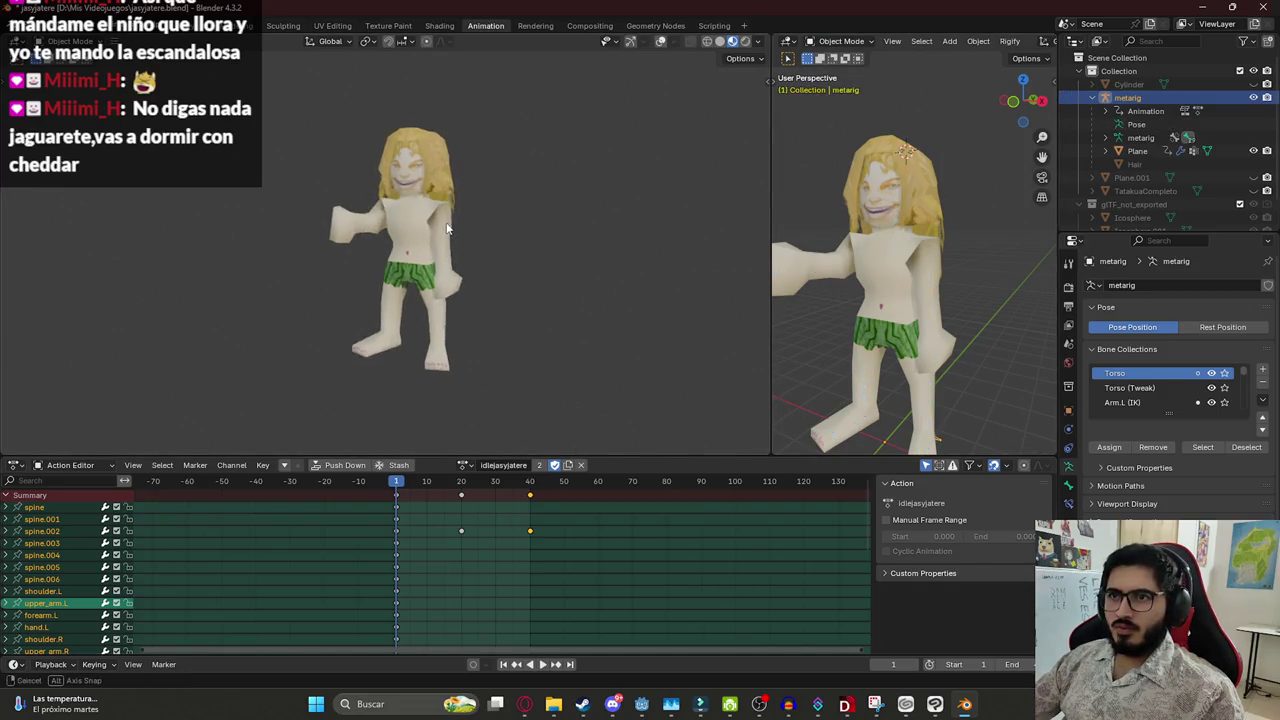
{"action": "scroll", "coordinate": [437, 217], "scroll_direction": "down", "scroll_amount": 2}
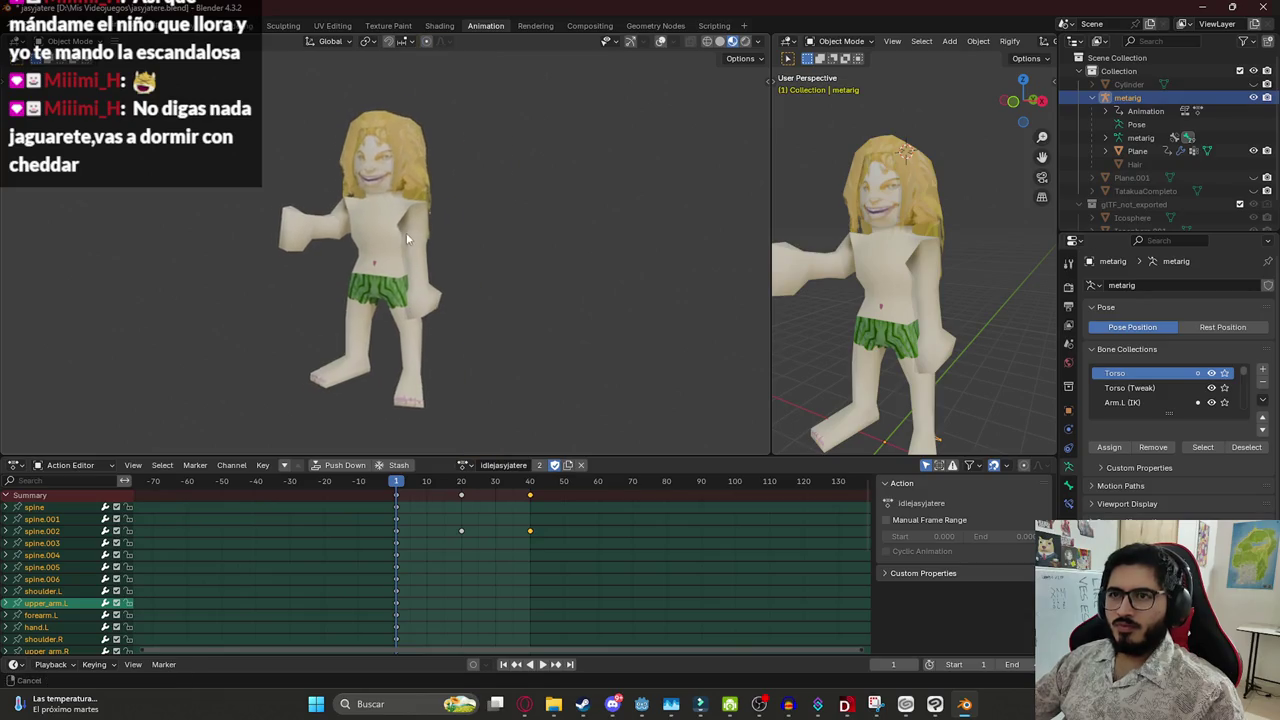
{"action": "mouse_move", "coordinate": [404, 227]}
{"action": "left_mouse_down"}
{"action": "mouse_move", "coordinate": [510, 228]}
{"action": "mouse_move", "coordinate": [405, 251]}
{"action": "left_mouse_up"}
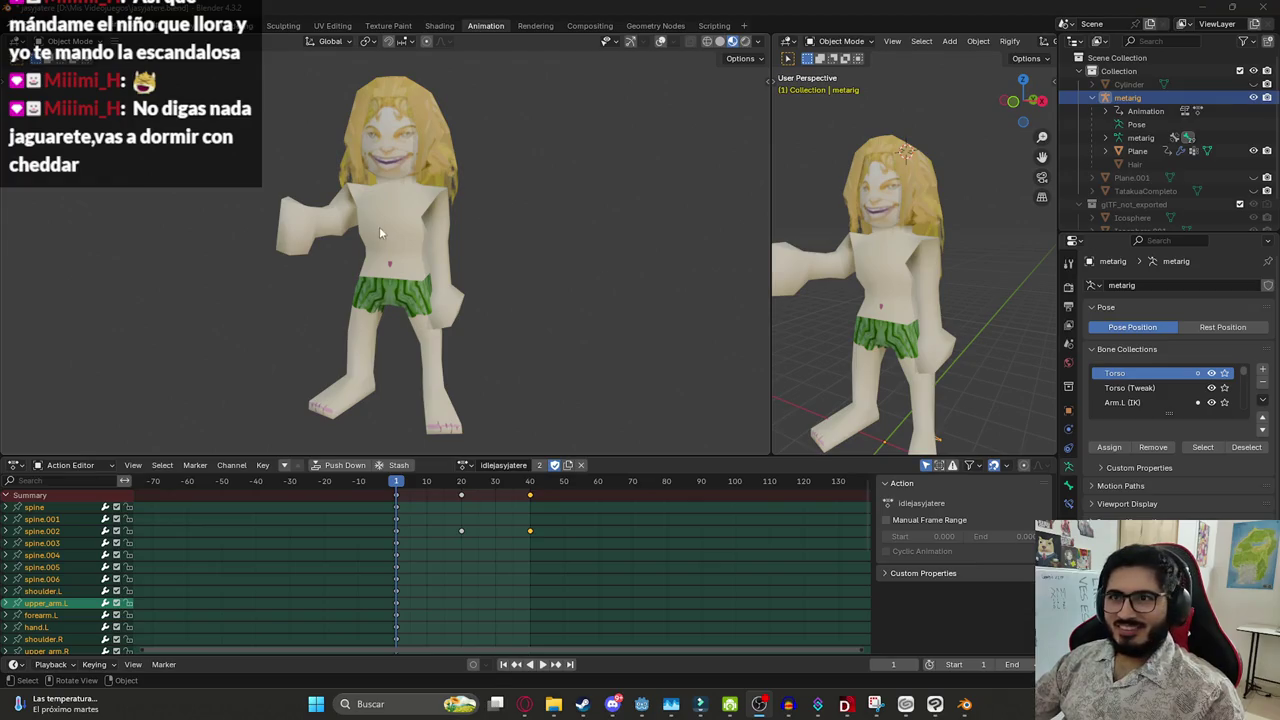
{"action": "left_click_drag", "start_coordinate": [326, 256], "coordinate": [450, 266]}
{"action": "mouse_move", "coordinate": [368, 263]}
{"action": "left_mouse_down"}
{"action": "mouse_move", "coordinate": [640, 275]}
{"action": "mouse_move", "coordinate": [496, 270]}
{"action": "mouse_move", "coordinate": [676, 239]}
{"action": "mouse_move", "coordinate": [598, 250]}
{"action": "mouse_move", "coordinate": [567, 236]}
{"action": "left_mouse_up"}
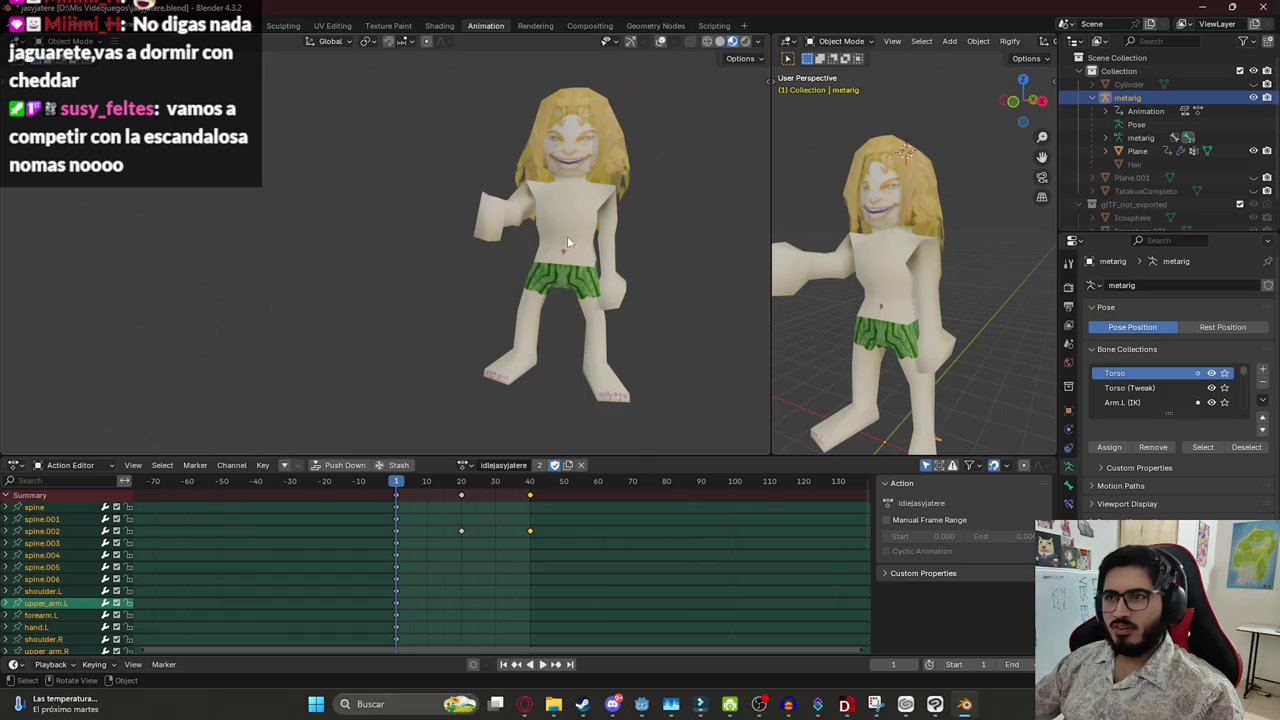
Select the character mesh, orbit to inspect it, and unhide Plane.001 in the outliner
{"action": "left_click", "coordinate": [902, 232]}
{"action": "scroll", "coordinate": [622, 250], "scroll_direction": "right", "scroll_amount": 4}
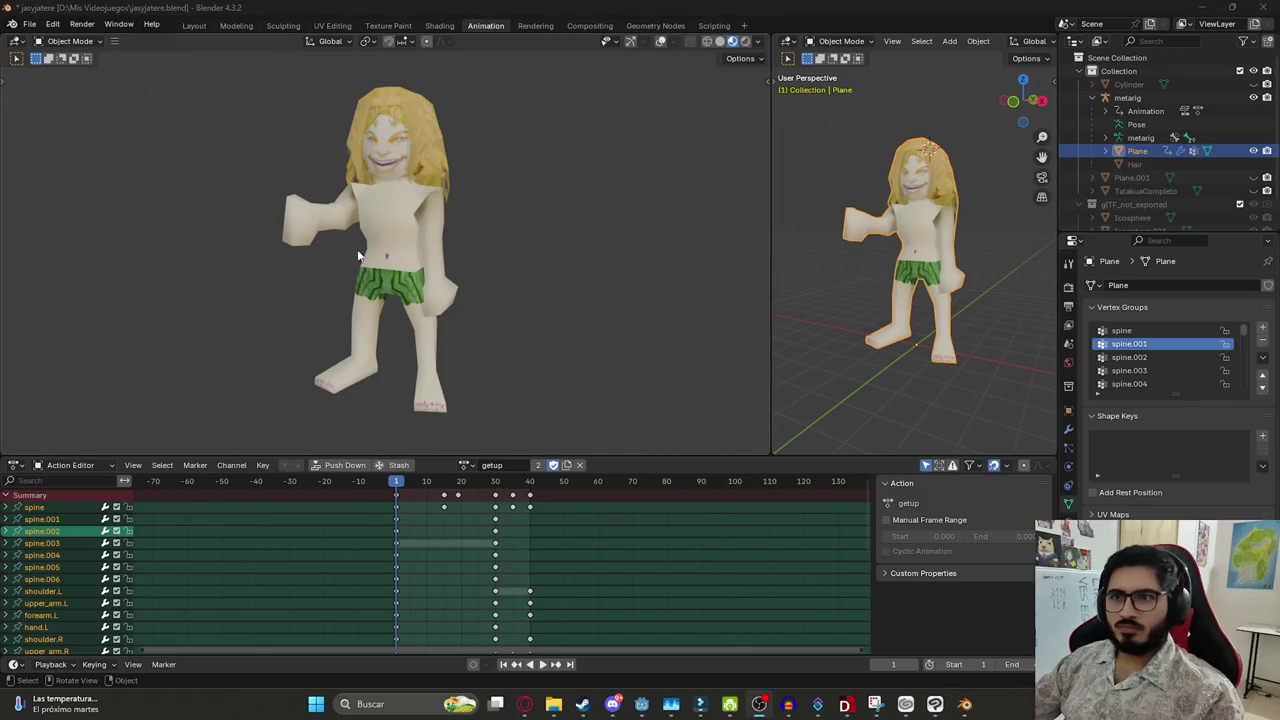
{"action": "left_click_drag", "start_coordinate": [382, 244], "coordinate": [478, 253]}
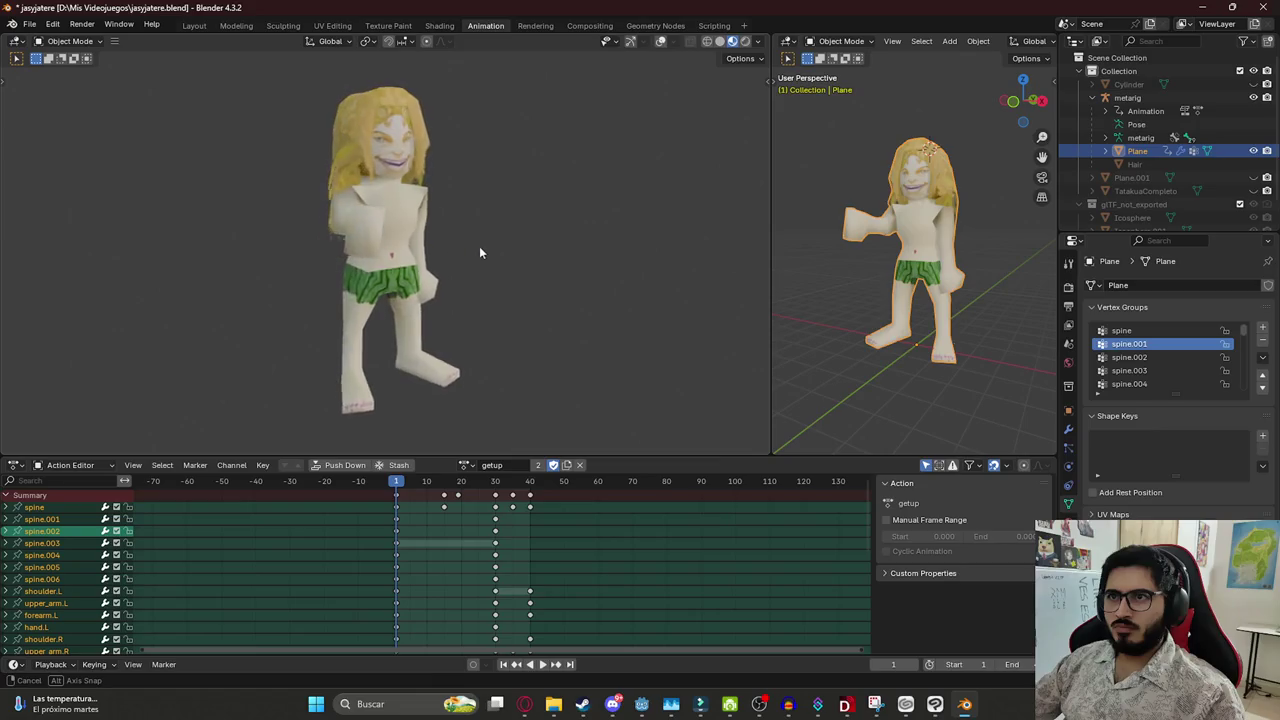
{"action": "mouse_move", "coordinate": [478, 253]}
{"action": "left_mouse_down"}
{"action": "mouse_move", "coordinate": [630, 252]}
{"action": "mouse_move", "coordinate": [39, 247]}
{"action": "mouse_move", "coordinate": [350, 247]}
{"action": "left_mouse_up"}
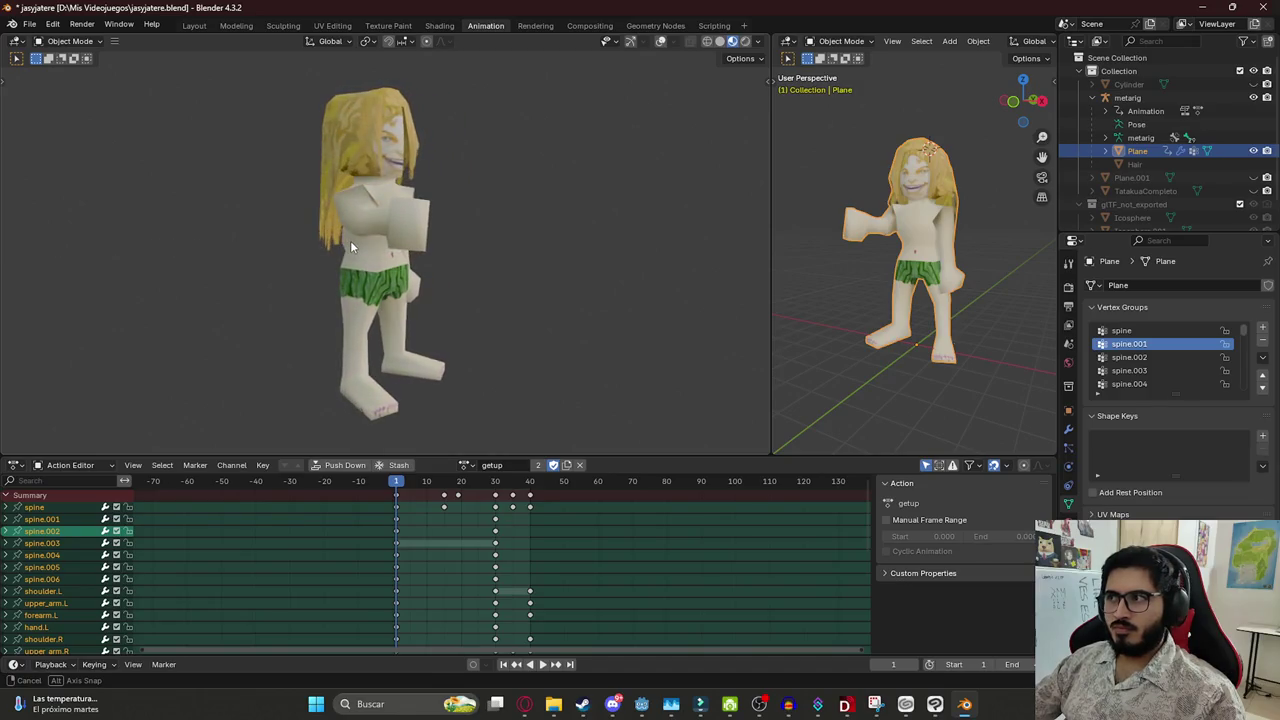
{"action": "left_click_drag", "start_coordinate": [350, 240], "coordinate": [220, 244]}
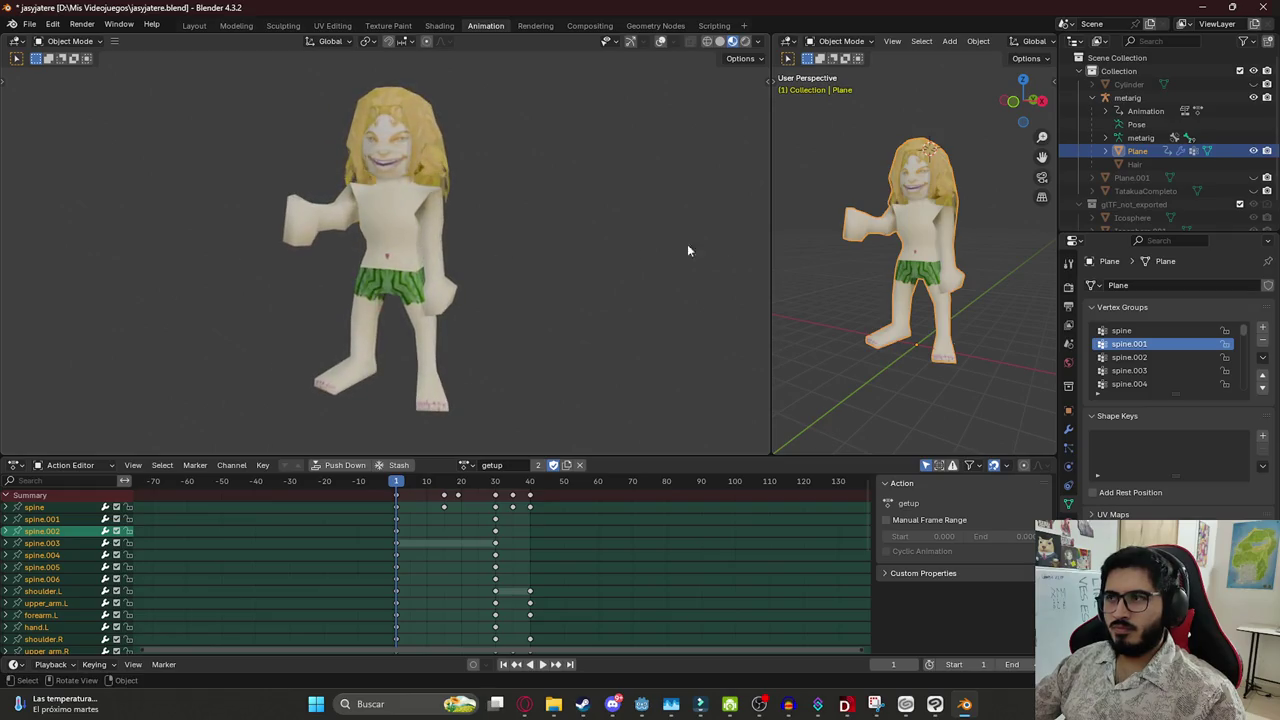
{"action": "left_click", "coordinate": [1254, 177]}
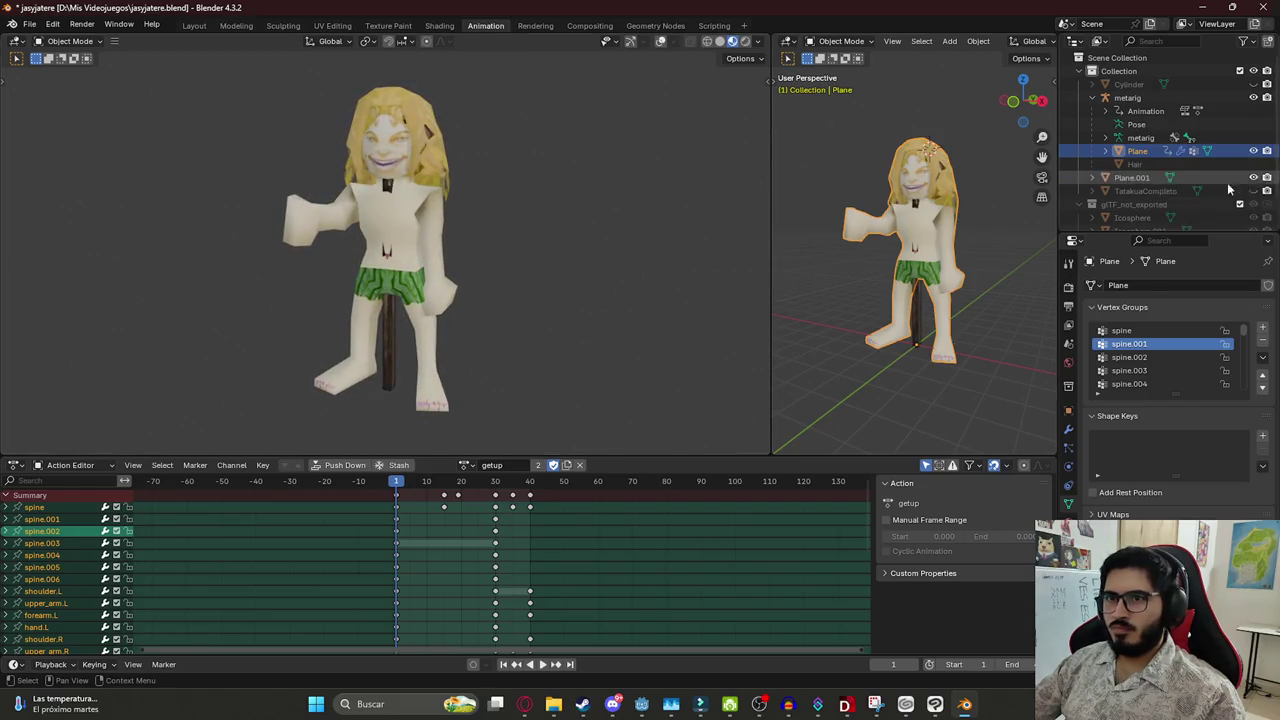
Move the staff Plane.001 upright beside the character's outstretched hand, working from a top view
{"action": "left_click", "coordinate": [390, 354]}
{"action": "key", "text": "g"}
{"action": "left_click", "coordinate": [890, 327]}
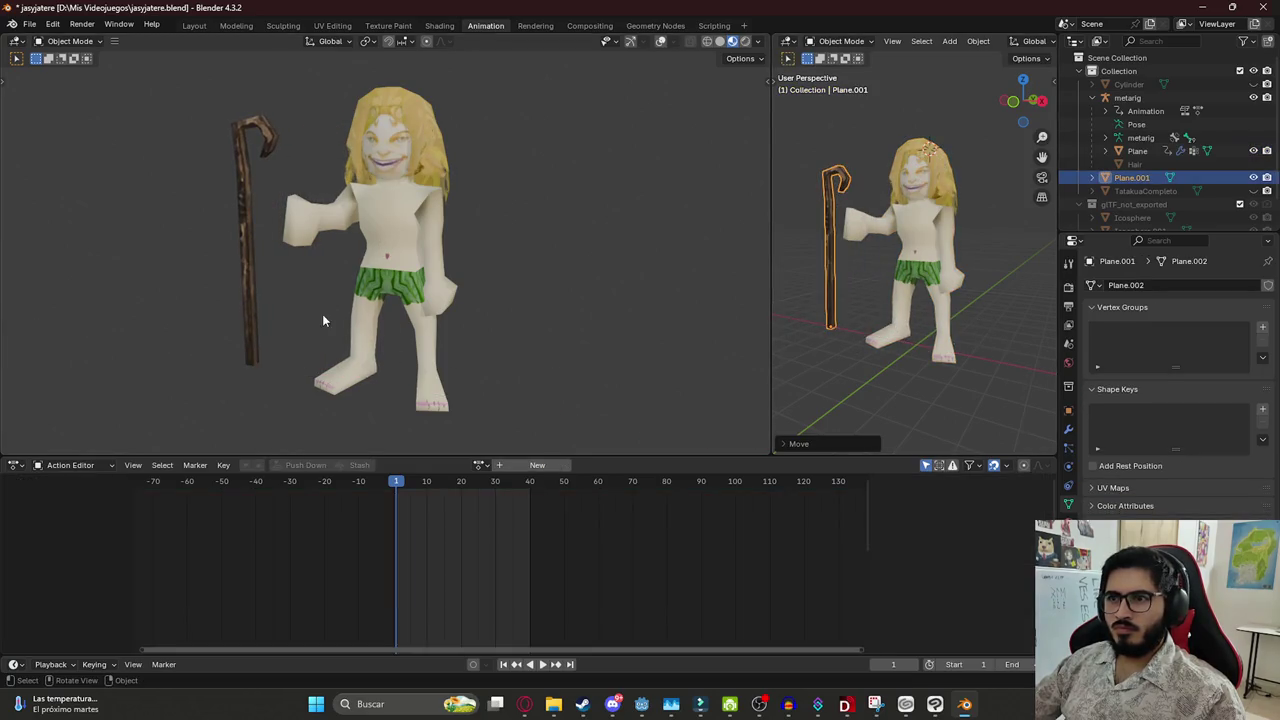
{"action": "left_click_drag", "start_coordinate": [900, 300], "coordinate": [850, 330]}
{"action": "key", "text": "g"}
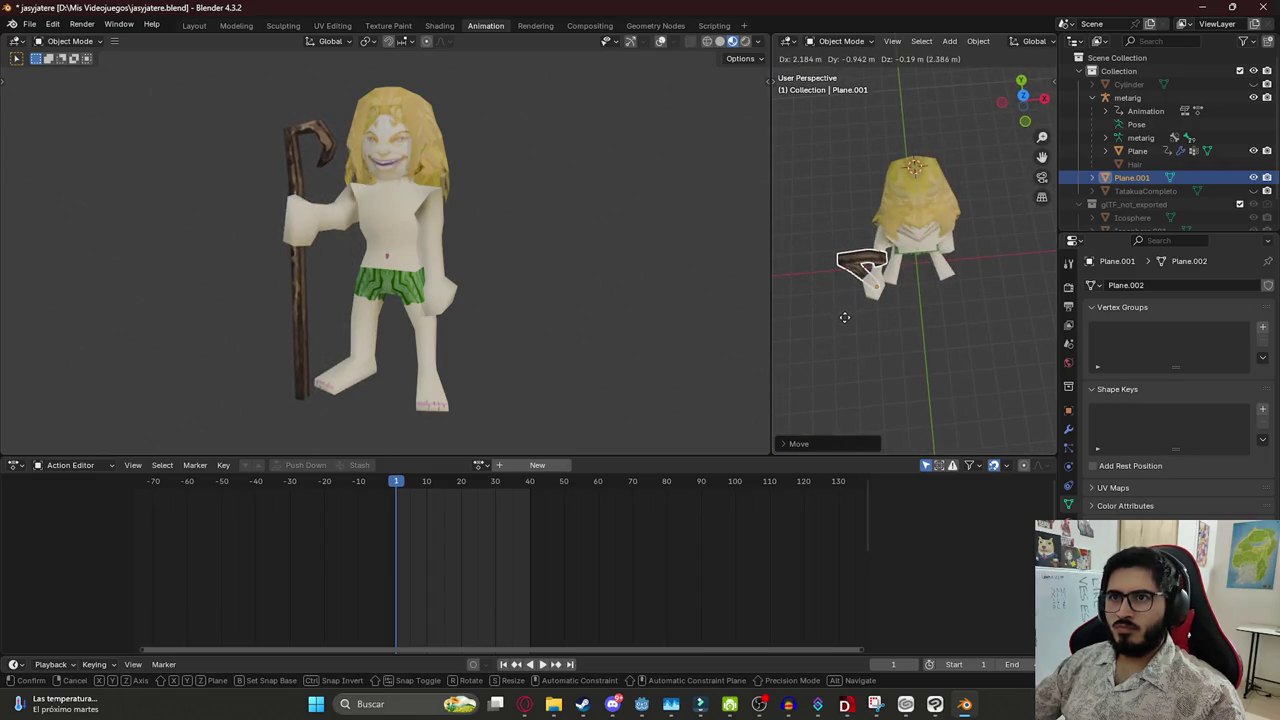
{"action": "left_click", "coordinate": [845, 318]}
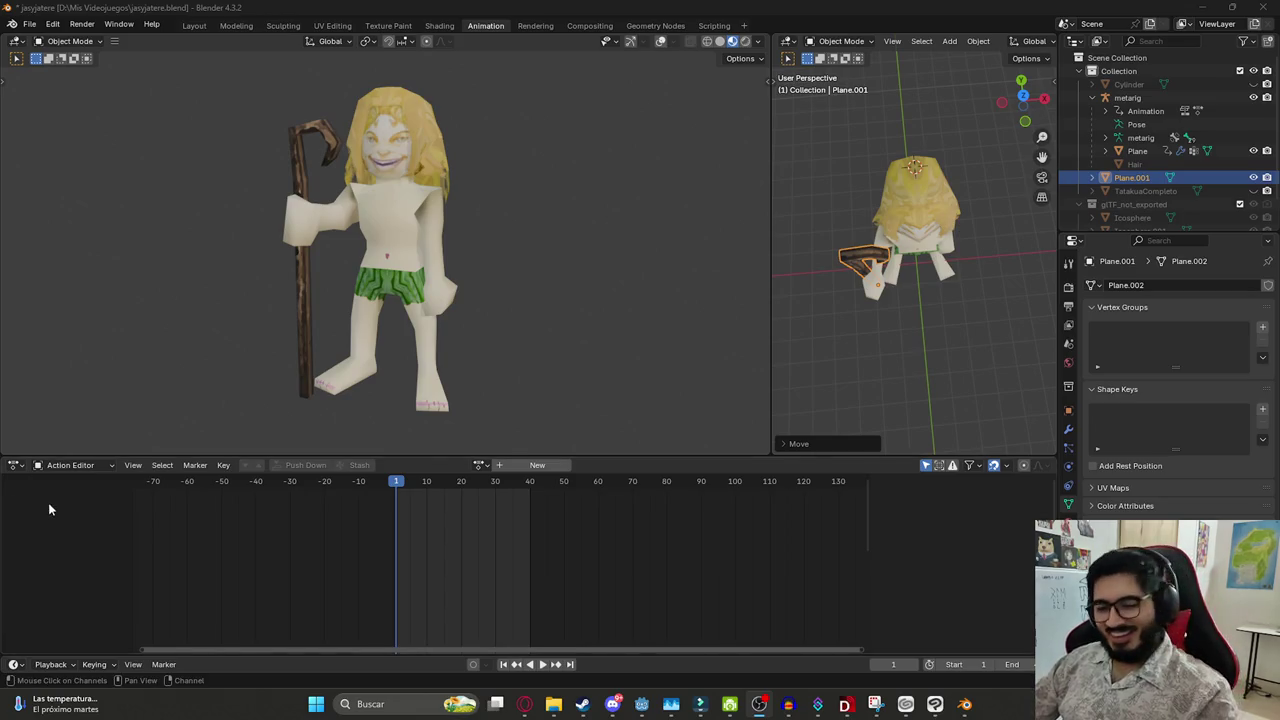
{"action": "left_click", "coordinate": [818, 705]}
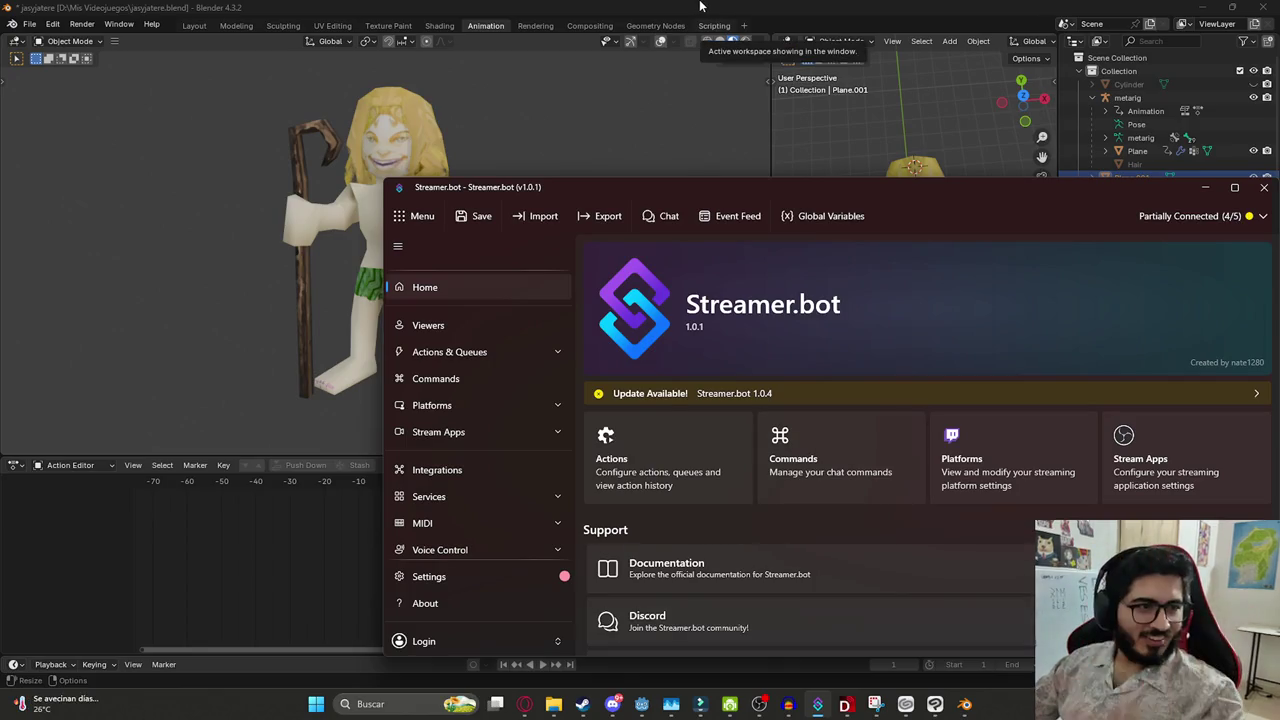
{"action": "left_click", "coordinate": [700, 6]}
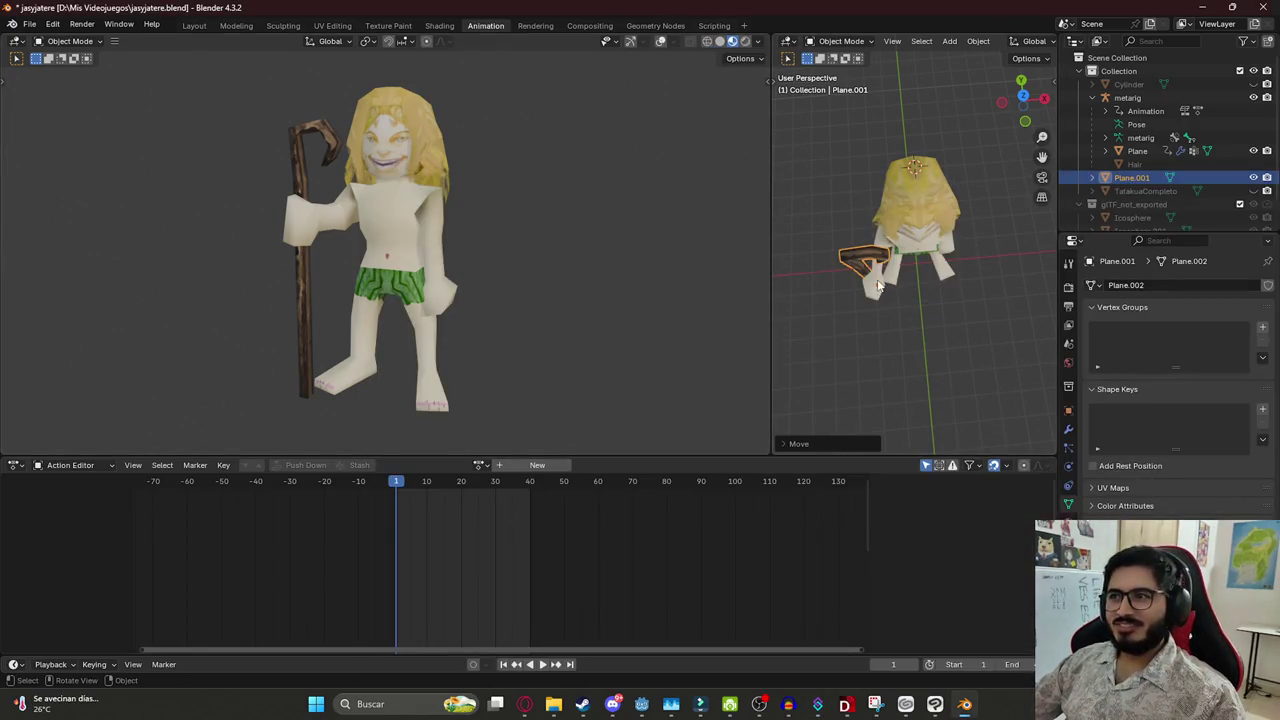
{"action": "scroll", "coordinate": [870, 300], "scroll_direction": "down", "scroll_amount": 2}
{"action": "mouse_move", "coordinate": [553, 704]}
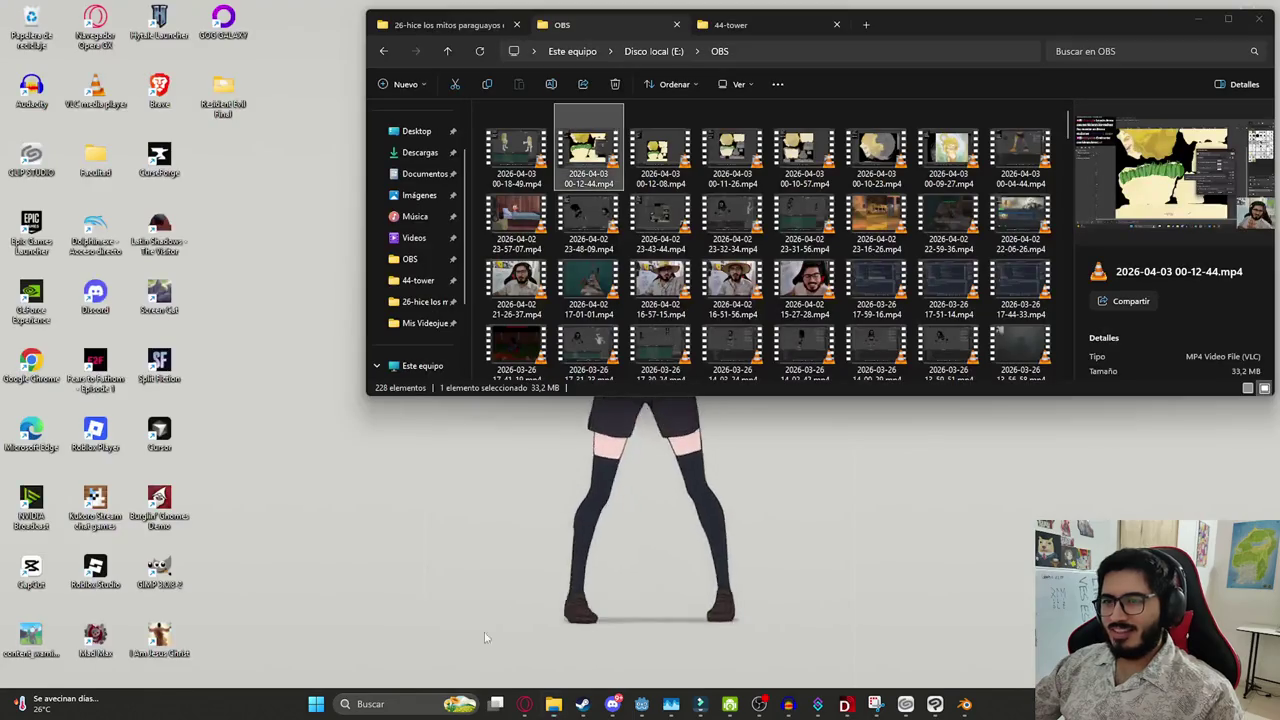
{"action": "left_click", "coordinate": [485, 635]}
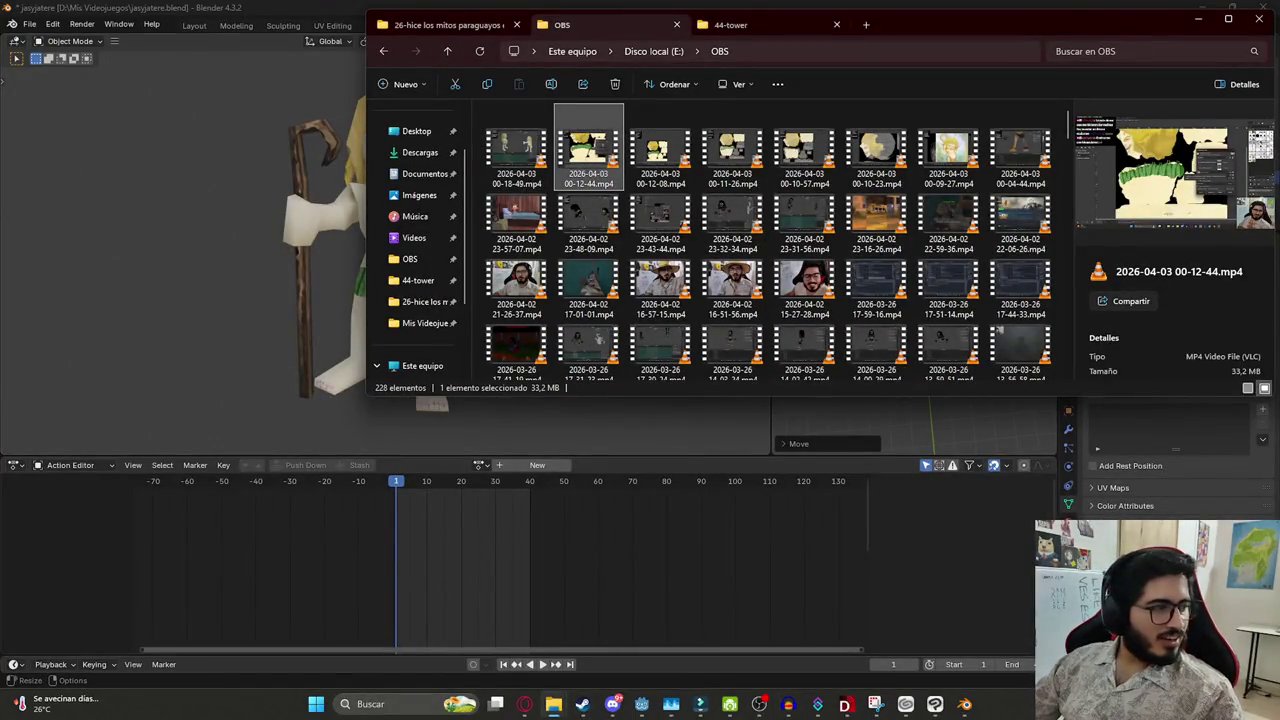
{"action": "left_click", "coordinate": [534, 145]}
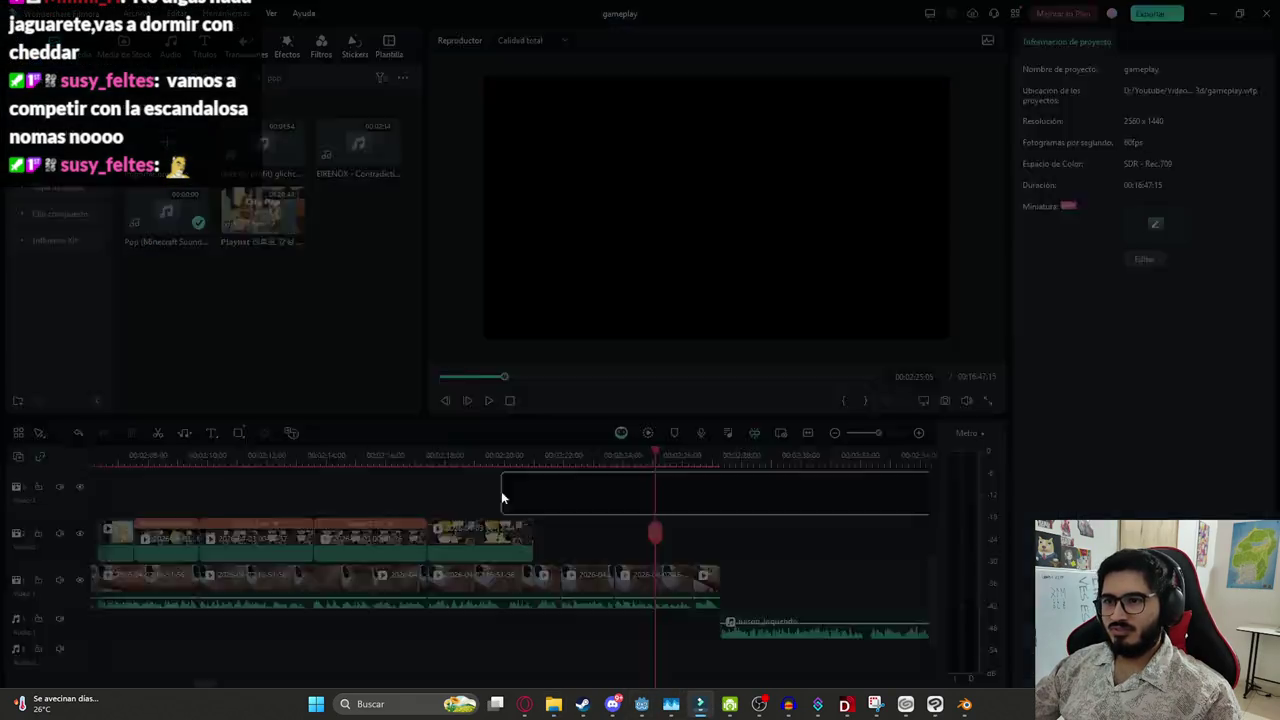
{"action": "left_click_drag", "start_coordinate": [700, 708], "coordinate": [600, 497]}
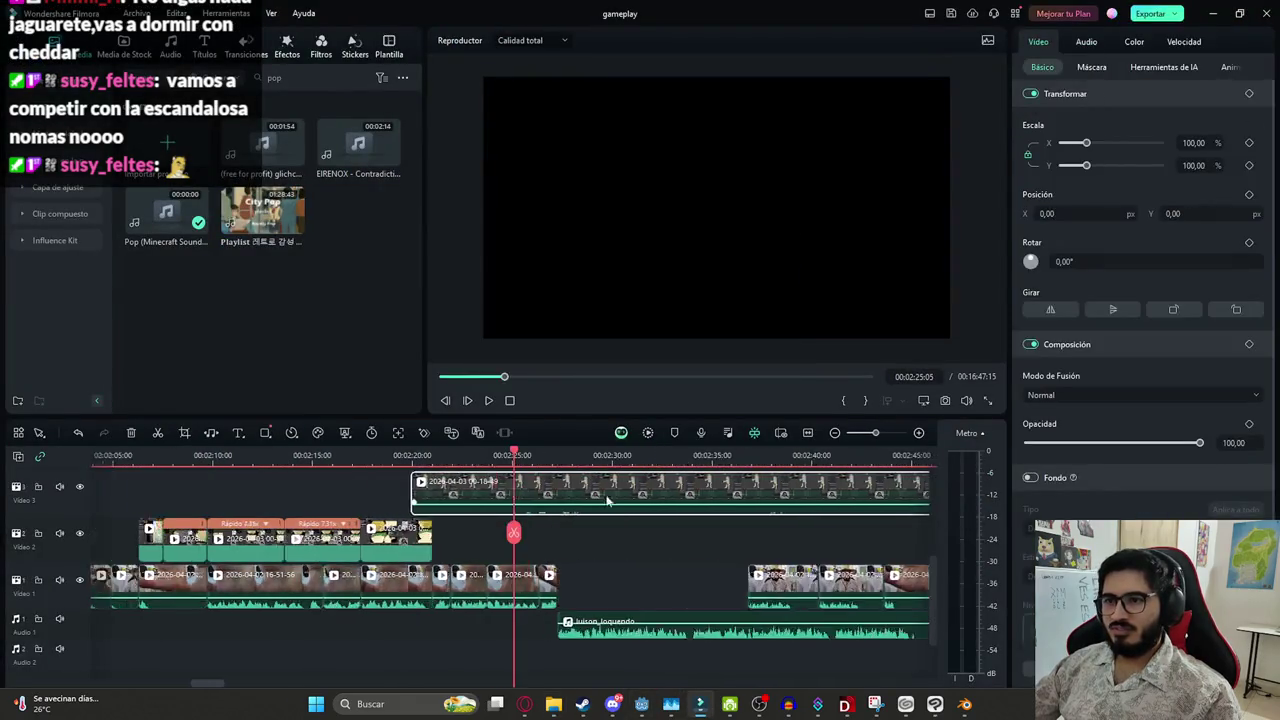
Select the 00-18-49 clip on Video 3 and scrub through it around 02:36
{"action": "scroll", "coordinate": [480, 470], "scroll_direction": "down", "scroll_amount": 2}
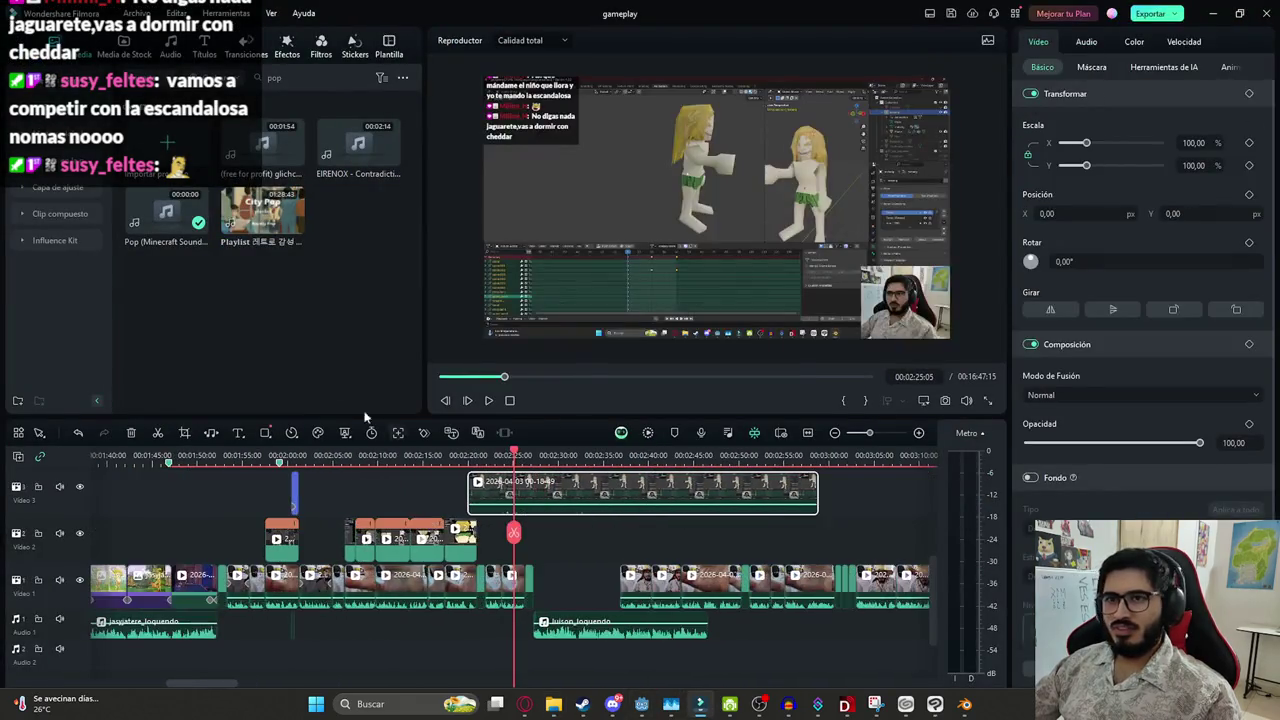
{"action": "left_click", "coordinate": [548, 660]}
{"action": "left_click", "coordinate": [500, 520]}
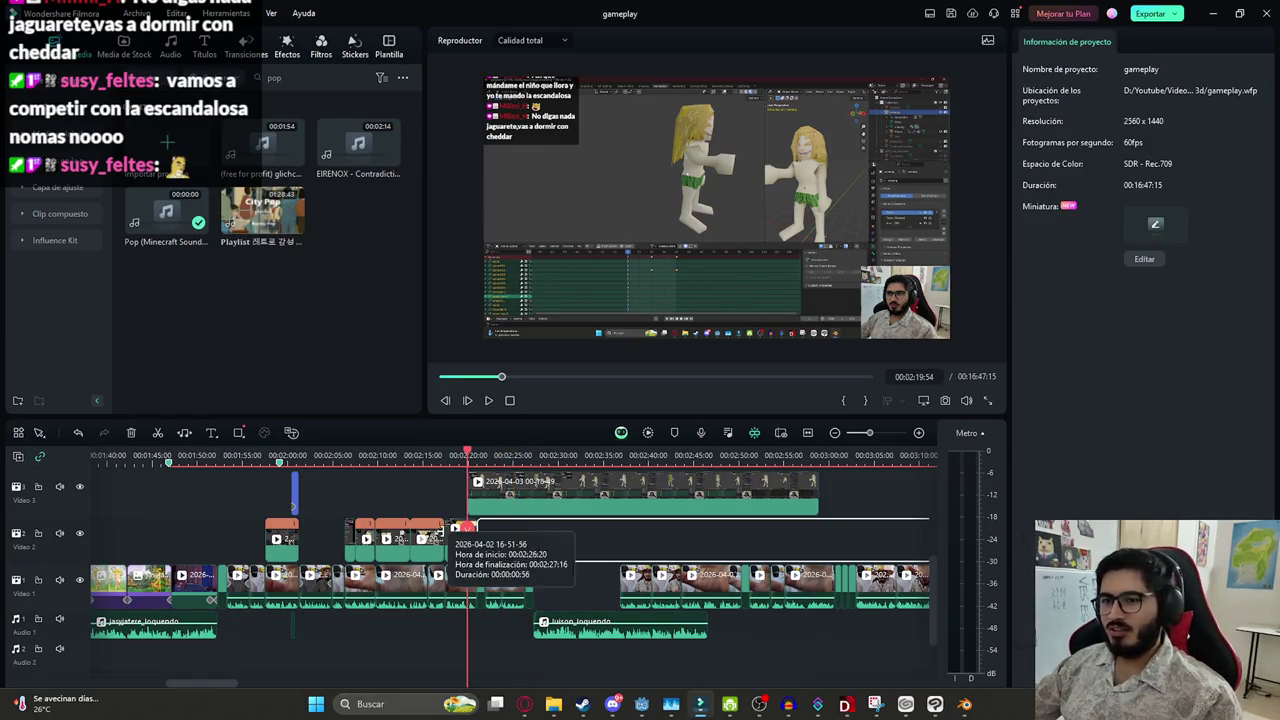
{"action": "left_click", "coordinate": [621, 488]}
{"action": "left_click_drag", "start_coordinate": [621, 488], "coordinate": [688, 495]}
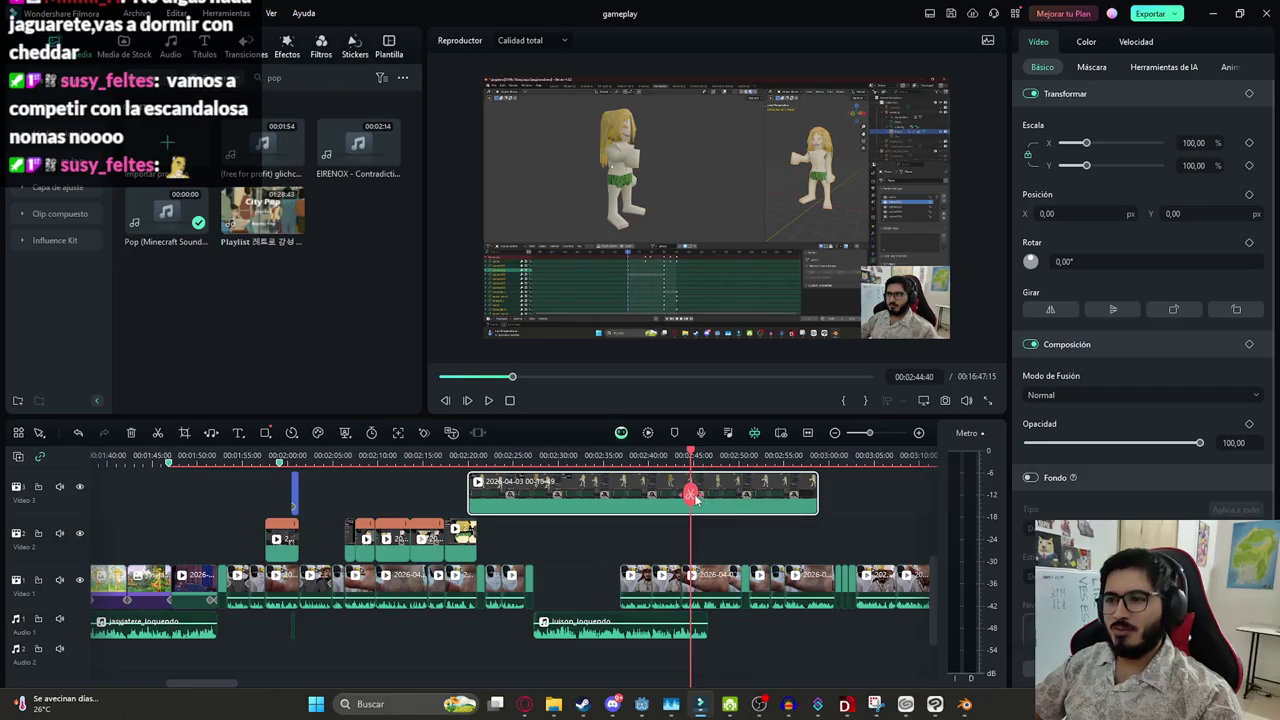
{"action": "mouse_move", "coordinate": [645, 497]}
{"action": "left_mouse_down"}
{"action": "mouse_move", "coordinate": [727, 511]}
{"action": "mouse_move", "coordinate": [587, 512]}
{"action": "mouse_move", "coordinate": [632, 512]}
{"action": "left_mouse_up"}
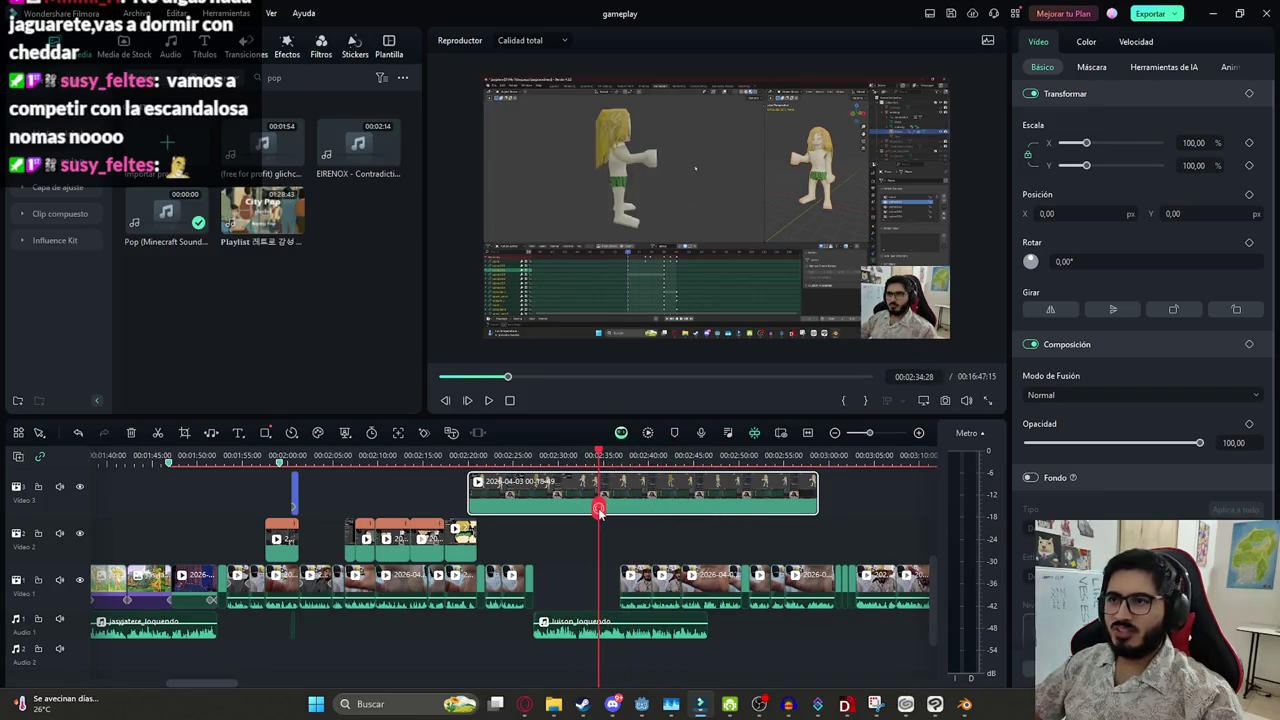
{"action": "left_click_drag", "start_coordinate": [578, 510], "coordinate": [600, 512]}
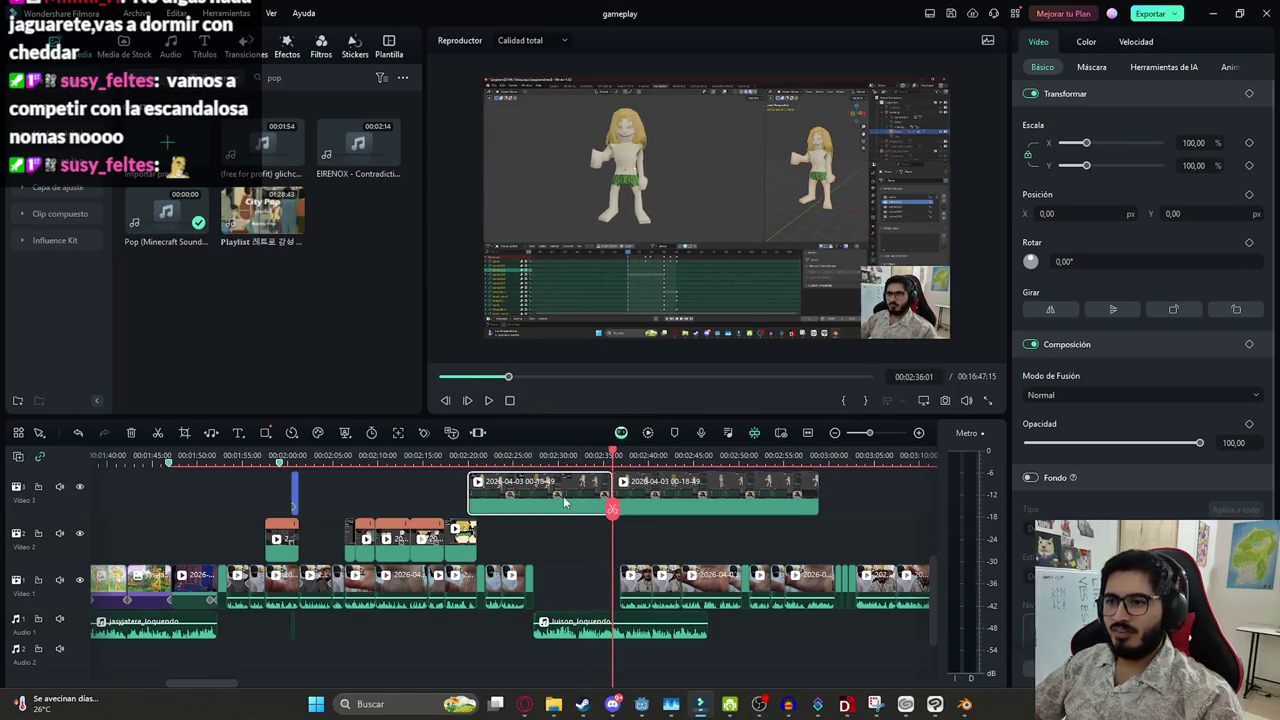
Move the 00-18-49 recording down onto Video 2 after the earlier clips and preview it
{"action": "left_click", "coordinate": [468, 455]}
{"action": "left_click_drag", "start_coordinate": [502, 495], "coordinate": [512, 535]}
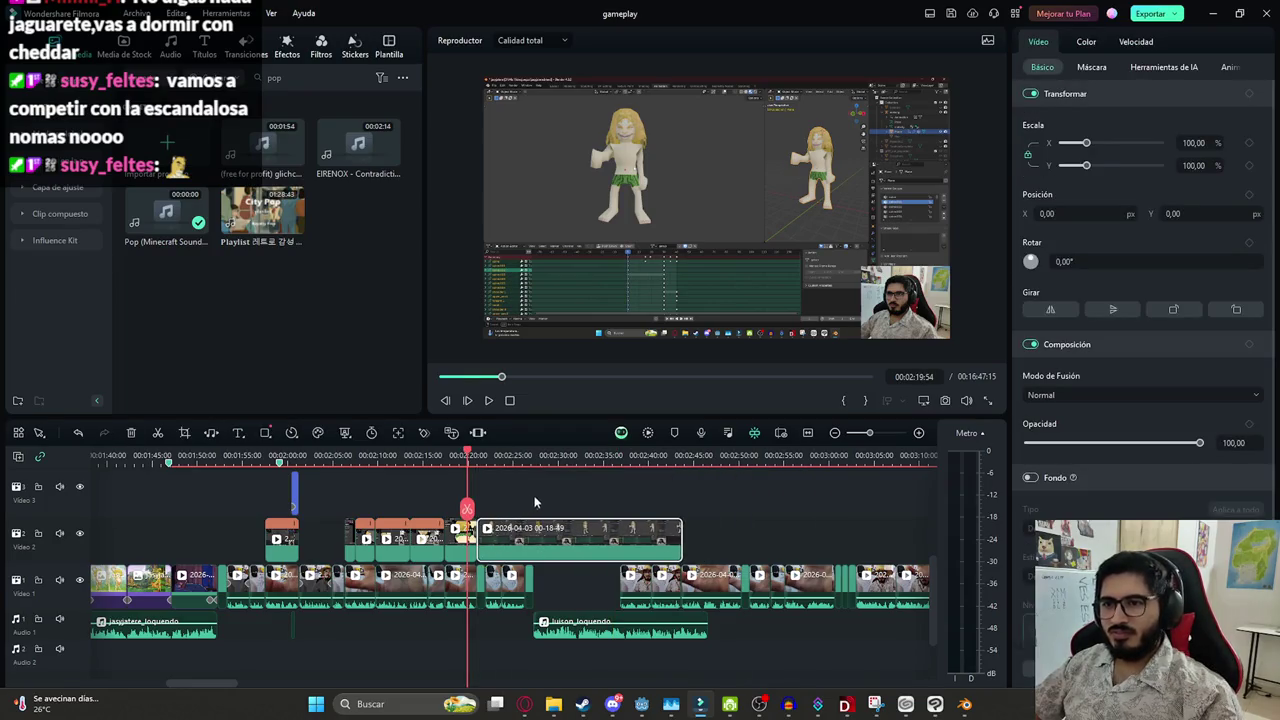
{"action": "scroll", "coordinate": [638, 527], "scroll_direction": "up", "scroll_amount": 2, "text": "ctrl"}
{"action": "key", "text": "space"}
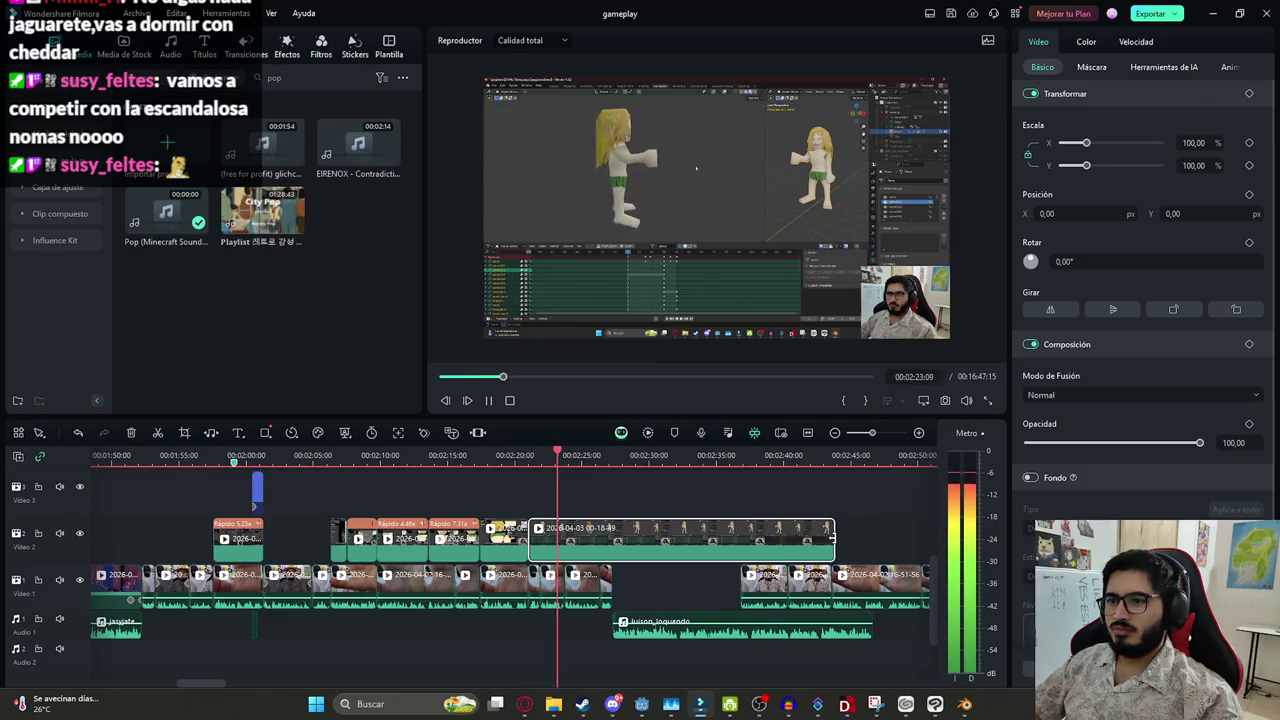
{"action": "scroll", "coordinate": [630, 543], "scroll_direction": "up", "scroll_amount": 2, "text": "ctrl"}
{"action": "left_click", "coordinate": [630, 543], "text": "ctrl"}
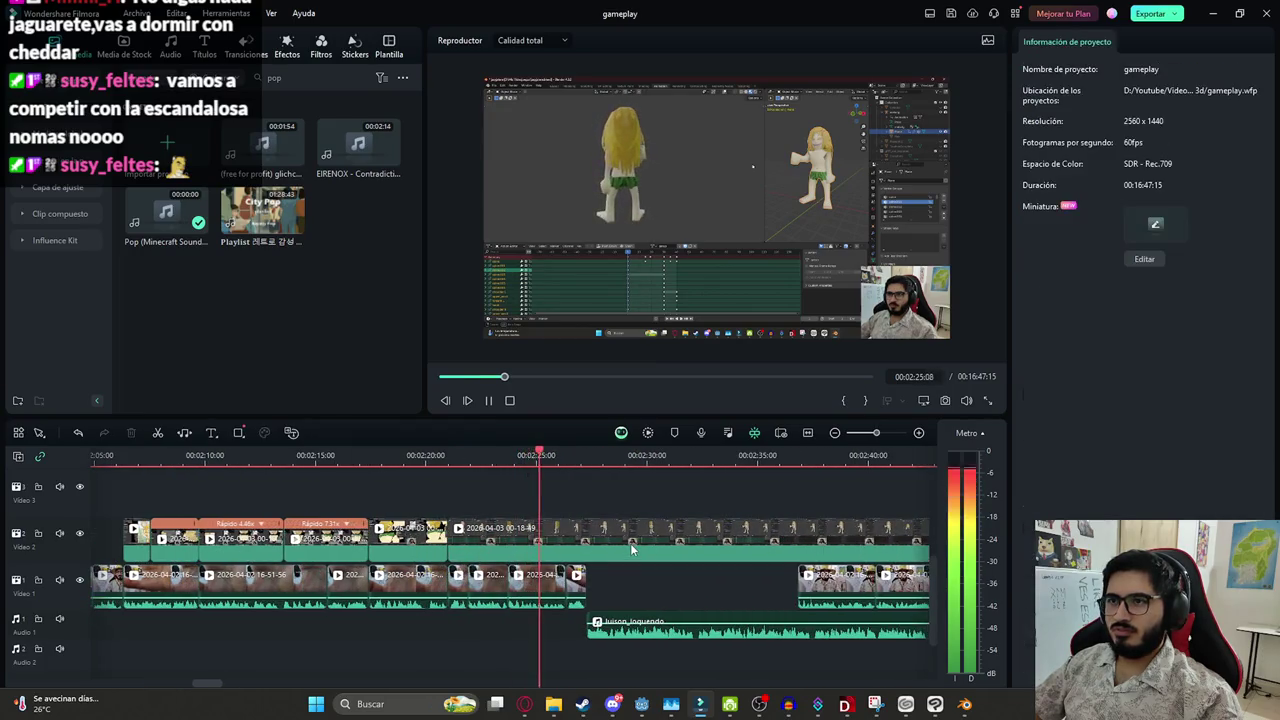
{"action": "key", "text": "space"}
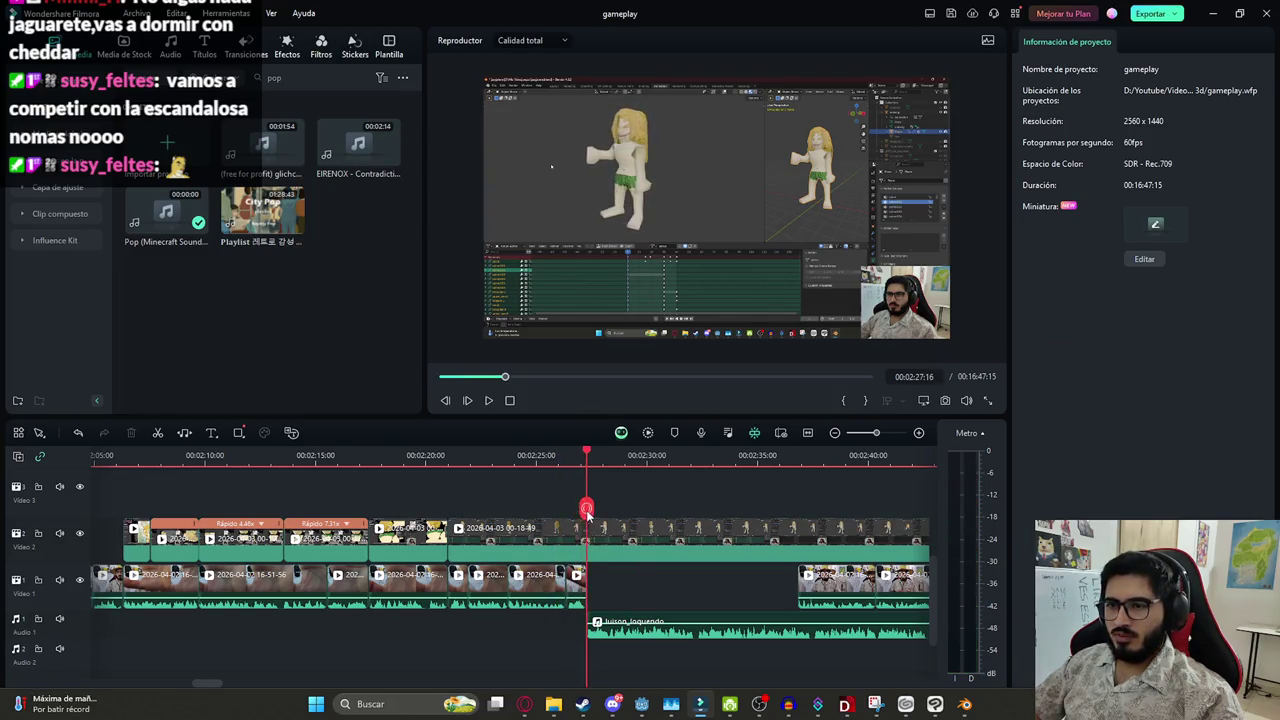
Place the playhead at 00:02:24:23 and split the Video 2 clip there
{"action": "mouse_move", "coordinate": [595, 513]}
{"action": "left_mouse_down"}
{"action": "mouse_move", "coordinate": [618, 516]}
{"action": "mouse_move", "coordinate": [522, 517]}
{"action": "mouse_move", "coordinate": [508, 545]}
{"action": "left_mouse_up"}
{"action": "left_click", "coordinate": [560, 549]}
{"action": "key", "text": "ctrl+z"}
{"action": "left_click", "coordinate": [525, 549]}
{"action": "scroll", "coordinate": [536, 548], "scroll_direction": "down", "scroll_amount": 2}
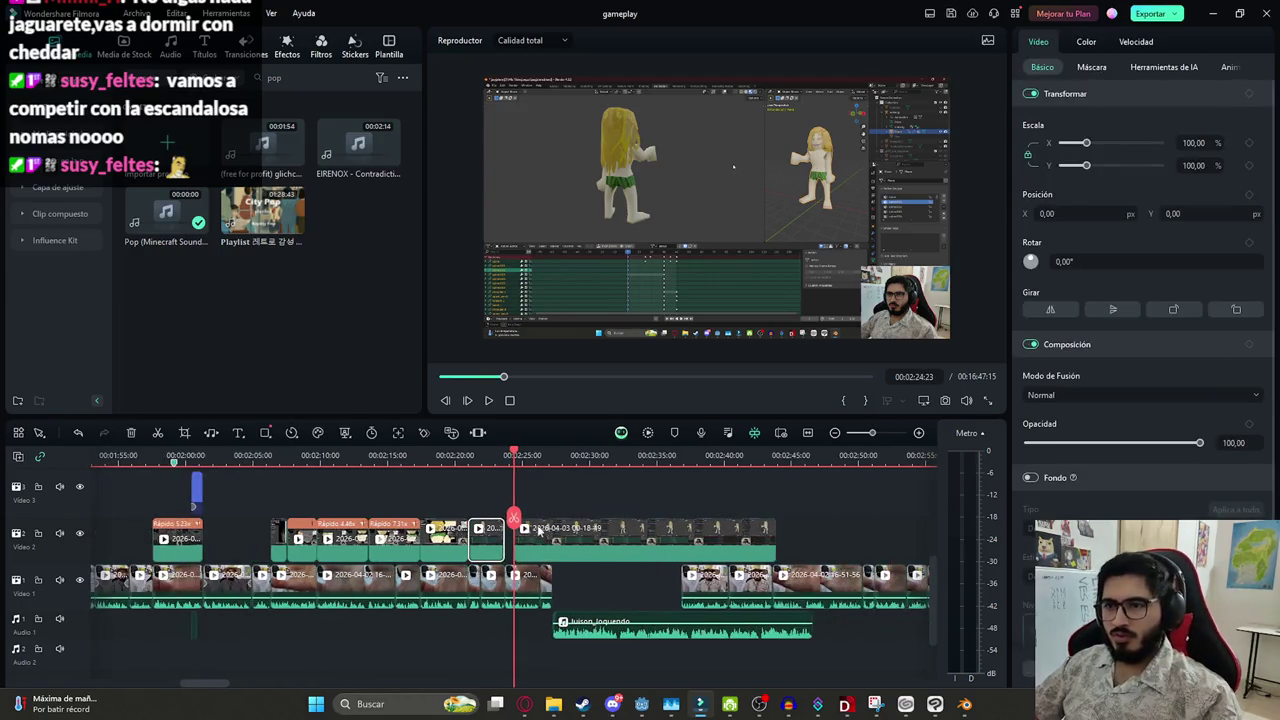
Delete the short Video 2 piece and slide the later recording piece left to close the gap
{"action": "left_click", "coordinate": [662, 530]}
{"action": "left_click_drag", "start_coordinate": [675, 533], "coordinate": [741, 537]}
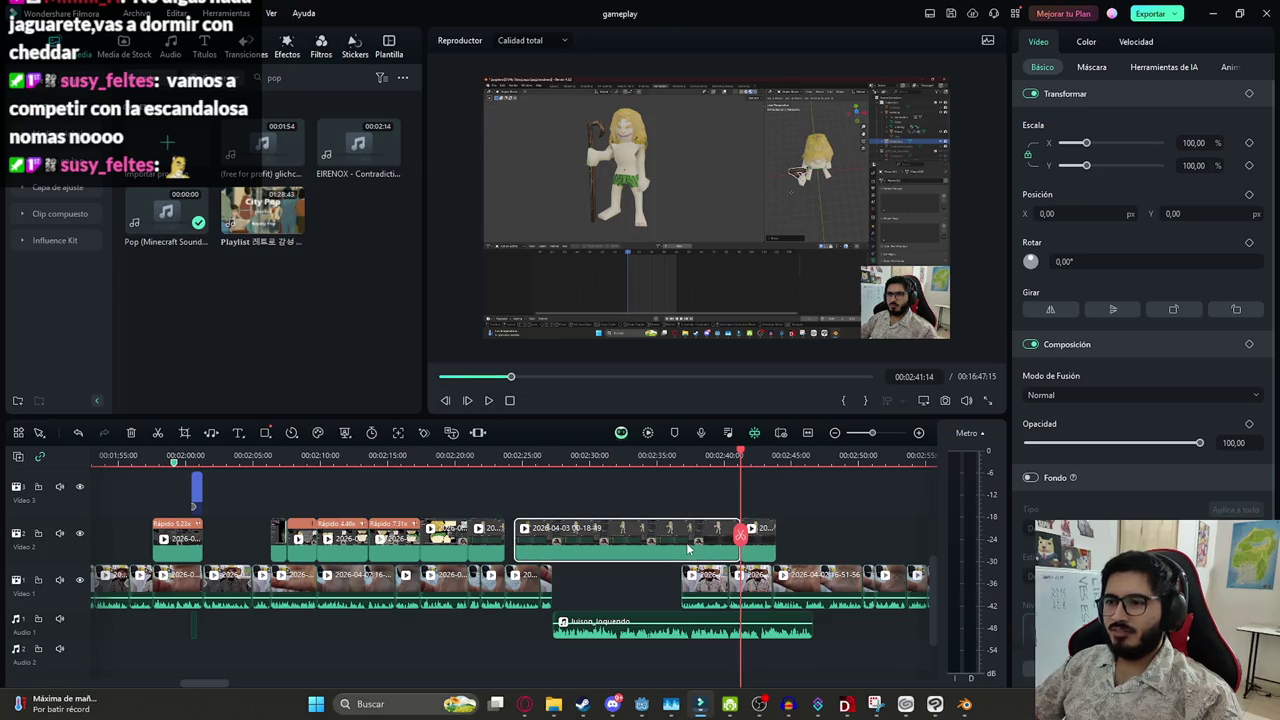
{"action": "key", "text": "ctrl+z"}
{"action": "left_click", "coordinate": [549, 540]}
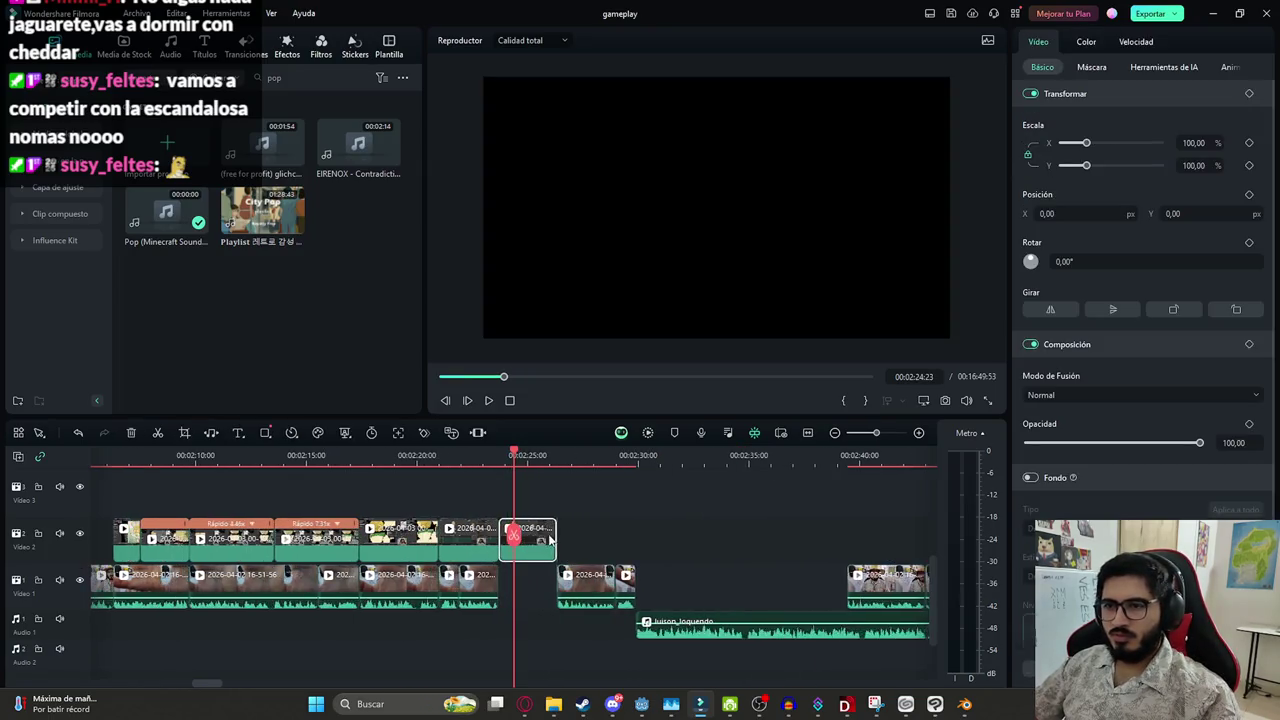
{"action": "key", "text": "Delete"}
{"action": "scroll", "coordinate": [640, 532], "scroll_direction": "down", "scroll_amount": 3}
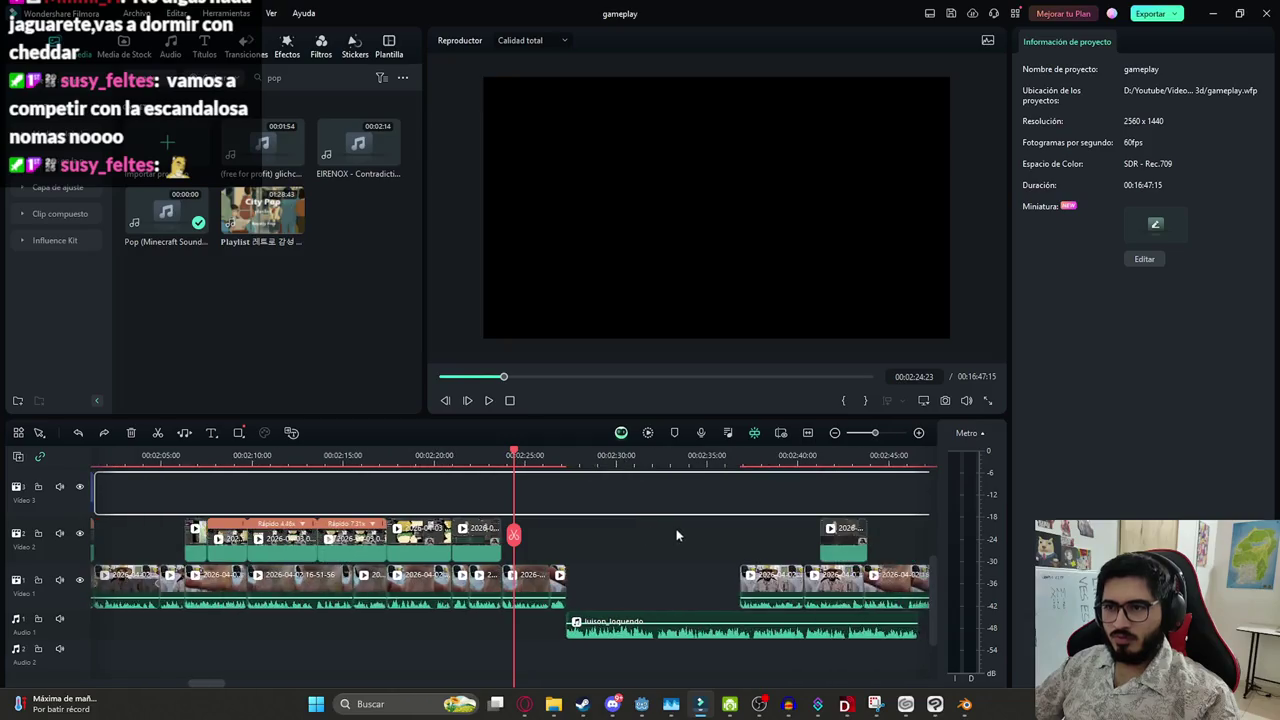
{"action": "mouse_move", "coordinate": [740, 535]}
{"action": "left_mouse_down"}
{"action": "mouse_move", "coordinate": [555, 531]}
{"action": "mouse_move", "coordinate": [560, 545]}
{"action": "mouse_move", "coordinate": [590, 538]}
{"action": "left_mouse_up"}
{"action": "scroll", "coordinate": [566, 562], "scroll_direction": "up", "scroll_amount": 3}
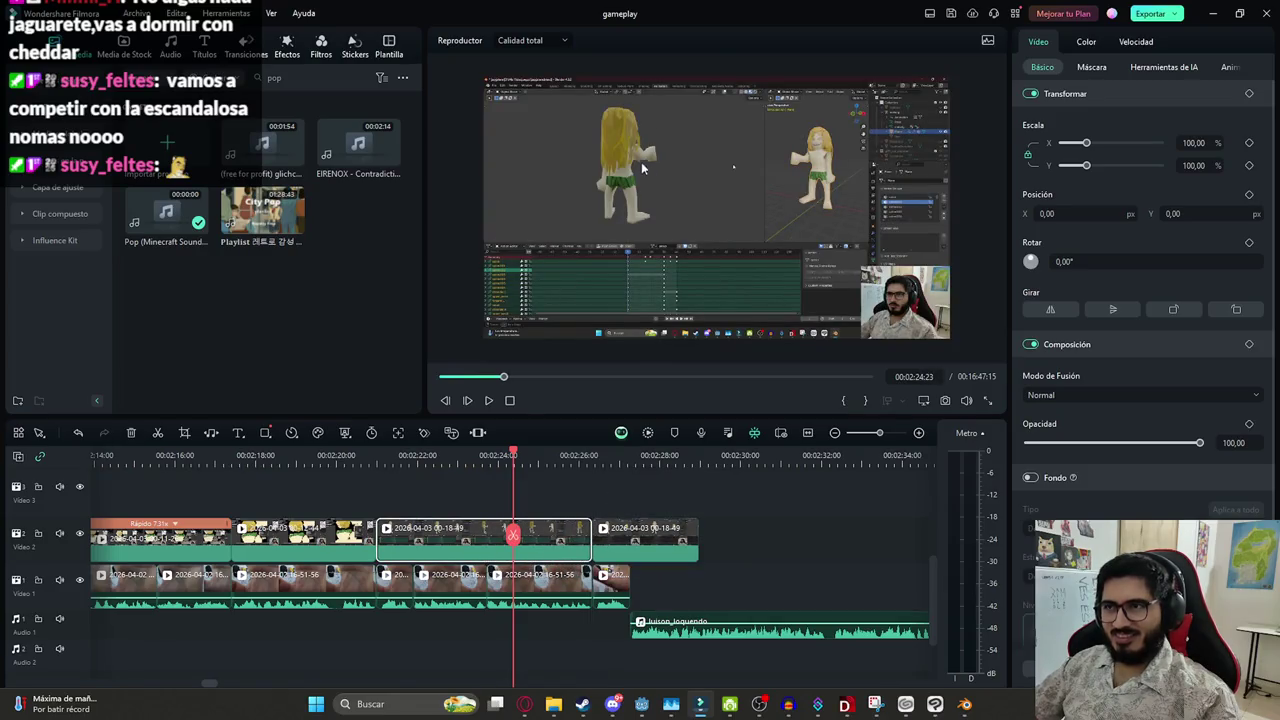
Scale the first 00-18-49 piece to about 192% and reposition it to frame the character
{"action": "left_click_drag", "start_coordinate": [1090, 145], "coordinate": [1108, 143]}
{"action": "left_click_drag", "start_coordinate": [620, 150], "coordinate": [790, 238]}
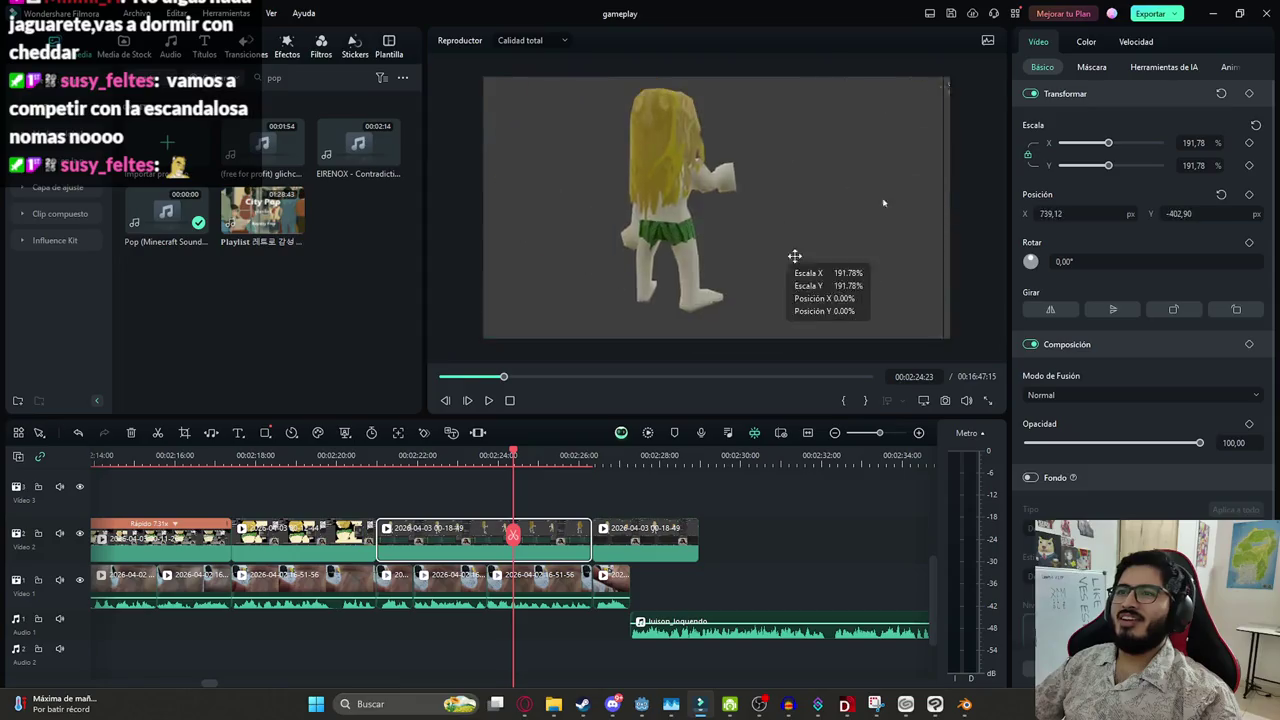
{"action": "left_click", "coordinate": [676, 500]}
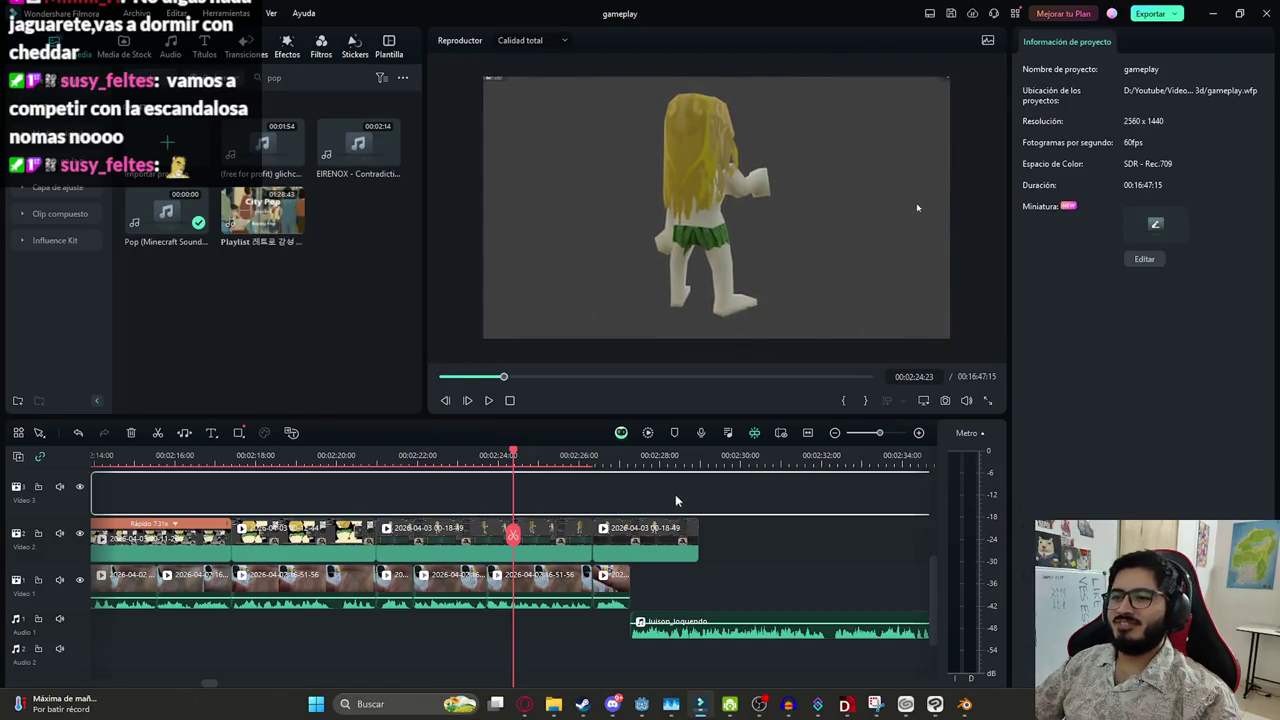
{"action": "key", "text": "space"}
Scale the last 00-18-49 piece on Video 2 to about 195% and centre the character
{"action": "left_click", "coordinate": [630, 535]}
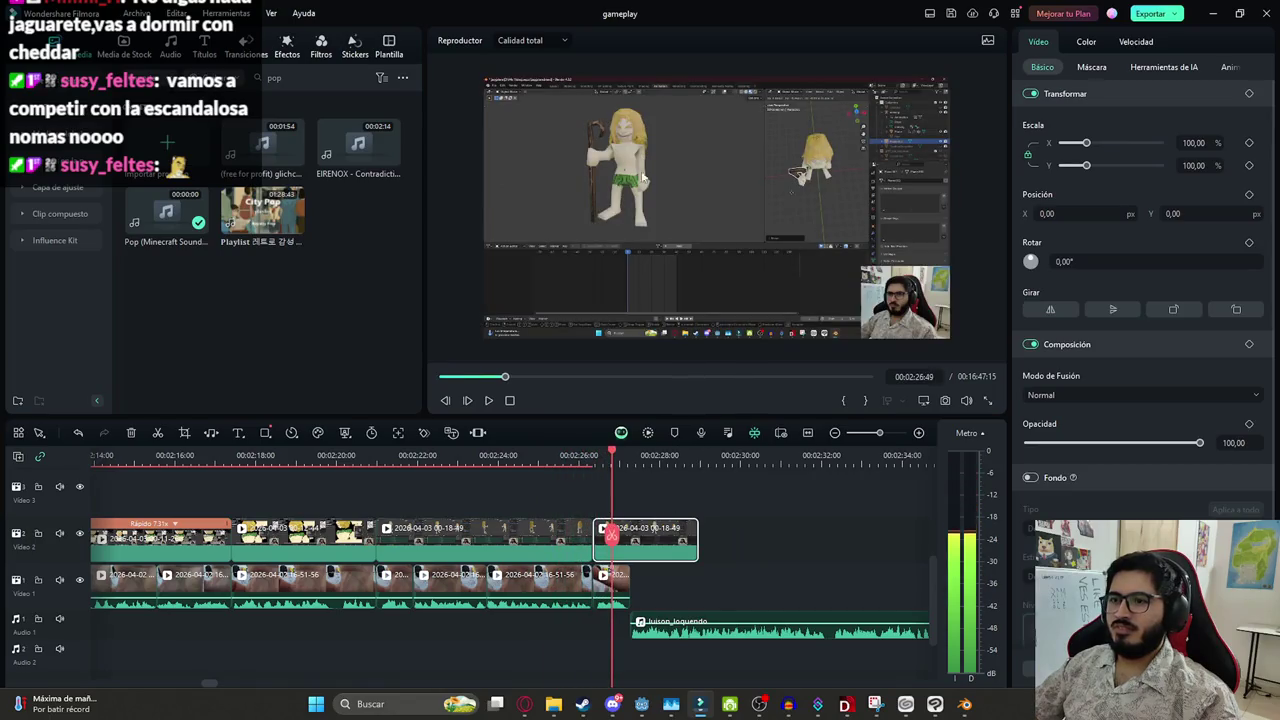
{"action": "scroll", "coordinate": [619, 178], "scroll_direction": "up", "scroll_amount": 5}
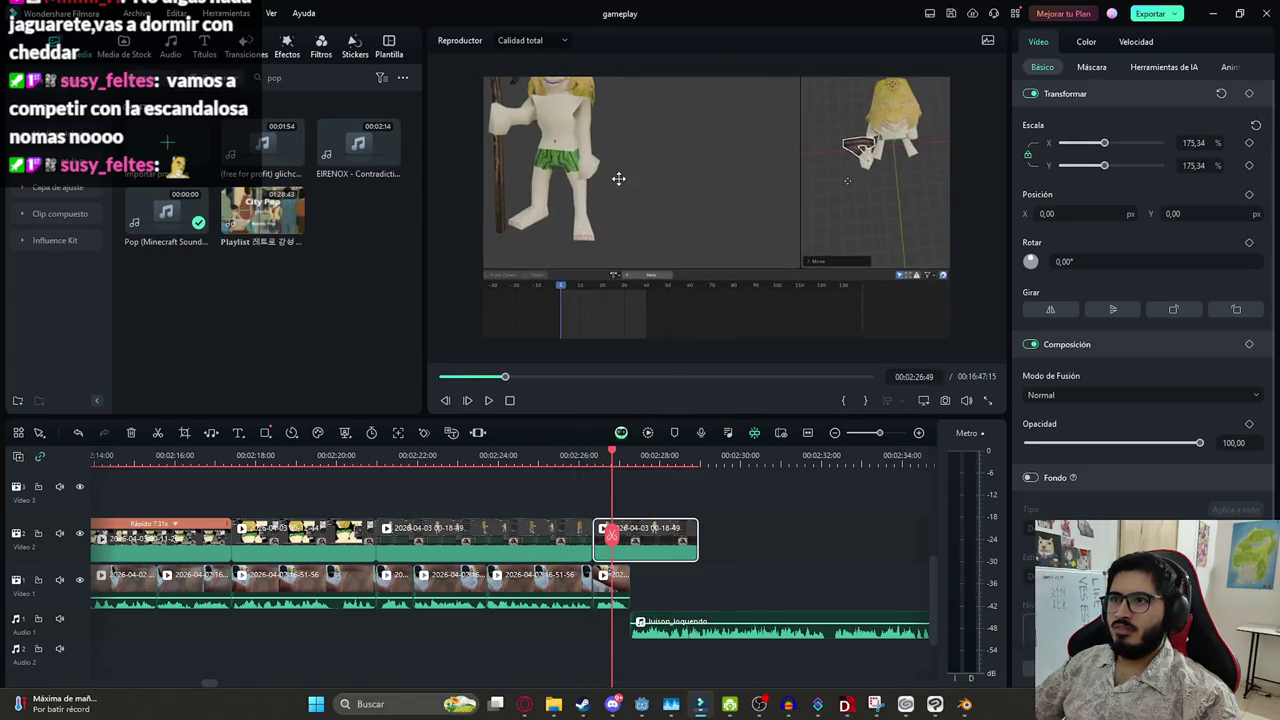
{"action": "left_click_drag", "start_coordinate": [619, 178], "coordinate": [800, 270]}
{"action": "left_click", "coordinate": [1113, 143]}
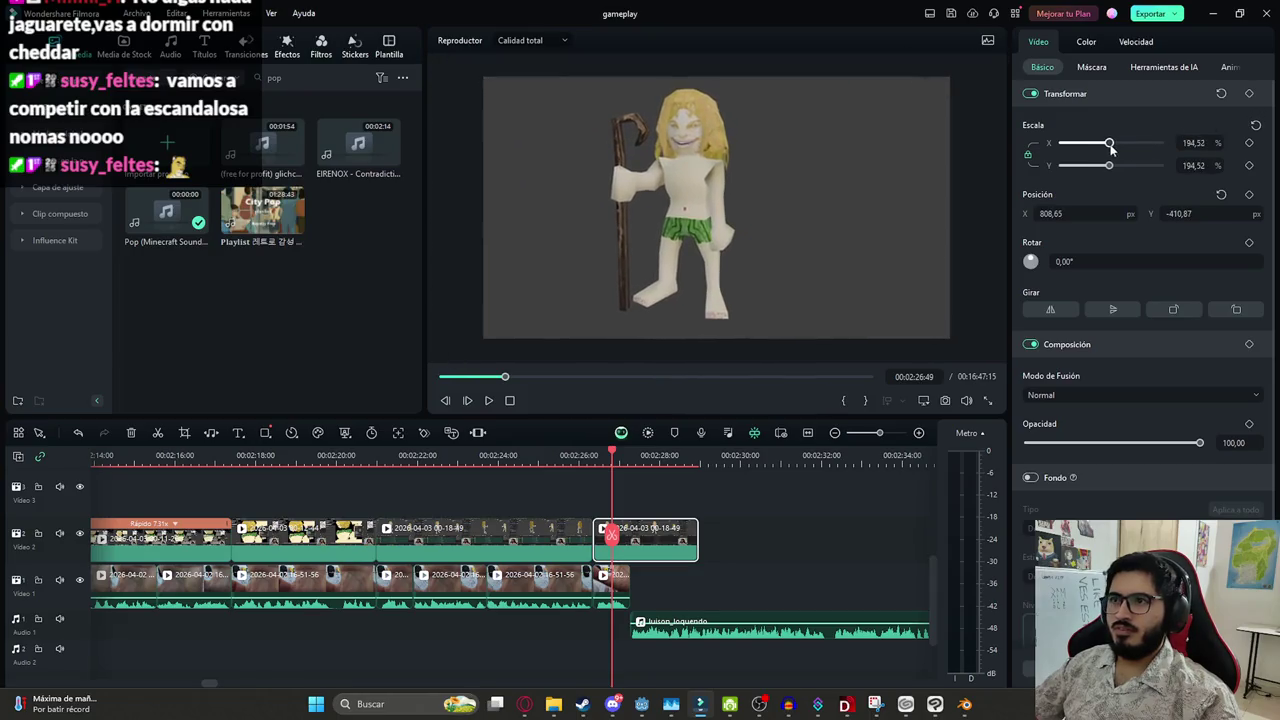
{"action": "left_click_drag", "start_coordinate": [743, 177], "coordinate": [786, 187]}
{"action": "left_click_drag", "start_coordinate": [928, 520], "coordinate": [501, 571]}
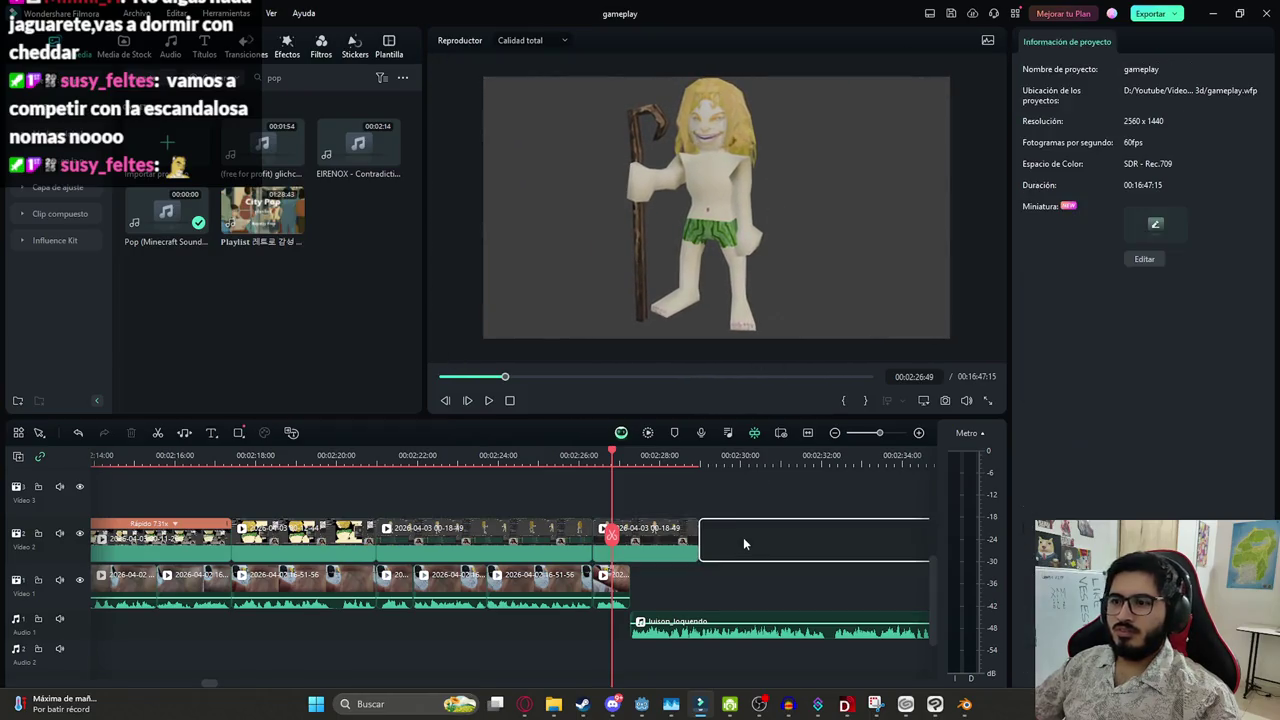
Marquee-select the clips after the playhead and shift them right on the timeline
{"action": "scroll", "coordinate": [501, 571], "scroll_direction": "up", "scroll_amount": 5}
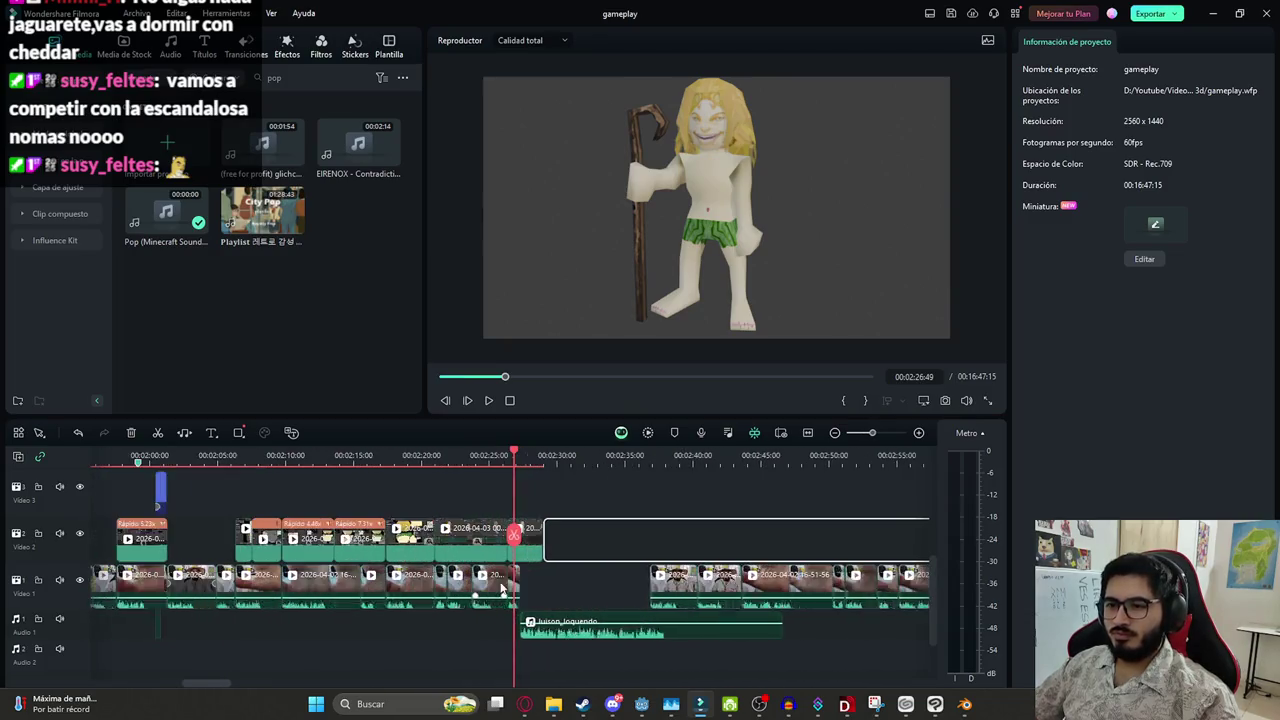
{"action": "scroll", "coordinate": [636, 589], "scroll_direction": "down", "scroll_amount": 3}
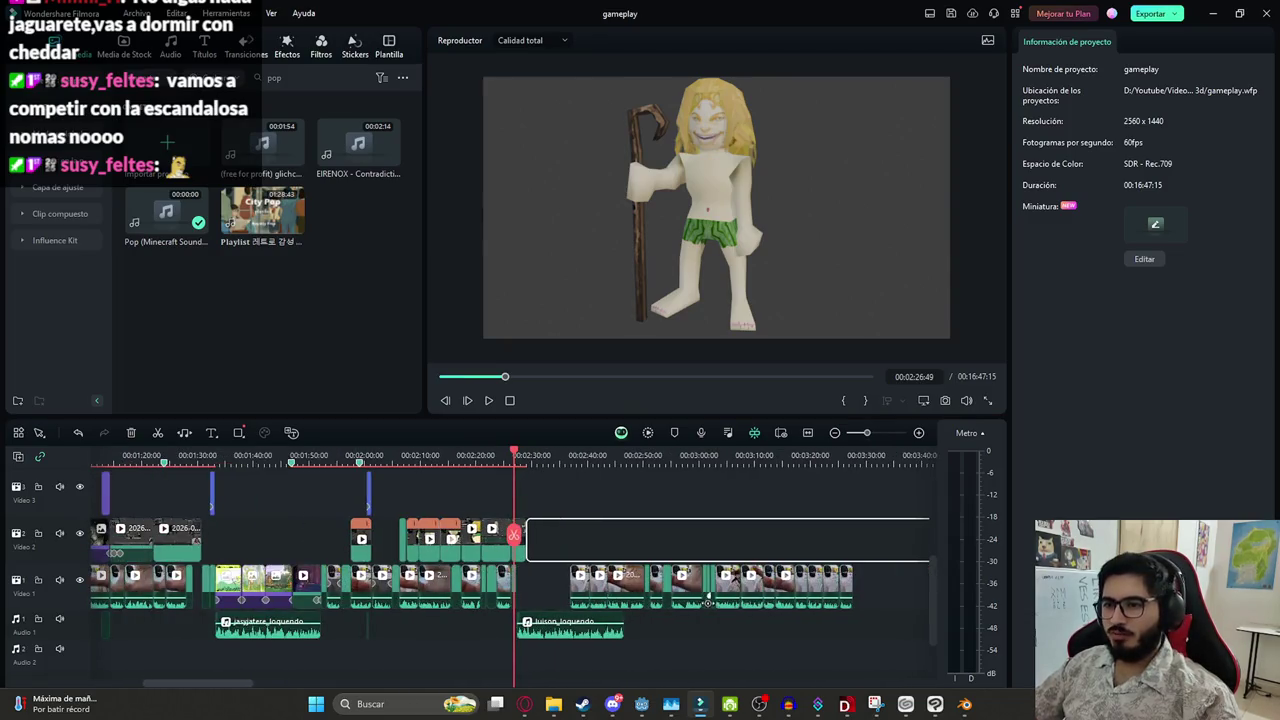
{"action": "left_click_drag", "start_coordinate": [906, 670], "coordinate": [516, 583]}
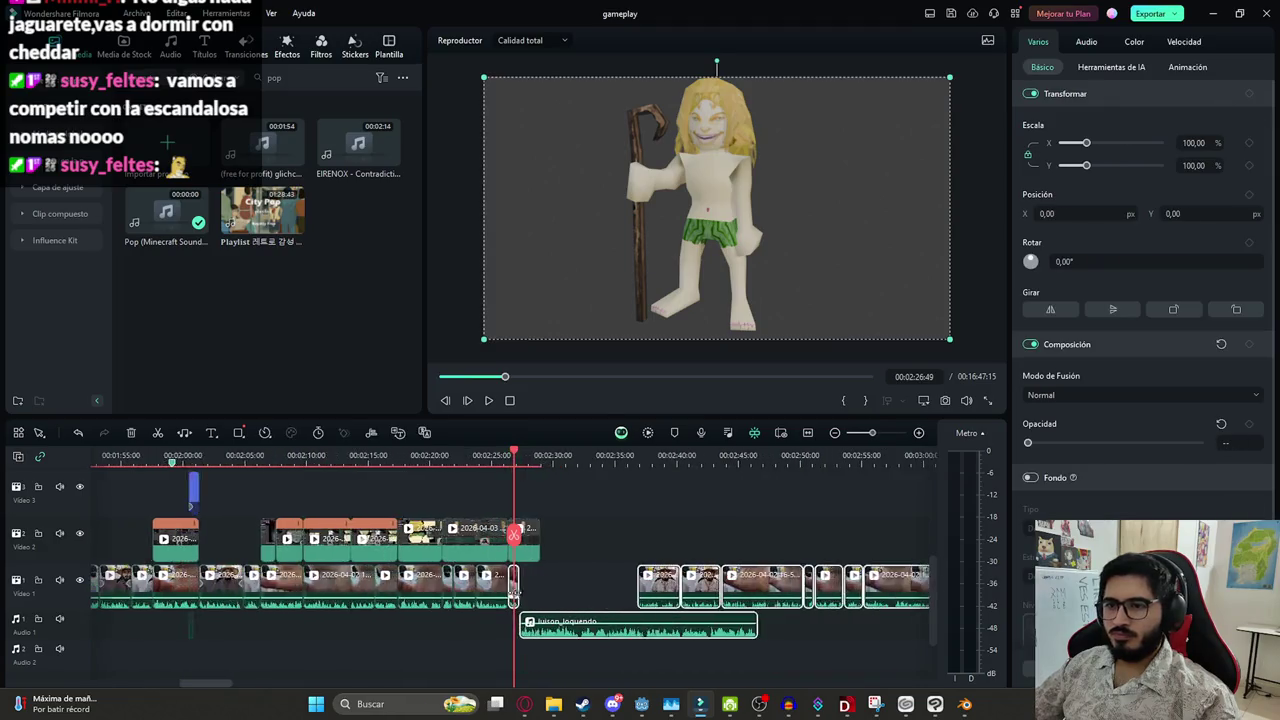
{"action": "scroll", "coordinate": [516, 583], "scroll_direction": "up", "scroll_amount": 4}
{"action": "mouse_move", "coordinate": [560, 624]}
{"action": "left_mouse_down"}
{"action": "mouse_move", "coordinate": [700, 624]}
{"action": "mouse_move", "coordinate": [672, 624]}
{"action": "left_mouse_up"}
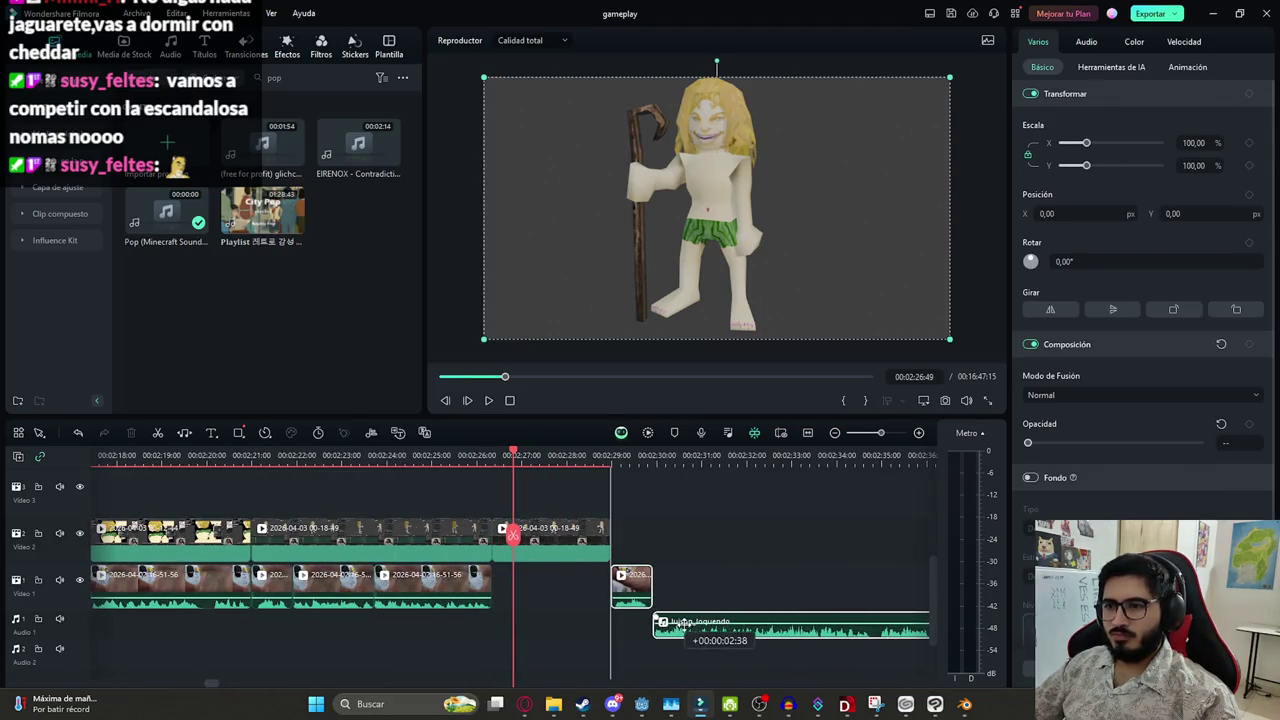
{"action": "left_click", "coordinate": [690, 515]}
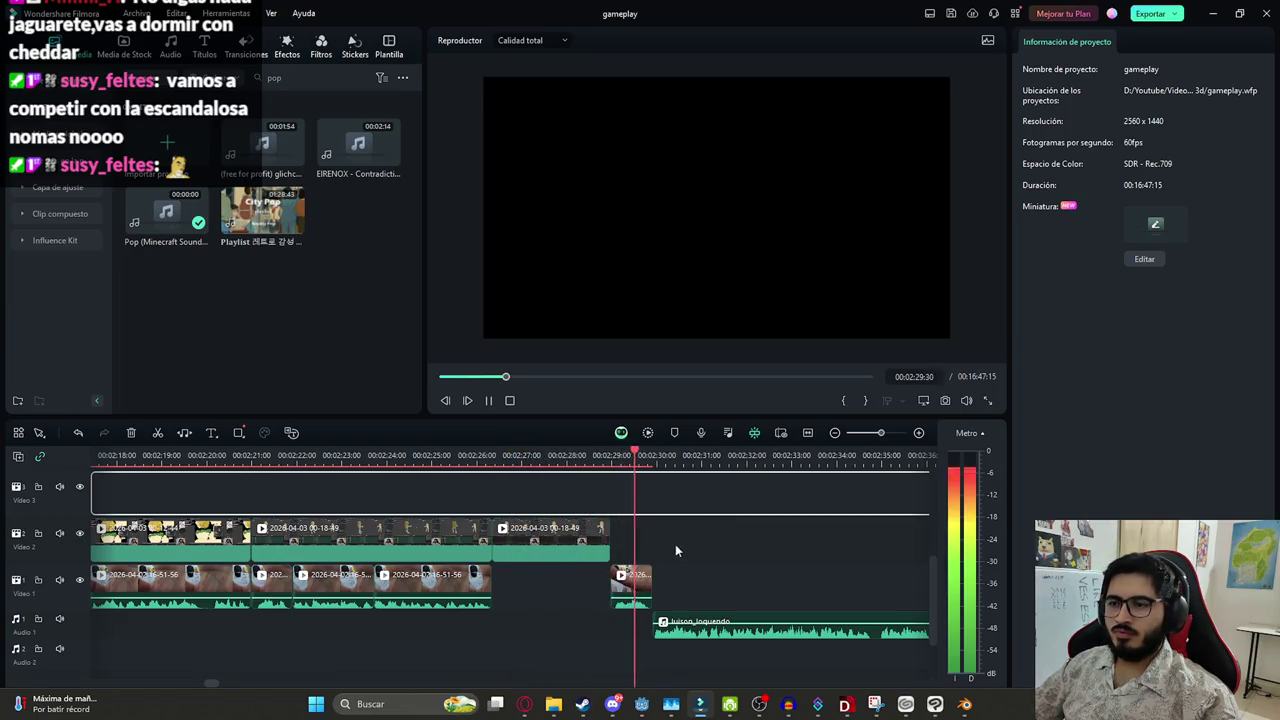
{"action": "scroll", "coordinate": [682, 540], "scroll_direction": "down", "scroll_amount": 3}
{"action": "key", "text": "space"}
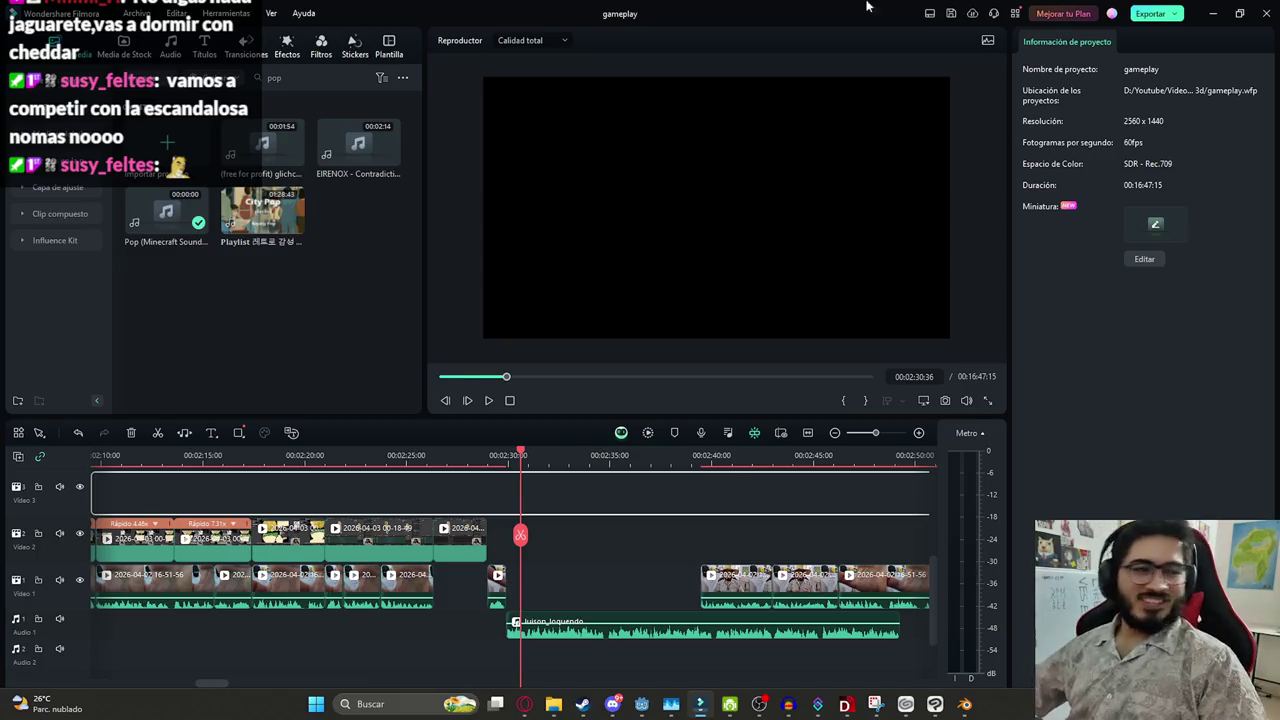
Extend the short 51-56 Video 1 clip to about 02:30, just past the audio start
{"action": "left_click", "coordinate": [617, 561]}
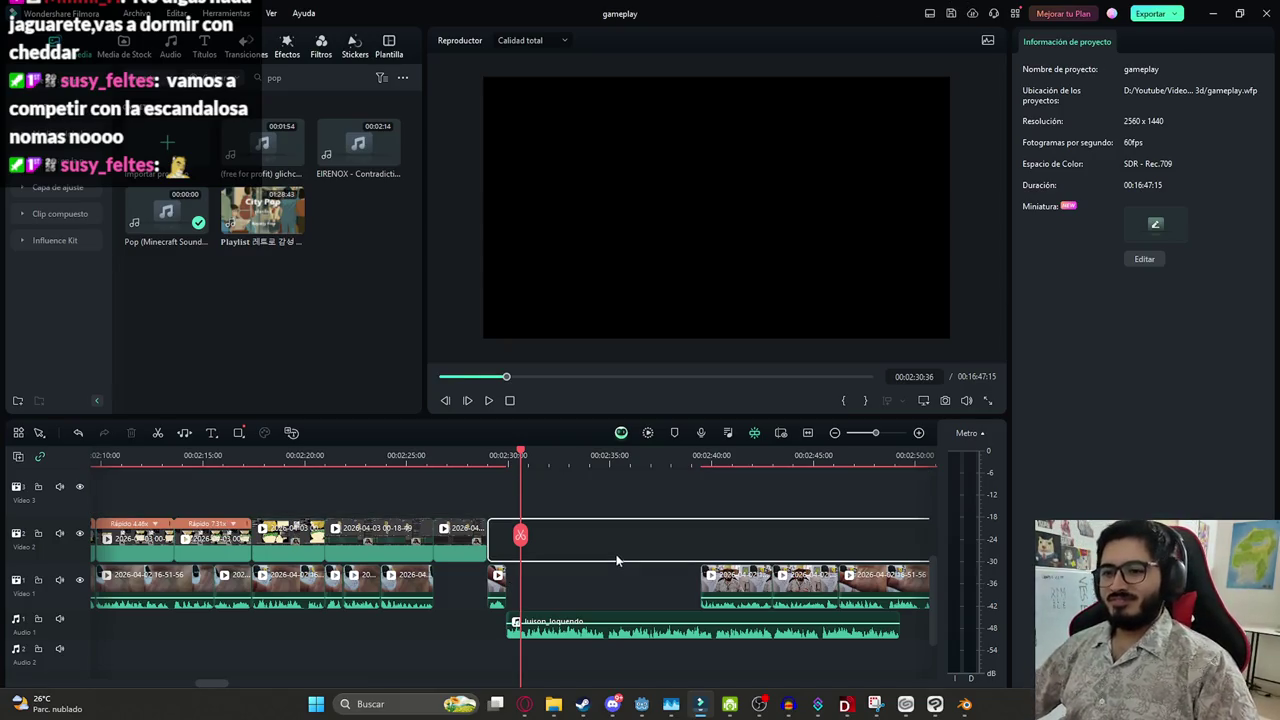
{"action": "scroll", "coordinate": [494, 538], "scroll_direction": "up", "scroll_amount": 2}
{"action": "left_click", "coordinate": [287, 47]}
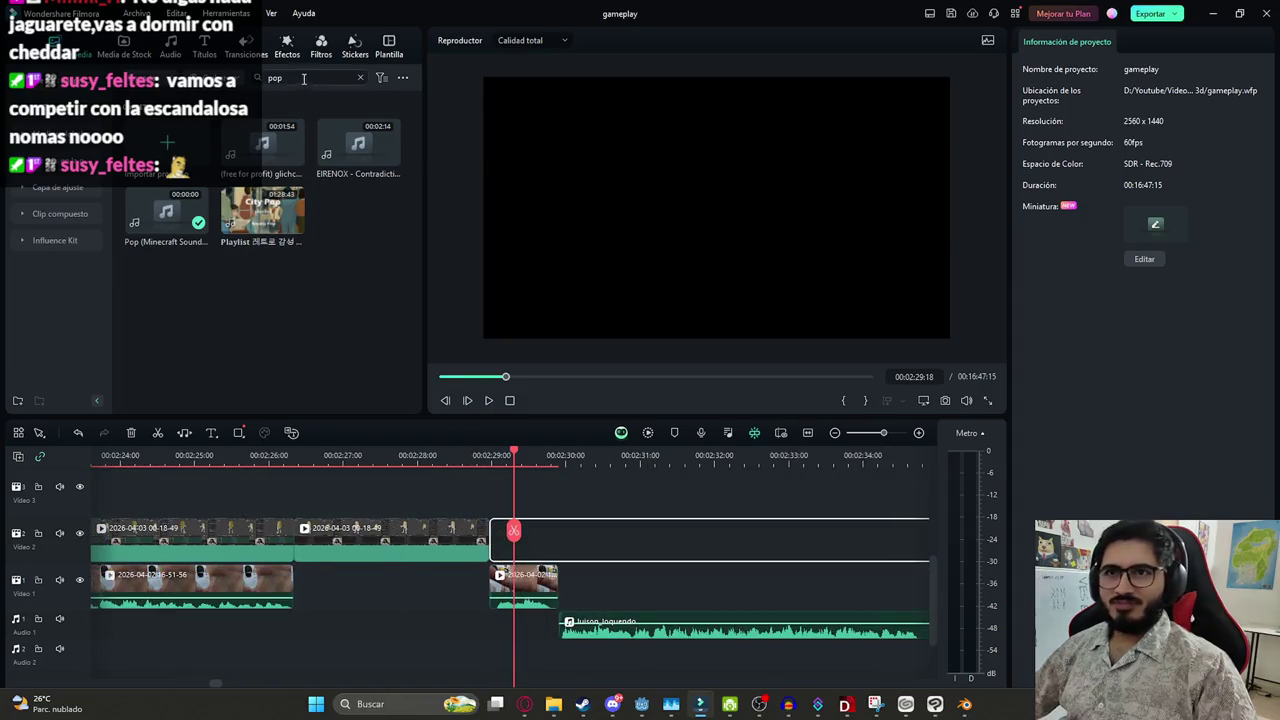
{"action": "left_click", "coordinate": [186, 384]}
{"action": "mouse_move", "coordinate": [557, 590]}
{"action": "left_mouse_down"}
{"action": "mouse_move", "coordinate": [585, 565]}
{"action": "mouse_move", "coordinate": [578, 590]}
{"action": "left_mouse_up"}
{"action": "key", "text": "space"}
{"action": "scroll", "coordinate": [560, 610], "scroll_direction": "down", "scroll_amount": 3, "text": "ctrl"}
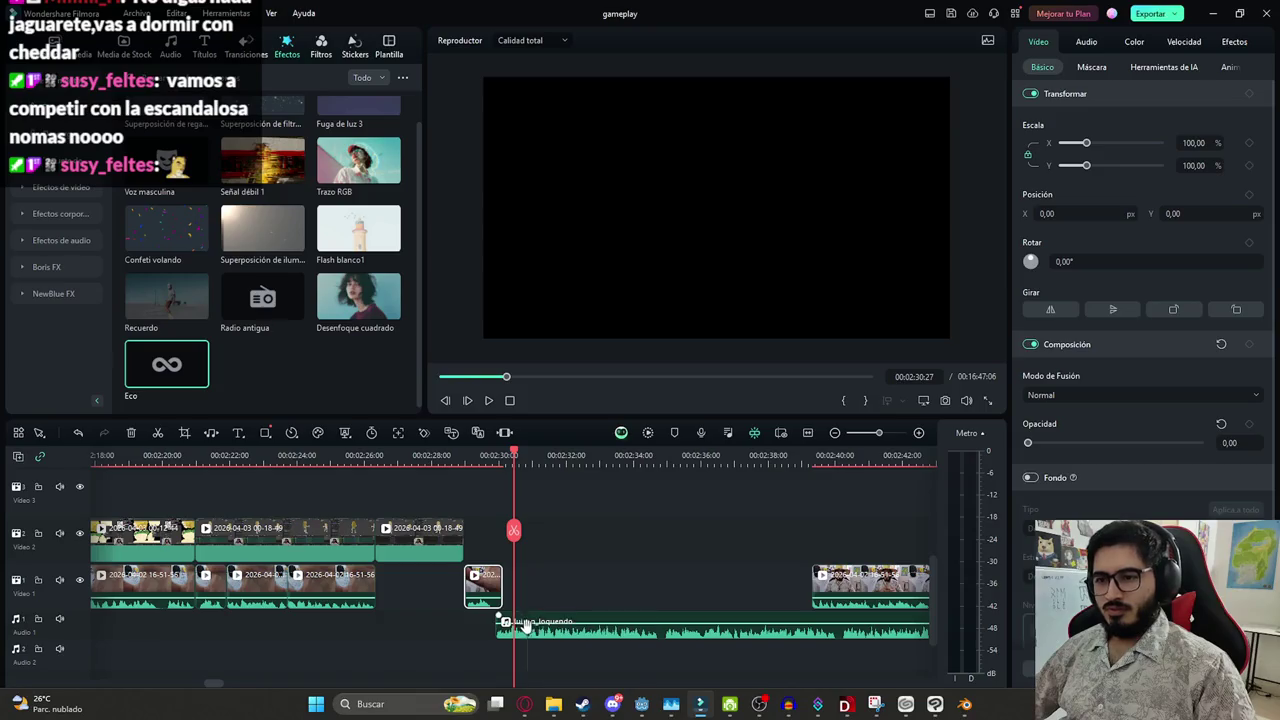
Move the luison_loquendo audio slightly later and push later Video 1 clips about 10 seconds right
{"action": "left_click_drag", "start_coordinate": [543, 638], "coordinate": [551, 624]}
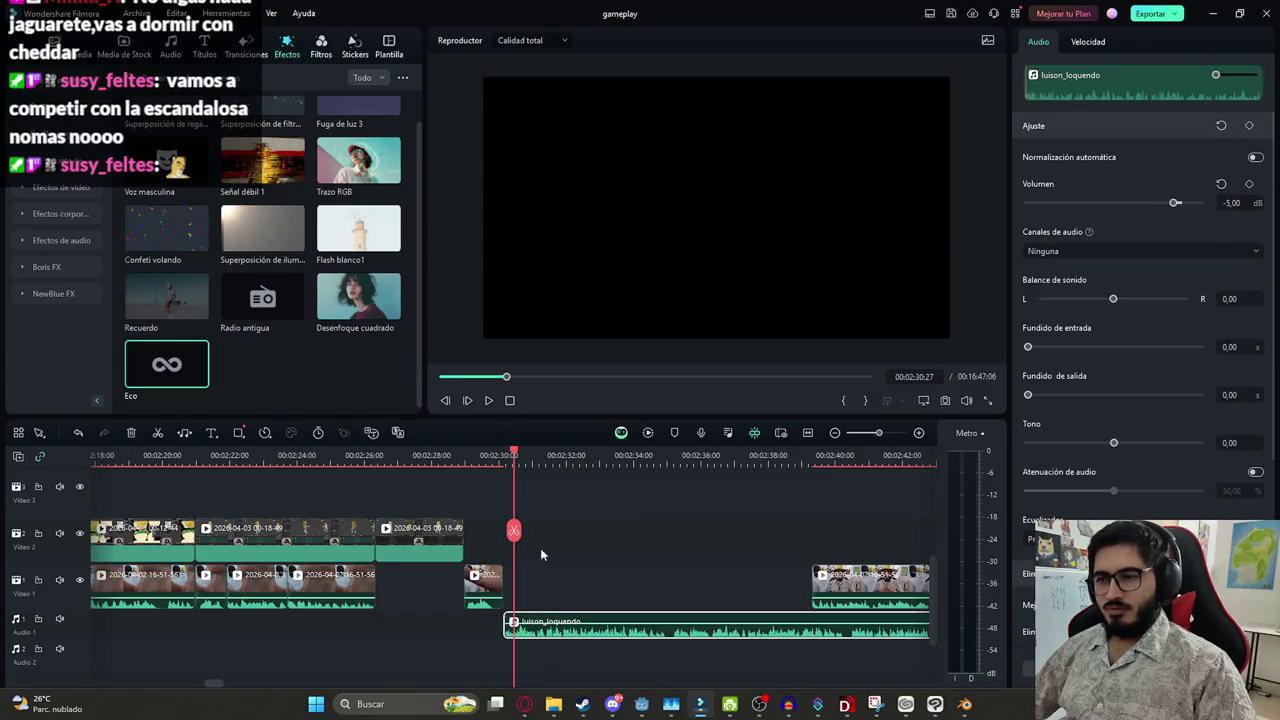
{"action": "scroll", "coordinate": [537, 557], "scroll_direction": "down", "scroll_amount": 3, "text": "ctrl"}
{"action": "left_click", "coordinate": [553, 583]}
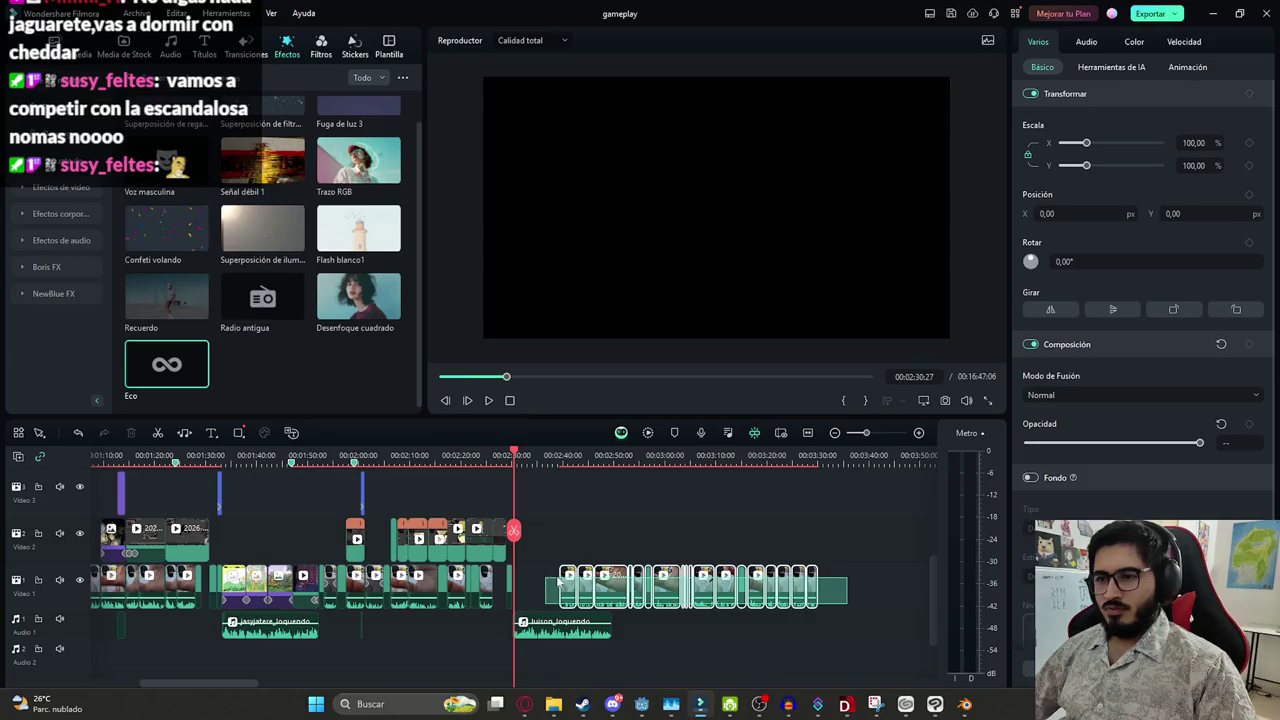
{"action": "scroll", "coordinate": [553, 583], "scroll_direction": "up", "scroll_amount": 3, "text": "ctrl"}
{"action": "left_click_drag", "start_coordinate": [553, 583], "coordinate": [731, 575]}
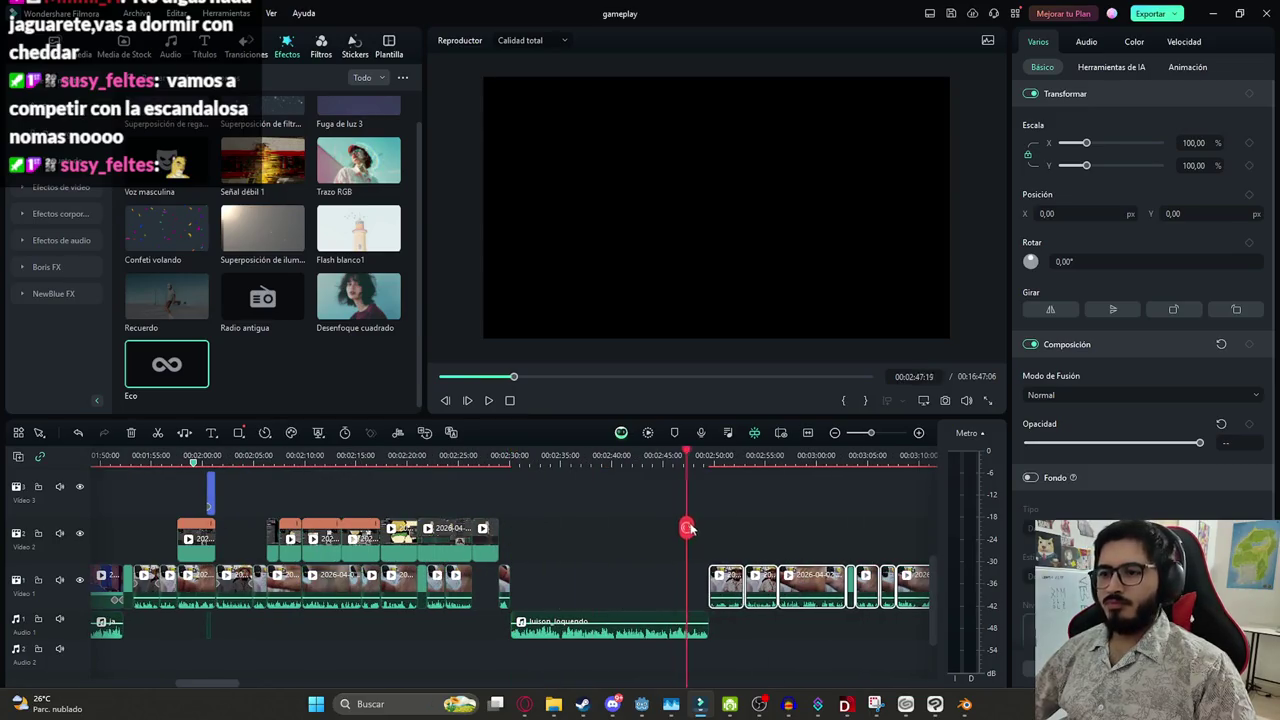
Review the rearranged edit in playback and save the gameplay project with Ctrl+S
{"action": "scroll", "coordinate": [703, 530], "scroll_direction": "up", "scroll_amount": 3, "text": "ctrl"}
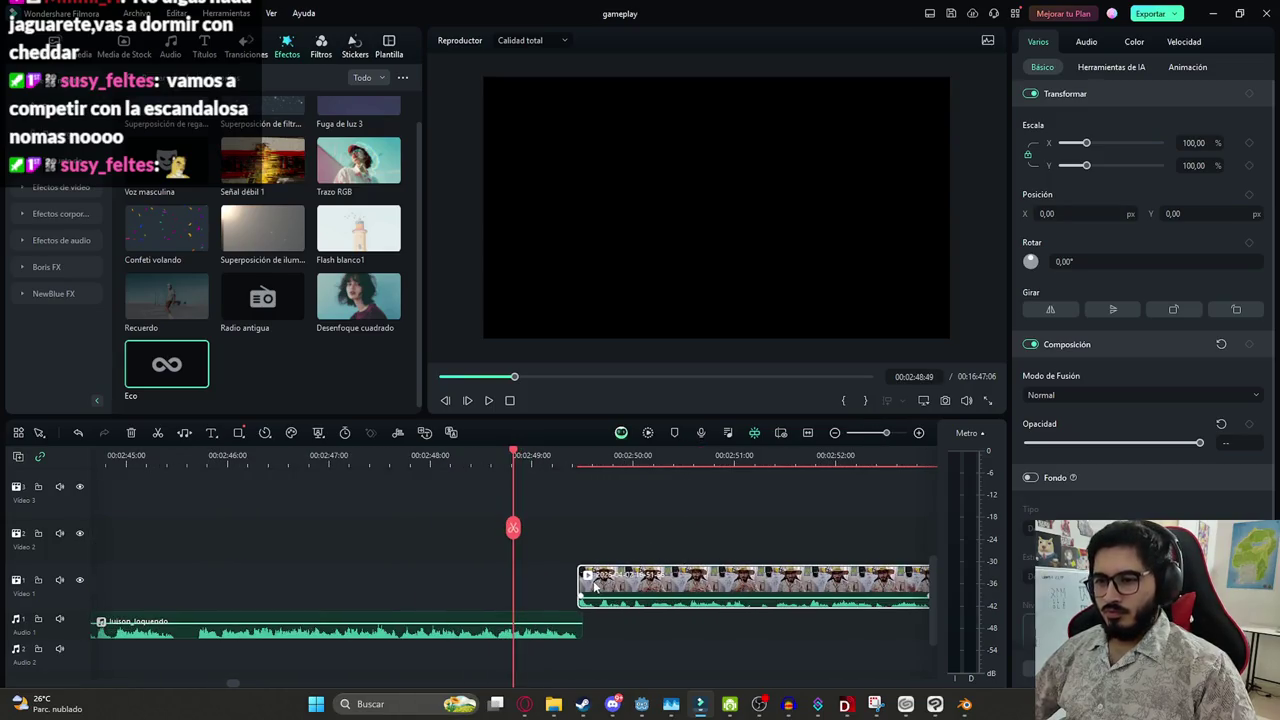
{"action": "scroll", "coordinate": [593, 587], "scroll_direction": "down", "scroll_amount": 1, "text": "ctrl"}
{"action": "scroll", "coordinate": [560, 570], "scroll_direction": "down", "scroll_amount": 2, "text": "ctrl"}
{"action": "scroll", "coordinate": [548, 545], "scroll_direction": "down", "scroll_amount": 2, "text": "ctrl"}
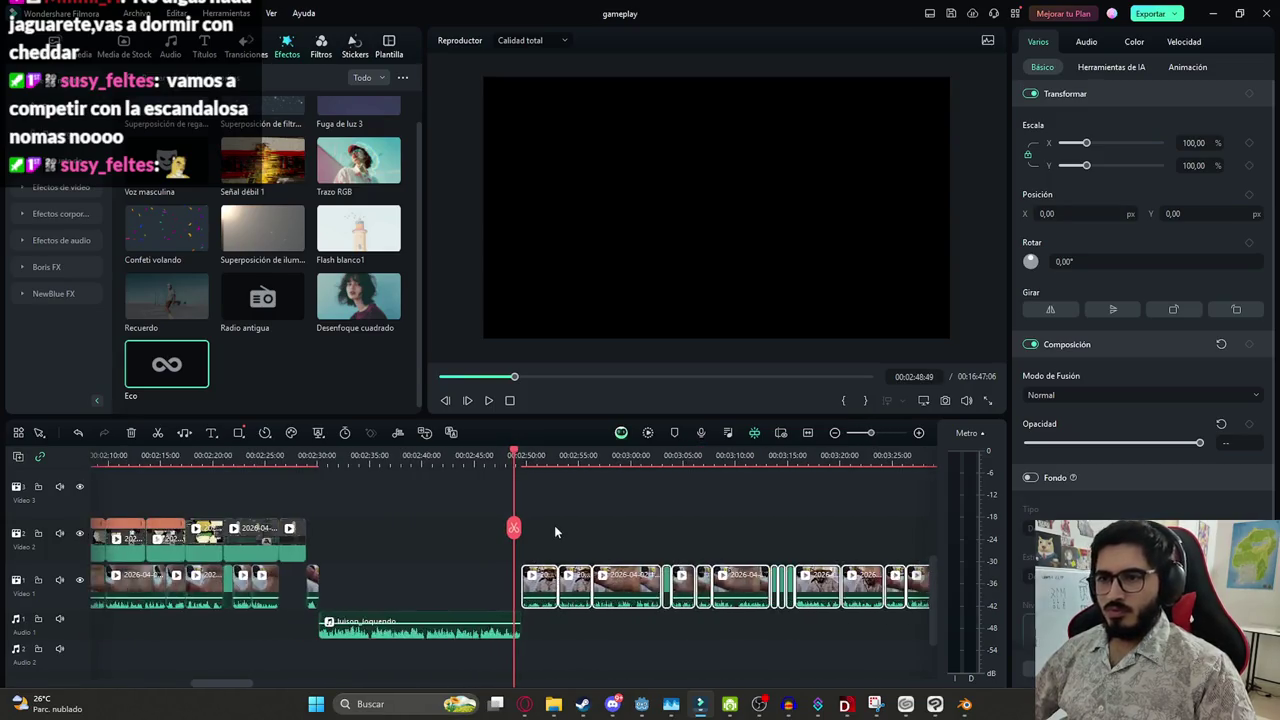
{"action": "scroll", "coordinate": [540, 533], "scroll_direction": "down", "scroll_amount": 2, "text": "ctrl"}
{"action": "left_click", "coordinate": [525, 540]}
{"action": "scroll", "coordinate": [405, 527], "scroll_direction": "up", "scroll_amount": 2, "text": "ctrl"}
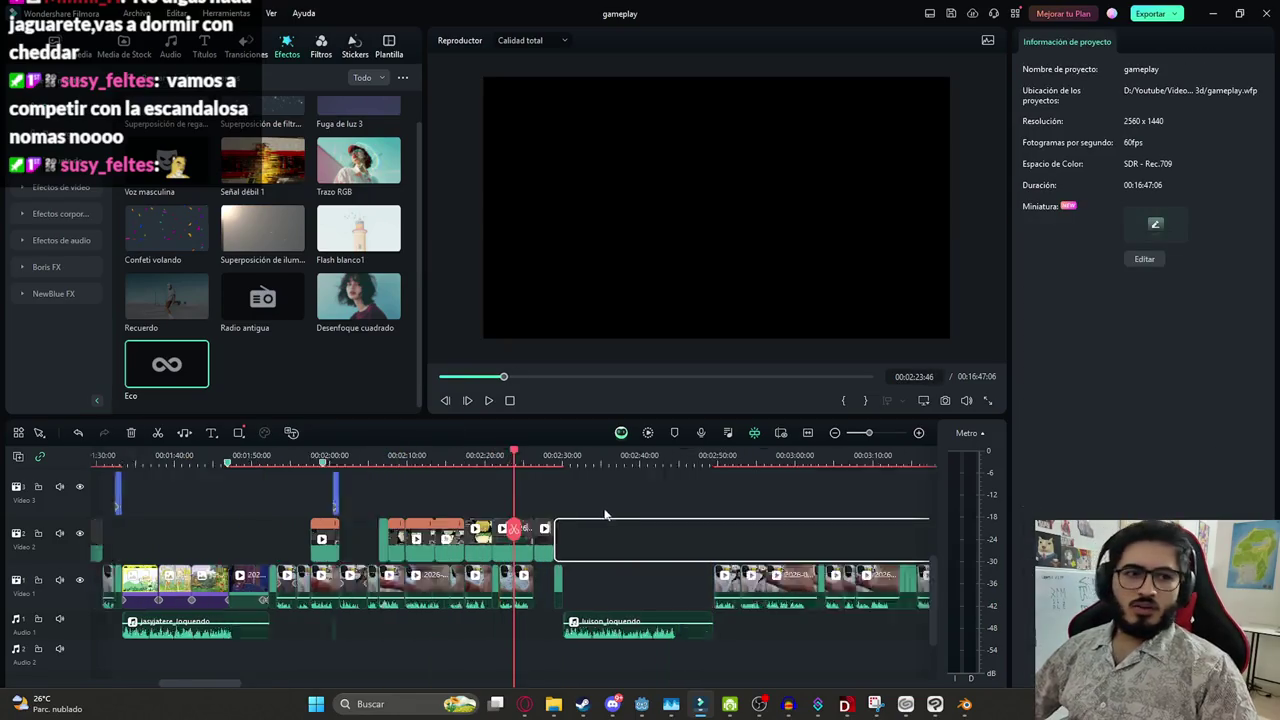
{"action": "scroll", "coordinate": [600, 515], "scroll_direction": "up", "scroll_amount": 2, "text": "ctrl"}
{"action": "key", "text": "space"}
{"action": "key", "text": "ctrl+s"}
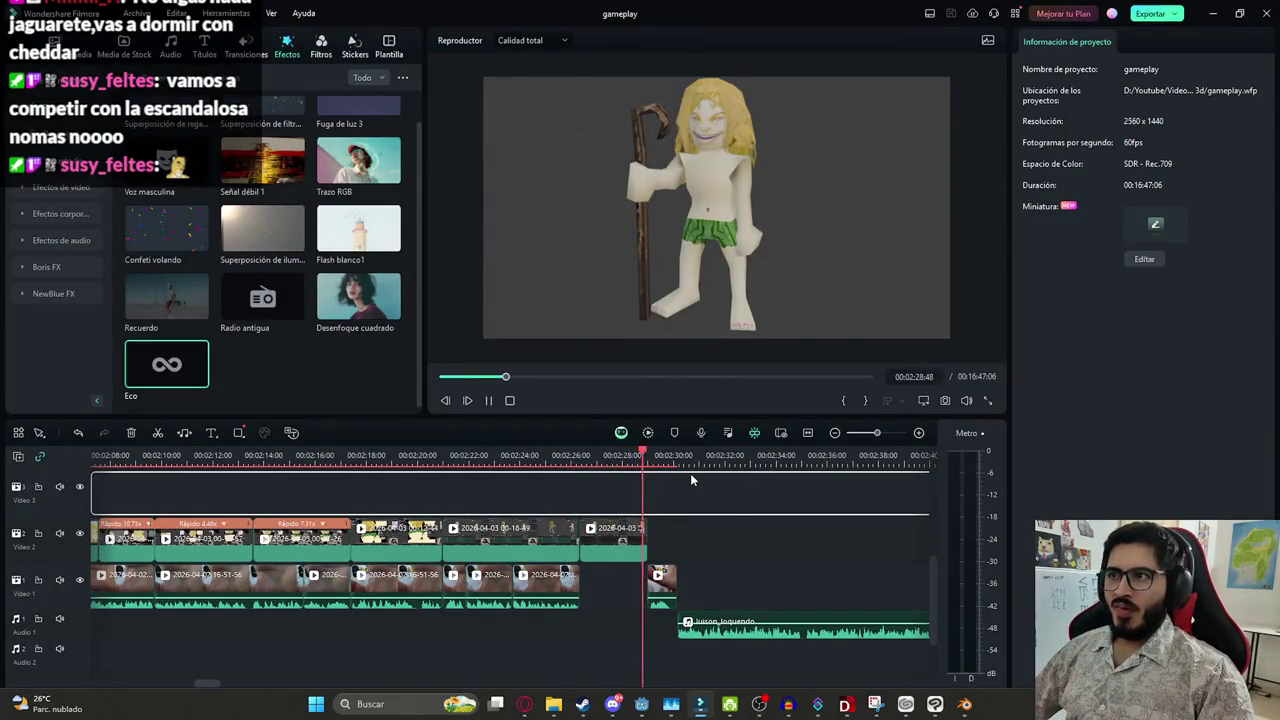
{"action": "key", "text": "space"}
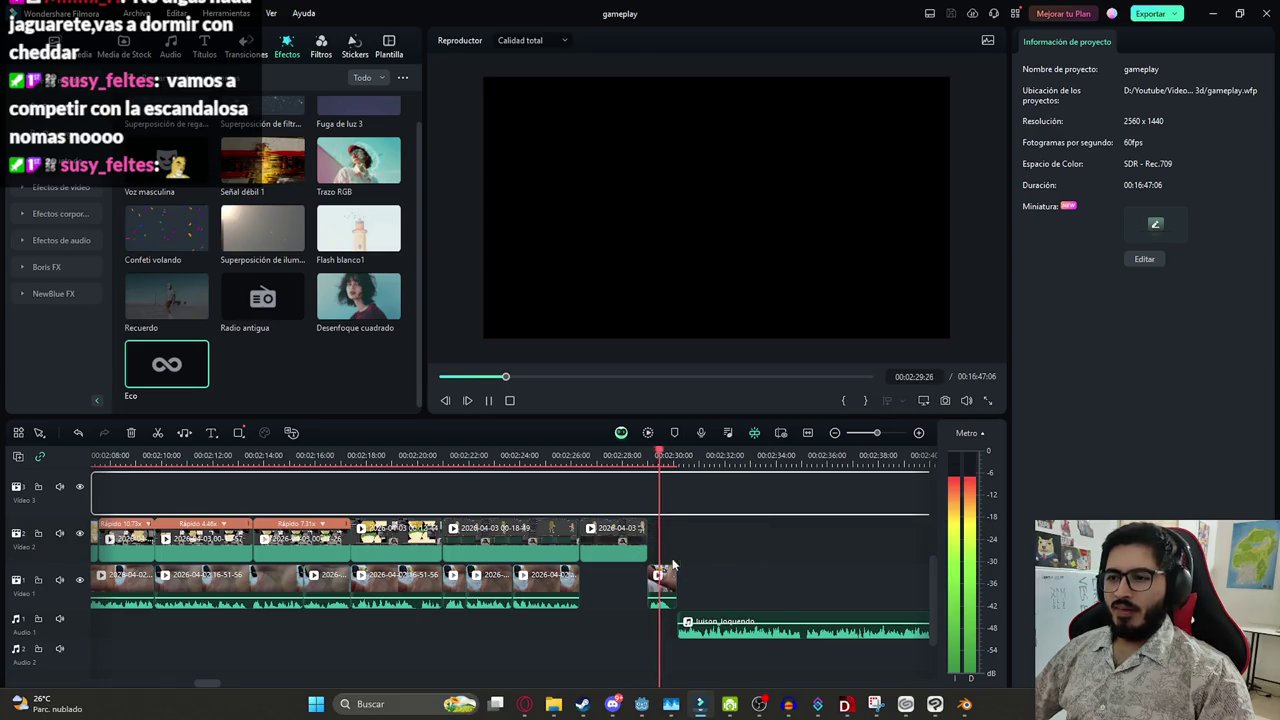
{"action": "scroll", "coordinate": [560, 510], "scroll_direction": "down", "scroll_amount": 5}
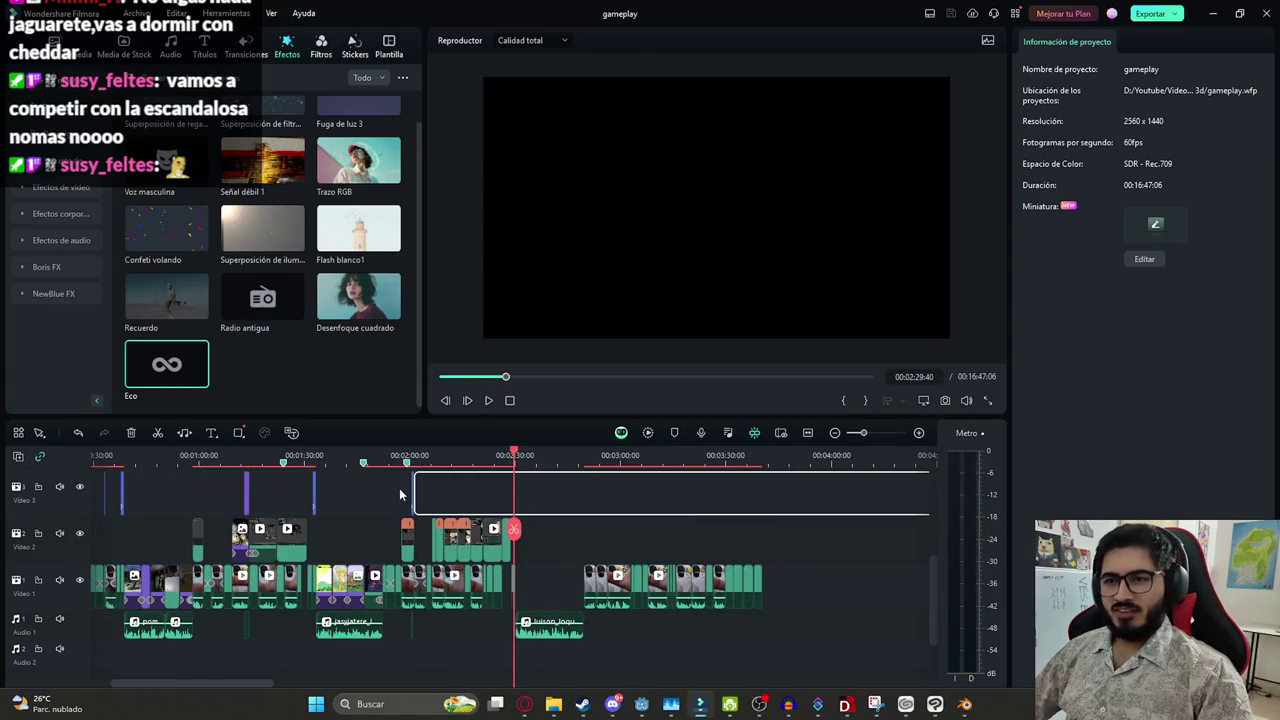
Lengthen the title clip on Video 3 near 02:30 slightly
{"action": "left_click_drag", "start_coordinate": [400, 494], "coordinate": [400, 496]}
{"action": "scroll", "coordinate": [401, 515], "scroll_direction": "up", "scroll_amount": 1}
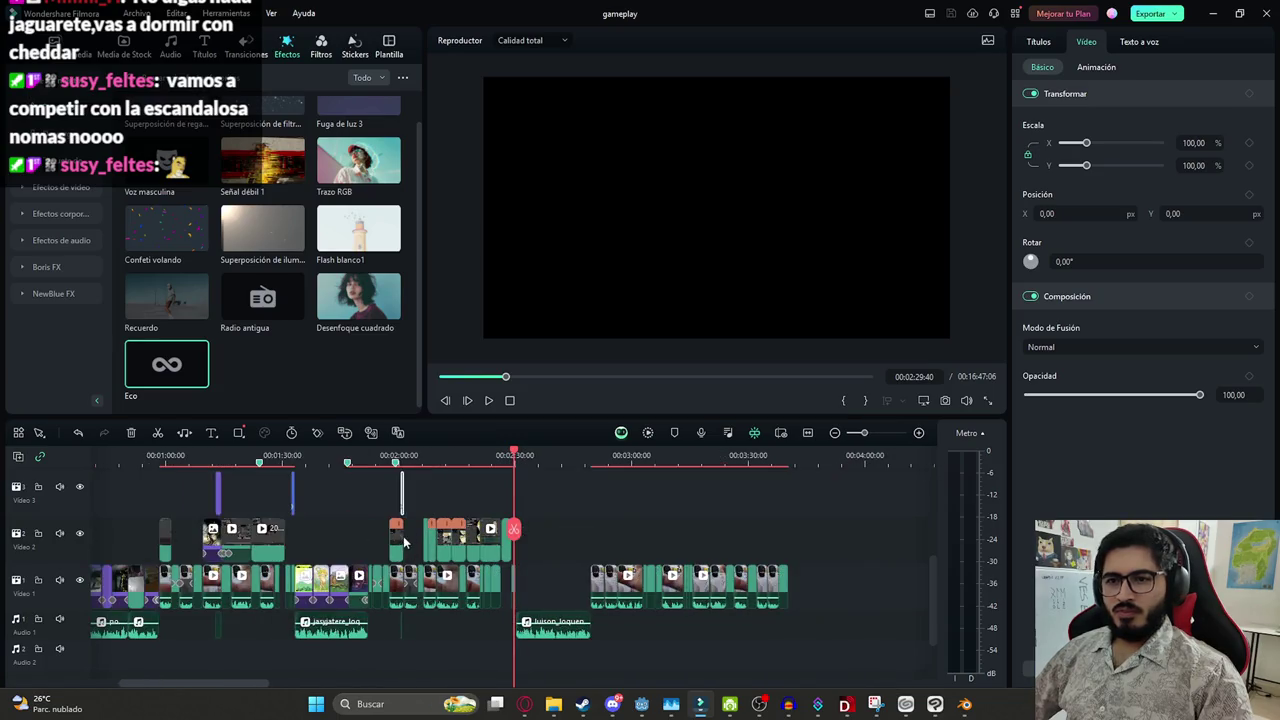
{"action": "left_click_drag", "start_coordinate": [331, 521], "coordinate": [287, 518]}
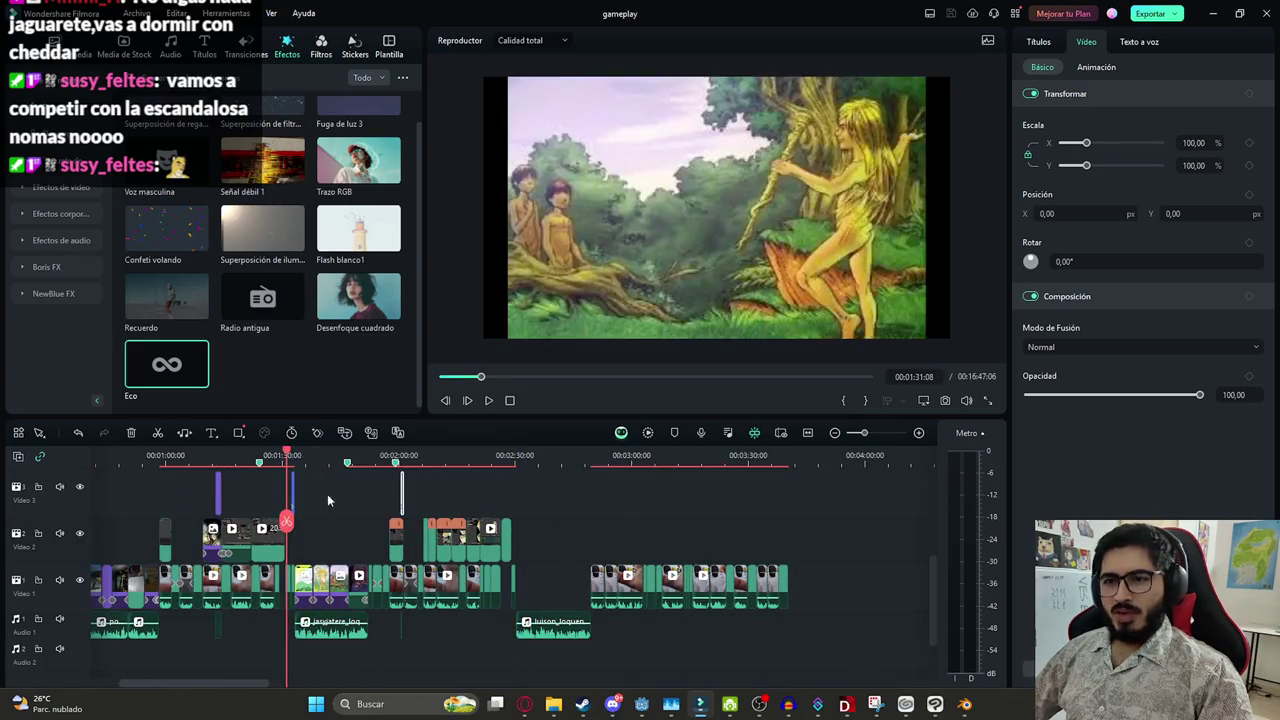
{"action": "left_click", "coordinate": [505, 456]}
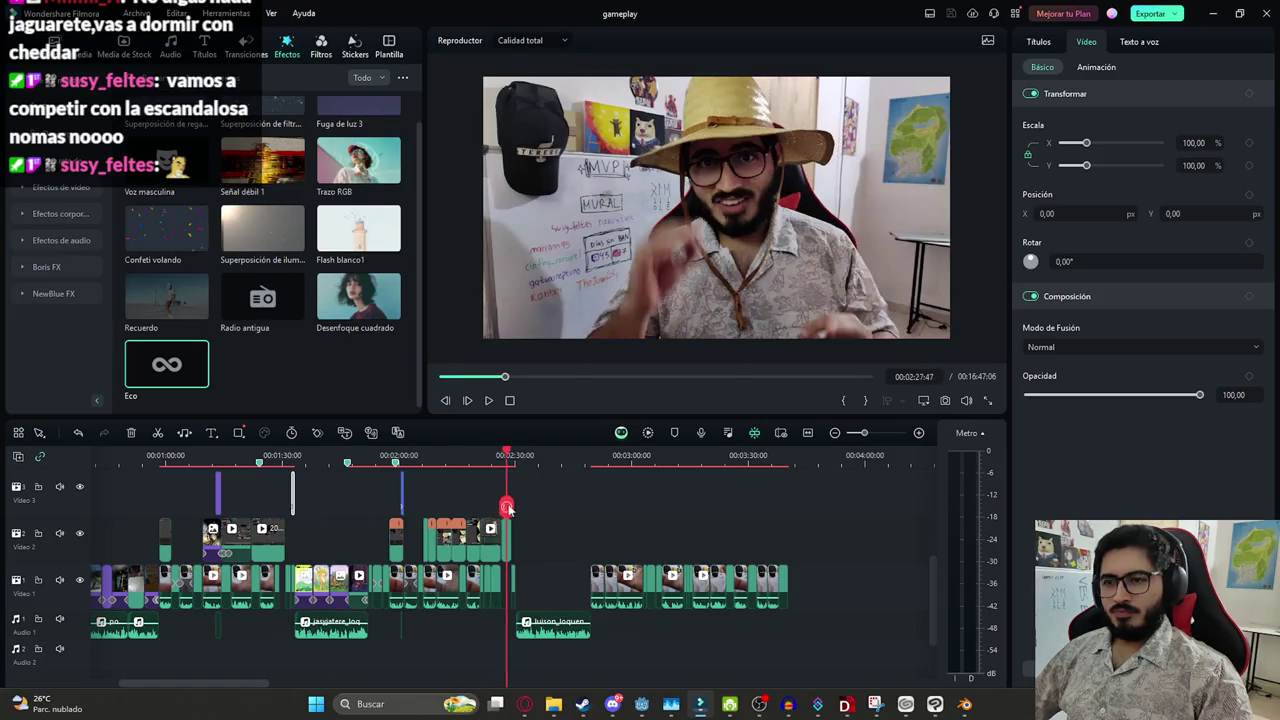
{"action": "scroll", "coordinate": [500, 480], "scroll_direction": "up", "scroll_amount": 2}
{"action": "scroll", "coordinate": [490, 485], "scroll_direction": "up", "scroll_amount": 2}
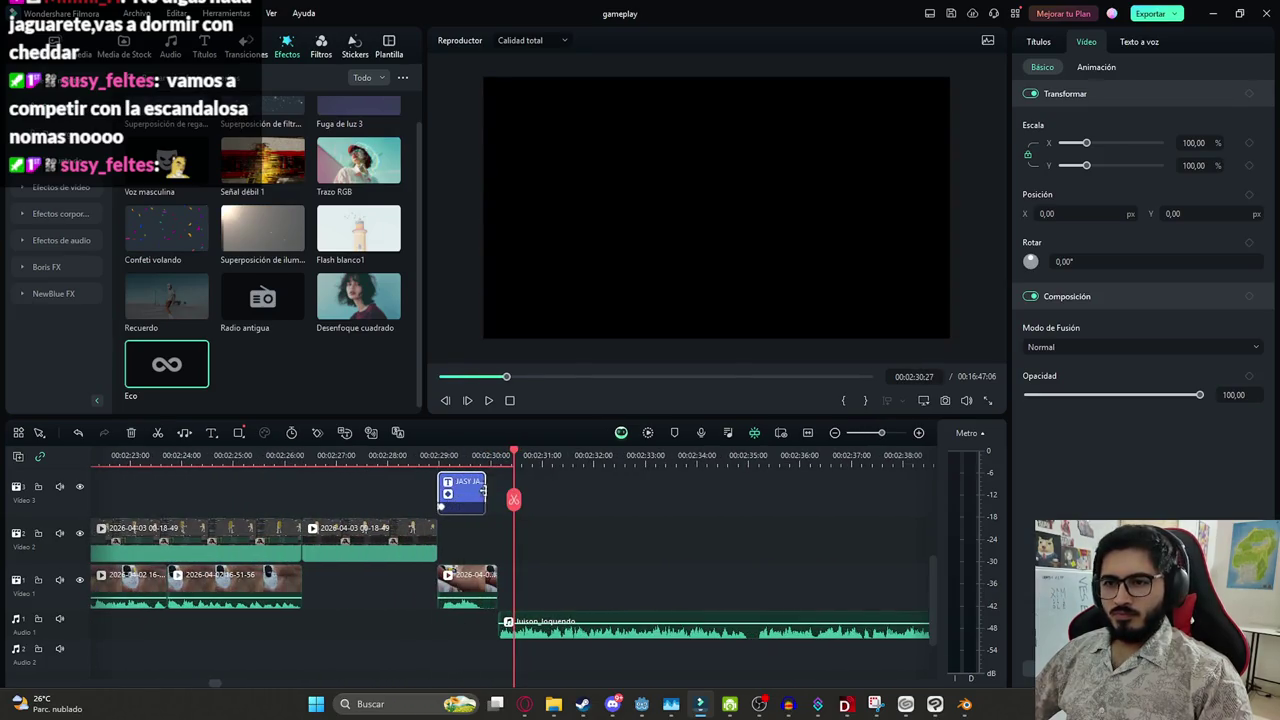
{"action": "left_click_drag", "start_coordinate": [491, 493], "coordinate": [497, 494]}
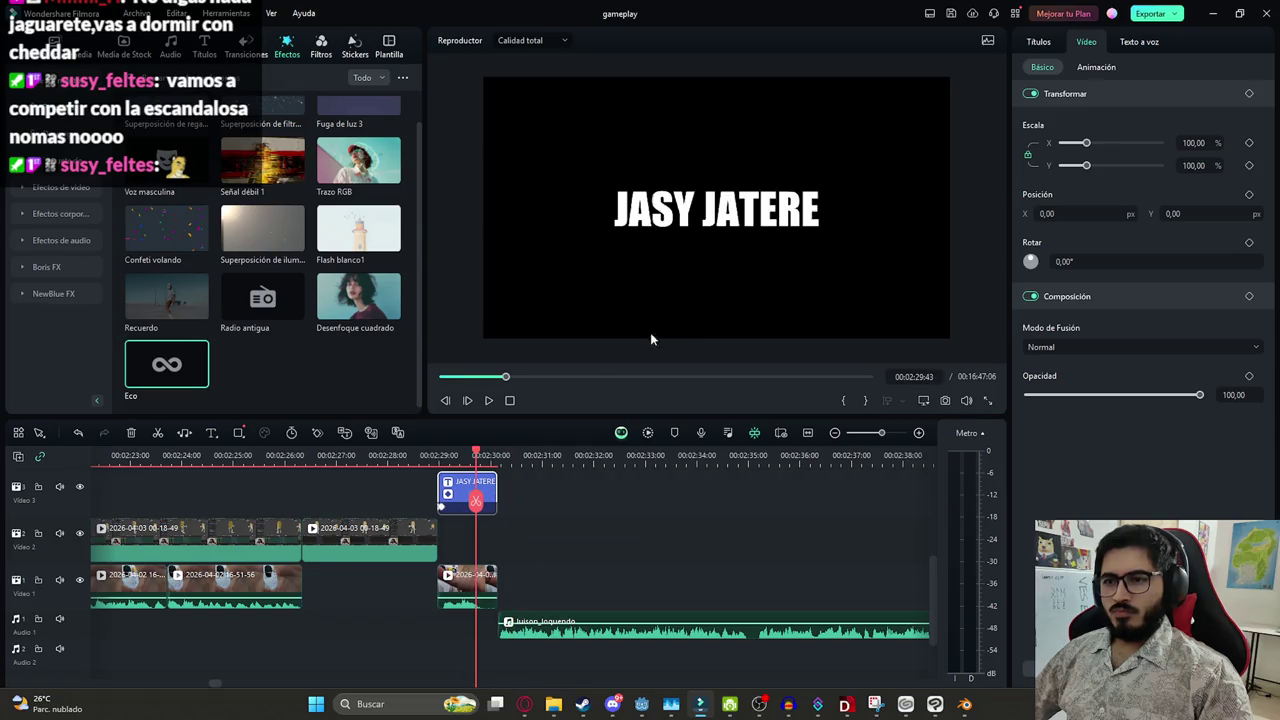
Replace the title text JASY JATERE with LUISÓN and play it back
{"action": "double_click", "coordinate": [760, 210]}
{"action": "type", "text": "LUIS"}
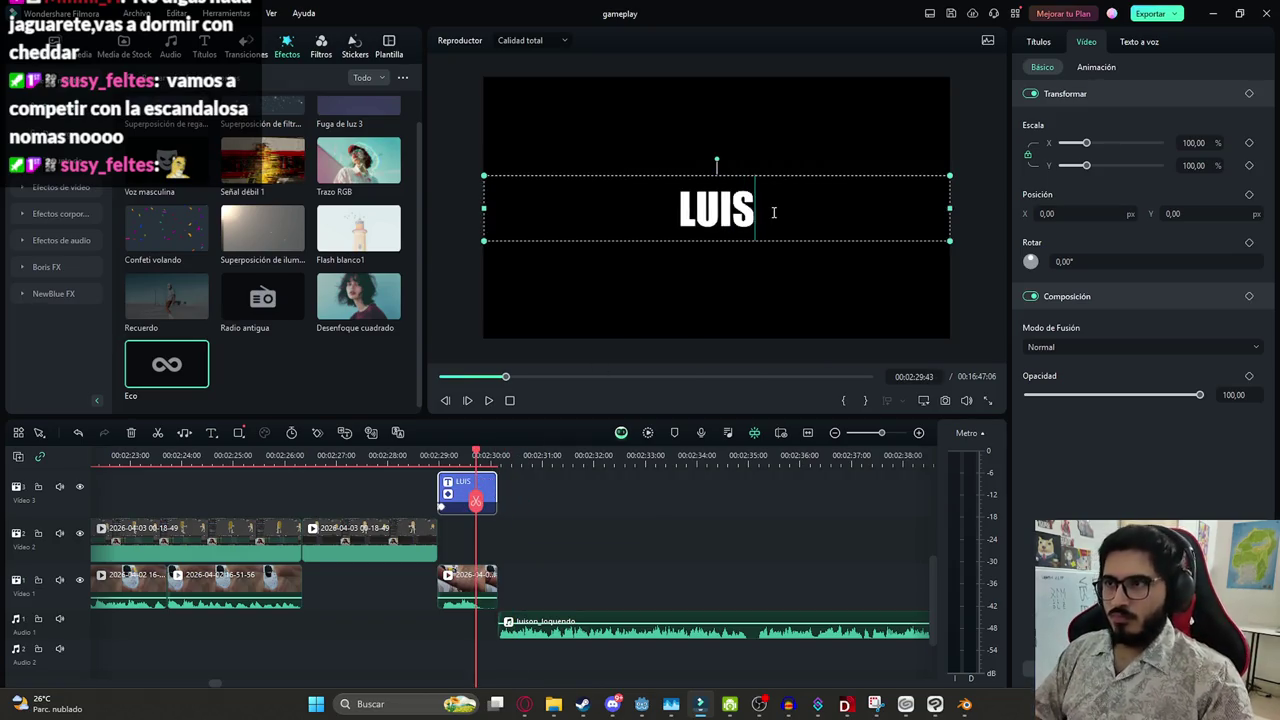
{"action": "type", "text": "ÓN"}
{"action": "left_click", "coordinate": [632, 541]}
{"action": "key", "text": "space"}
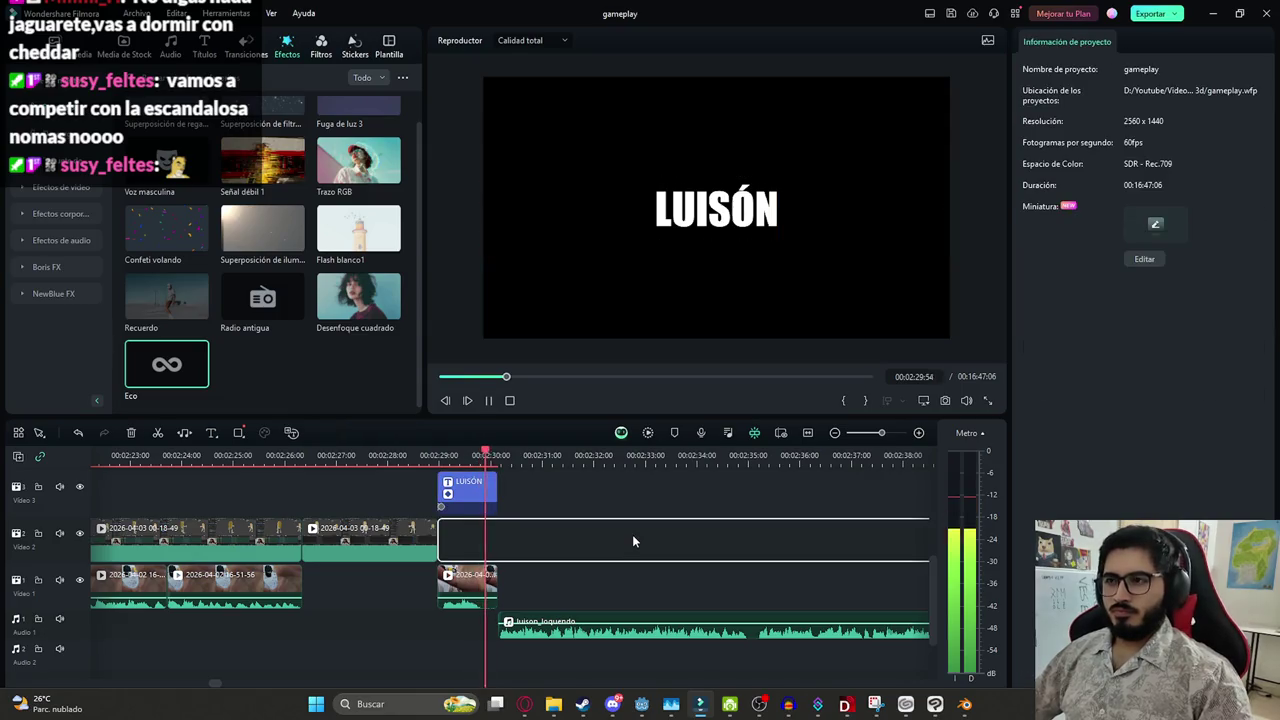
{"action": "scroll", "coordinate": [622, 587], "scroll_direction": "down", "scroll_amount": 2}
{"action": "scroll", "coordinate": [608, 565], "scroll_direction": "down", "scroll_amount": 2}
{"action": "scroll", "coordinate": [635, 491], "scroll_direction": "down", "scroll_amount": 2}
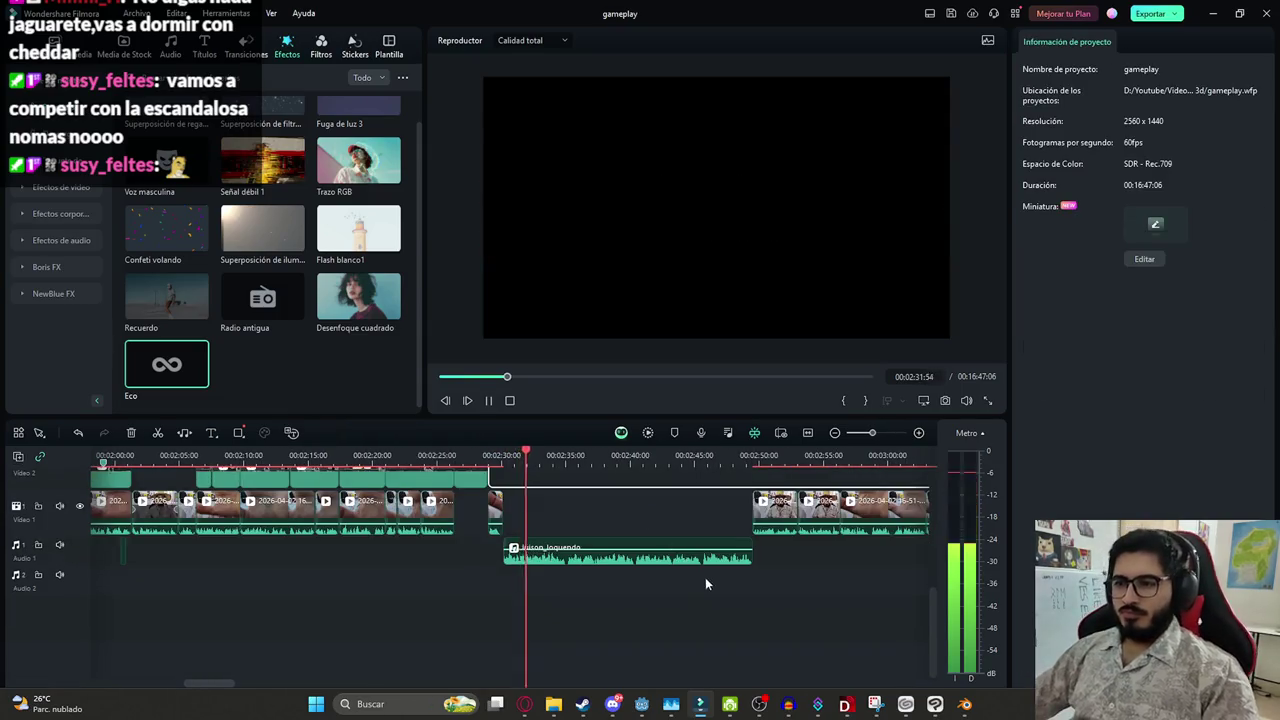
Save the project and zoom the timeline out and back in
{"action": "scroll", "coordinate": [705, 577], "scroll_direction": "up", "scroll_amount": 2}
{"action": "key", "text": "ctrl+s"}
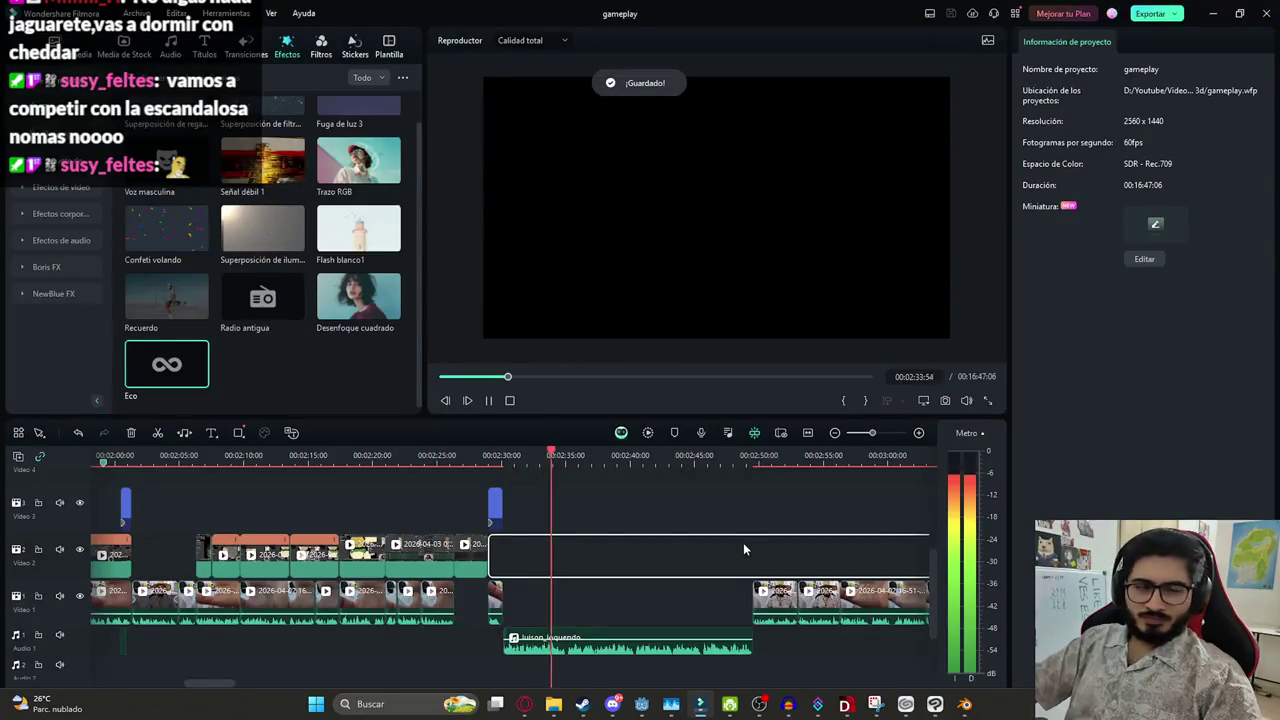
{"action": "scroll", "coordinate": [701, 504], "scroll_direction": "down", "scroll_amount": 1}
{"action": "scroll", "coordinate": [634, 558], "scroll_direction": "down", "scroll_amount": 1}
{"action": "scroll", "coordinate": [543, 581], "scroll_direction": "down", "scroll_amount": 1}
{"action": "scroll", "coordinate": [606, 620], "scroll_direction": "down", "scroll_amount": 1}
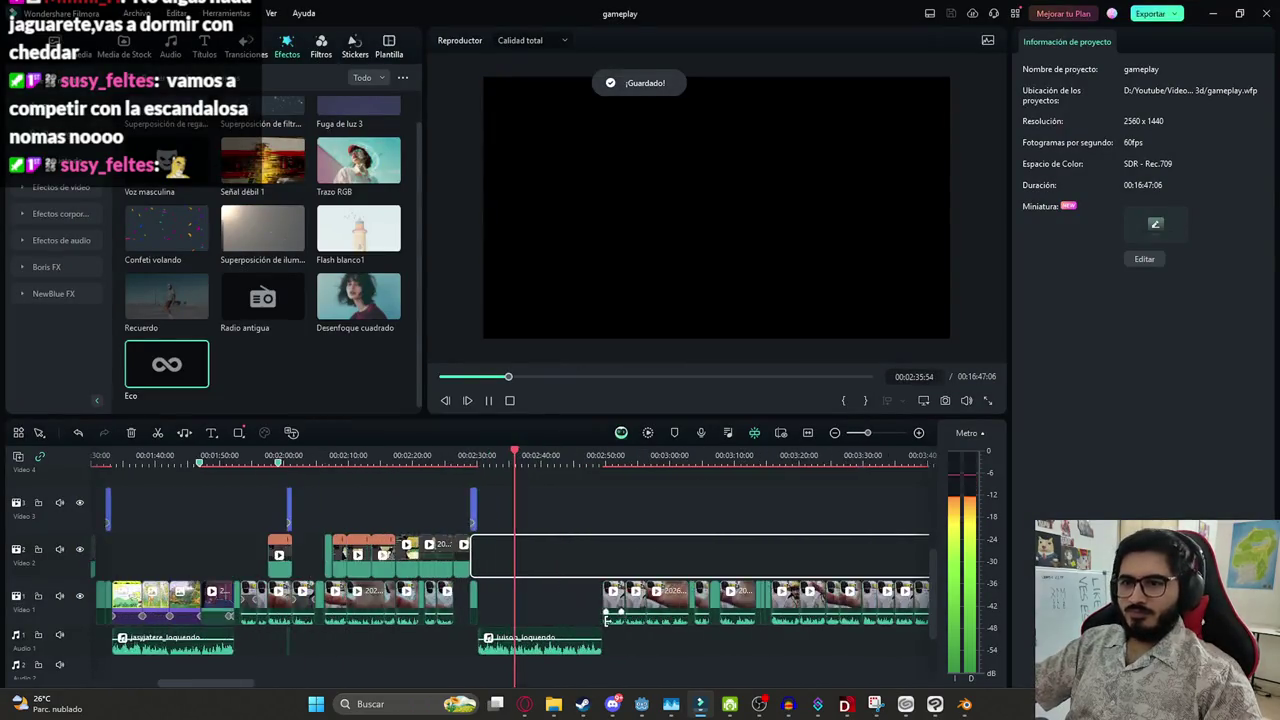
{"action": "scroll", "coordinate": [606, 620], "scroll_direction": "down", "scroll_amount": 1}
{"action": "scroll", "coordinate": [576, 587], "scroll_direction": "down", "scroll_amount": 1}
{"action": "scroll", "coordinate": [530, 595], "scroll_direction": "down", "scroll_amount": 1}
{"action": "scroll", "coordinate": [486, 607], "scroll_direction": "down", "scroll_amount": 1}
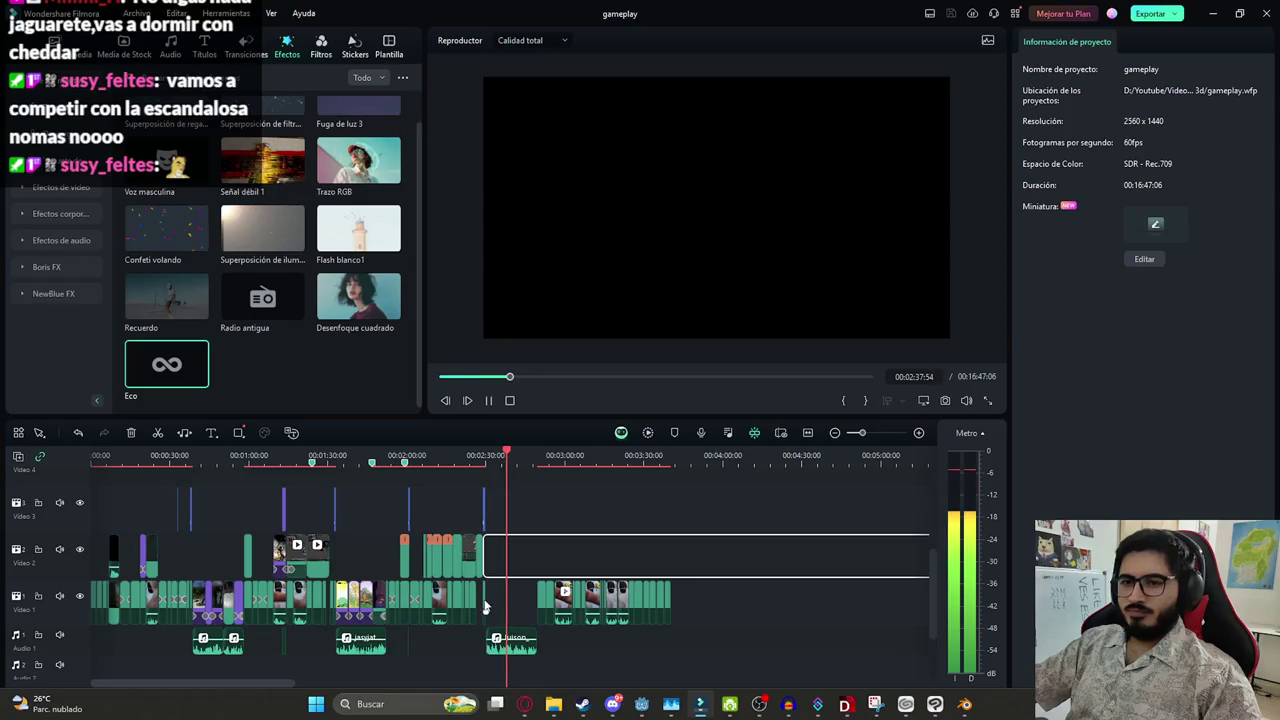
{"action": "scroll", "coordinate": [486, 607], "scroll_direction": "up", "scroll_amount": 2}
{"action": "scroll", "coordinate": [540, 585], "scroll_direction": "up", "scroll_amount": 2}
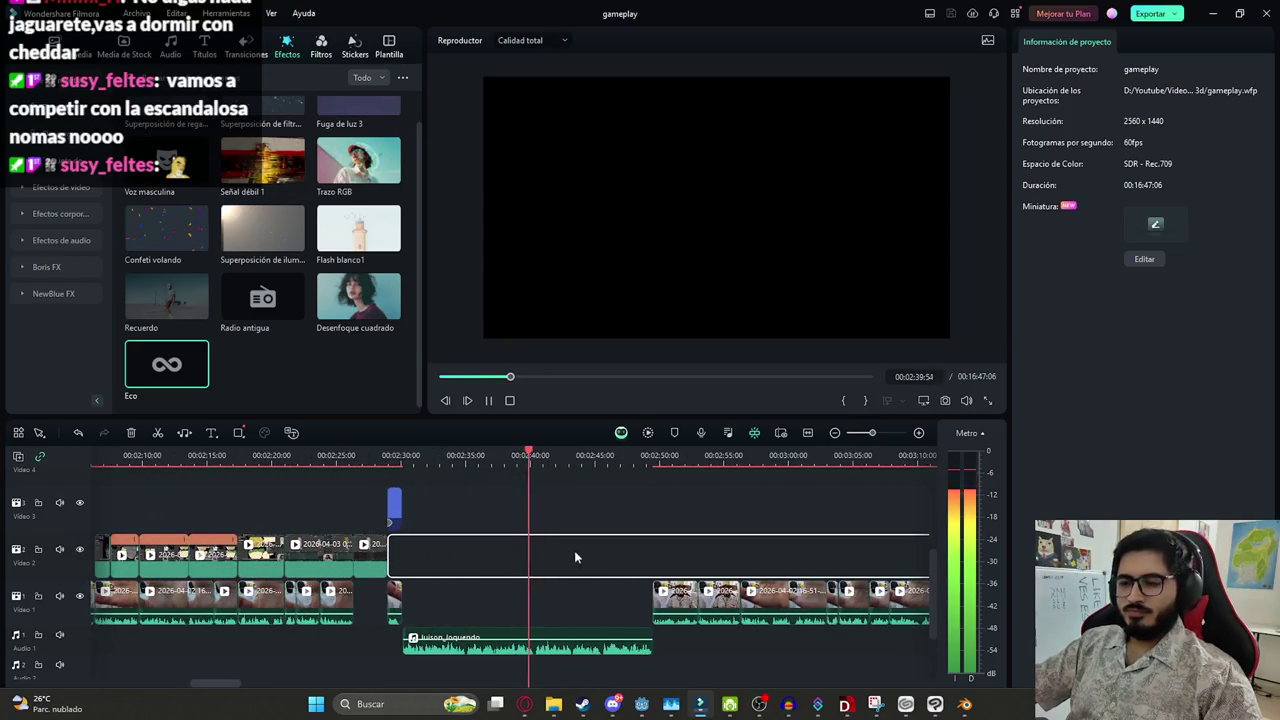
{"action": "scroll", "coordinate": [575, 557], "scroll_direction": "down", "scroll_amount": 2}
Check the luison_loquendo audio over the blank gap and the following clip, then bring up the browser
{"action": "left_click", "coordinate": [565, 578]}
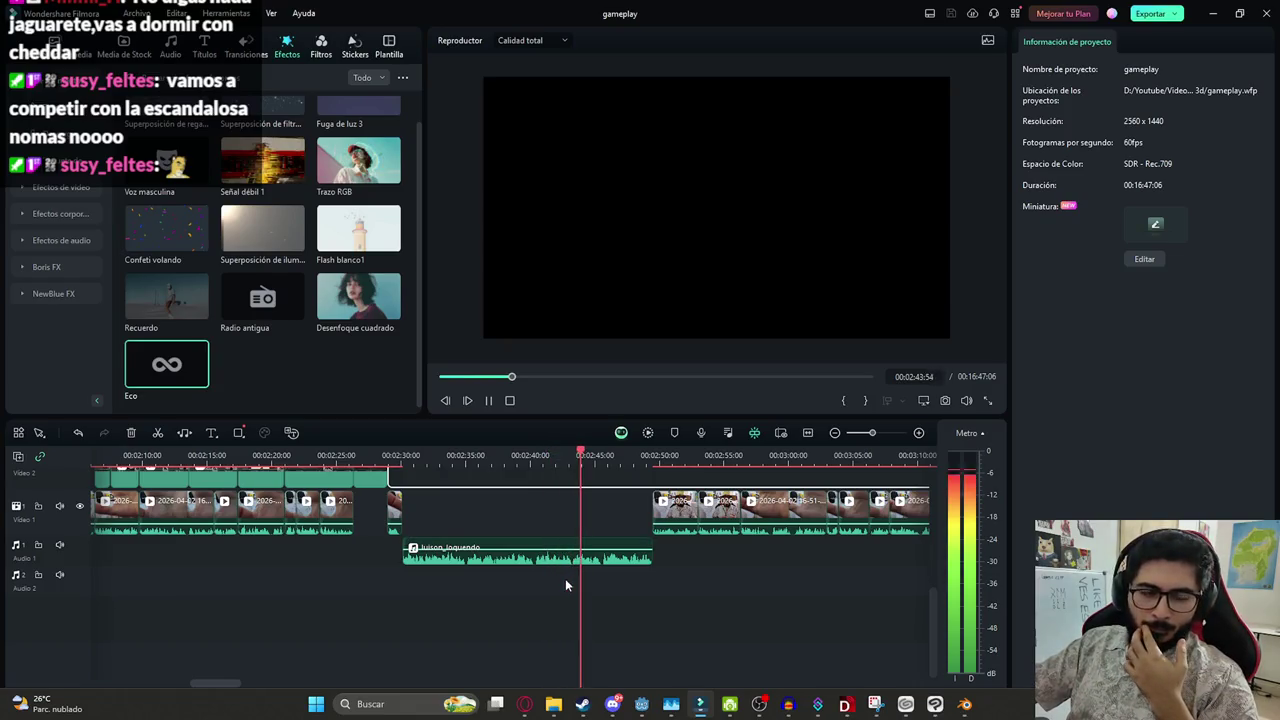
{"action": "left_click", "coordinate": [585, 561]}
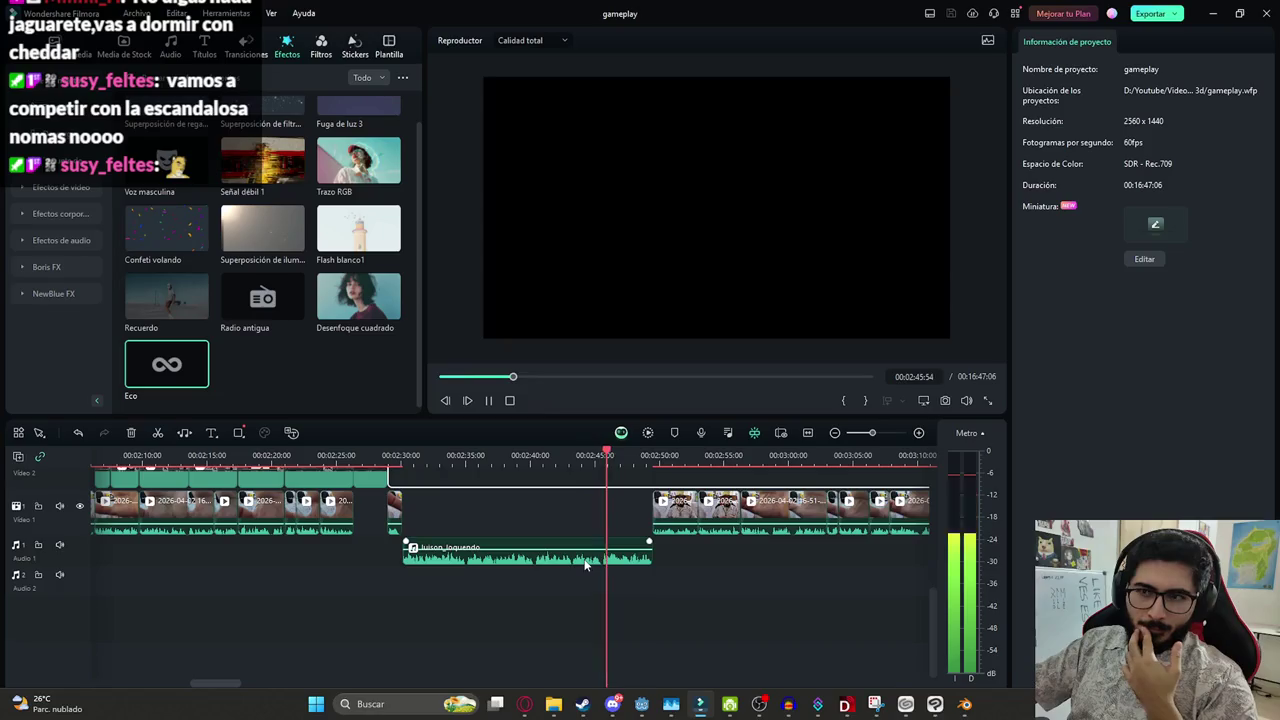
{"action": "left_click", "coordinate": [692, 531]}
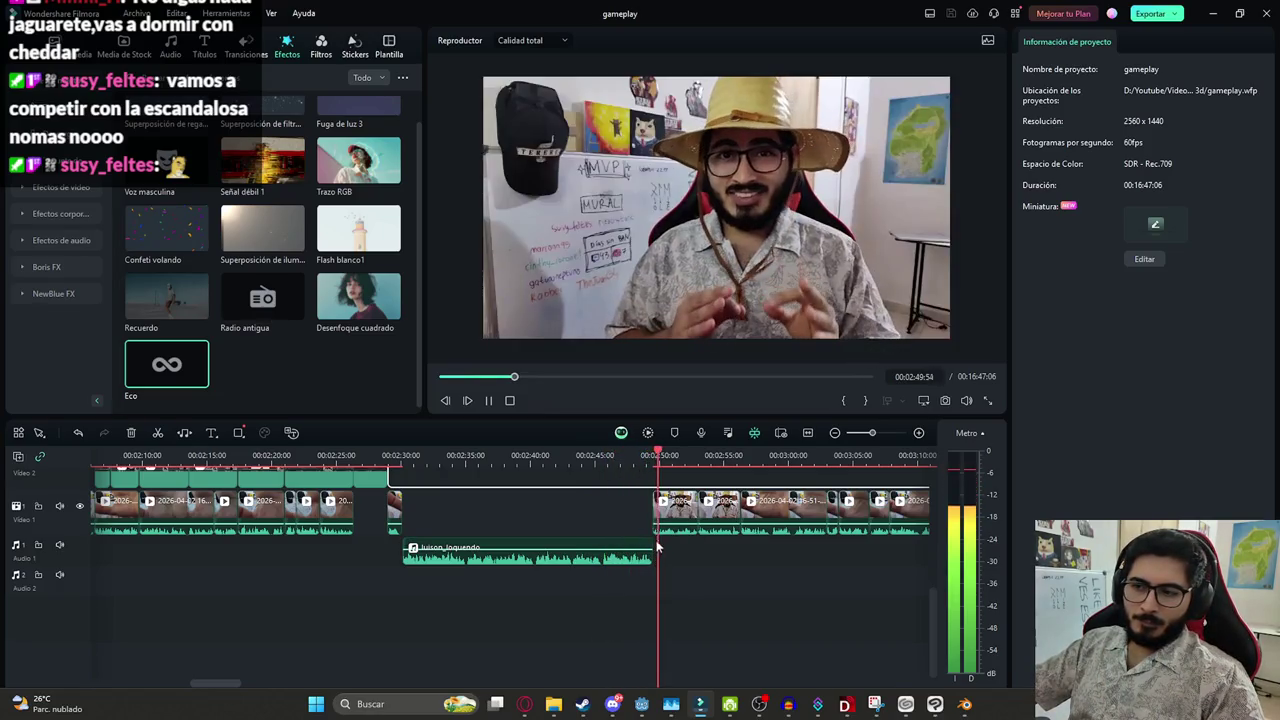
{"action": "left_click", "coordinate": [443, 505]}
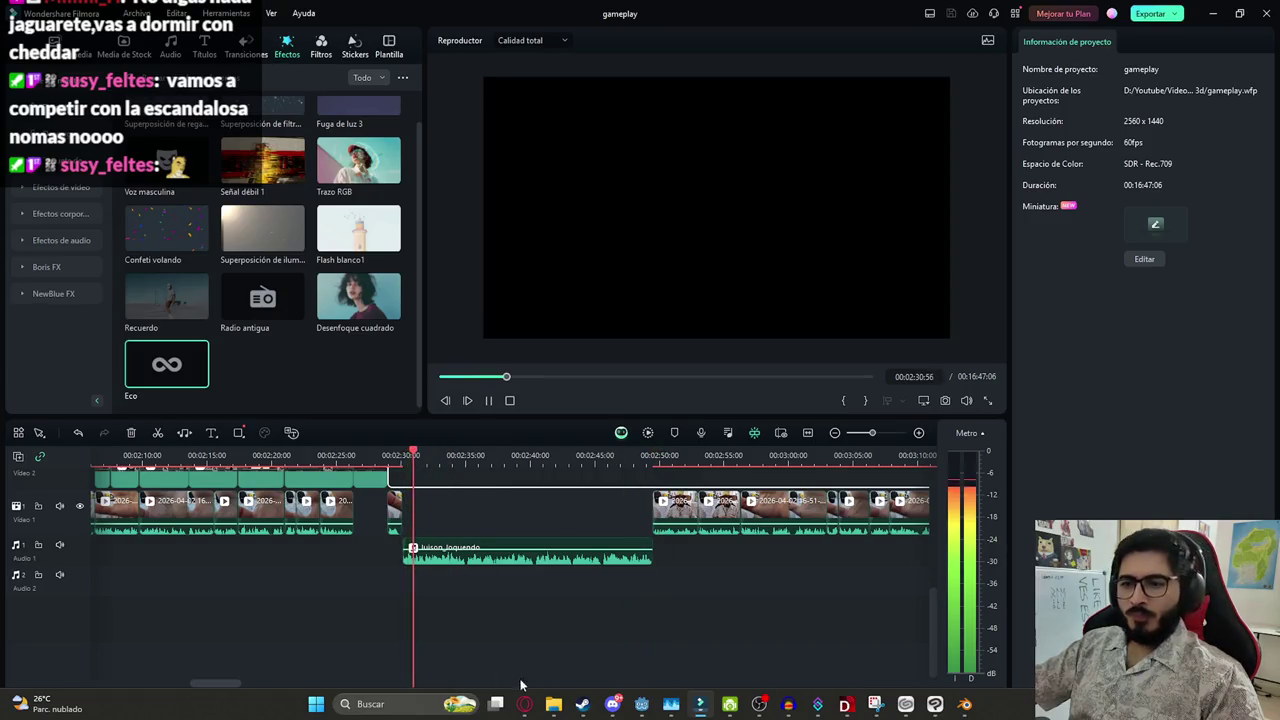
{"action": "left_click", "coordinate": [524, 704]}
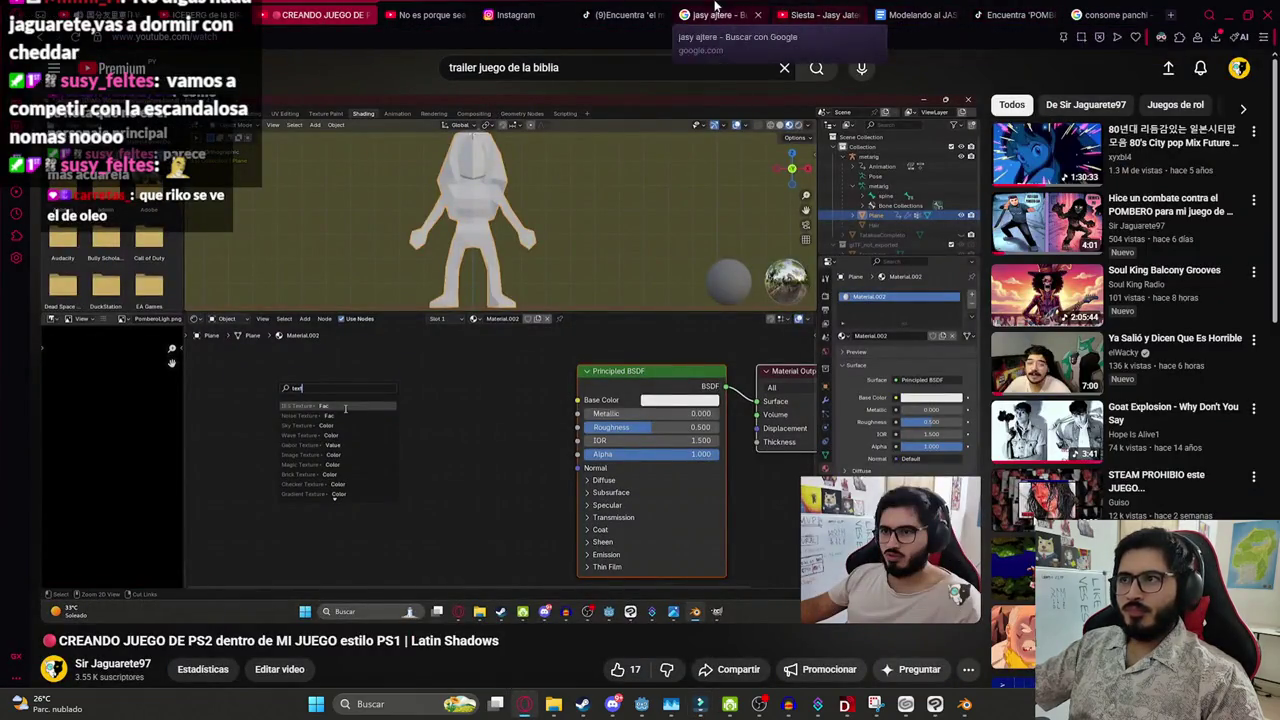
Search Google Images for 'luison cementerio'
{"action": "left_click", "coordinate": [720, 14]}
{"action": "left_click", "coordinate": [393, 84]}
{"action": "type", "text": "luison"}
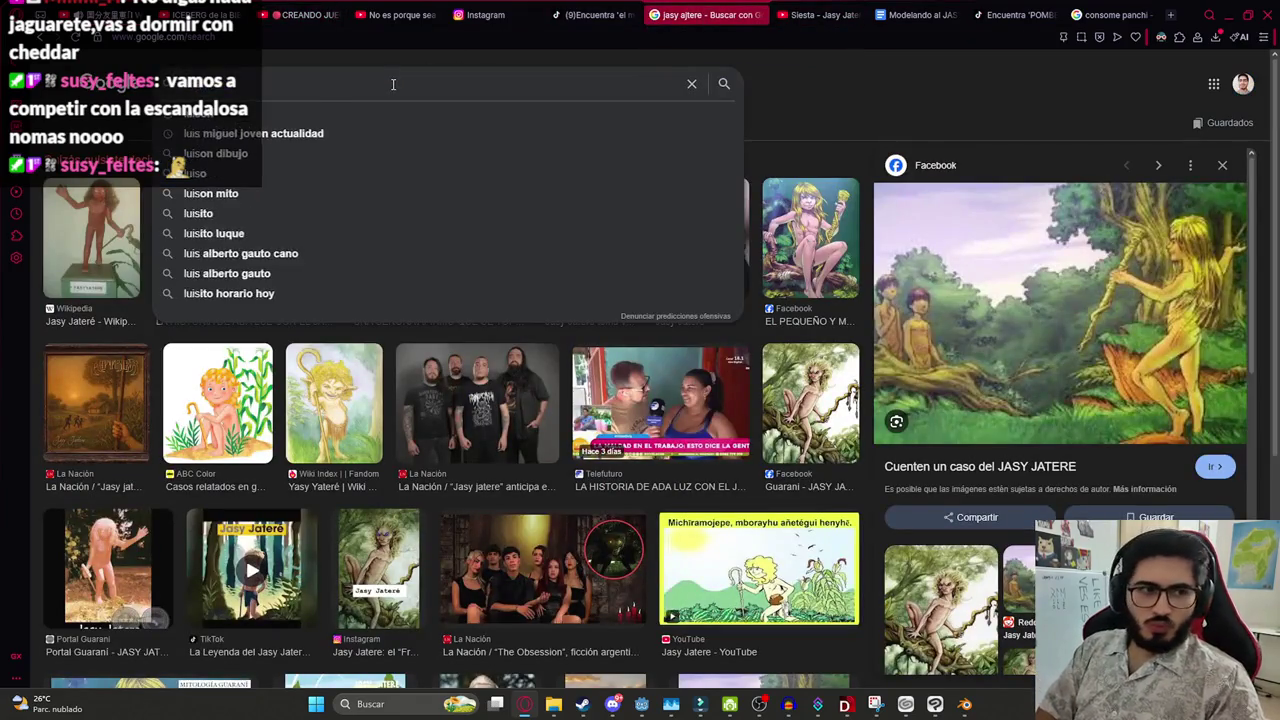
{"action": "key", "text": "Return"}
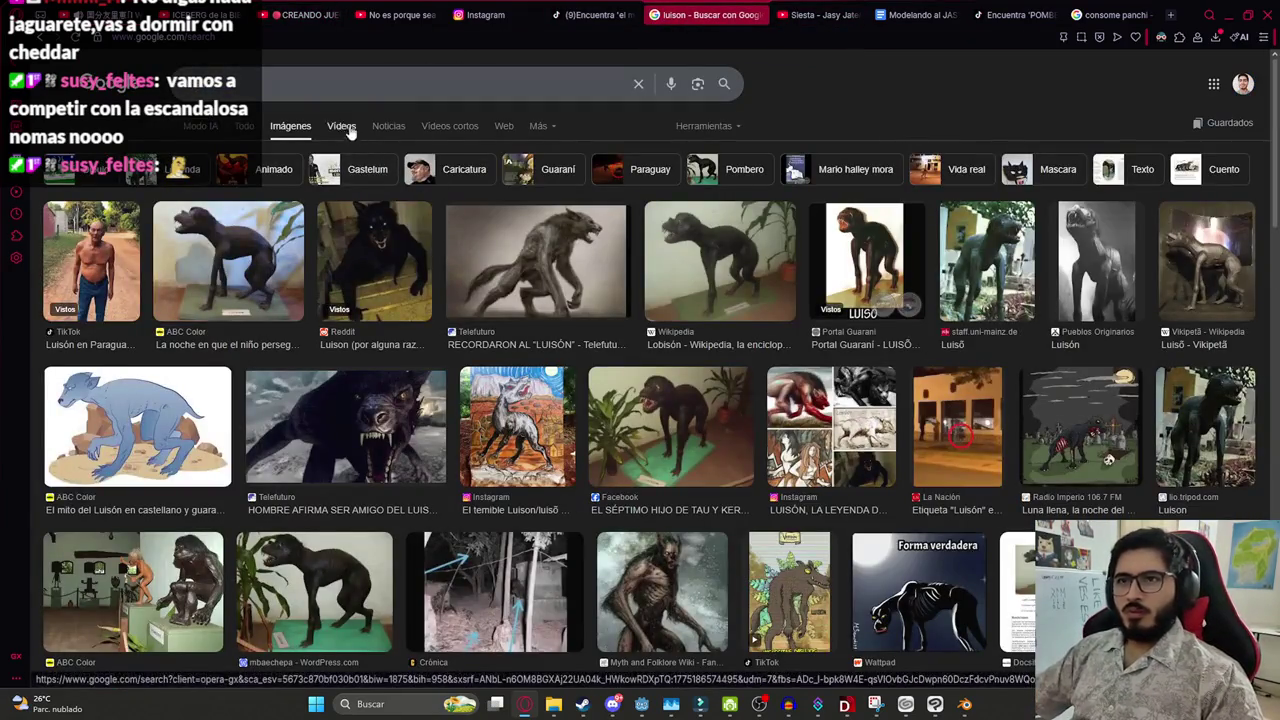
{"action": "left_click", "coordinate": [283, 95]}
{"action": "type", "text": "cementeri"}
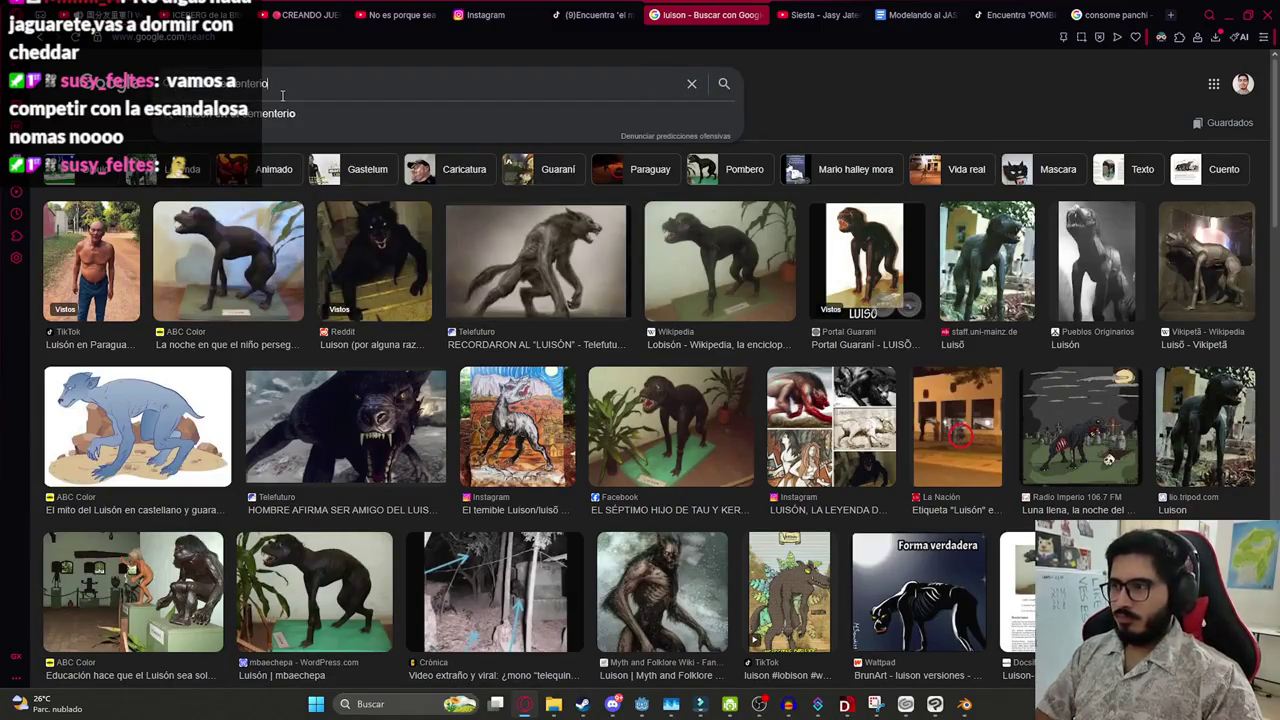
{"action": "type", "text": "o"}
{"action": "key", "text": "Return"}
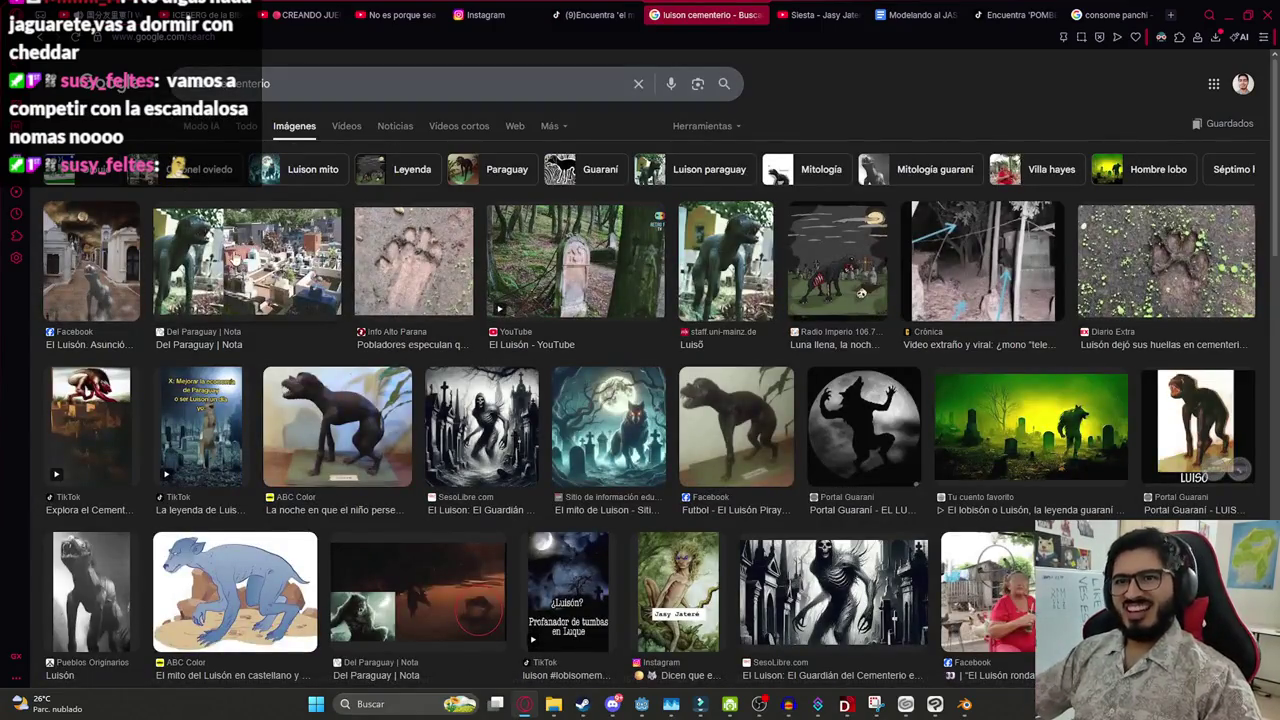
Preview several results and return to the Facebook El Luisón cemetery image
{"action": "left_click", "coordinate": [90, 262]}
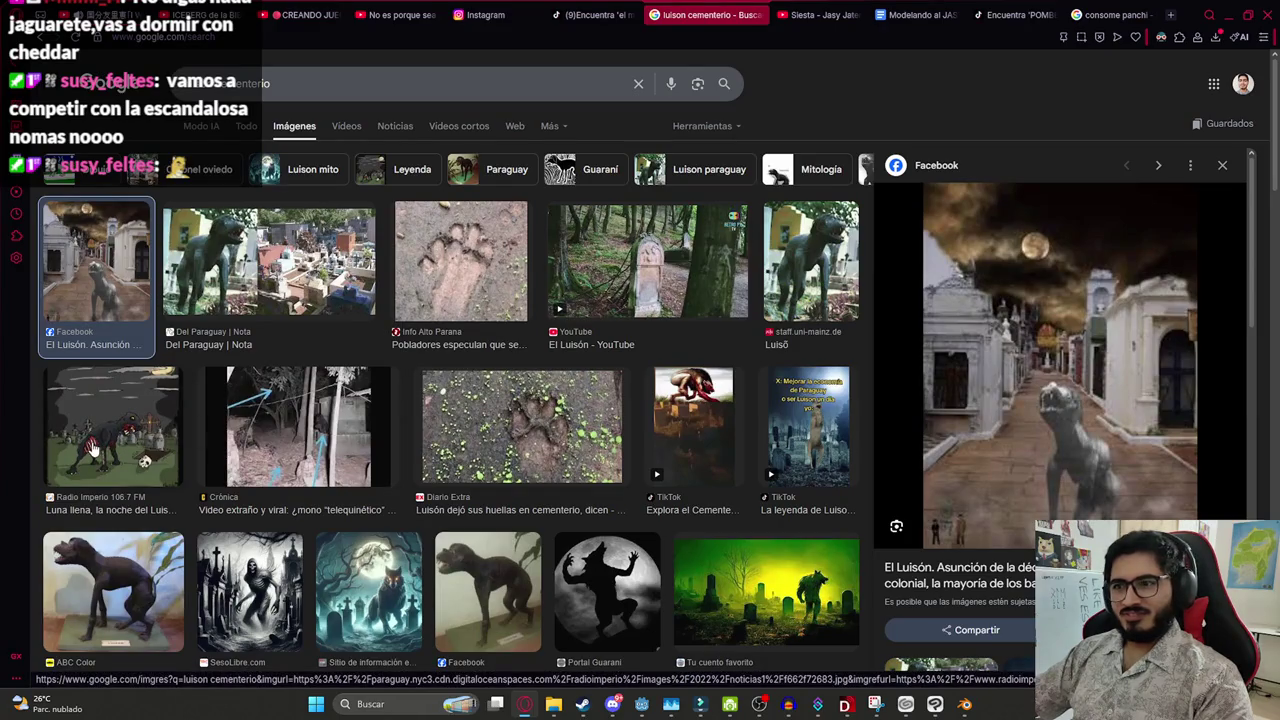
{"action": "left_click", "coordinate": [605, 590]}
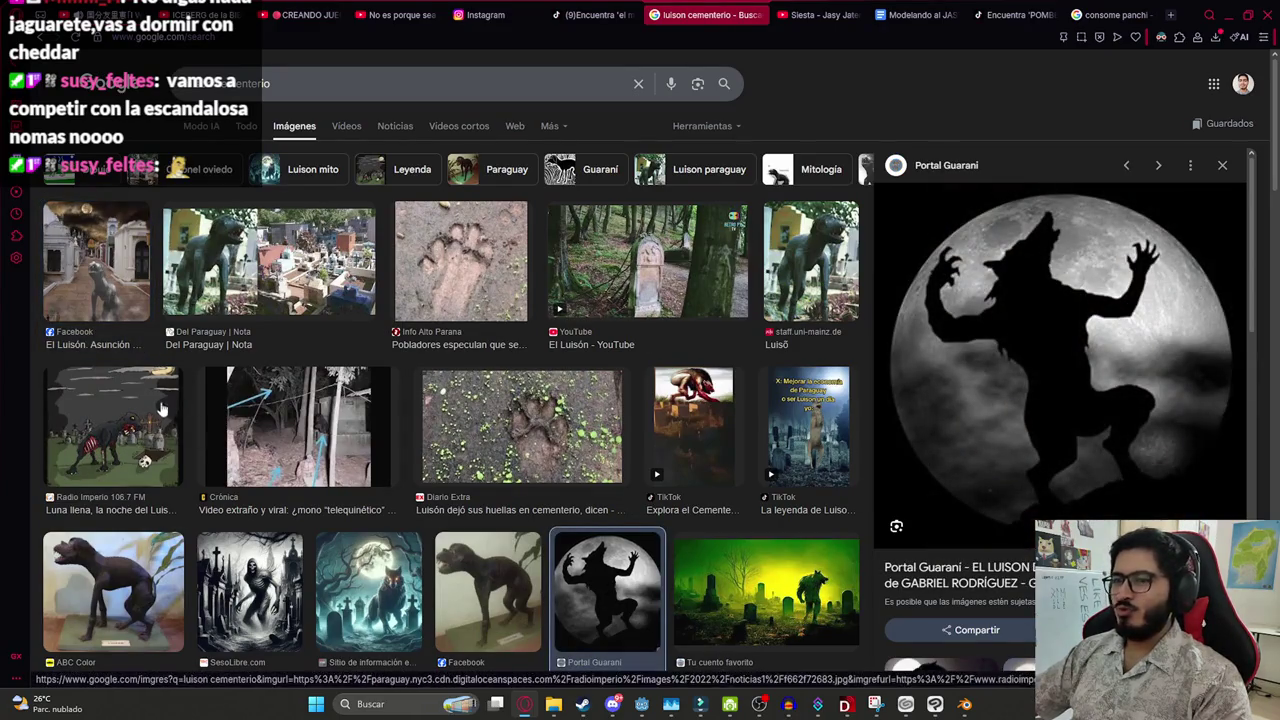
{"action": "left_click", "coordinate": [166, 408]}
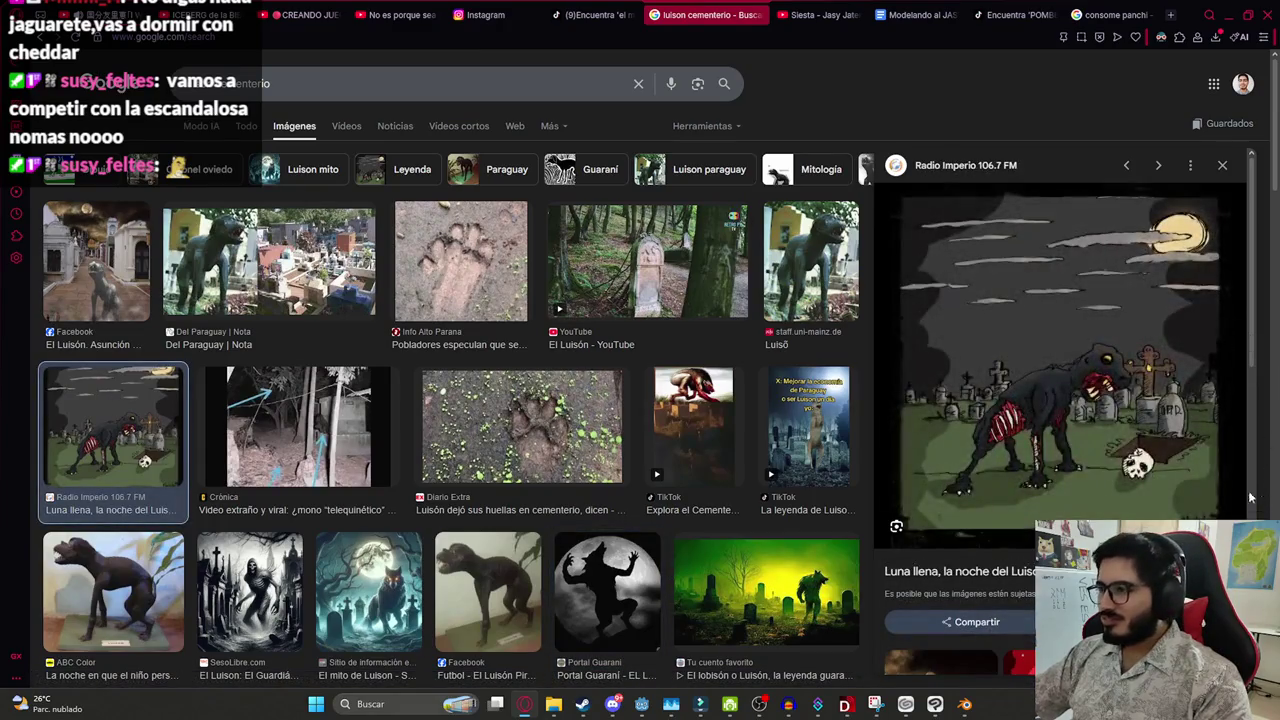
{"action": "scroll", "coordinate": [1100, 380], "scroll_direction": "down", "scroll_amount": 5}
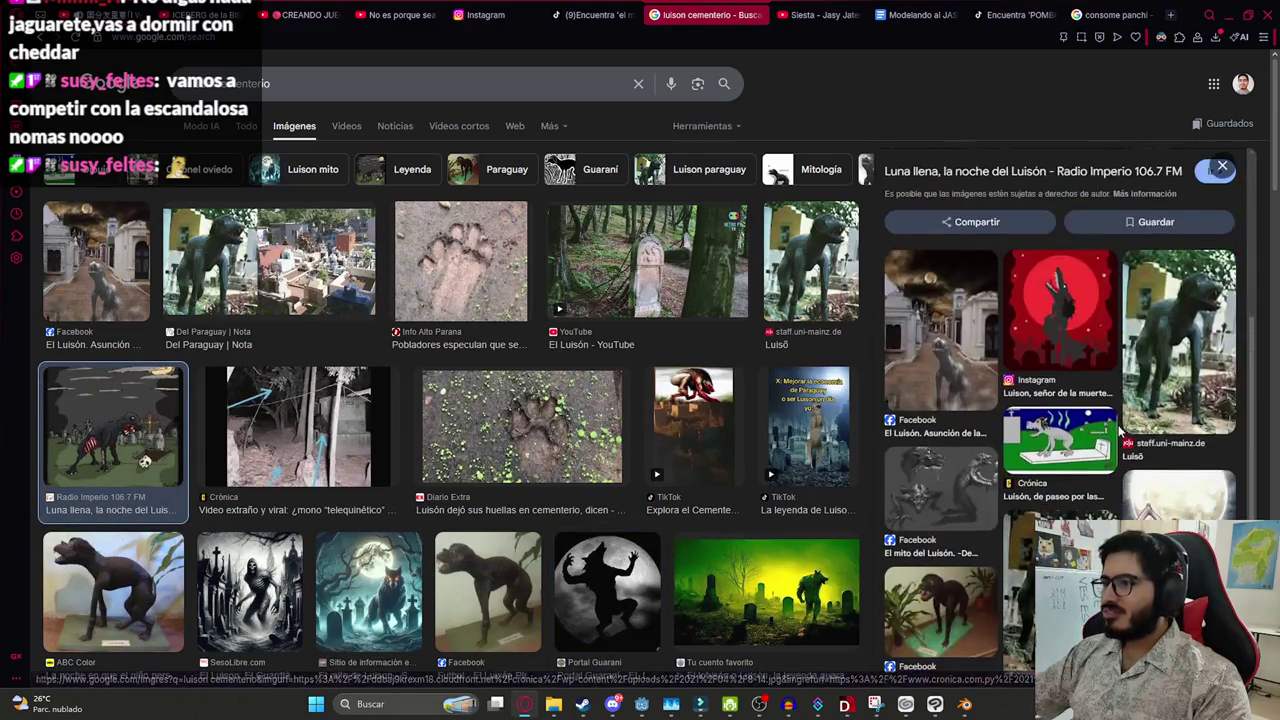
{"action": "left_click", "coordinate": [1224, 166]}
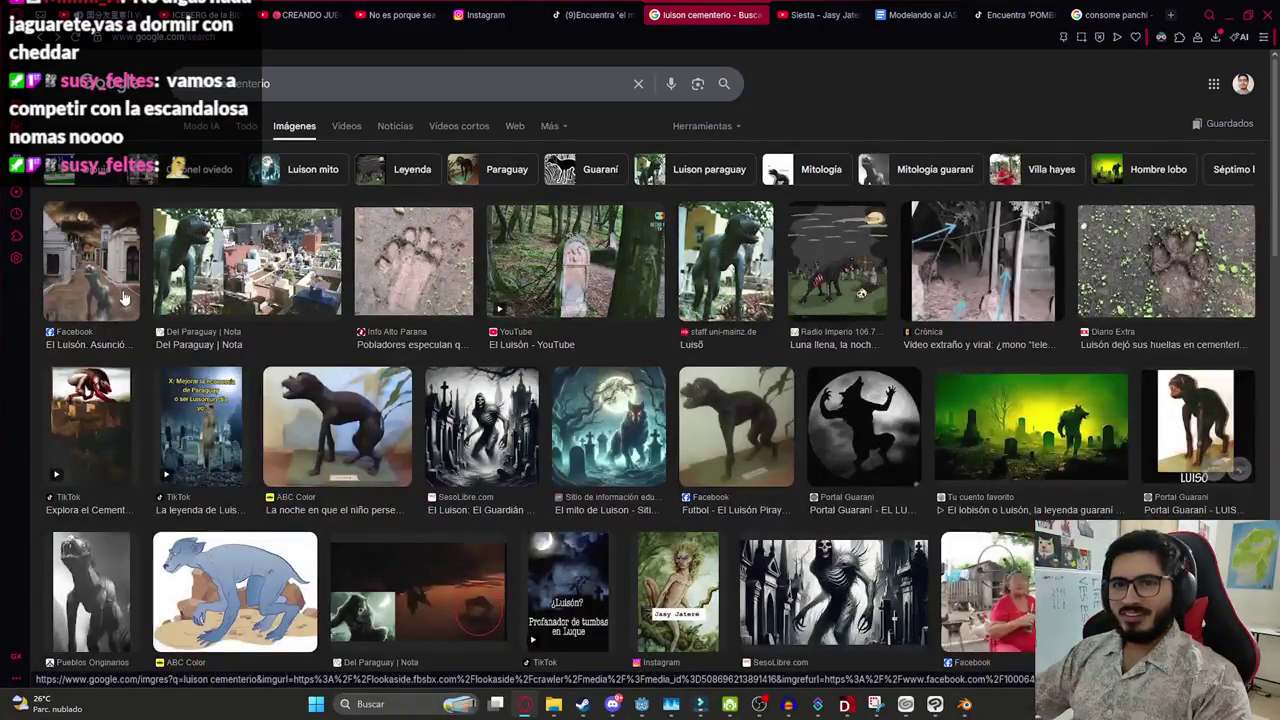
{"action": "left_click", "coordinate": [124, 300]}
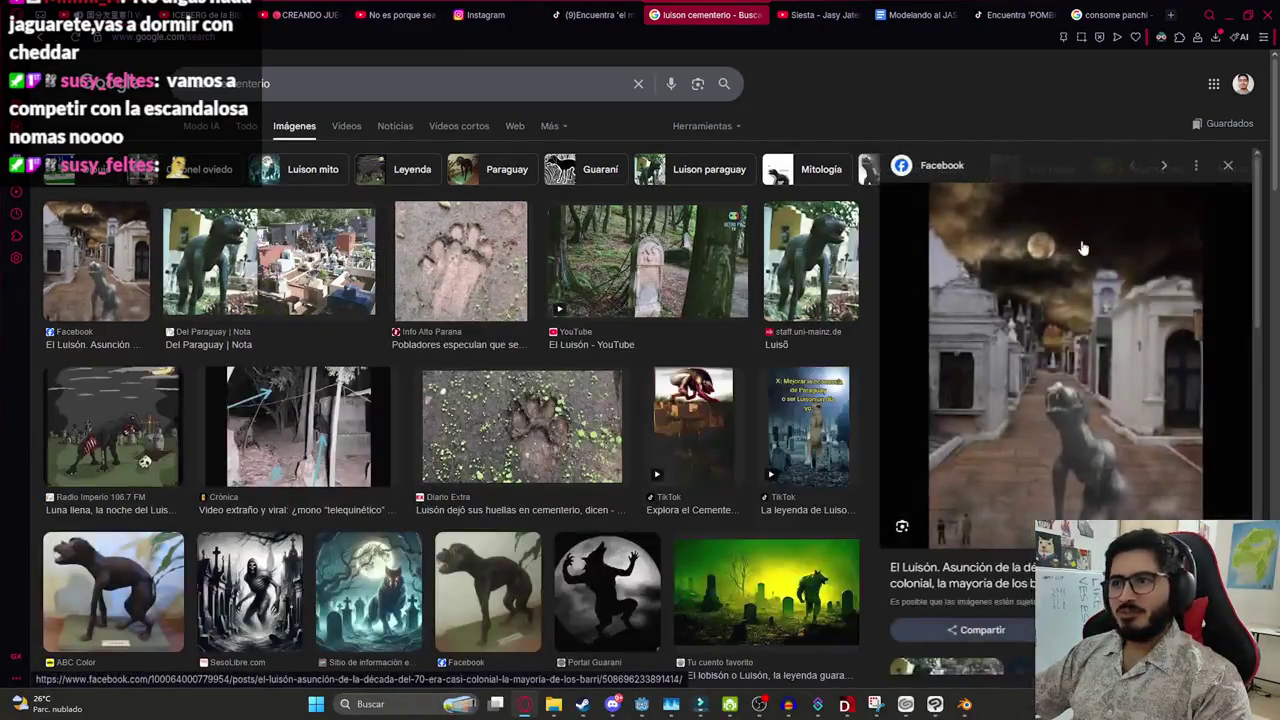
Save the Facebook cemetery image as luison1 and switch back to Filmora
{"action": "right_click", "coordinate": [990, 300]}
{"action": "left_click", "coordinate": [1043, 420]}
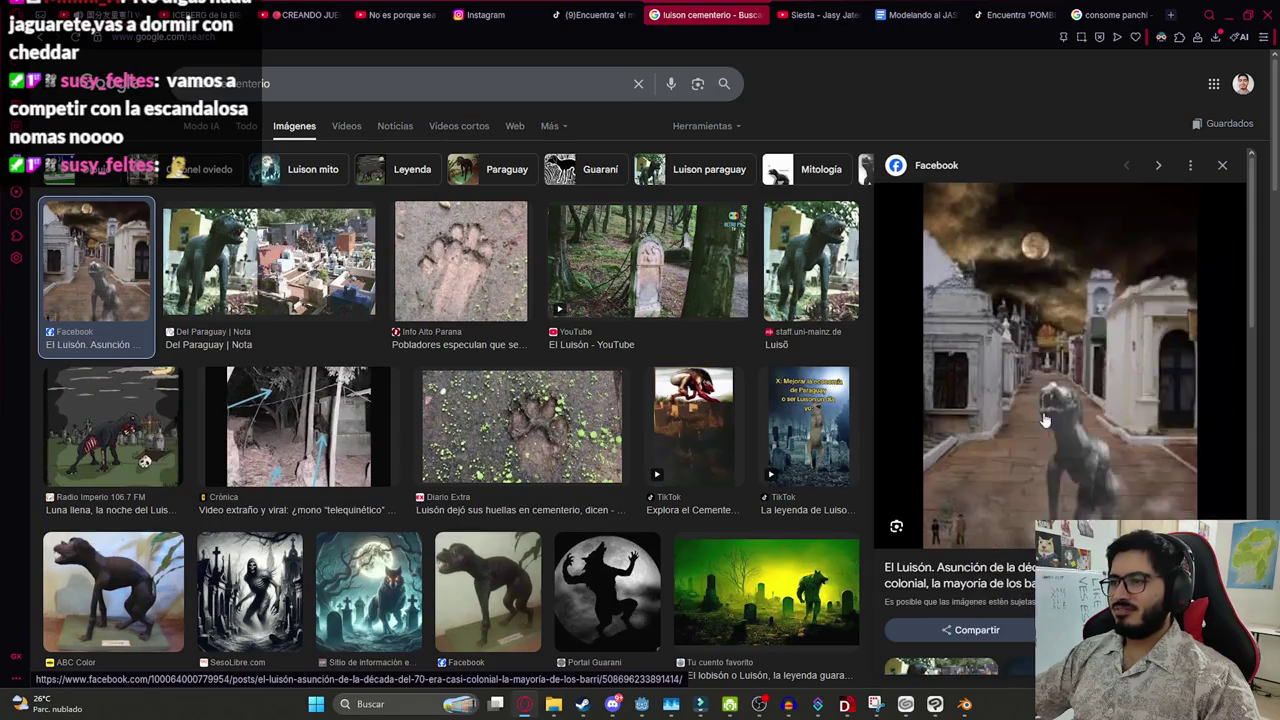
{"action": "type", "text": "luison"}
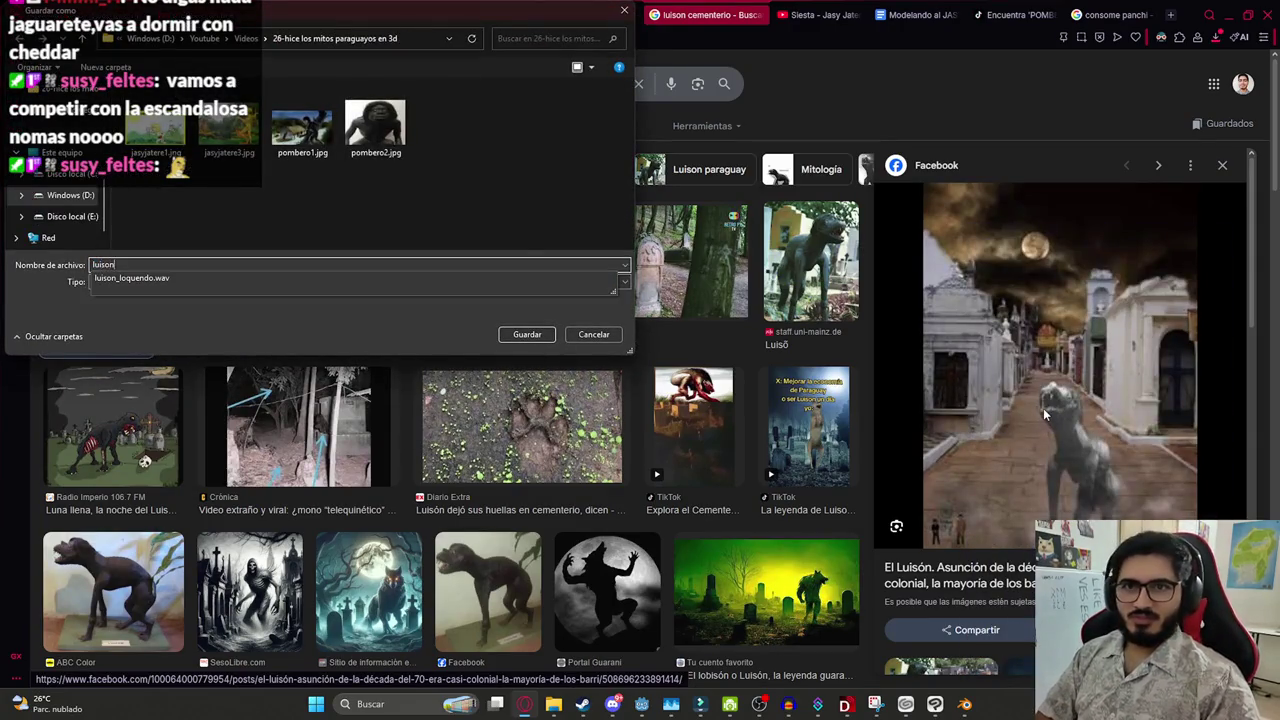
{"action": "type", "text": "1"}
{"action": "key", "text": "Return"}
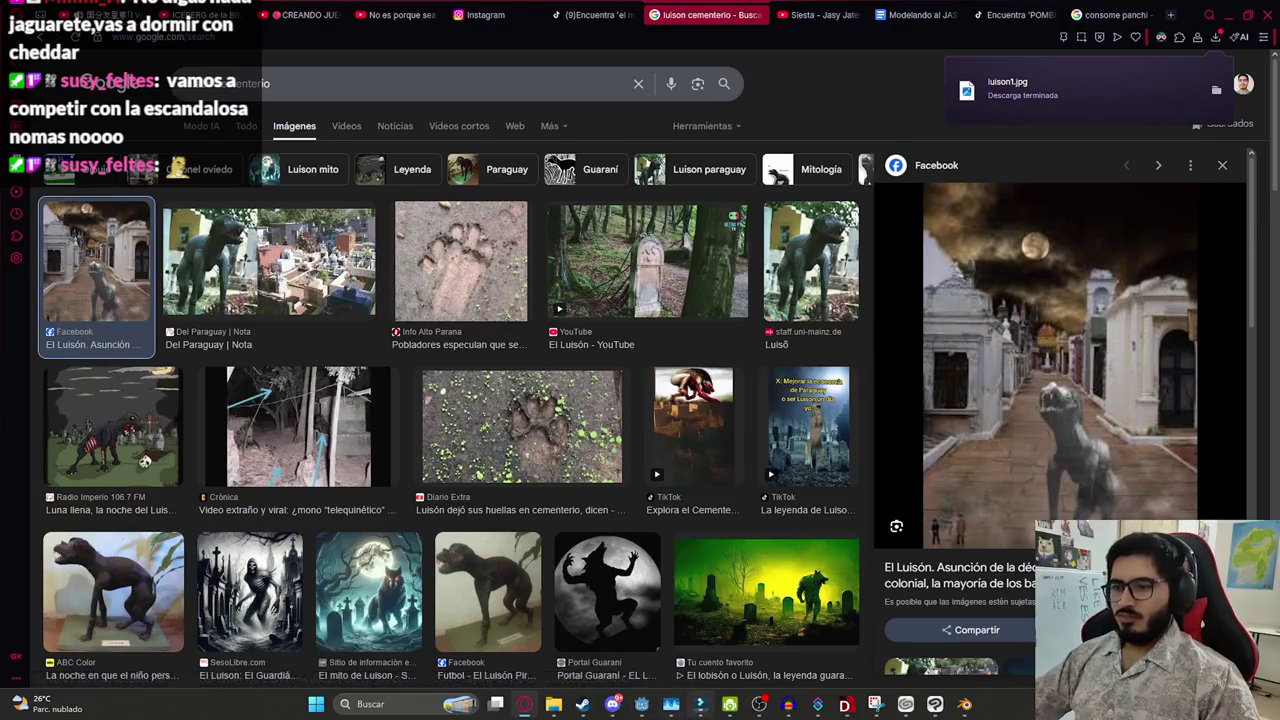
{"action": "key", "text": "alt+Tab"}
{"action": "left_click", "coordinate": [55, 55]}
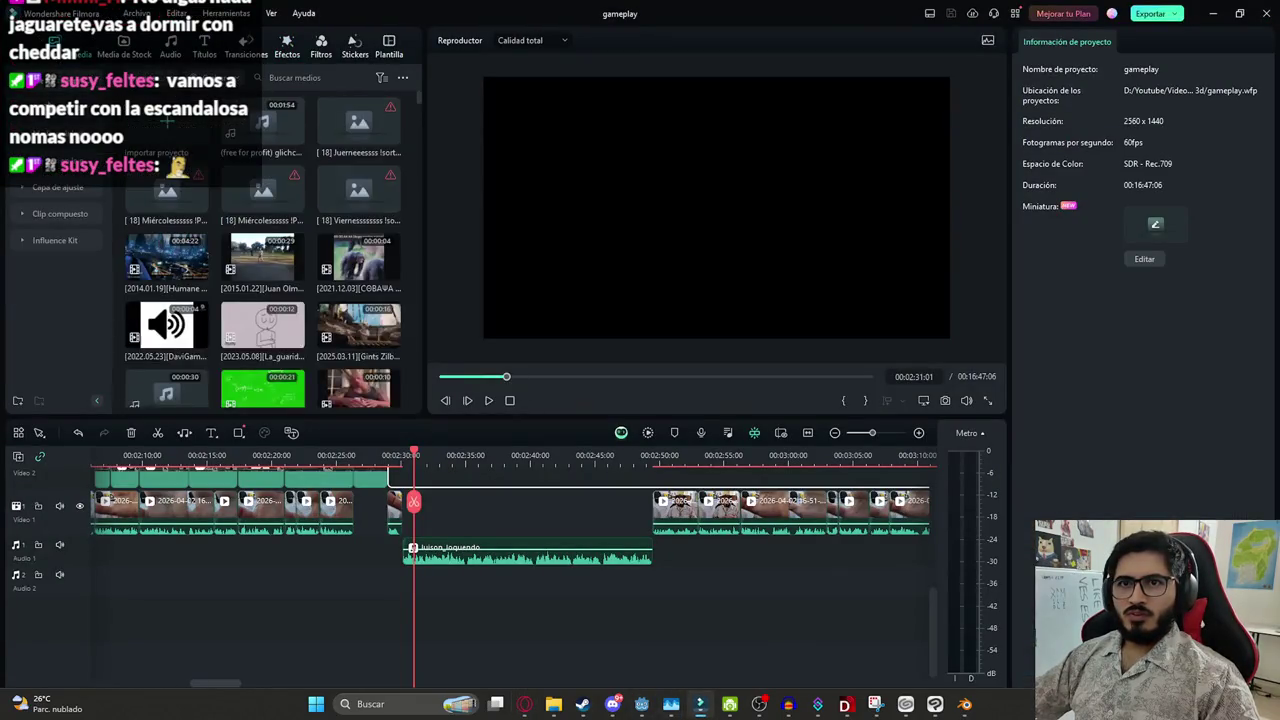
Drag luison1.jpg from the browser downloads into the Video 2 gap after 02:30
{"action": "key", "text": "alt+Tab"}
{"action": "left_click", "coordinate": [1215, 36]}
{"action": "mouse_move", "coordinate": [1005, 123]}
{"action": "left_mouse_down"}
{"action": "mouse_move", "coordinate": [706, 705]}
{"action": "mouse_move", "coordinate": [427, 525]}
{"action": "left_mouse_up"}
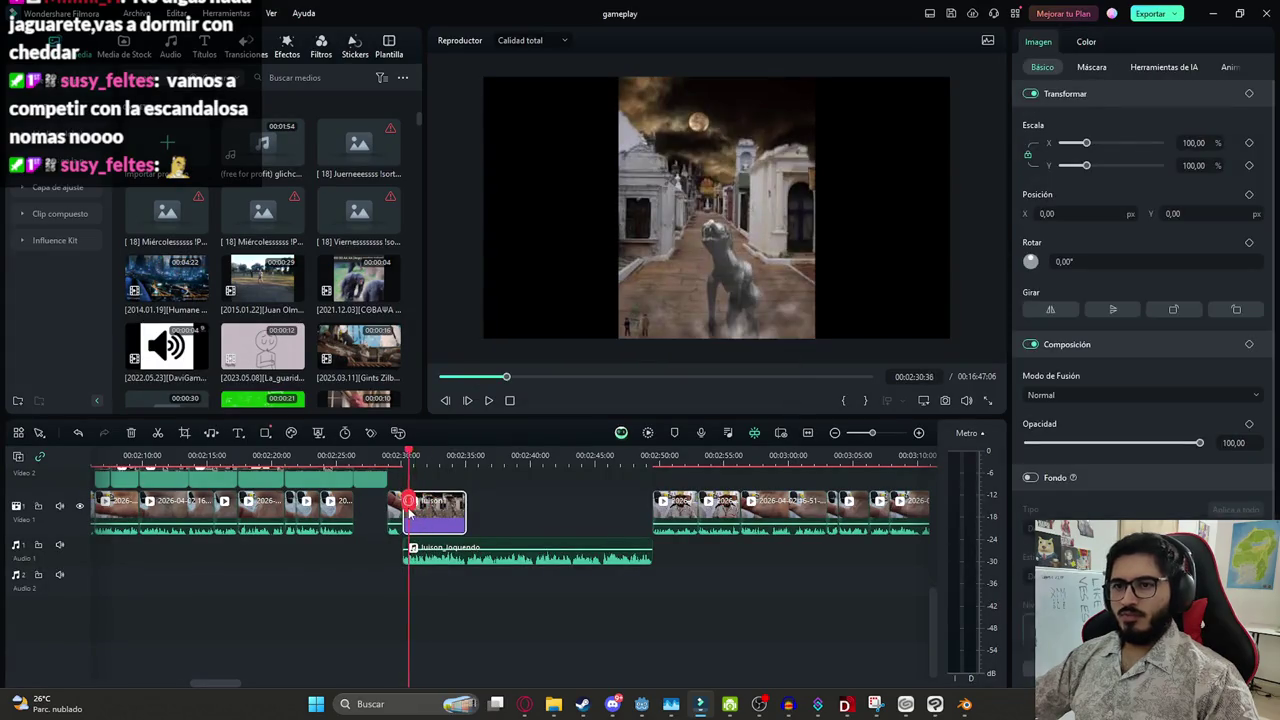
{"action": "key", "text": "space"}
{"action": "scroll", "coordinate": [696, 517], "scroll_direction": "up", "scroll_amount": 2}
{"action": "scroll", "coordinate": [698, 532], "scroll_direction": "up", "scroll_amount": 1}
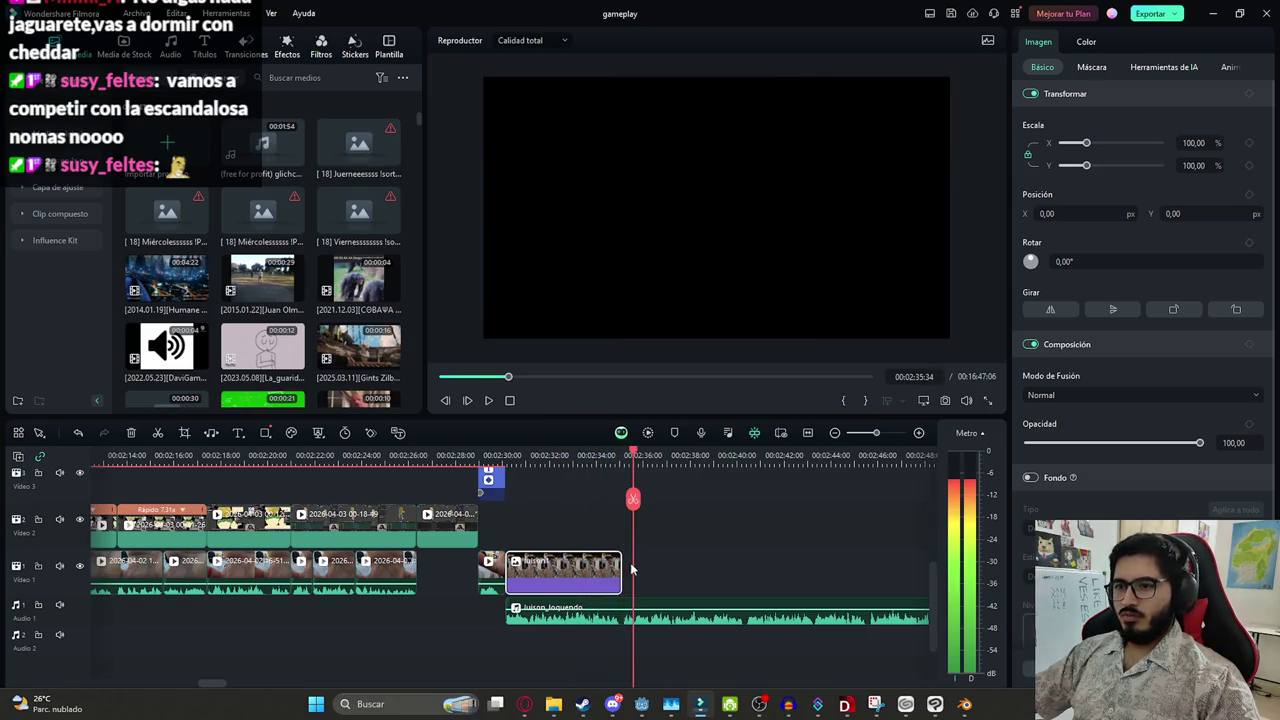
{"action": "left_click", "coordinate": [509, 522]}
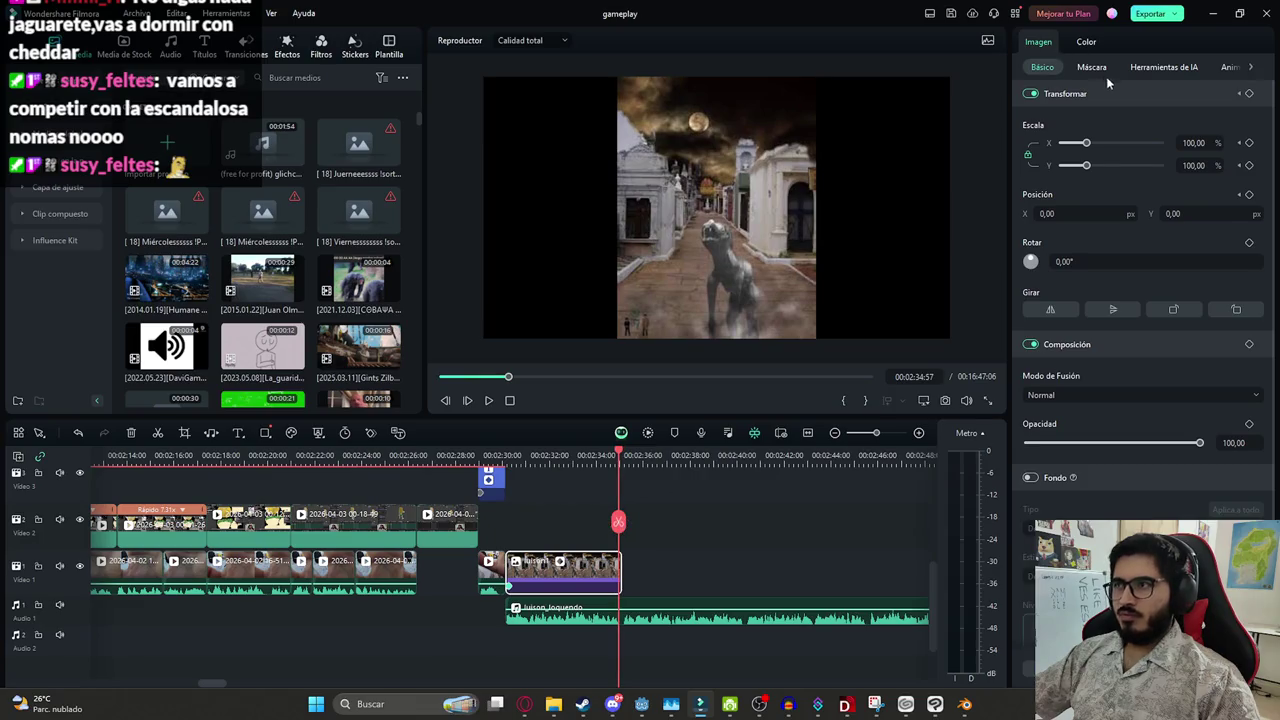
Enlarge the Luisón photo to about 230%, reposition it, and review playback
{"action": "left_click_drag", "start_coordinate": [1092, 143], "coordinate": [1118, 143]}
{"action": "mouse_move", "coordinate": [720, 230]}
{"action": "left_mouse_down"}
{"action": "mouse_move", "coordinate": [744, 160]}
{"action": "mouse_move", "coordinate": [766, 240]}
{"action": "left_mouse_up"}
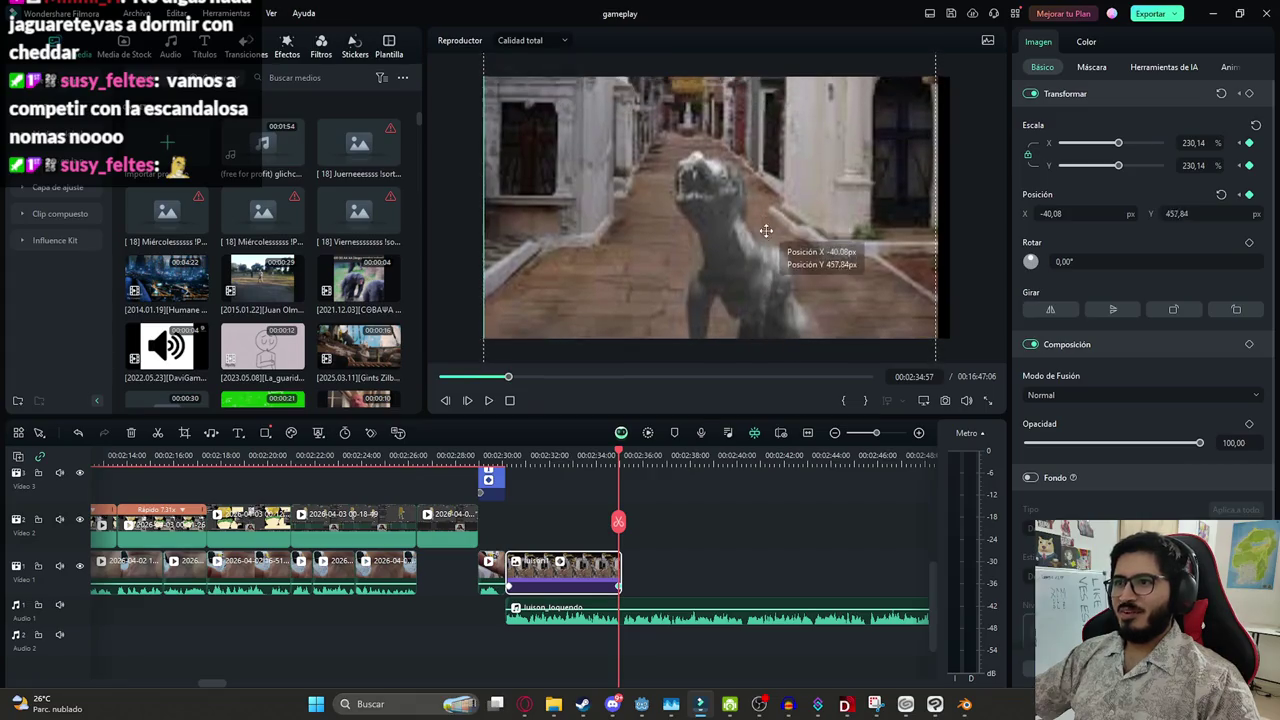
{"action": "left_click_drag", "start_coordinate": [618, 455], "coordinate": [508, 455]}
{"action": "key", "text": "space"}
{"action": "left_click", "coordinate": [710, 517]}
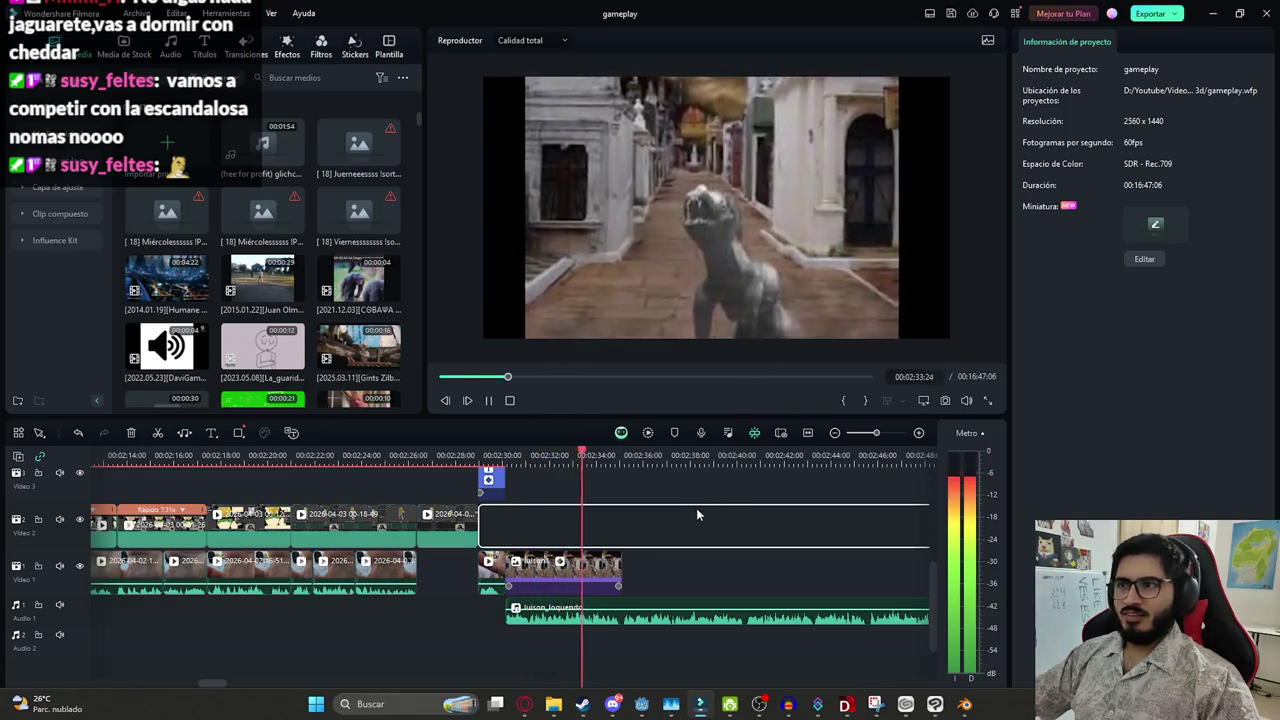
{"action": "left_click", "coordinate": [614, 587]}
{"action": "left_click", "coordinate": [618, 591]}
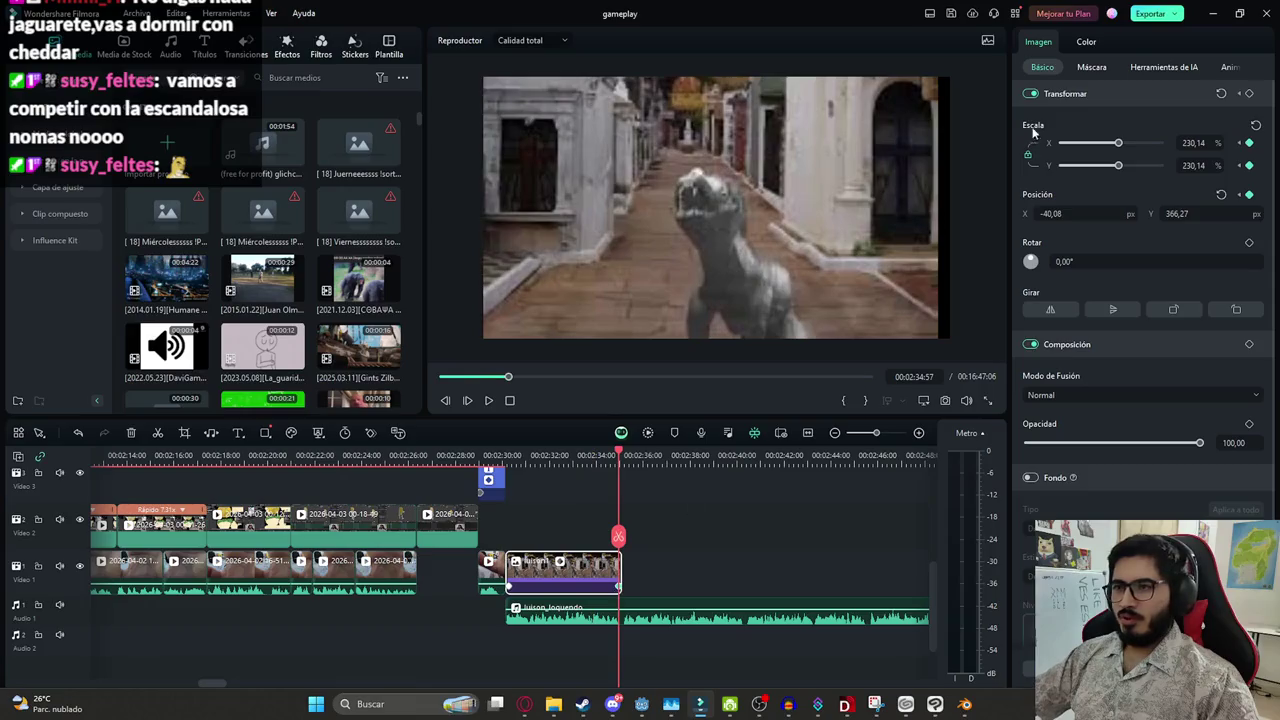
Set the photo's end keyframe to 191.78% scale, recentre it, and save the project
{"action": "left_click_drag", "start_coordinate": [1118, 140], "coordinate": [1109, 145]}
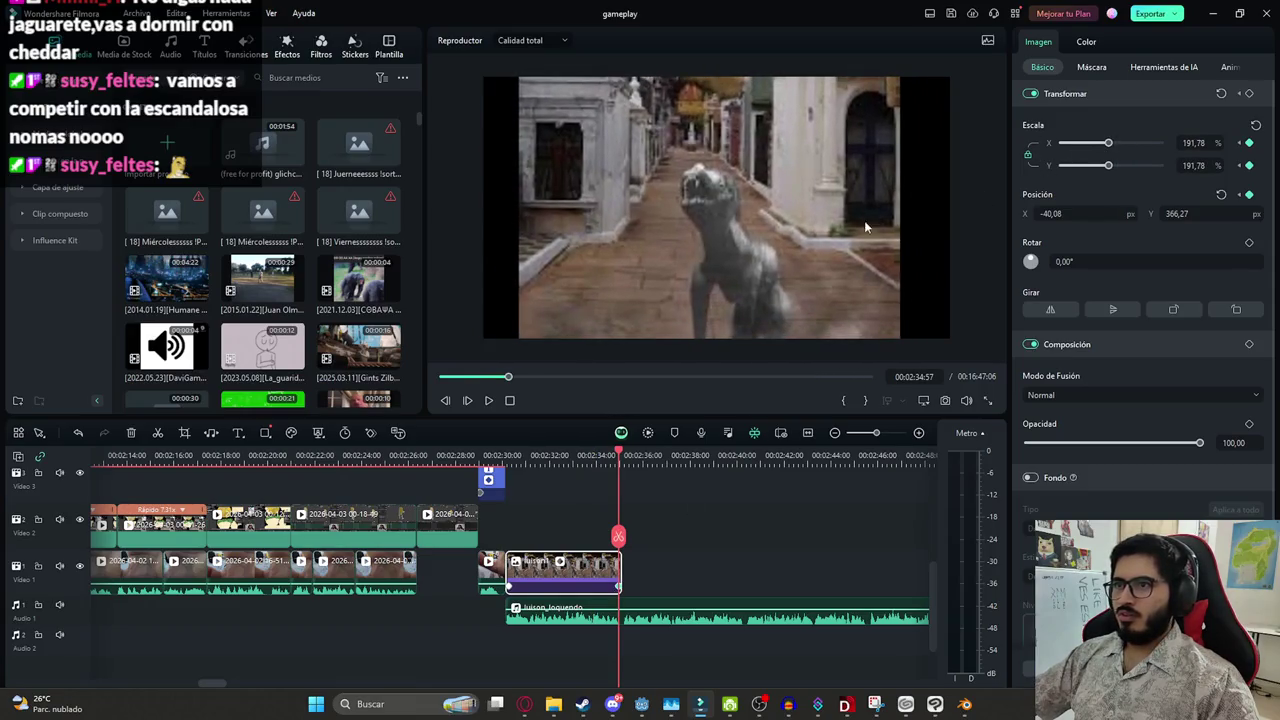
{"action": "left_click_drag", "start_coordinate": [745, 258], "coordinate": [739, 281]}
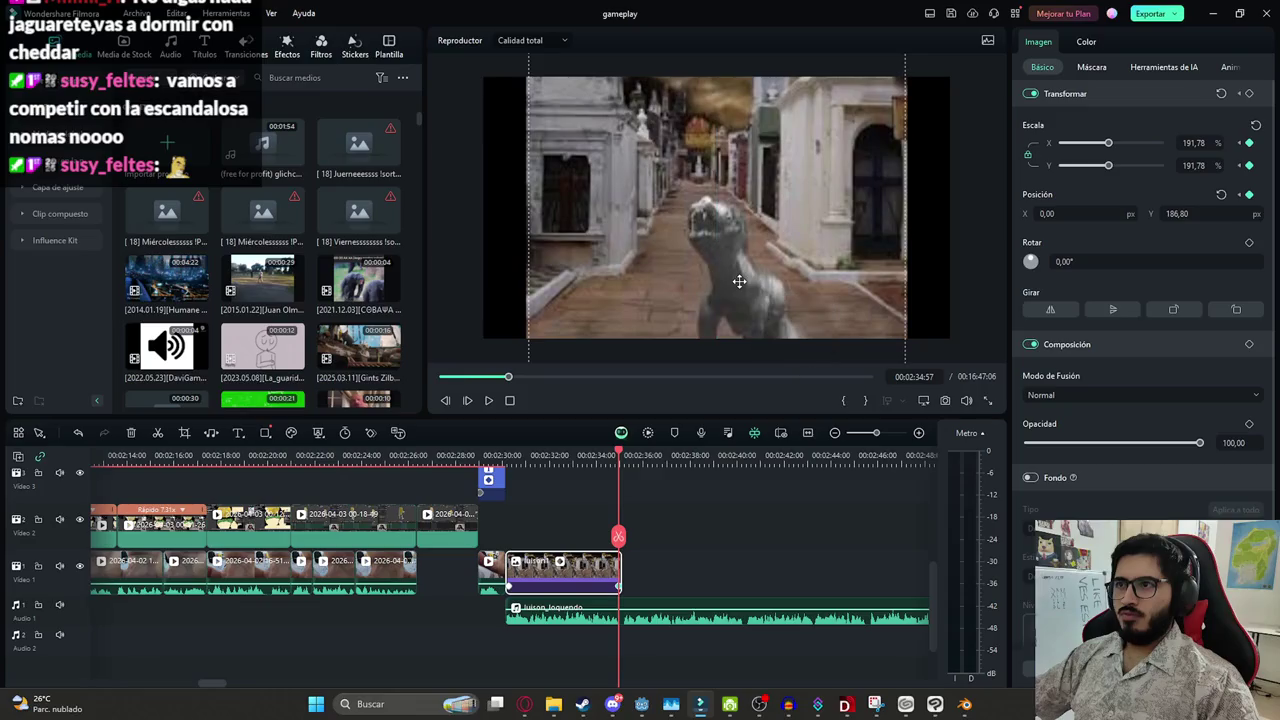
{"action": "key", "text": "space"}
{"action": "left_click", "coordinate": [712, 529]}
{"action": "key", "text": "ctrl+s"}
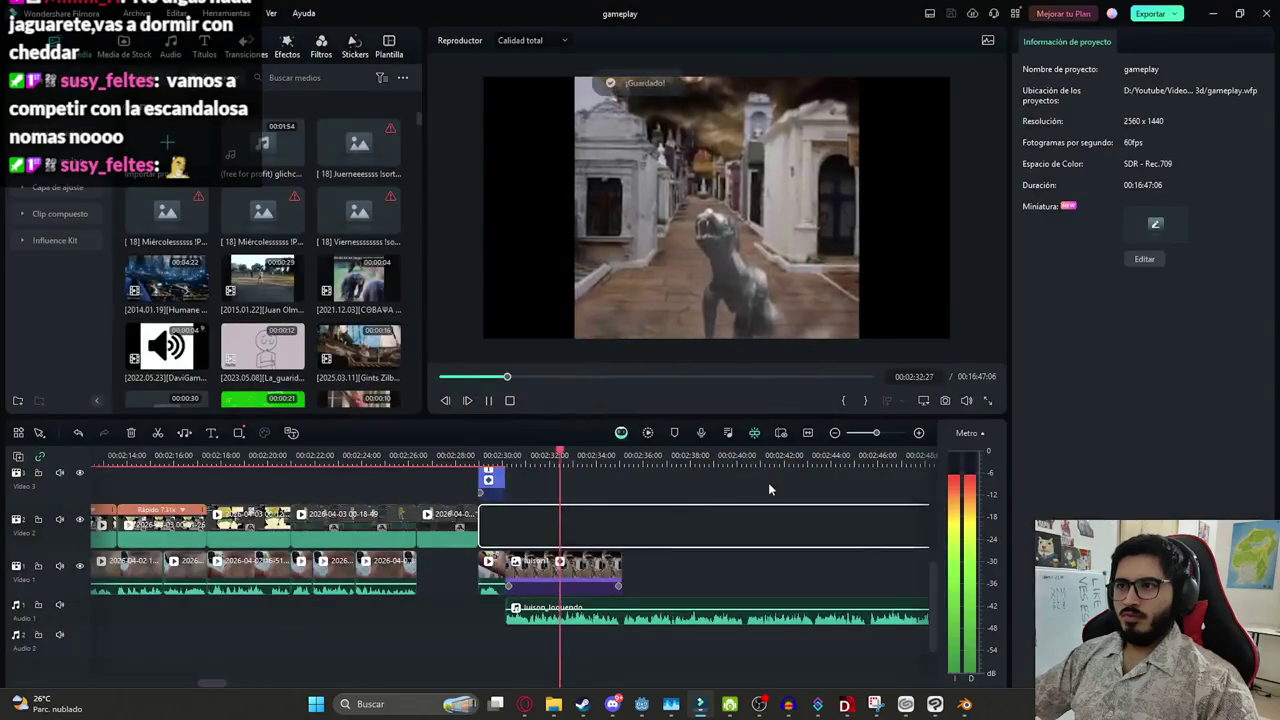
{"action": "scroll", "coordinate": [598, 524], "scroll_direction": "down", "scroll_amount": 2}
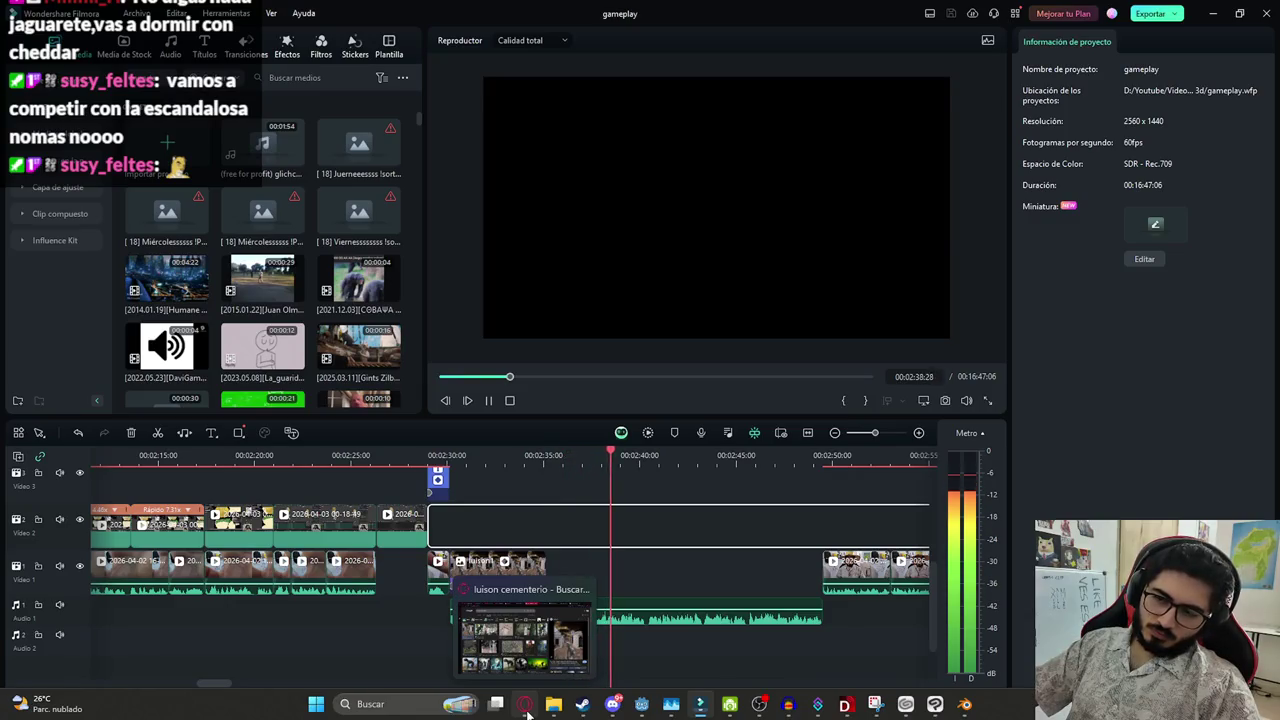
{"action": "left_click", "coordinate": [524, 706]}
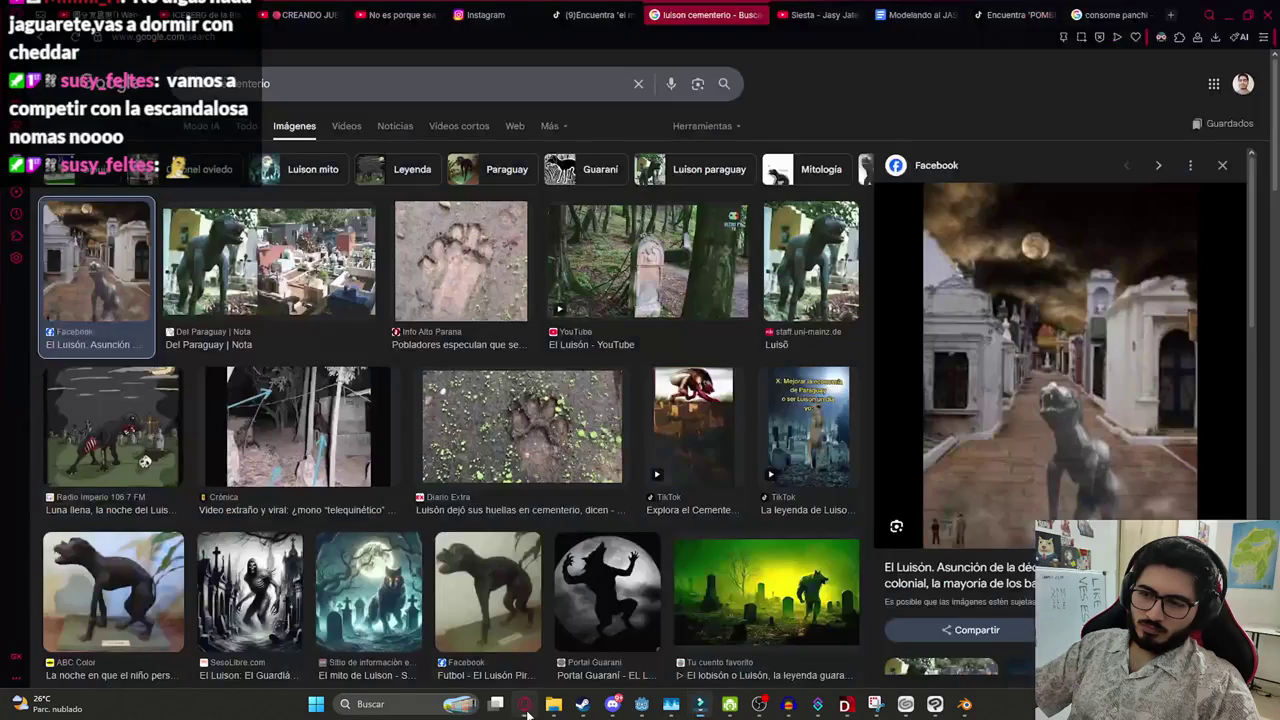
Search images for just 'luison' and open the Wikipedia Luisón photo
{"action": "key", "text": "BackSpace"}
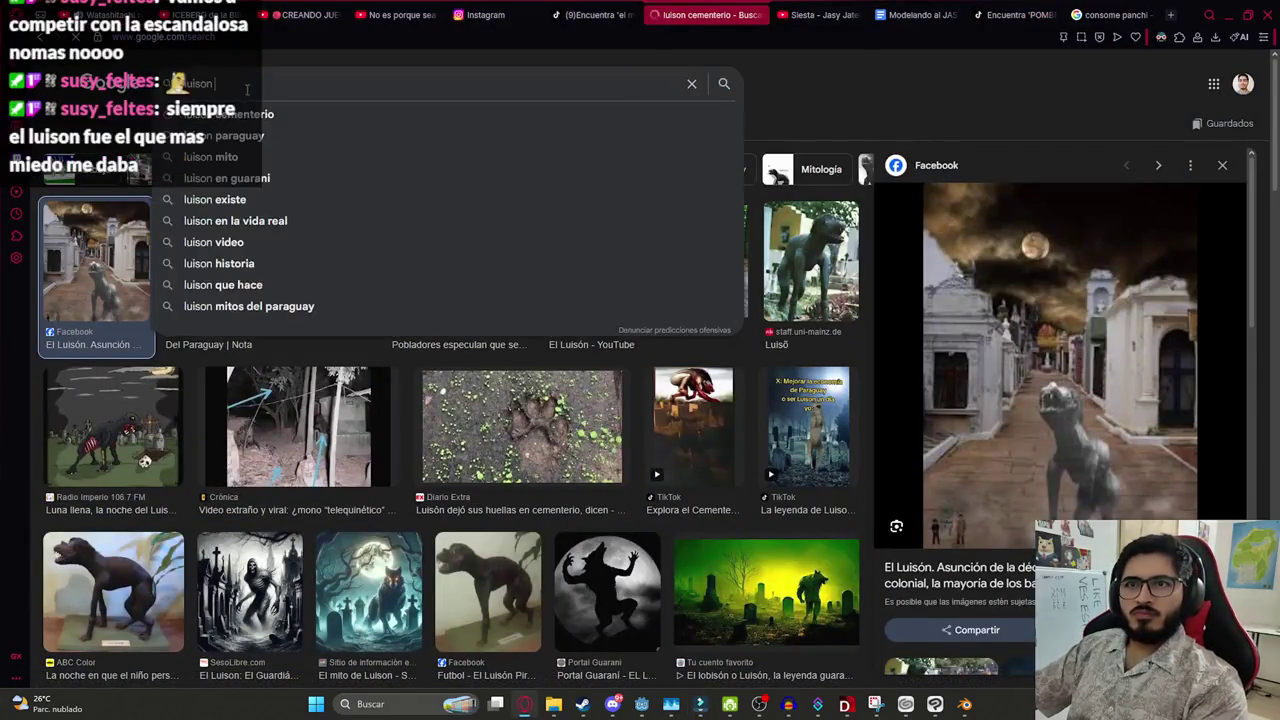
{"action": "key", "text": "Return"}
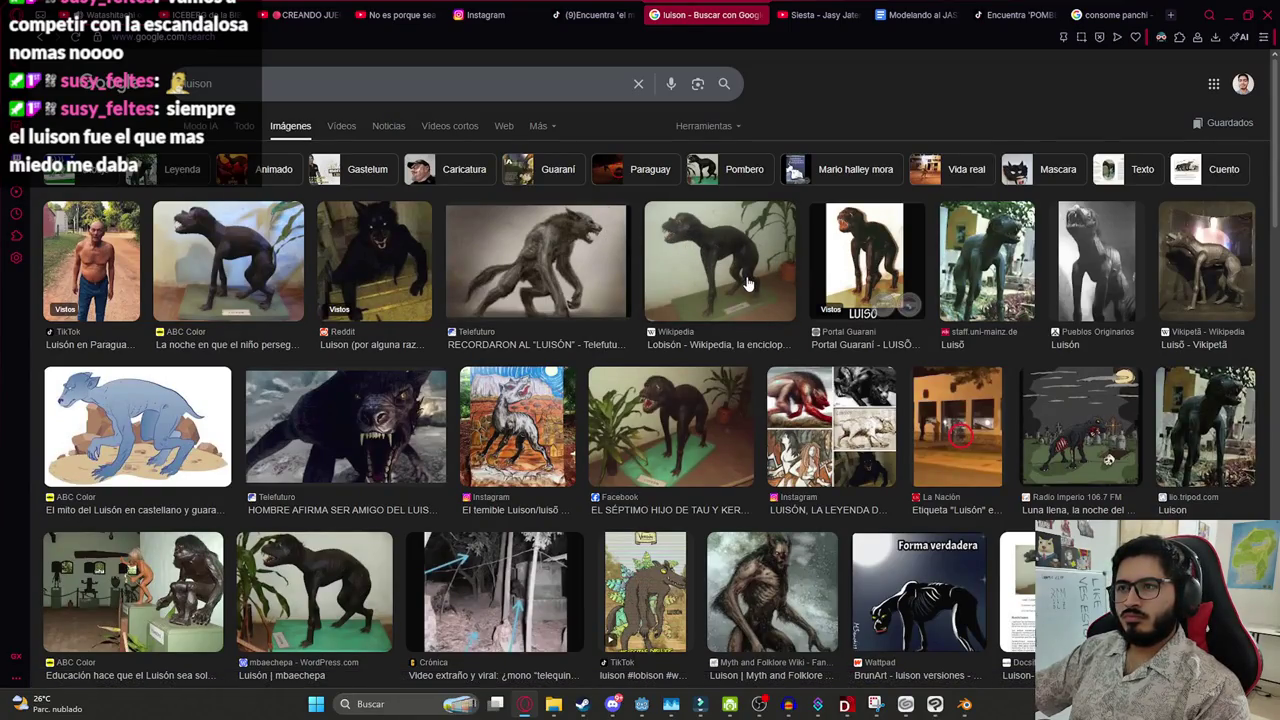
{"action": "left_click", "coordinate": [748, 285]}
Save the photo as luison2.png and place it on Filmora's Video 1 near 02:37
{"action": "right_click", "coordinate": [1058, 274]}
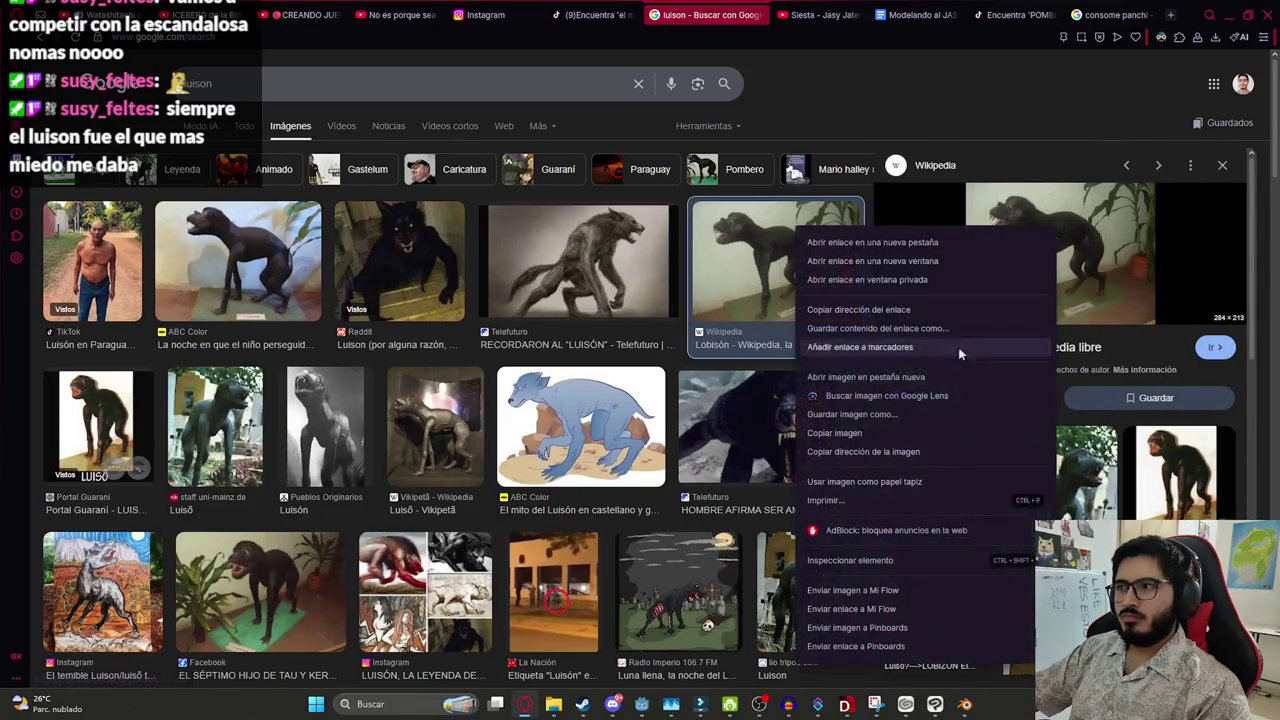
{"action": "left_click", "coordinate": [865, 414]}
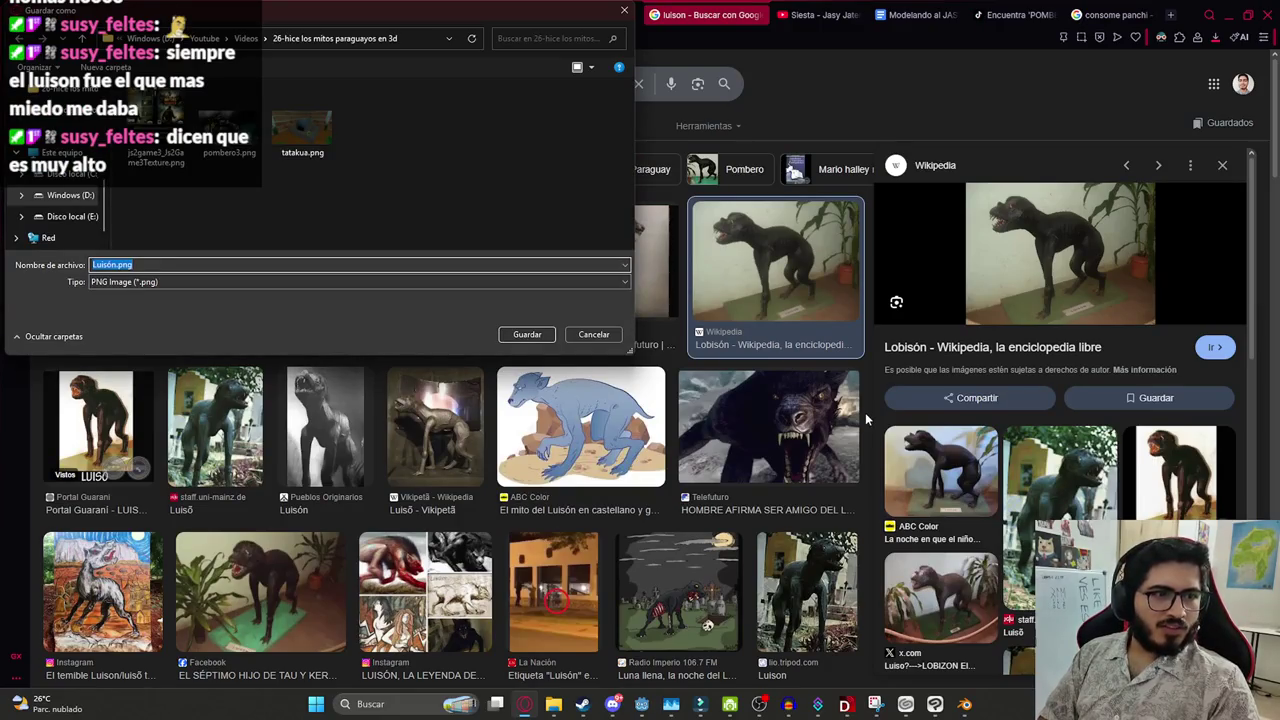
{"action": "type", "text": "luis"}
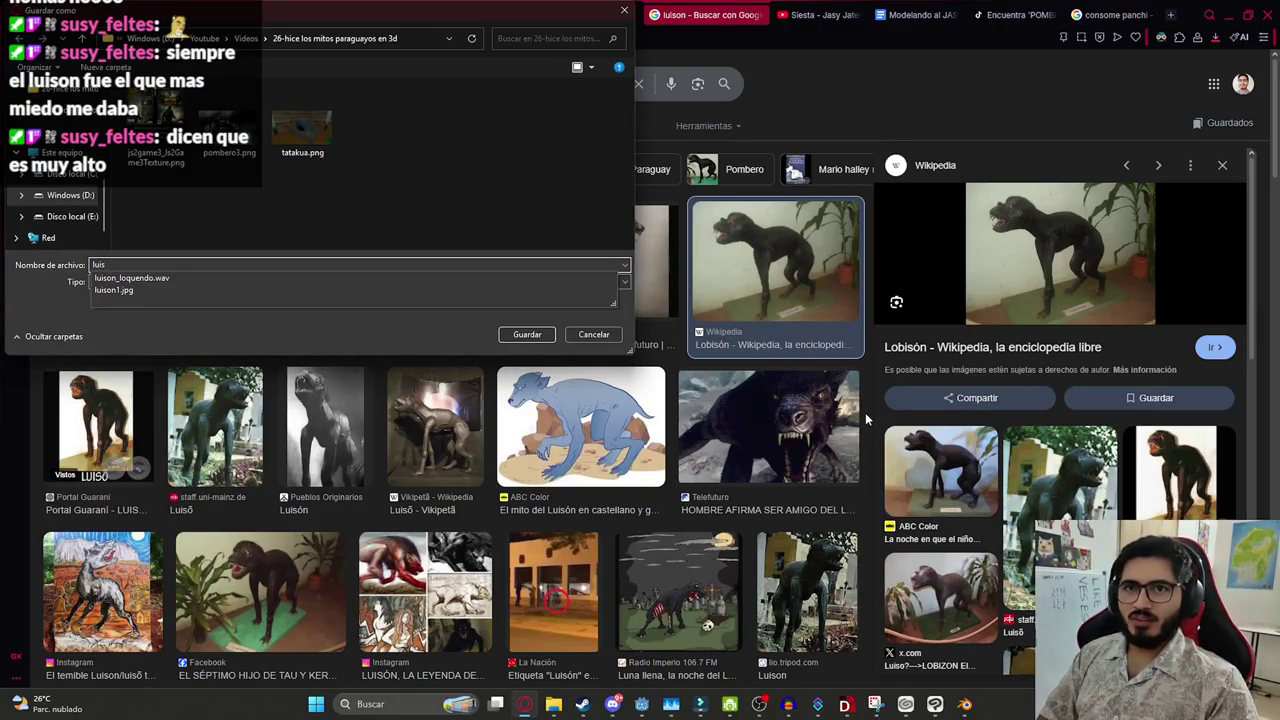
{"action": "type", "text": "2"}
{"action": "key", "text": "Return"}
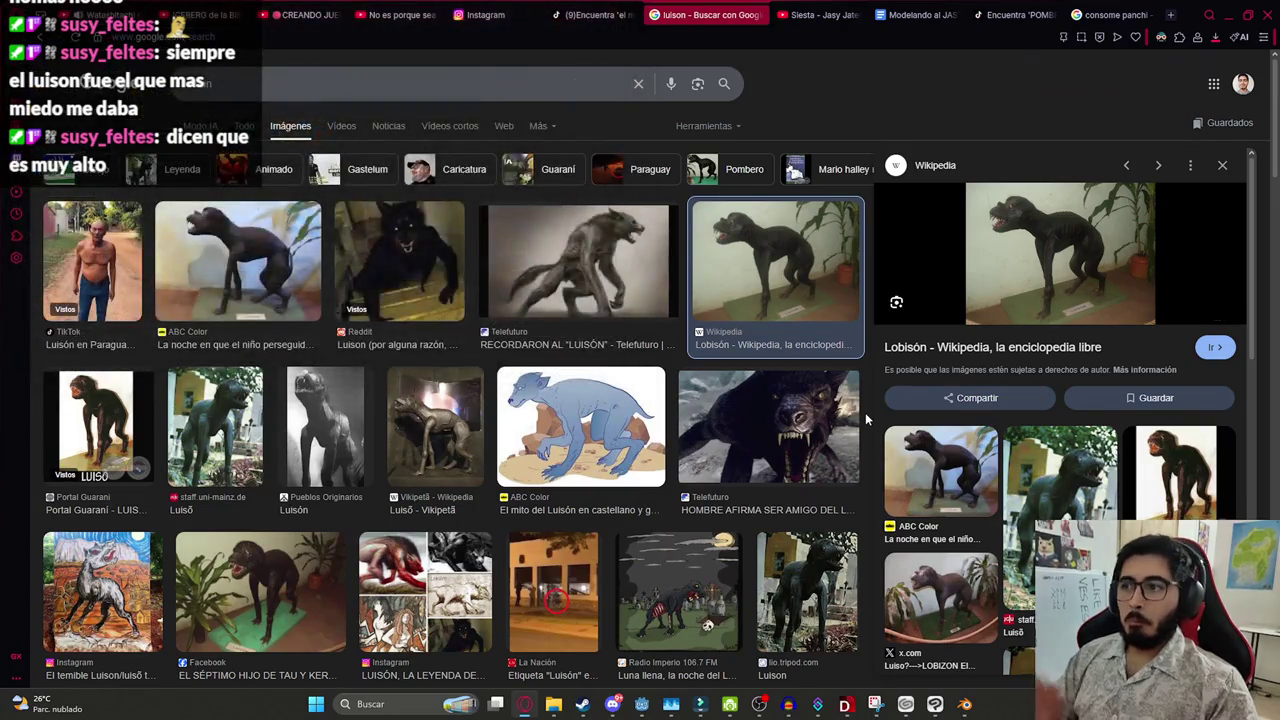
{"action": "mouse_move", "coordinate": [1026, 95]}
{"action": "left_mouse_down"}
{"action": "mouse_move", "coordinate": [573, 570]}
{"action": "mouse_move", "coordinate": [558, 567]}
{"action": "left_mouse_up"}
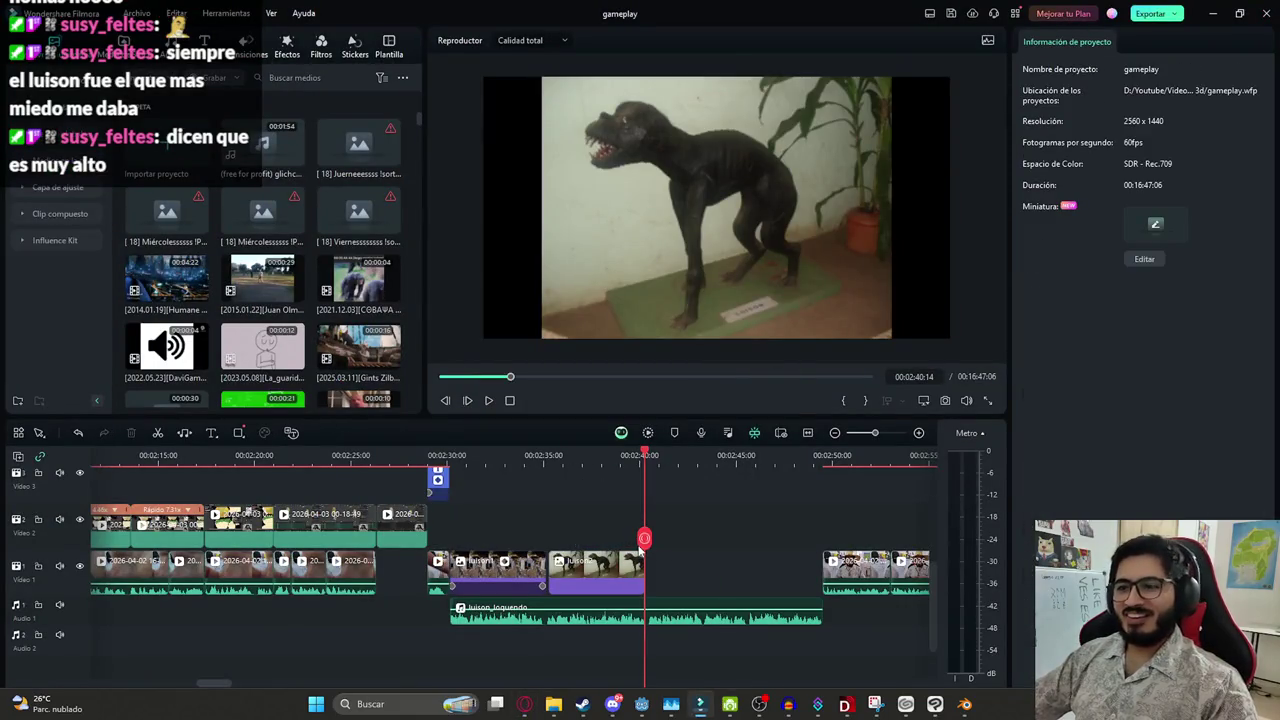
Trim the end of the luison2 clip and add an Escala keyframe at its start
{"action": "scroll", "coordinate": [570, 560], "scroll_direction": "up", "scroll_amount": 3}
{"action": "left_click", "coordinate": [540, 560]}
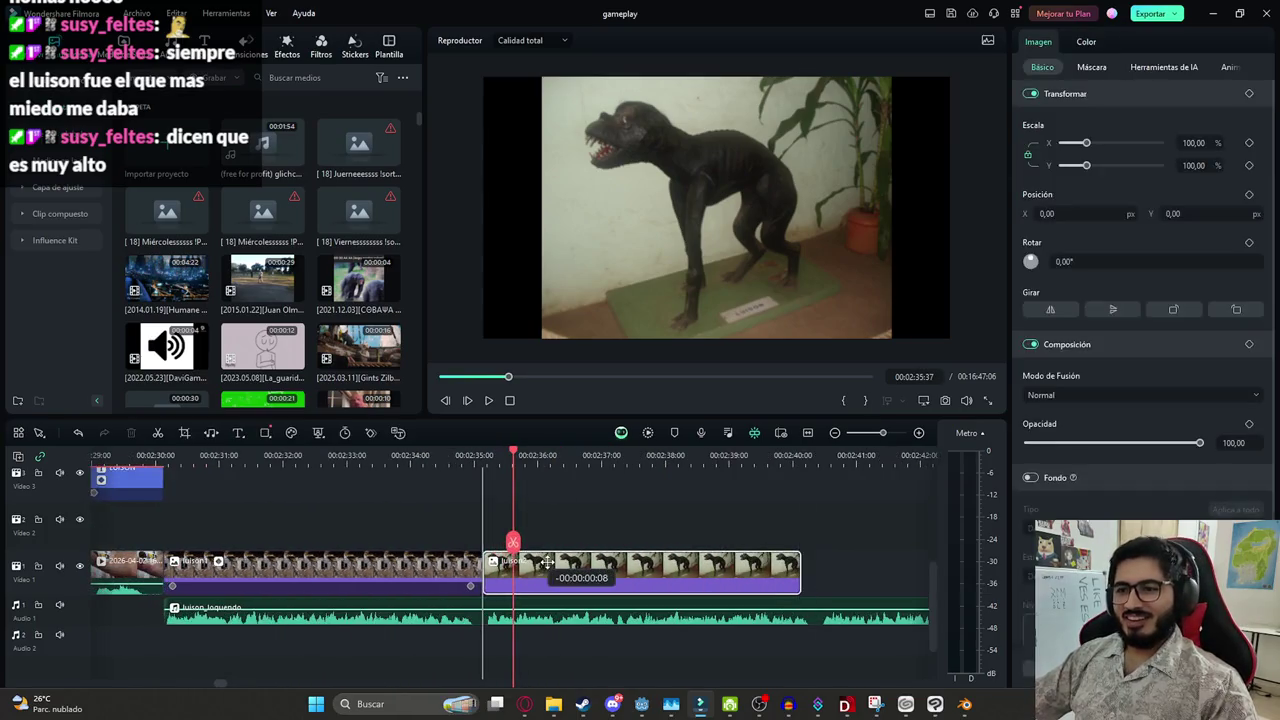
{"action": "scroll", "coordinate": [512, 541], "scroll_direction": "down", "scroll_amount": 2}
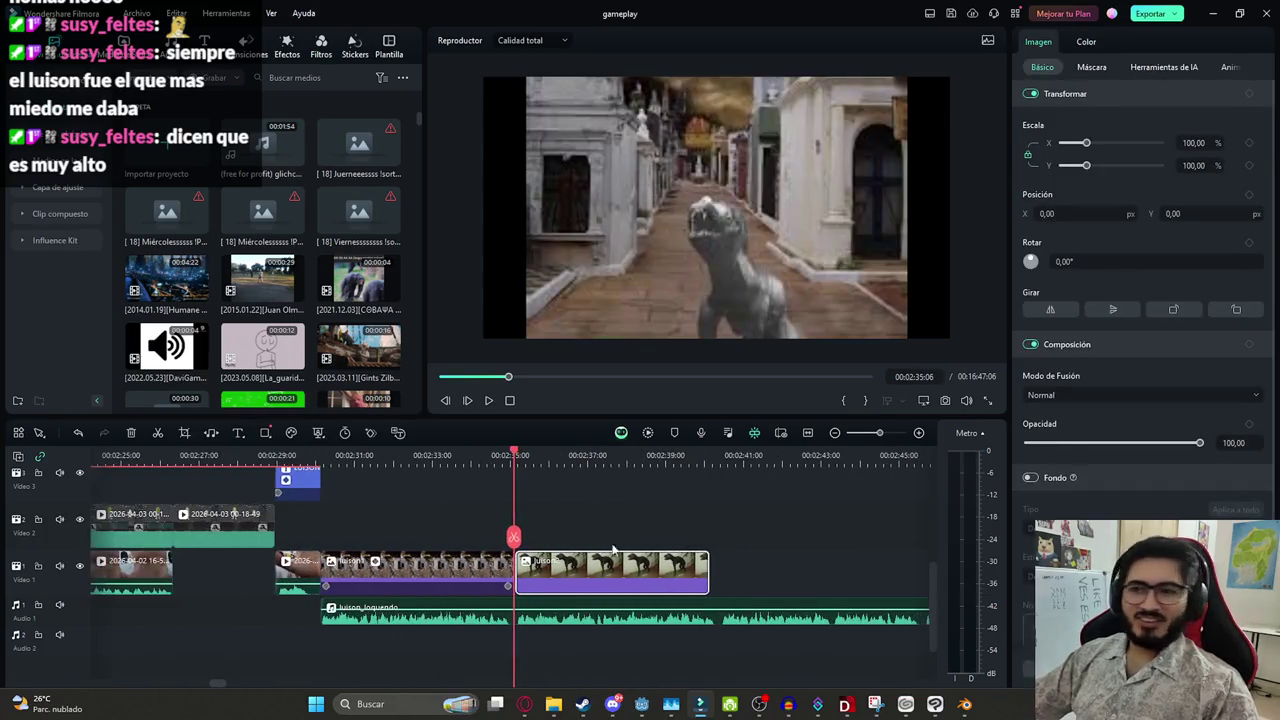
{"action": "left_click_drag", "start_coordinate": [713, 570], "coordinate": [716, 567]}
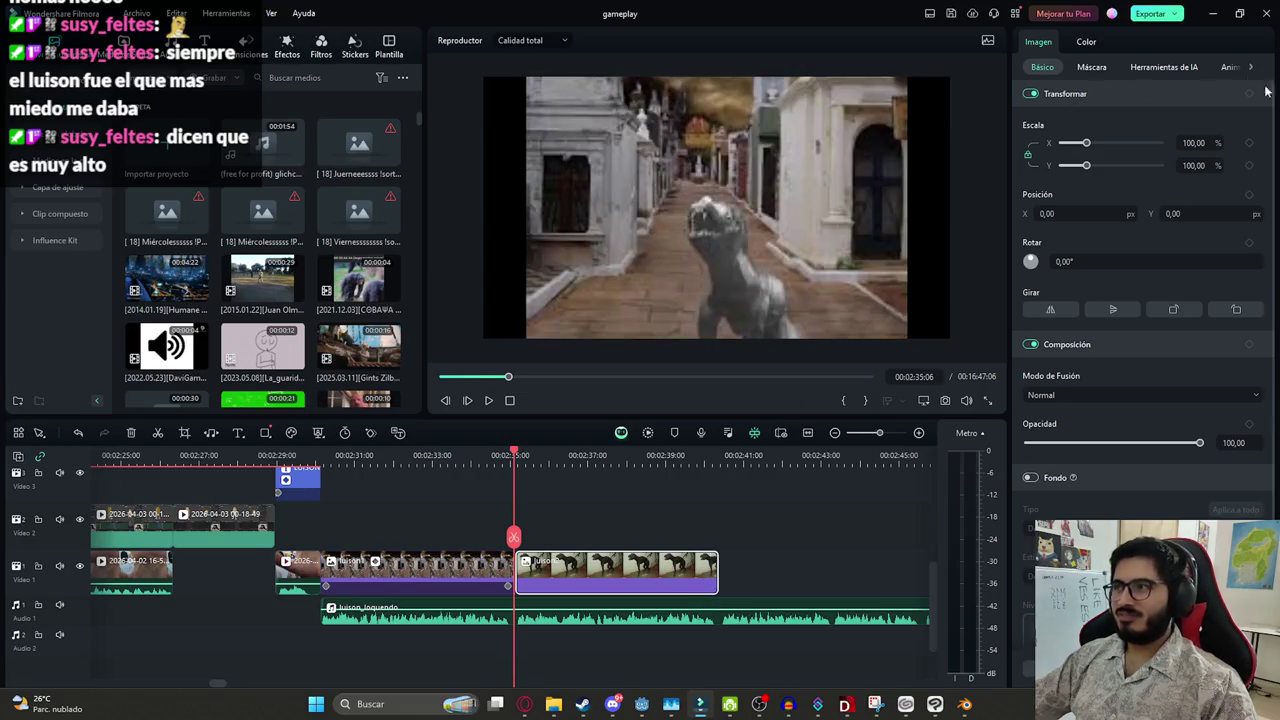
{"action": "key", "text": "space"}
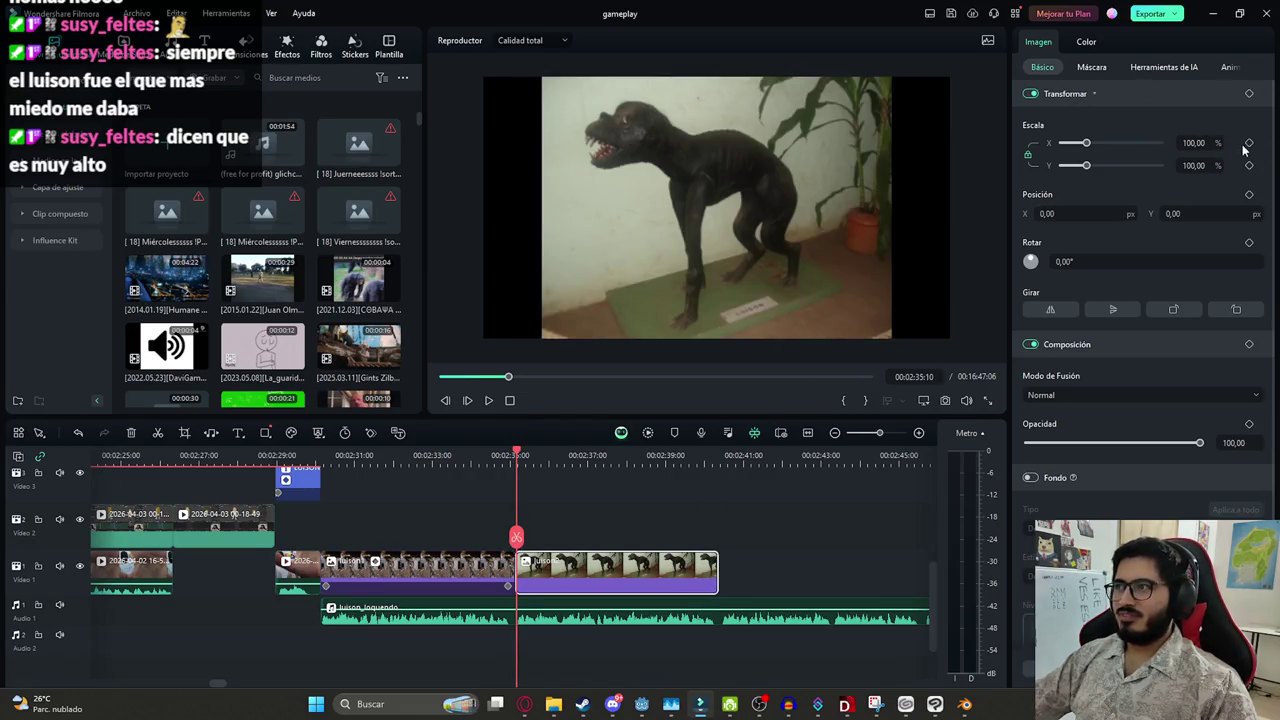
{"action": "left_click", "coordinate": [1249, 144]}
At the clip's end, scale the photo to 191.78% and frame the creature's head
{"action": "left_click_drag", "start_coordinate": [518, 540], "coordinate": [716, 545]}
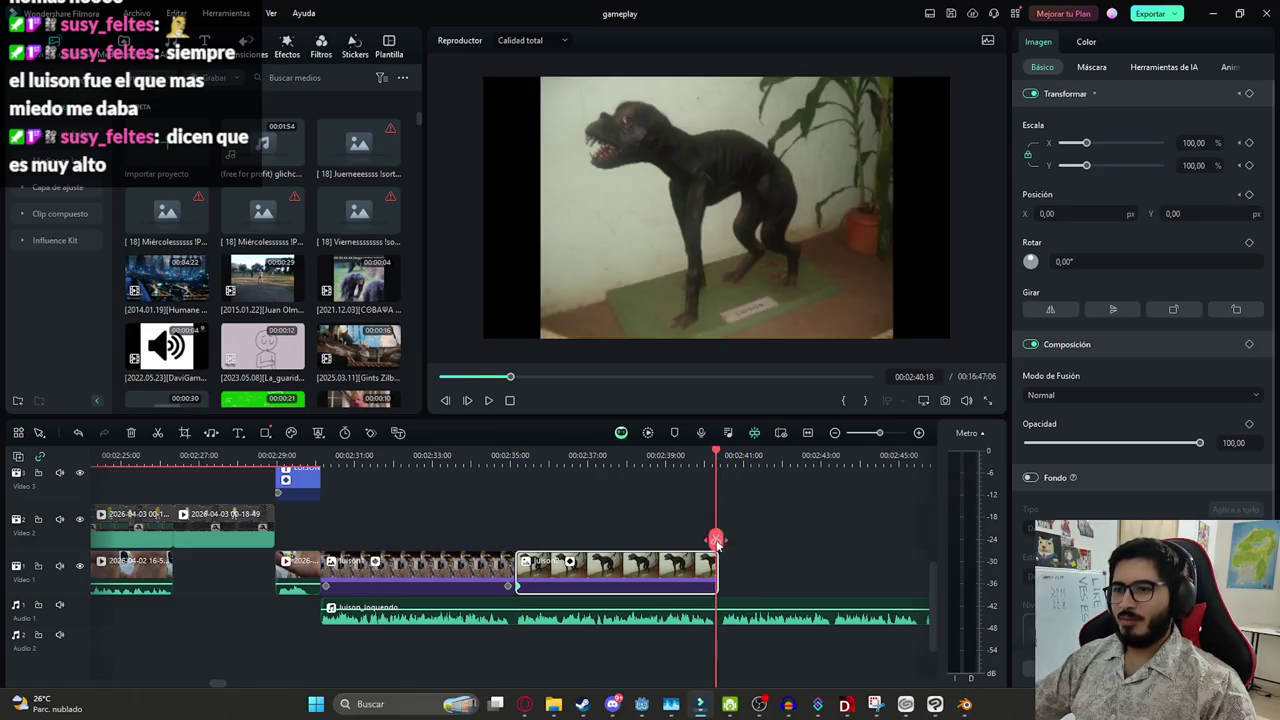
{"action": "left_click_drag", "start_coordinate": [1087, 143], "coordinate": [1092, 143]}
{"action": "mouse_move", "coordinate": [810, 180]}
{"action": "left_mouse_down"}
{"action": "mouse_move", "coordinate": [870, 183]}
{"action": "mouse_move", "coordinate": [817, 201]}
{"action": "left_mouse_up"}
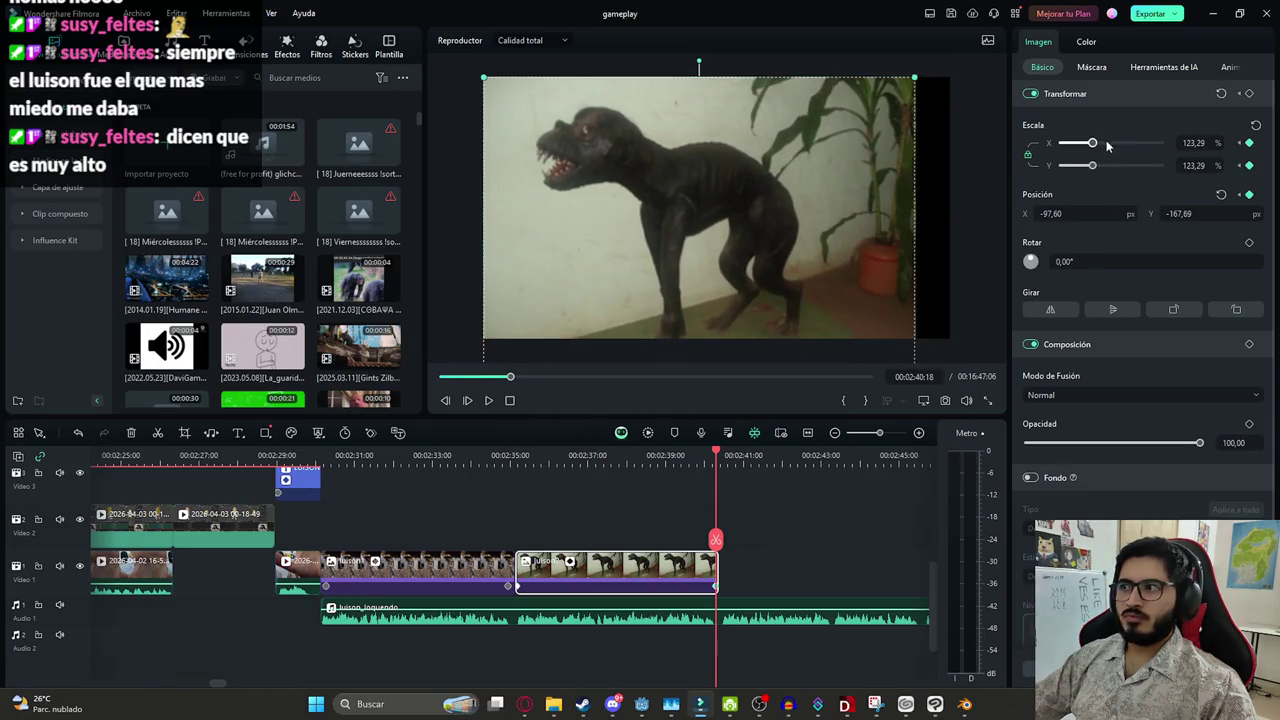
{"action": "left_click_drag", "start_coordinate": [1107, 143], "coordinate": [1108, 143]}
{"action": "left_click_drag", "start_coordinate": [820, 191], "coordinate": [780, 253]}
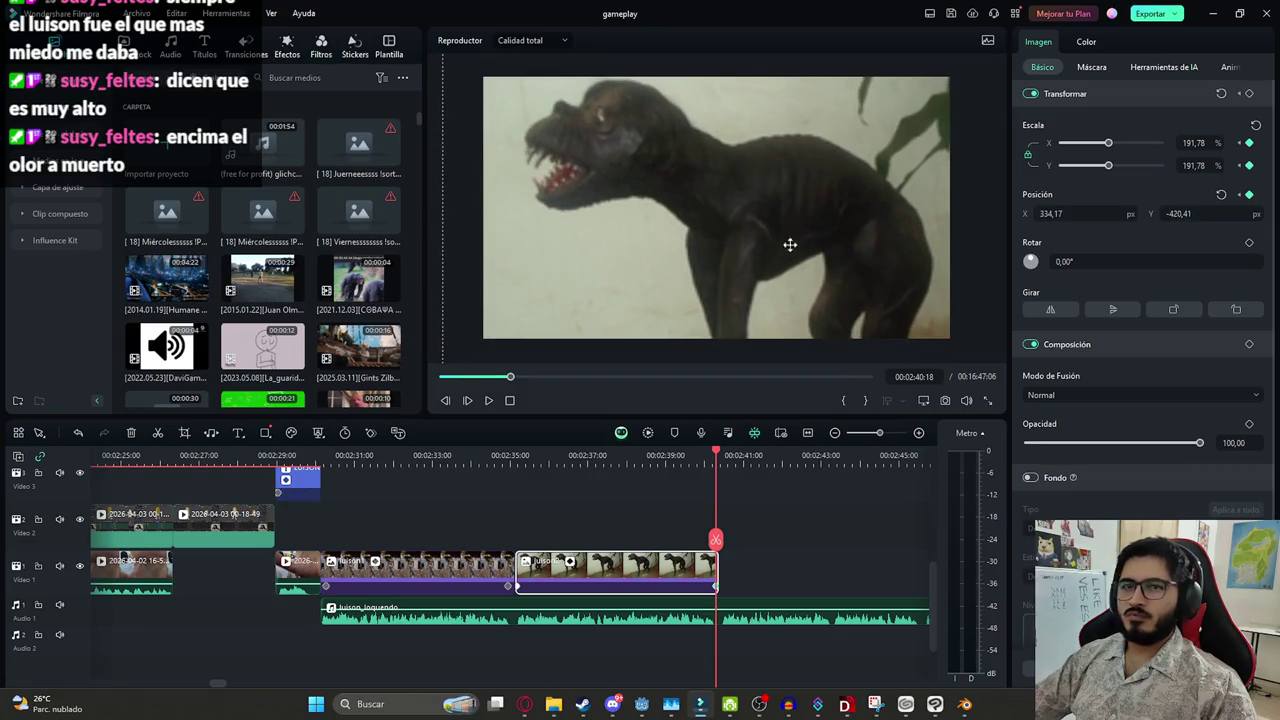
Replay the new zoom from before the photo clip, then bring the browser back
{"action": "left_click", "coordinate": [738, 520]}
{"action": "left_click_drag", "start_coordinate": [716, 540], "coordinate": [509, 551]}
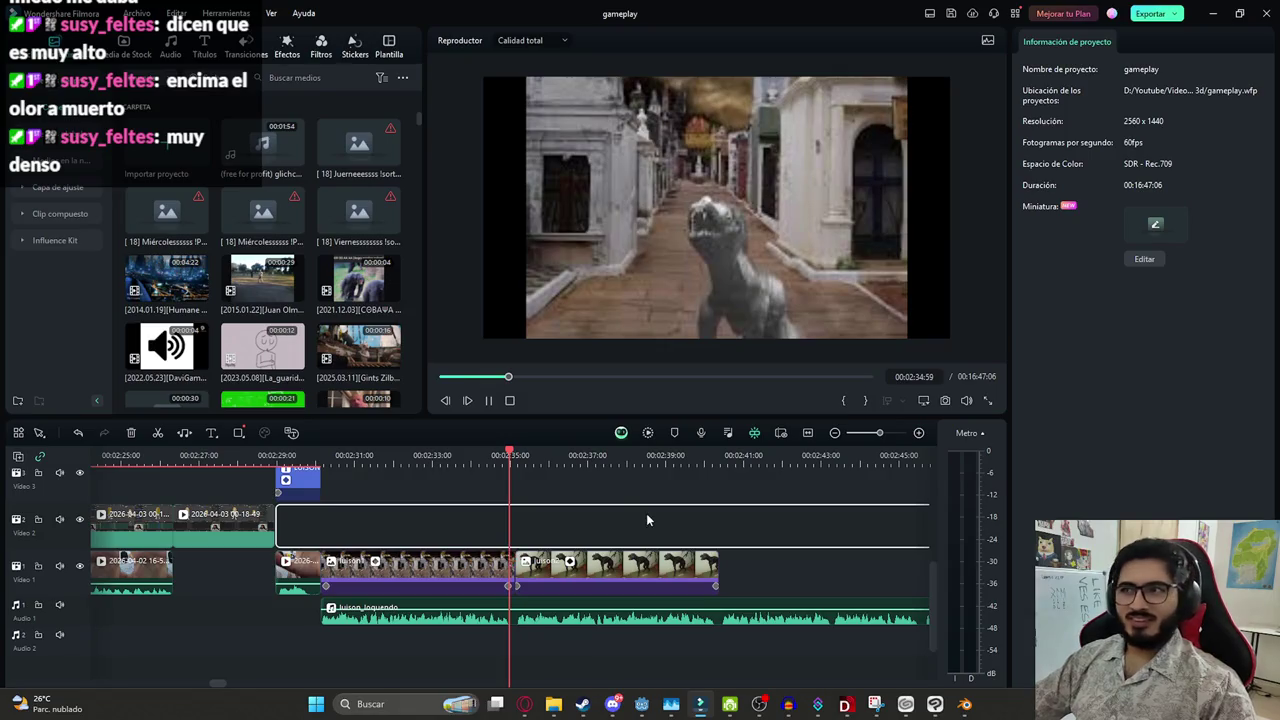
{"action": "key", "text": "space"}
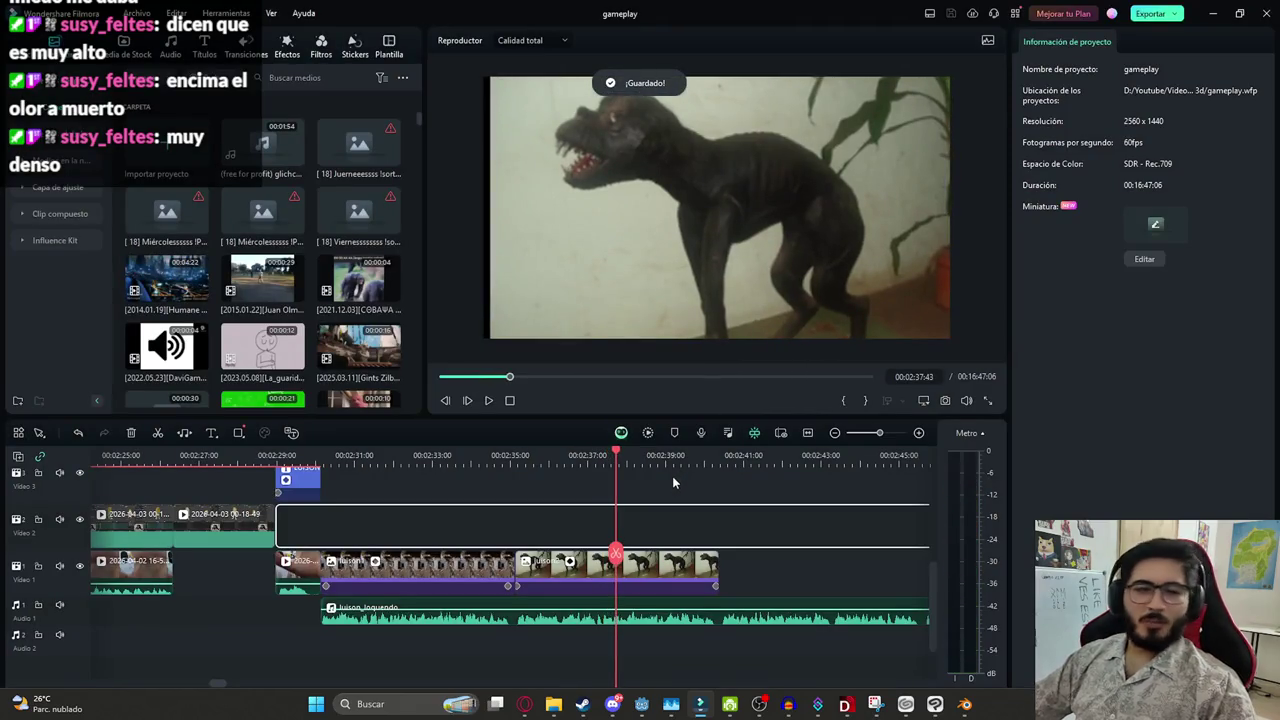
{"action": "scroll", "coordinate": [646, 508], "scroll_direction": "down", "scroll_amount": 2}
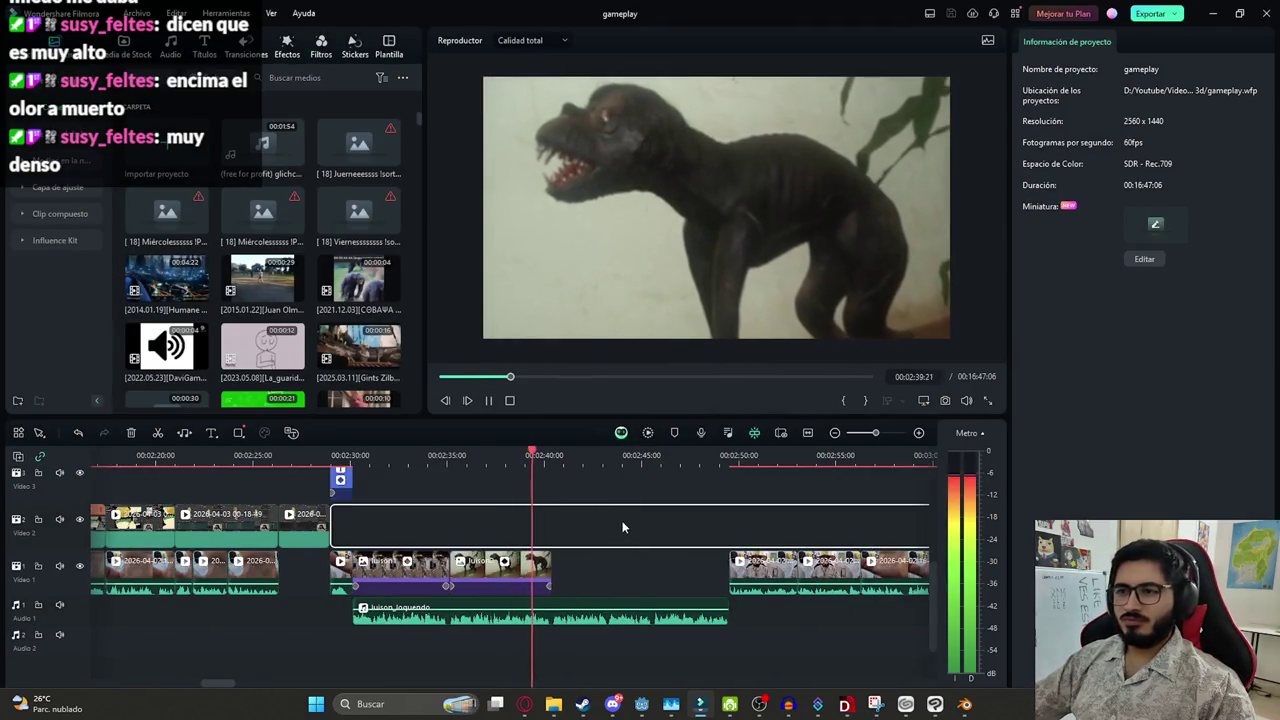
{"action": "scroll", "coordinate": [620, 521], "scroll_direction": "down", "scroll_amount": 1}
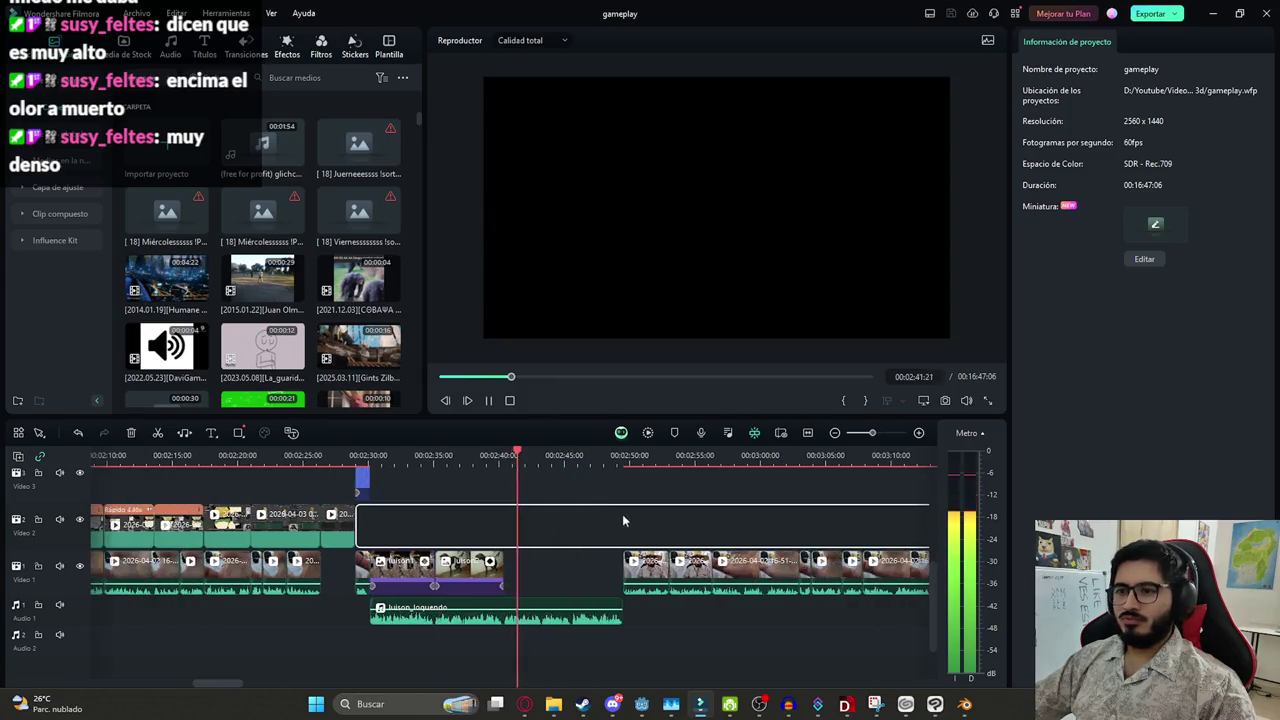
{"action": "scroll", "coordinate": [623, 514], "scroll_direction": "up", "scroll_amount": 1}
{"action": "scroll", "coordinate": [594, 567], "scroll_direction": "up", "scroll_amount": 1}
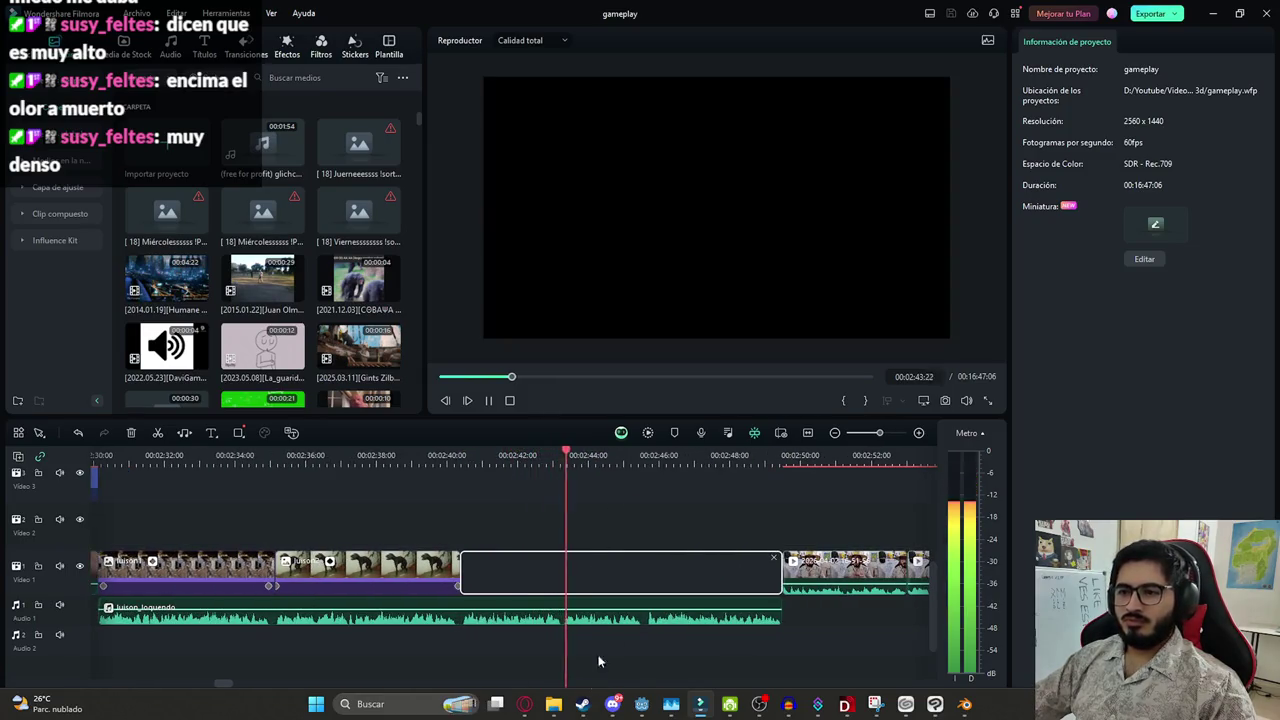
{"action": "mouse_move", "coordinate": [525, 704]}
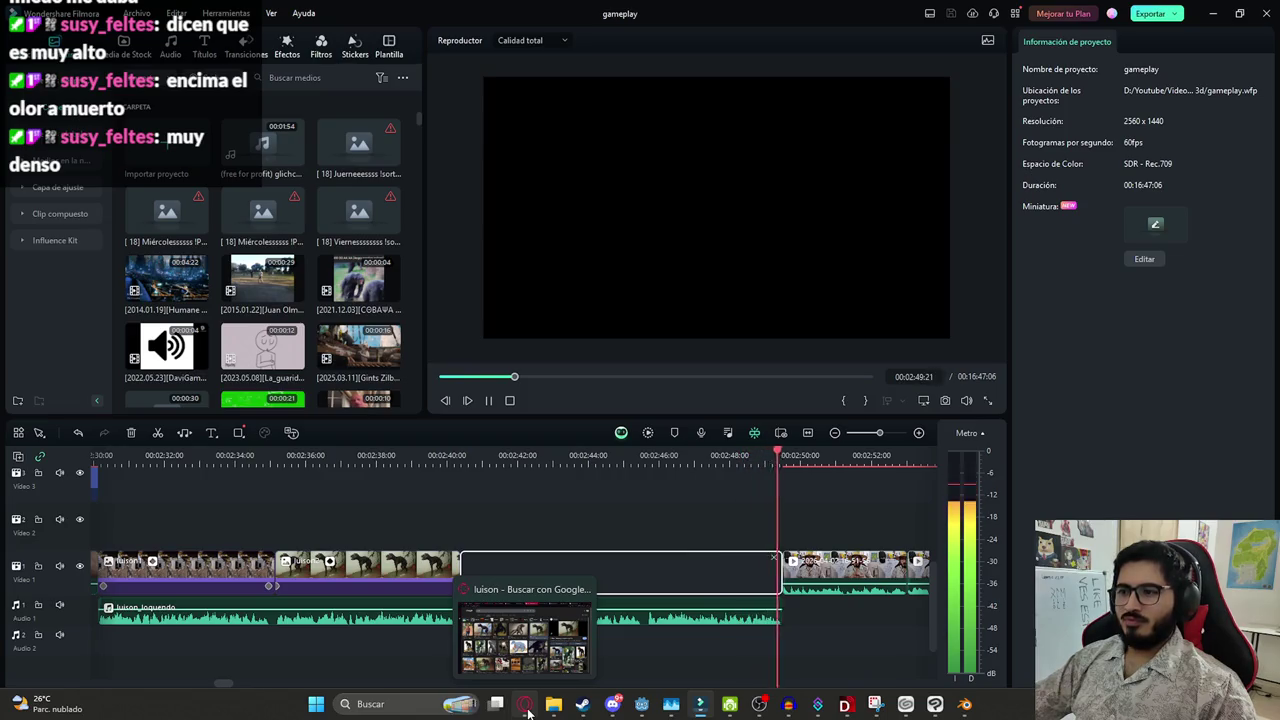
{"action": "left_click", "coordinate": [528, 712]}
Search Google Images for 'lobizon'
{"action": "scroll", "coordinate": [287, 341], "scroll_direction": "down", "scroll_amount": 2}
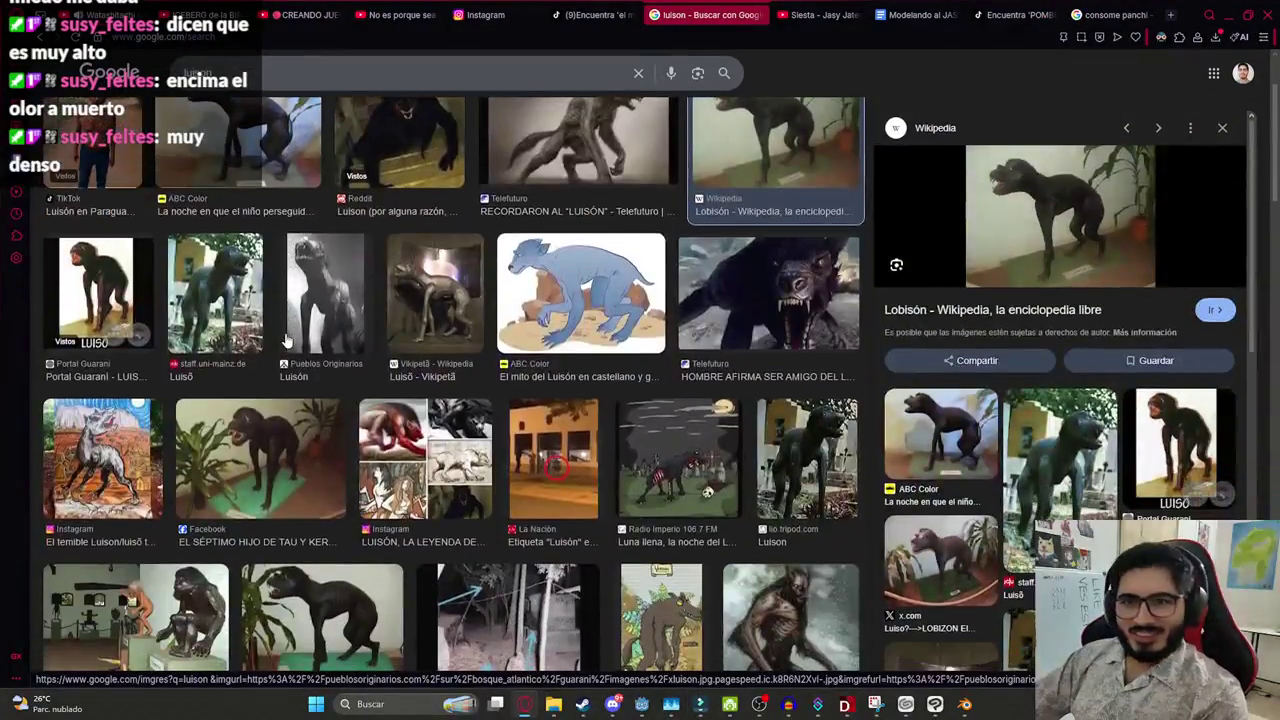
{"action": "scroll", "coordinate": [290, 340], "scroll_direction": "down", "scroll_amount": 3}
{"action": "scroll", "coordinate": [310, 338], "scroll_direction": "down", "scroll_amount": 3}
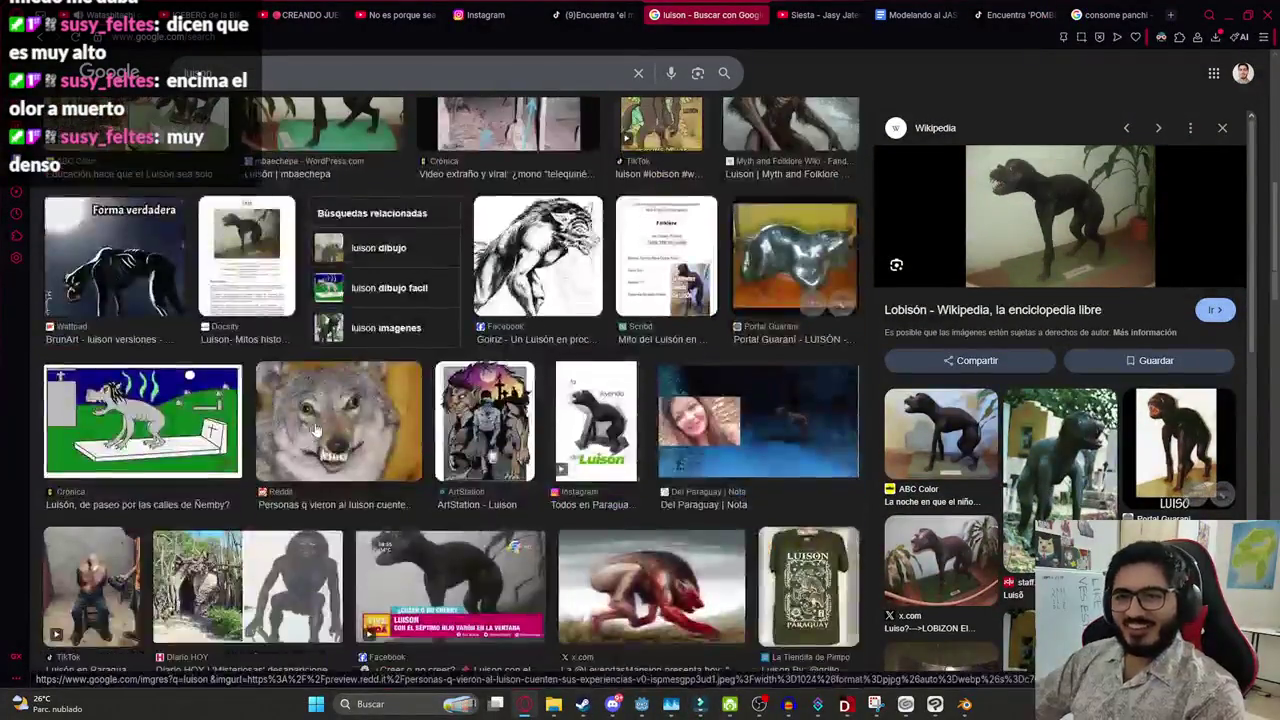
{"action": "scroll", "coordinate": [335, 335], "scroll_direction": "down", "scroll_amount": 2}
{"action": "scroll", "coordinate": [335, 335], "scroll_direction": "down", "scroll_amount": 1}
{"action": "scroll", "coordinate": [420, 300], "scroll_direction": "down", "scroll_amount": 4}
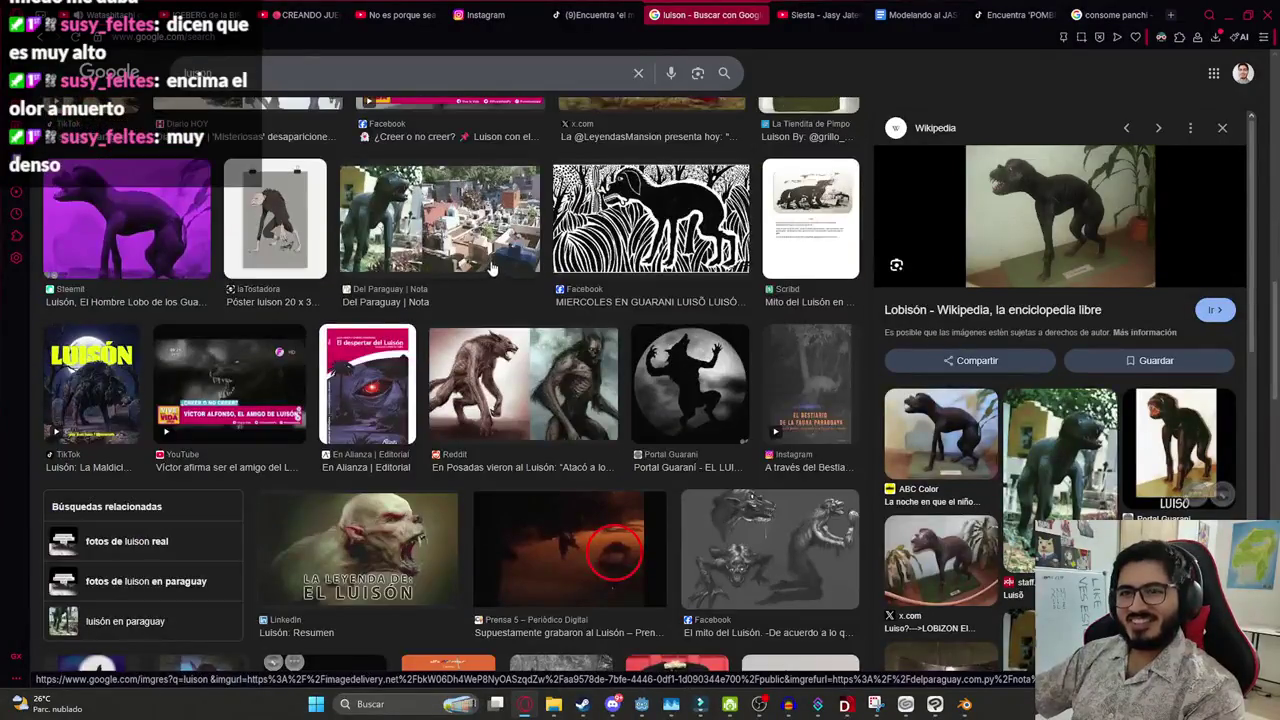
{"action": "scroll", "coordinate": [480, 270], "scroll_direction": "down", "scroll_amount": 2}
{"action": "scroll", "coordinate": [300, 258], "scroll_direction": "down", "scroll_amount": 1}
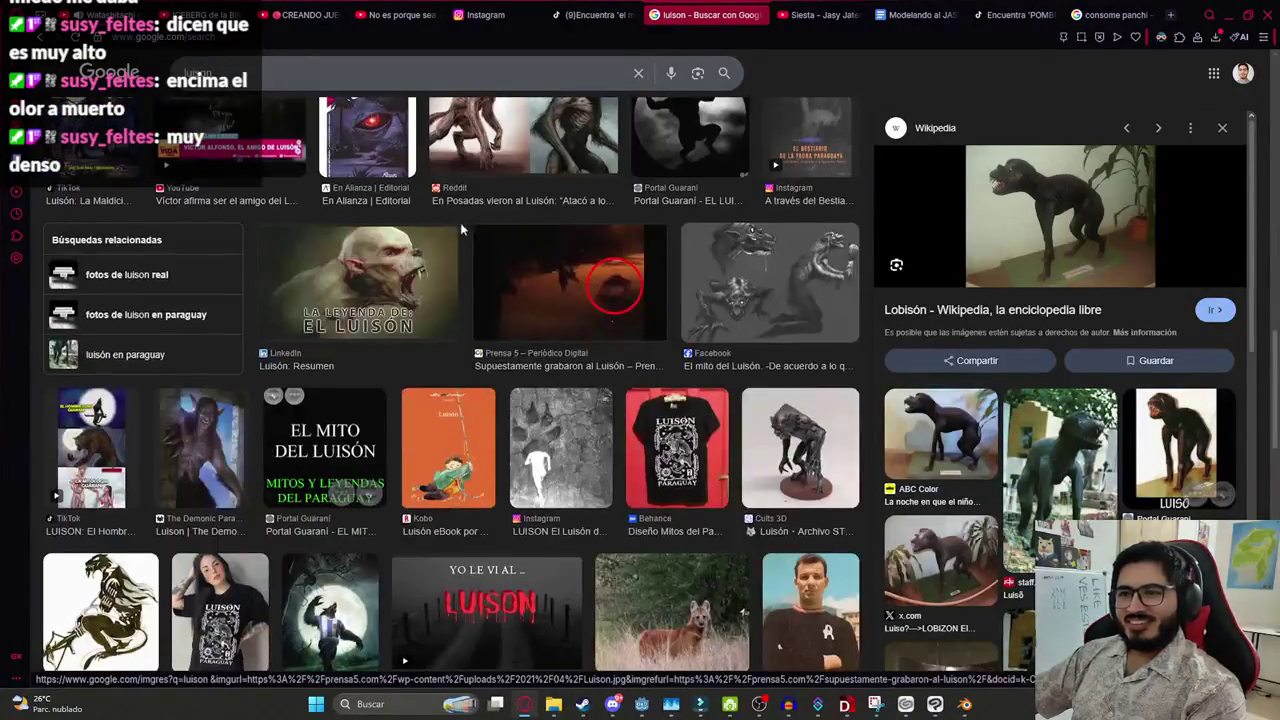
{"action": "scroll", "coordinate": [232, 252], "scroll_direction": "up", "scroll_amount": 10}
{"action": "scroll", "coordinate": [232, 252], "scroll_direction": "up", "scroll_amount": 5}
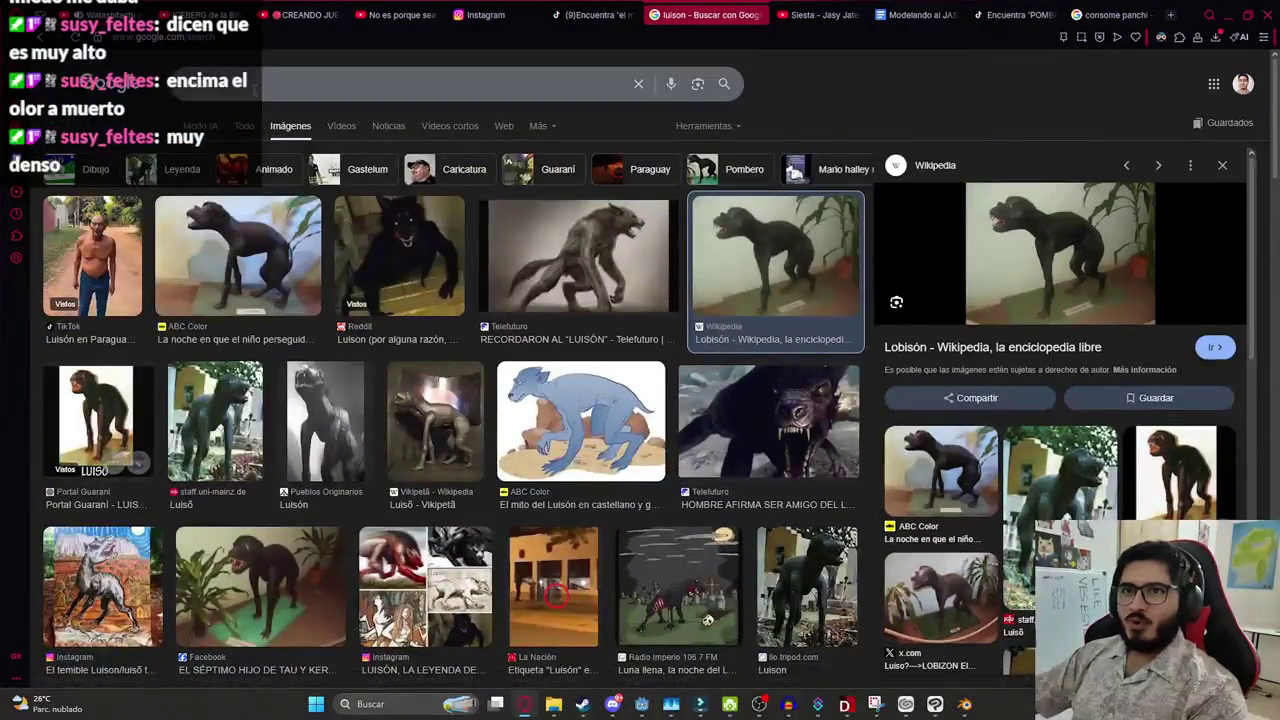
{"action": "type", "text": "lobizon"}
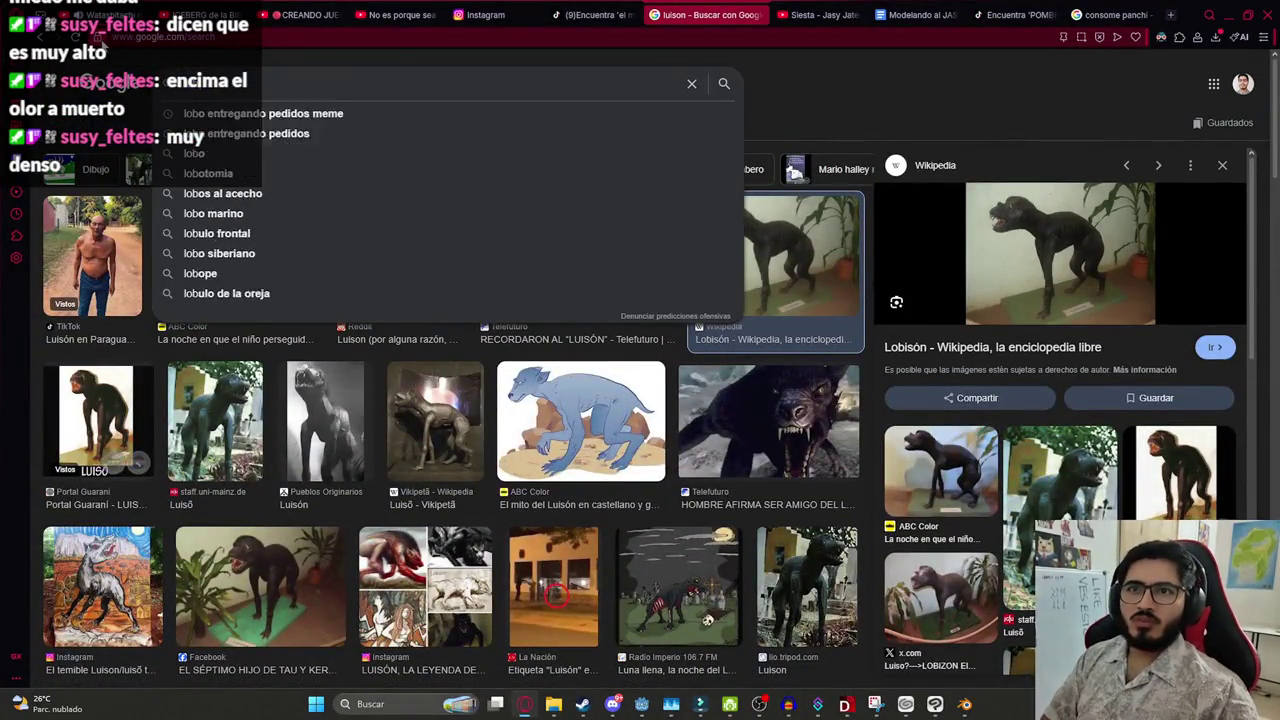
{"action": "key", "text": "Return"}
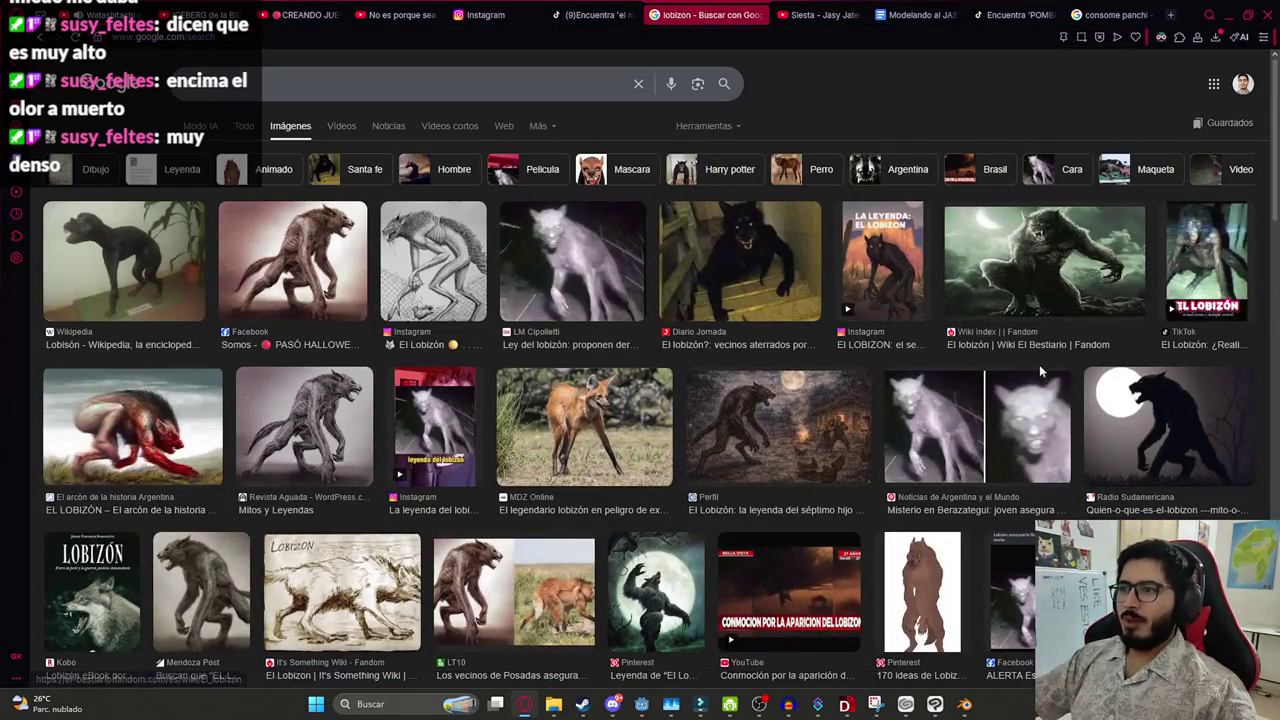
Save the Berazategui lobizon photo as luison3 and drag it onto the Filmora timeline
{"action": "left_click", "coordinate": [965, 415]}
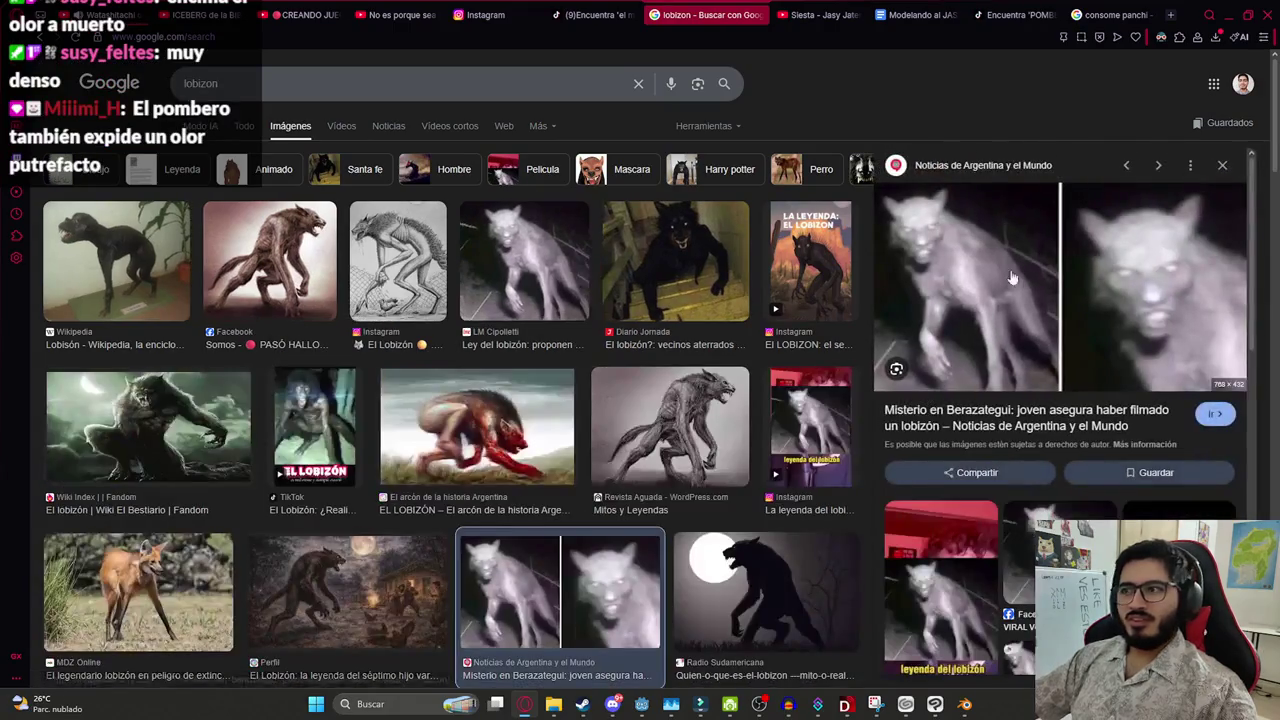
{"action": "right_click", "coordinate": [993, 261]}
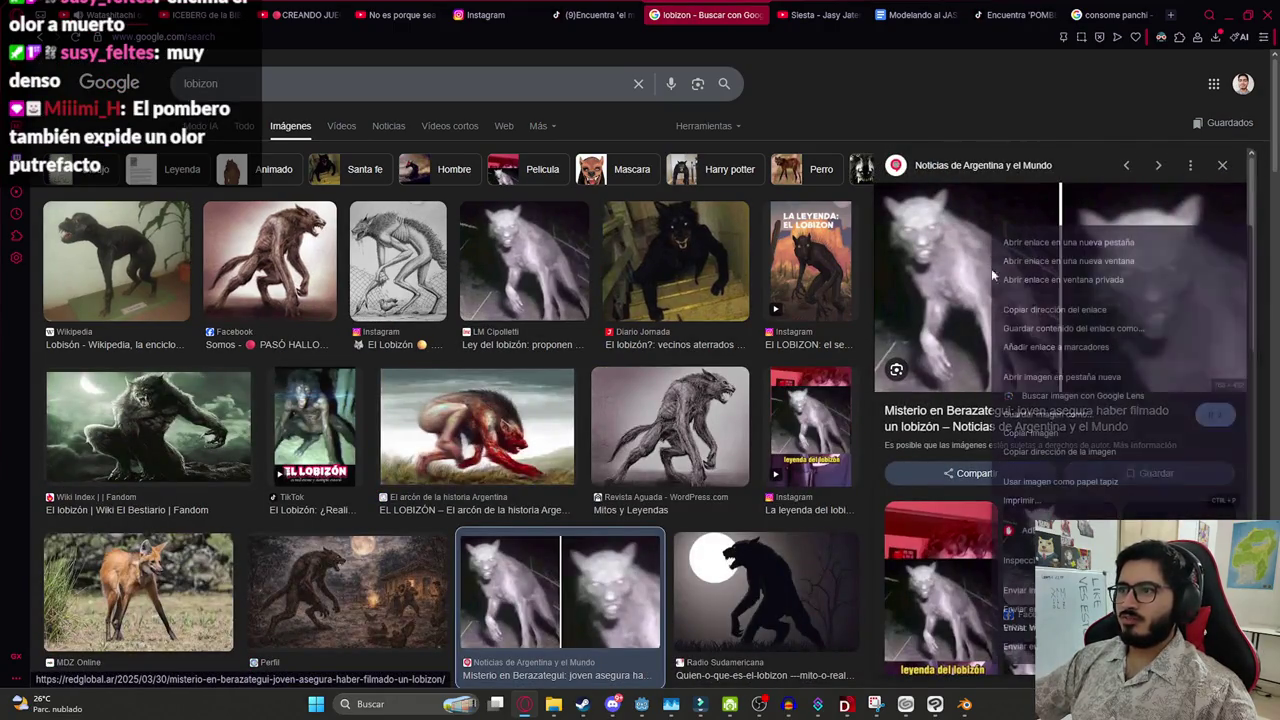
{"action": "left_click", "coordinate": [1027, 415]}
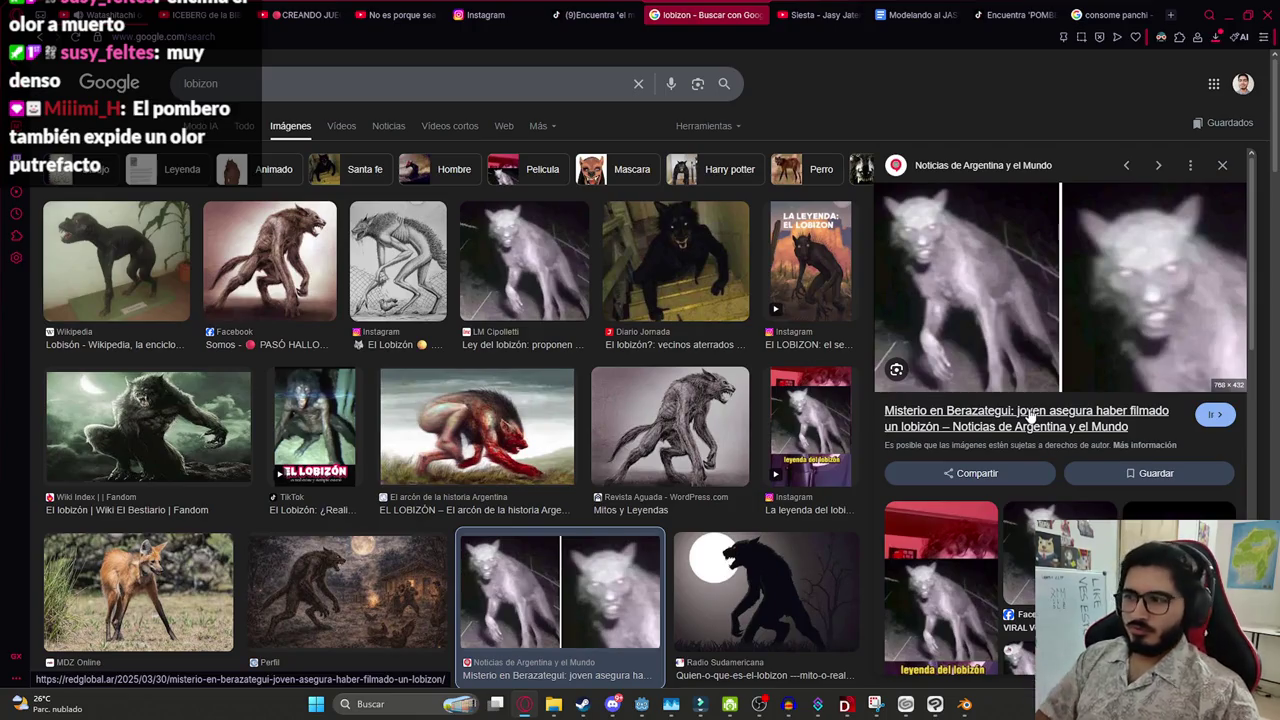
{"action": "type", "text": "lu"}
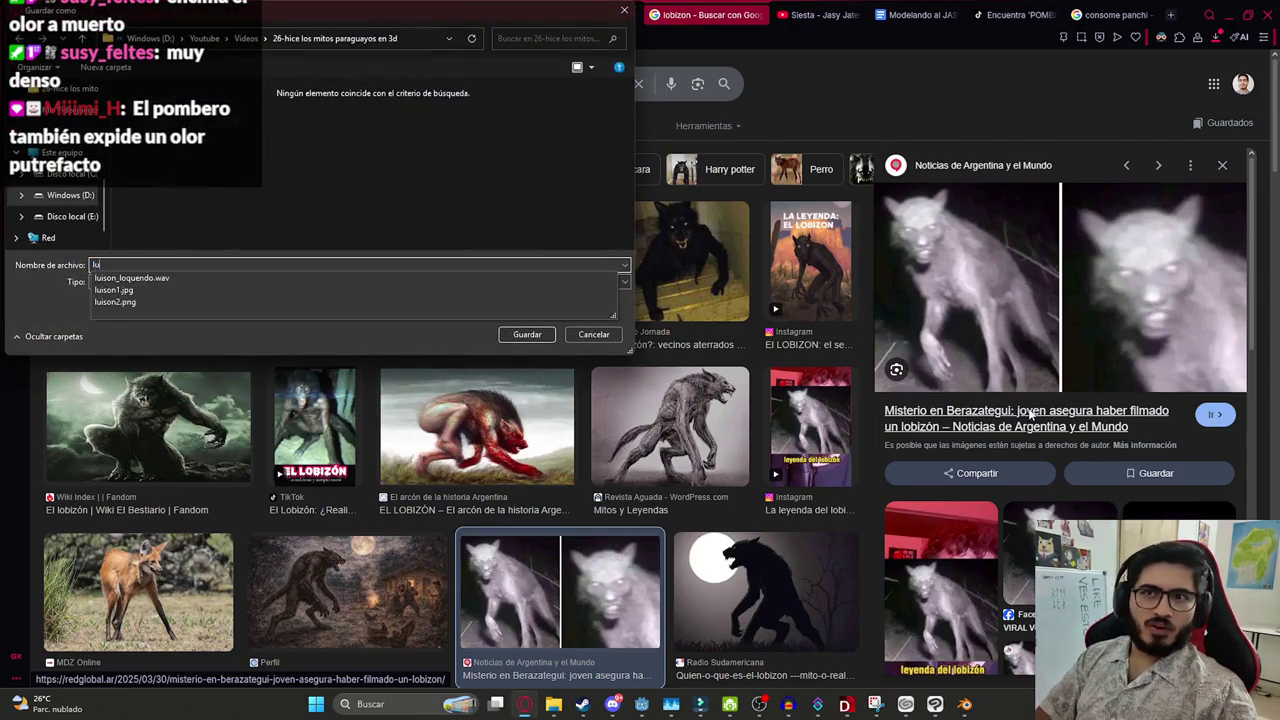
{"action": "type", "text": "ison3"}
{"action": "key", "text": "Return"}
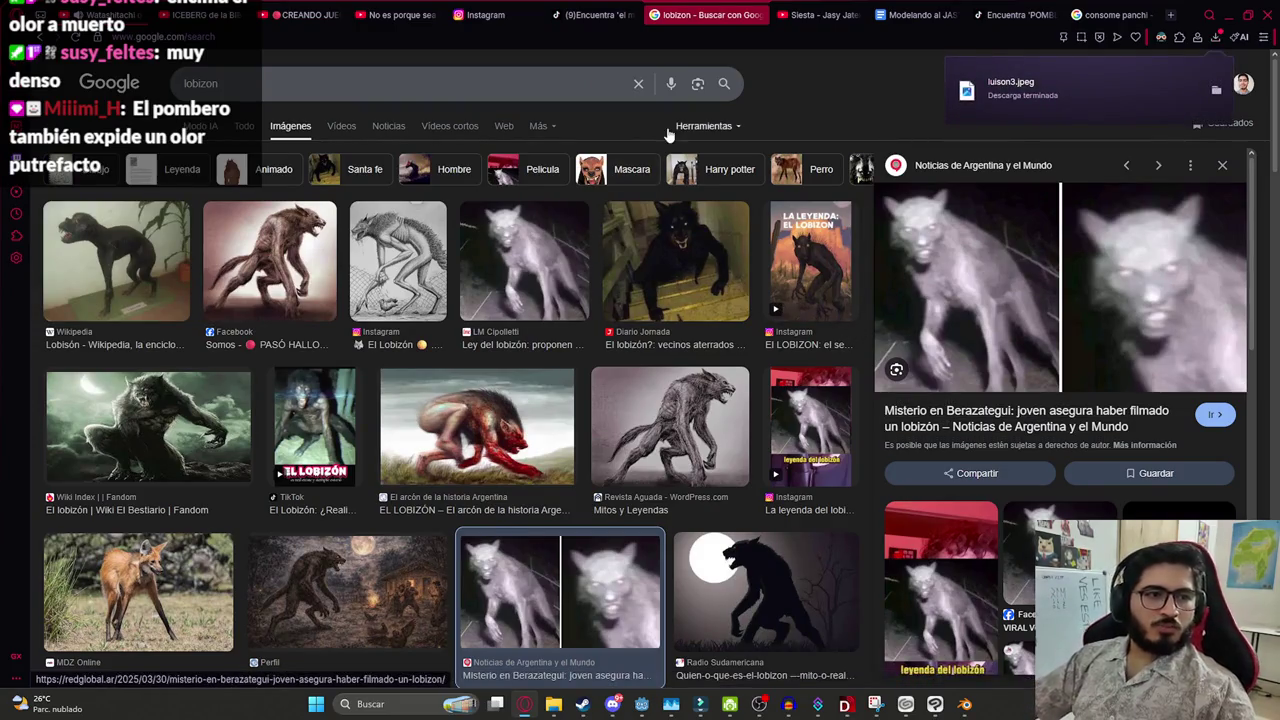
{"action": "left_click_drag", "start_coordinate": [1044, 105], "coordinate": [763, 428]}
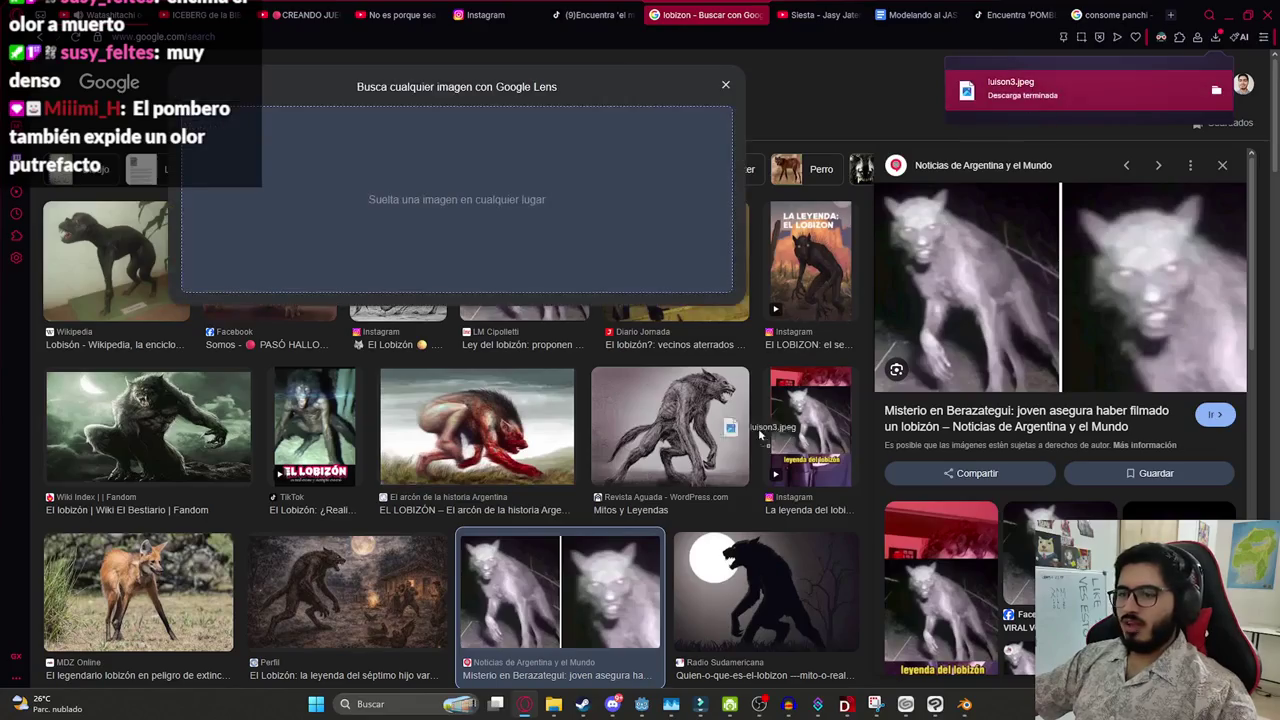
{"action": "mouse_move", "coordinate": [663, 668]}
{"action": "left_mouse_down"}
{"action": "mouse_move", "coordinate": [478, 533]}
{"action": "mouse_move", "coordinate": [470, 572]}
{"action": "left_mouse_up"}
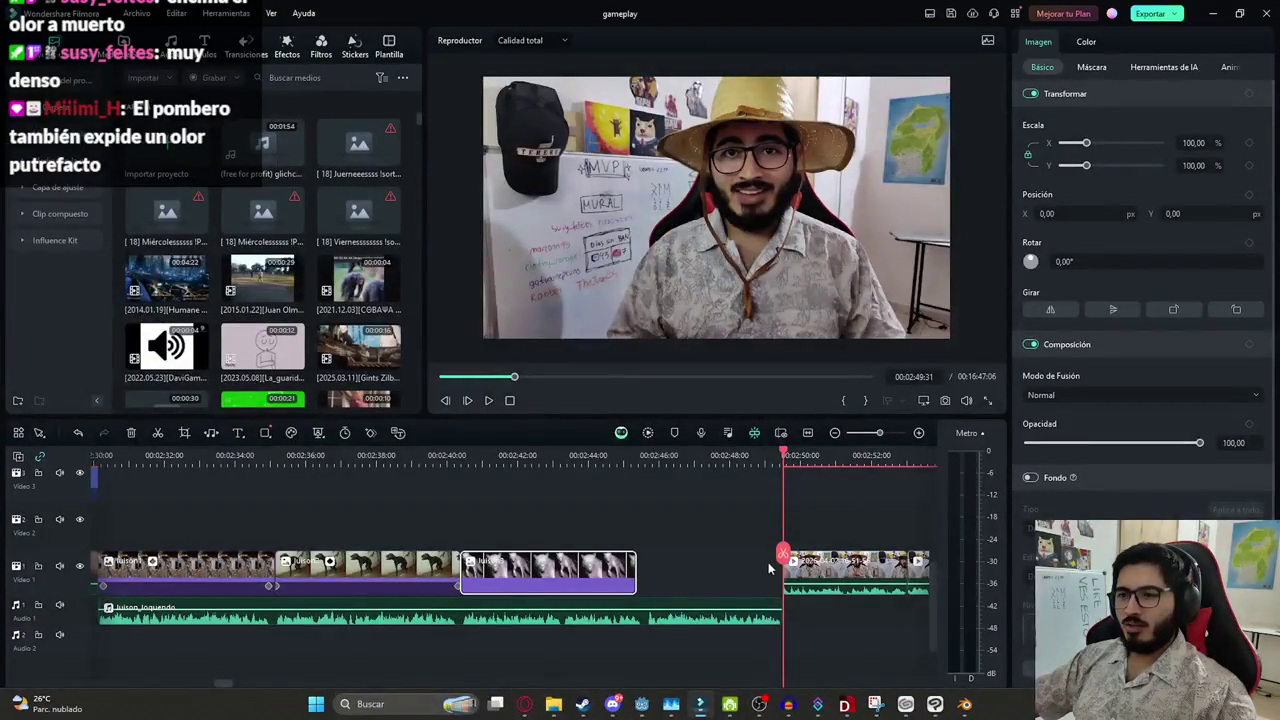
Trial a zero-opacity fade on the Luisón image, undo it, and save the project
{"action": "left_click", "coordinate": [477, 455]}
{"action": "key", "text": "space"}
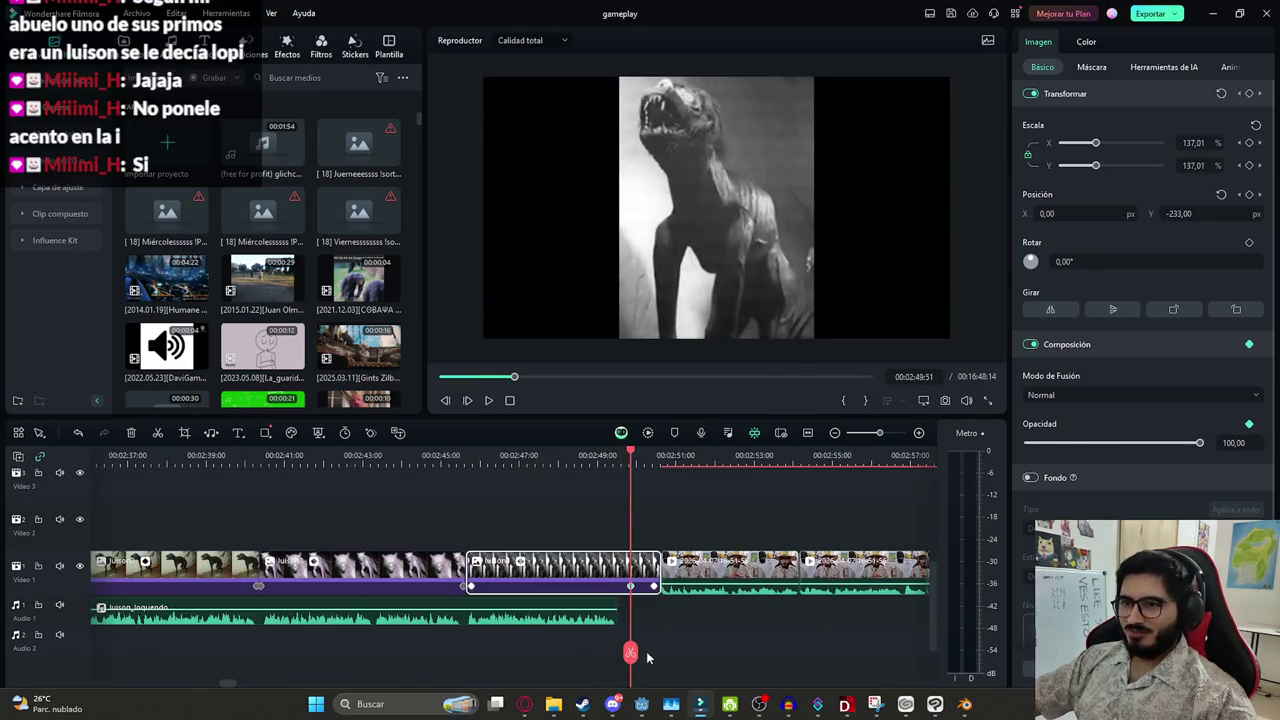
{"action": "left_click_drag", "start_coordinate": [648, 657], "coordinate": [656, 662]}
{"action": "left_click_drag", "start_coordinate": [1105, 442], "coordinate": [1027, 442]}
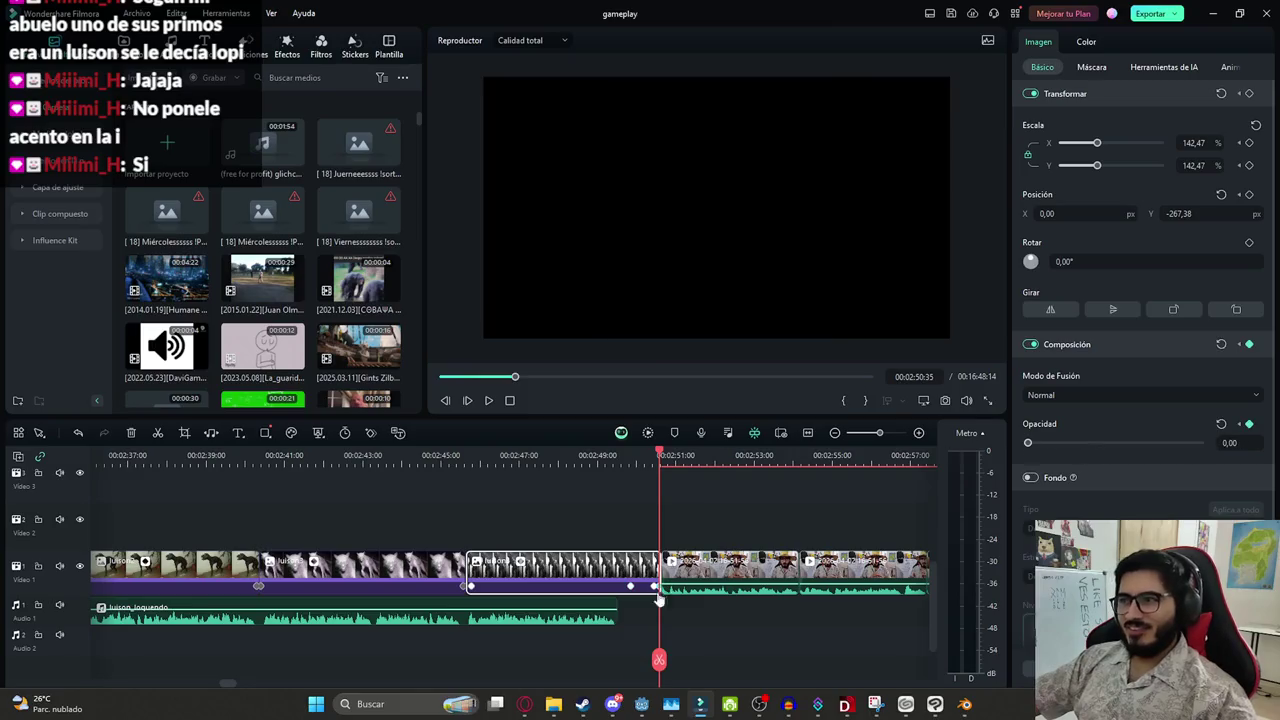
{"action": "key", "text": "ctrl+z"}
{"action": "scroll", "coordinate": [580, 565], "scroll_direction": "down", "scroll_amount": 2}
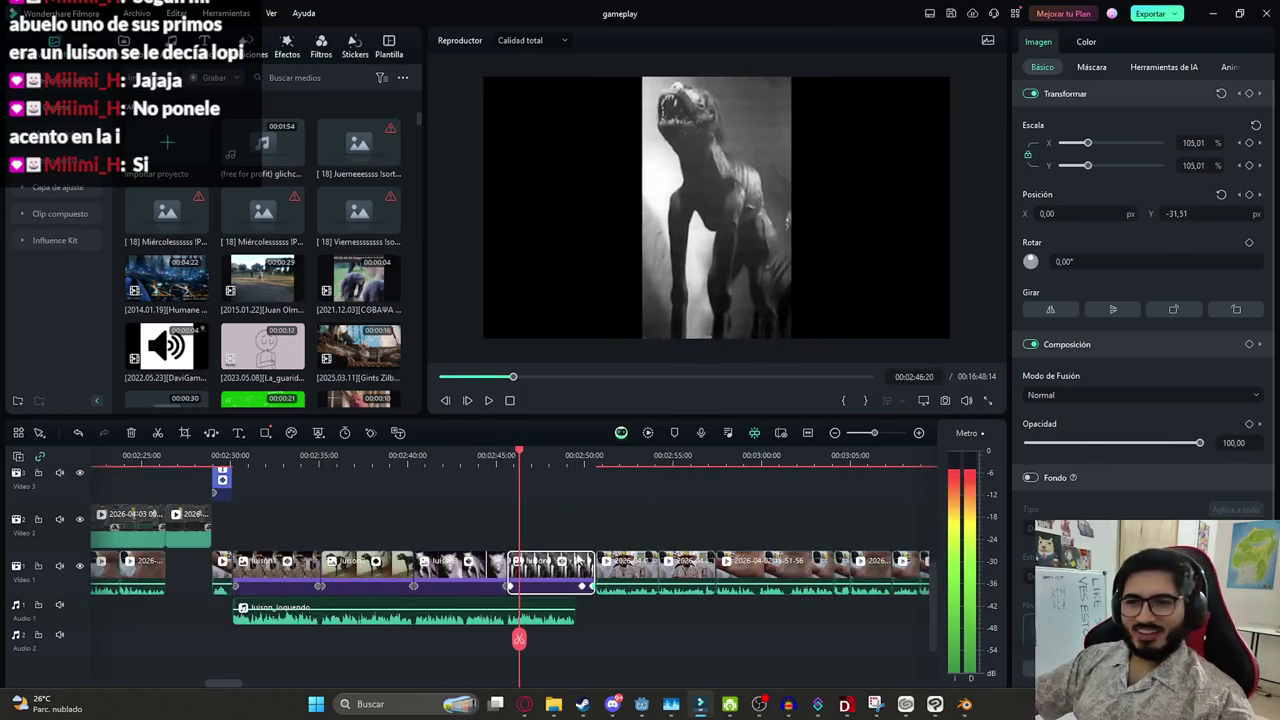
{"action": "scroll", "coordinate": [540, 530], "scroll_direction": "down", "scroll_amount": 1}
{"action": "key", "text": "ctrl+s"}
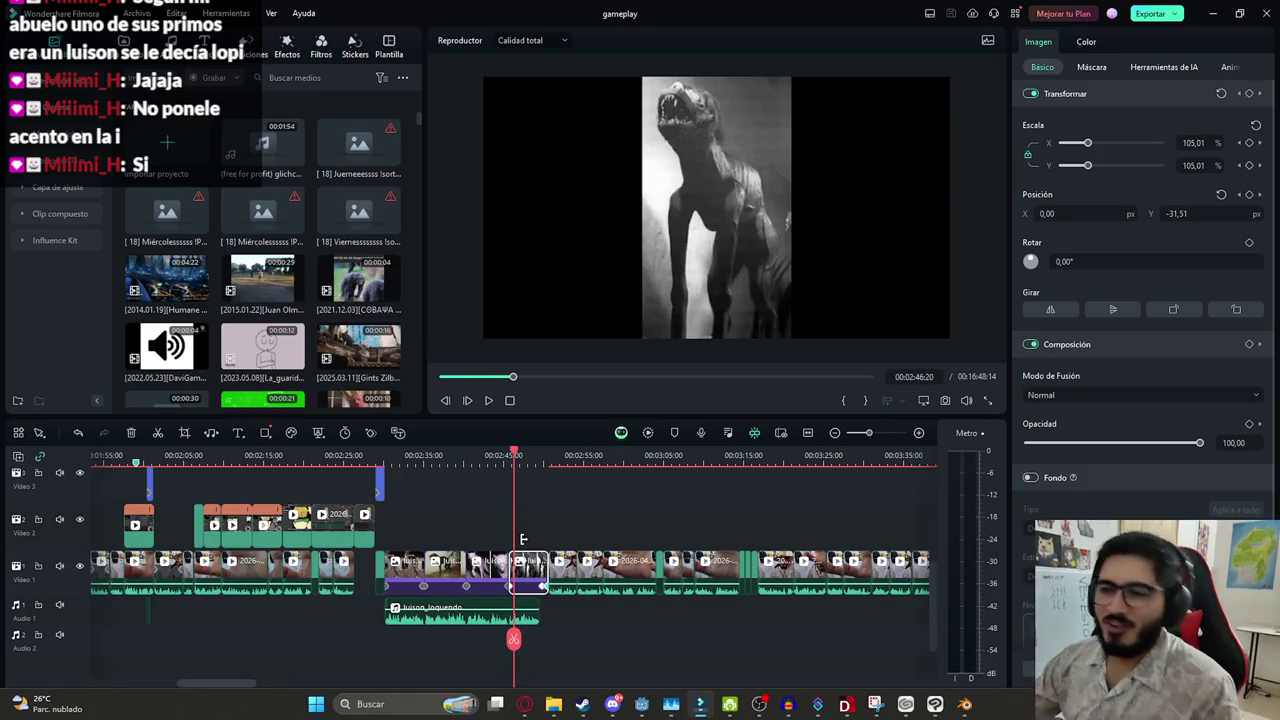
Play back the edit around the Luisón image
{"action": "scroll", "coordinate": [540, 540], "scroll_direction": "up", "scroll_amount": 3}
{"action": "left_click", "coordinate": [564, 517]}
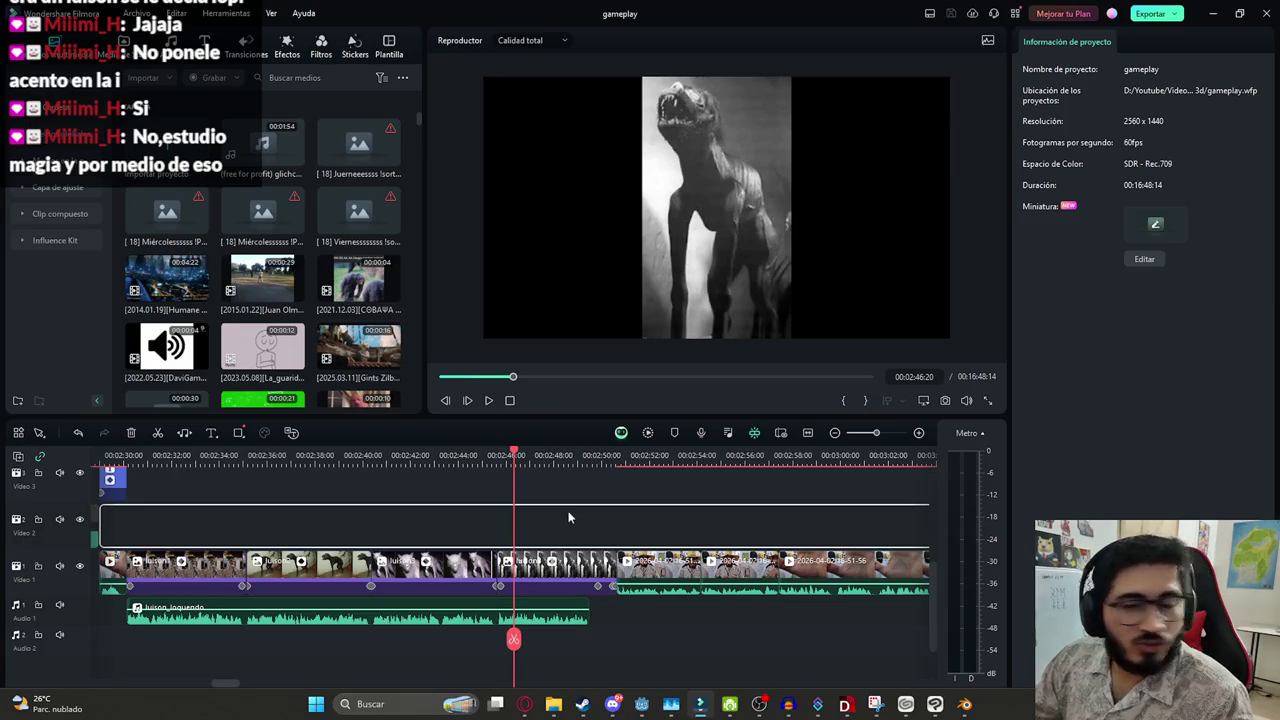
{"action": "key", "text": "space"}
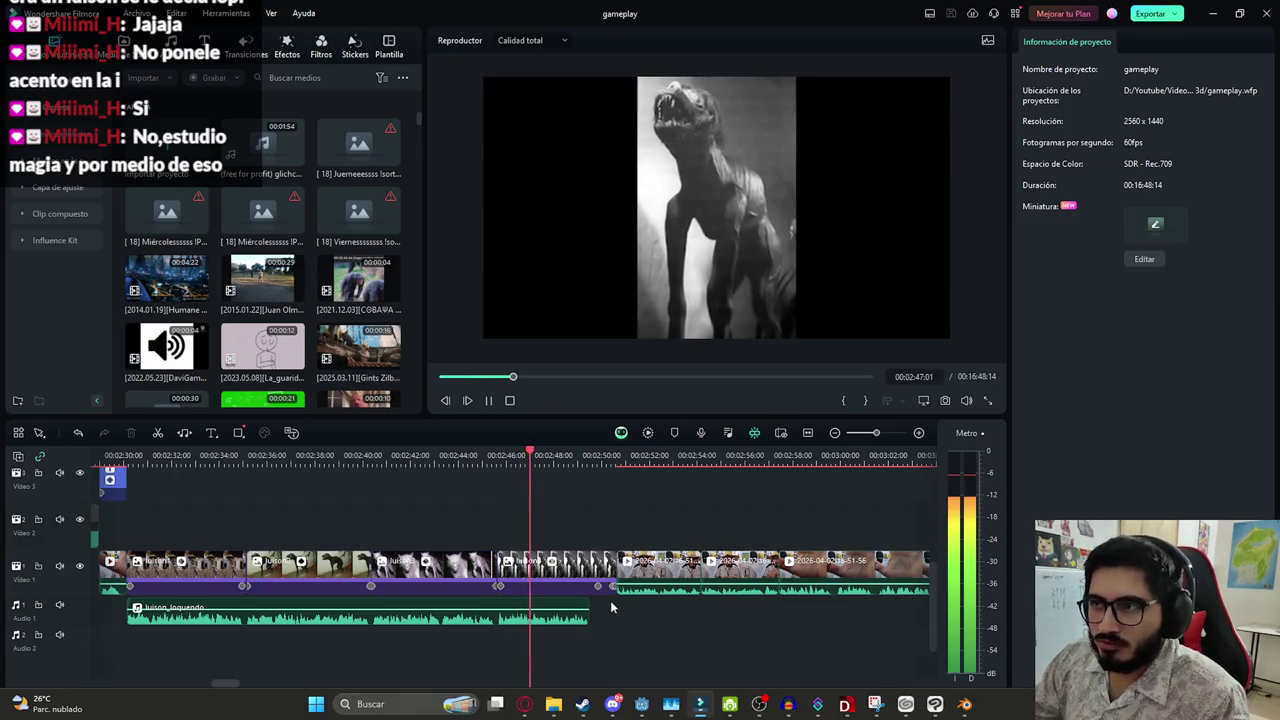
{"action": "scroll", "coordinate": [612, 600], "scroll_direction": "up", "scroll_amount": 2}
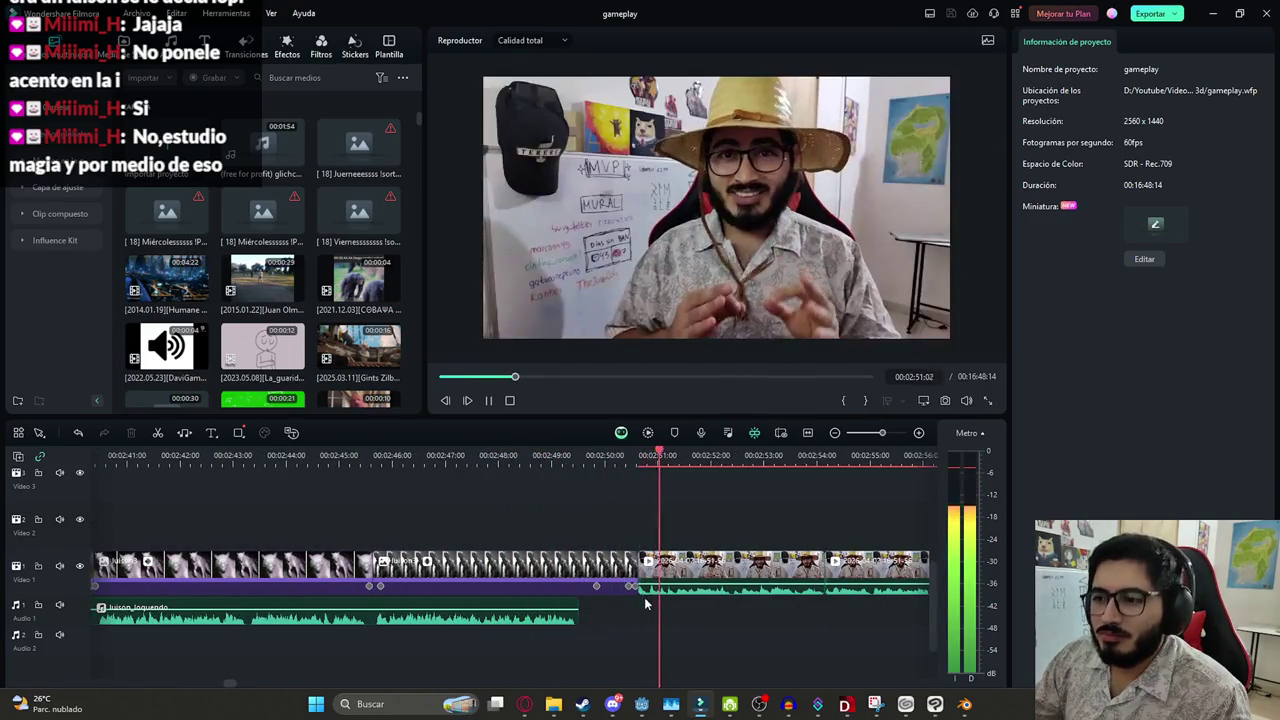
{"action": "scroll", "coordinate": [482, 615], "scroll_direction": "down", "scroll_amount": 2}
{"action": "scroll", "coordinate": [489, 628], "scroll_direction": "down", "scroll_amount": 2}
{"action": "scroll", "coordinate": [521, 626], "scroll_direction": "down", "scroll_amount": 2}
{"action": "scroll", "coordinate": [521, 626], "scroll_direction": "up", "scroll_amount": 2}
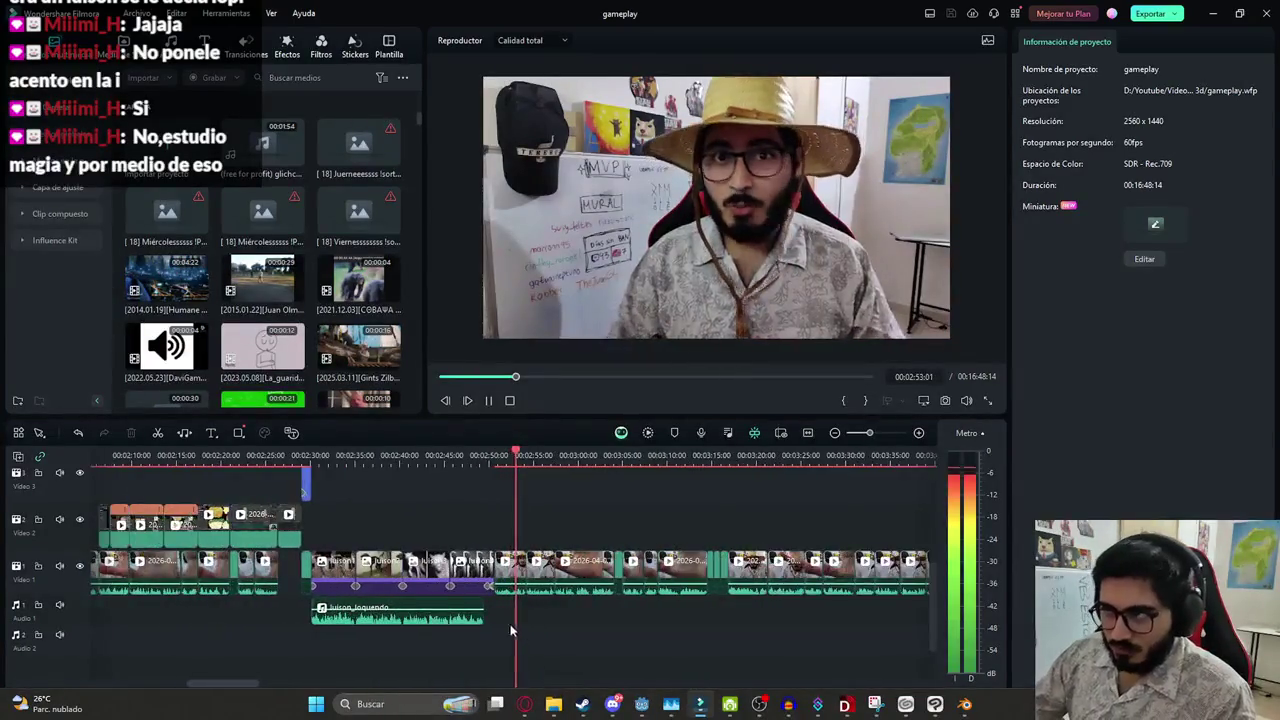
{"action": "scroll", "coordinate": [530, 630], "scroll_direction": "up", "scroll_amount": 2}
{"action": "scroll", "coordinate": [545, 635], "scroll_direction": "up", "scroll_amount": 2}
Keyframe the next talking-head clip's Scale from 100% at its start to 131.51% four seconds later
{"action": "key", "text": "space"}
{"action": "left_click_drag", "start_coordinate": [556, 641], "coordinate": [336, 648]}
{"action": "left_click", "coordinate": [440, 570]}
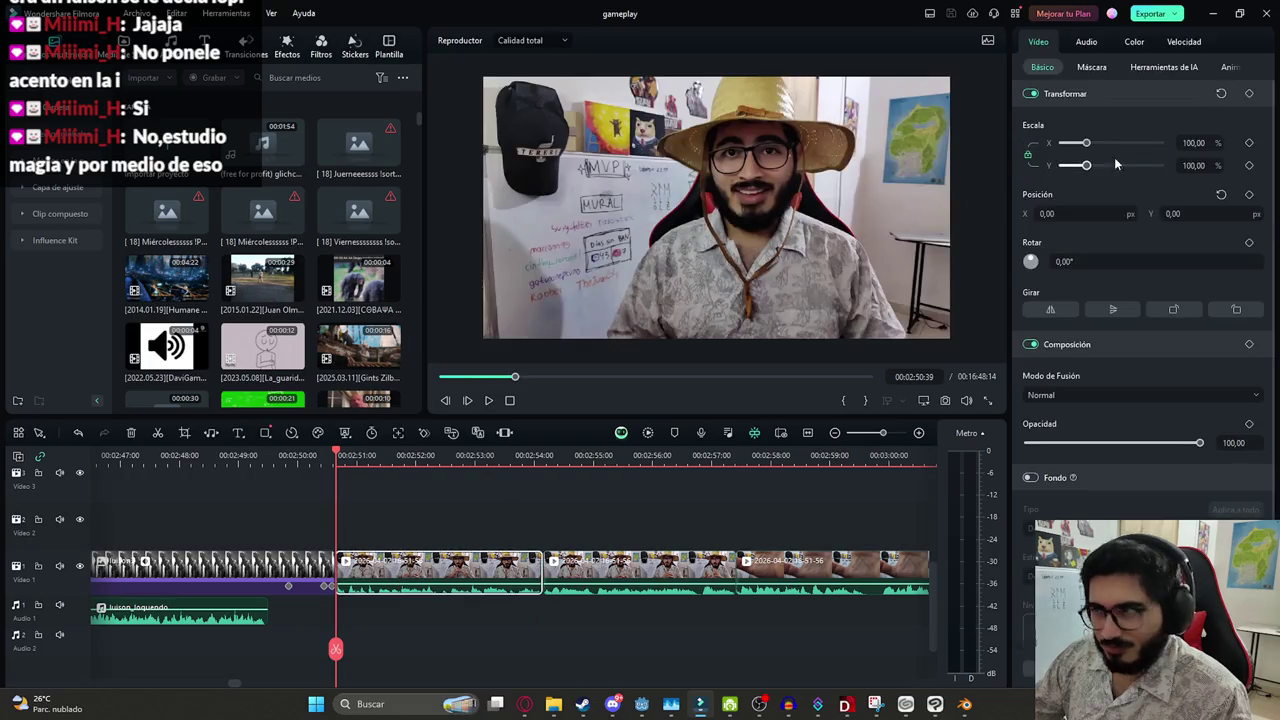
{"action": "left_click", "coordinate": [1249, 143]}
{"action": "left_click_drag", "start_coordinate": [335, 668], "coordinate": [538, 643]}
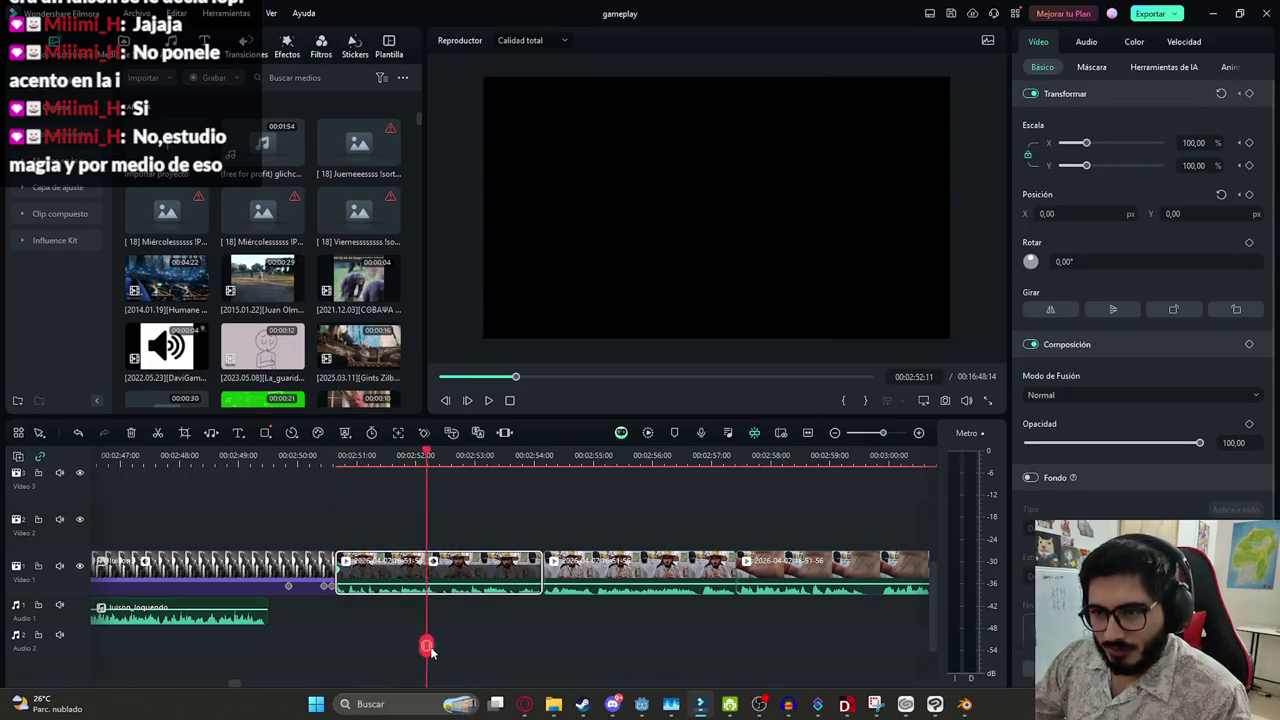
{"action": "left_click_drag", "start_coordinate": [1090, 145], "coordinate": [1093, 145]}
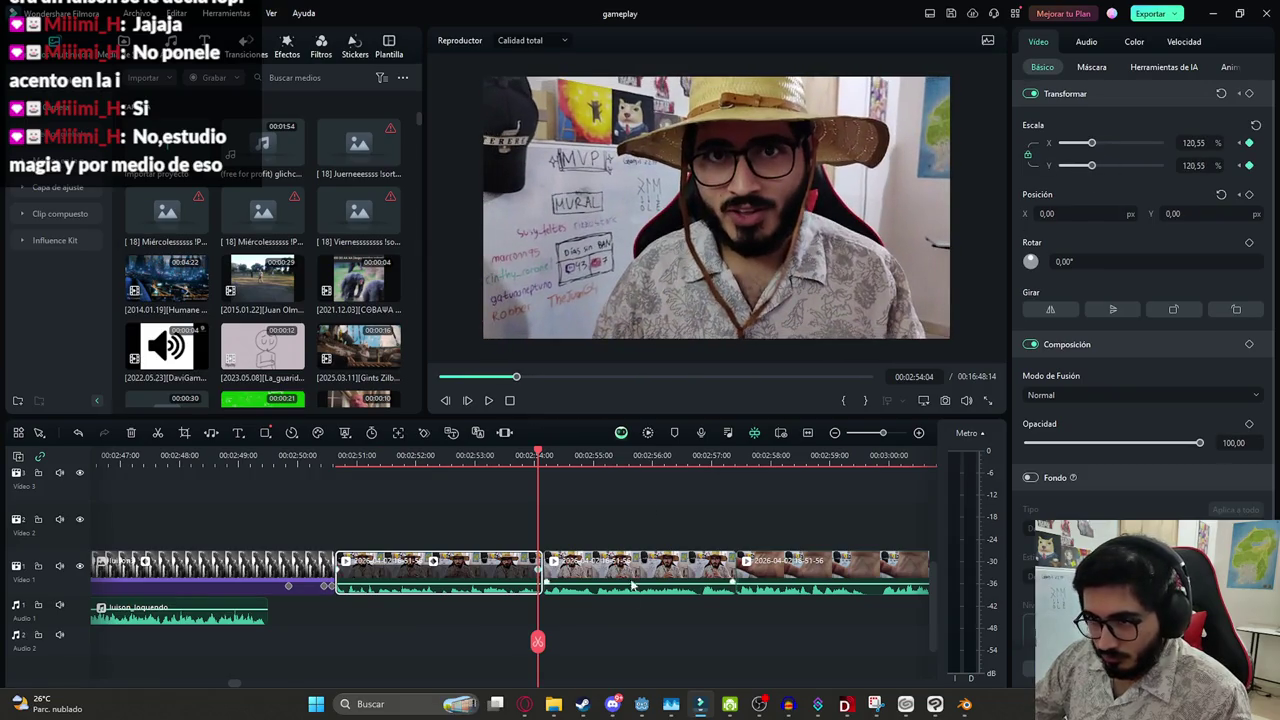
Play back the zoom, save the project, and switch to the browser
{"action": "key", "text": "space"}
{"action": "left_click", "coordinate": [632, 590]}
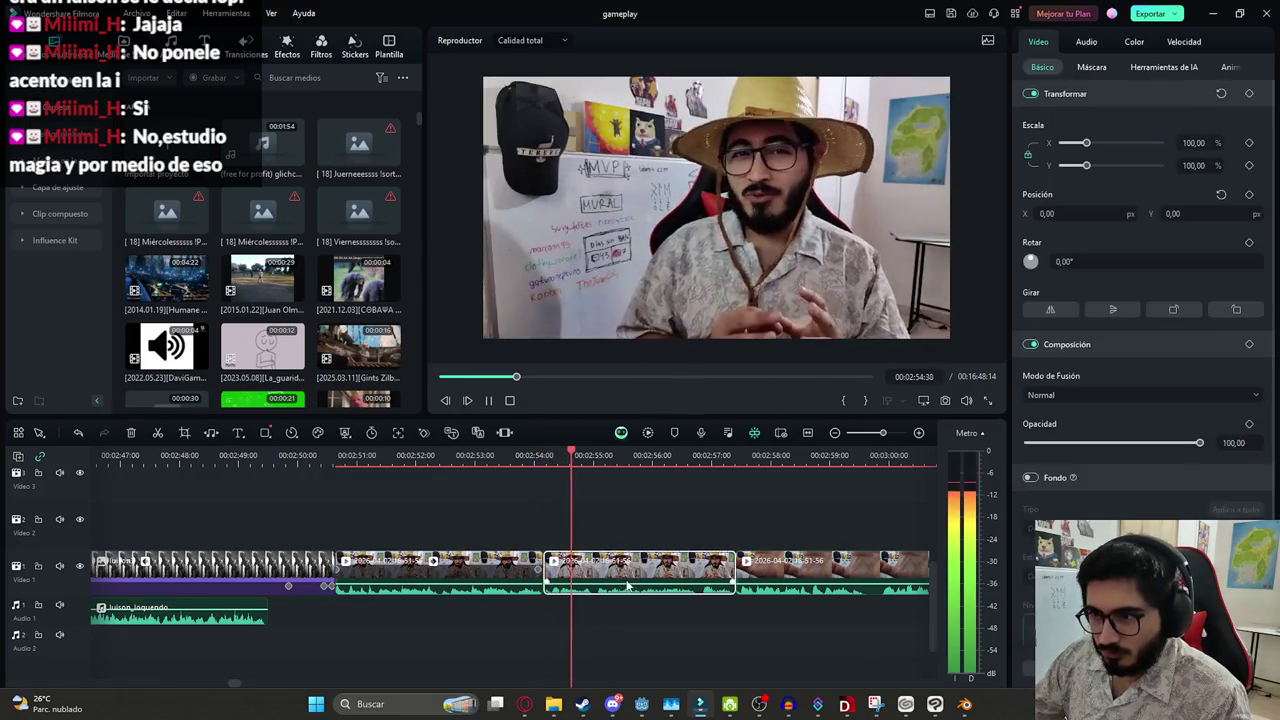
{"action": "key", "text": "ctrl+s"}
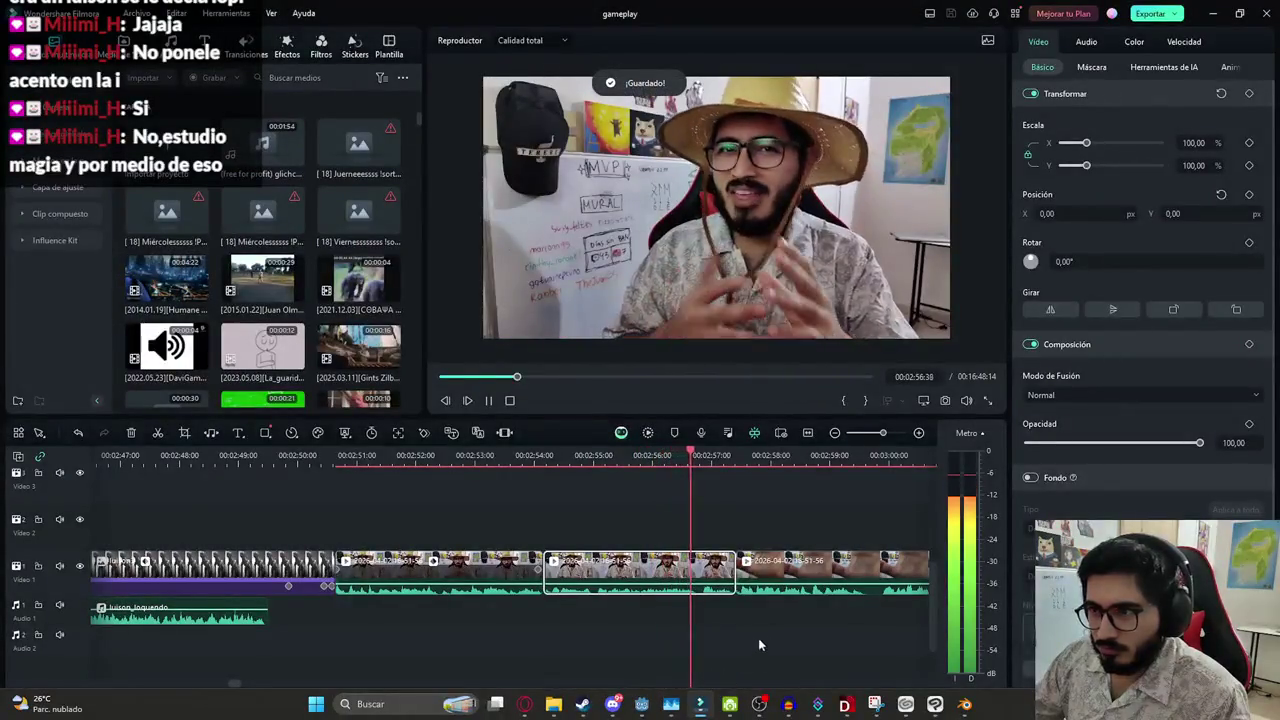
{"action": "scroll", "coordinate": [528, 548], "scroll_direction": "down", "scroll_amount": 2, "text": "ctrl"}
{"action": "left_click", "coordinate": [556, 518]}
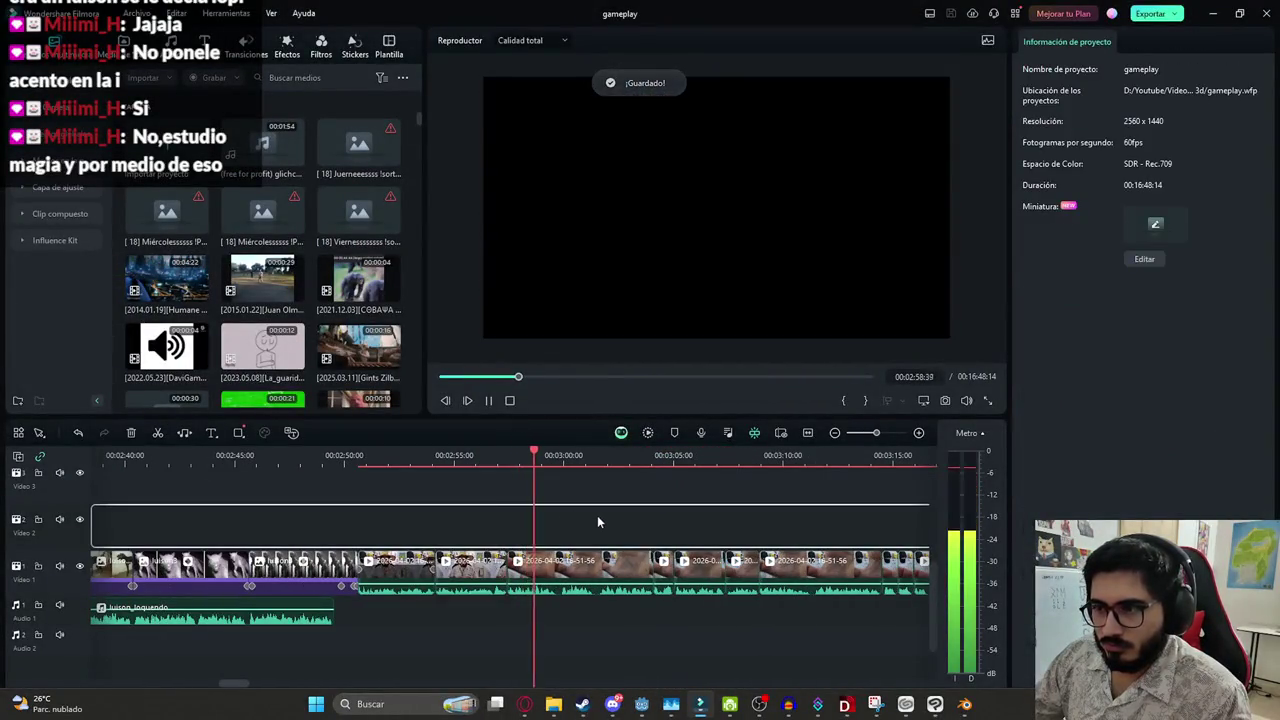
{"action": "scroll", "coordinate": [597, 515], "scroll_direction": "down", "scroll_amount": 2, "text": "ctrl"}
{"action": "scroll", "coordinate": [555, 597], "scroll_direction": "down", "scroll_amount": 2, "text": "ctrl"}
{"action": "scroll", "coordinate": [530, 580], "scroll_direction": "down", "scroll_amount": 2, "text": "ctrl"}
{"action": "scroll", "coordinate": [521, 575], "scroll_direction": "down", "scroll_amount": 1, "text": "ctrl"}
{"action": "scroll", "coordinate": [516, 620], "scroll_direction": "down", "scroll_amount": 1, "text": "ctrl"}
{"action": "scroll", "coordinate": [514, 660], "scroll_direction": "down", "scroll_amount": 1, "text": "ctrl"}
{"action": "left_click", "coordinate": [525, 630]}
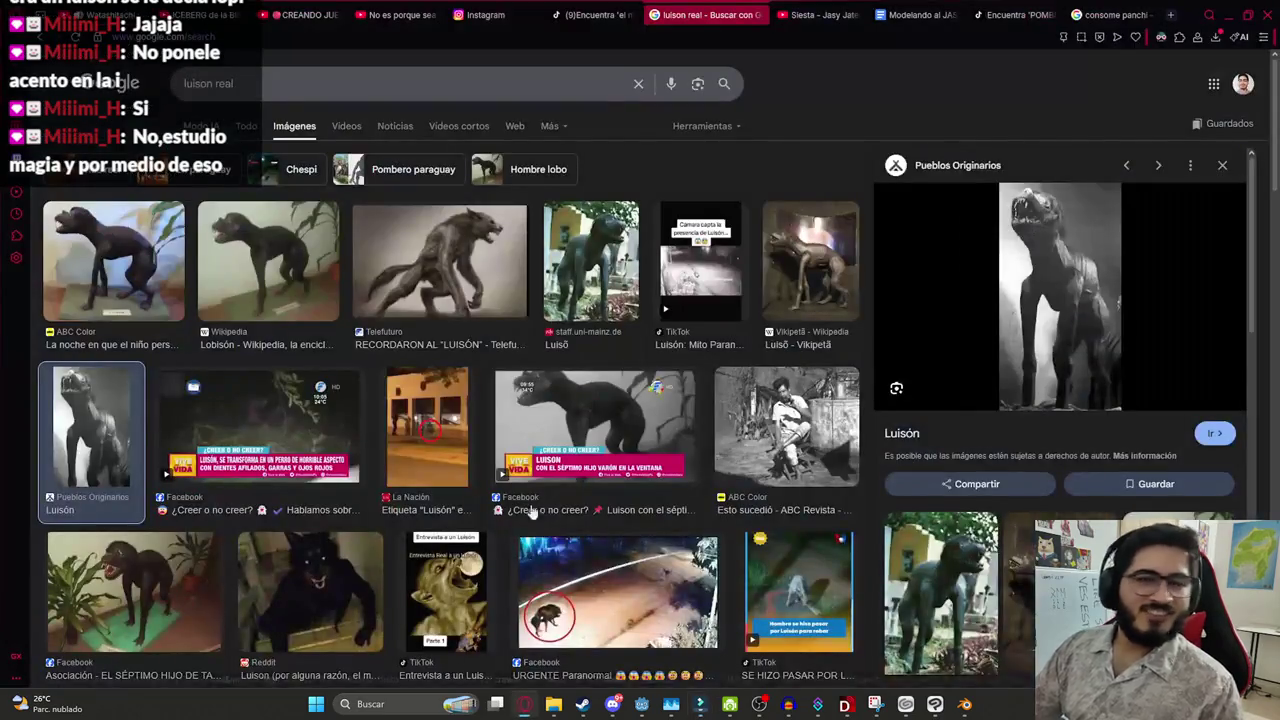
Search YouTube for 'cosas giran' and play the Happy Monkey Circle video fullscreen
{"action": "left_click", "coordinate": [403, 14]}
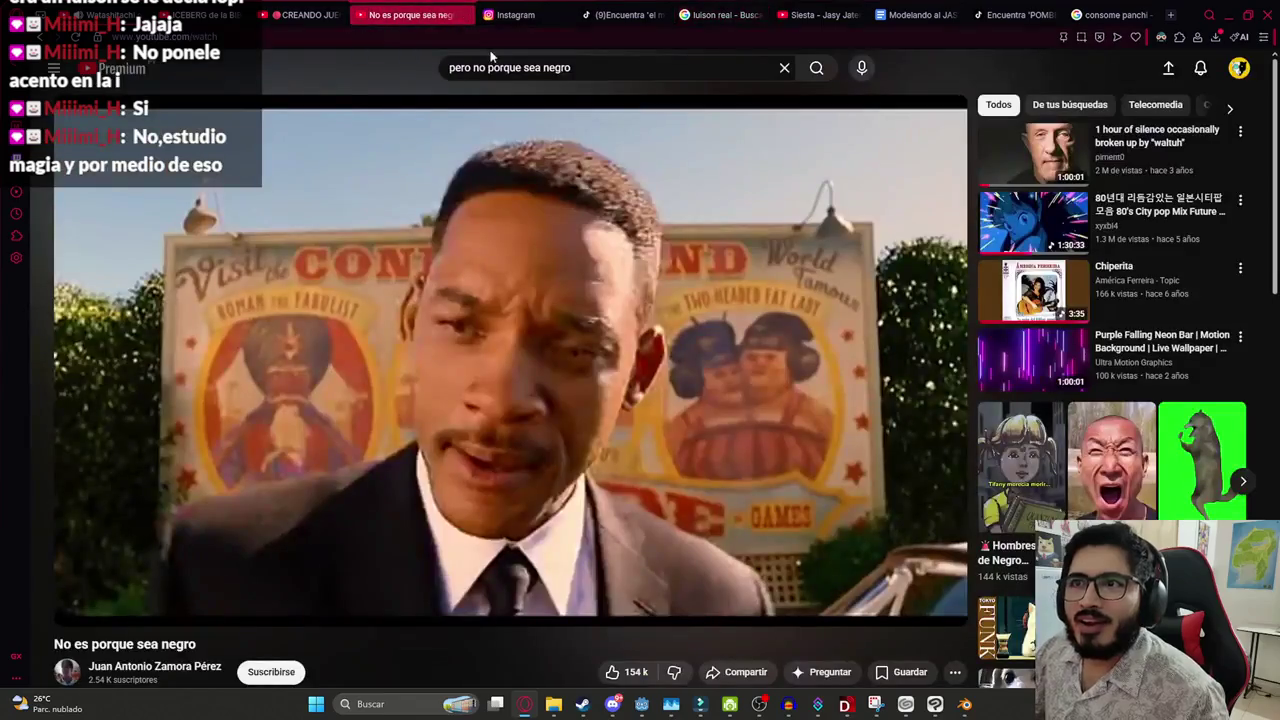
{"action": "triple_click", "coordinate": [500, 56]}
{"action": "type", "text": "cosas"}
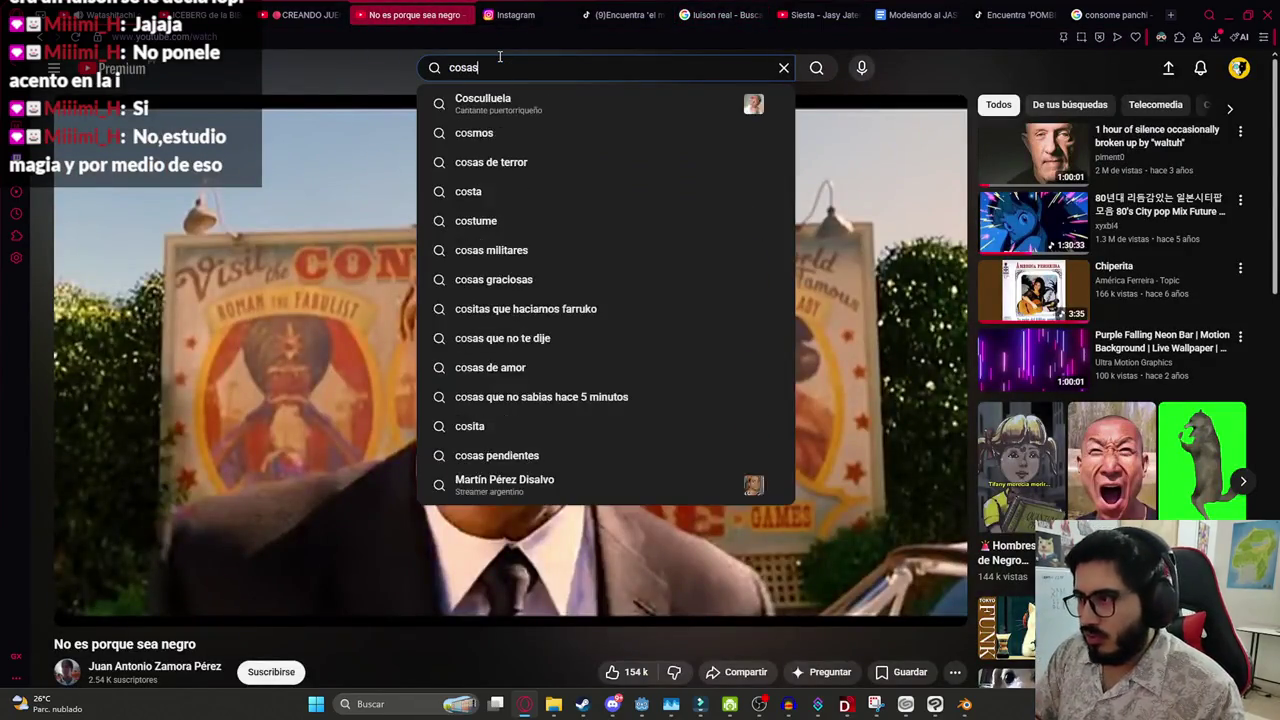
{"action": "type", "text": " giran"}
{"action": "left_click", "coordinate": [500, 103]}
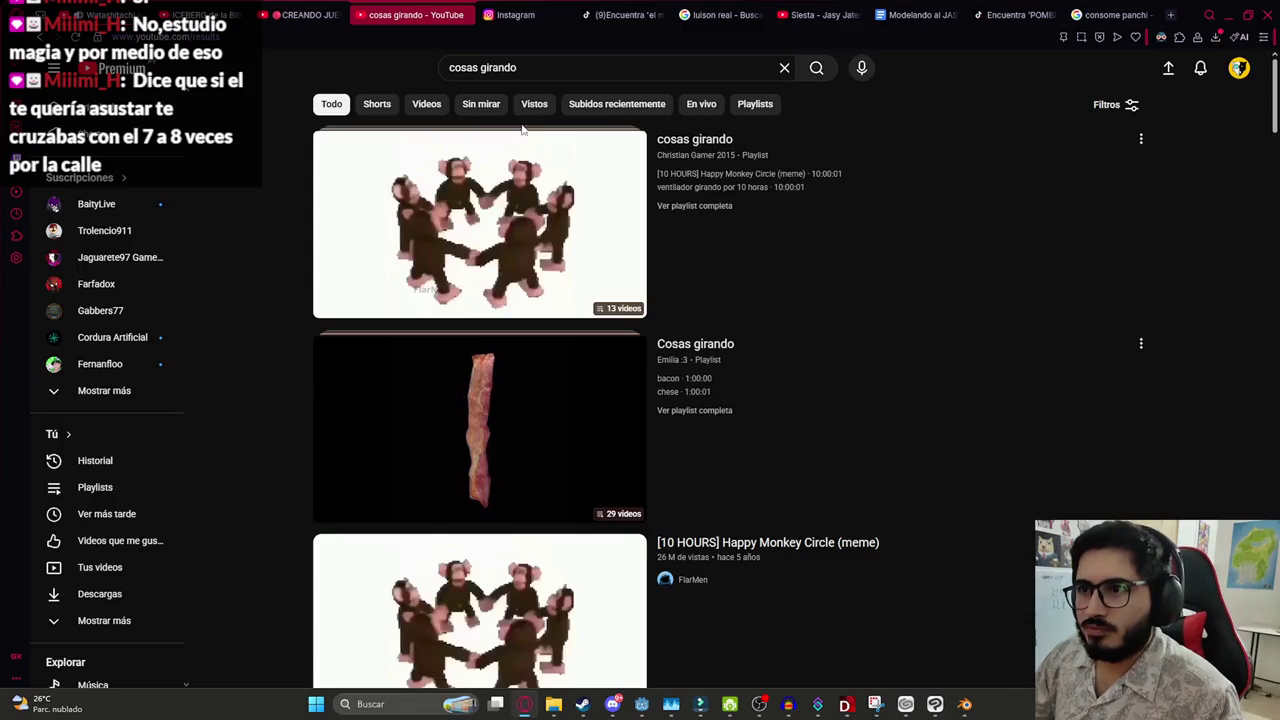
{"action": "left_click", "coordinate": [500, 183]}
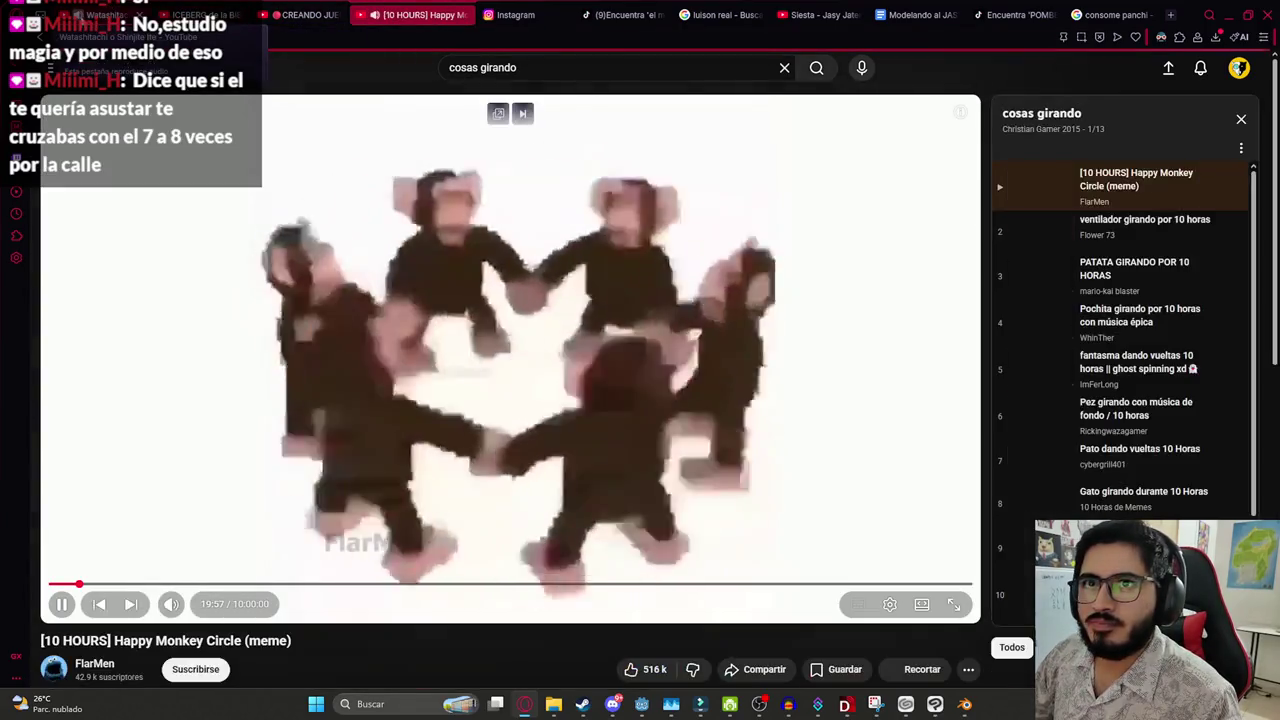
{"action": "double_click", "coordinate": [287, 297]}
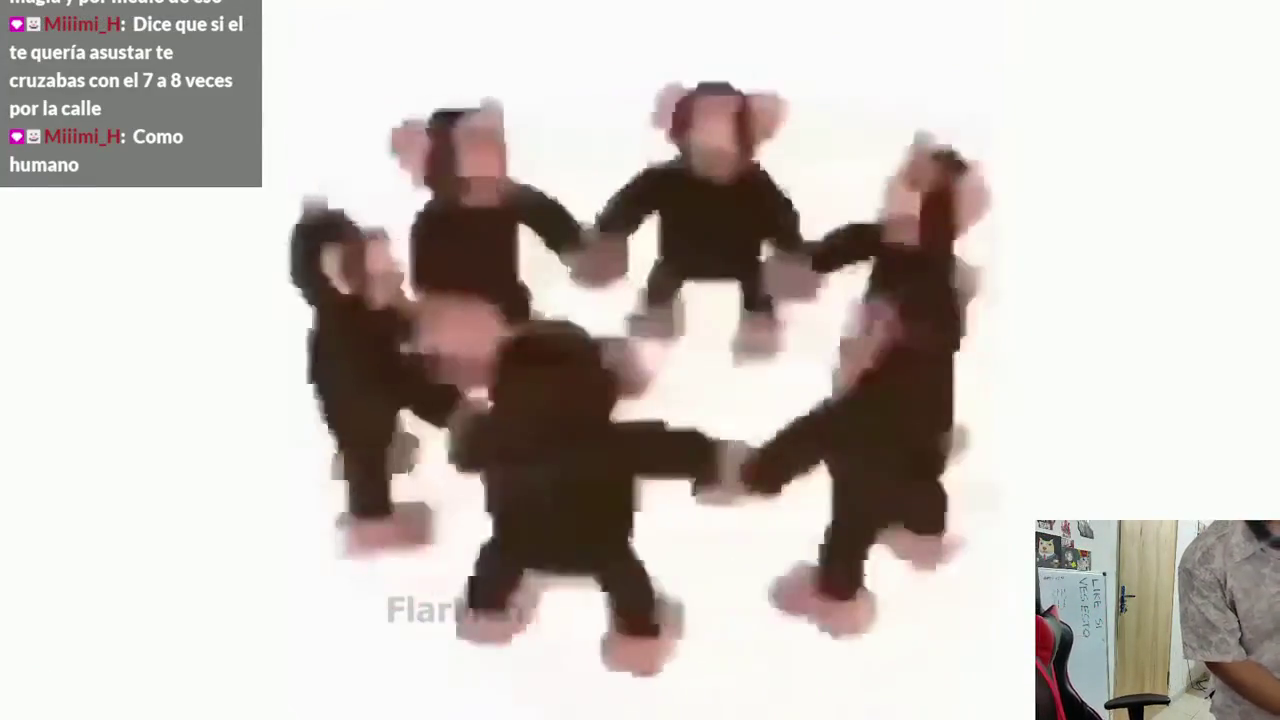
Pause the monkey video at 23:30, exit fullscreen, and return to Filmora
{"action": "key", "text": "space"}
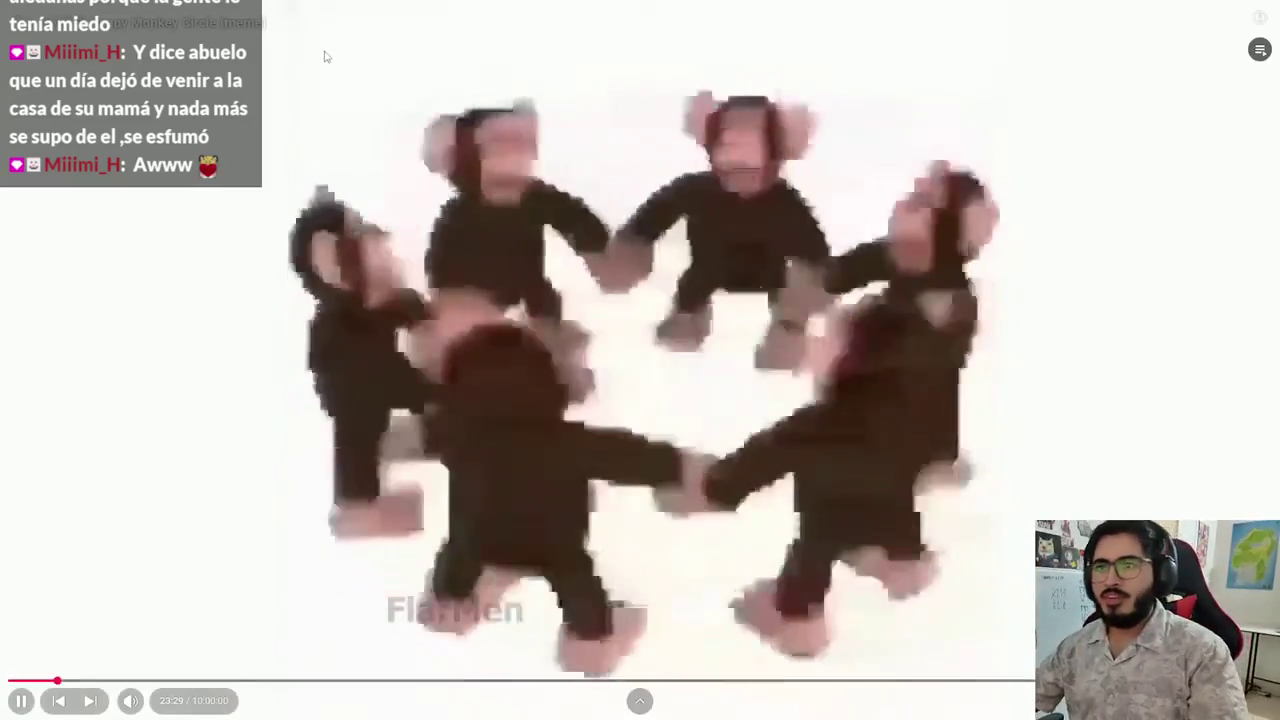
{"action": "left_click", "coordinate": [324, 57]}
{"action": "key", "text": "Escape"}
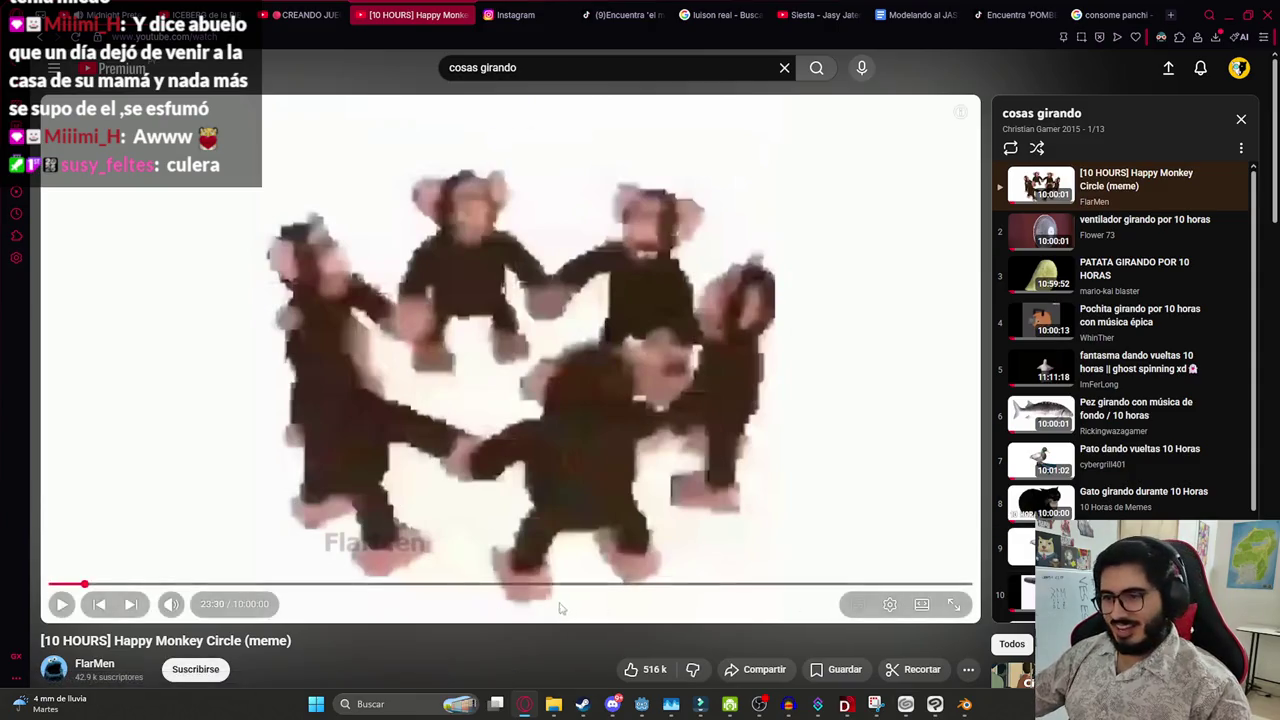
{"action": "left_click", "coordinate": [700, 706]}
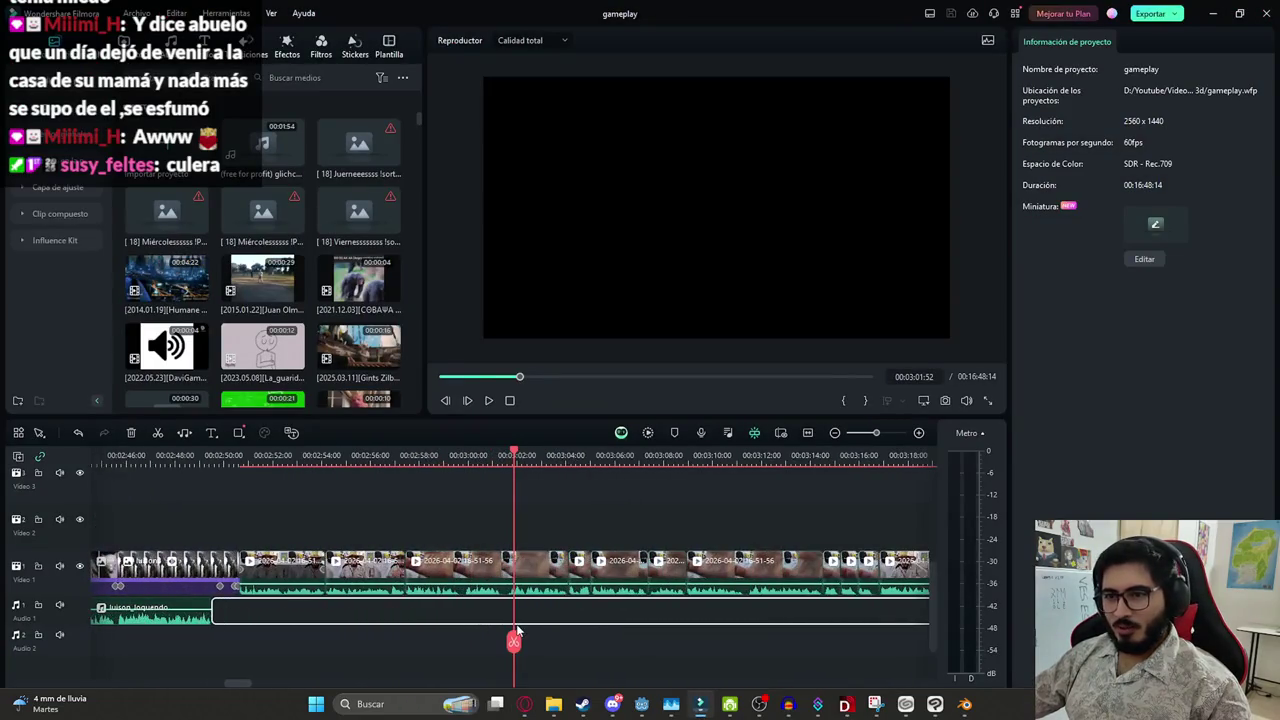
Delete the selected long audio clip, replay from earlier, and return to the luison image results
{"action": "key", "text": "Delete"}
{"action": "left_click_drag", "start_coordinate": [514, 642], "coordinate": [410, 619]}
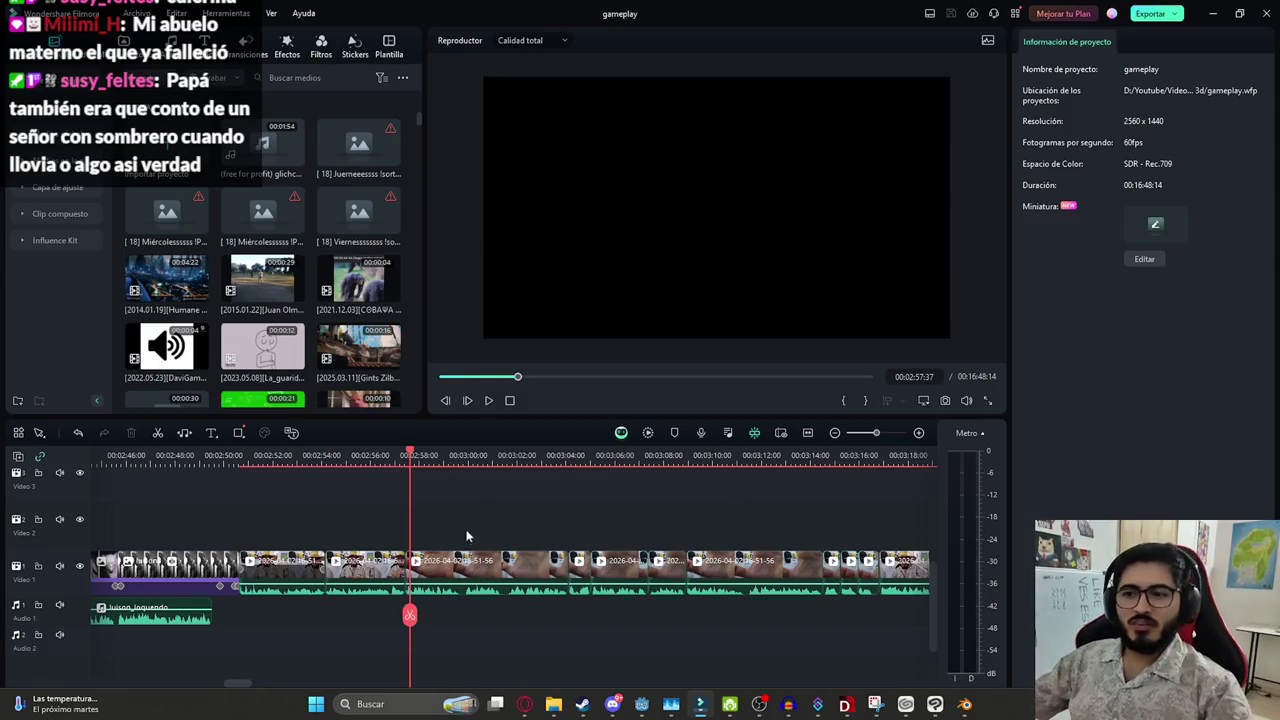
{"action": "key", "text": "space"}
{"action": "scroll", "coordinate": [455, 570], "scroll_direction": "down", "scroll_amount": 2}
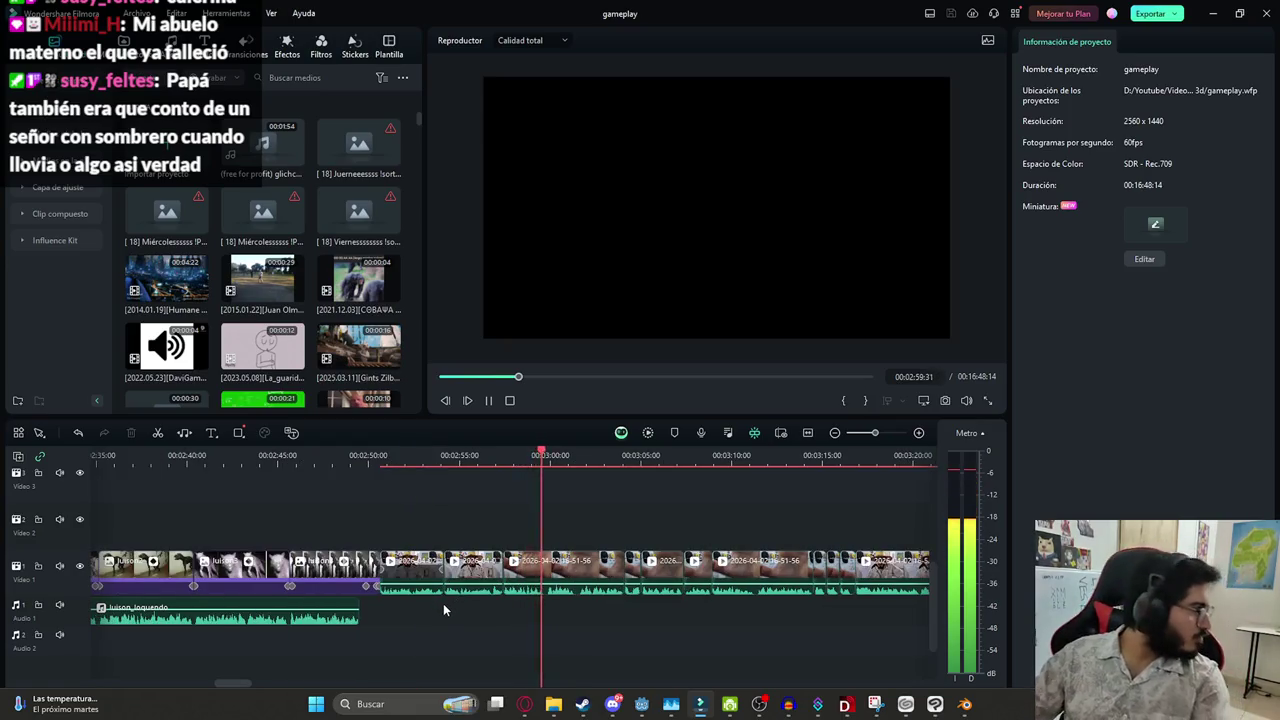
{"action": "left_click", "coordinate": [524, 704]}
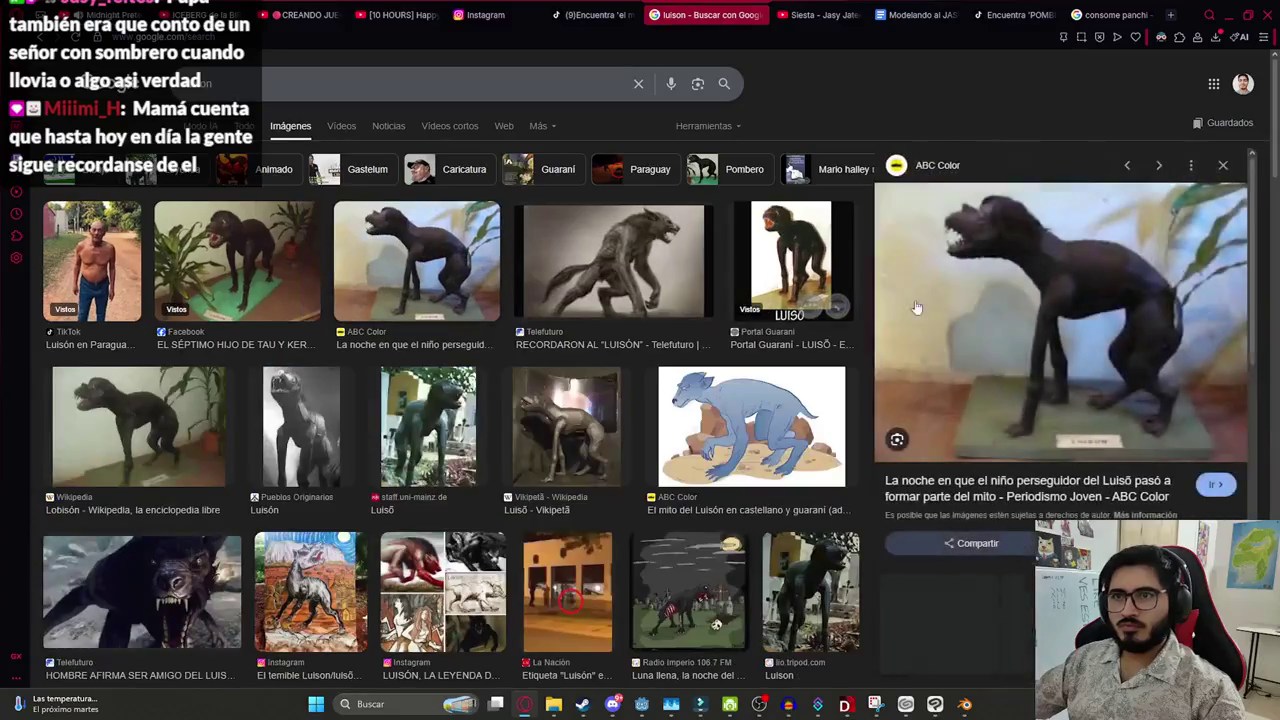
Start saving the previewed Luisón photo, cancel, and glance at the Portal Guaraní statue image
{"action": "right_click", "coordinate": [978, 226]}
{"action": "left_click", "coordinate": [1071, 414]}
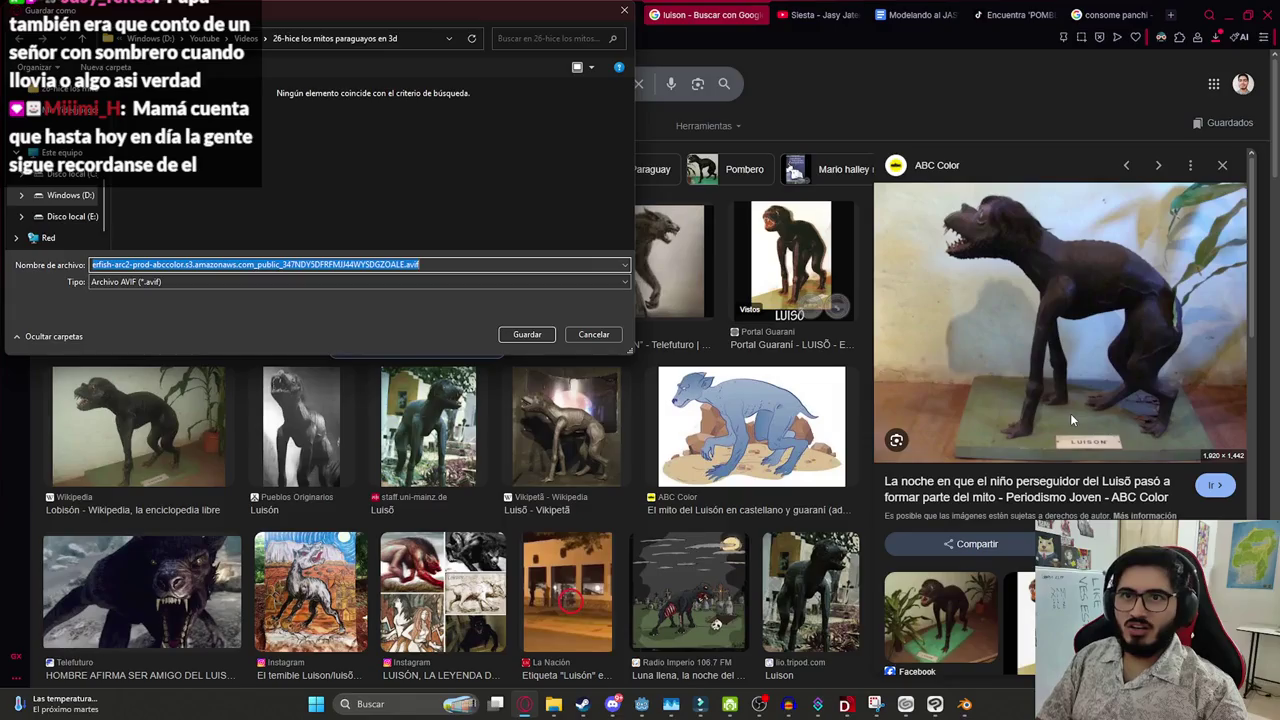
{"action": "left_click", "coordinate": [594, 336]}
{"action": "scroll", "coordinate": [1035, 400], "scroll_direction": "down", "scroll_amount": 3}
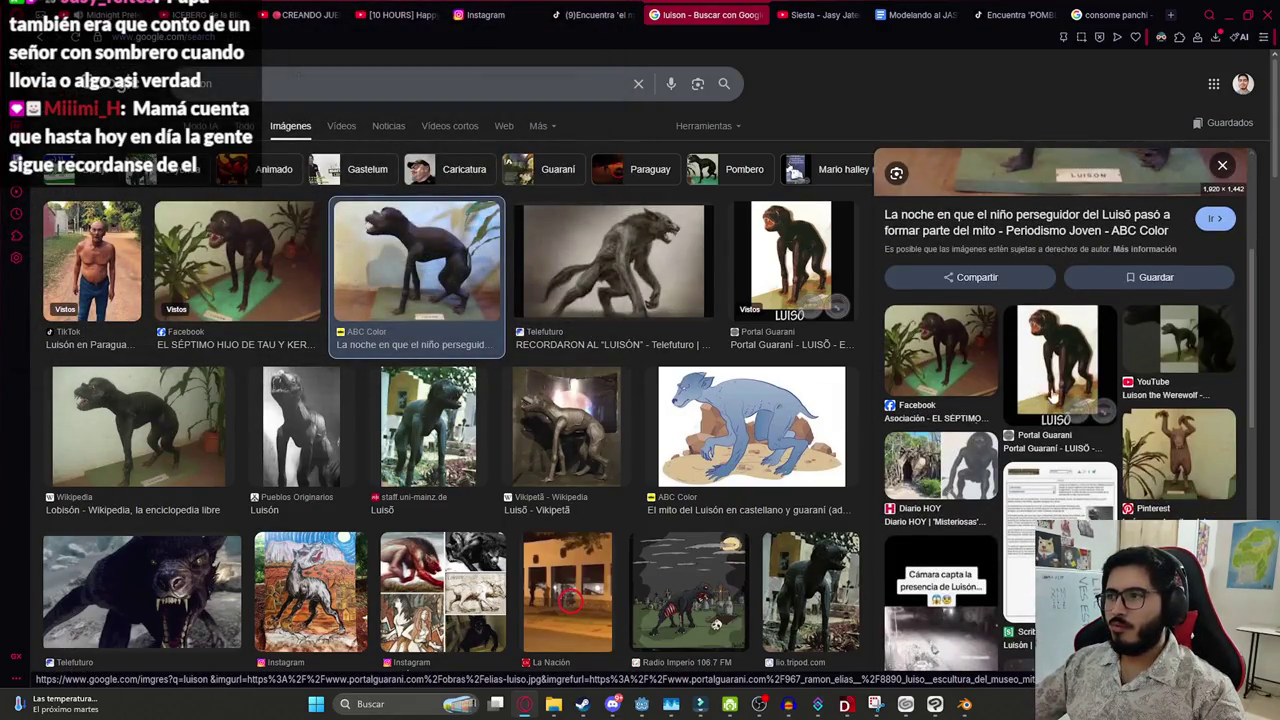
{"action": "left_click", "coordinate": [1050, 400]}
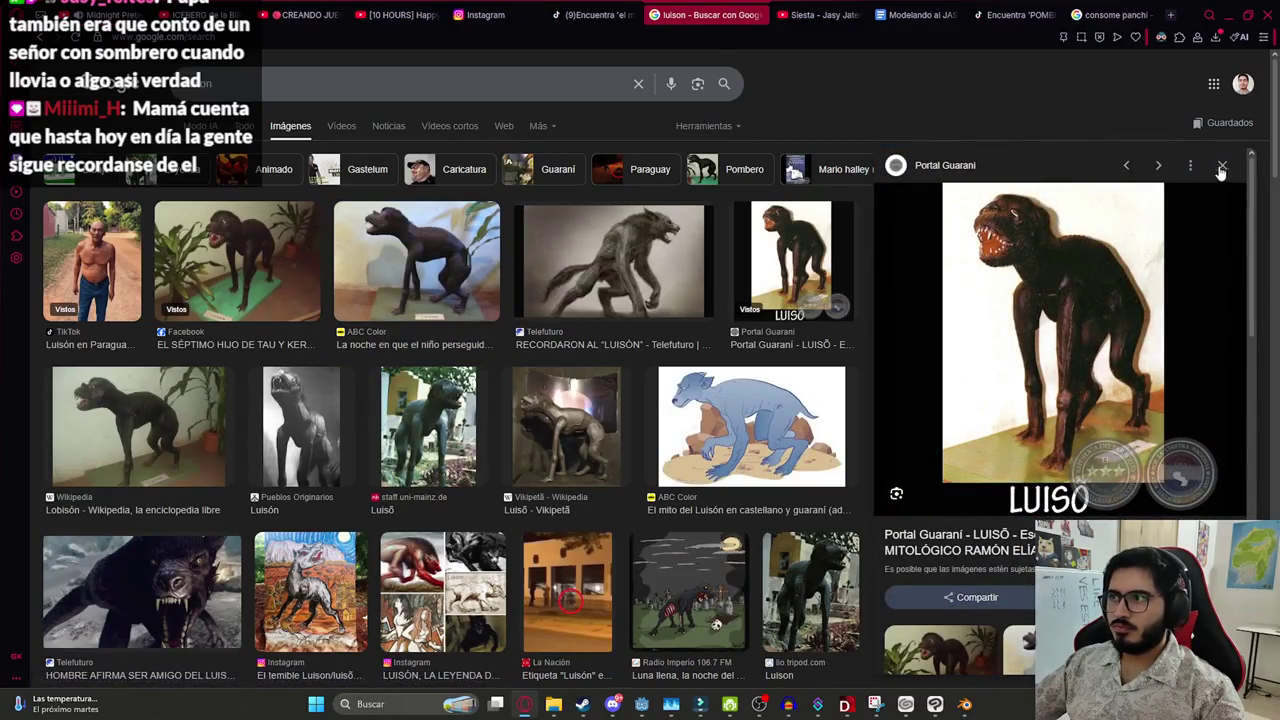
{"action": "left_click", "coordinate": [1220, 168]}
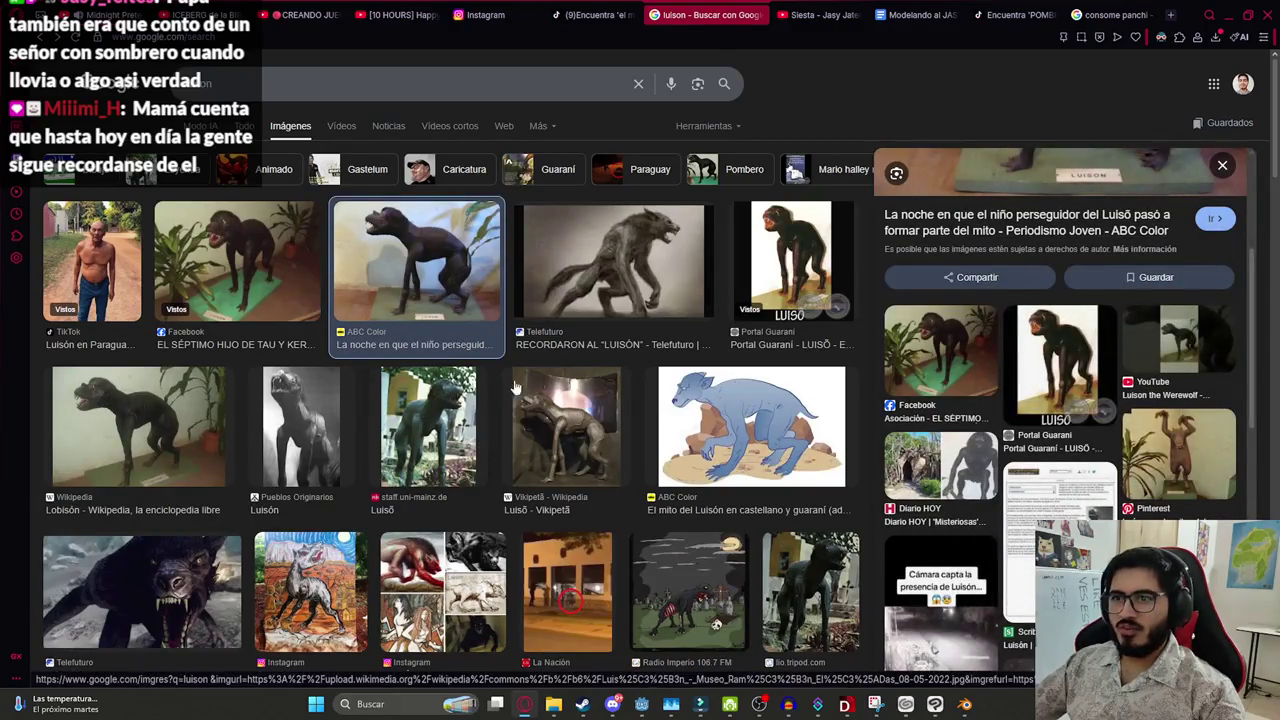
Copy the full-size ABC Color Luisón photo to the clipboard
{"action": "left_click", "coordinate": [195, 425]}
{"action": "left_click", "coordinate": [1118, 385]}
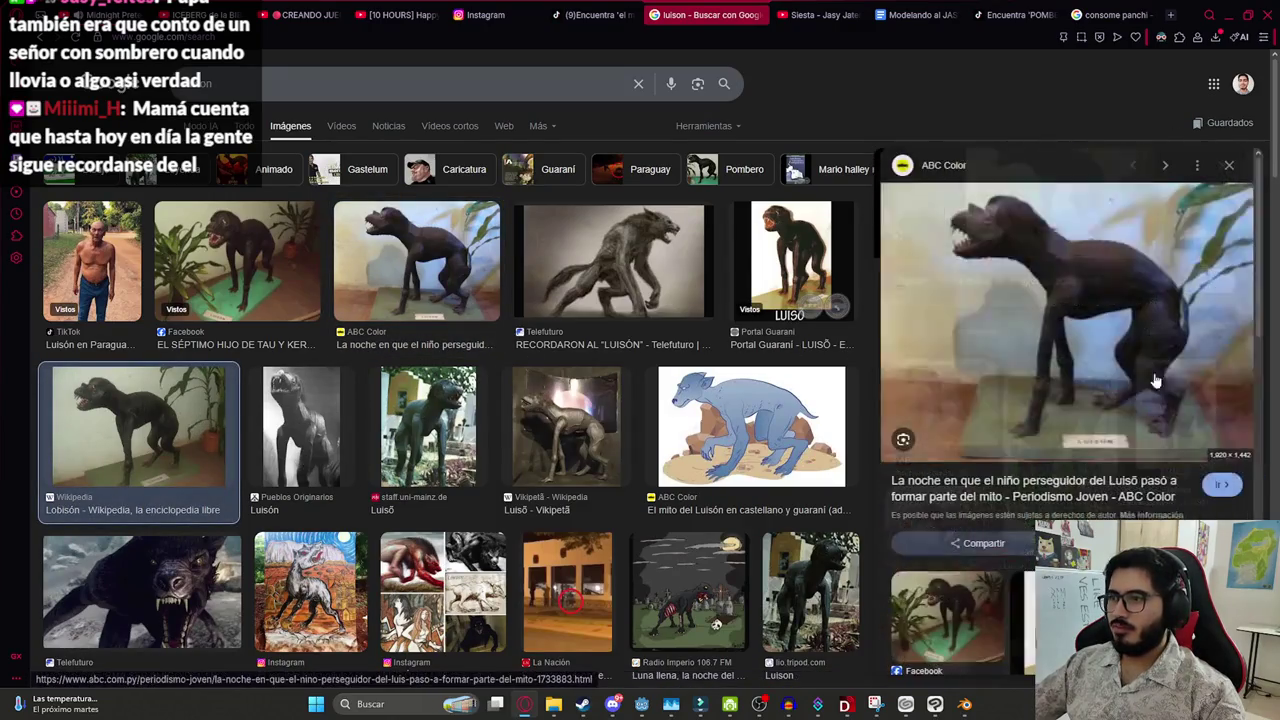
{"action": "right_click", "coordinate": [1032, 385]}
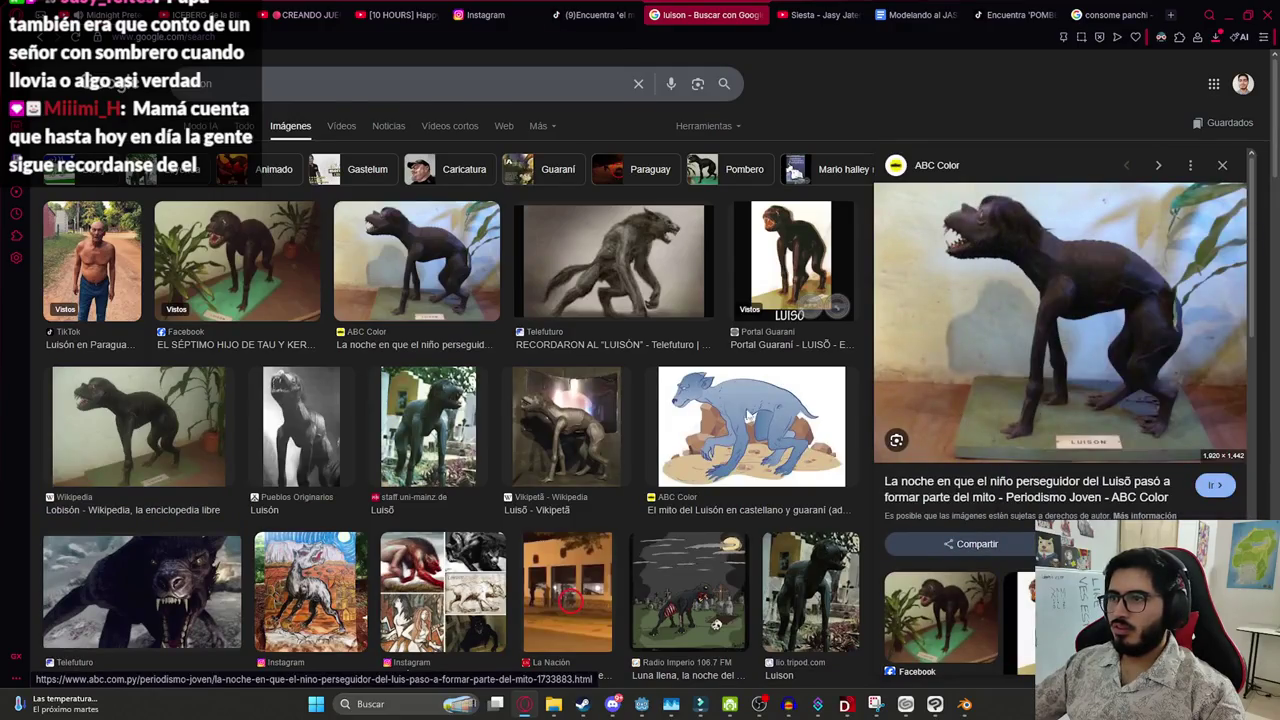
{"action": "left_click", "coordinate": [588, 334]}
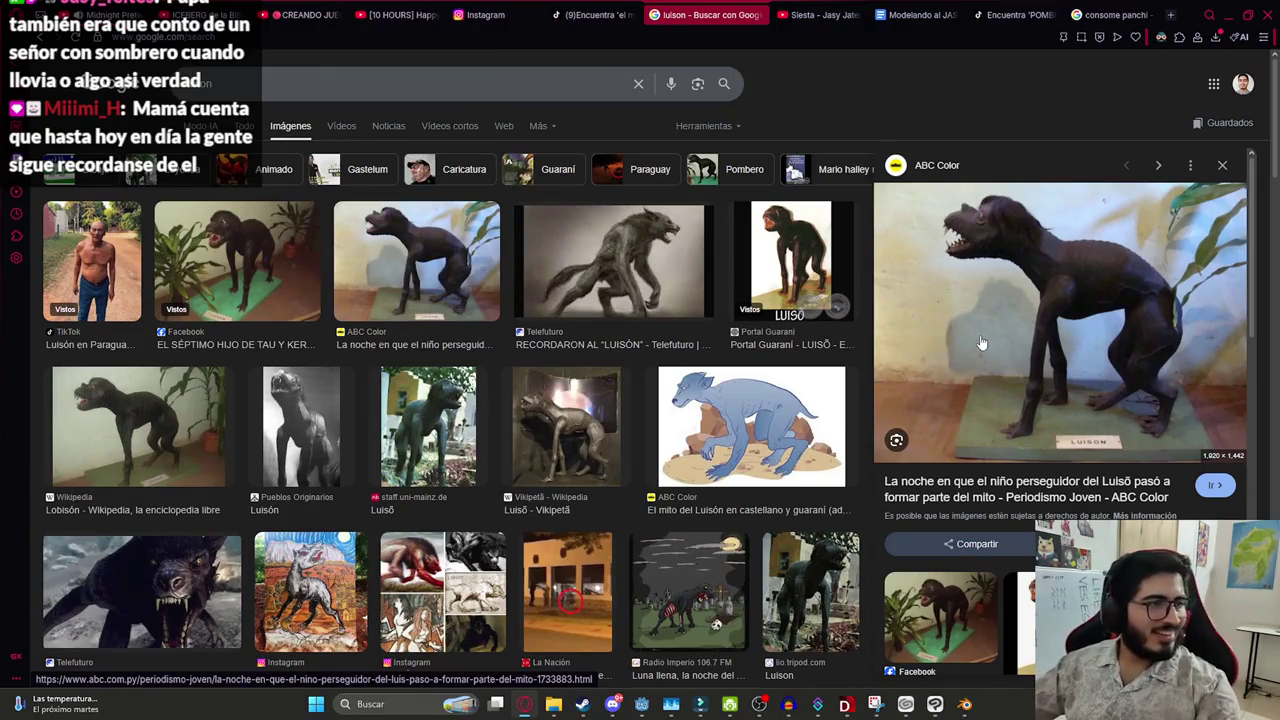
{"action": "right_click", "coordinate": [960, 302]}
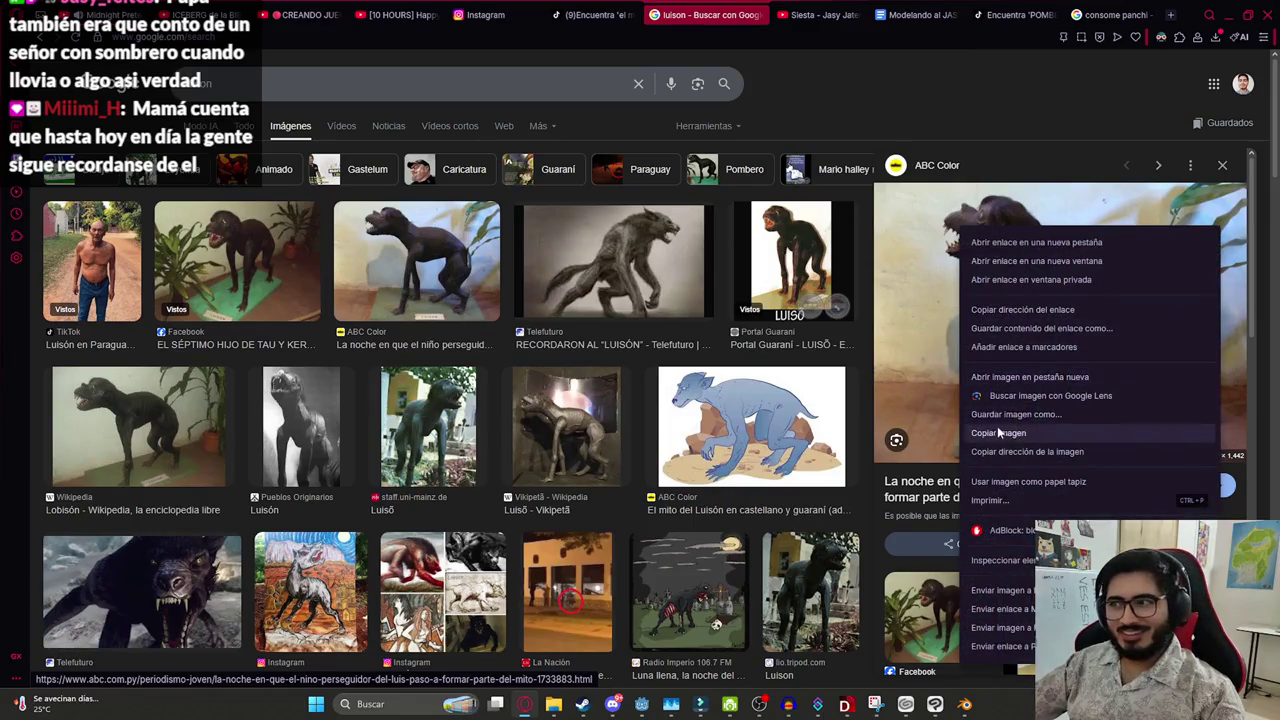
{"action": "left_click", "coordinate": [997, 426]}
{"action": "left_click", "coordinate": [934, 704]}
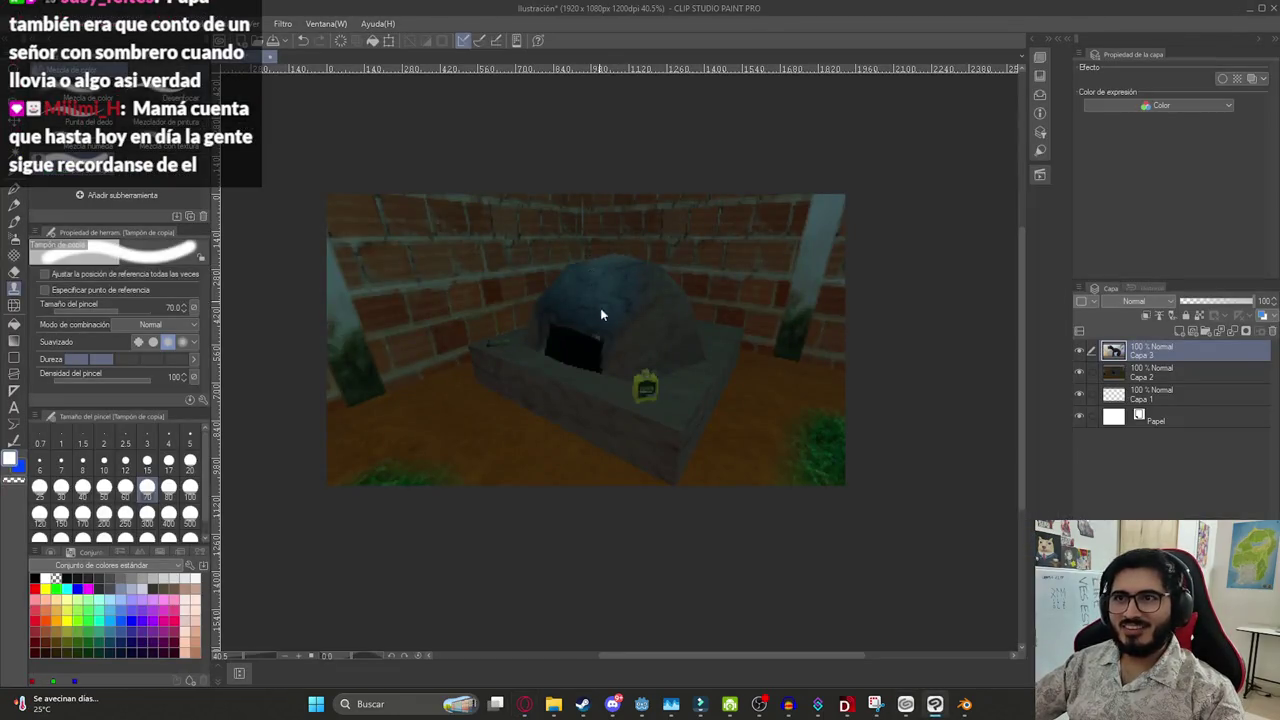
Paste the Luisón photo and transform it to fill the canvas height, centred
{"action": "key", "text": "ctrl+v"}
{"action": "key", "text": "ctrl+t"}
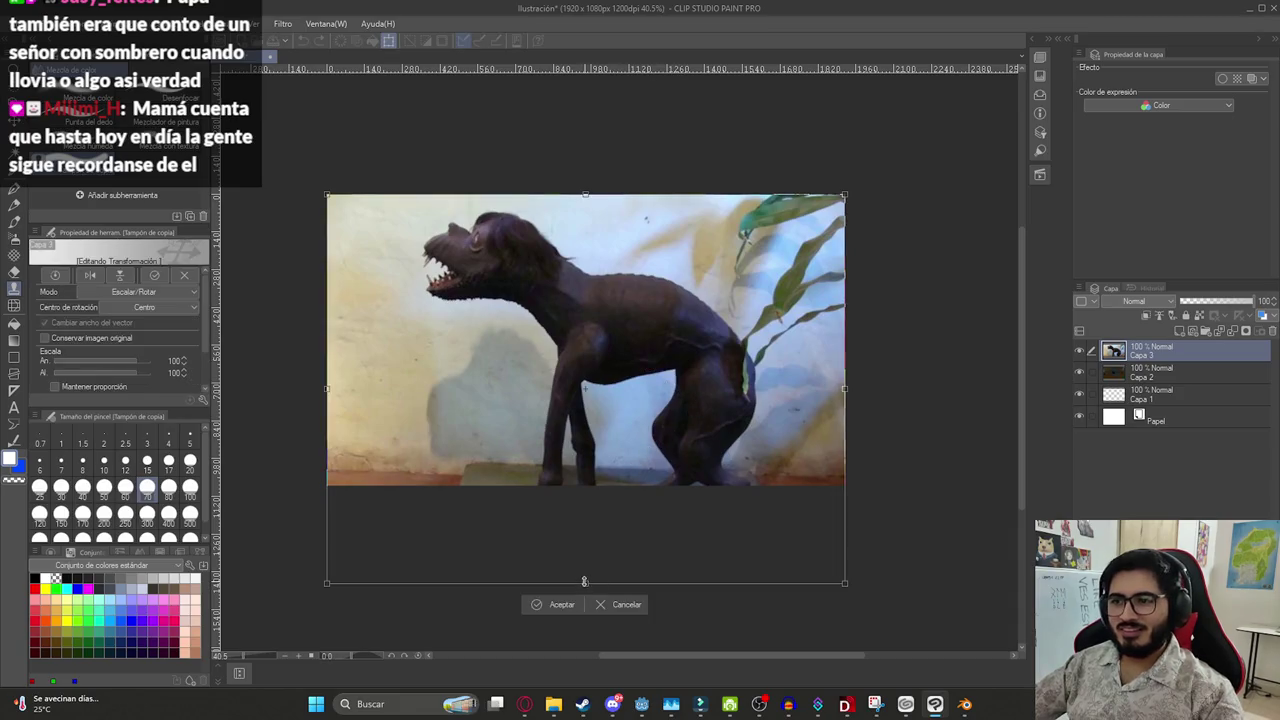
{"action": "mouse_move", "coordinate": [585, 581]}
{"action": "left_mouse_down"}
{"action": "mouse_move", "coordinate": [593, 482]}
{"action": "mouse_move", "coordinate": [605, 484]}
{"action": "left_mouse_up"}
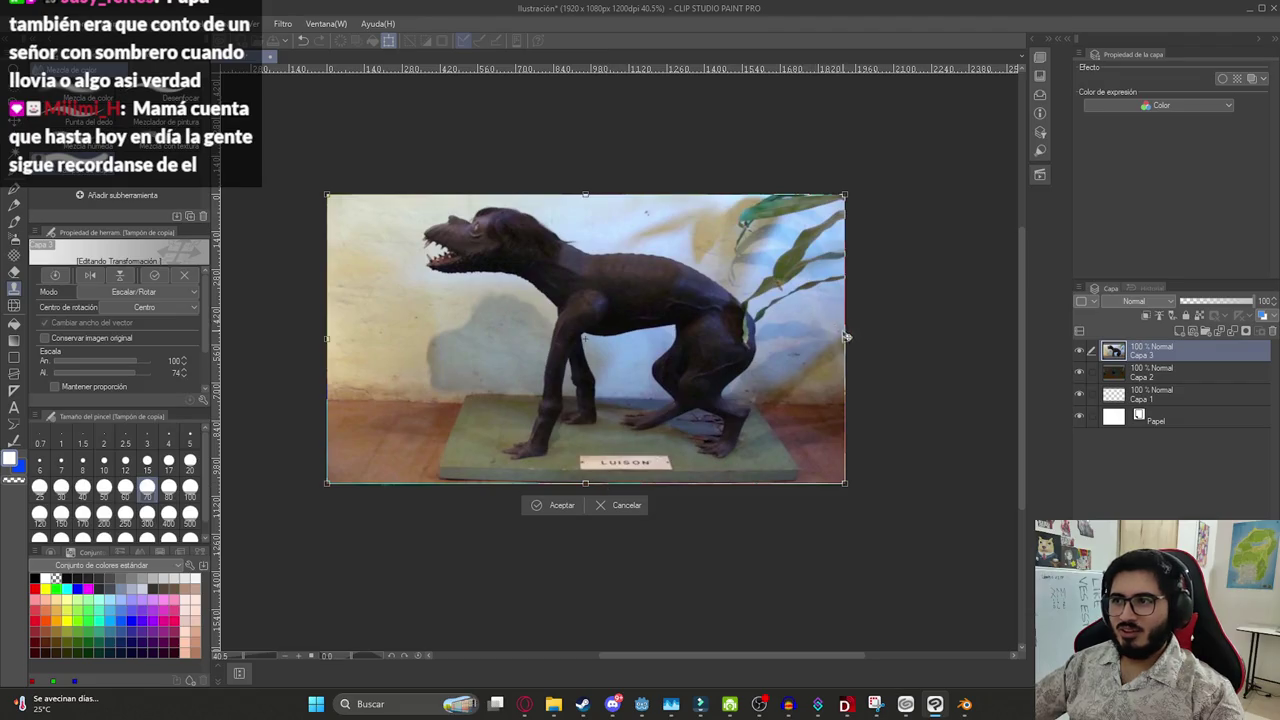
{"action": "left_click_drag", "start_coordinate": [845, 336], "coordinate": [751, 338]}
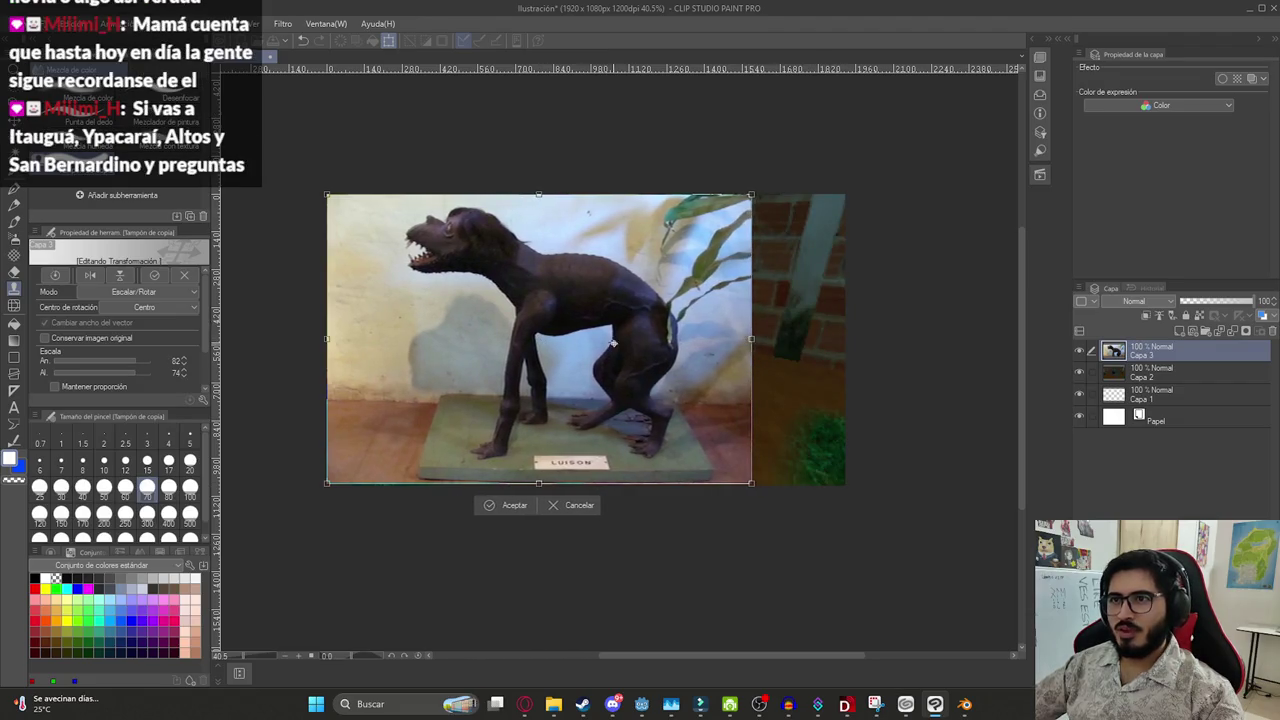
{"action": "left_click_drag", "start_coordinate": [558, 294], "coordinate": [606, 292]}
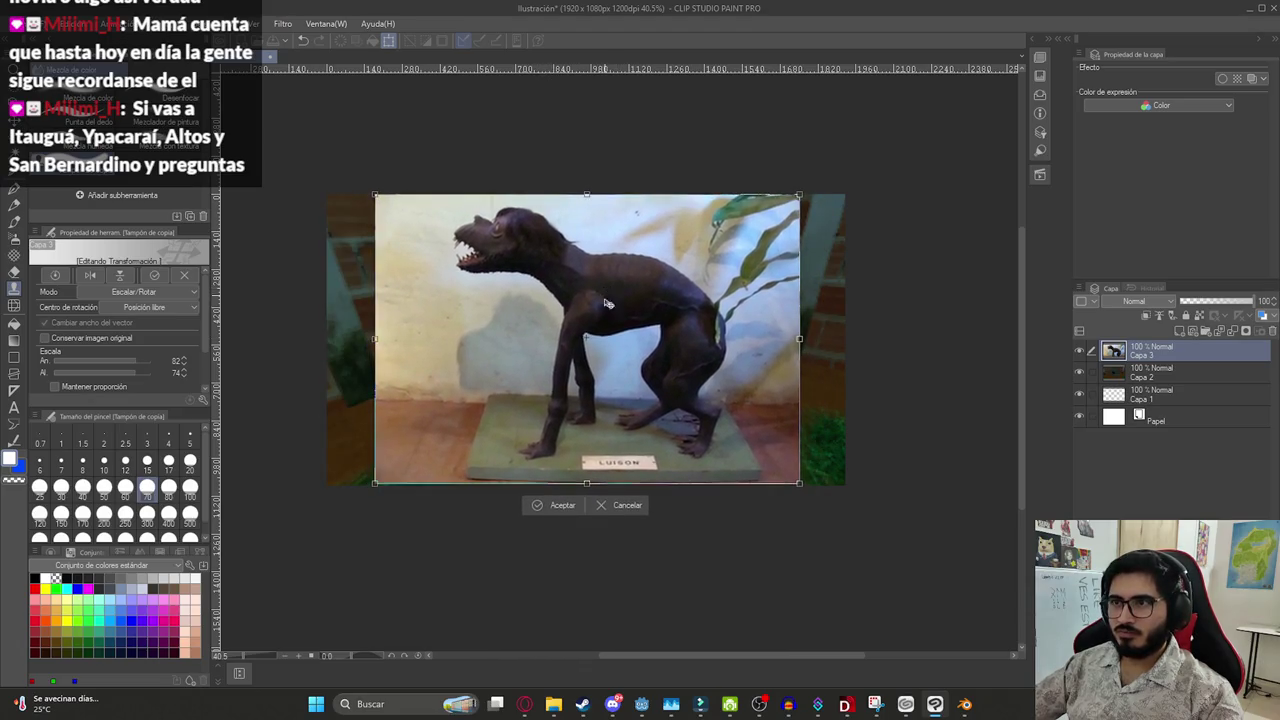
{"action": "left_click_drag", "start_coordinate": [589, 481], "coordinate": [589, 487]}
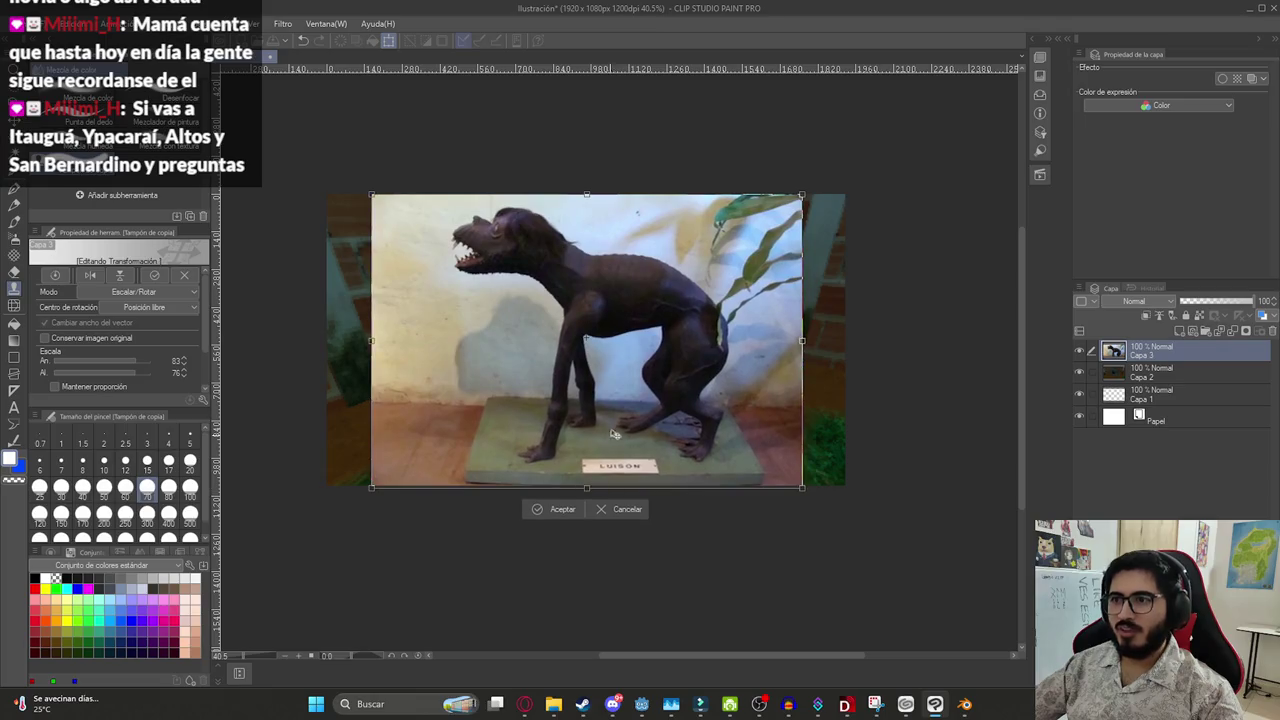
{"action": "key", "text": "Return"}
Hide Capa 2 and the paper layer, then export the image as a PNG
{"action": "left_click", "coordinate": [1091, 372]}
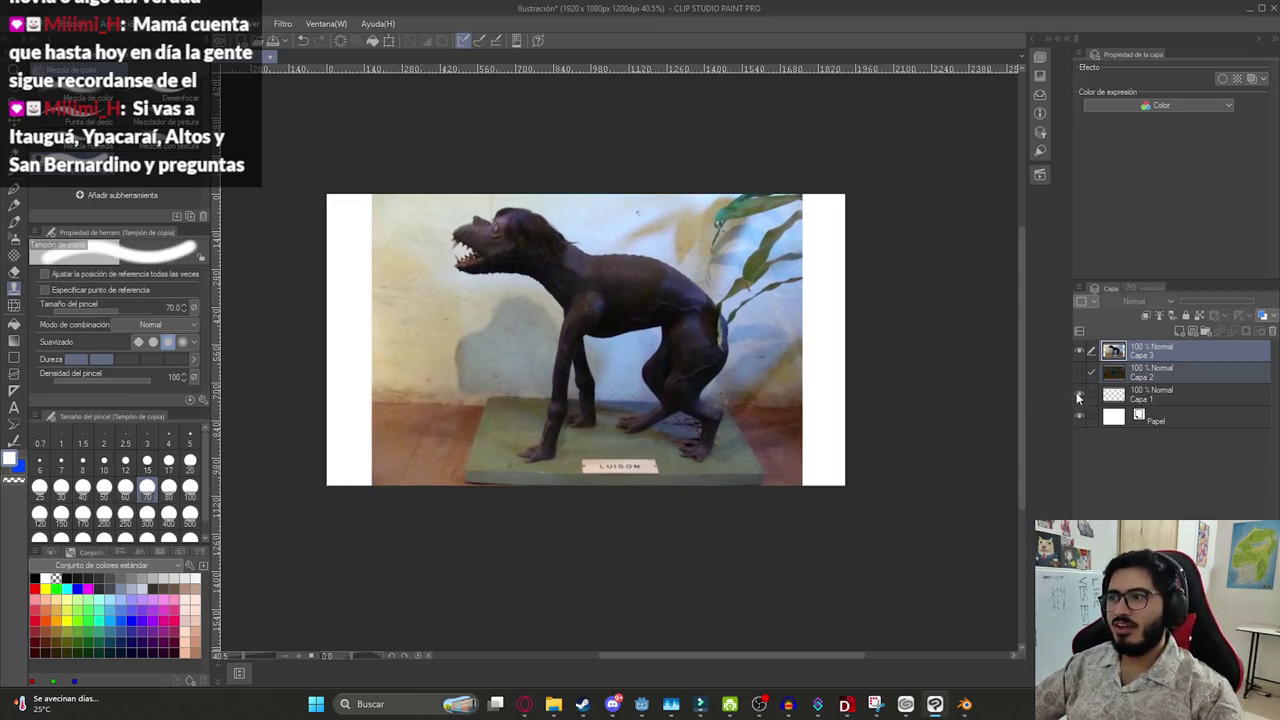
{"action": "left_click", "coordinate": [1078, 416]}
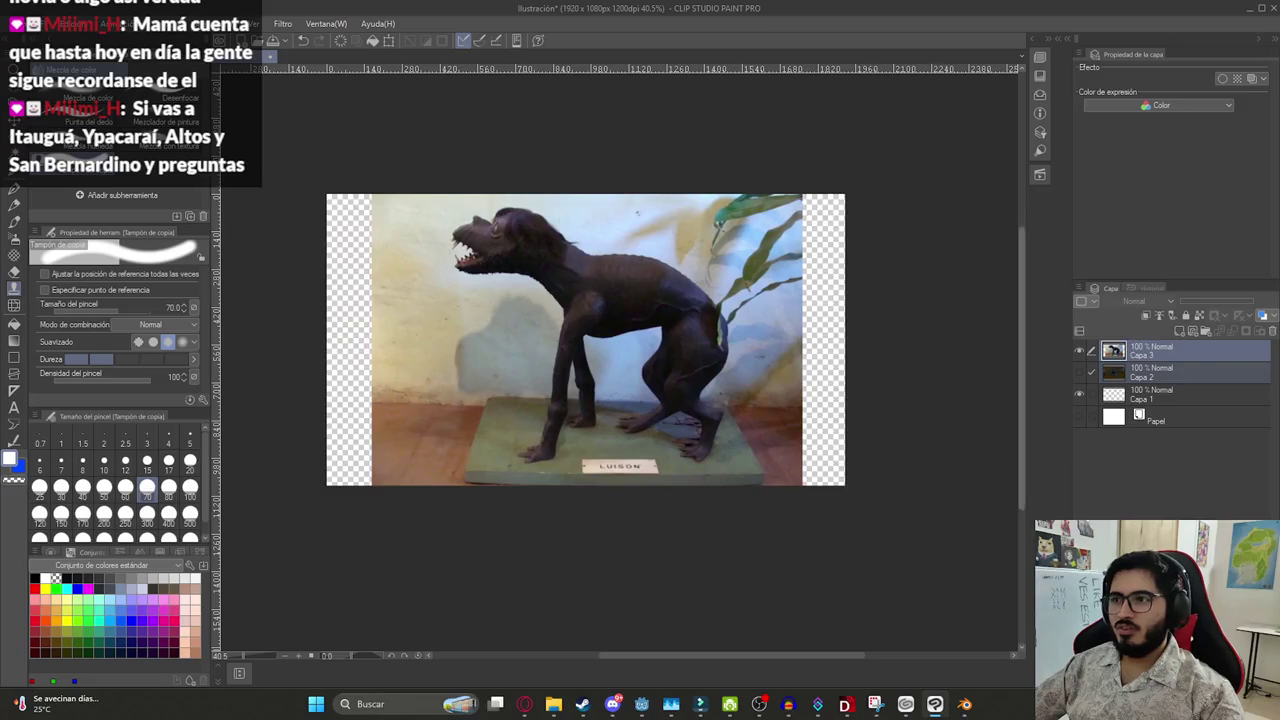
{"action": "left_click", "coordinate": [20, 23]}
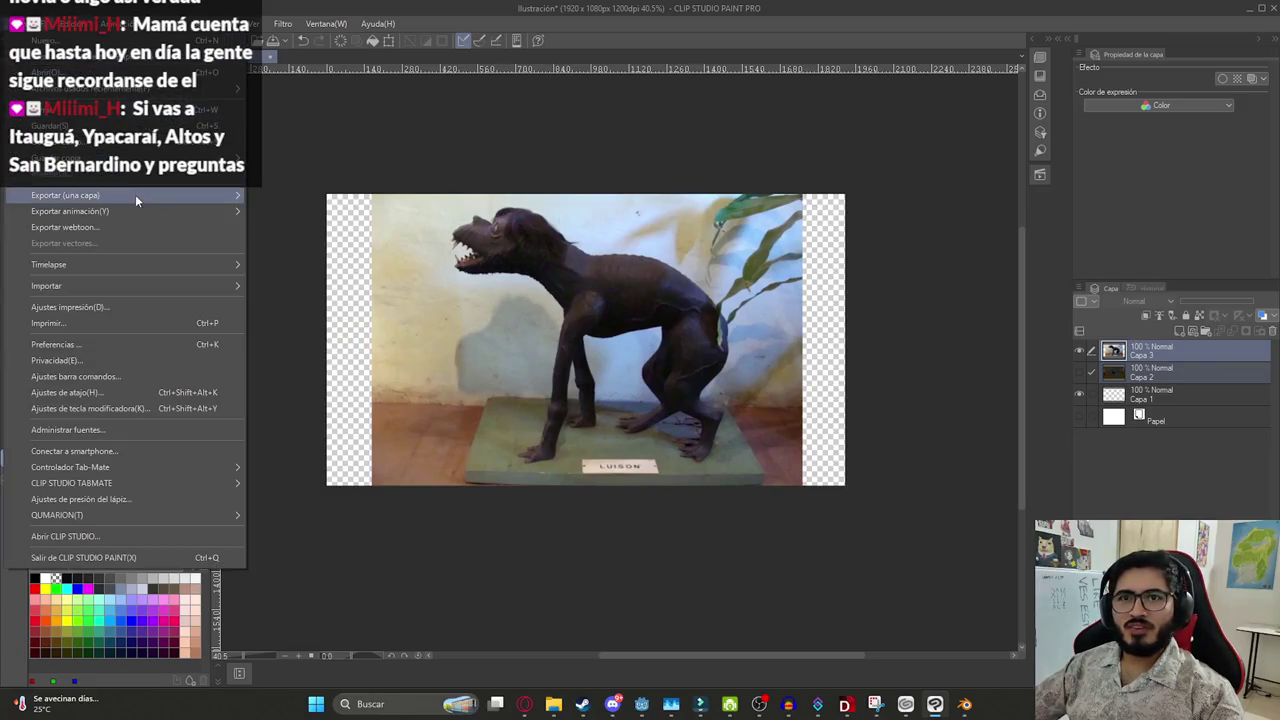
{"action": "left_click", "coordinate": [312, 229]}
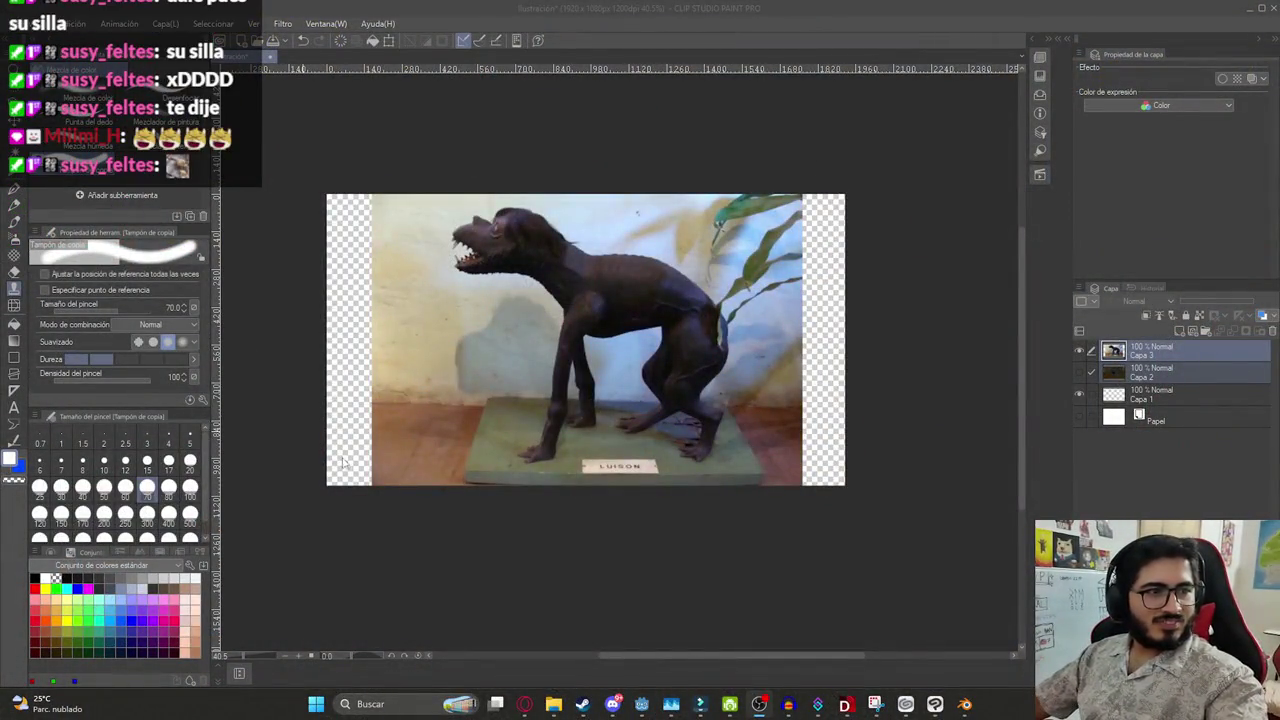
Switch to the Wondershare Filmora editor
{"action": "left_click", "coordinate": [706, 695]}
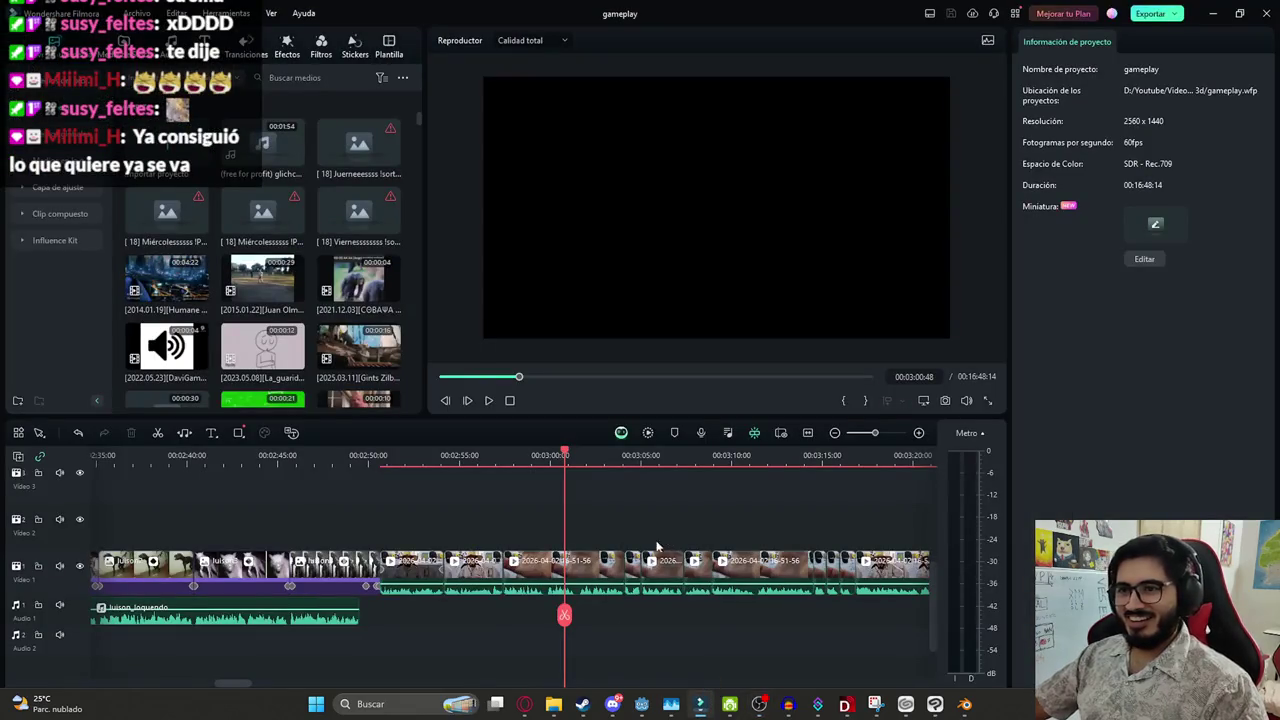
{"action": "mouse_move", "coordinate": [553, 704]}
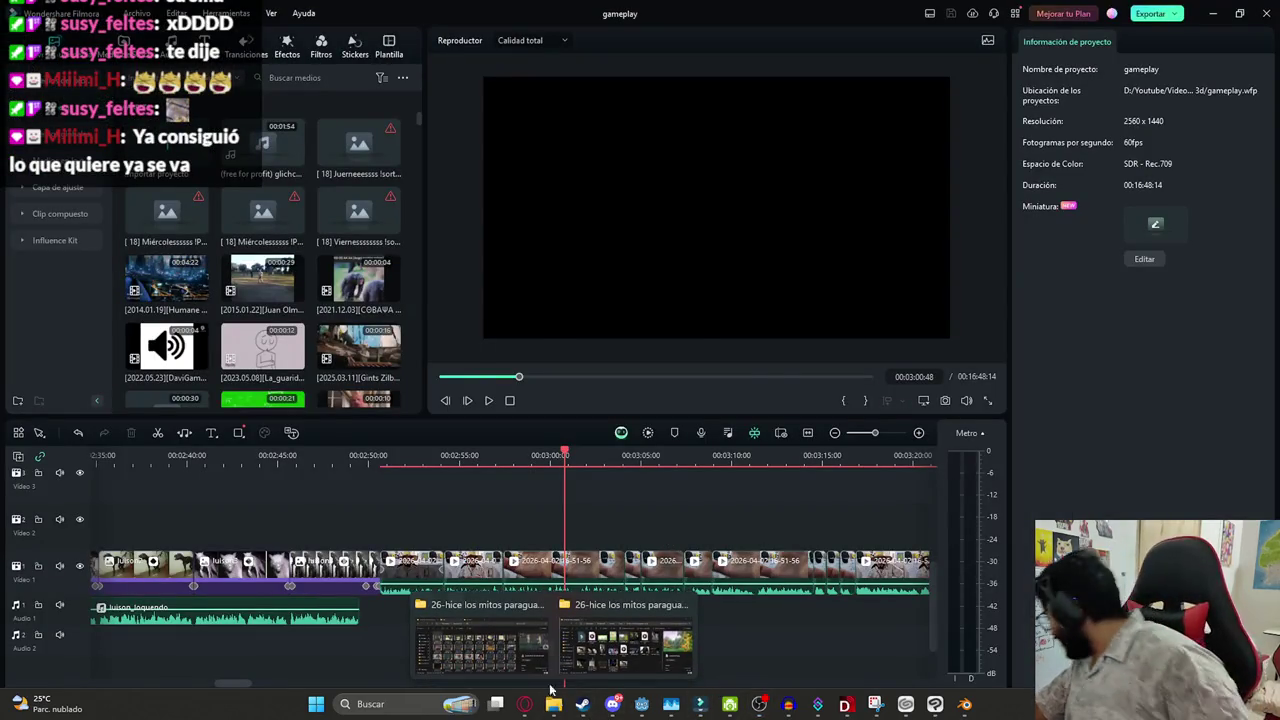
Open the mitos paraguayos project folder in File Explorer and show its files as large icons
{"action": "left_click", "coordinate": [498, 645]}
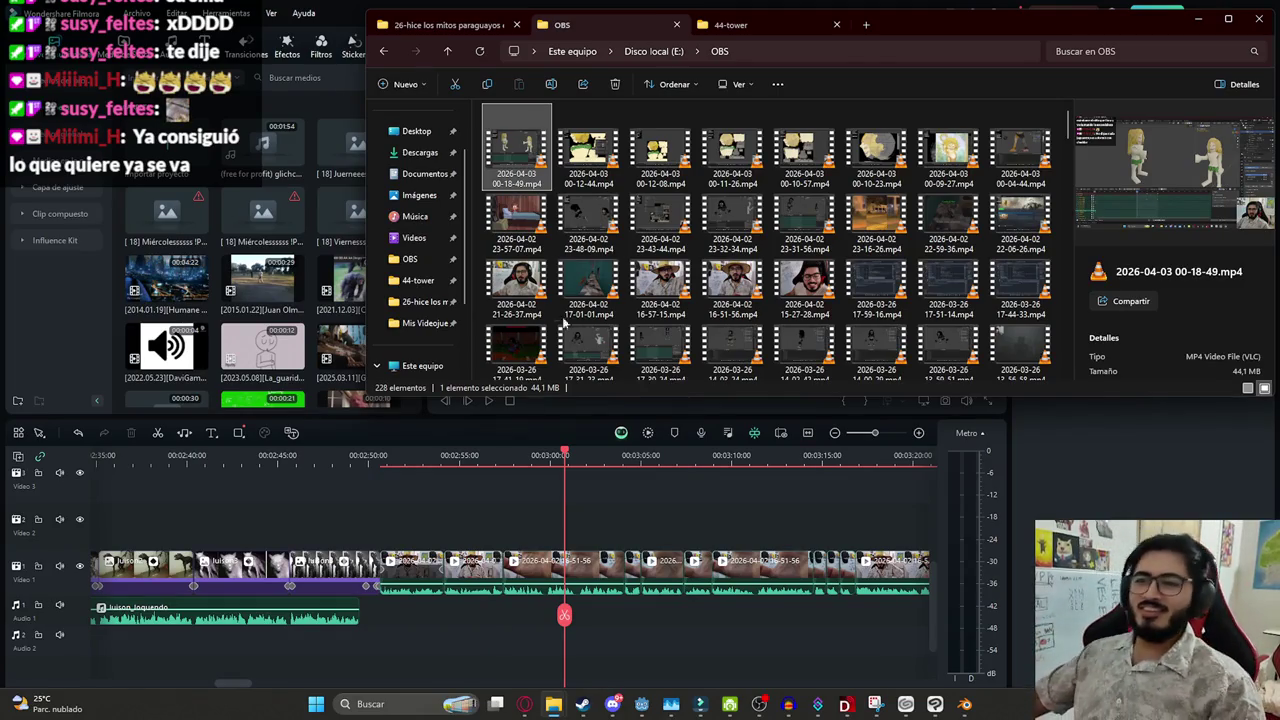
{"action": "left_click", "coordinate": [480, 51]}
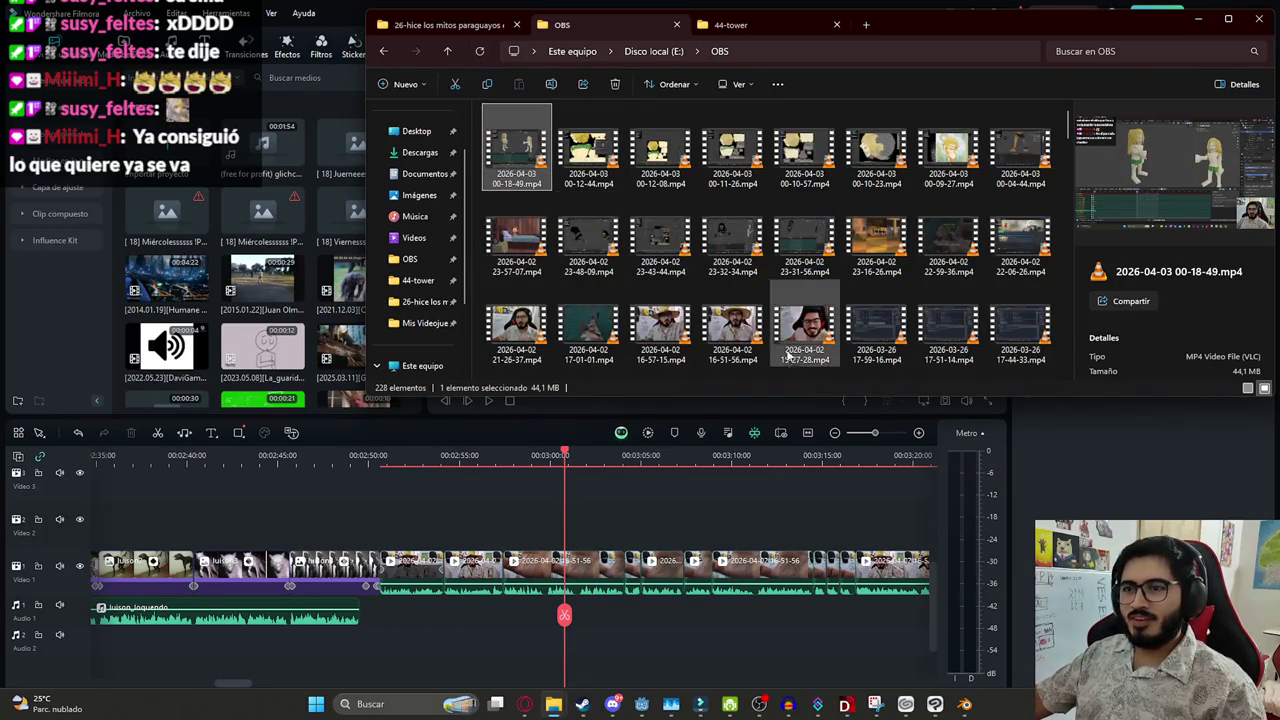
{"action": "left_click", "coordinate": [435, 25]}
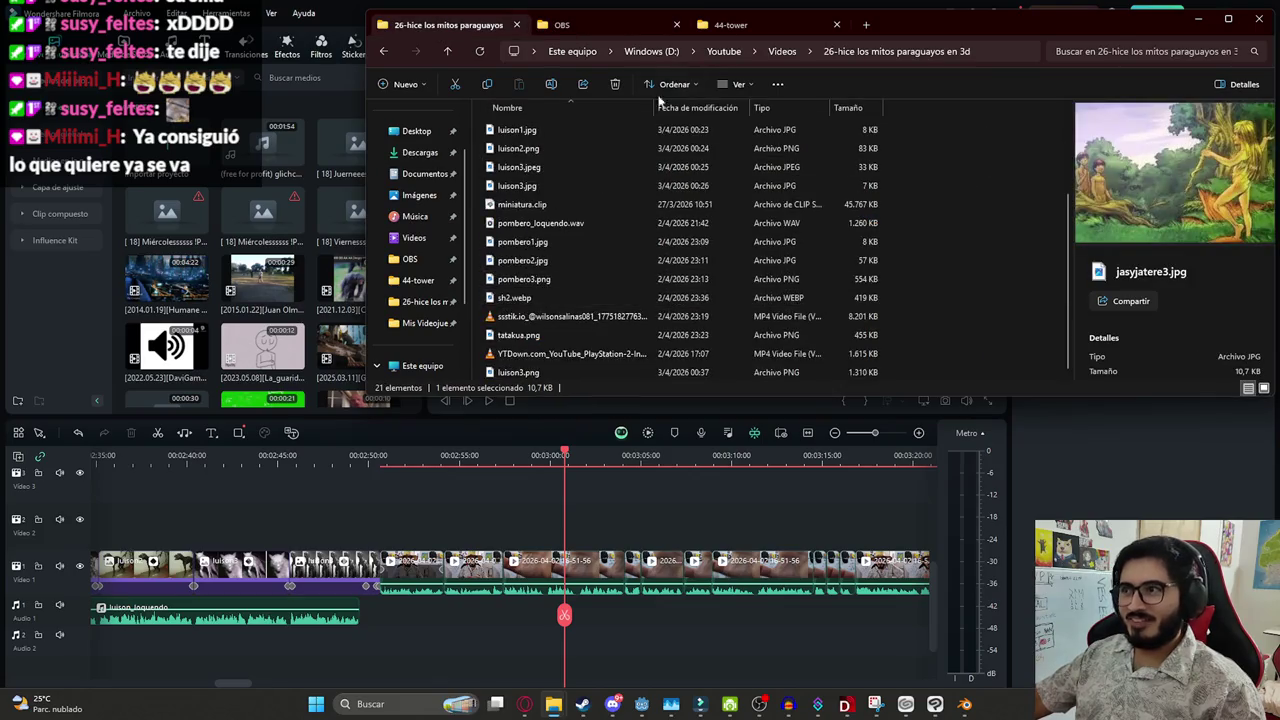
{"action": "left_click", "coordinate": [737, 80]}
{"action": "left_click", "coordinate": [717, 131]}
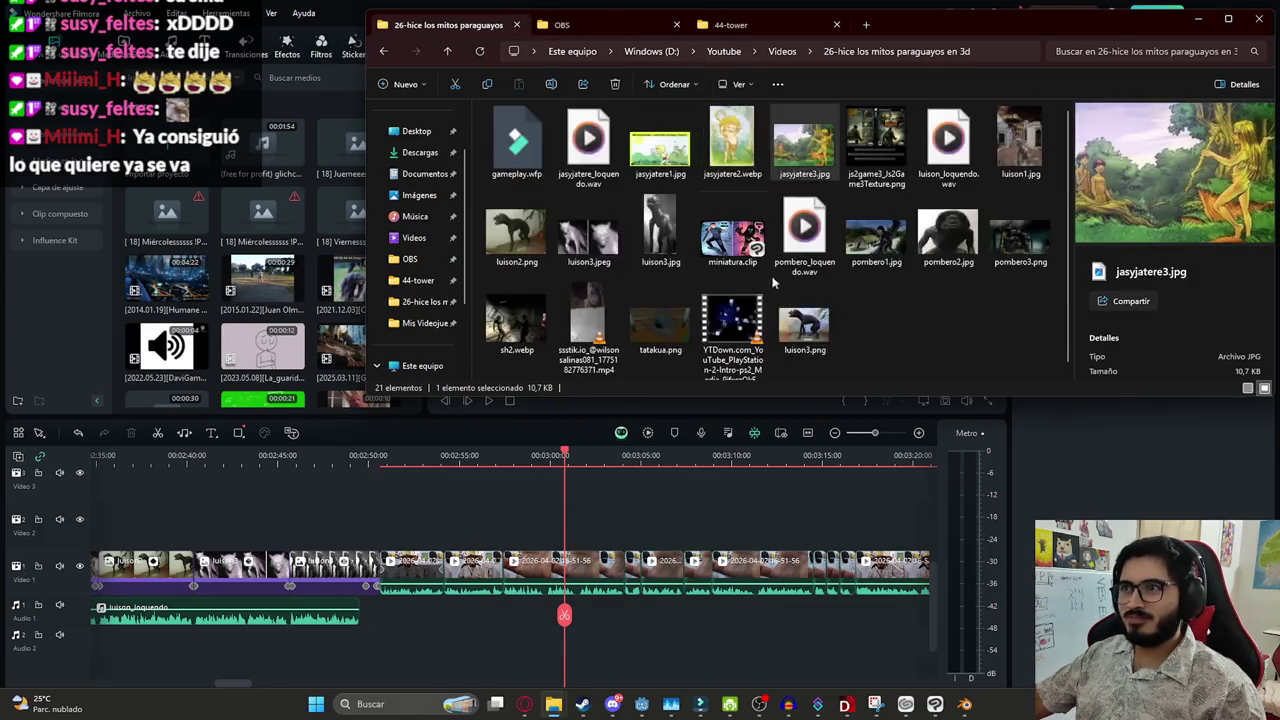
Place luison3.png on Filmora's Video 2 track and trim it to end near 02:59:52
{"action": "left_click_drag", "start_coordinate": [805, 325], "coordinate": [578, 535]}
{"action": "key", "text": "space"}
{"action": "scroll", "coordinate": [668, 521], "scroll_direction": "up", "scroll_amount": 1, "text": "ctrl"}
{"action": "left_click_drag", "start_coordinate": [663, 528], "coordinate": [591, 617]}
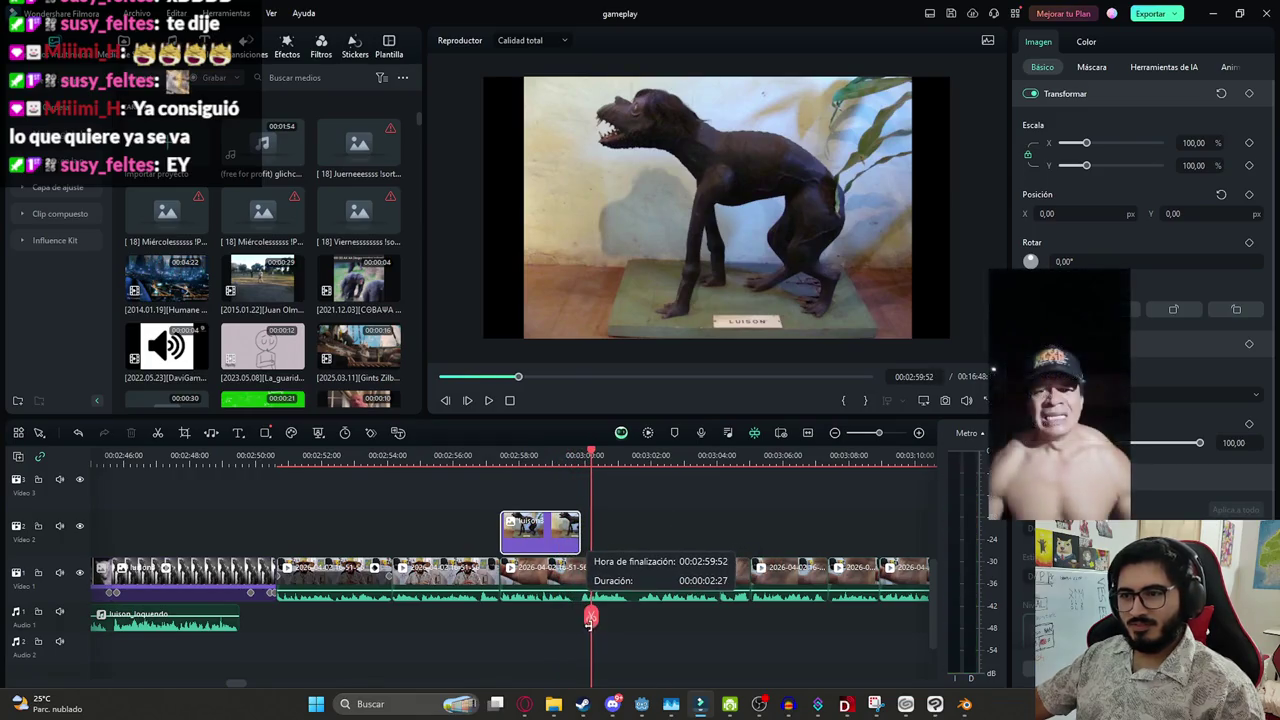
Keyframe the Luisón photo to zoom in, raising Escala to about 120 and shifting its Y position
{"action": "left_click", "coordinate": [591, 617]}
{"action": "key", "text": "Up"}
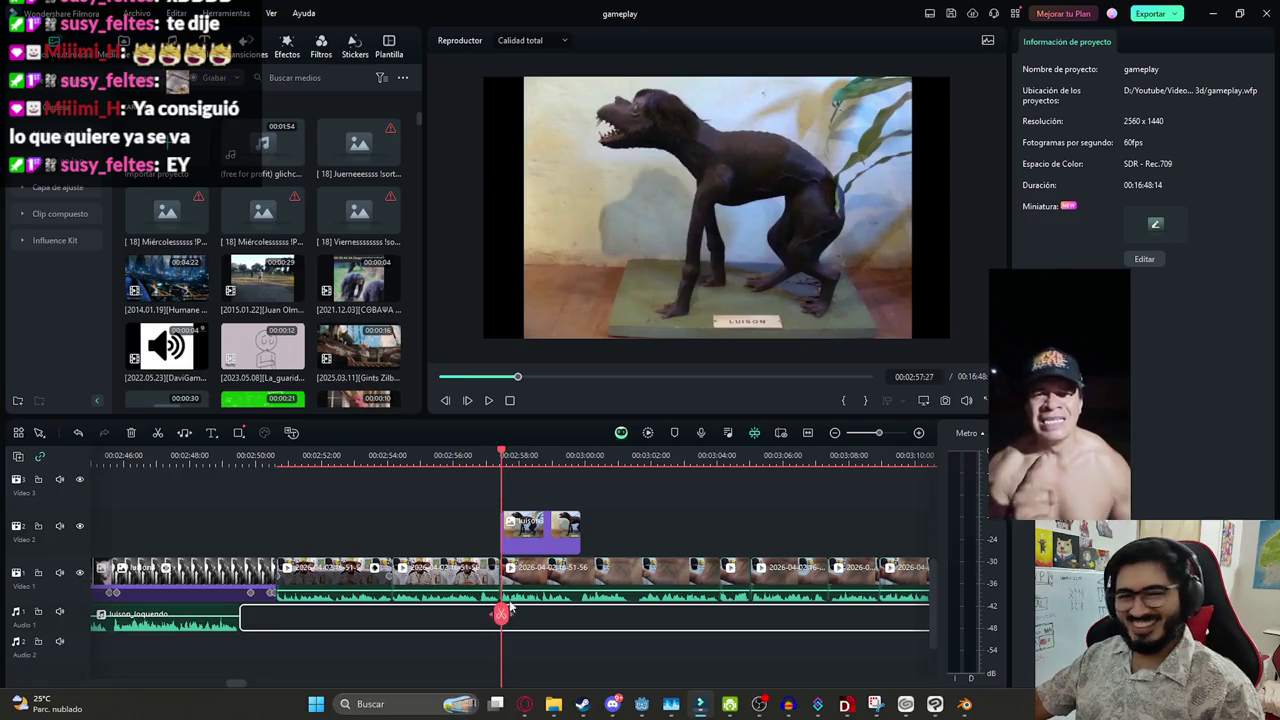
{"action": "left_click", "coordinate": [549, 520]}
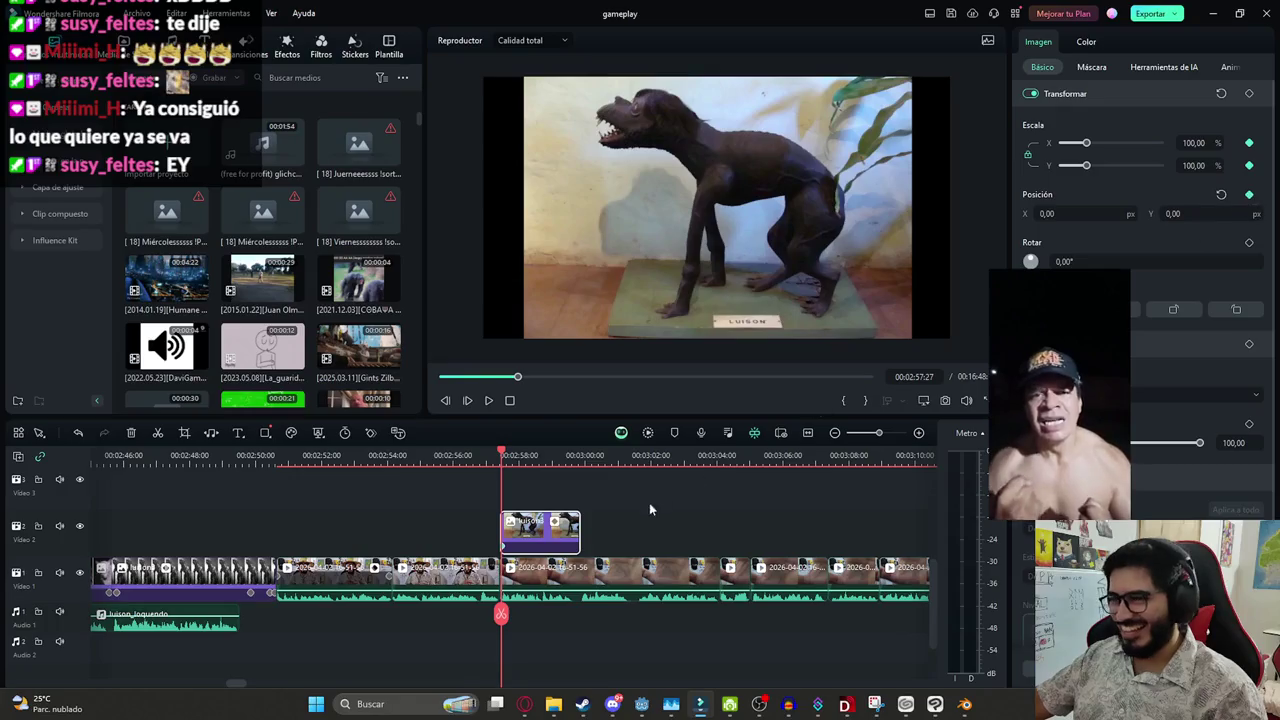
{"action": "left_click_drag", "start_coordinate": [509, 609], "coordinate": [563, 620]}
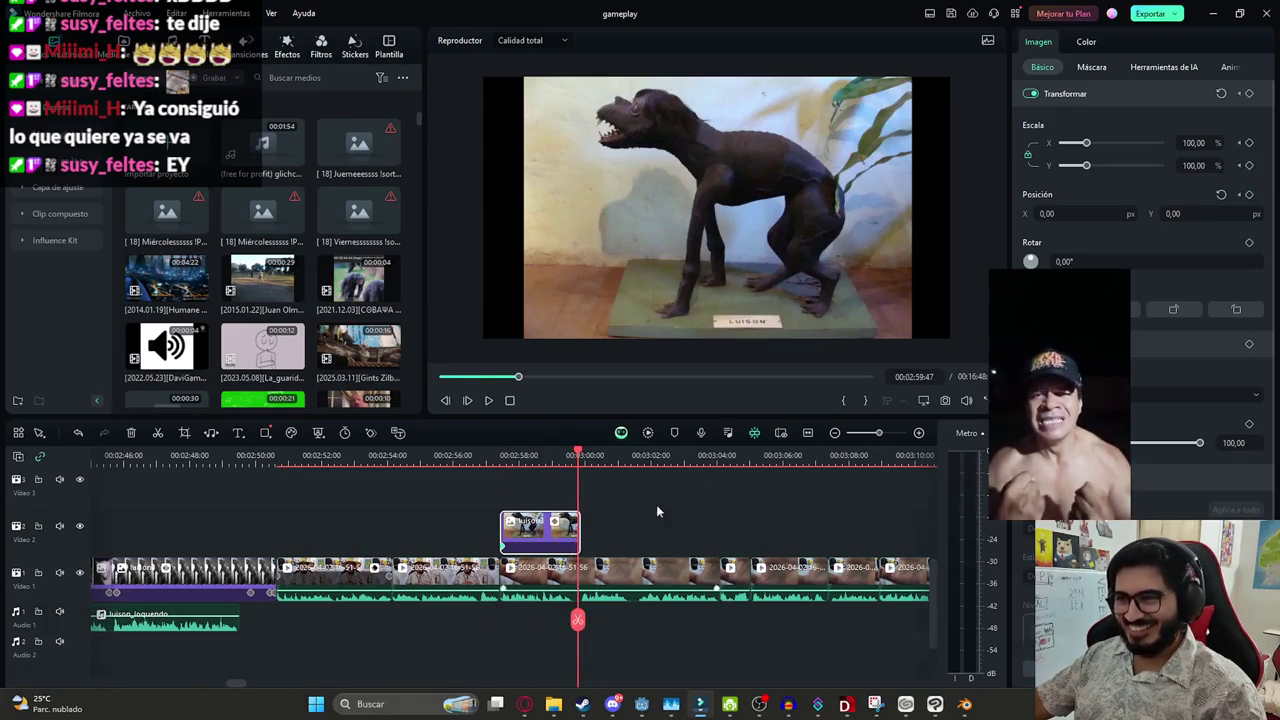
{"action": "left_click_drag", "start_coordinate": [1086, 143], "coordinate": [1092, 144]}
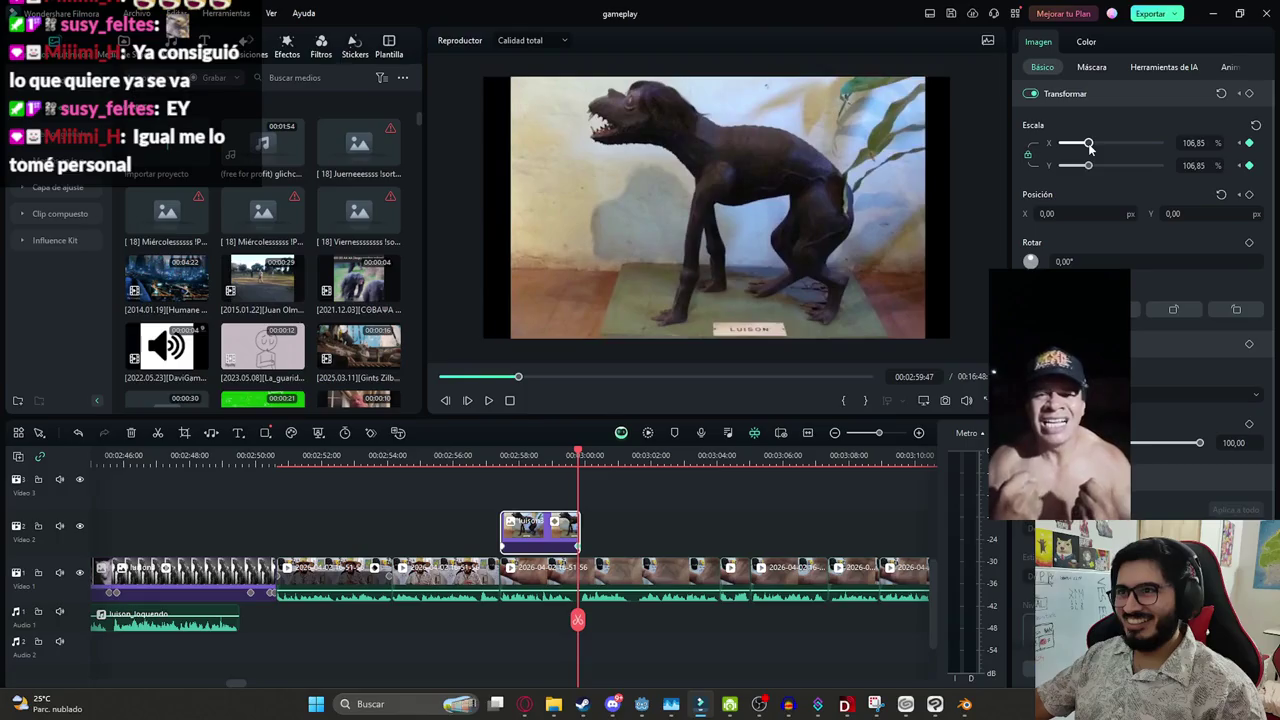
{"action": "left_click_drag", "start_coordinate": [806, 190], "coordinate": [794, 171]}
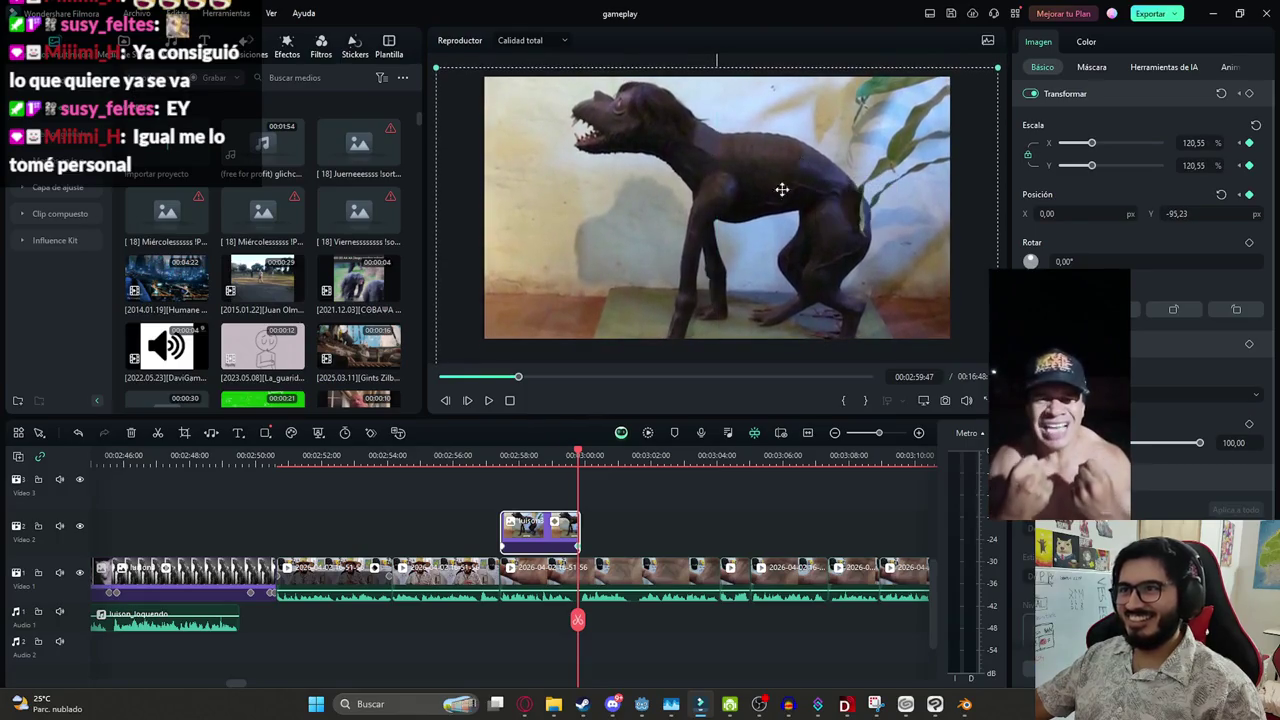
{"action": "left_click_drag", "start_coordinate": [578, 618], "coordinate": [503, 618]}
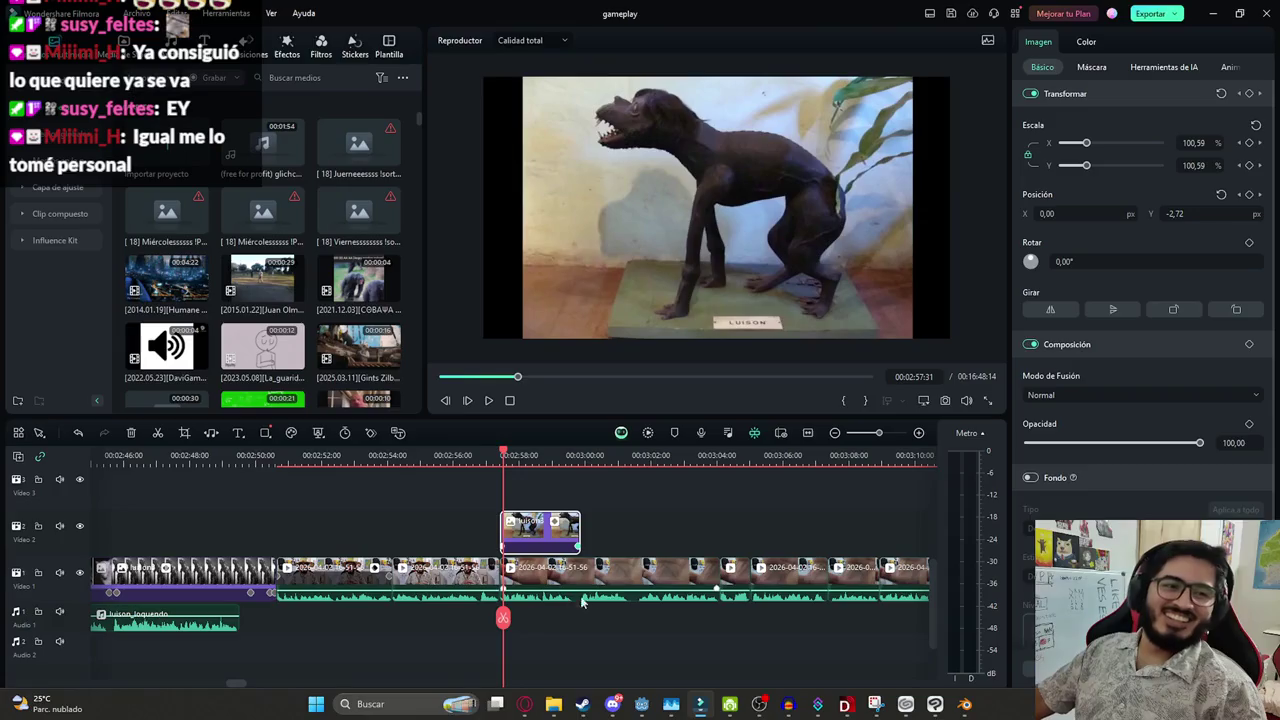
Save the Filmora project with the keyframed luison3.png clip
{"action": "scroll", "coordinate": [660, 530], "scroll_direction": "up", "scroll_amount": 2}
{"action": "scroll", "coordinate": [700, 520], "scroll_direction": "up", "scroll_amount": 3}
{"action": "key", "text": "ctrl+s"}
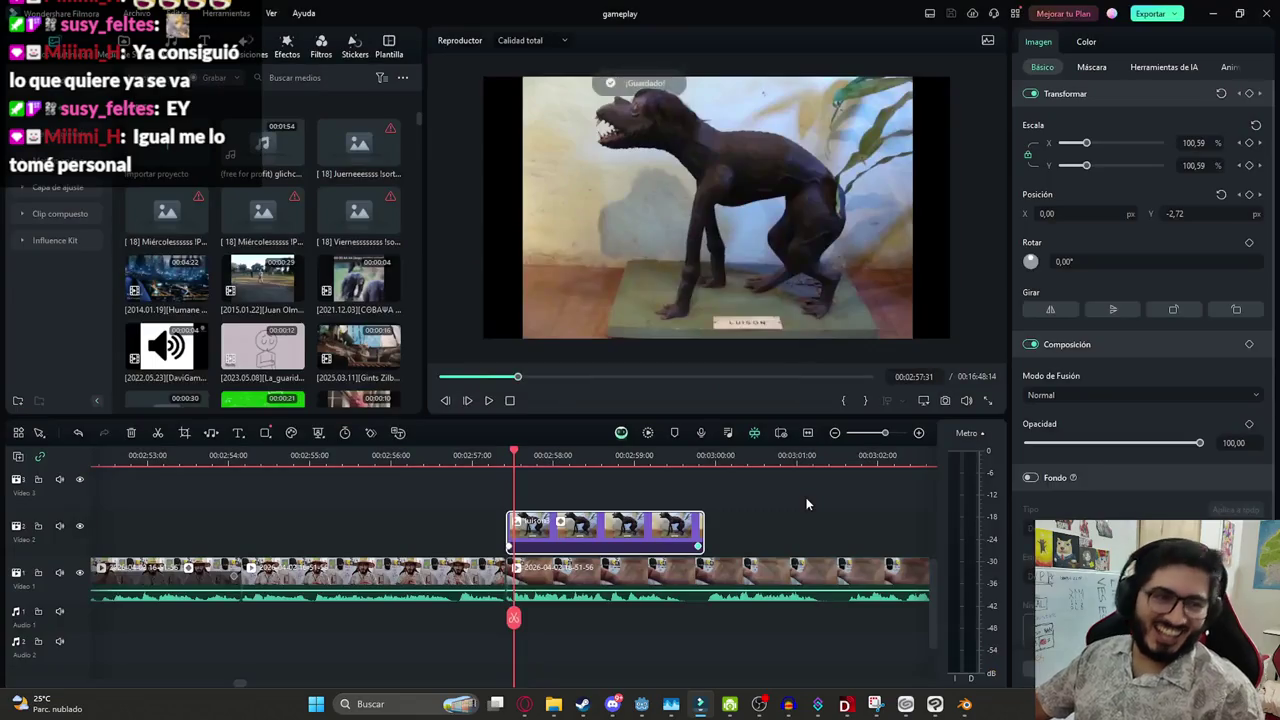
{"action": "left_click", "coordinate": [809, 503]}
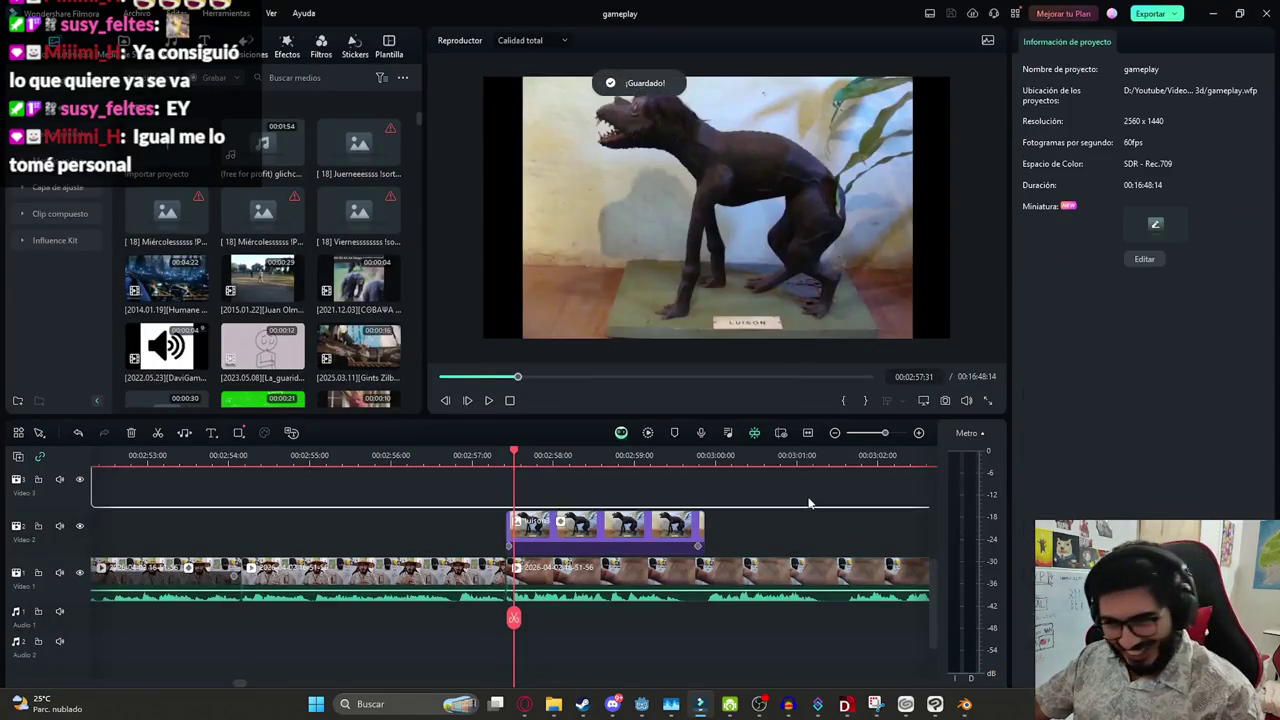
{"action": "scroll", "coordinate": [810, 505], "scroll_direction": "down", "scroll_amount": 1}
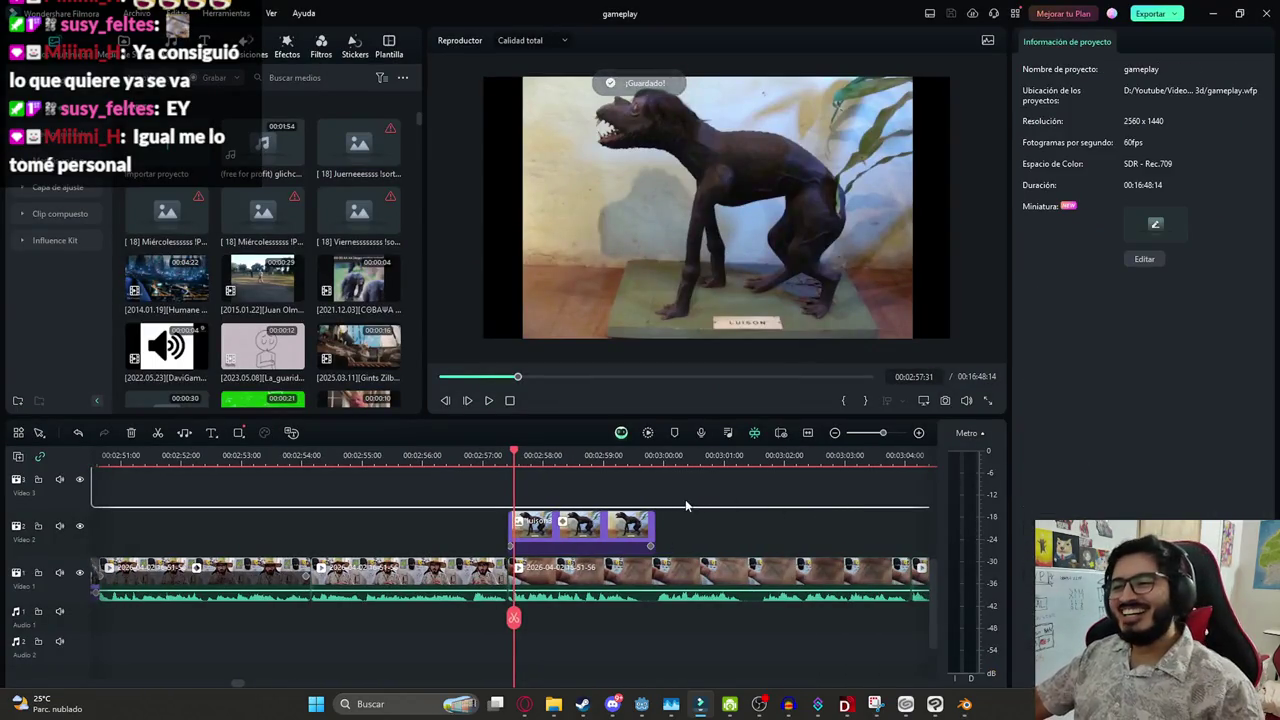
Play back the photo zoom, then bring the Google Images luison results forward
{"action": "key", "text": "space"}
{"action": "scroll", "coordinate": [591, 487], "scroll_direction": "down", "scroll_amount": 1}
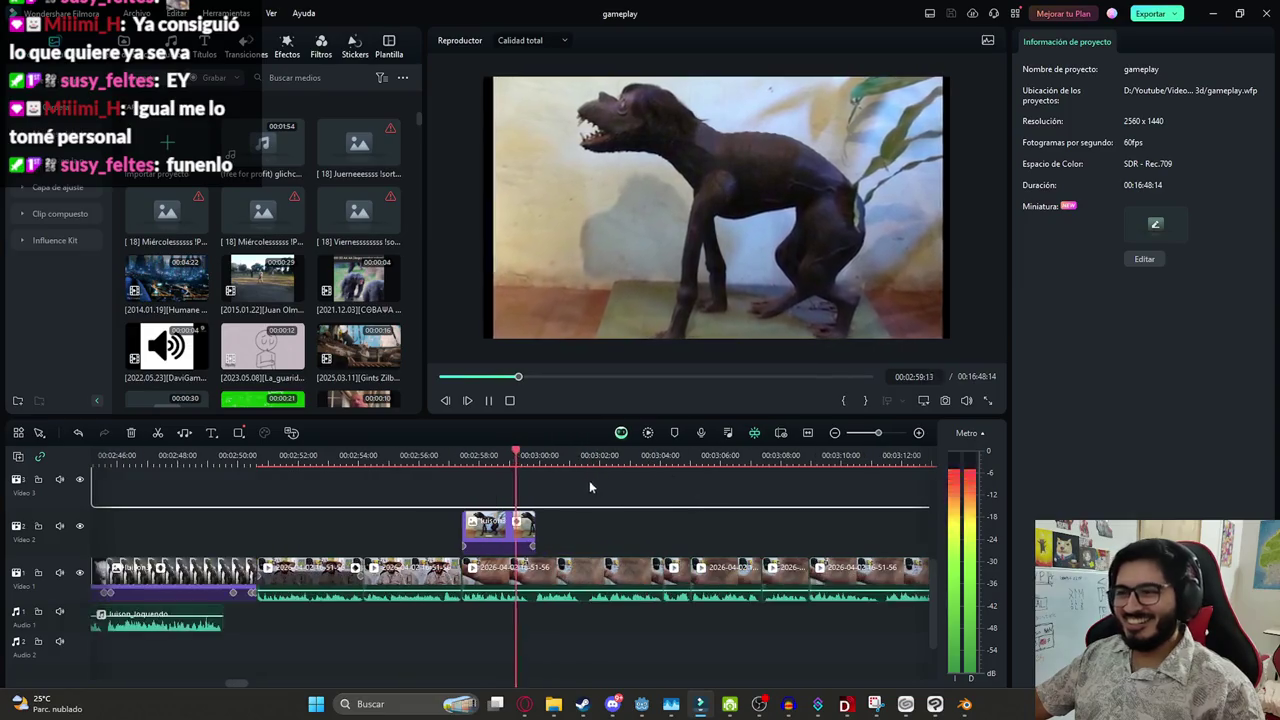
{"action": "scroll", "coordinate": [600, 510], "scroll_direction": "up", "scroll_amount": 1}
{"action": "scroll", "coordinate": [487, 547], "scroll_direction": "up", "scroll_amount": 1}
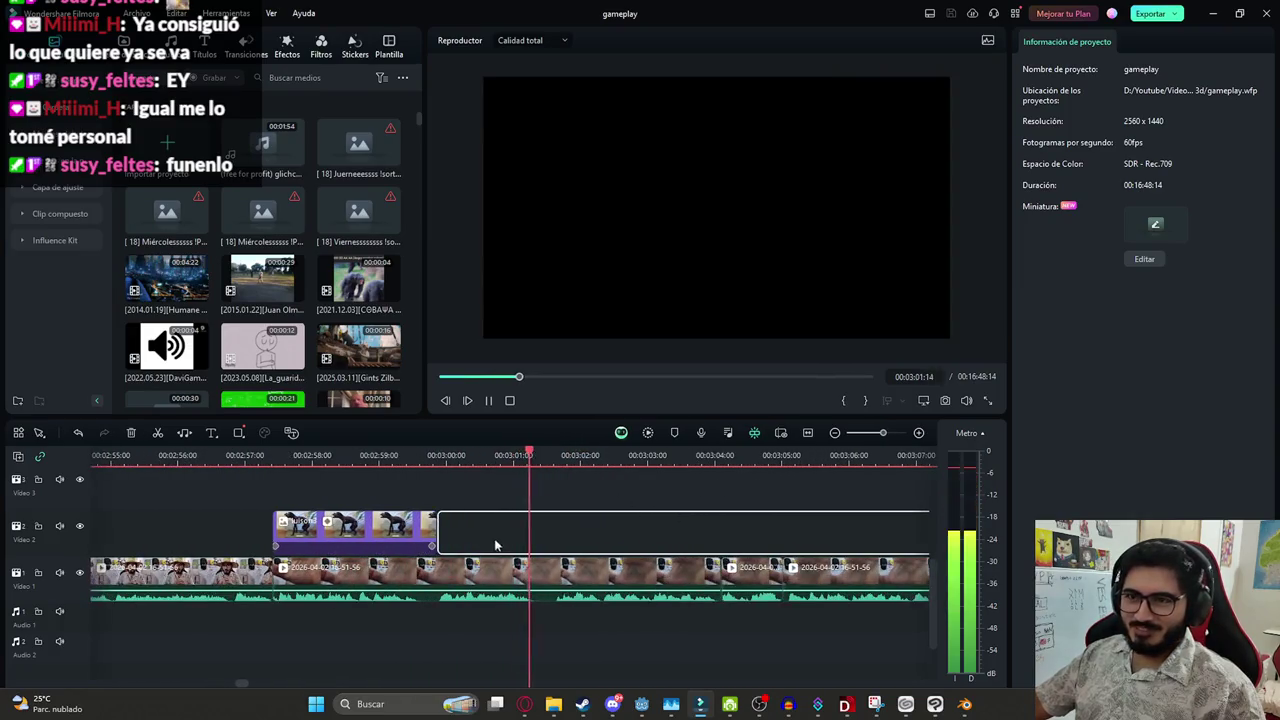
{"action": "scroll", "coordinate": [611, 610], "scroll_direction": "down", "scroll_amount": 1}
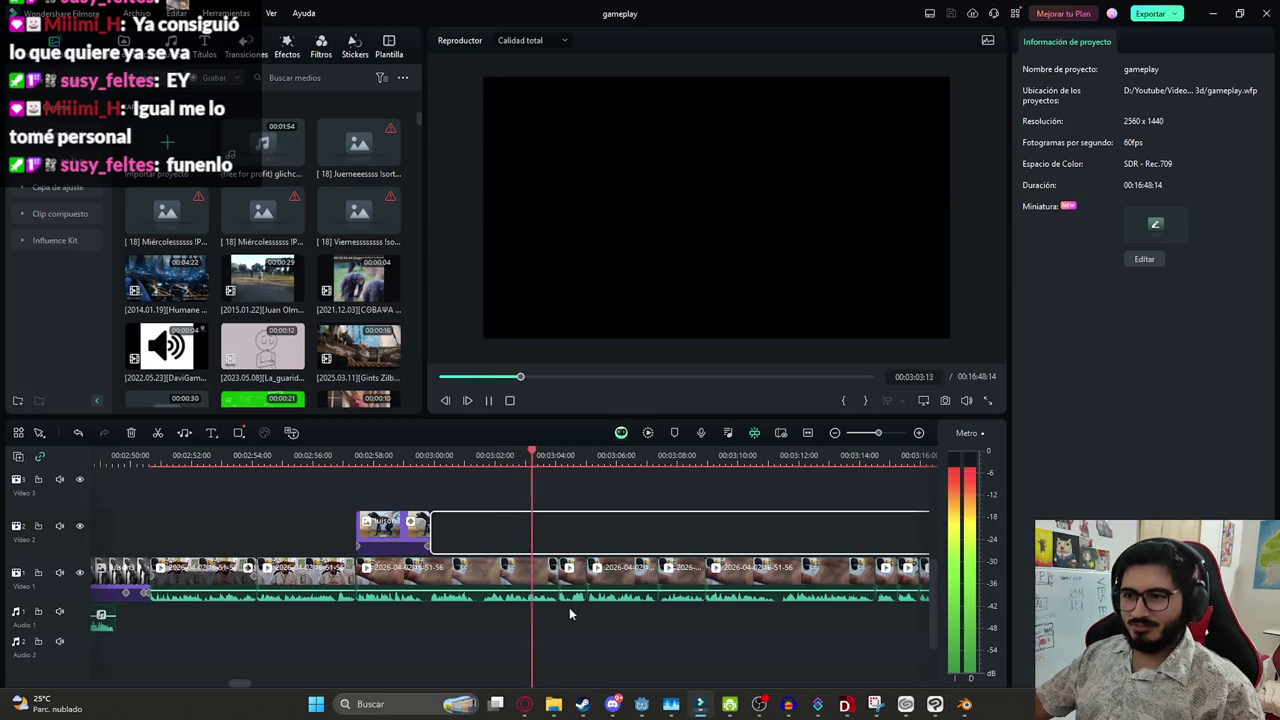
{"action": "left_click", "coordinate": [524, 704]}
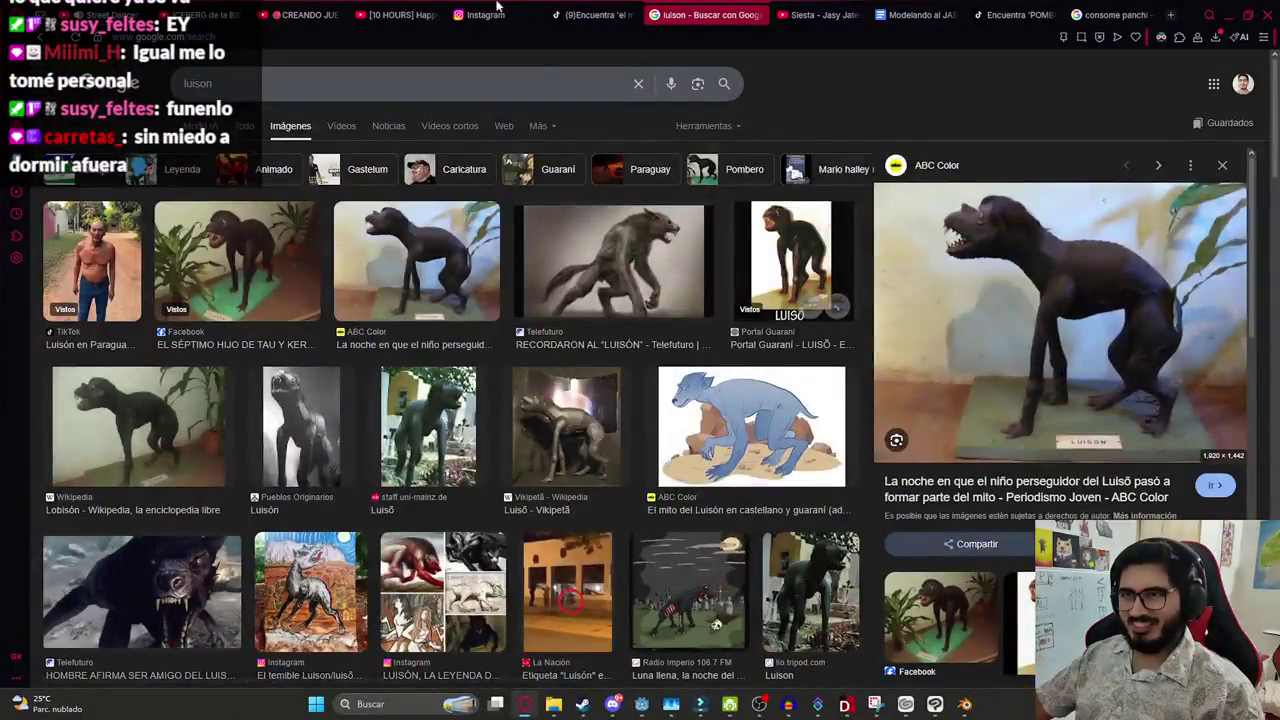
Play the game-making video fullscreen and skip ahead to about 1:41
{"action": "left_click", "coordinate": [311, 12]}
{"action": "double_click", "coordinate": [510, 358]}
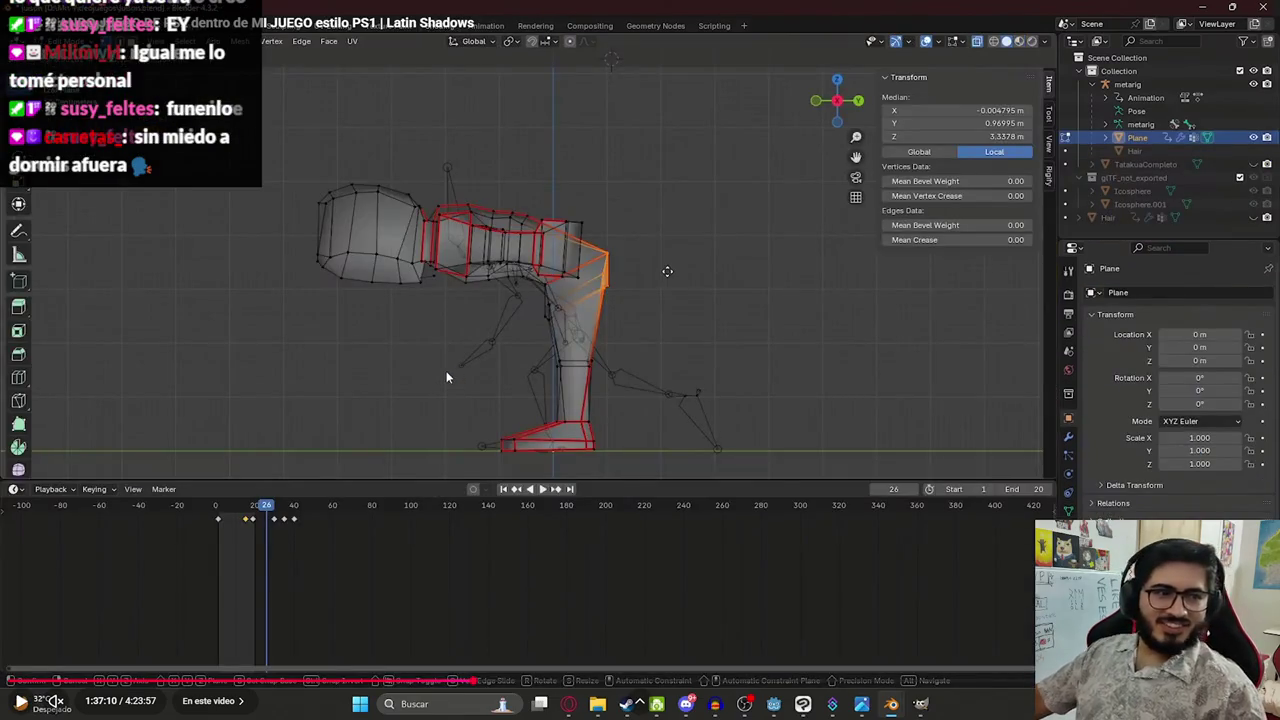
{"action": "left_click", "coordinate": [445, 396]}
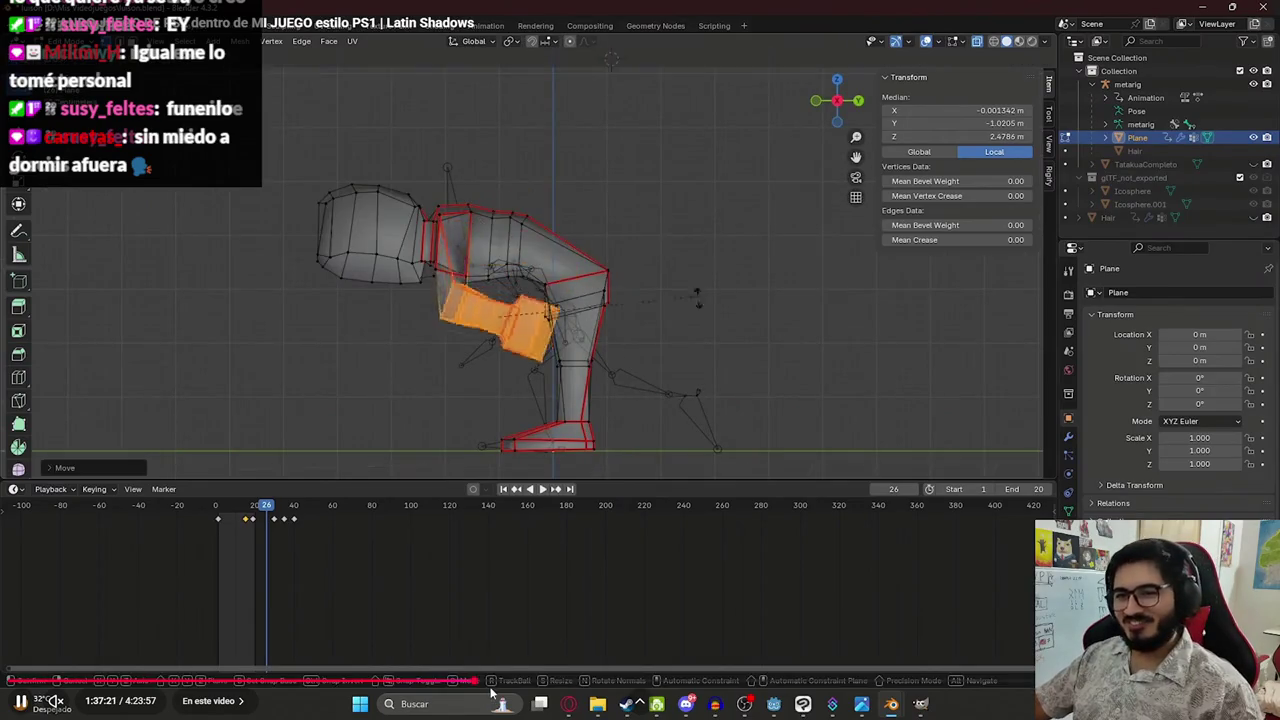
{"action": "left_click", "coordinate": [498, 681]}
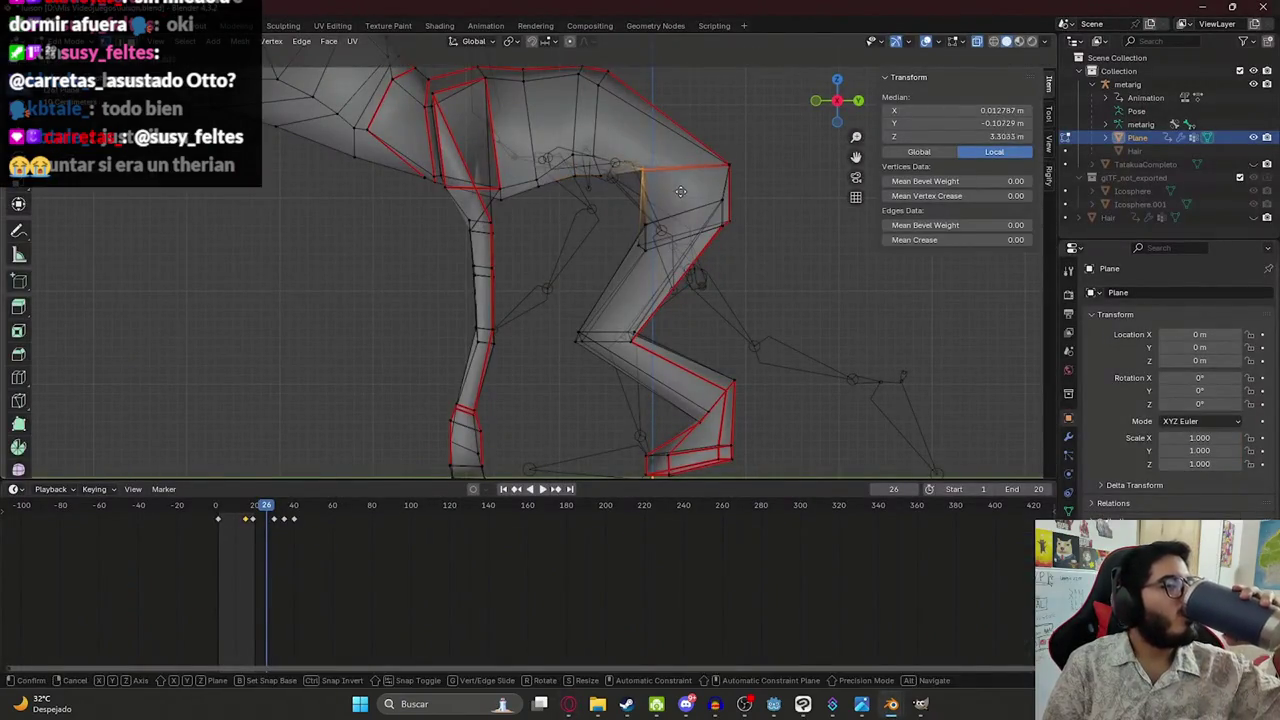
In Blender, undo changes on the Luisón rig and save luison.blend
{"action": "left_click", "coordinate": [553, 218]}
{"action": "scroll", "coordinate": [540, 200], "scroll_direction": "down", "scroll_amount": 3}
{"action": "scroll", "coordinate": [520, 180], "scroll_direction": "up", "scroll_amount": 2}
{"action": "scroll", "coordinate": [500, 156], "scroll_direction": "down", "scroll_amount": 3}
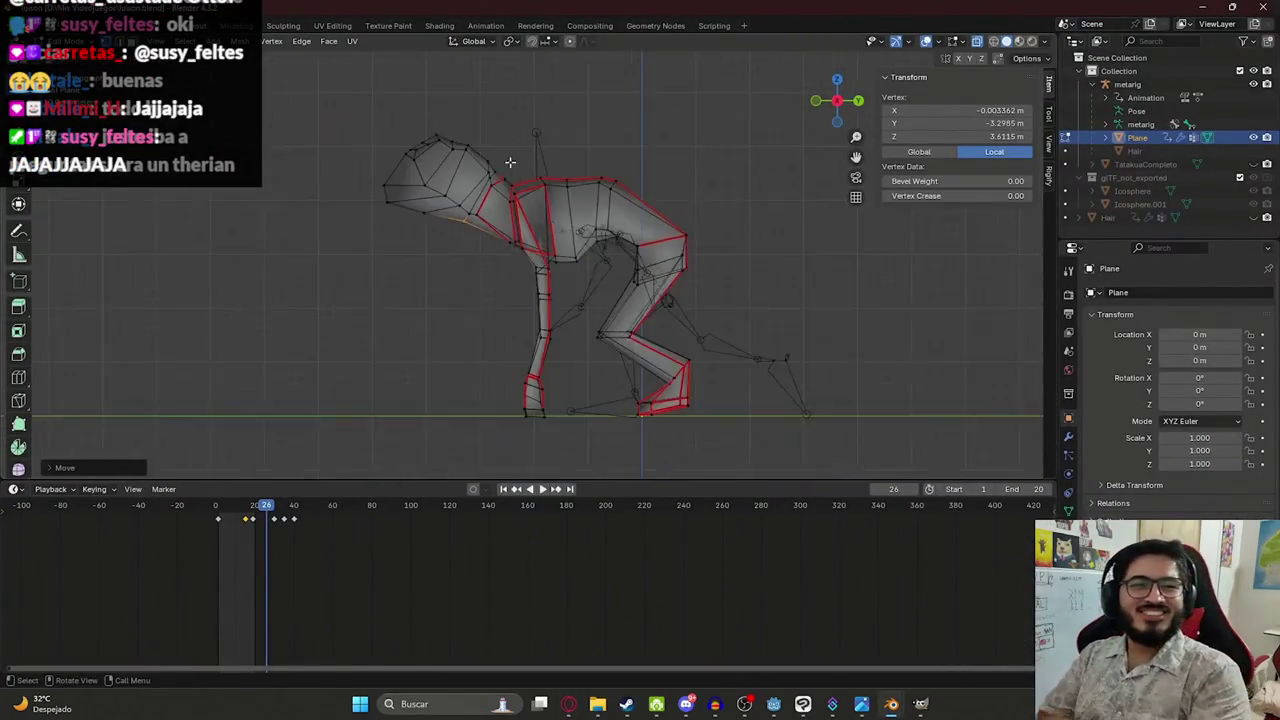
{"action": "key", "text": "ctrl+z"}
{"action": "scroll", "coordinate": [571, 232], "scroll_direction": "down", "scroll_amount": 2}
{"action": "key", "text": "ctrl+s"}
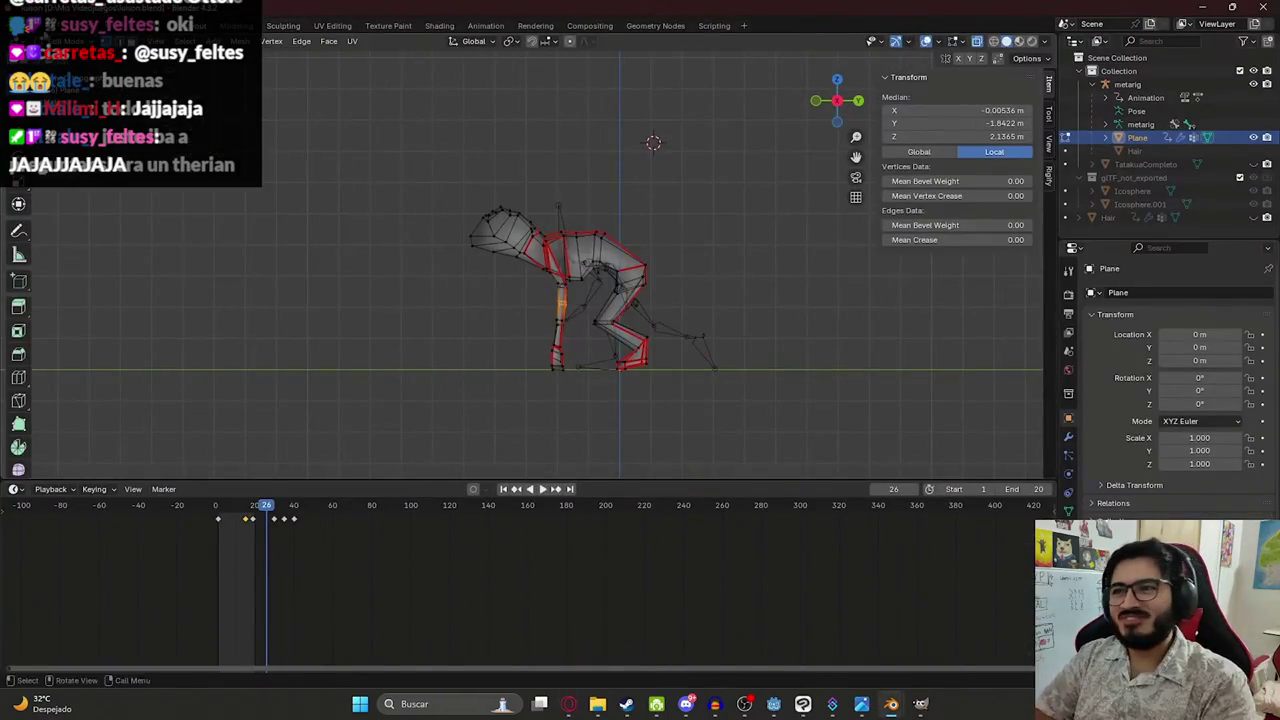
{"action": "key", "text": "ctrl+z"}
{"action": "key", "text": "ctrl+z"}
{"action": "key", "text": "ctrl+z"}
{"action": "key", "text": "ctrl+z"}
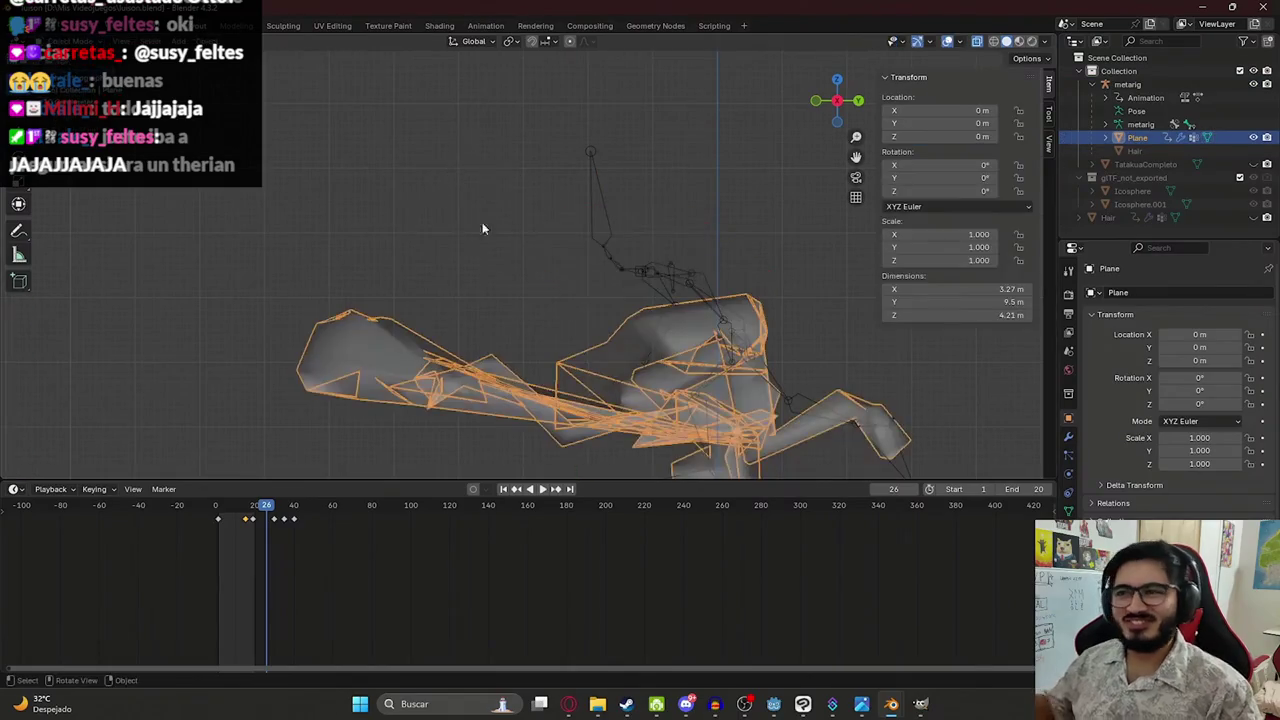
{"action": "left_click", "coordinate": [628, 257]}
Exit fullscreen, pause the video, and start dragging 00-39-22.mp4 from the OBS recordings folder
{"action": "left_click", "coordinate": [485, 25]}
{"action": "key", "text": "ctrl+Tab"}
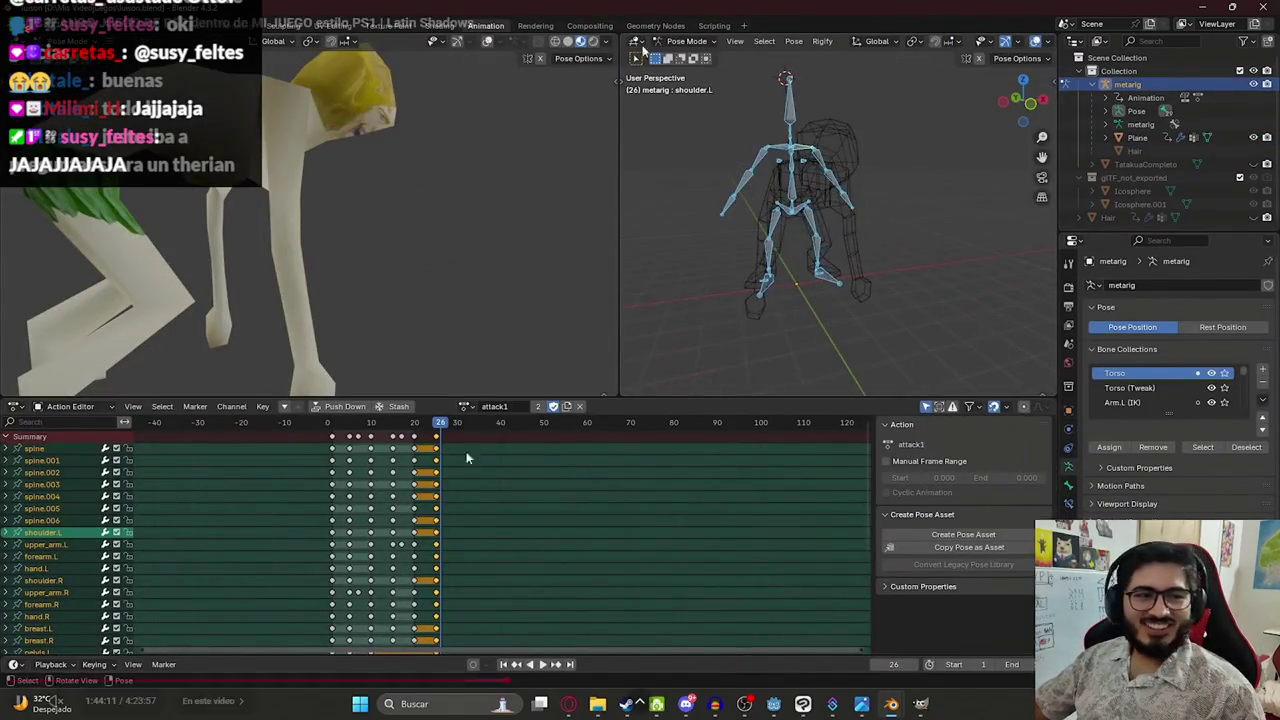
{"action": "key", "text": "Escape"}
{"action": "key", "text": "space"}
{"action": "left_click", "coordinate": [625, 645]}
{"action": "left_click", "coordinate": [586, 25]}
{"action": "mouse_move", "coordinate": [535, 118]}
{"action": "left_mouse_down"}
{"action": "mouse_move", "coordinate": [630, 238]}
{"action": "mouse_move", "coordinate": [539, 155]}
{"action": "left_mouse_up"}
{"action": "left_click", "coordinate": [700, 708]}
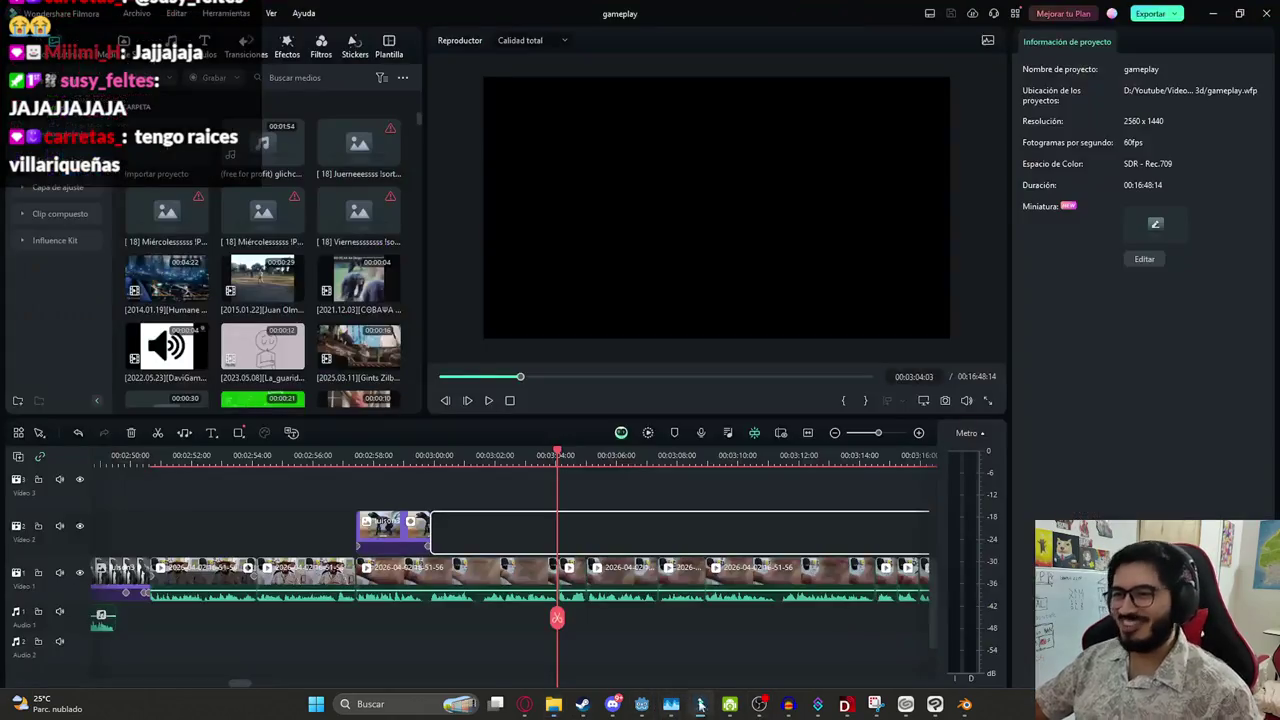
{"action": "key", "text": "alt+Tab"}
{"action": "left_click_drag", "start_coordinate": [540, 143], "coordinate": [436, 525]}
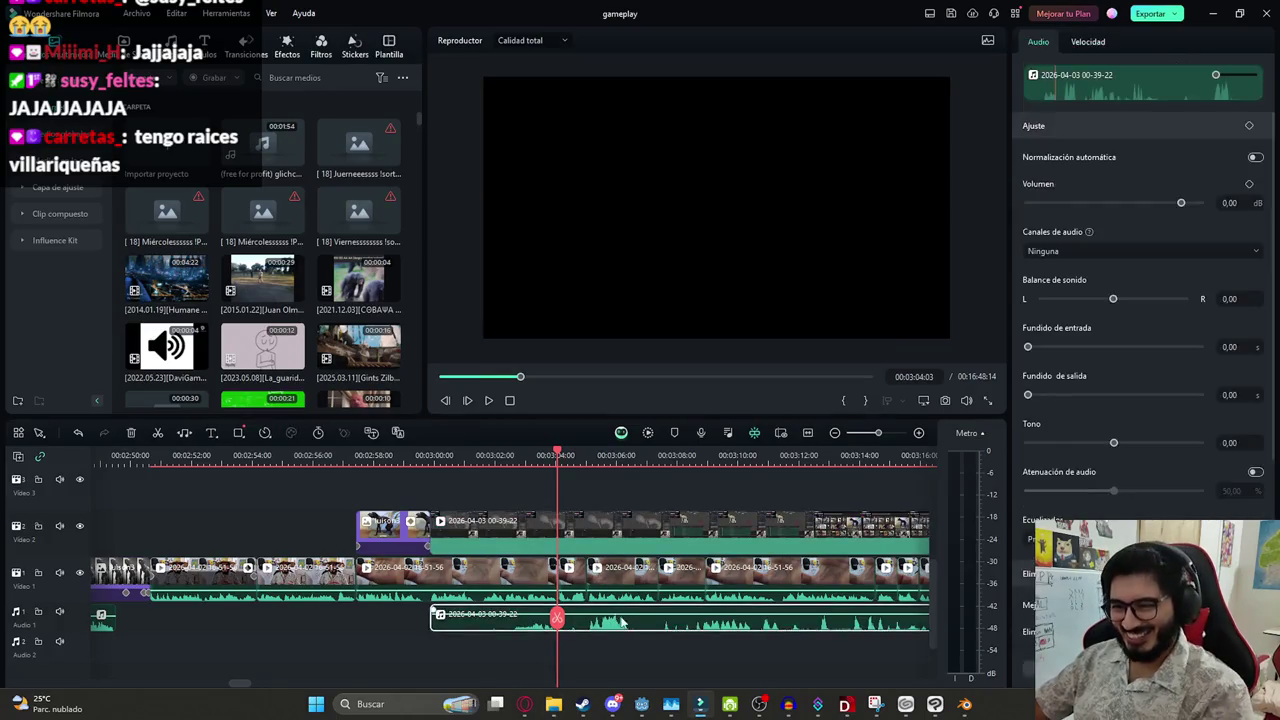
{"action": "left_click", "coordinate": [607, 538]}
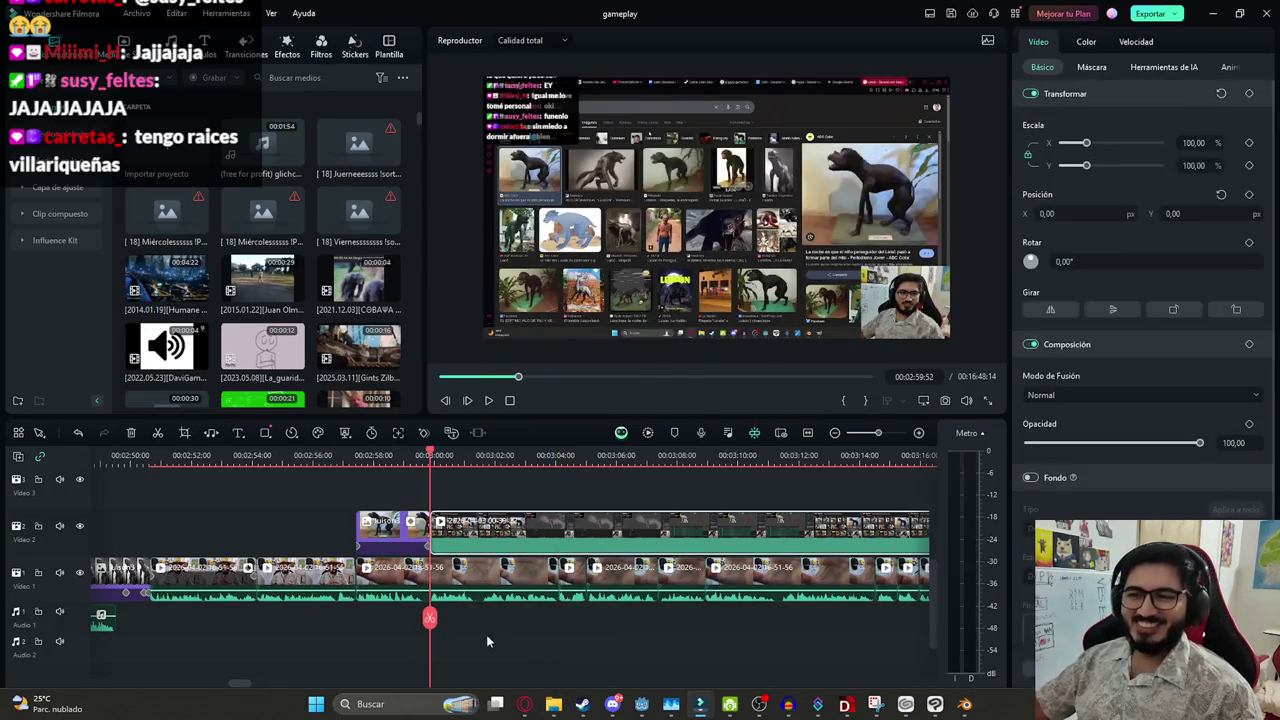
{"action": "mouse_move", "coordinate": [430, 618]}
{"action": "left_mouse_down"}
{"action": "mouse_move", "coordinate": [449, 622]}
{"action": "mouse_move", "coordinate": [430, 620]}
{"action": "left_mouse_up"}
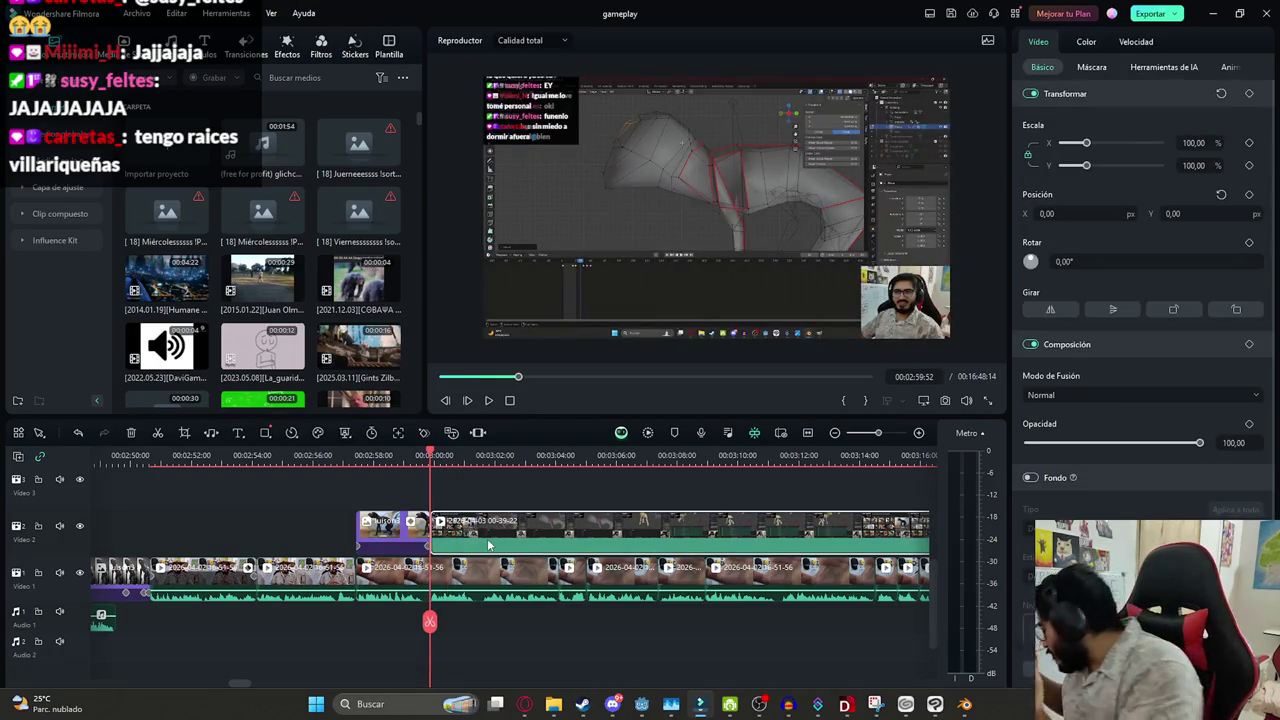
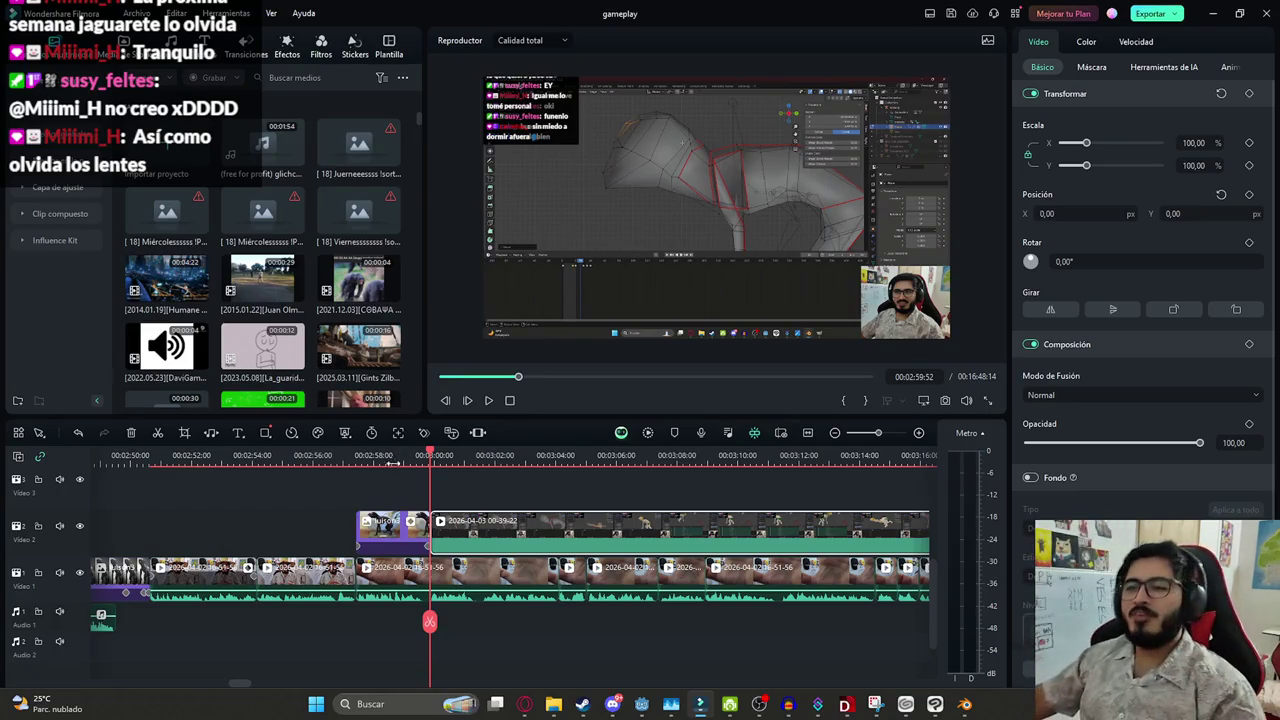
Preview the timeline, scrubbing between about 00:03:02 and 00:03:17 to check the Video 2 clip
{"action": "key", "text": "space"}
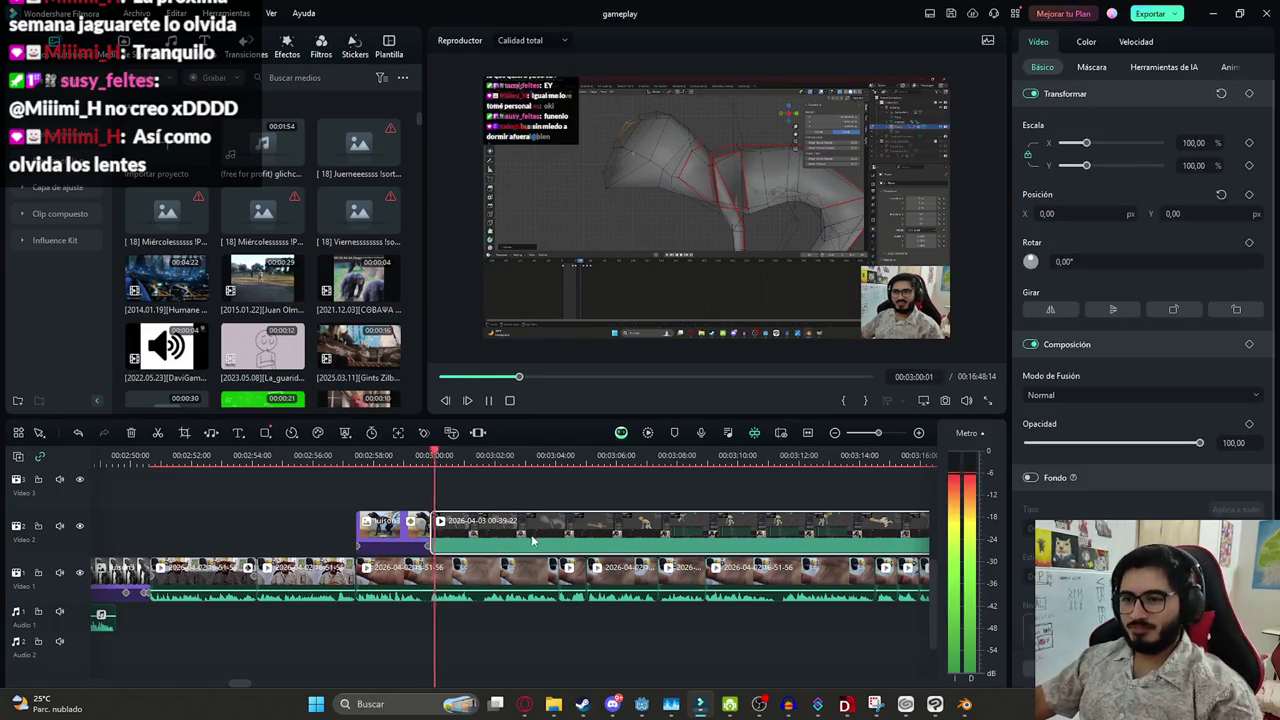
{"action": "scroll", "coordinate": [540, 500], "scroll_direction": "down", "scroll_amount": 1}
{"action": "scroll", "coordinate": [535, 517], "scroll_direction": "down", "scroll_amount": 2}
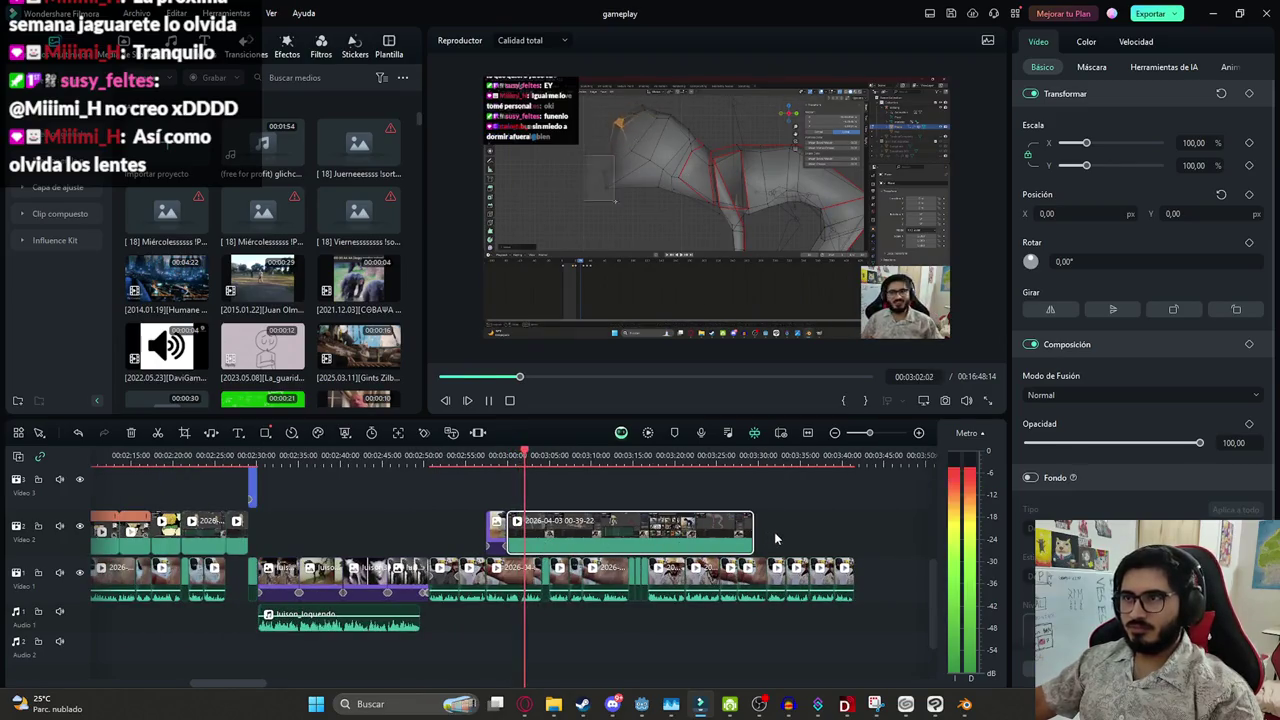
{"action": "key", "text": "space"}
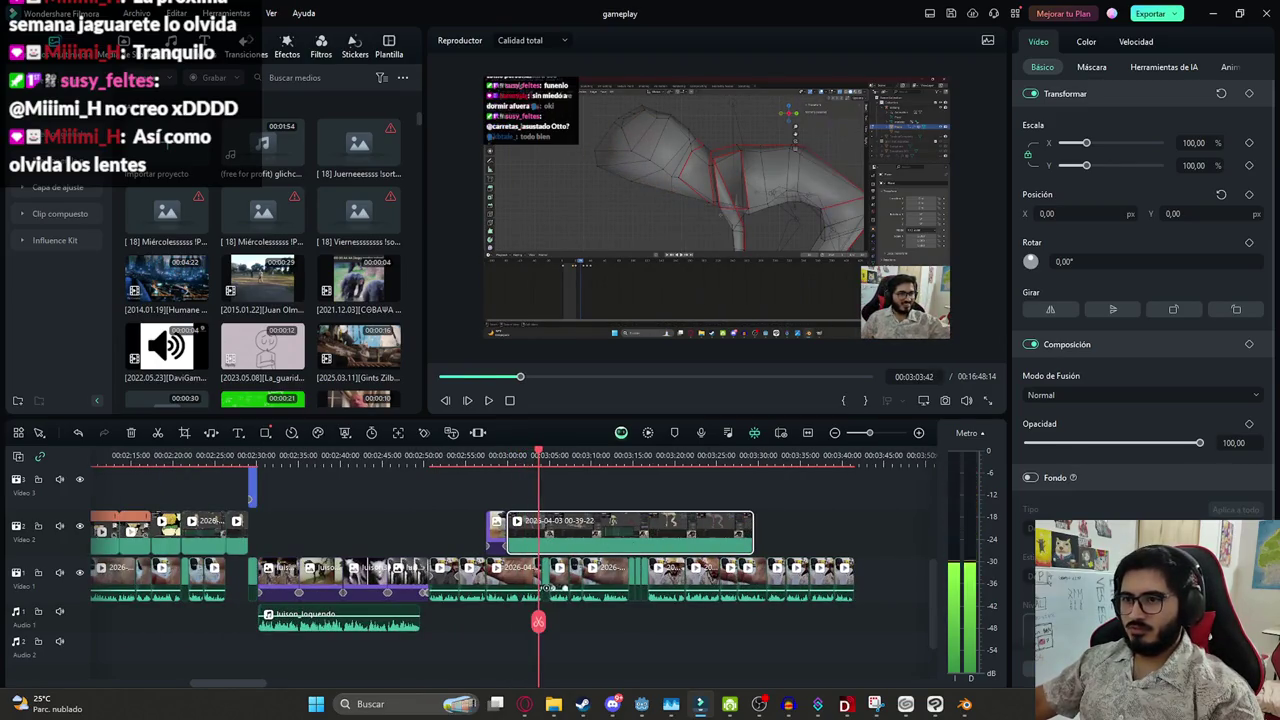
{"action": "left_click_drag", "start_coordinate": [540, 621], "coordinate": [636, 546]}
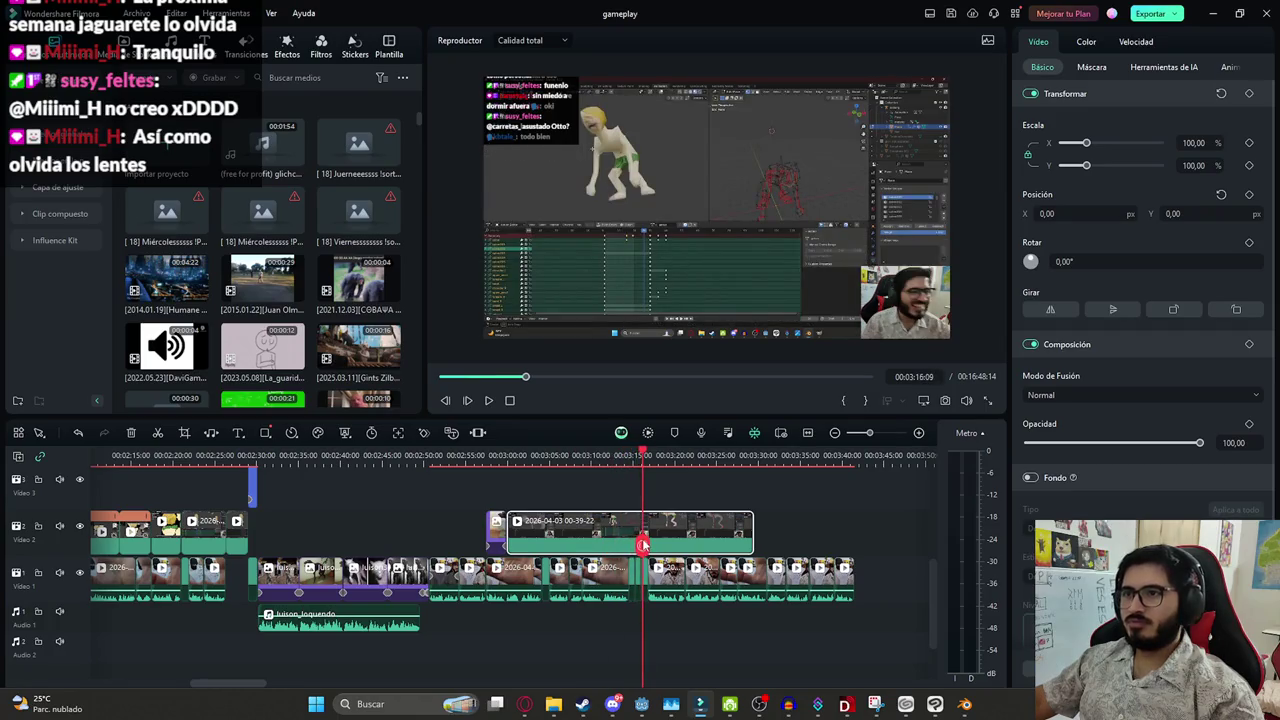
{"action": "scroll", "coordinate": [642, 545], "scroll_direction": "up", "scroll_amount": 2}
{"action": "mouse_move", "coordinate": [642, 545]}
{"action": "left_mouse_down"}
{"action": "mouse_move", "coordinate": [540, 545]}
{"action": "mouse_move", "coordinate": [585, 548]}
{"action": "left_mouse_up"}
{"action": "scroll", "coordinate": [190, 543], "scroll_direction": "down", "scroll_amount": 2}
{"action": "scroll", "coordinate": [521, 535], "scroll_direction": "down", "scroll_amount": 1}
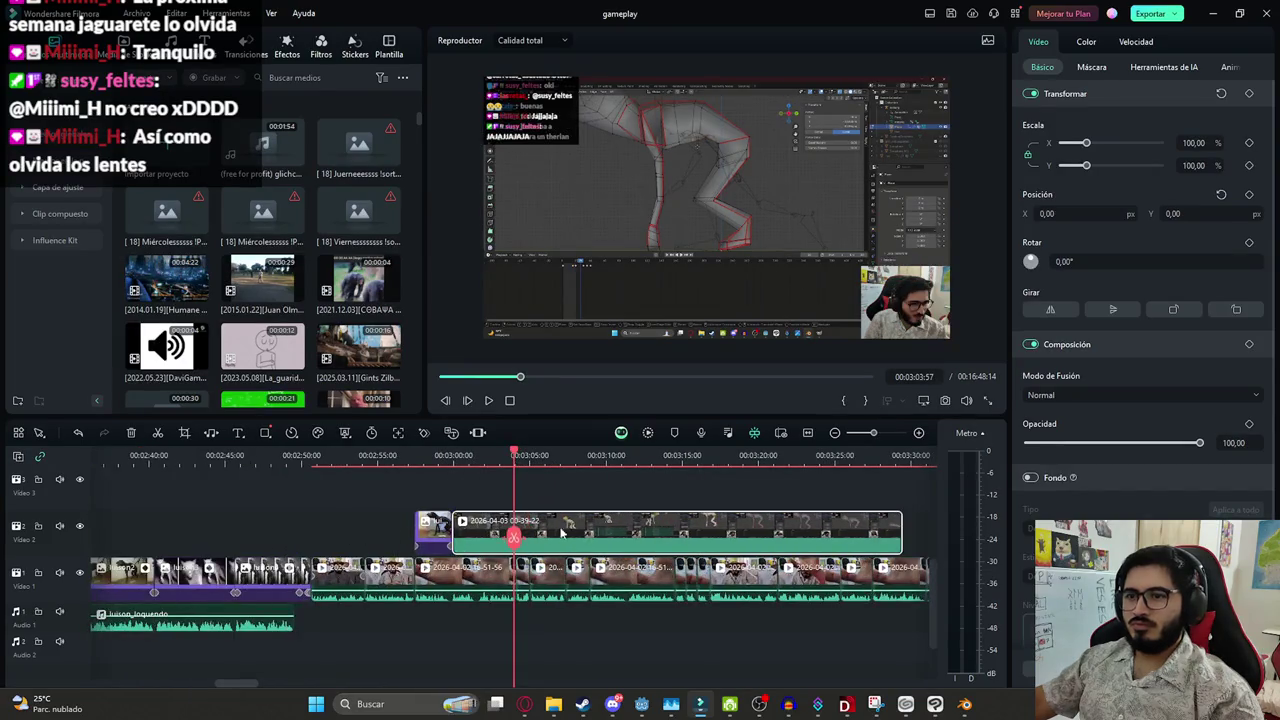
{"action": "left_click_drag", "start_coordinate": [447, 542], "coordinate": [512, 547]}
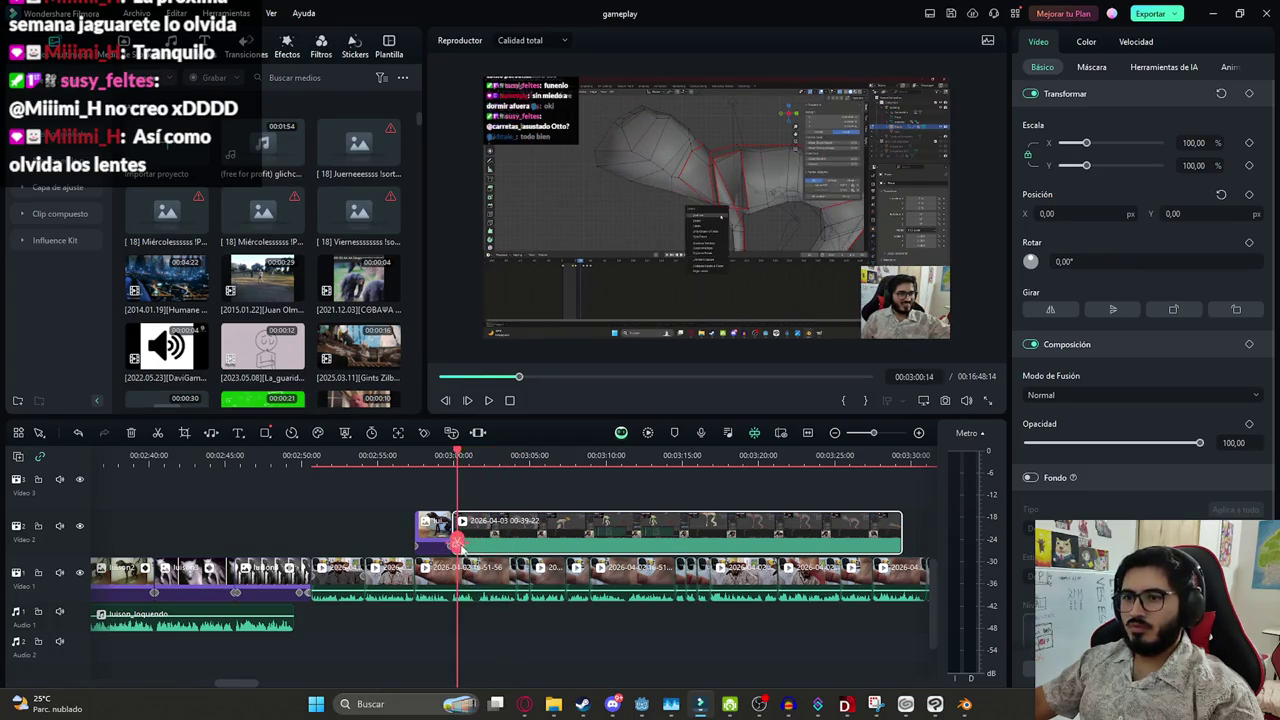
{"action": "scroll", "coordinate": [469, 545], "scroll_direction": "up", "scroll_amount": 2}
{"action": "left_click", "coordinate": [605, 653]}
{"action": "key", "text": "space"}
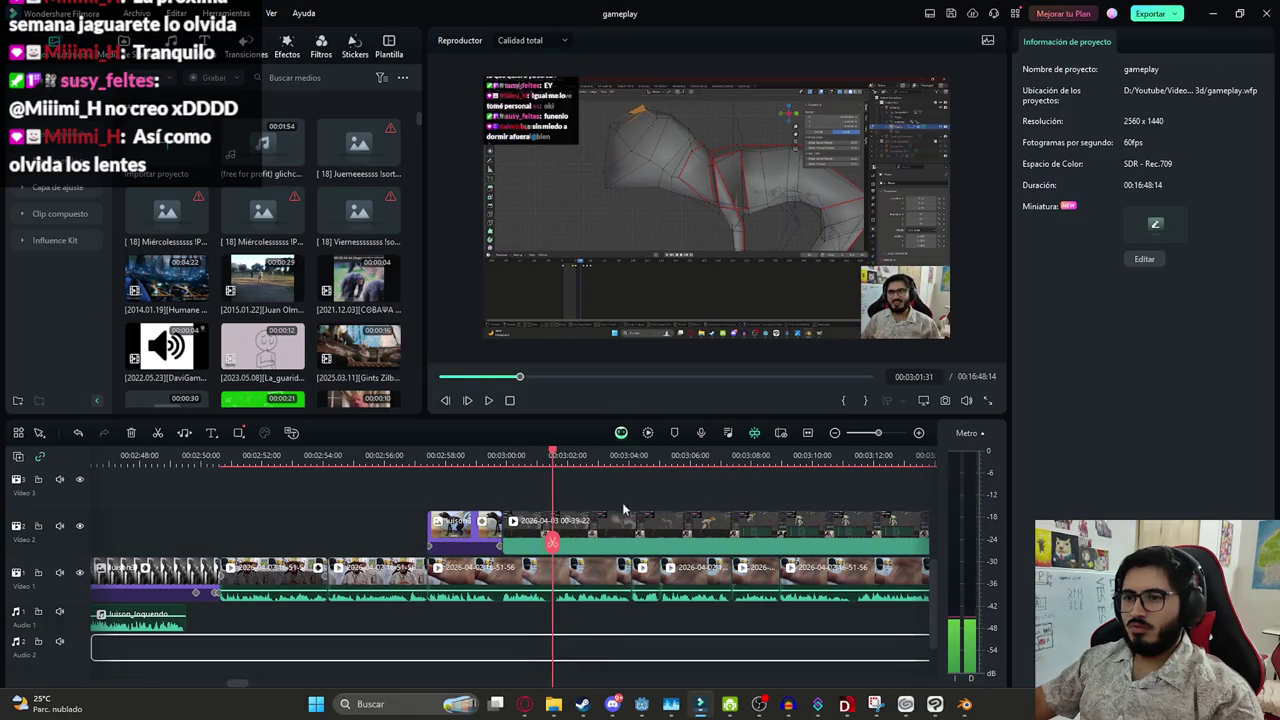
{"action": "left_click", "coordinate": [590, 528]}
{"action": "key", "text": "Delete"}
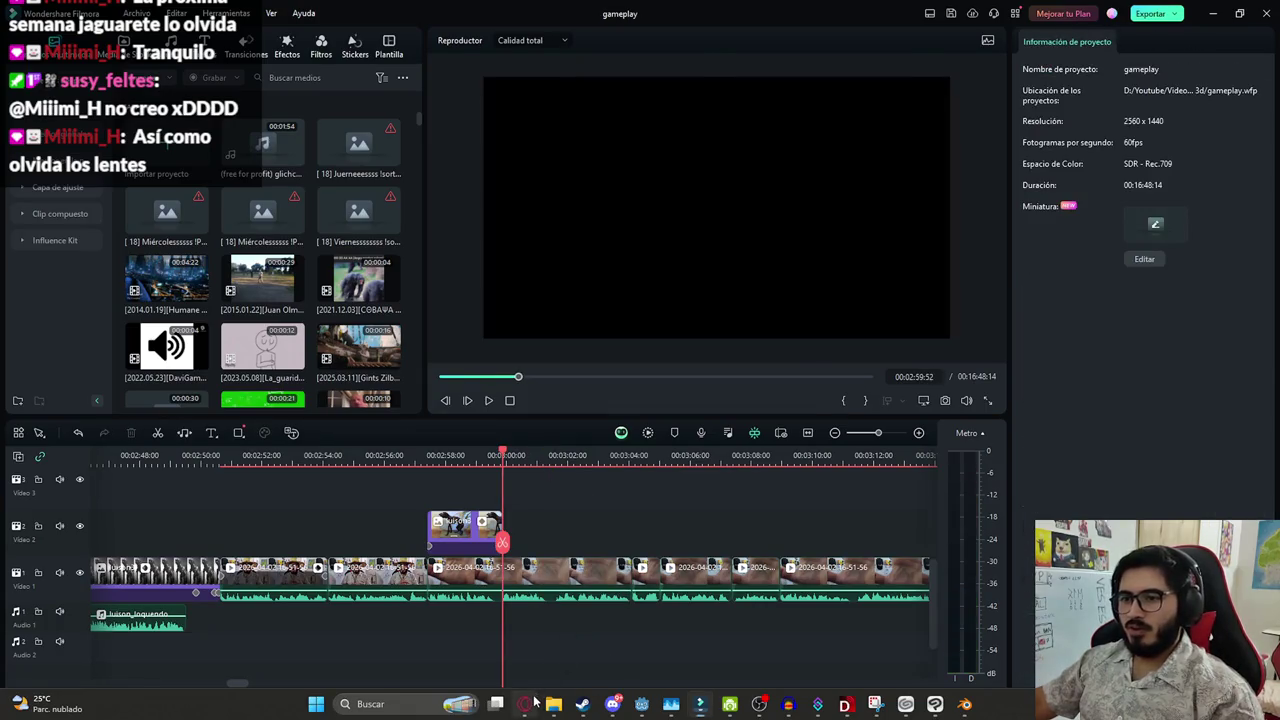
Watch the Latin Shadows YouTube video fullscreen, rewound to about 1:37–1:38
{"action": "key", "text": "alt+Tab"}
{"action": "double_click", "coordinate": [520, 257]}
{"action": "left_click", "coordinate": [592, 453]}
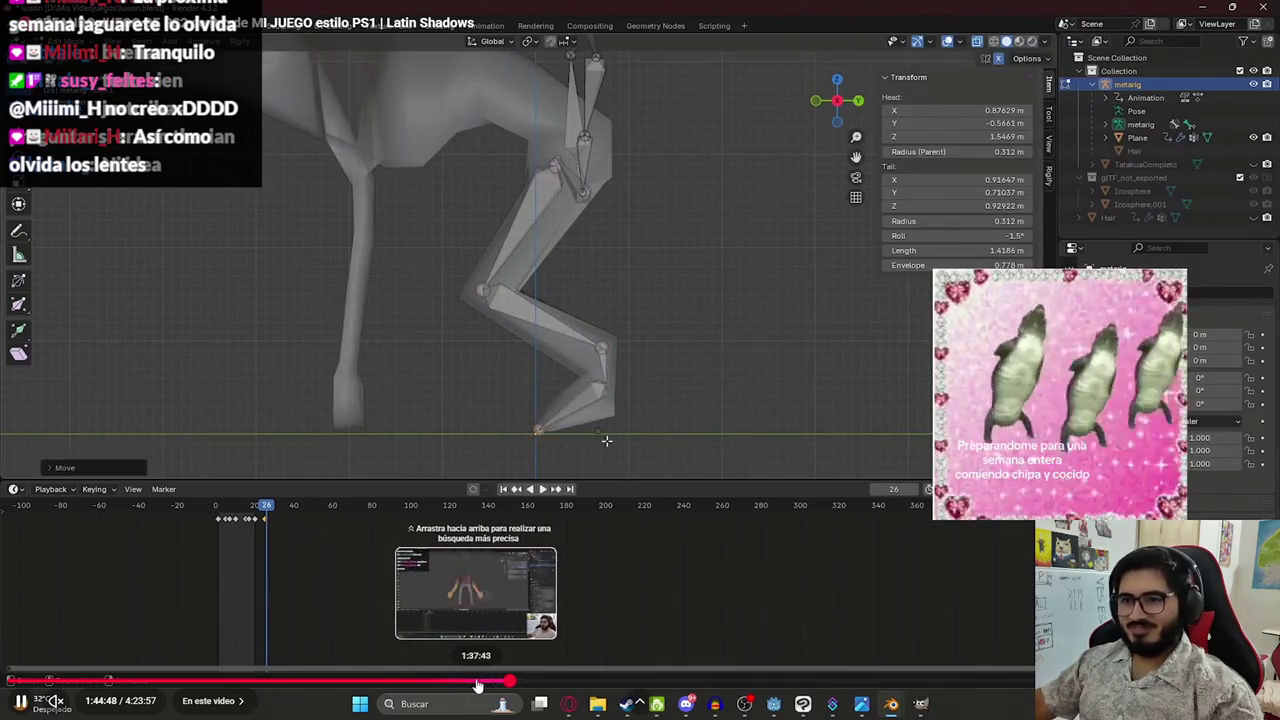
{"action": "left_click", "coordinate": [474, 681]}
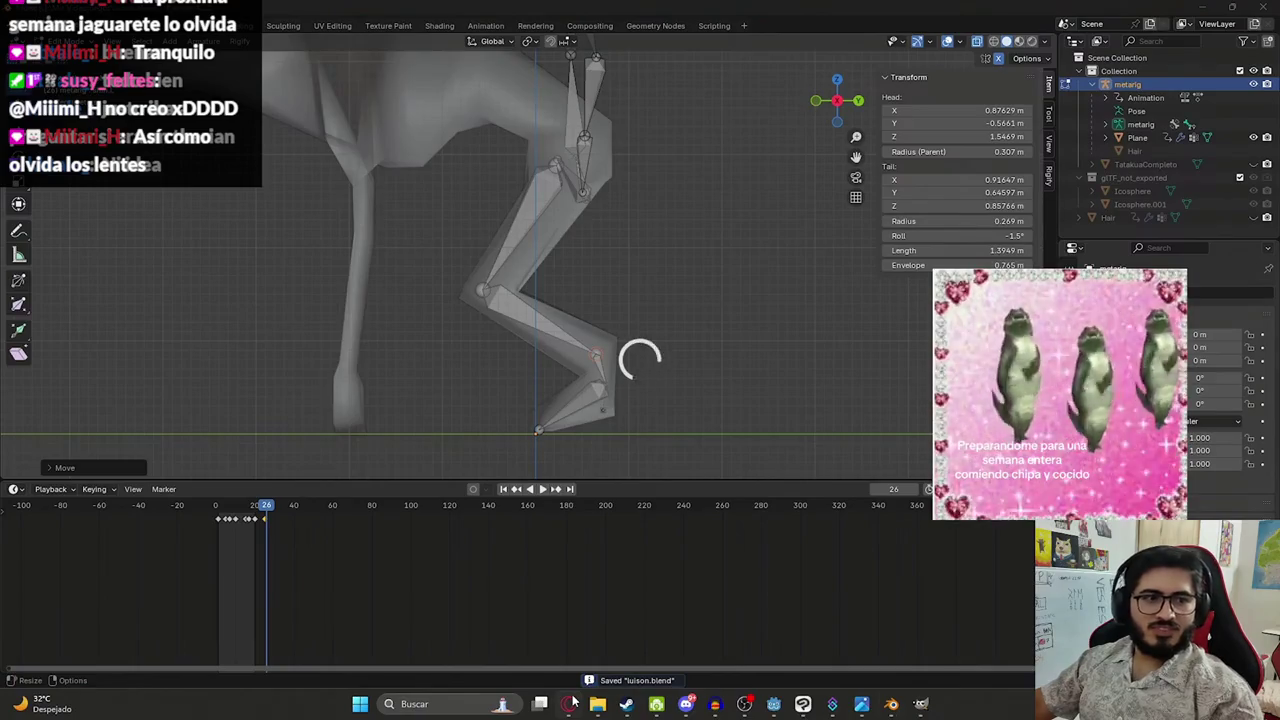
{"action": "left_click", "coordinate": [366, 372]}
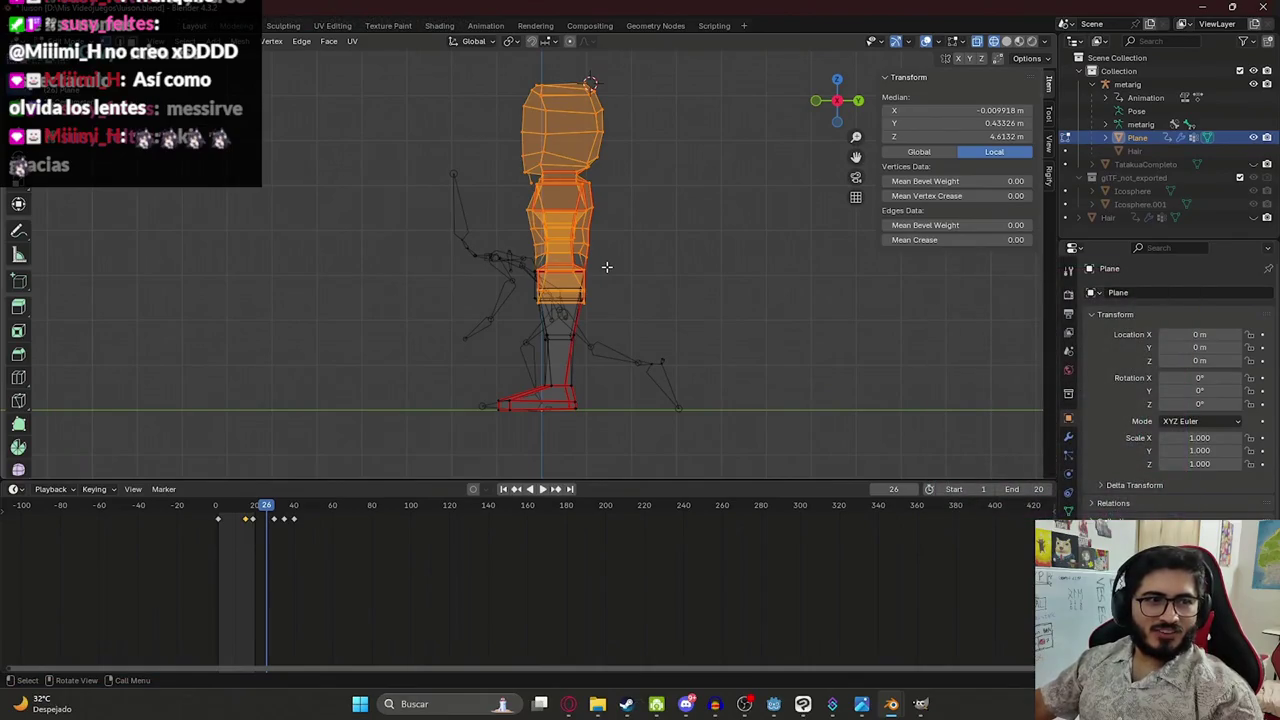
{"action": "left_click", "coordinate": [444, 336]}
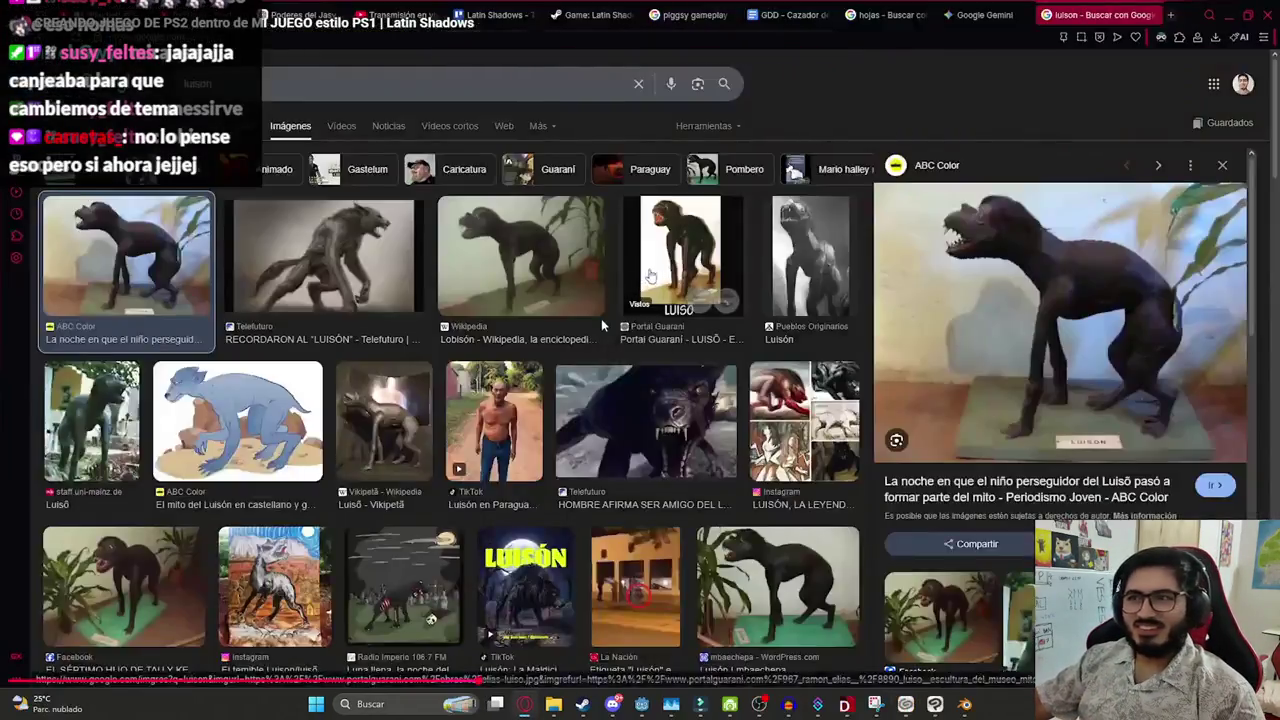
{"action": "double_click", "coordinate": [601, 318]}
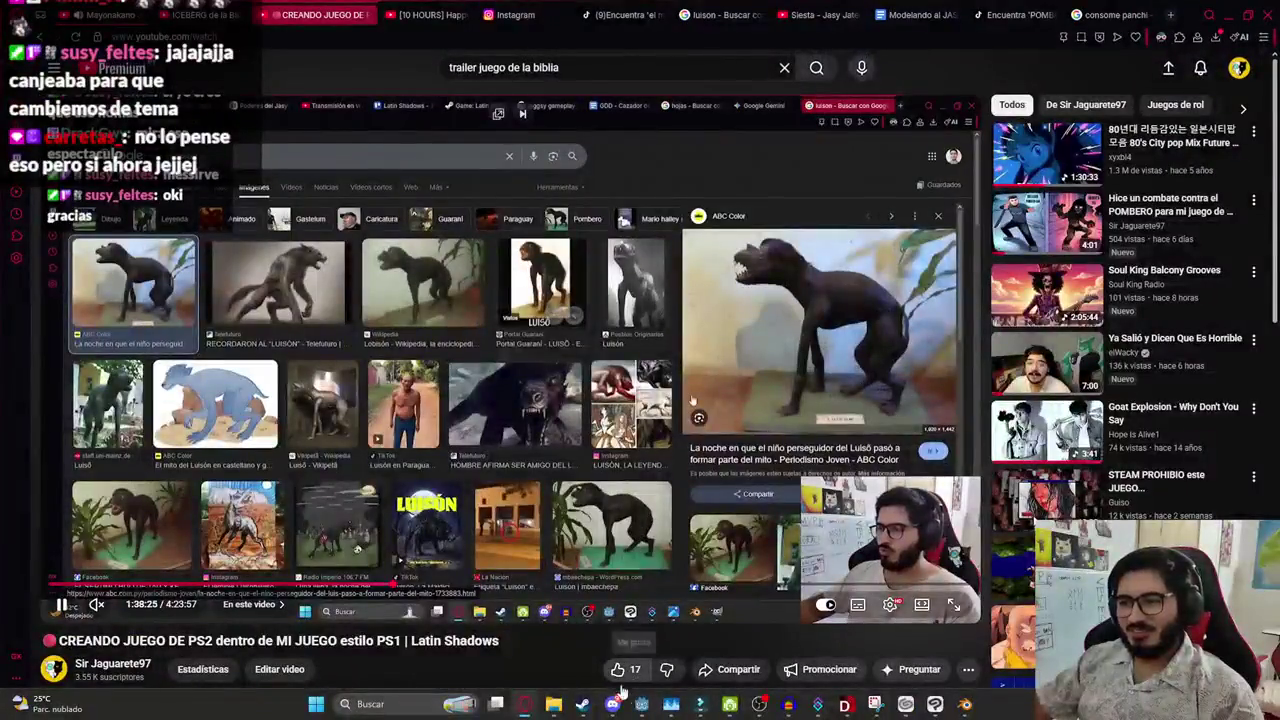
{"action": "key", "text": "alt+Tab"}
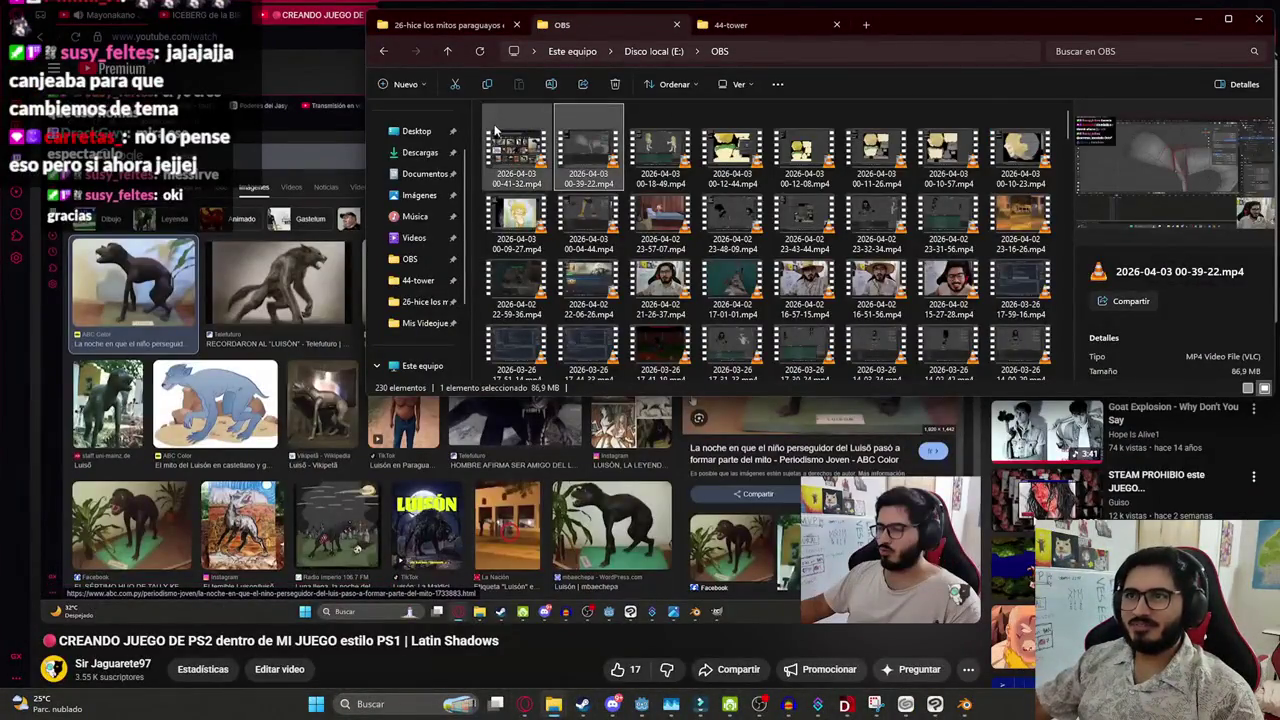
{"action": "left_click", "coordinate": [505, 140]}
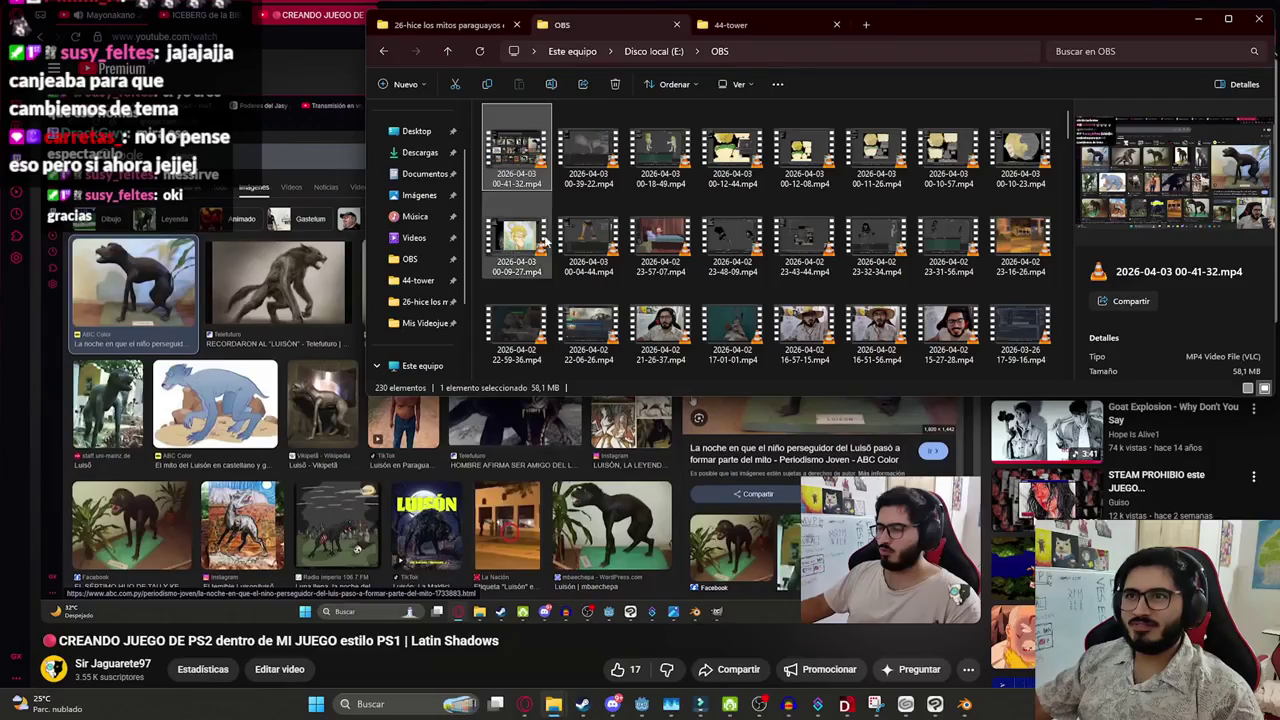
{"action": "mouse_move", "coordinate": [516, 150]}
{"action": "left_mouse_down"}
{"action": "mouse_move", "coordinate": [718, 705]}
{"action": "mouse_move", "coordinate": [505, 535]}
{"action": "mouse_move", "coordinate": [566, 528]}
{"action": "left_mouse_up"}
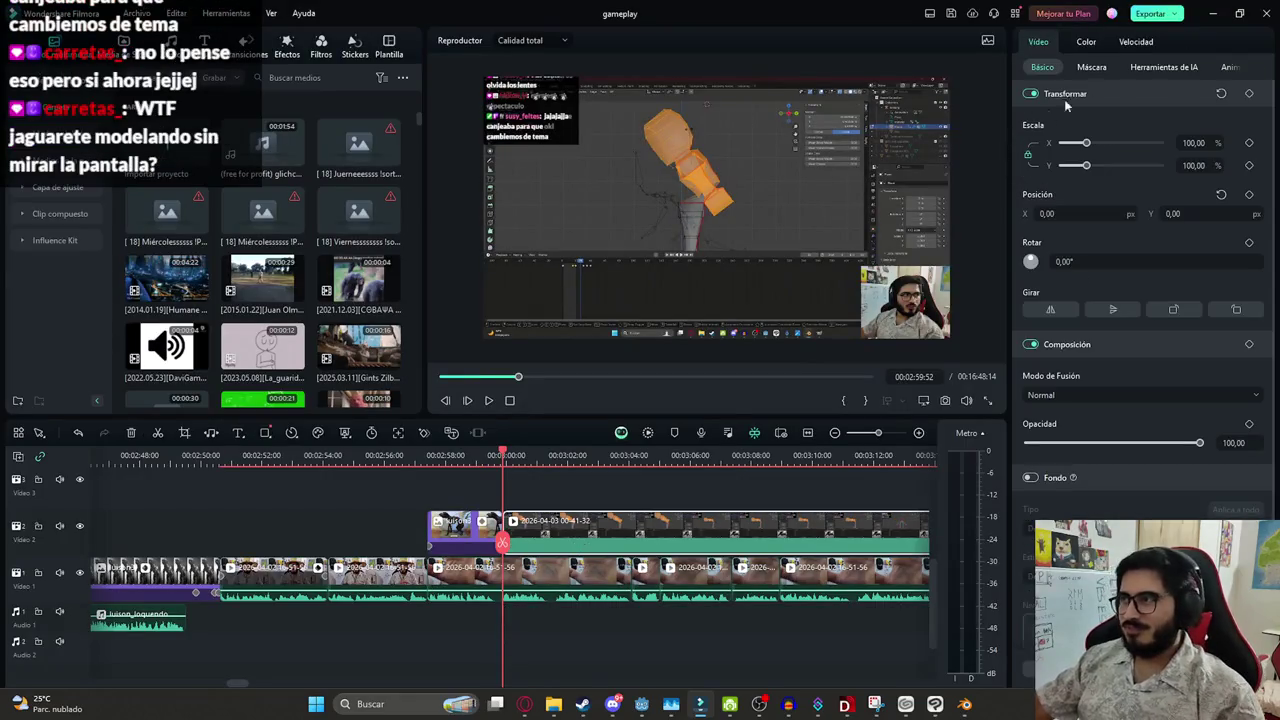
Speed the 00-41-32 clip up to 13.37x and preview it
{"action": "left_click", "coordinate": [1136, 41]}
{"action": "left_click_drag", "start_coordinate": [1112, 106], "coordinate": [1131, 107]}
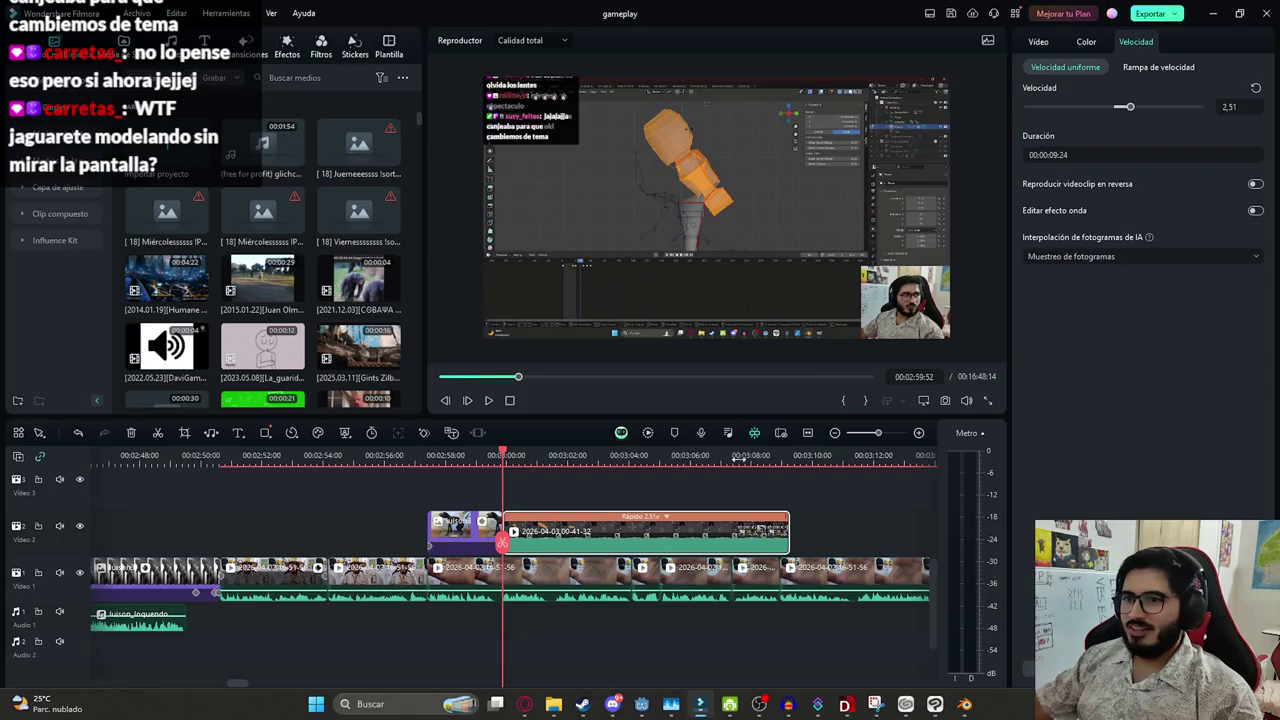
{"action": "left_click_drag", "start_coordinate": [782, 533], "coordinate": [556, 537]}
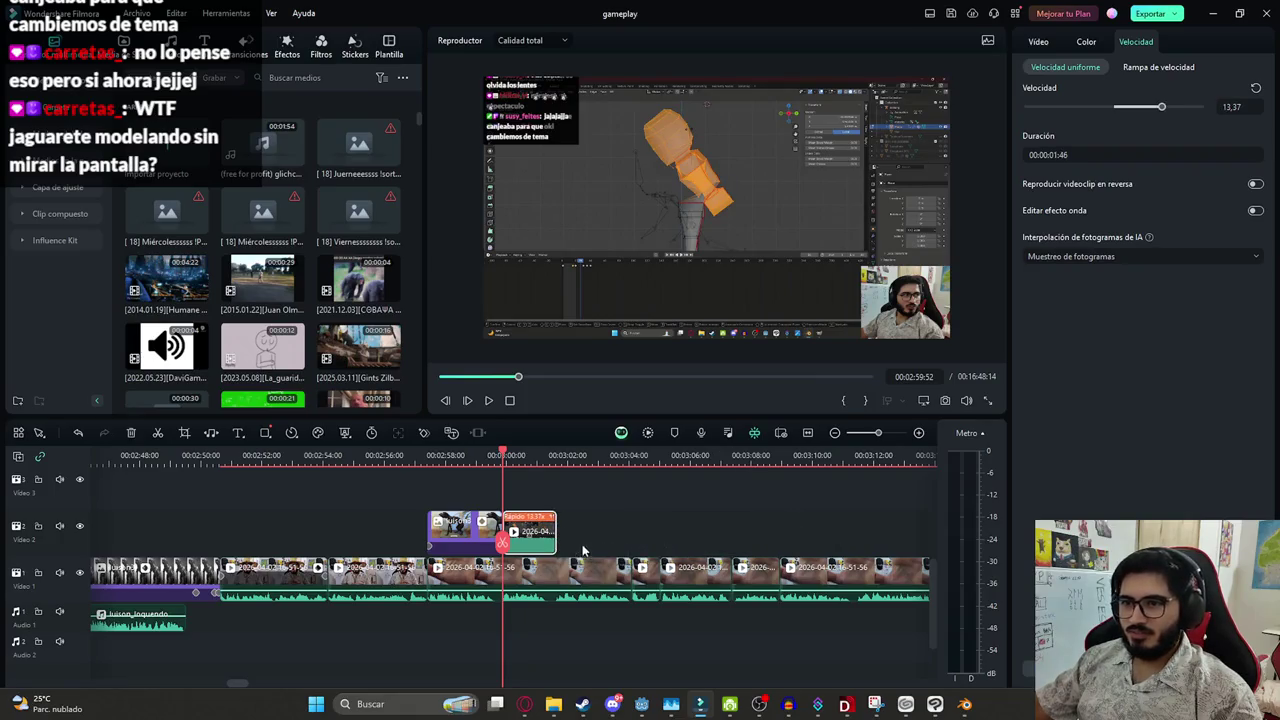
{"action": "key", "text": "space"}
{"action": "scroll", "coordinate": [567, 521], "scroll_direction": "up", "scroll_amount": 2}
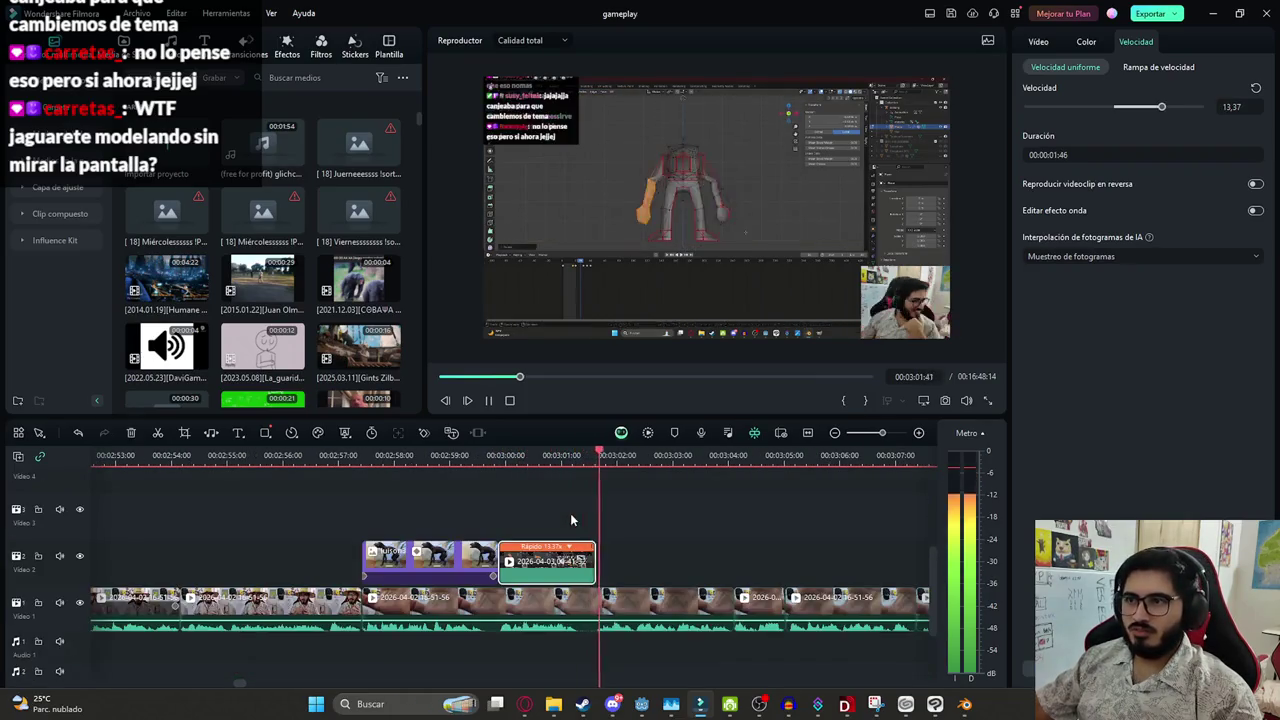
{"action": "key", "text": "space"}
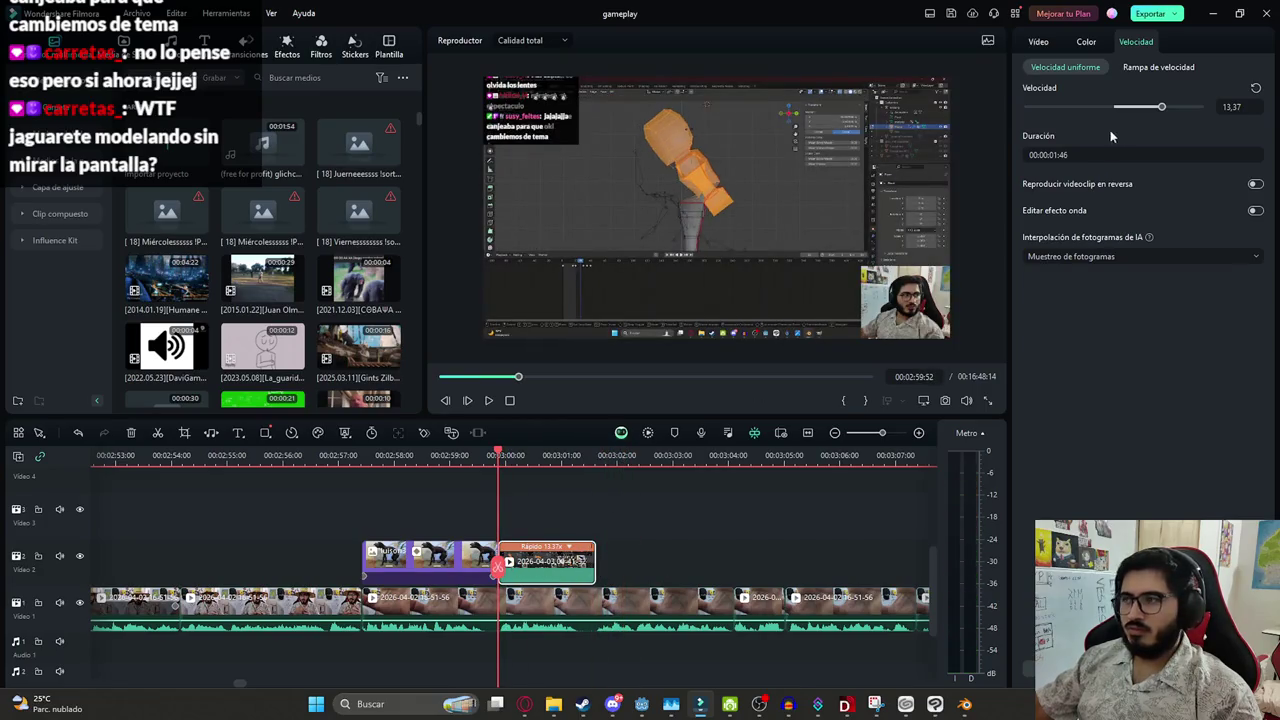
Scale the 00-41-32 clip to 172.60 and shift it up to Position Y -311.33
{"action": "left_click", "coordinate": [1036, 42]}
{"action": "left_click_drag", "start_coordinate": [1088, 144], "coordinate": [1102, 144]}
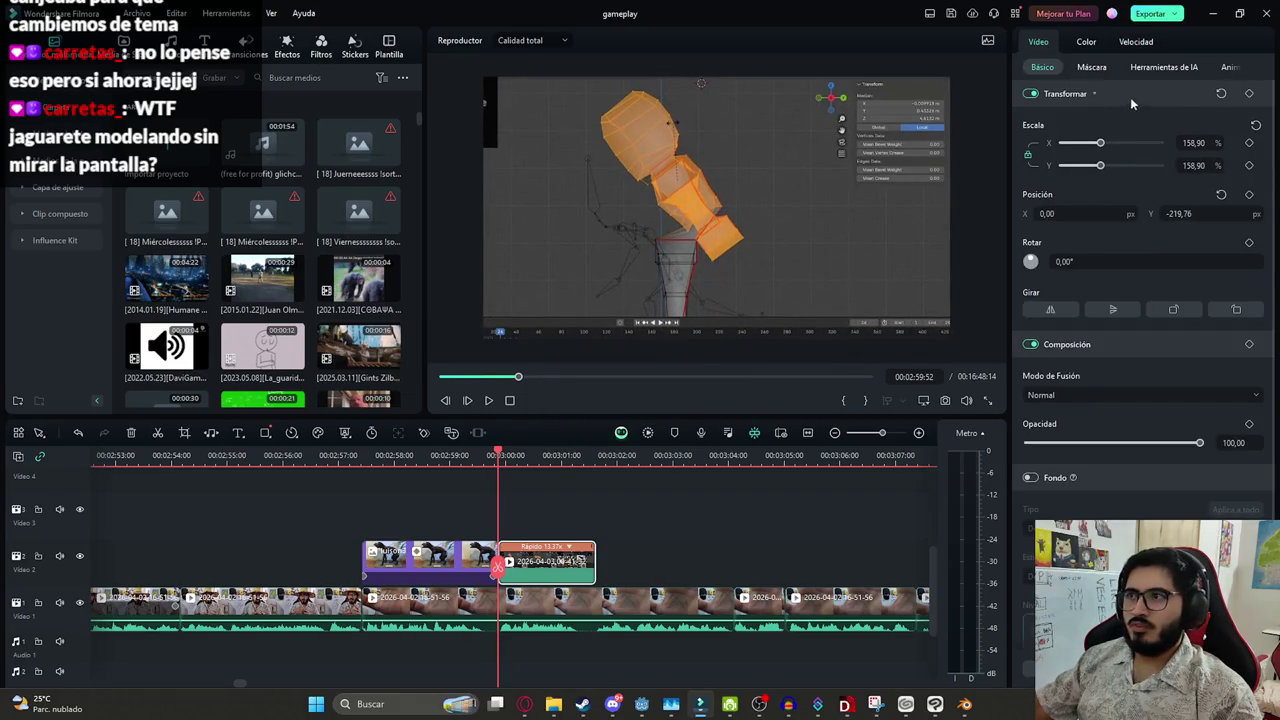
{"action": "left_click_drag", "start_coordinate": [1104, 150], "coordinate": [1106, 145]}
{"action": "left_click_drag", "start_coordinate": [777, 234], "coordinate": [786, 229]}
Replay the edited clip and save the project
{"action": "left_click", "coordinate": [652, 516]}
{"action": "key", "text": "space"}
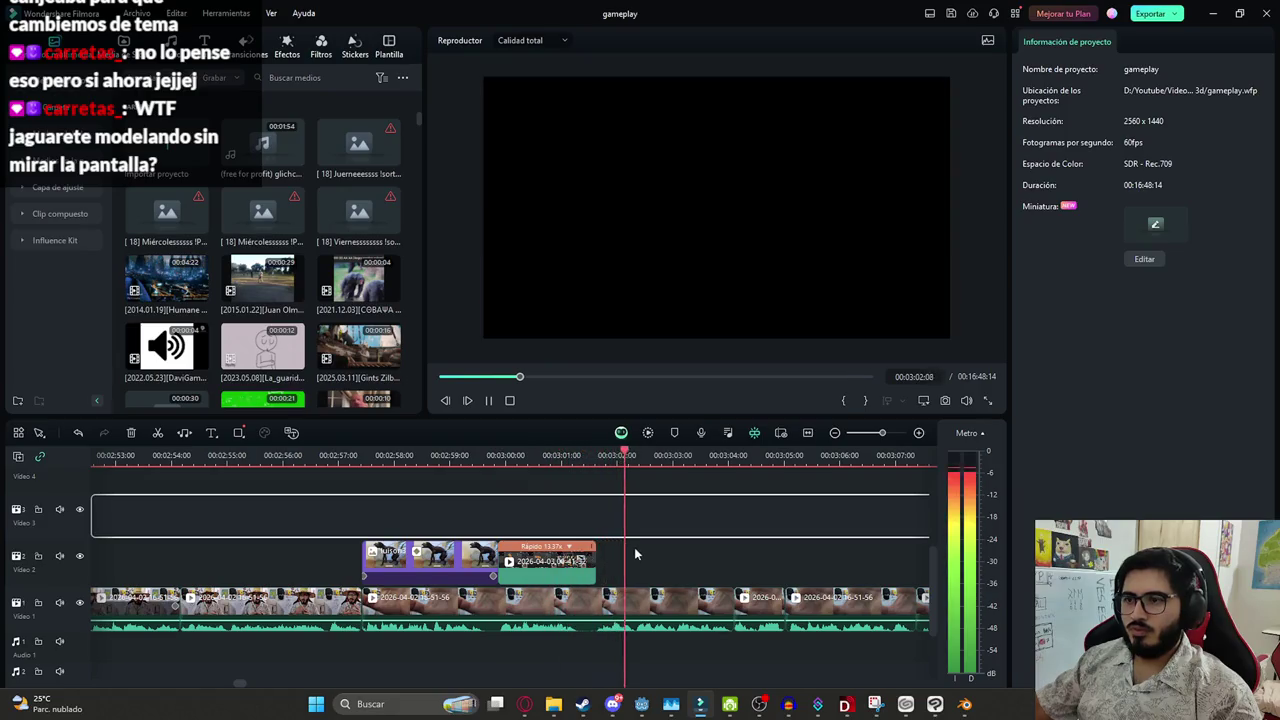
{"action": "scroll", "coordinate": [629, 561], "scroll_direction": "down", "scroll_amount": 1, "text": "ctrl"}
{"action": "key", "text": "ctrl+s"}
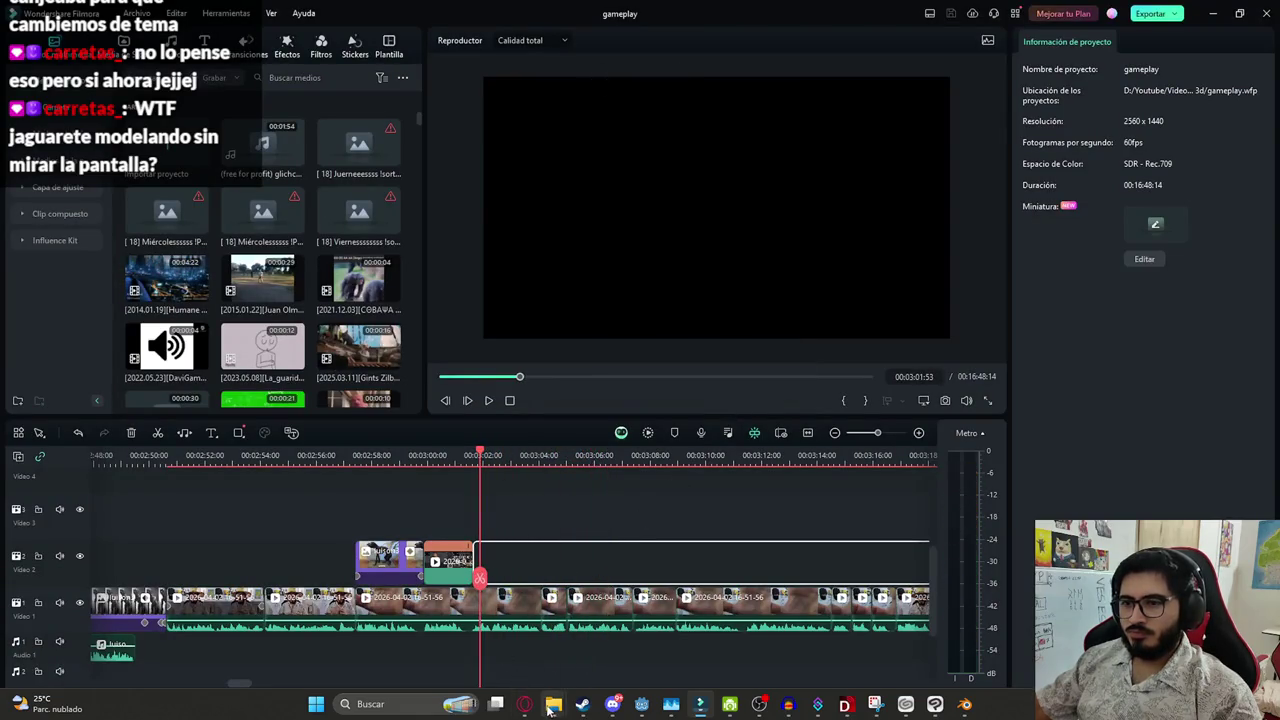
Return to the YouTube stream fullscreen and skip ahead to about 1:48:36
{"action": "left_click", "coordinate": [524, 704]}
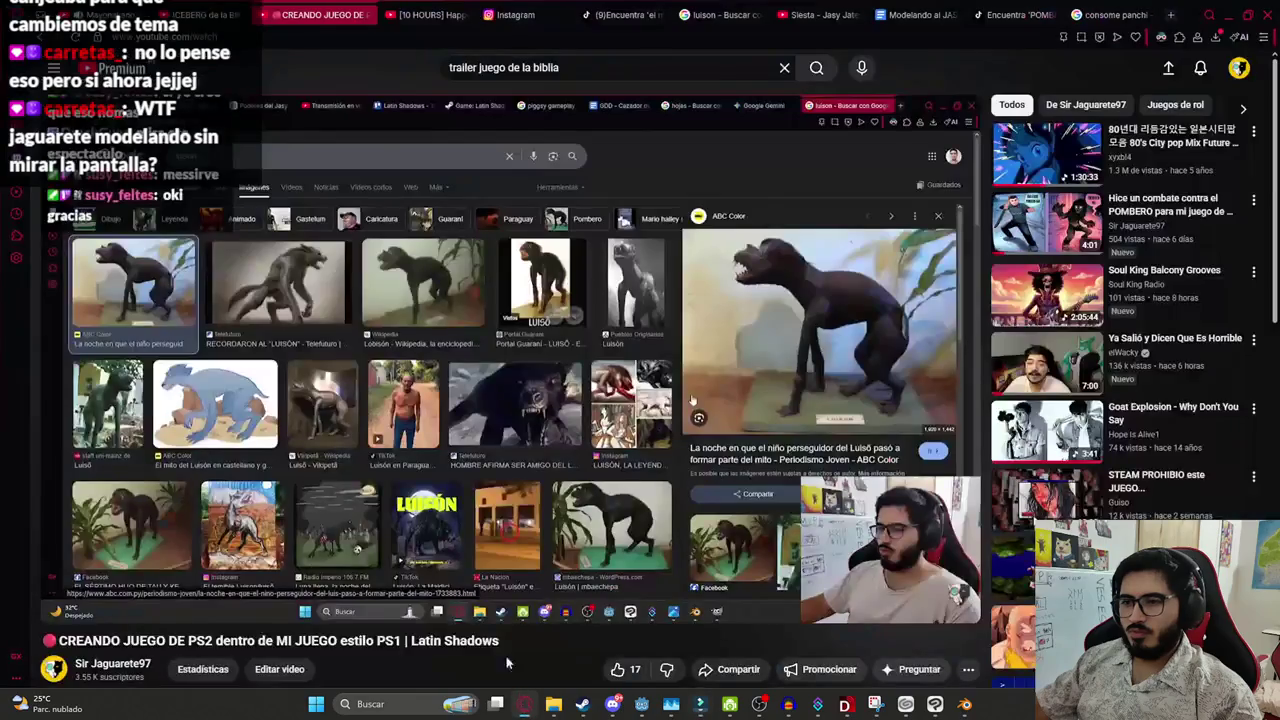
{"action": "key", "text": "f"}
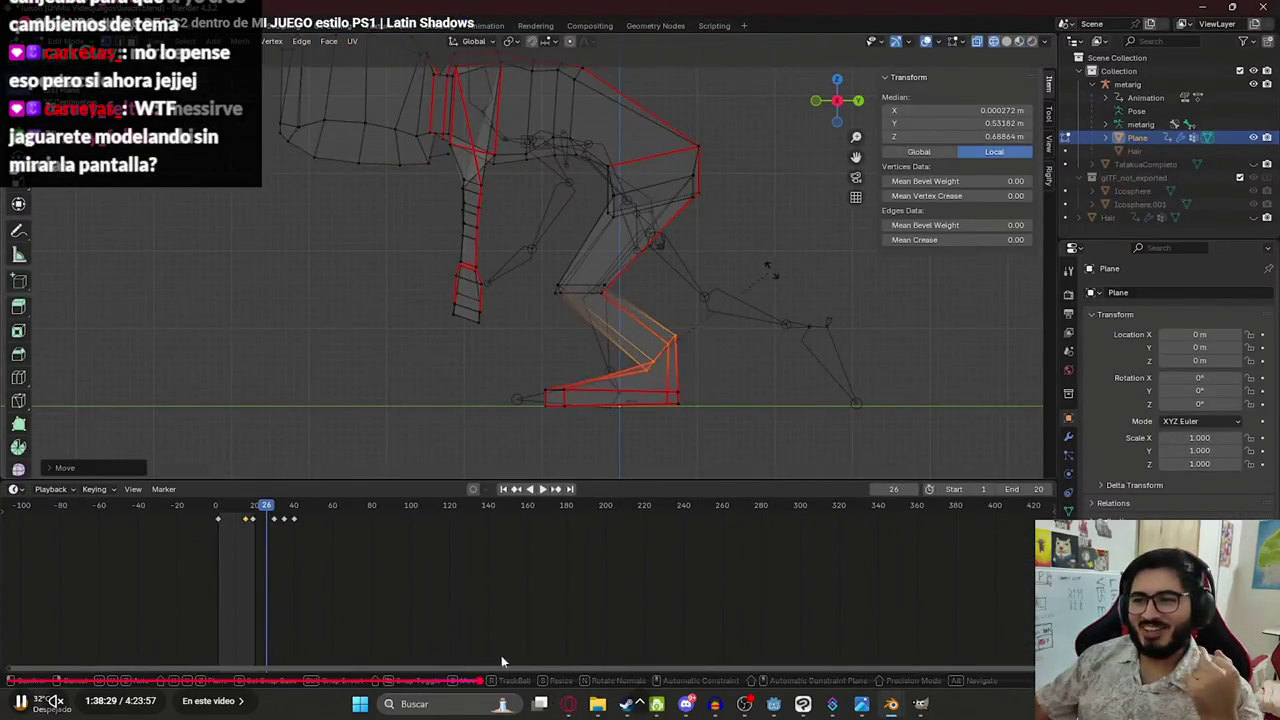
{"action": "left_click", "coordinate": [483, 681]}
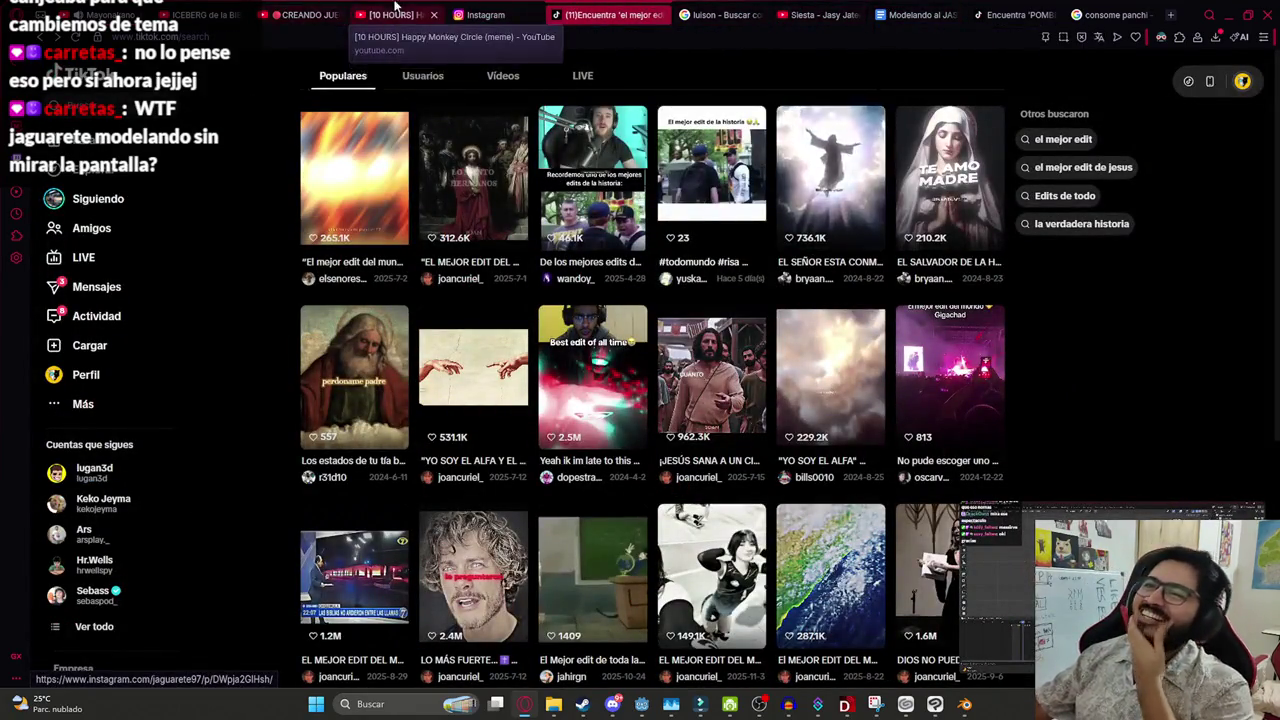
{"action": "key", "text": "f"}
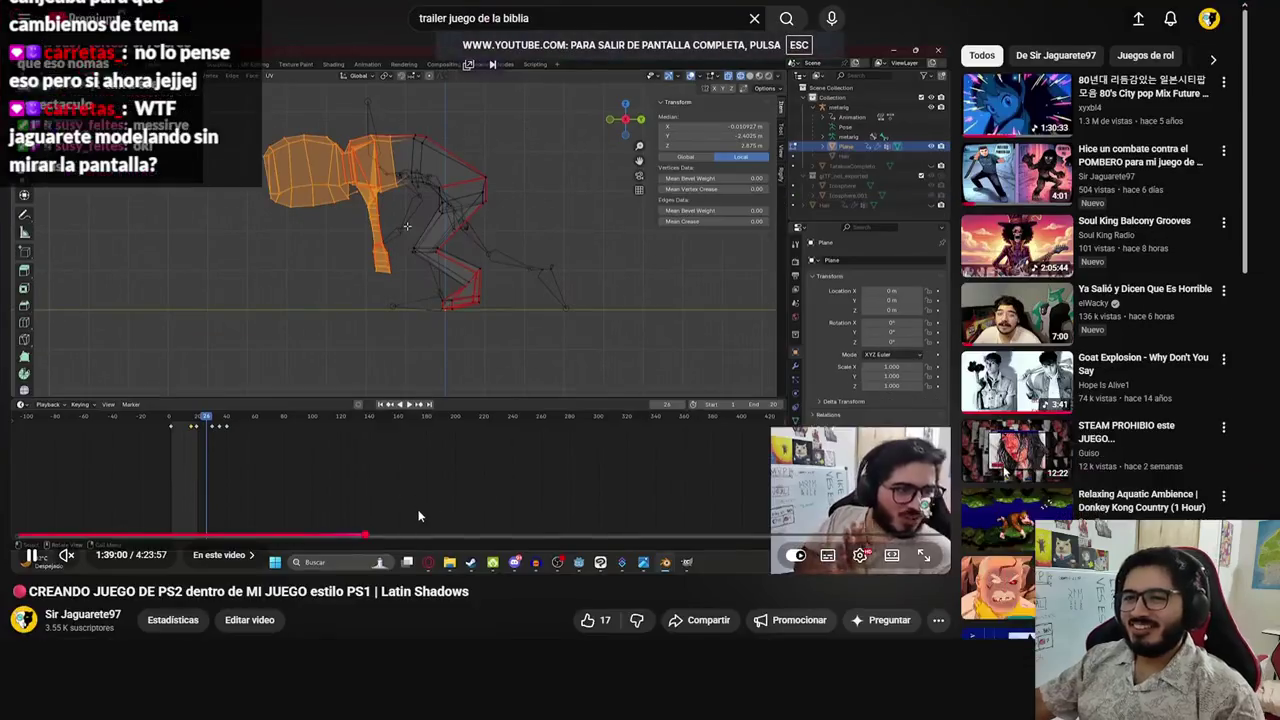
{"action": "left_click_drag", "start_coordinate": [482, 681], "coordinate": [511, 684]}
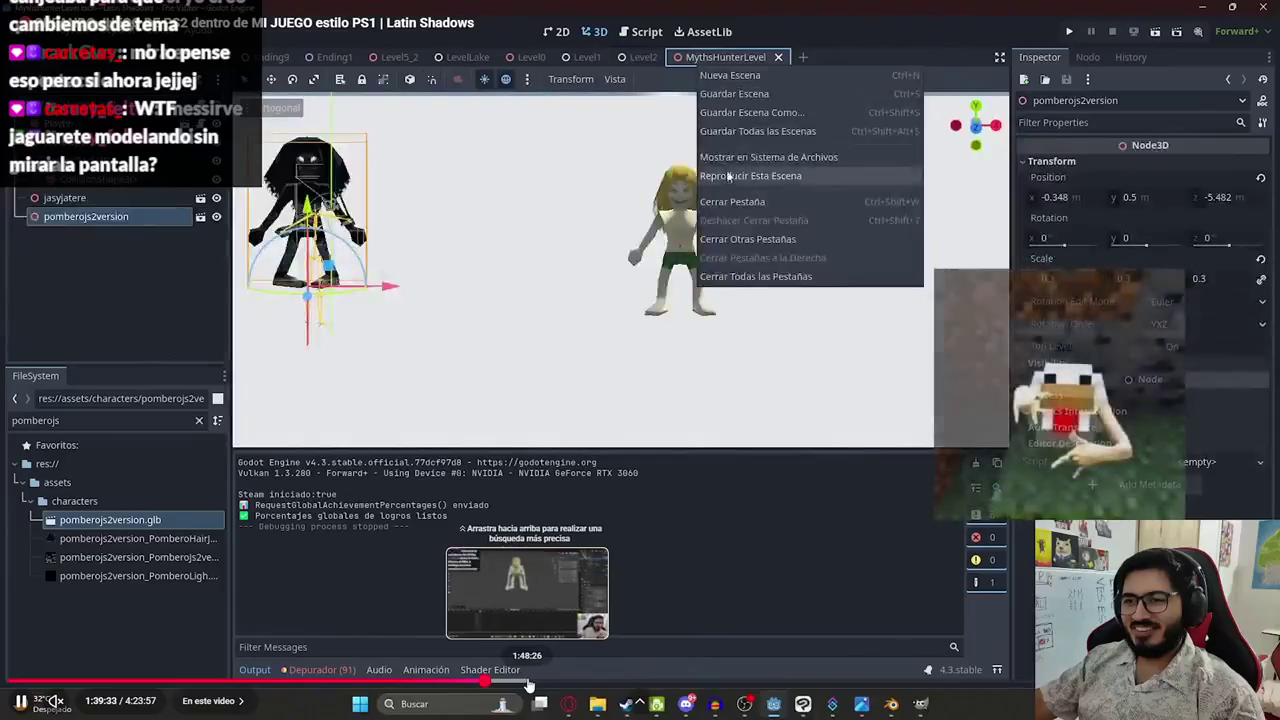
{"action": "left_click", "coordinate": [529, 682]}
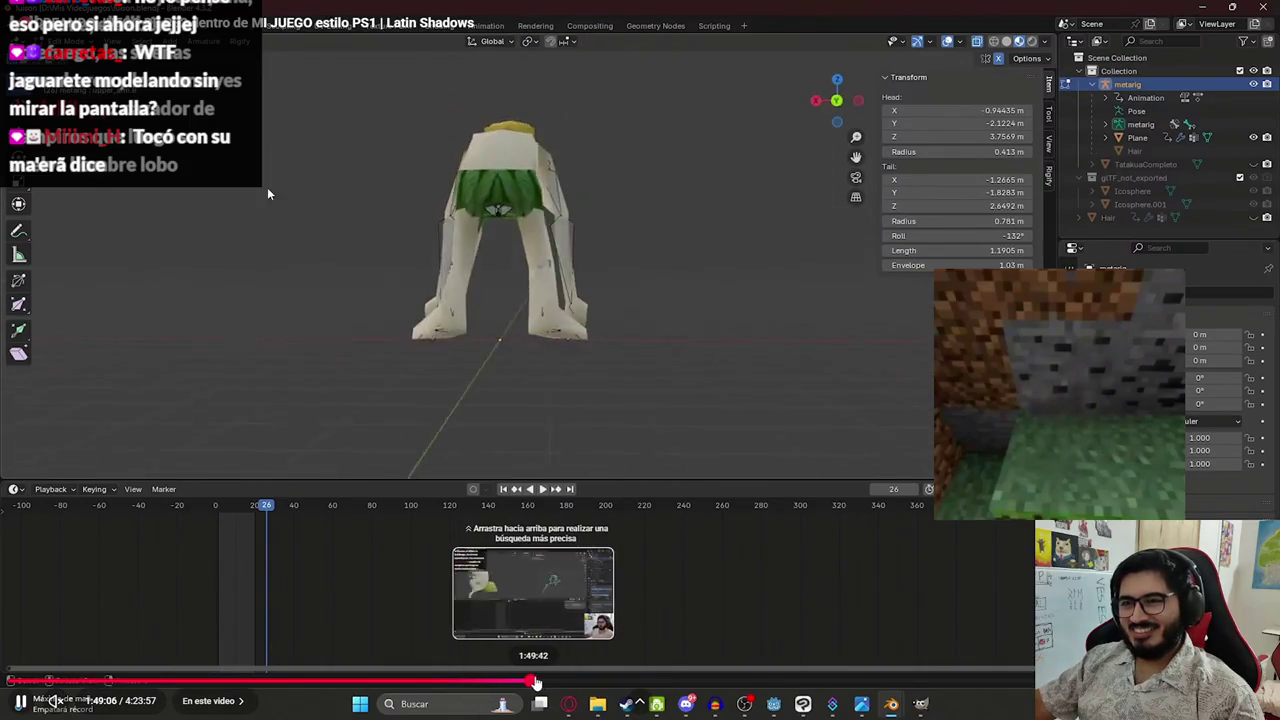
Pause, resume, and rewind the stream ten seconds to about 1:49:04
{"action": "left_click", "coordinate": [515, 428]}
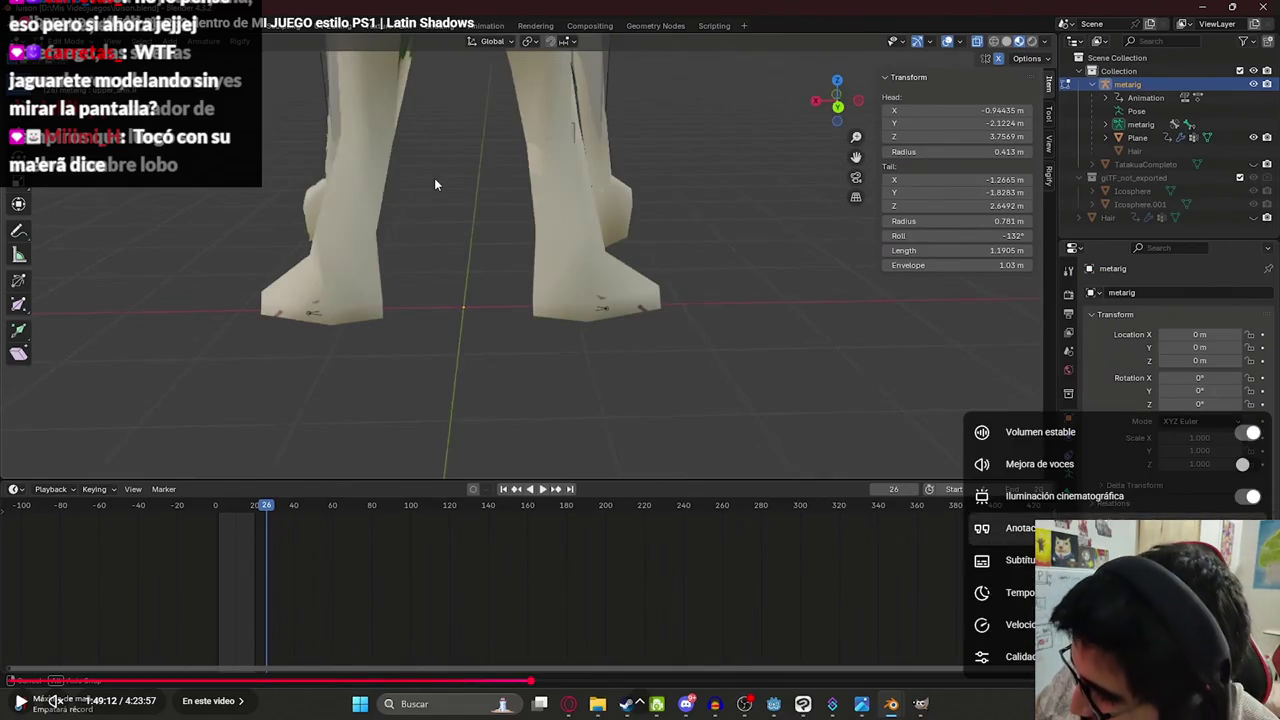
{"action": "key", "text": "Escape"}
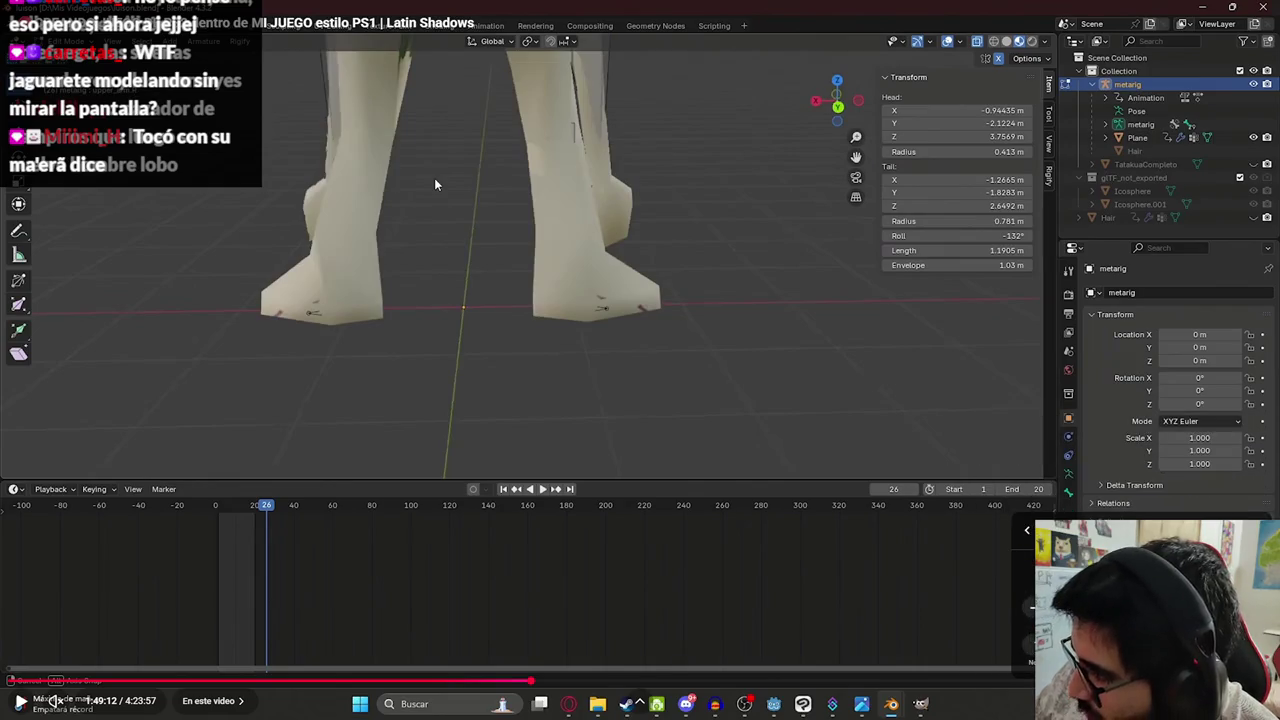
{"action": "key", "text": "space"}
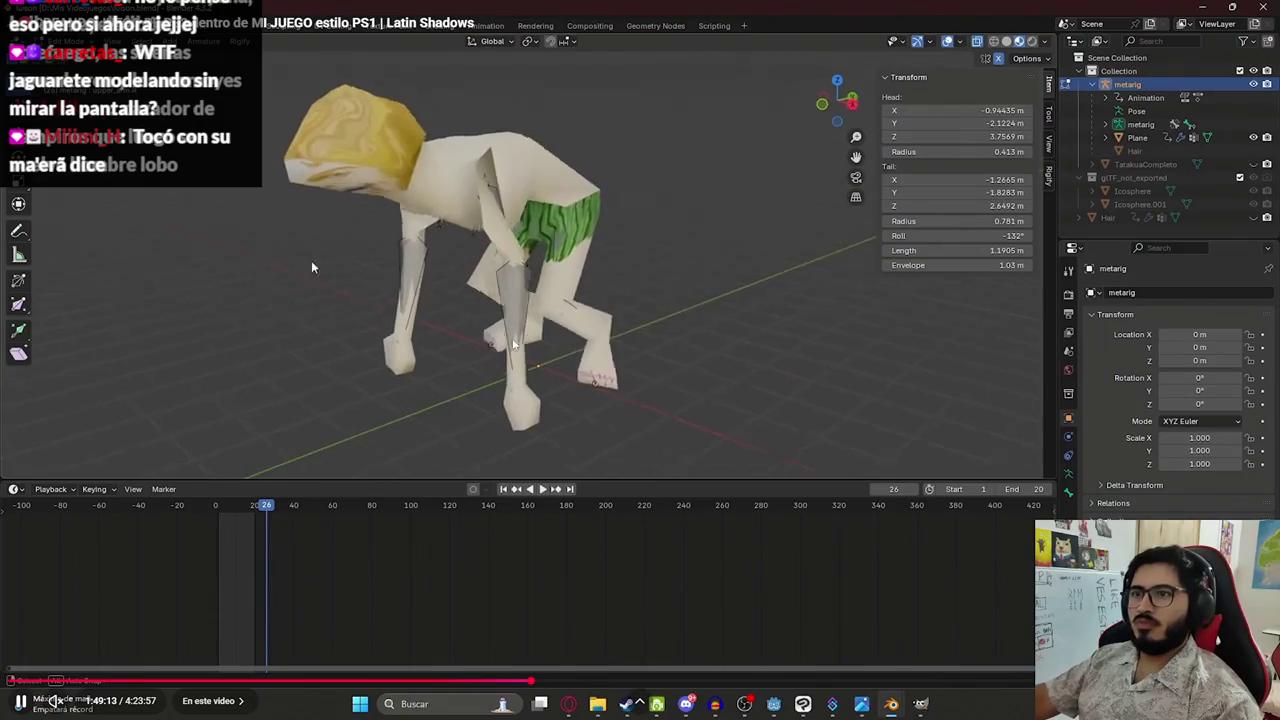
{"action": "key", "text": "Left"}
{"action": "key", "text": "Left"}
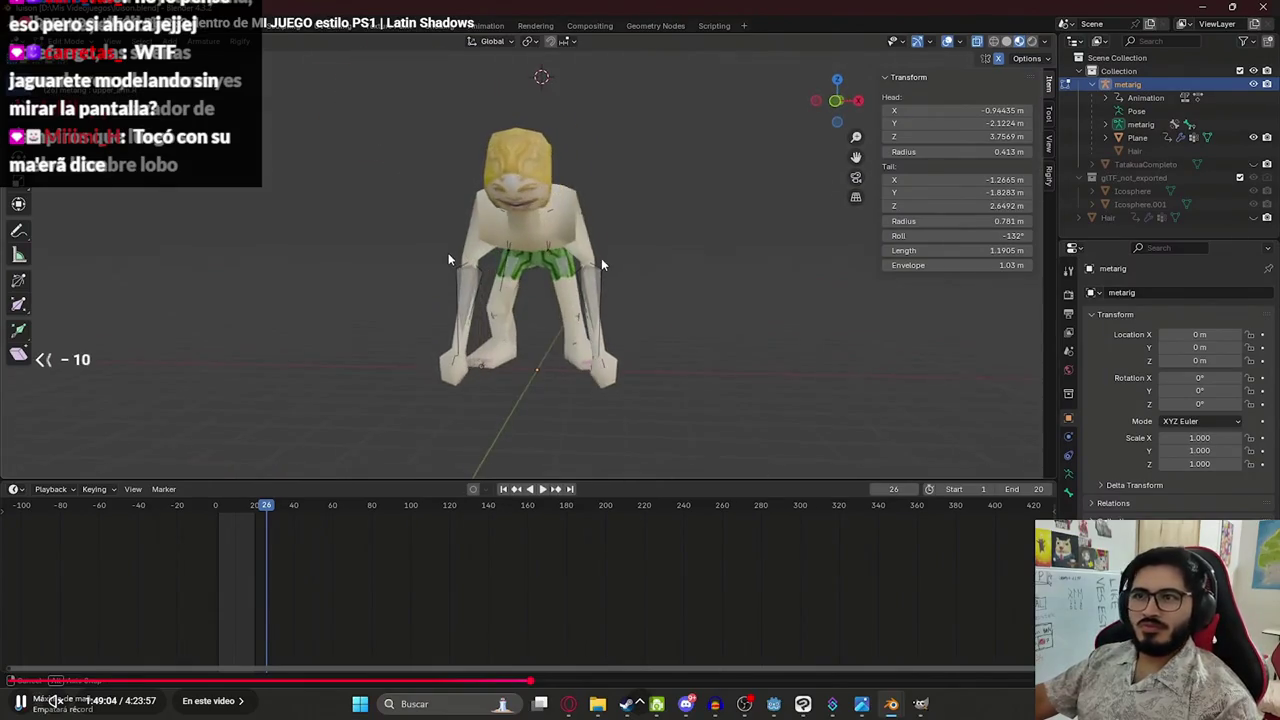
{"action": "key", "text": "Left"}
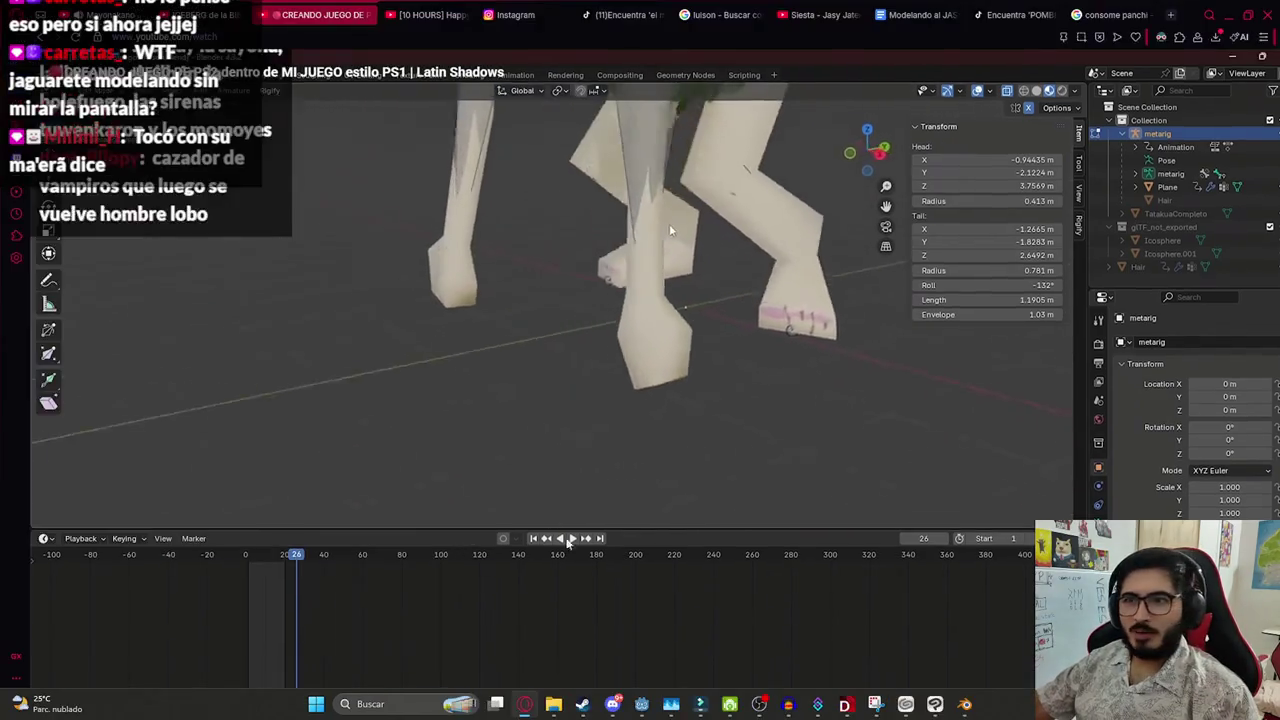
{"action": "key", "text": "Escape"}
{"action": "left_click", "coordinate": [553, 703]}
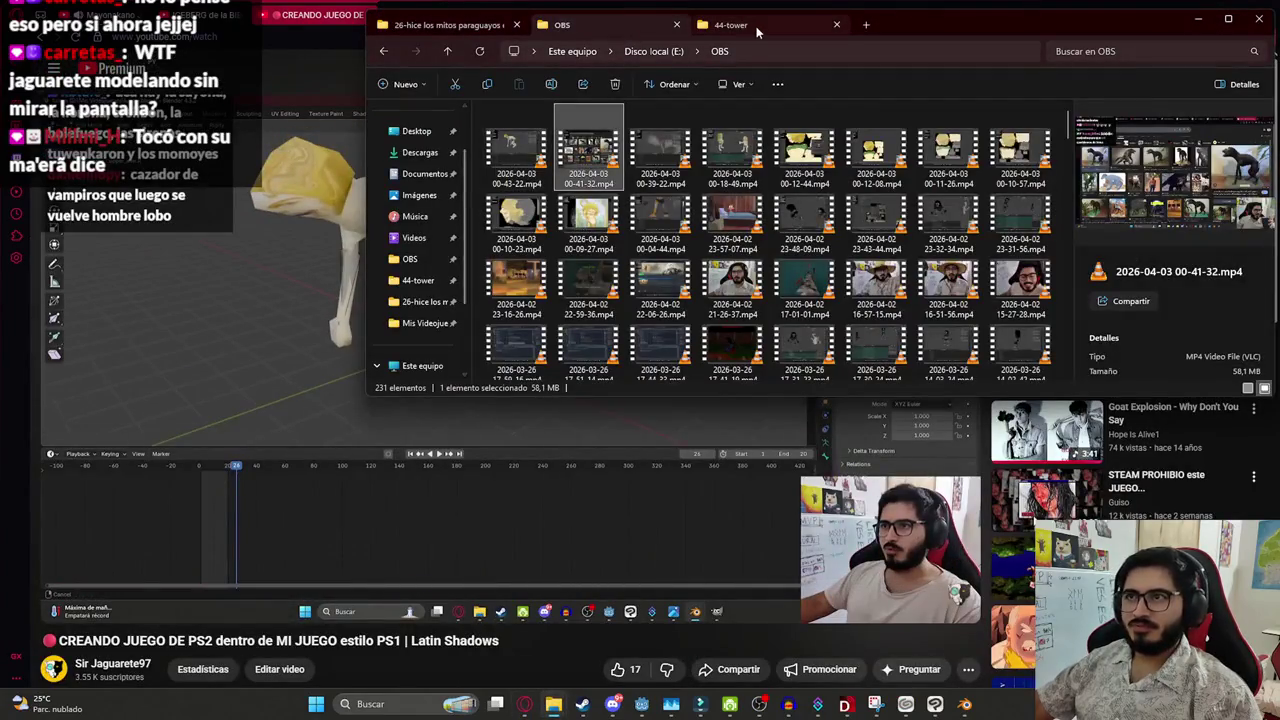
{"action": "left_click", "coordinate": [730, 24]}
{"action": "left_click", "coordinate": [455, 28]}
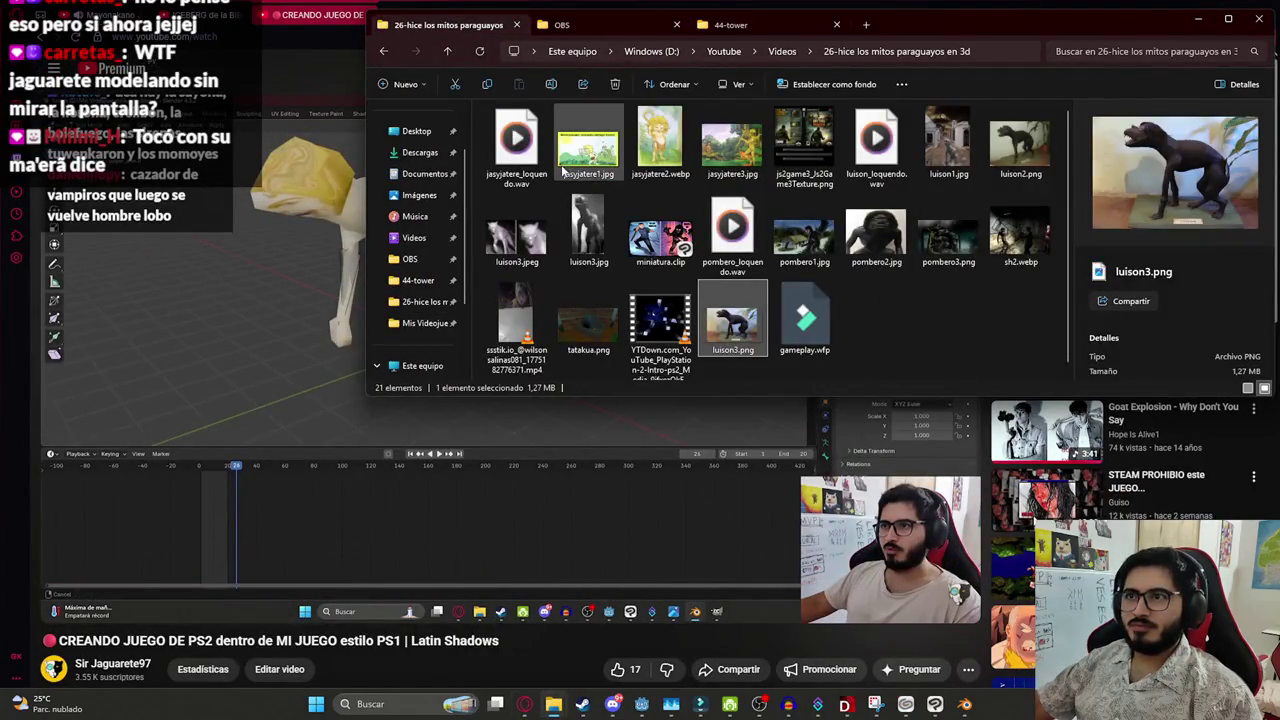
{"action": "left_click", "coordinate": [565, 25]}
{"action": "left_click", "coordinate": [512, 146]}
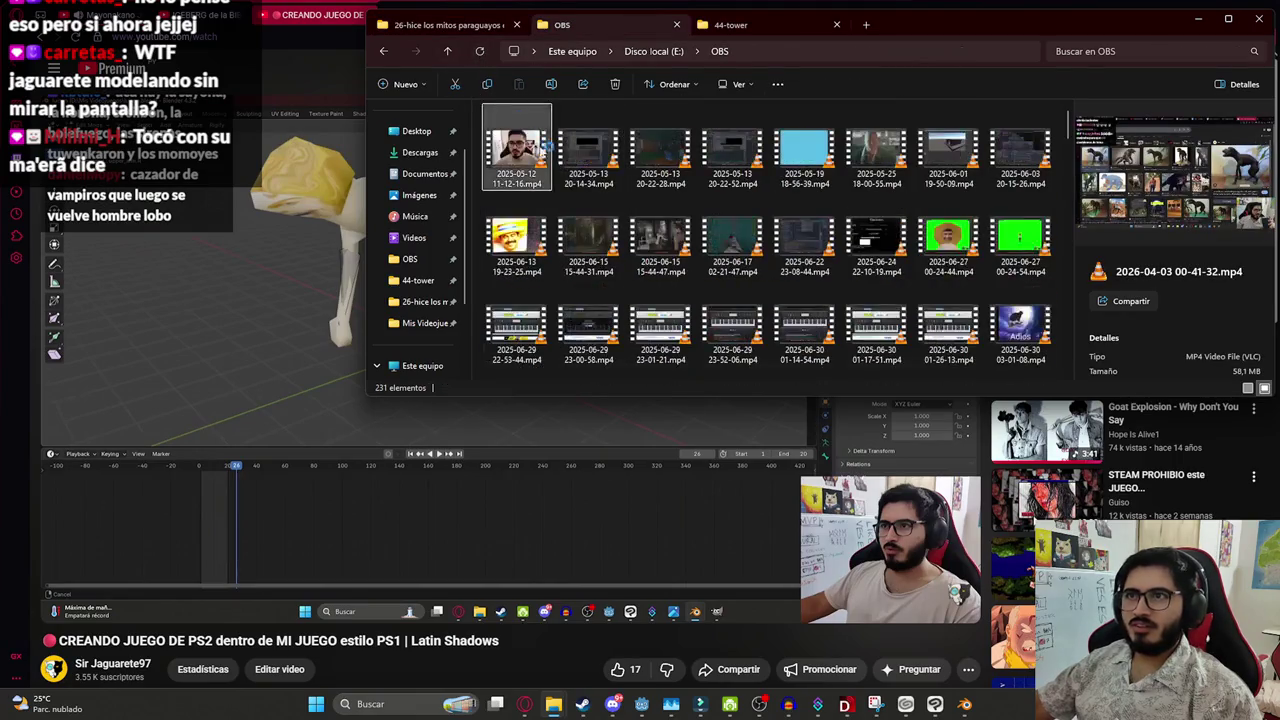
{"action": "left_click_drag", "start_coordinate": [512, 146], "coordinate": [695, 638]}
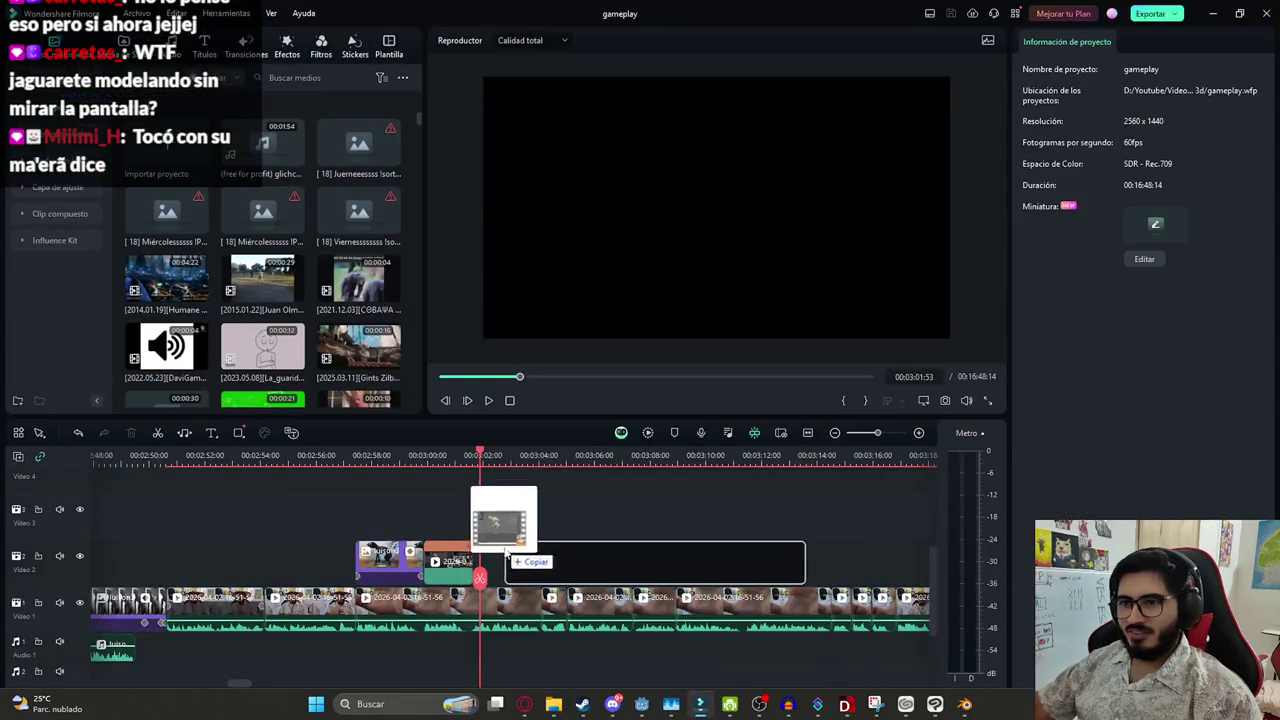
{"action": "mouse_move", "coordinate": [697, 706]}
{"action": "left_mouse_down"}
{"action": "mouse_move", "coordinate": [510, 560]}
{"action": "mouse_move", "coordinate": [530, 565]}
{"action": "left_mouse_up"}
Trim the end of the new 00-43-22 clip down to a short piece
{"action": "key", "text": "space"}
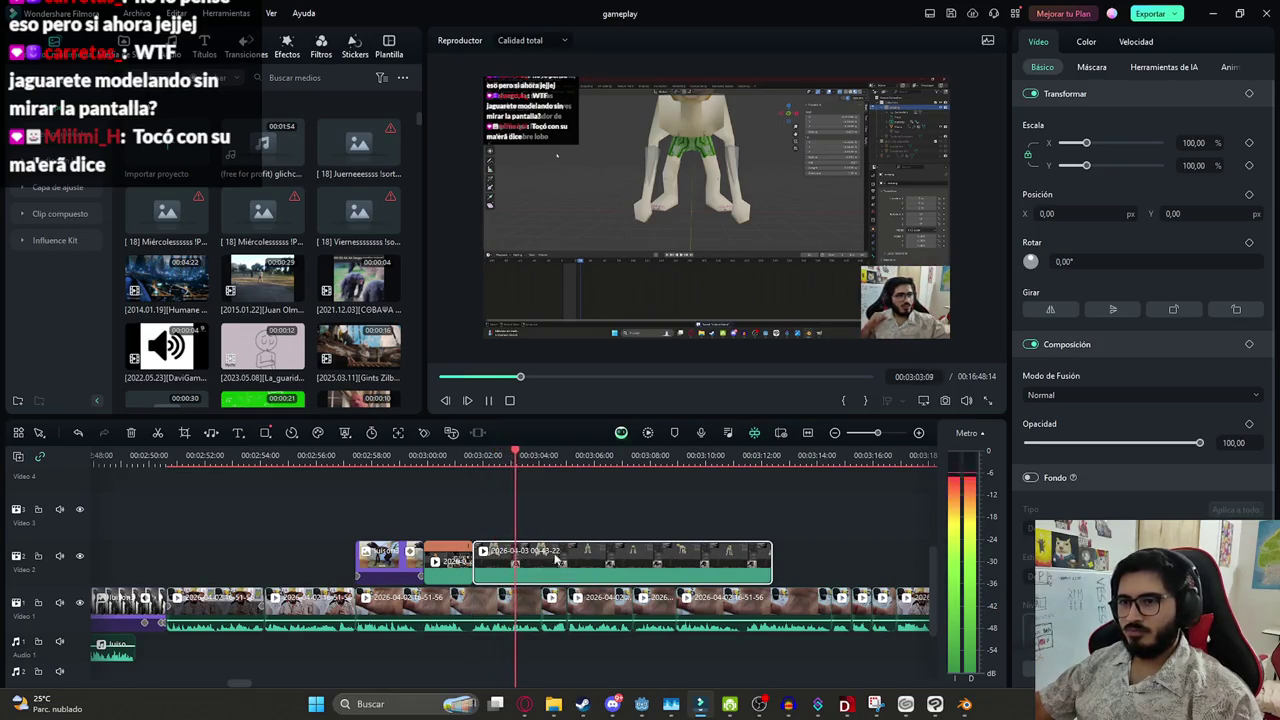
{"action": "key", "text": "space"}
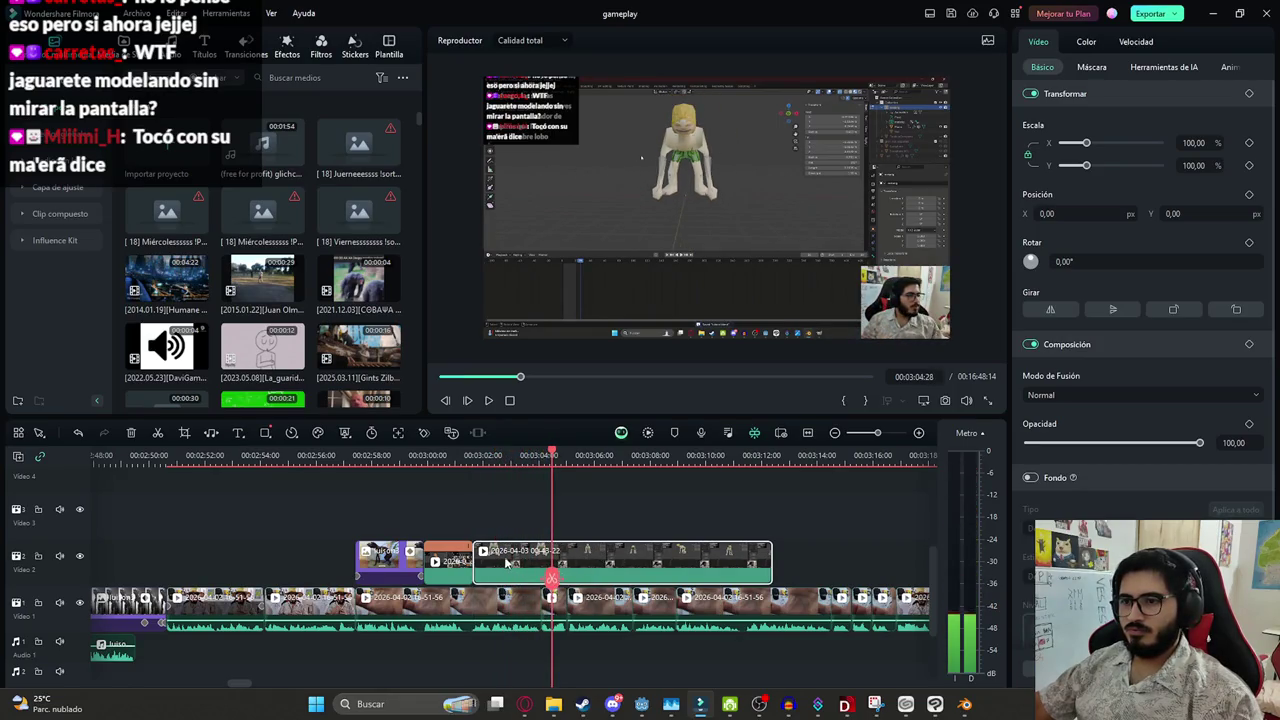
{"action": "left_click_drag", "start_coordinate": [474, 565], "coordinate": [519, 566]}
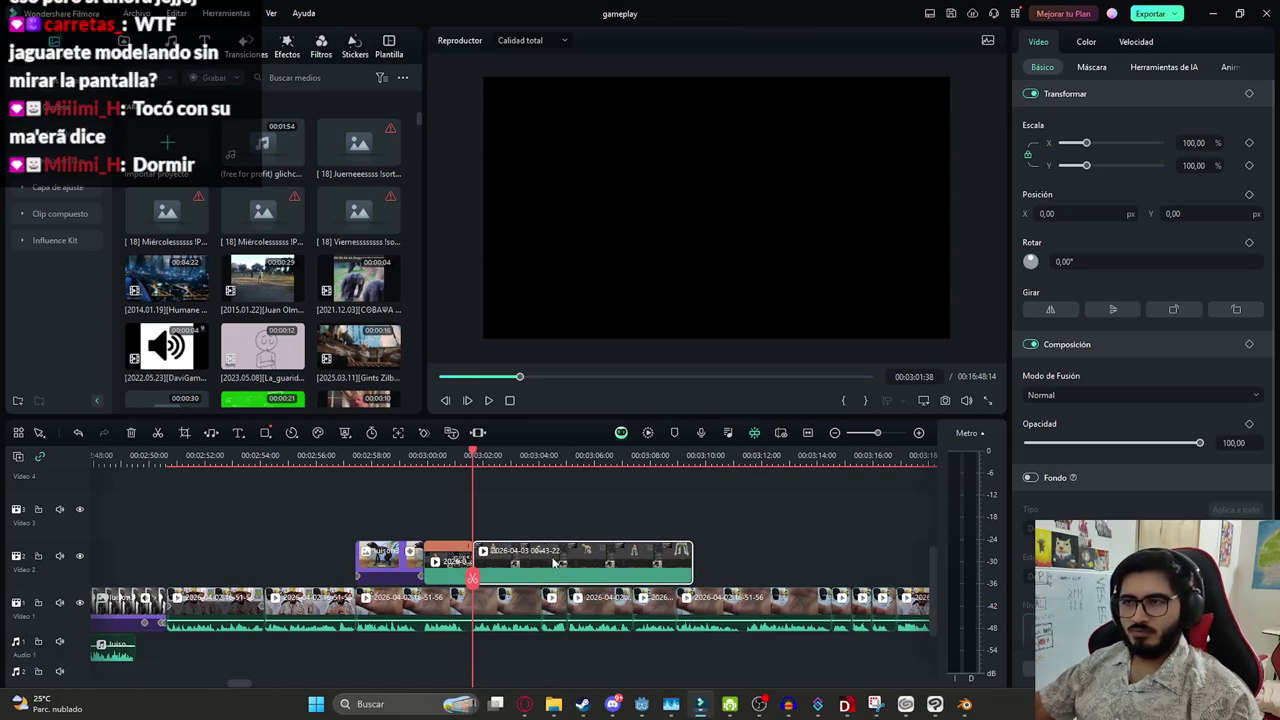
{"action": "key", "text": "space"}
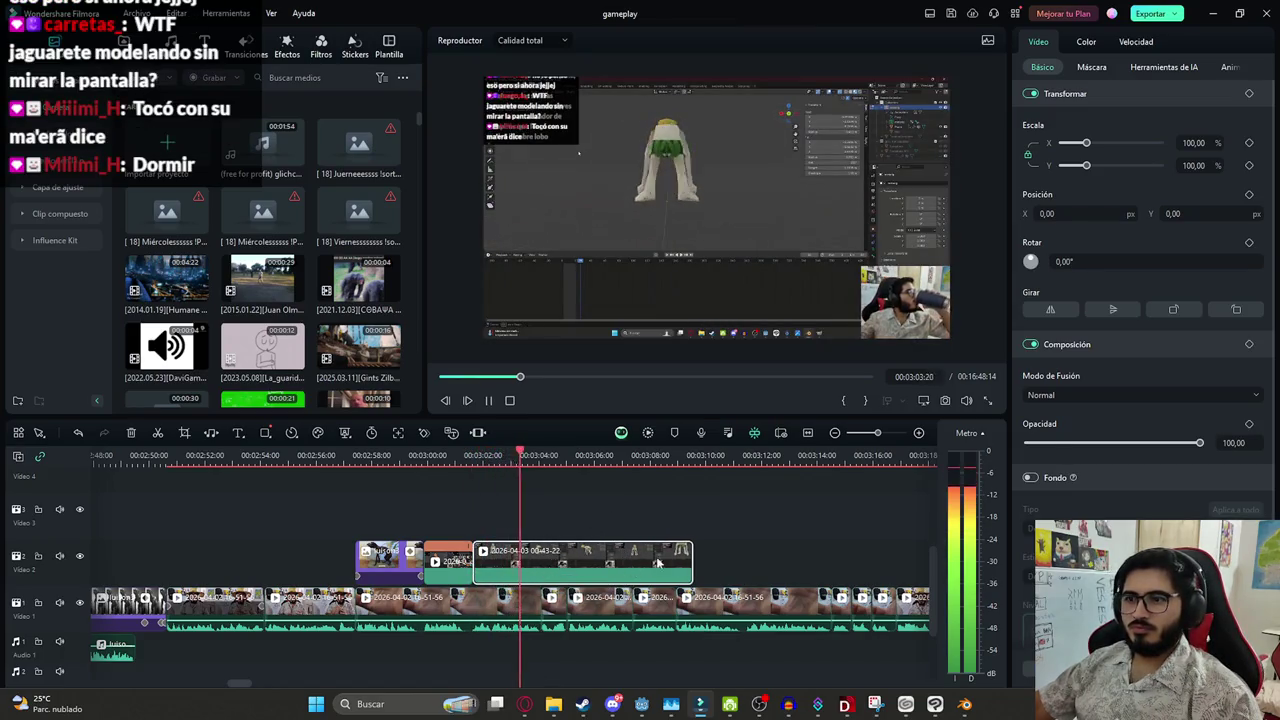
{"action": "mouse_move", "coordinate": [686, 563]}
{"action": "left_mouse_down"}
{"action": "mouse_move", "coordinate": [563, 566]}
{"action": "mouse_move", "coordinate": [575, 607]}
{"action": "left_mouse_up"}
{"action": "left_click", "coordinate": [626, 551]}
Replay the trimmed 00-43-22 clip from its start to check the cut
{"action": "key", "text": "space"}
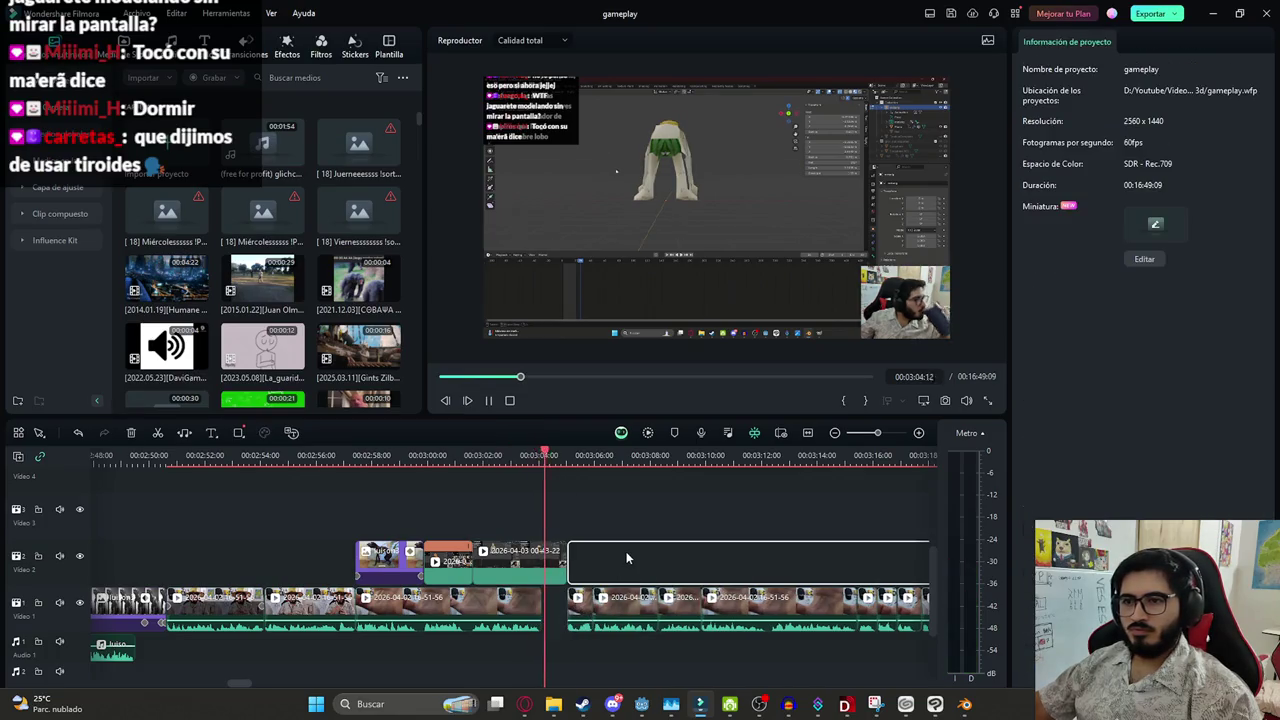
{"action": "key", "text": "space"}
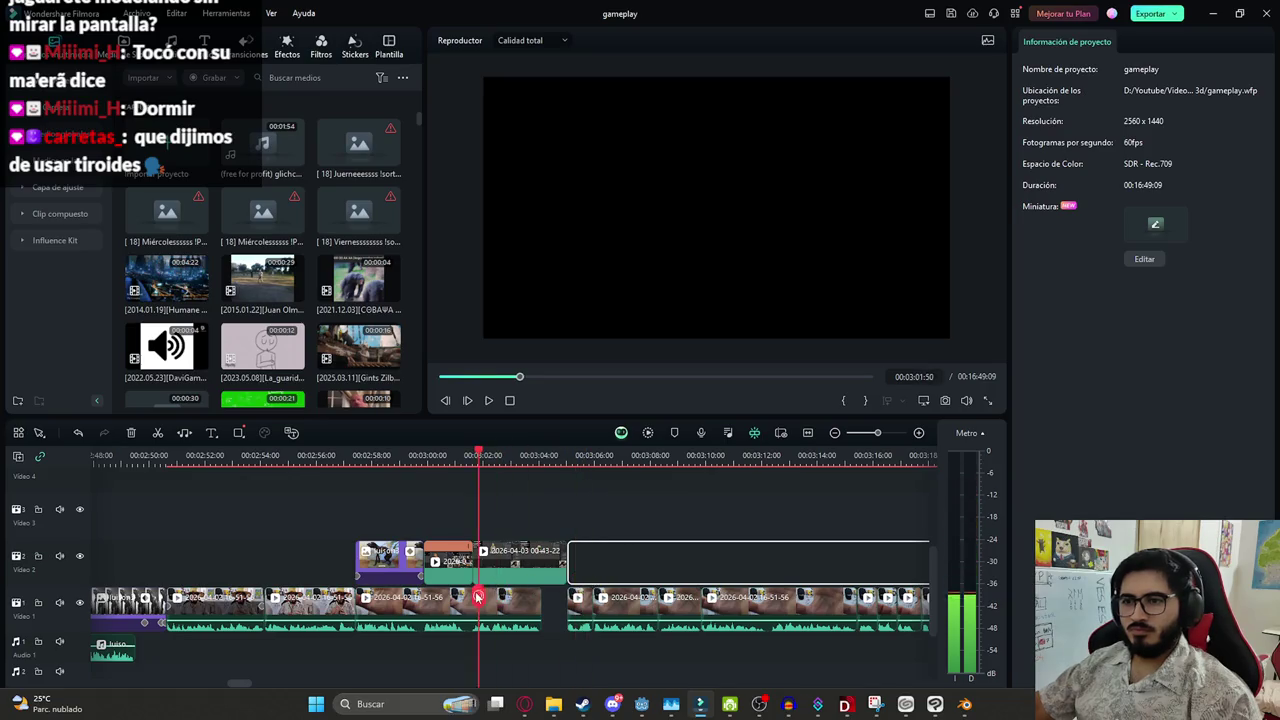
{"action": "left_click_drag", "start_coordinate": [480, 597], "coordinate": [476, 597]}
{"action": "left_click", "coordinate": [494, 567]}
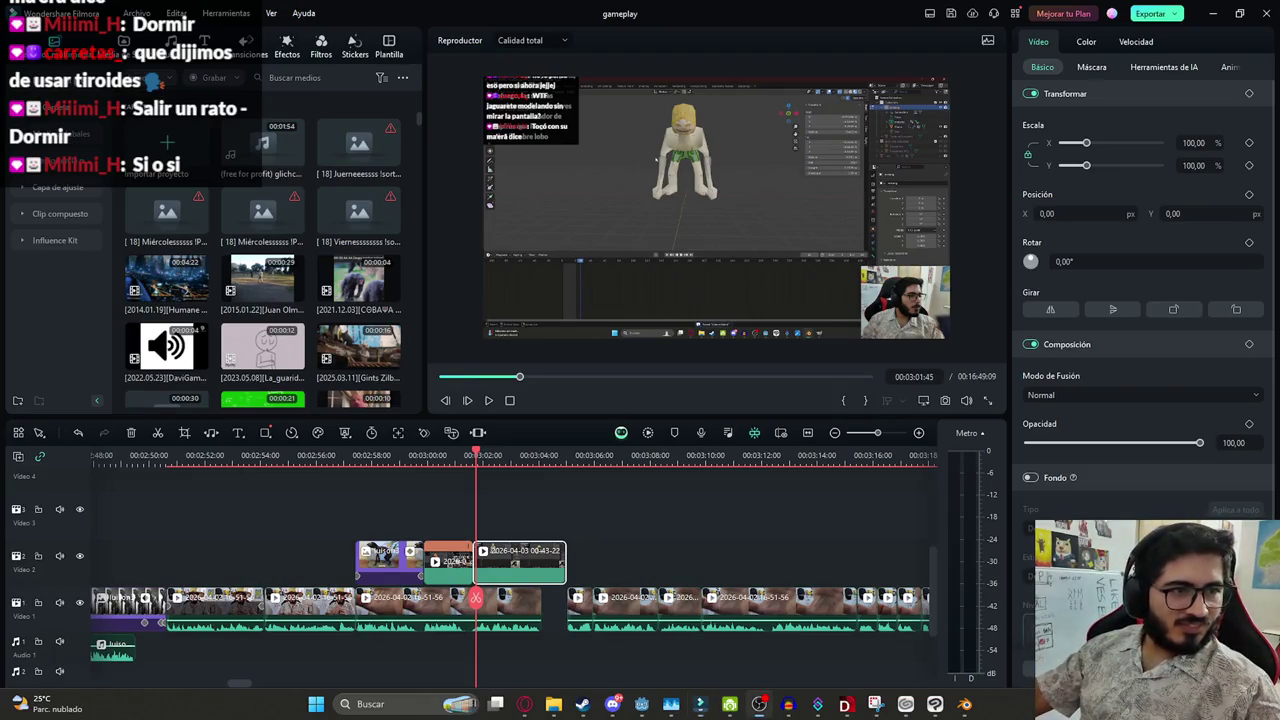
{"action": "left_click", "coordinate": [578, 502]}
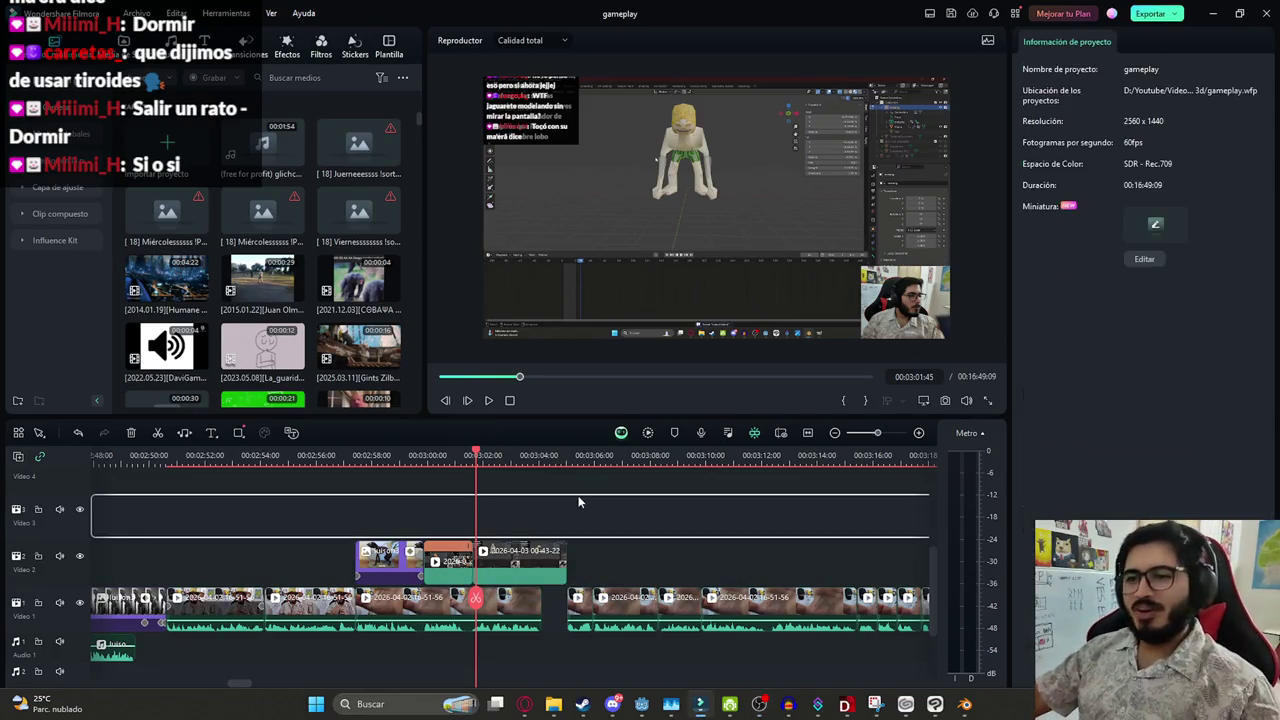
{"action": "scroll", "coordinate": [553, 513], "scroll_direction": "up", "scroll_amount": 1}
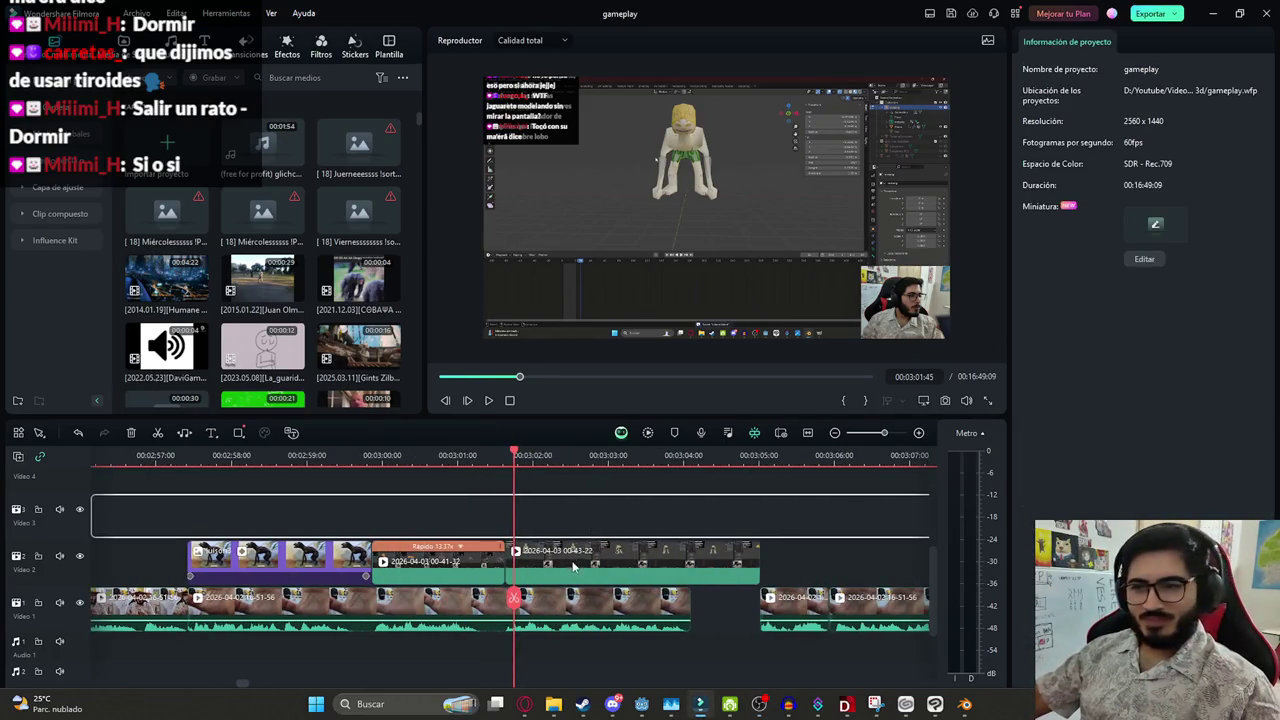
Scale the 00-43-22 clip to about 178.08% and save the project
{"action": "left_click", "coordinate": [573, 566]}
{"action": "key", "text": "ctrl+s"}
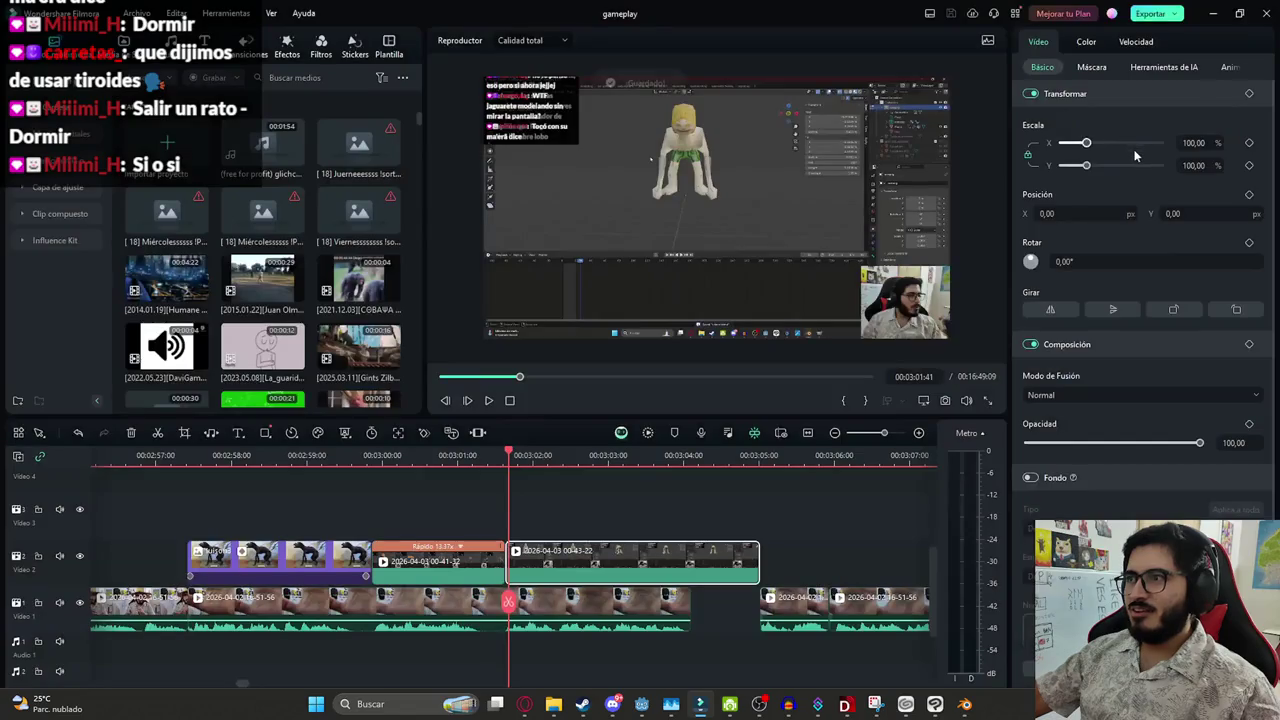
{"action": "left_click_drag", "start_coordinate": [1087, 143], "coordinate": [1105, 143]}
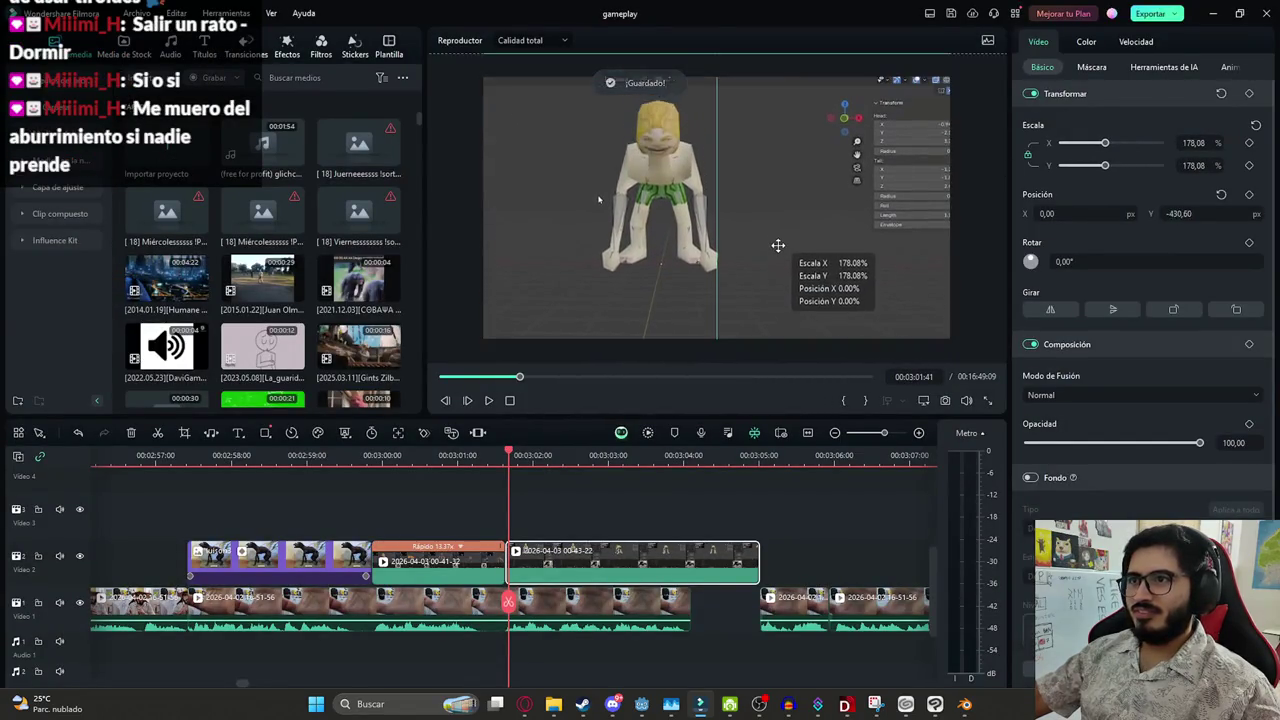
{"action": "left_click", "coordinate": [715, 485]}
{"action": "key", "text": "ctrl+minus"}
{"action": "key", "text": "ctrl+s"}
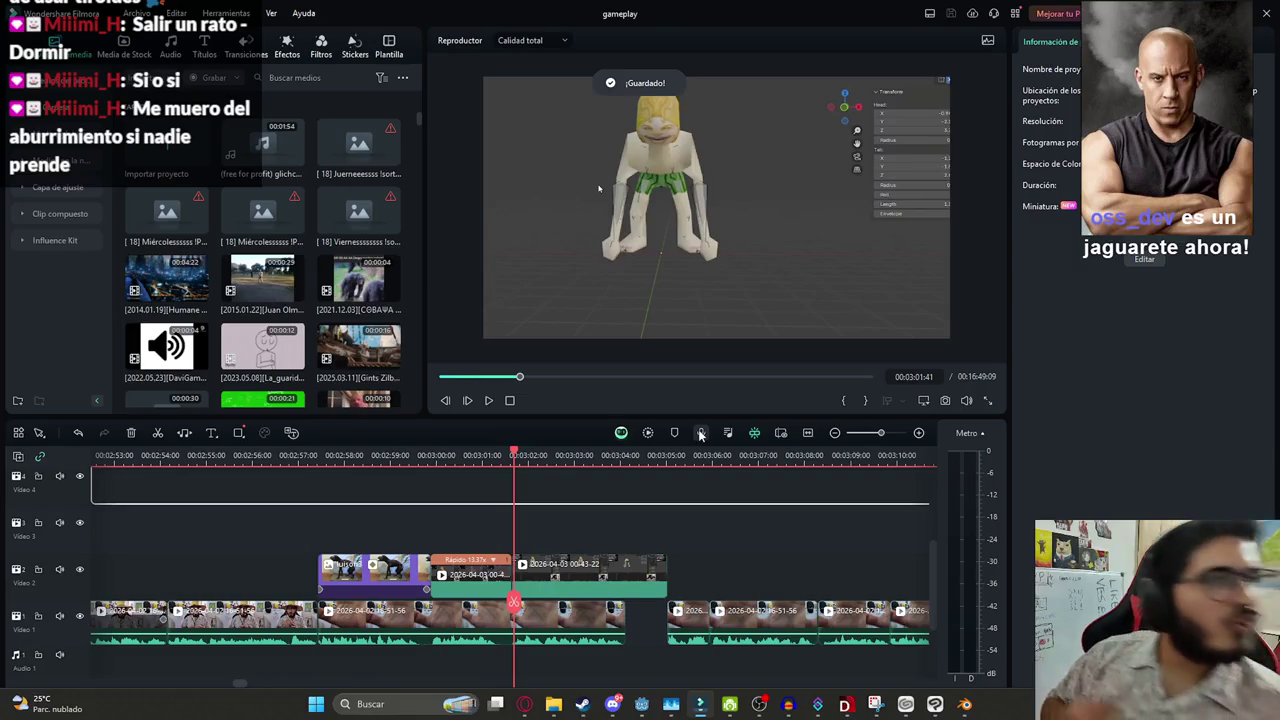
Zoom the timeline out and replay the enlarged clip from its start
{"action": "left_click", "coordinate": [643, 511]}
{"action": "key", "text": "ctrl+minus"}
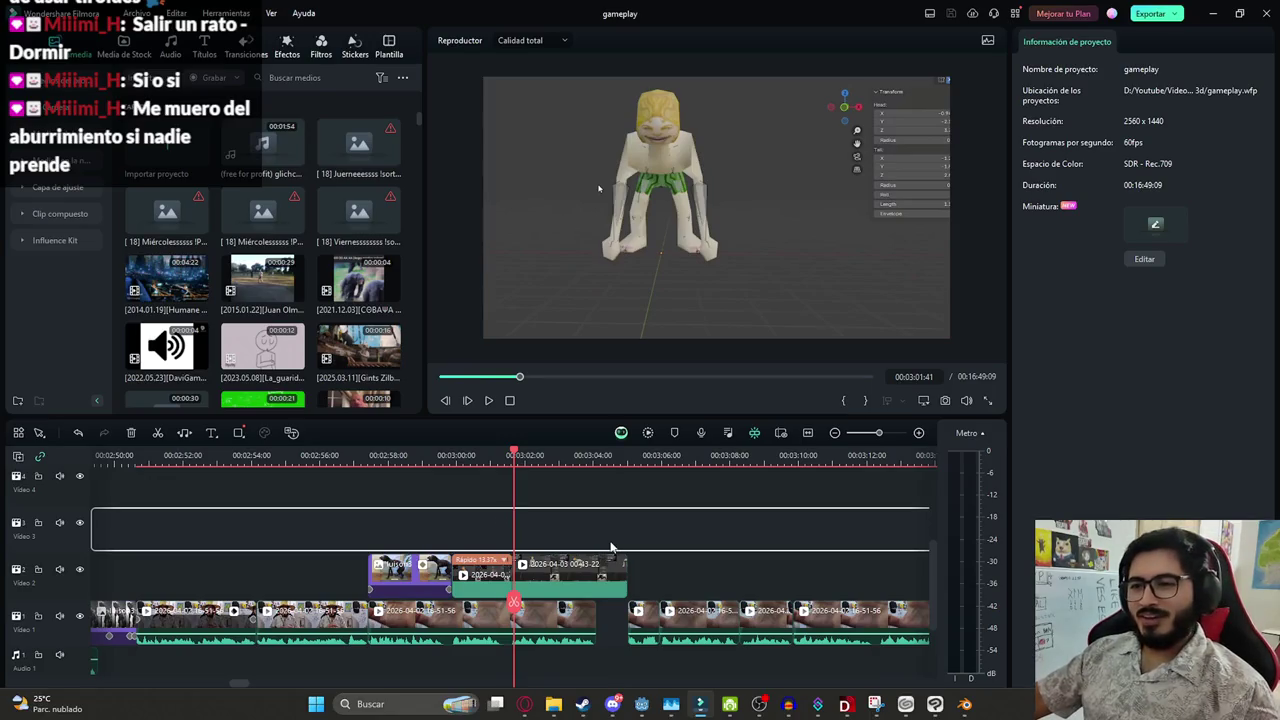
{"action": "key", "text": "space"}
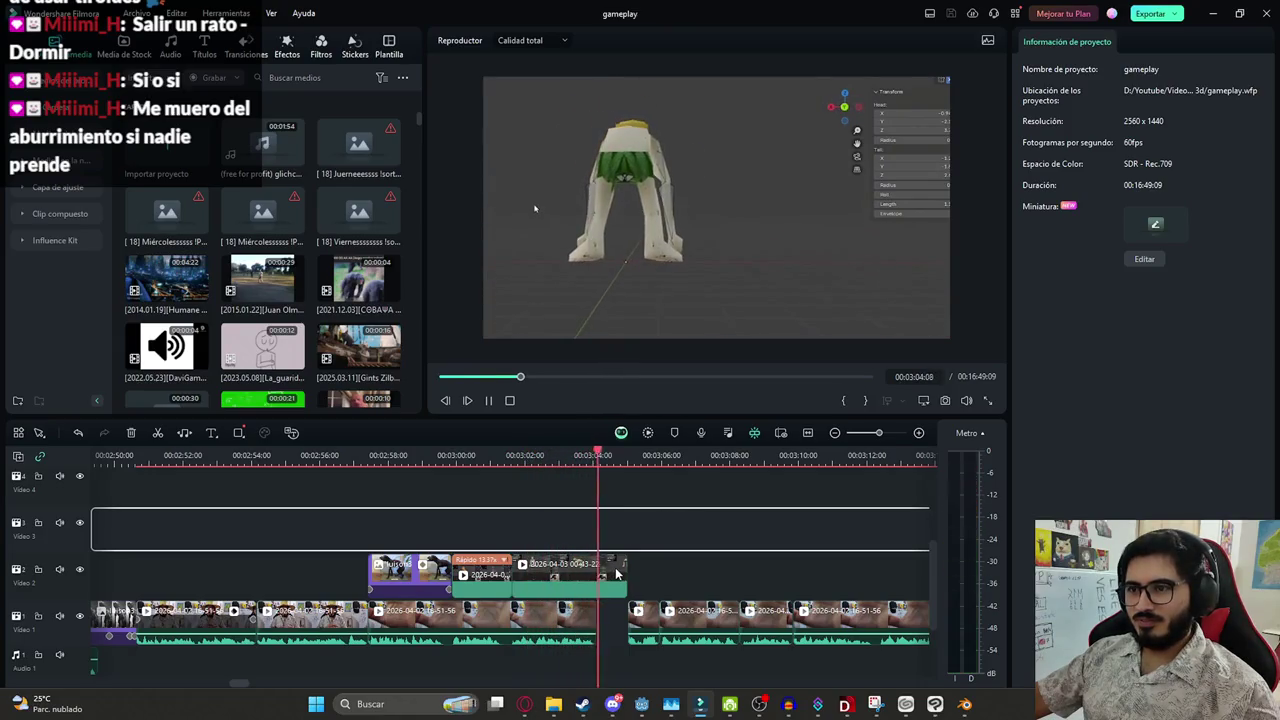
{"action": "left_click_drag", "start_coordinate": [632, 455], "coordinate": [519, 455]}
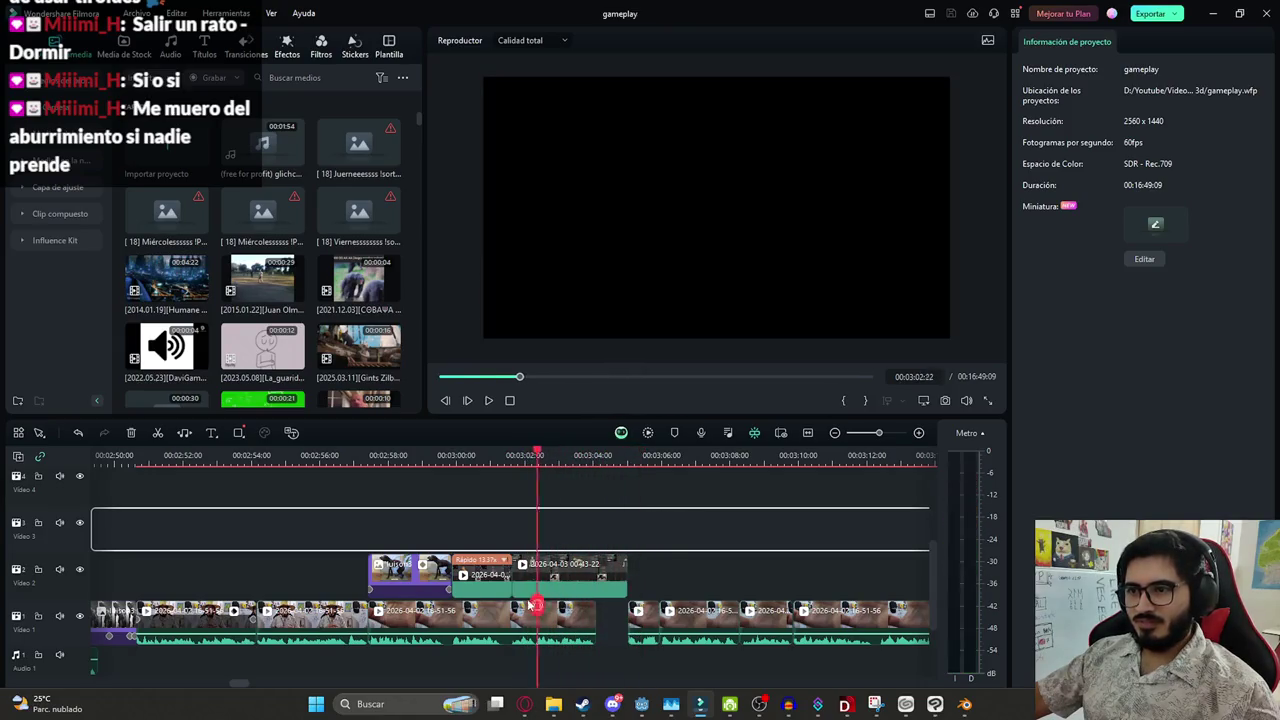
{"action": "left_click", "coordinate": [274, 77]}
{"action": "type", "text": "captur"}
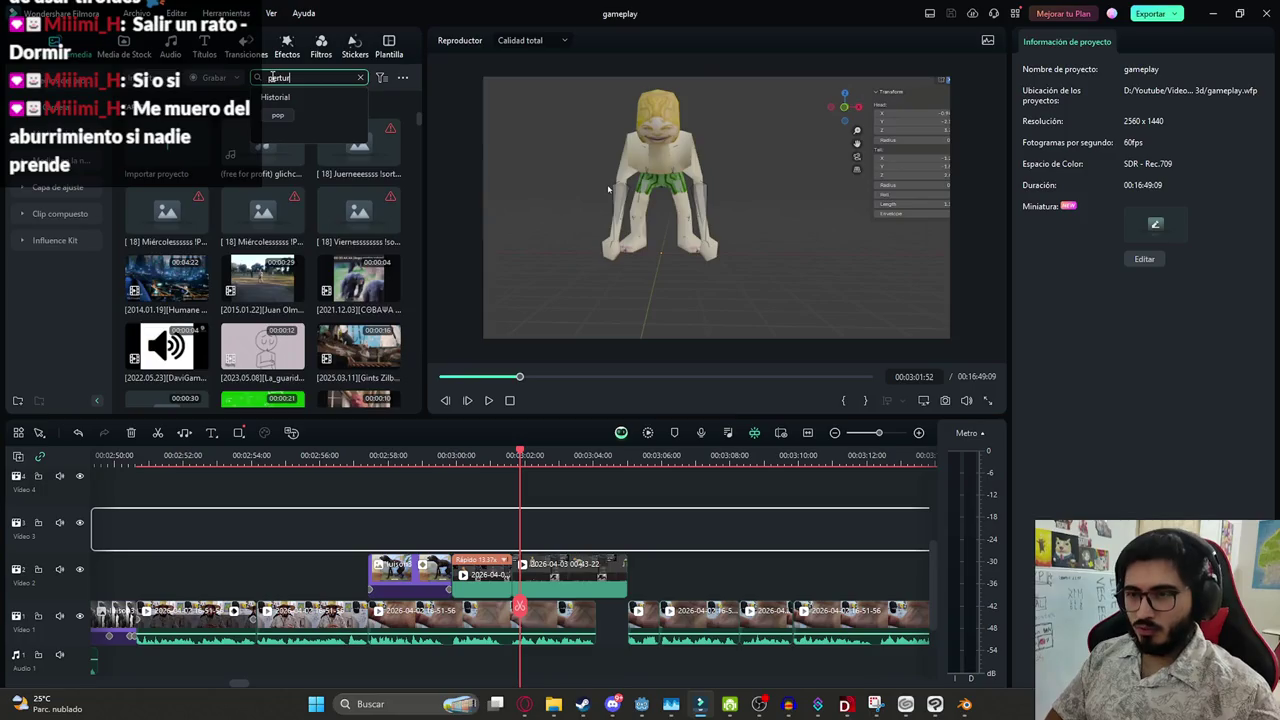
Place the 'Sonido Efecto Titán perturbado' clip from the 'pertur' search onto Video 3
{"action": "key", "text": "Return"}
{"action": "left_click_drag", "start_coordinate": [358, 142], "coordinate": [517, 546]}
{"action": "left_click", "coordinate": [775, 241]}
{"action": "scroll", "coordinate": [513, 607], "scroll_direction": "down", "scroll_amount": 2}
{"action": "scroll", "coordinate": [513, 607], "scroll_direction": "down", "scroll_amount": 1}
{"action": "scroll", "coordinate": [513, 607], "scroll_direction": "up", "scroll_amount": 3}
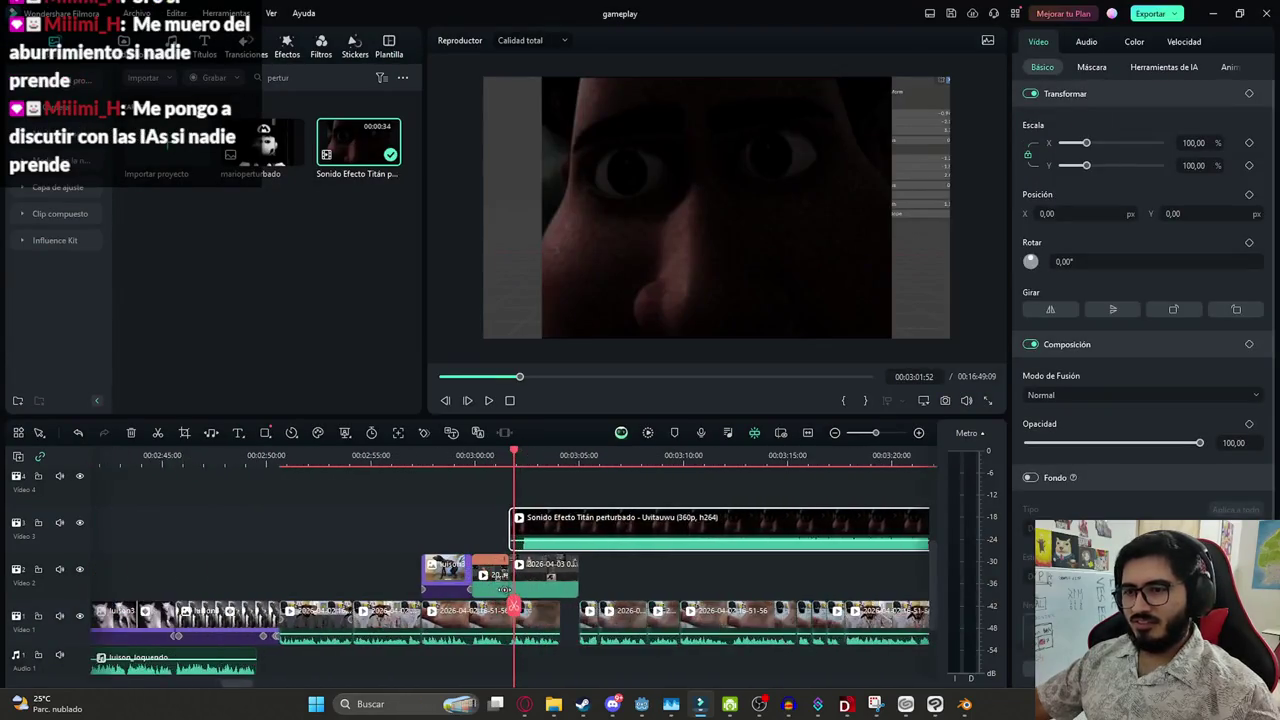
{"action": "scroll", "coordinate": [513, 607], "scroll_direction": "up", "scroll_amount": 2}
Shorten the Titán clip to a brief burst around 03:03:00
{"action": "mouse_move", "coordinate": [513, 607]}
{"action": "left_mouse_down"}
{"action": "mouse_move", "coordinate": [527, 553]}
{"action": "mouse_move", "coordinate": [553, 553]}
{"action": "left_mouse_up"}
{"action": "left_click", "coordinate": [506, 601]}
{"action": "left_click", "coordinate": [556, 603]}
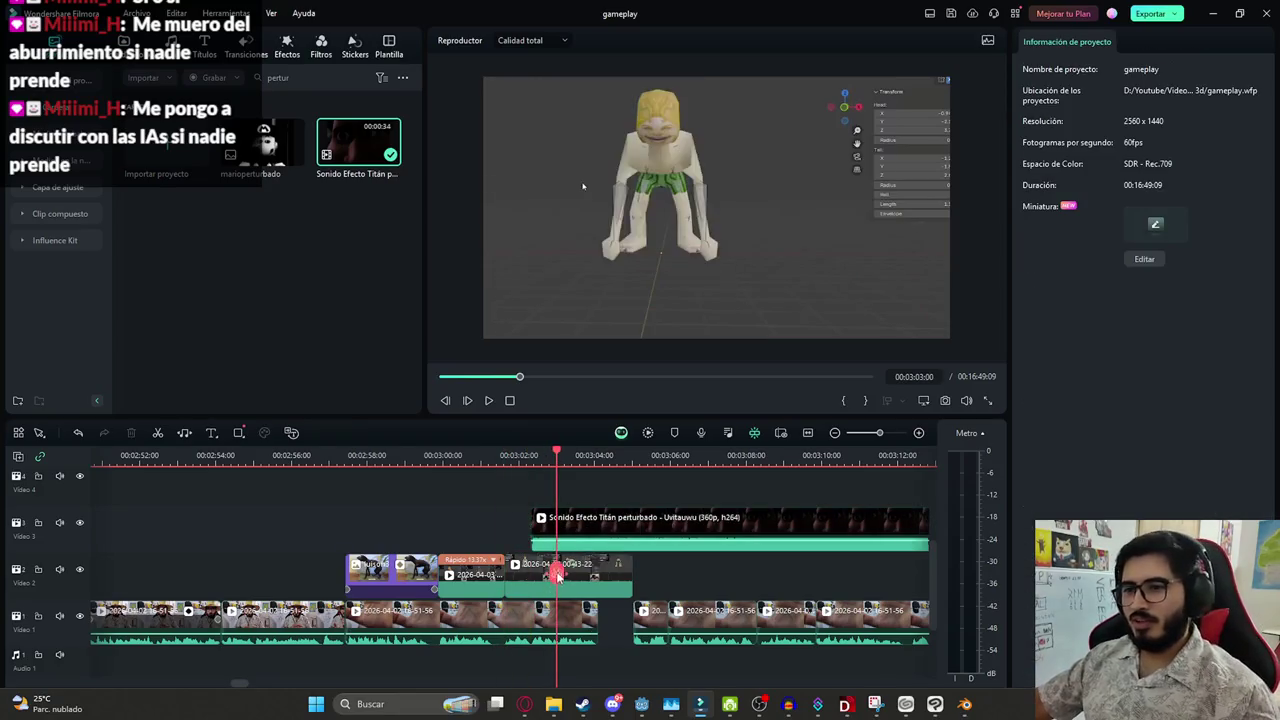
{"action": "left_click", "coordinate": [555, 532]}
{"action": "left_click_drag", "start_coordinate": [553, 530], "coordinate": [630, 528]}
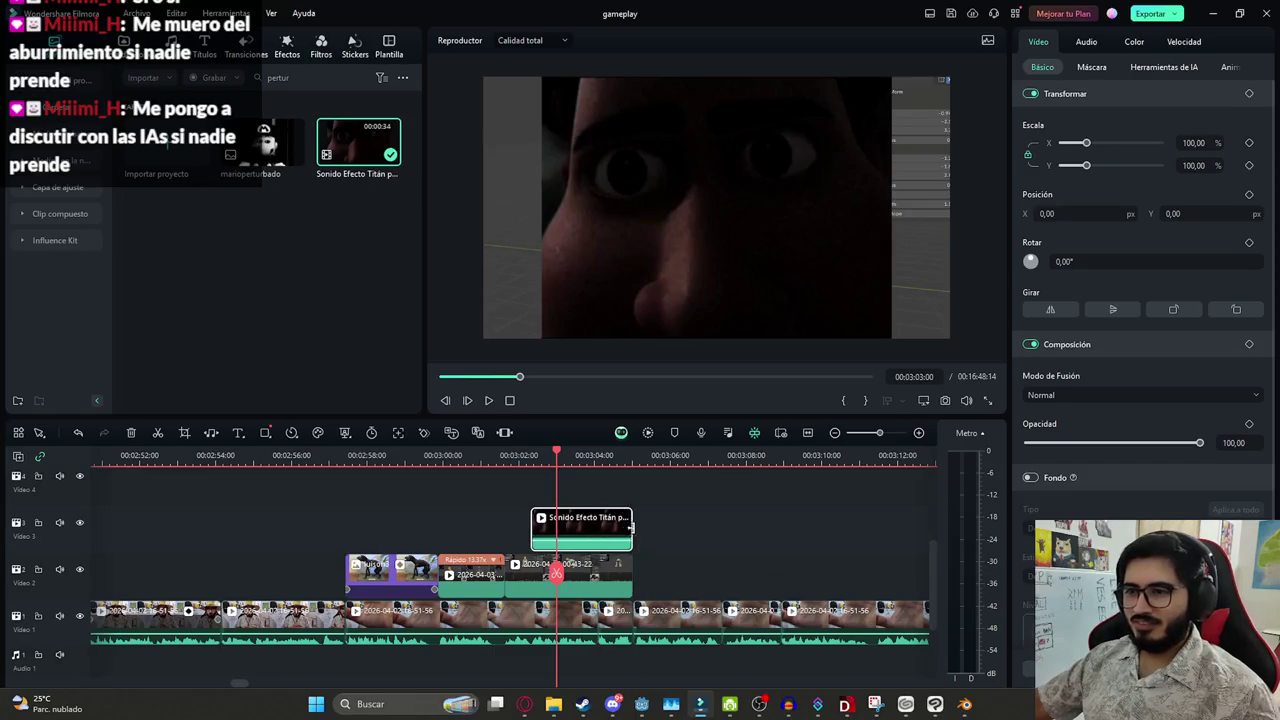
Lower the Titán clip's volume to -30 dB
{"action": "left_click", "coordinate": [1087, 42]}
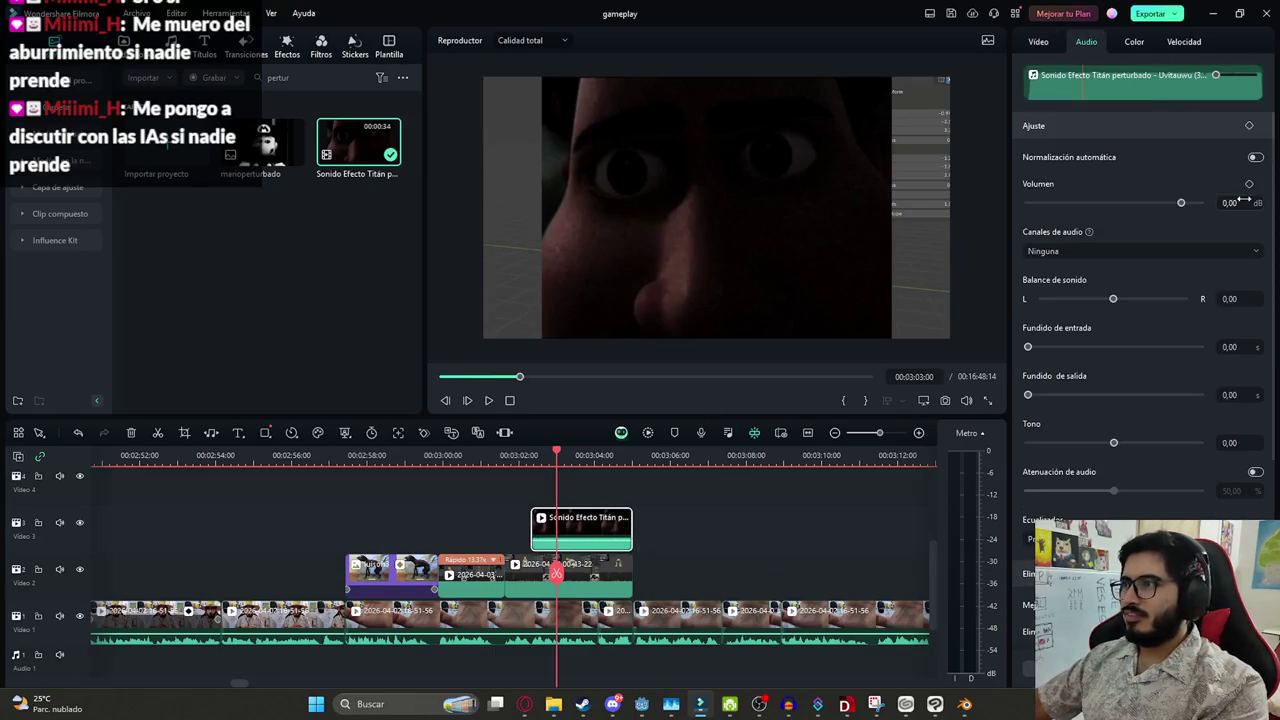
{"action": "type", "text": "0"}
{"action": "key", "text": "Return"}
{"action": "key", "text": "space"}
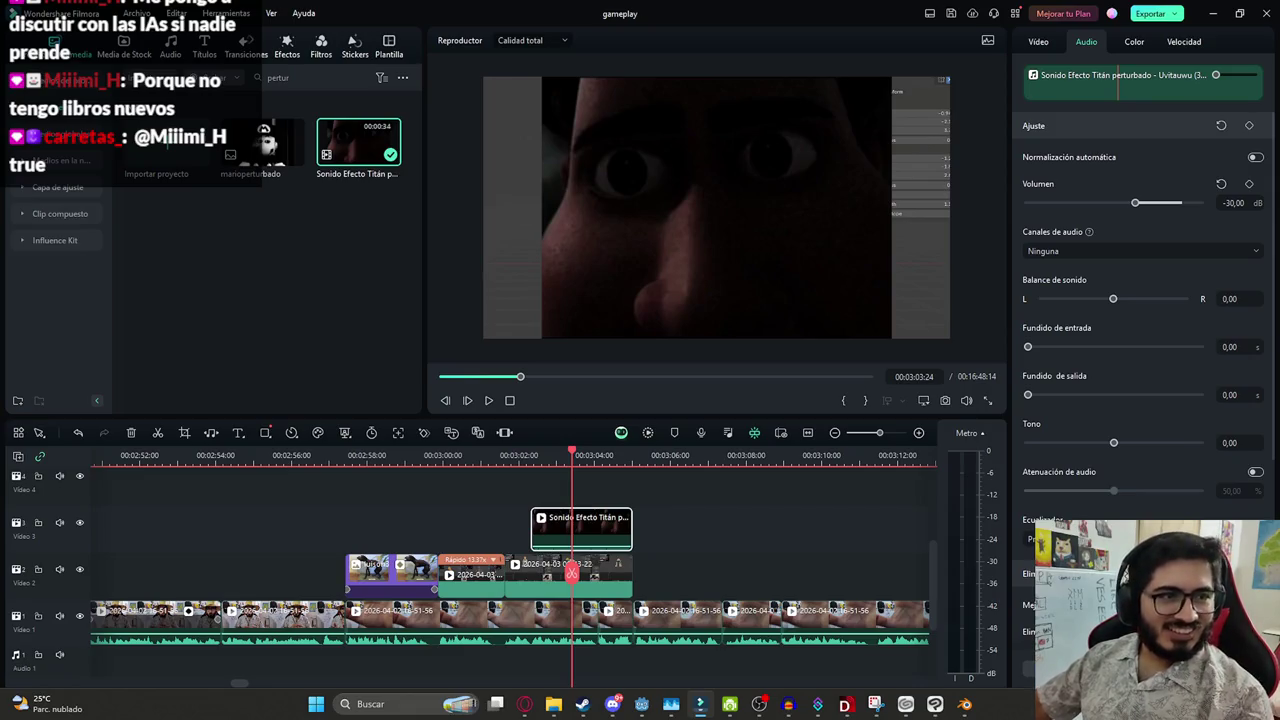
Trim the Titán clip to start at 03:03:01 and set its opacity to 45
{"action": "mouse_move", "coordinate": [581, 525]}
{"action": "left_click_drag", "start_coordinate": [538, 532], "coordinate": [561, 532]}
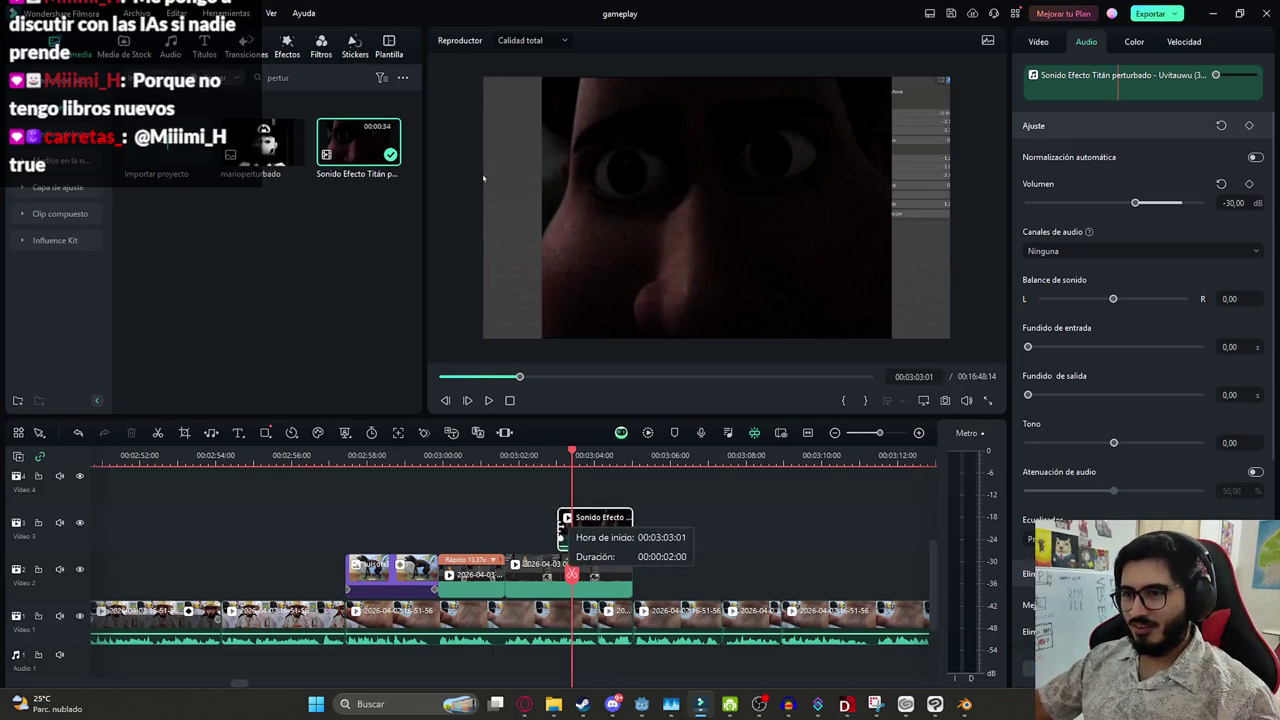
{"action": "left_click", "coordinate": [558, 455]}
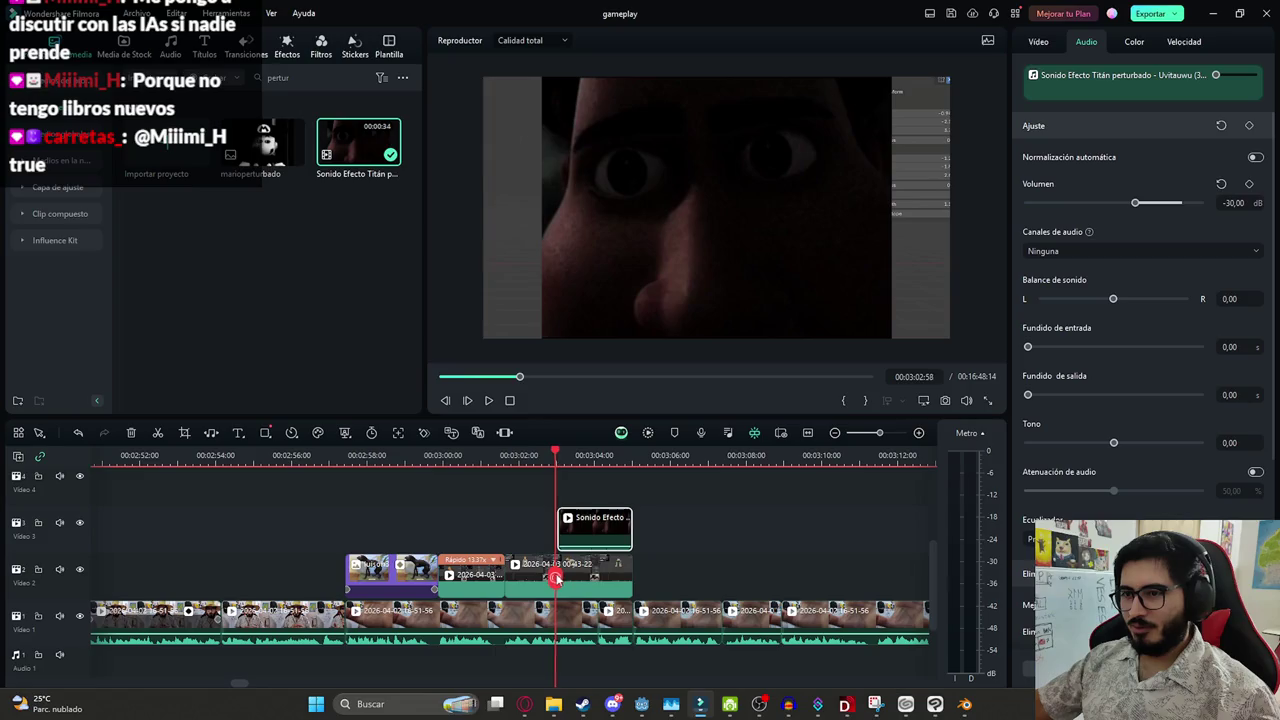
{"action": "left_click", "coordinate": [1039, 42]}
{"action": "left_click_drag", "start_coordinate": [1200, 443], "coordinate": [1028, 443]}
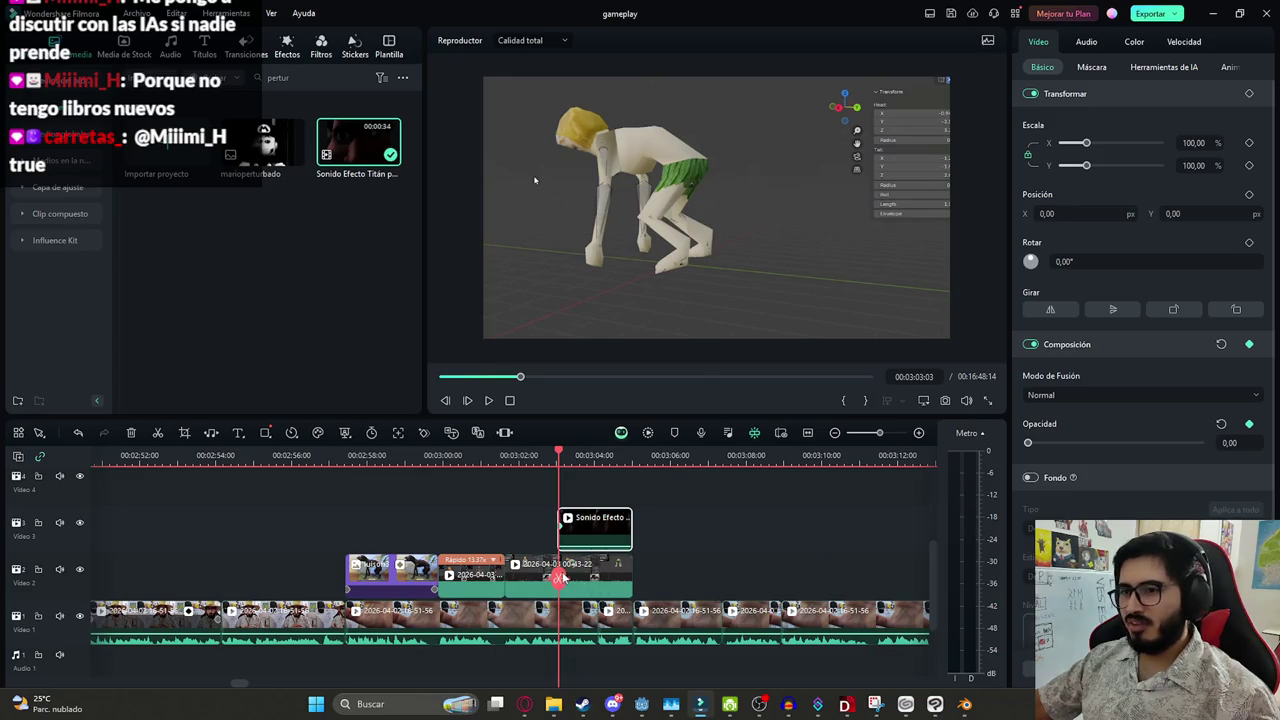
{"action": "key", "text": "space"}
{"action": "left_click_drag", "start_coordinate": [1030, 442], "coordinate": [1105, 443]}
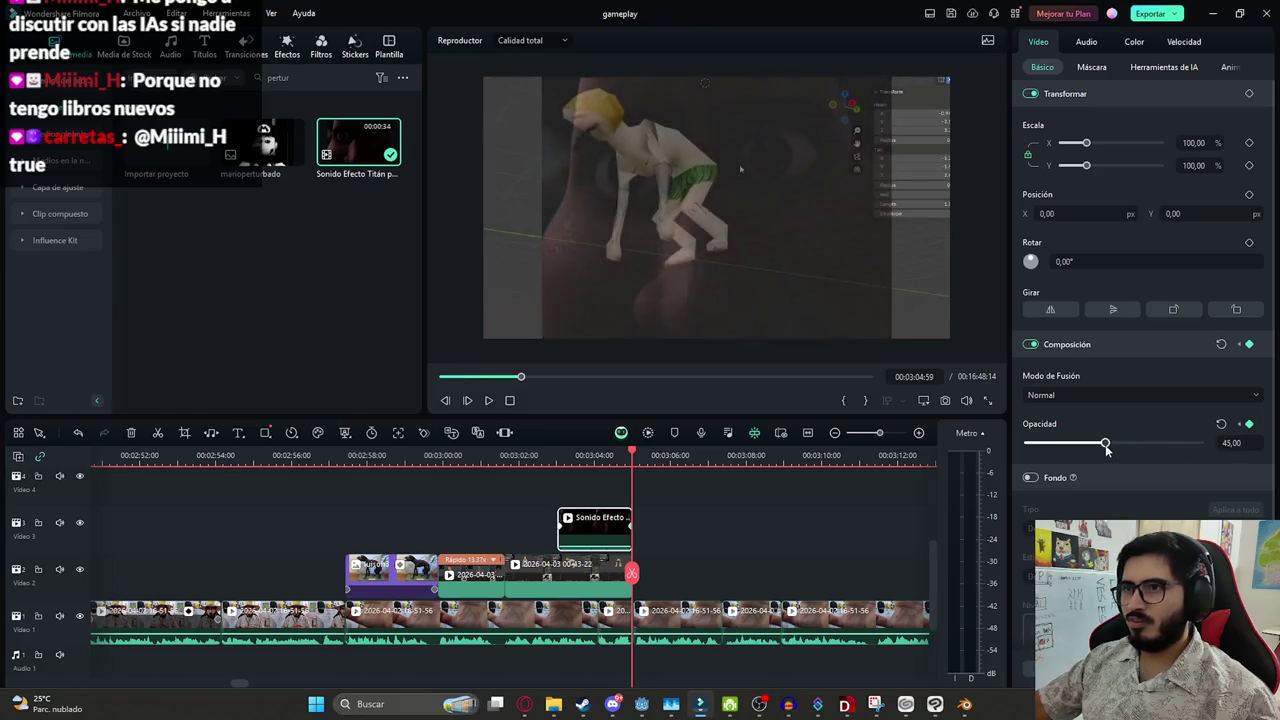
Shift the Video 1 gameplay clips right to open a gap of about 29 frames
{"action": "left_click_drag", "start_coordinate": [632, 455], "coordinate": [531, 455]}
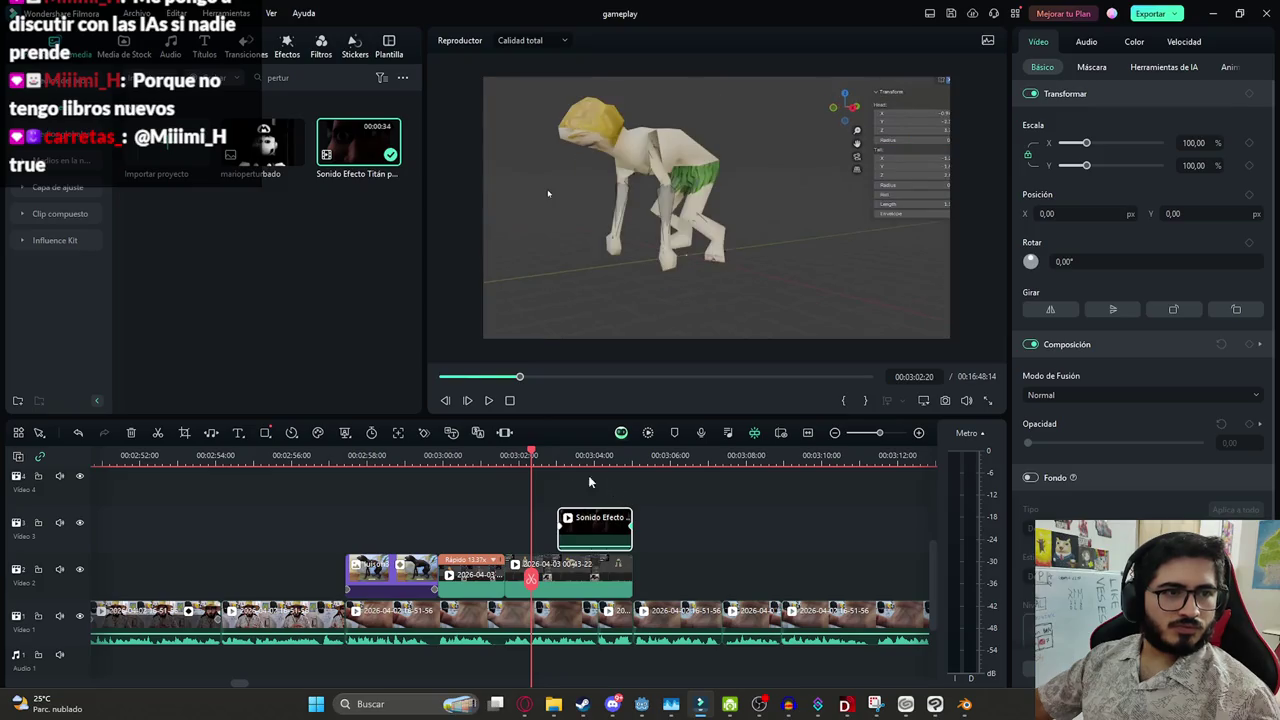
{"action": "left_click", "coordinate": [697, 478]}
{"action": "key", "text": "space"}
{"action": "left_click_drag", "start_coordinate": [618, 622], "coordinate": [653, 622]}
{"action": "scroll", "coordinate": [729, 556], "scroll_direction": "up", "scroll_amount": 2}
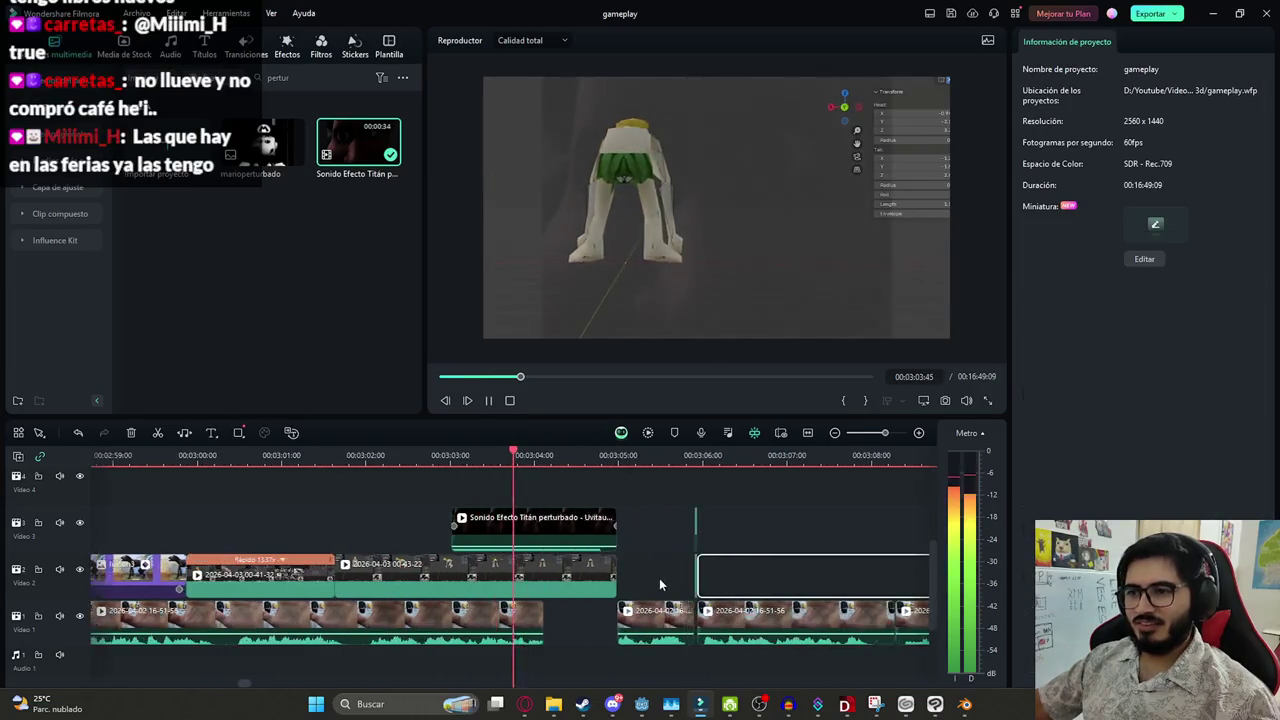
{"action": "left_click", "coordinate": [704, 537]}
{"action": "left_click_drag", "start_coordinate": [754, 540], "coordinate": [560, 575]}
{"action": "scroll", "coordinate": [597, 496], "scroll_direction": "down", "scroll_amount": 2}
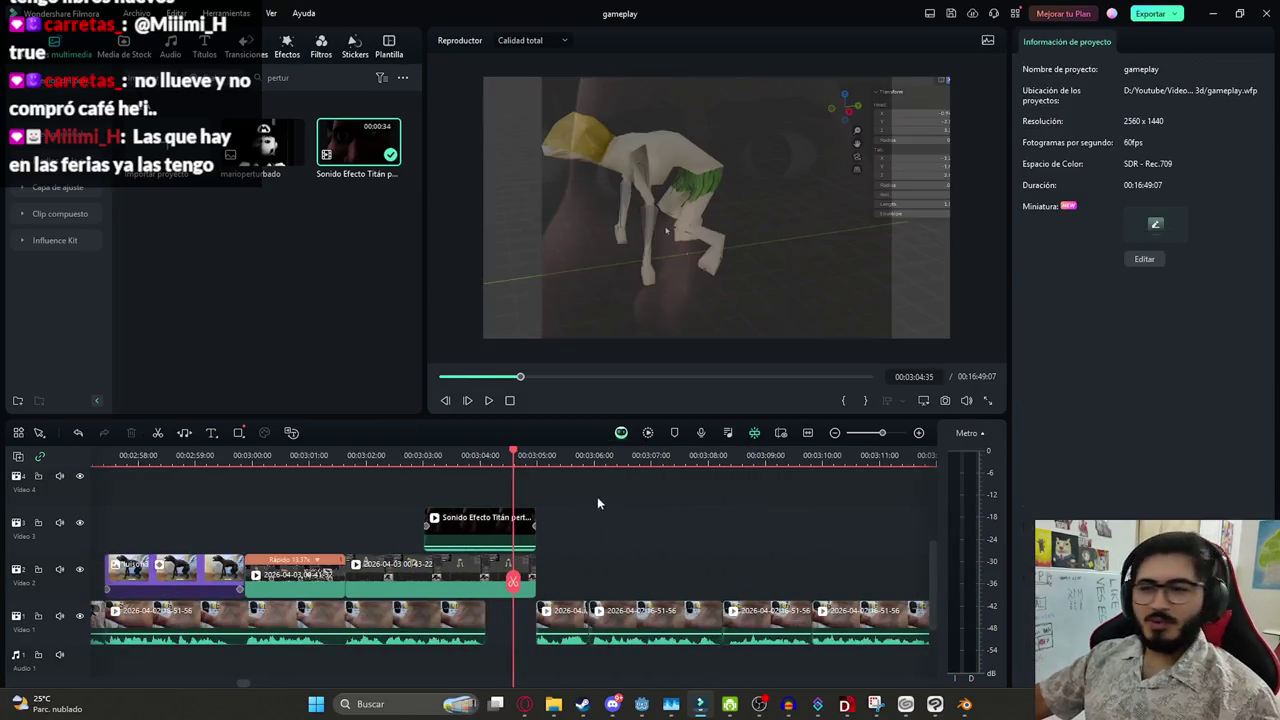
Save the gameplay project and bring YouTube to the front
{"action": "key", "text": "ctrl+s"}
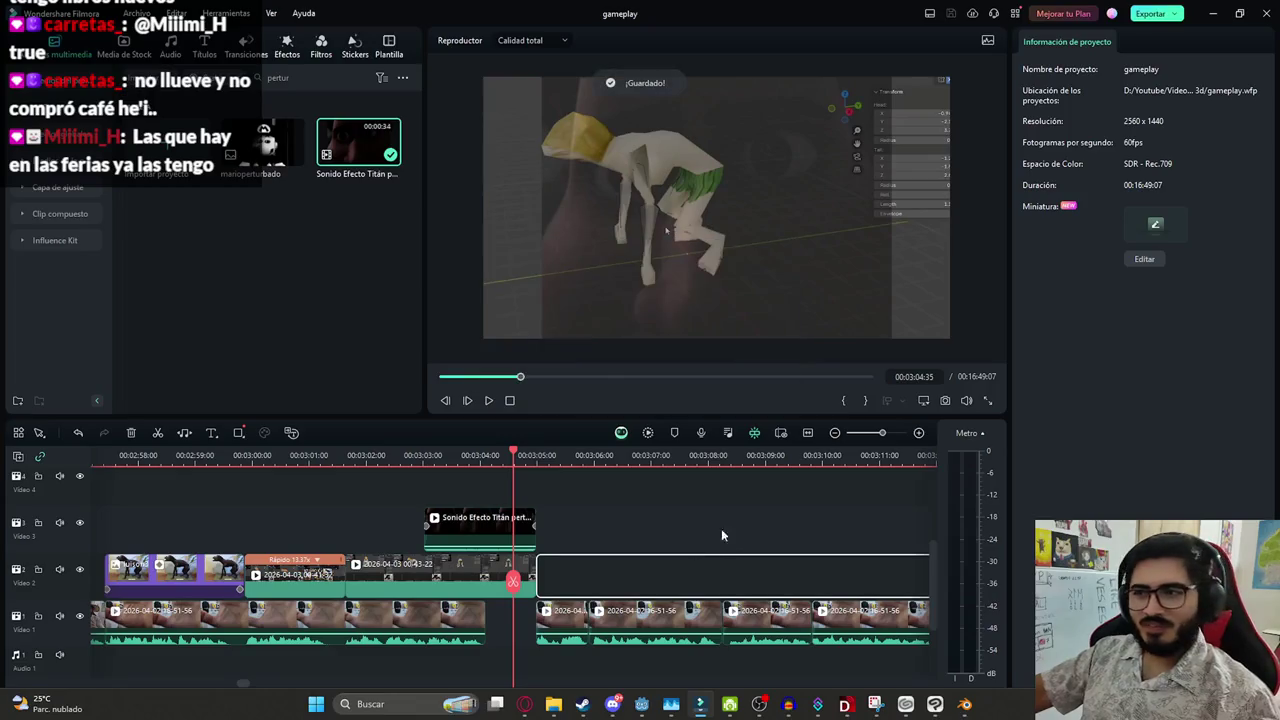
{"action": "scroll", "coordinate": [600, 530], "scroll_direction": "down", "scroll_amount": 1}
{"action": "scroll", "coordinate": [434, 532], "scroll_direction": "down", "scroll_amount": 1}
{"action": "scroll", "coordinate": [382, 590], "scroll_direction": "down", "scroll_amount": 1}
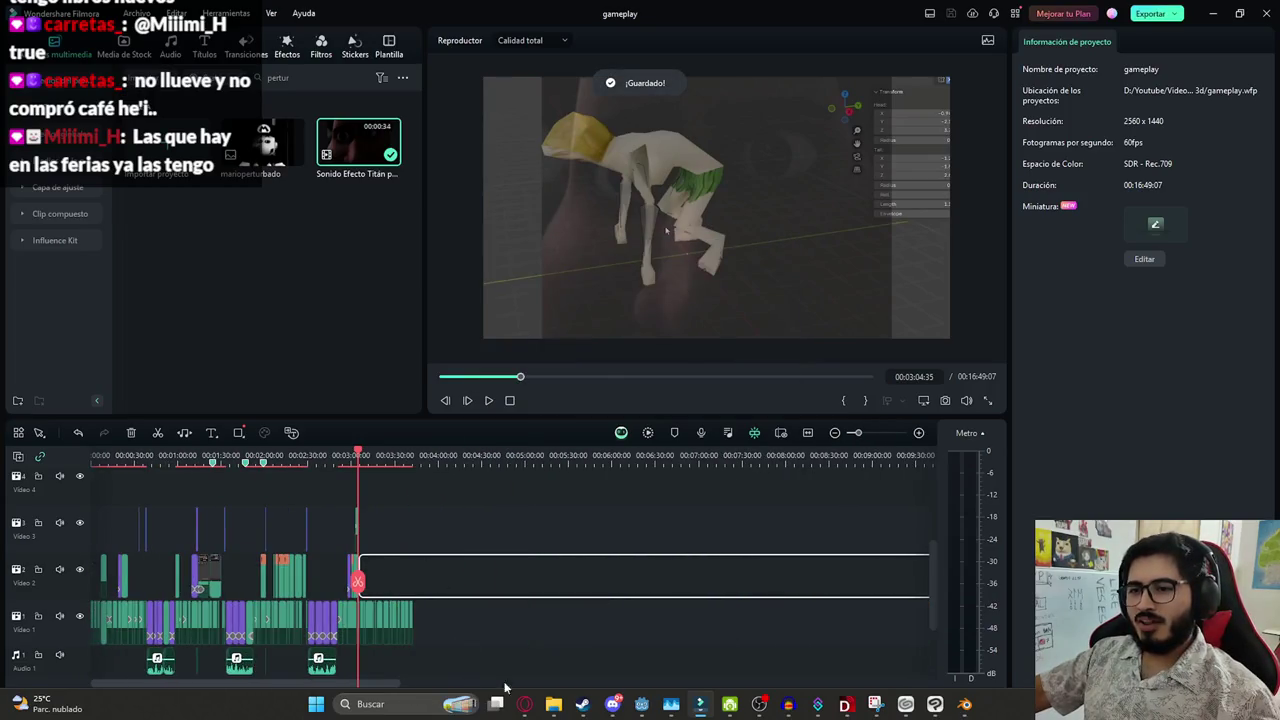
{"action": "left_click", "coordinate": [524, 703]}
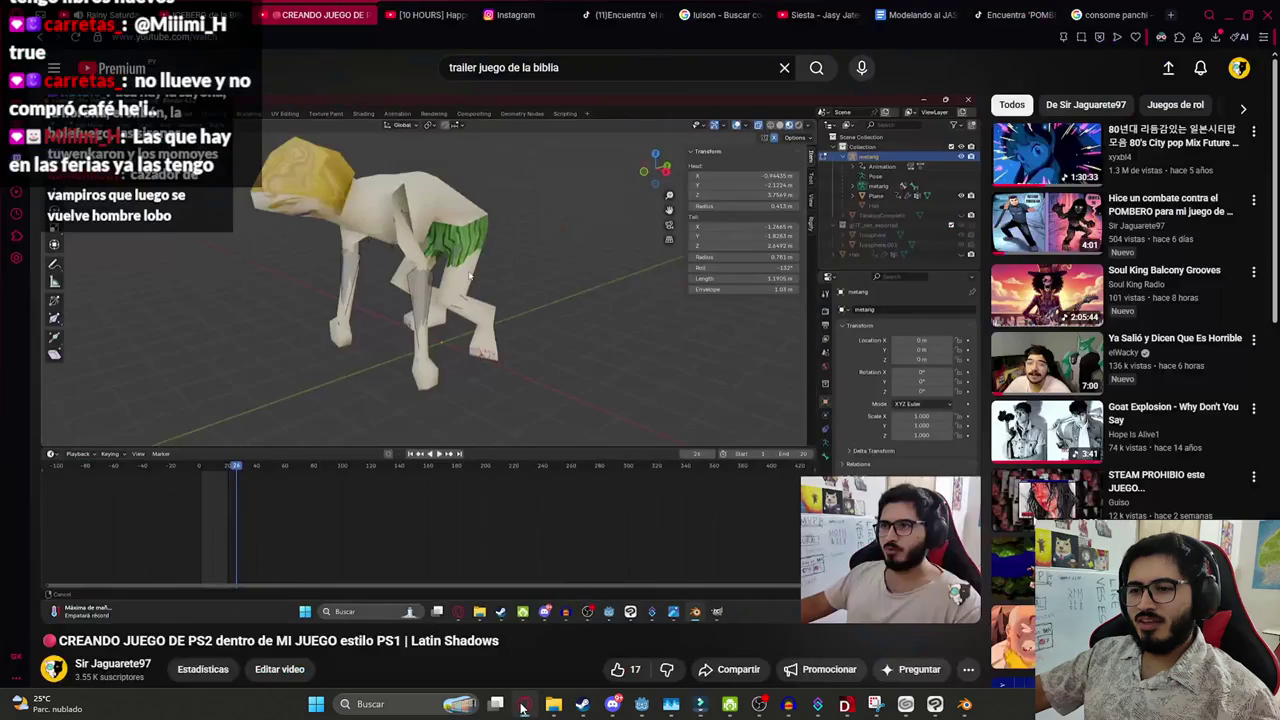
Open the uploader's YouTube channel in a new tab and switch to it
{"action": "middle_click", "coordinate": [105, 665]}
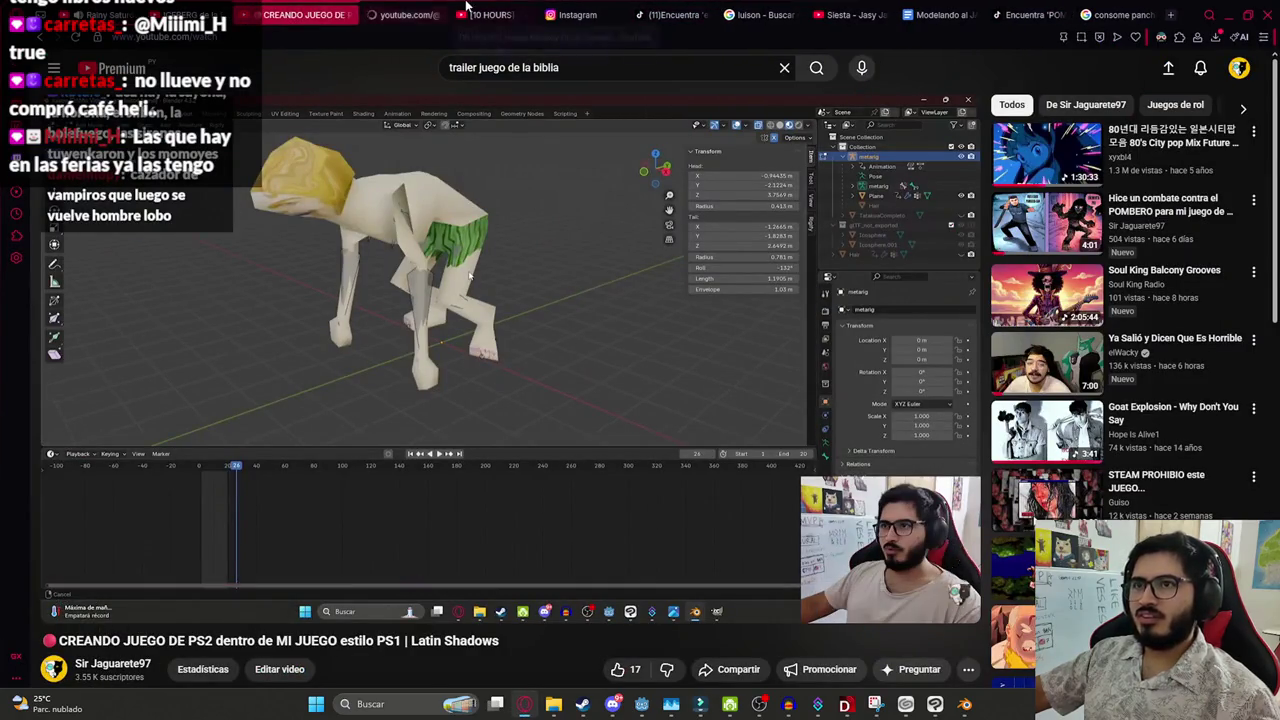
{"action": "left_click", "coordinate": [410, 14]}
{"action": "left_click", "coordinate": [365, 10]}
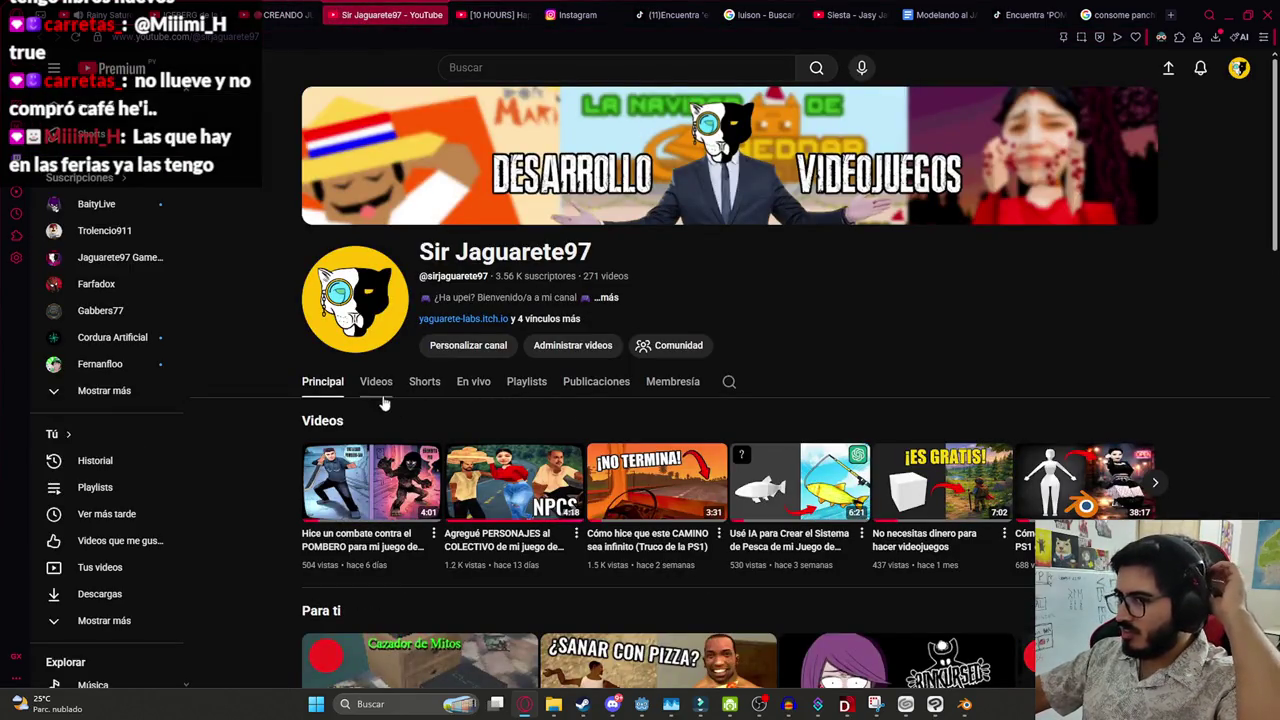
{"action": "scroll", "coordinate": [408, 380], "scroll_direction": "down", "scroll_amount": 5}
{"action": "scroll", "coordinate": [408, 380], "scroll_direction": "up", "scroll_amount": 5}
Browse the channel's Videos list, then bring Steam's gift page to the front
{"action": "left_click", "coordinate": [371, 249]}
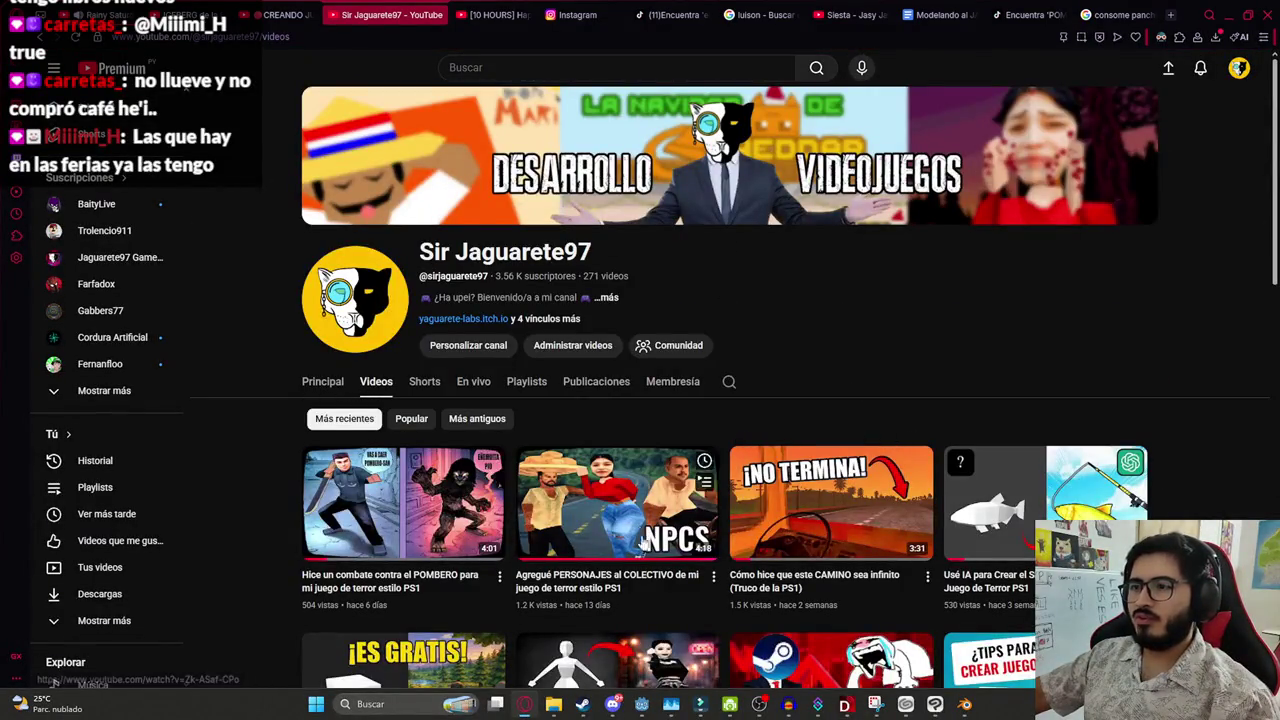
{"action": "scroll", "coordinate": [489, 545], "scroll_direction": "down", "scroll_amount": 2}
{"action": "scroll", "coordinate": [489, 545], "scroll_direction": "down", "scroll_amount": 4}
{"action": "scroll", "coordinate": [489, 545], "scroll_direction": "up", "scroll_amount": 6}
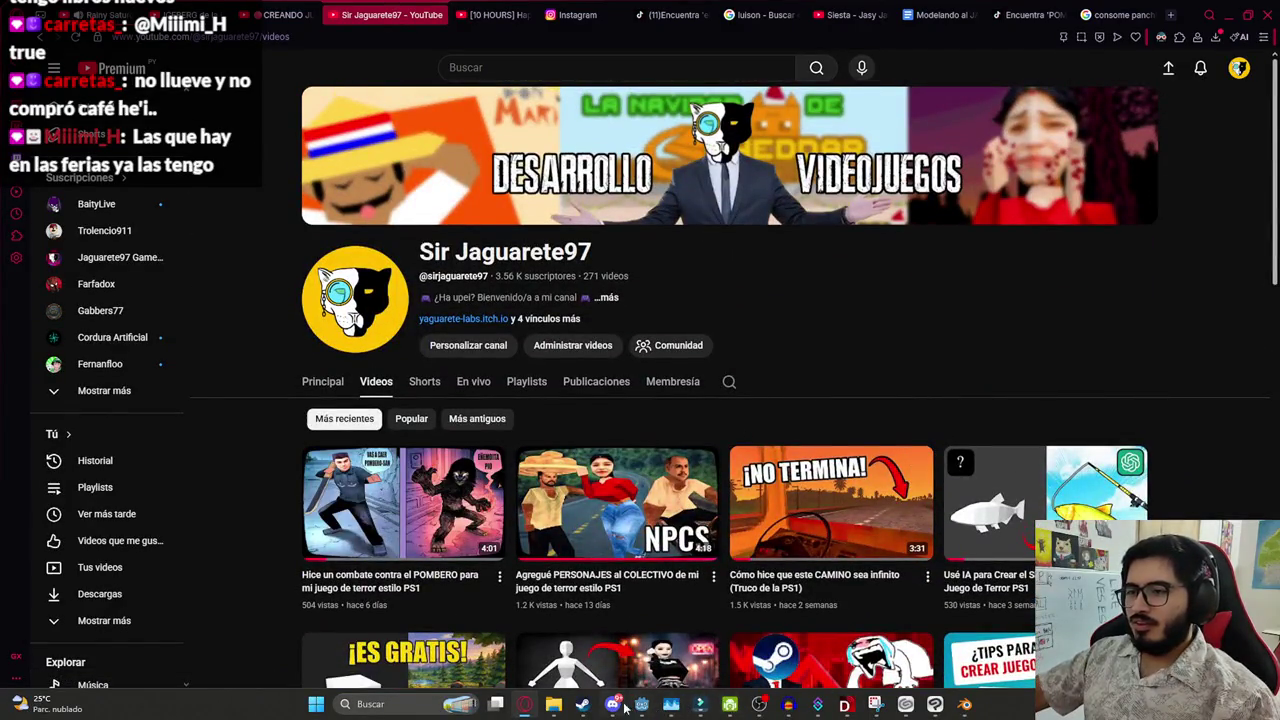
{"action": "left_click", "coordinate": [582, 704]}
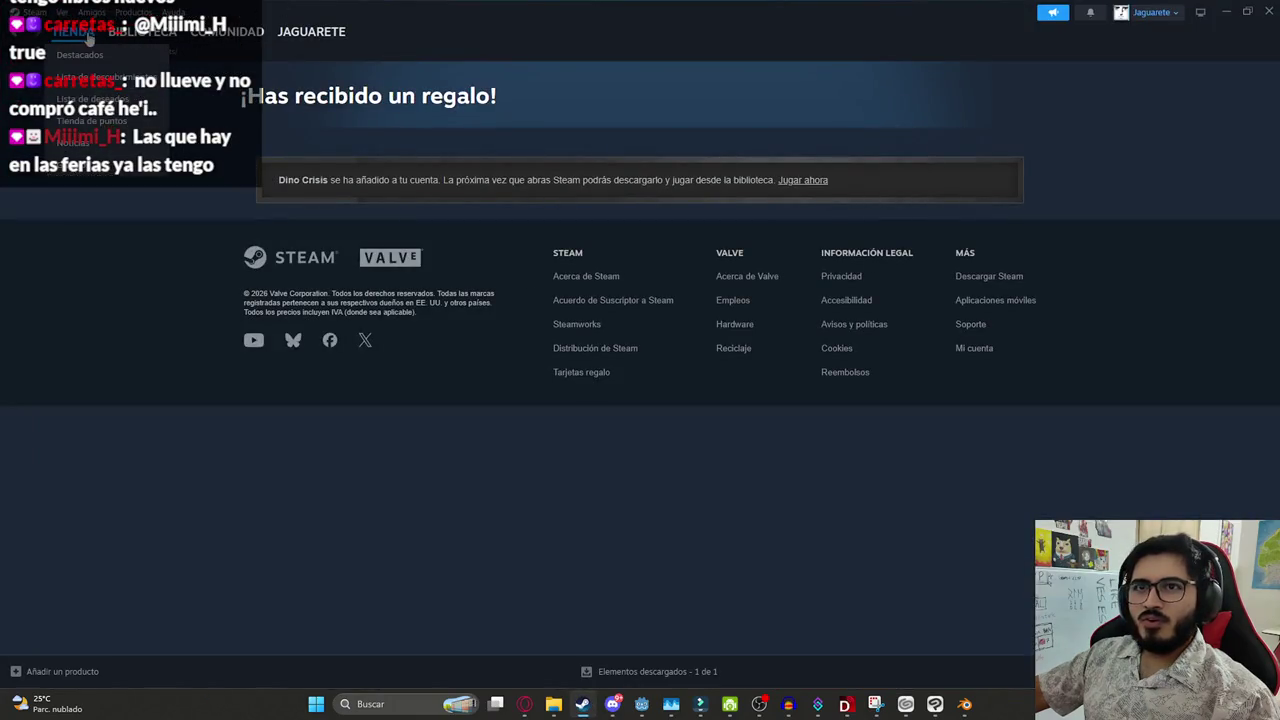
Open the Latin Shadows - The Visitor store page from the Steam Library
{"action": "left_click", "coordinate": [140, 31]}
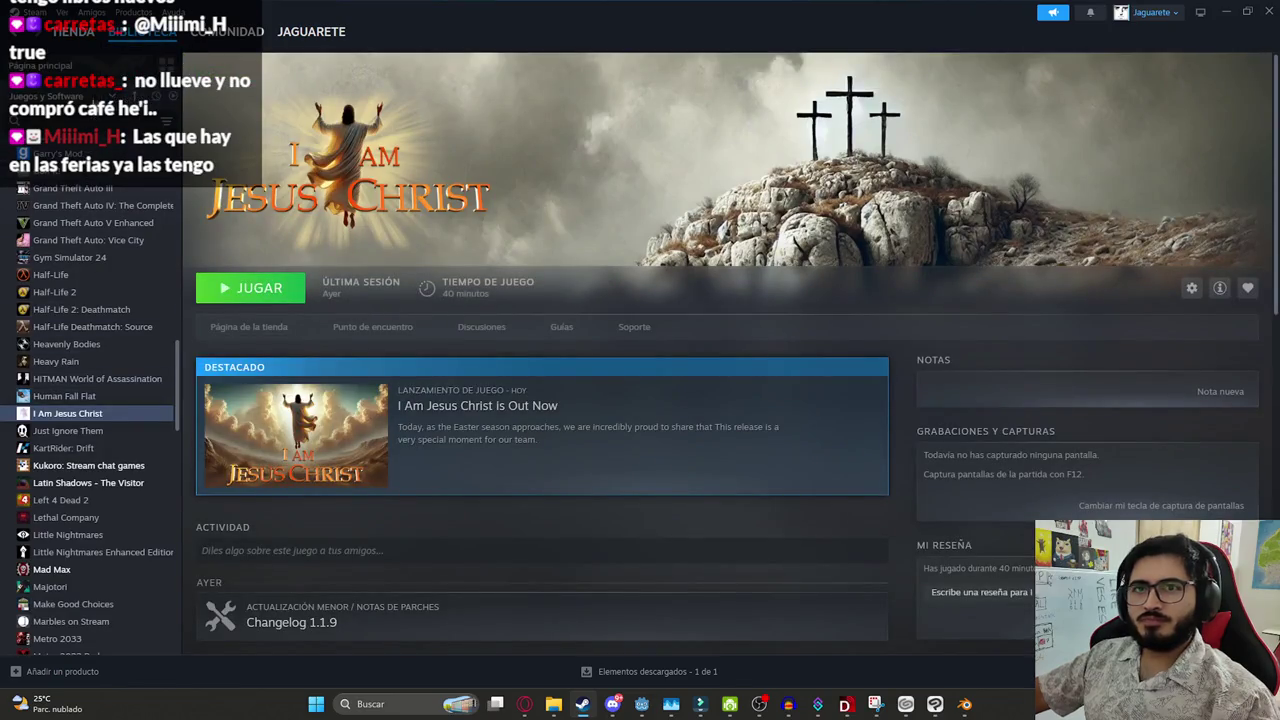
{"action": "left_click", "coordinate": [90, 483]}
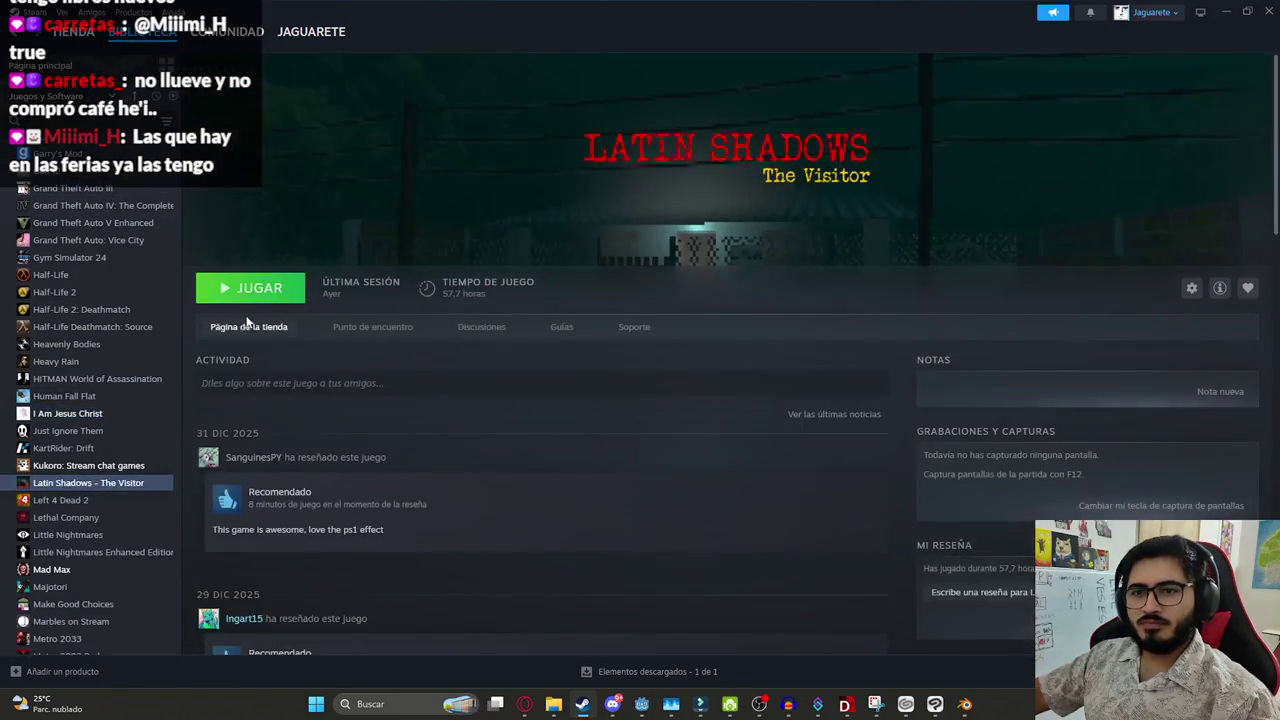
{"action": "left_click", "coordinate": [248, 326]}
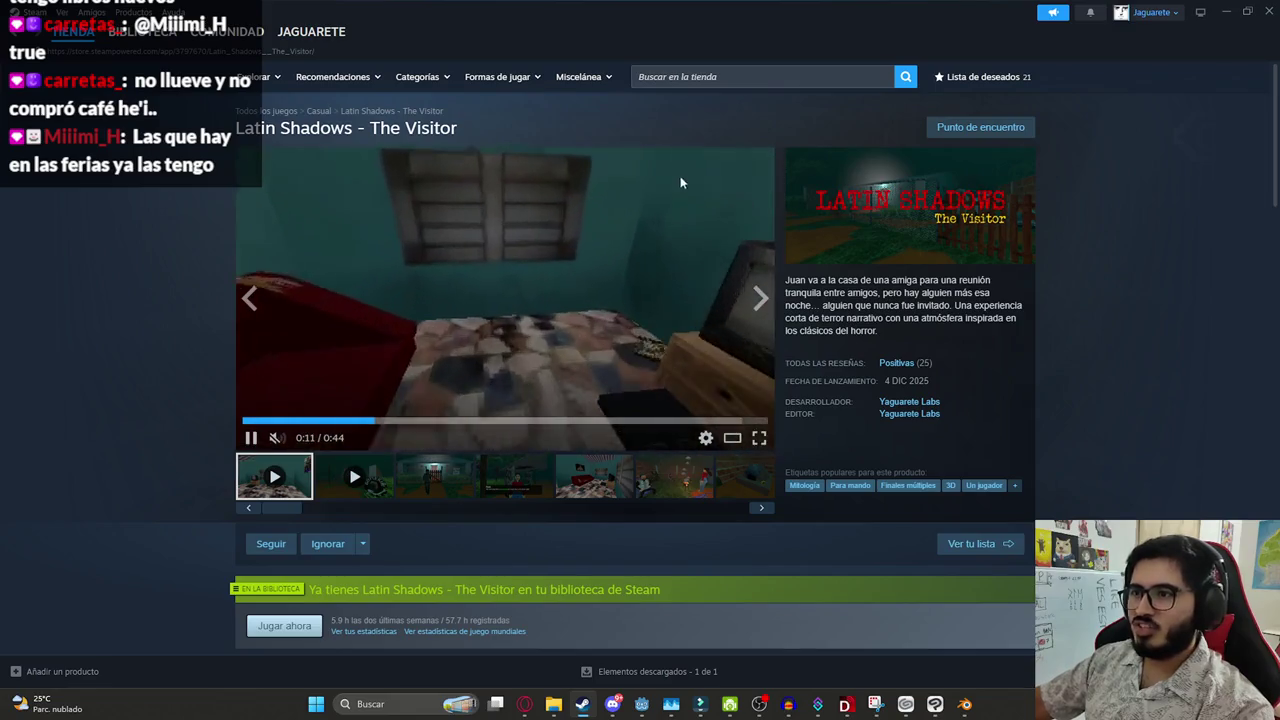
Pause the store trailer, minimize Steam and bring the Filmora gameplay project back
{"action": "left_click", "coordinate": [251, 437]}
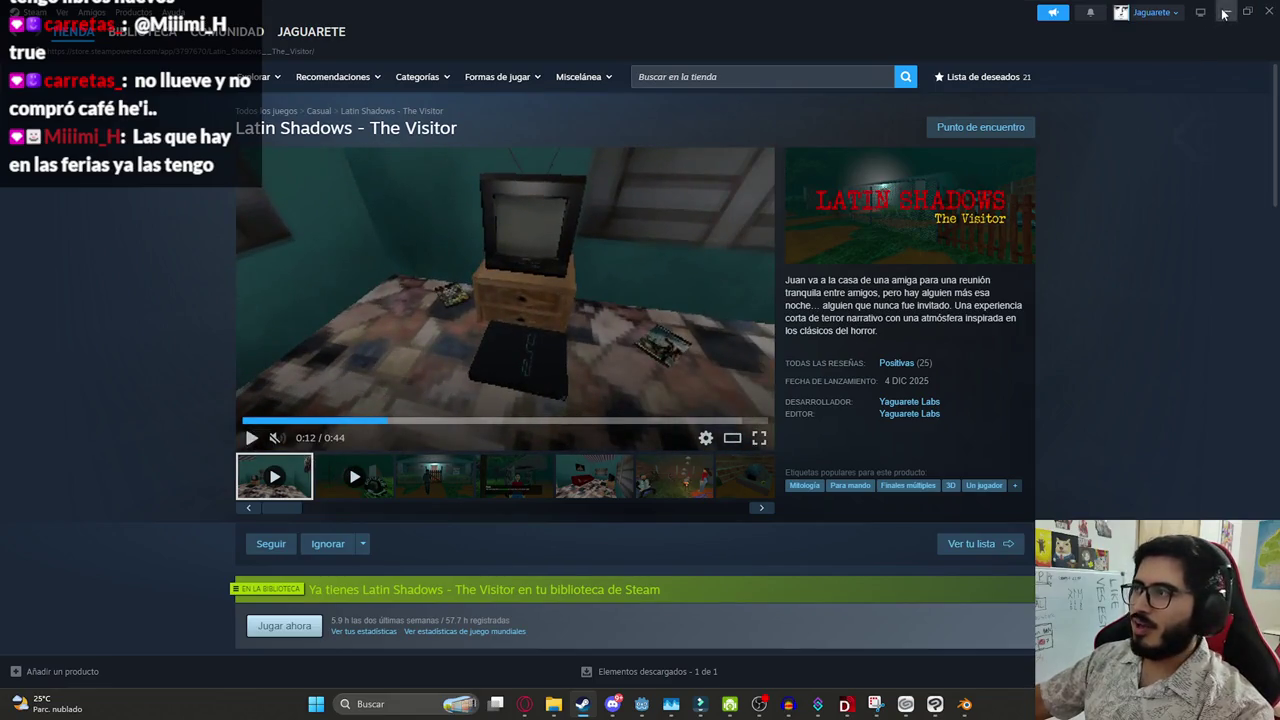
{"action": "left_click", "coordinate": [1226, 12]}
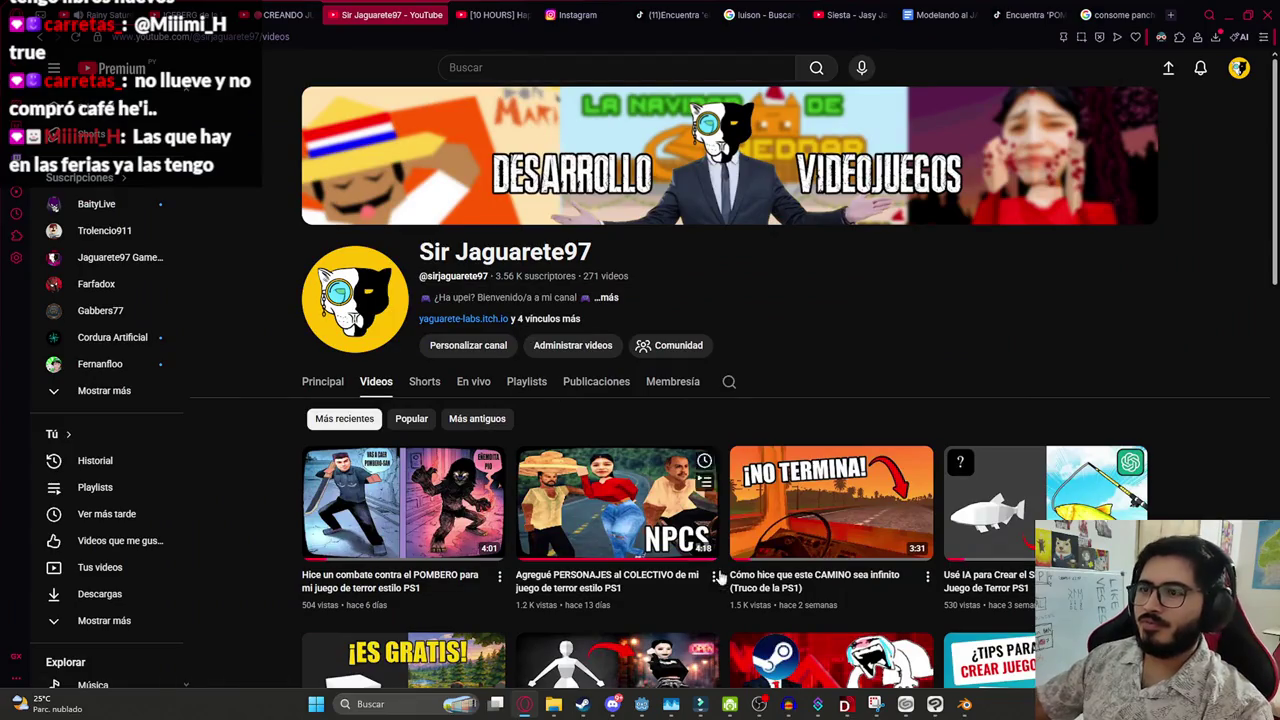
{"action": "left_click", "coordinate": [700, 703]}
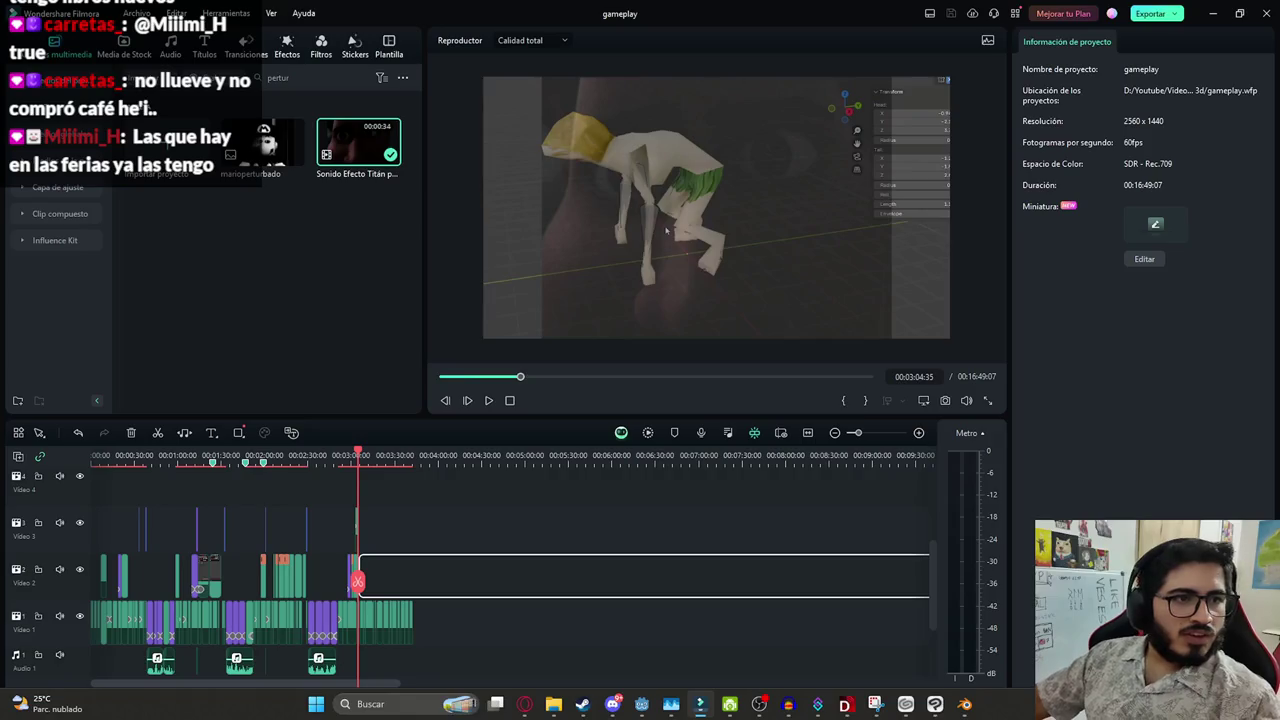
{"action": "scroll", "coordinate": [584, 519], "scroll_direction": "up", "scroll_amount": 5}
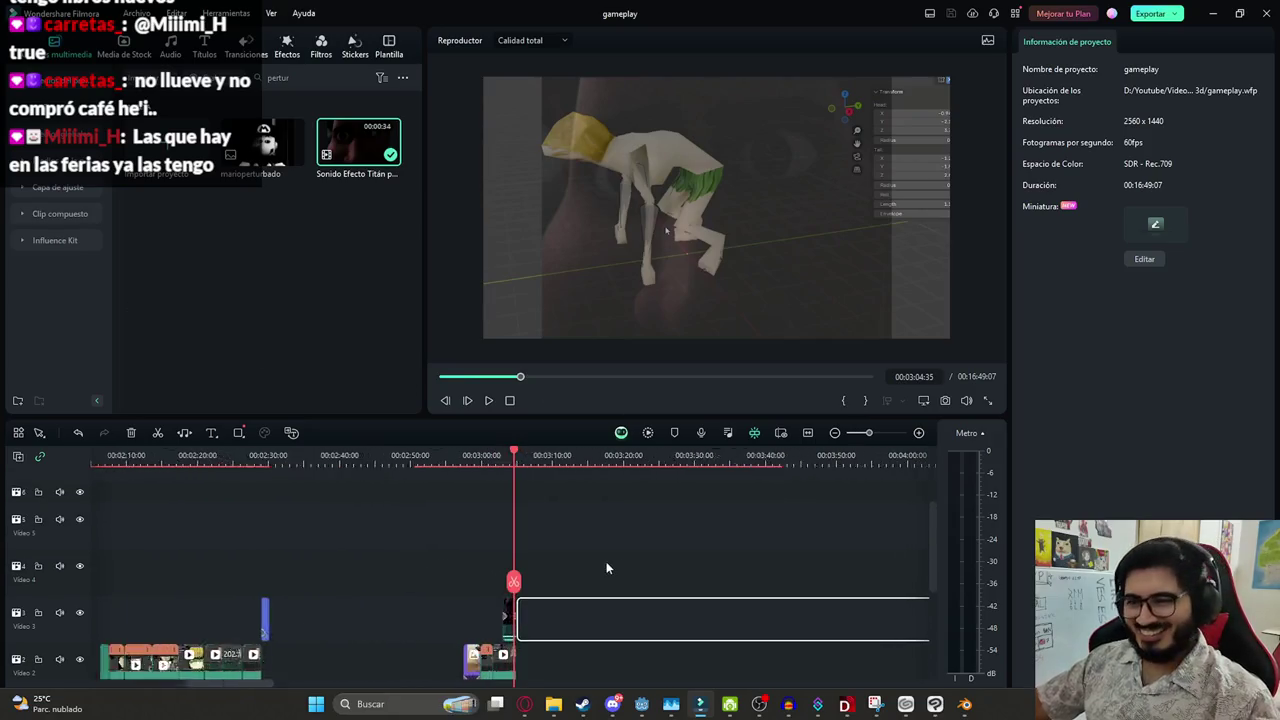
{"action": "left_click_drag", "start_coordinate": [512, 588], "coordinate": [490, 598]}
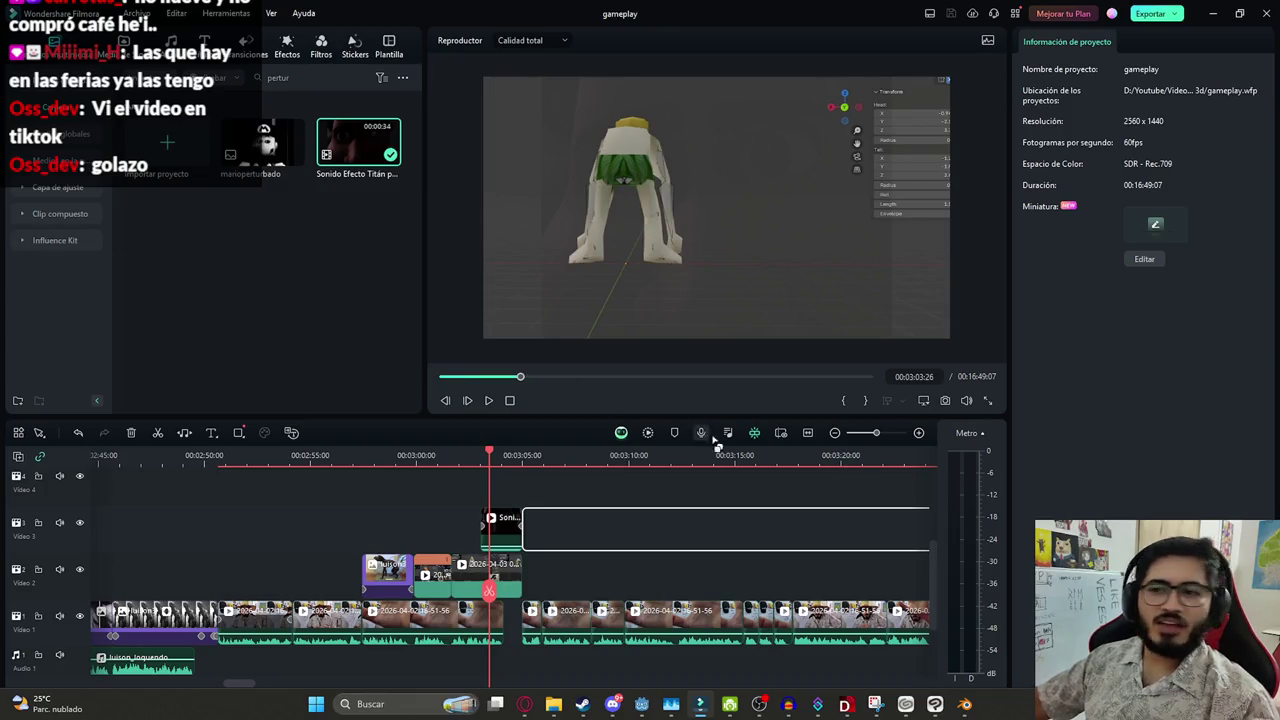
{"action": "scroll", "coordinate": [630, 476], "scroll_direction": "up", "scroll_amount": 1}
{"action": "scroll", "coordinate": [670, 485], "scroll_direction": "up", "scroll_amount": 1, "text": "ctrl"}
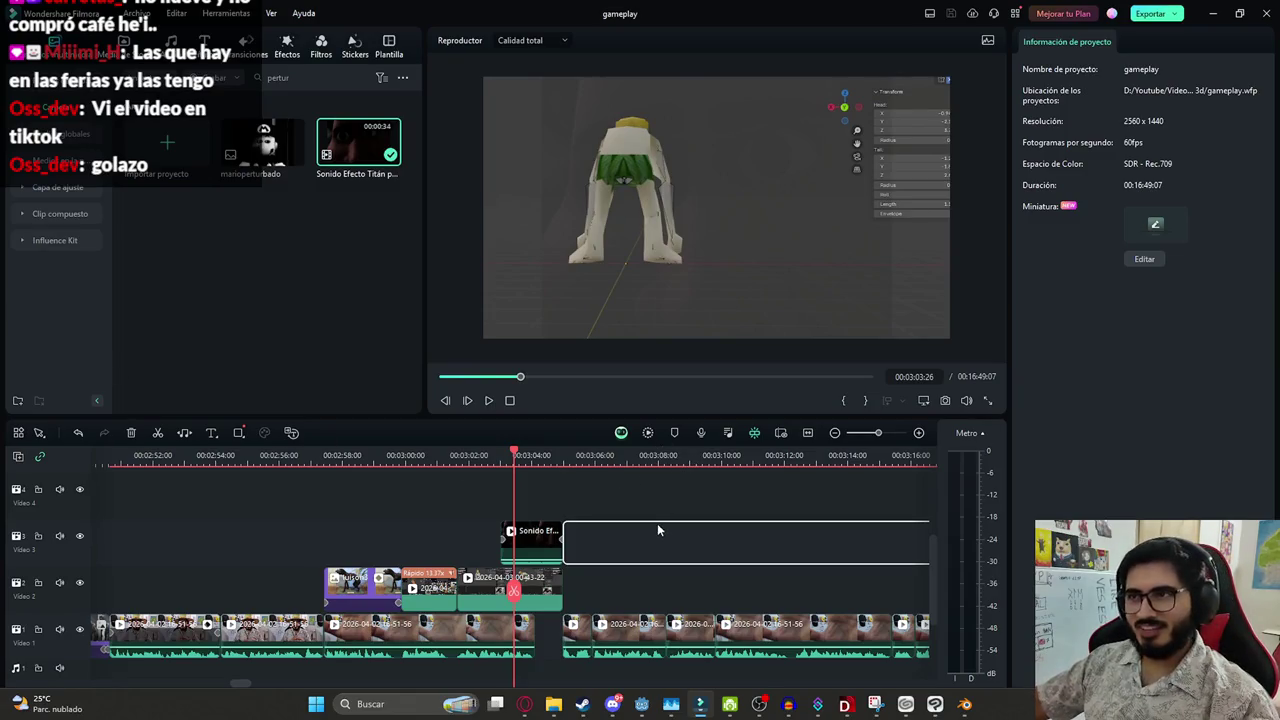
{"action": "scroll", "coordinate": [632, 528], "scroll_direction": "up", "scroll_amount": 1, "text": "ctrl"}
{"action": "scroll", "coordinate": [628, 532], "scroll_direction": "up", "scroll_amount": 1, "text": "ctrl"}
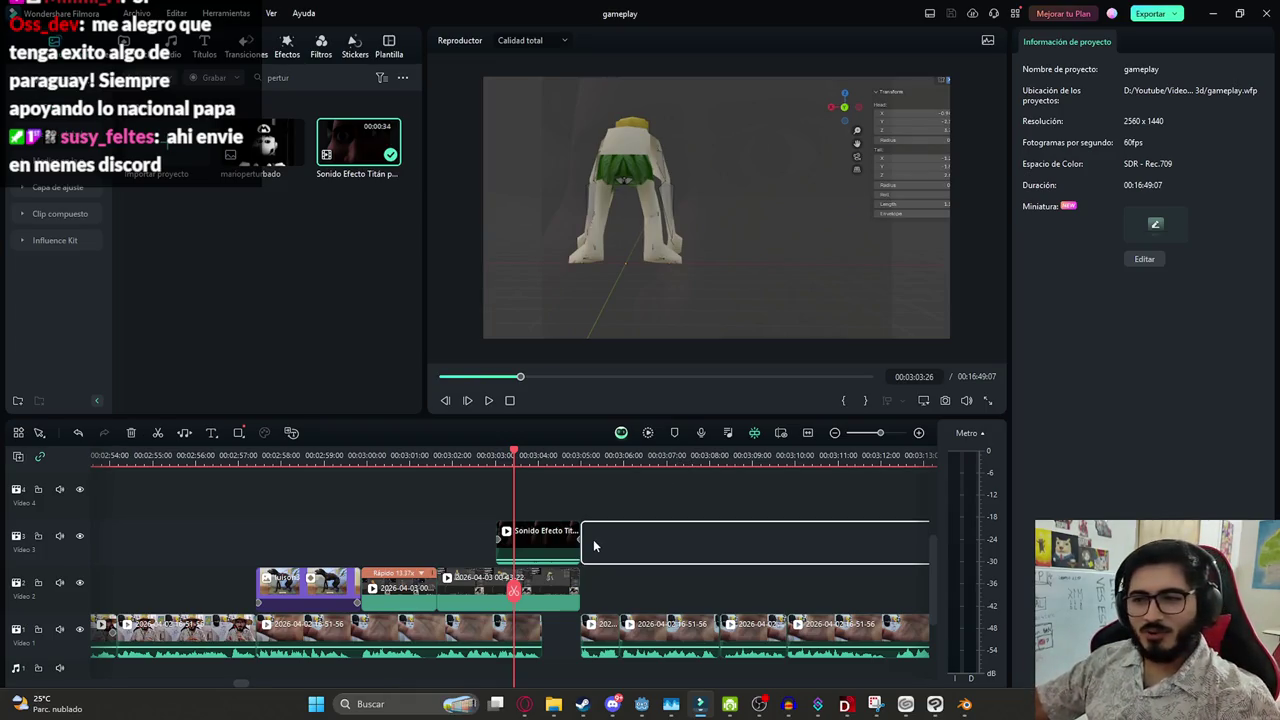
{"action": "left_click_drag", "start_coordinate": [514, 592], "coordinate": [488, 594]}
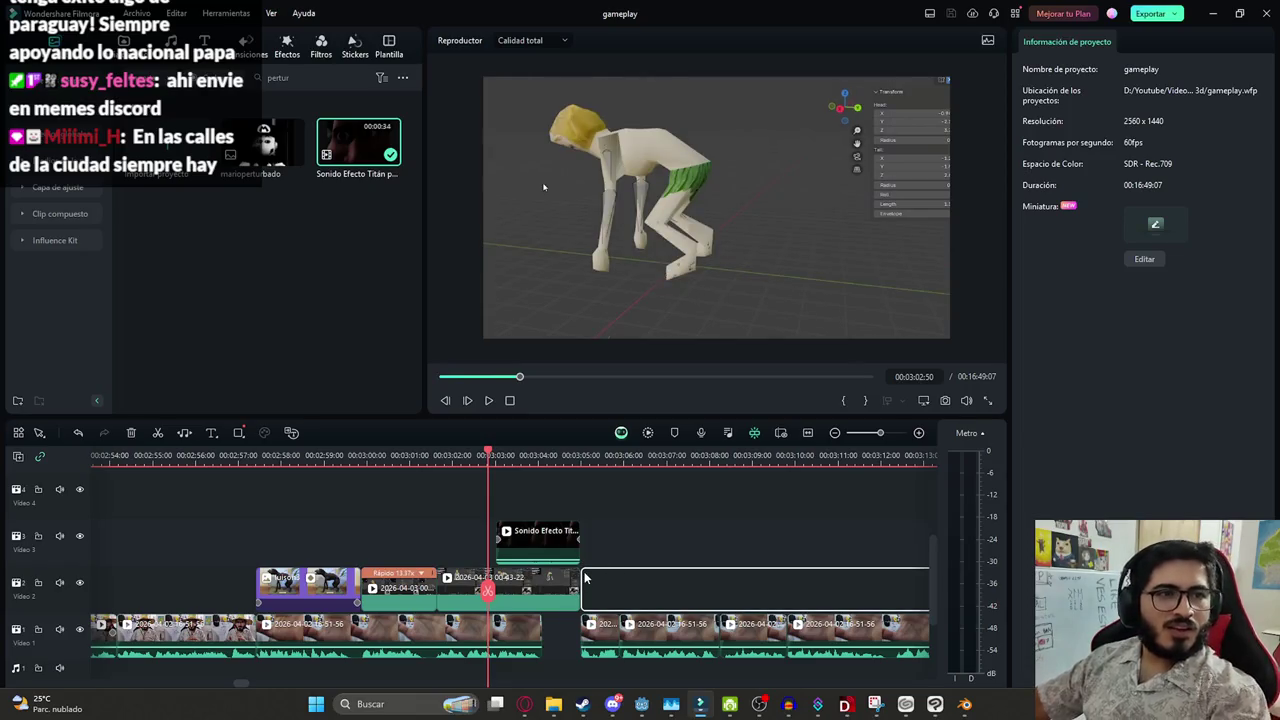
{"action": "mouse_move", "coordinate": [613, 704]}
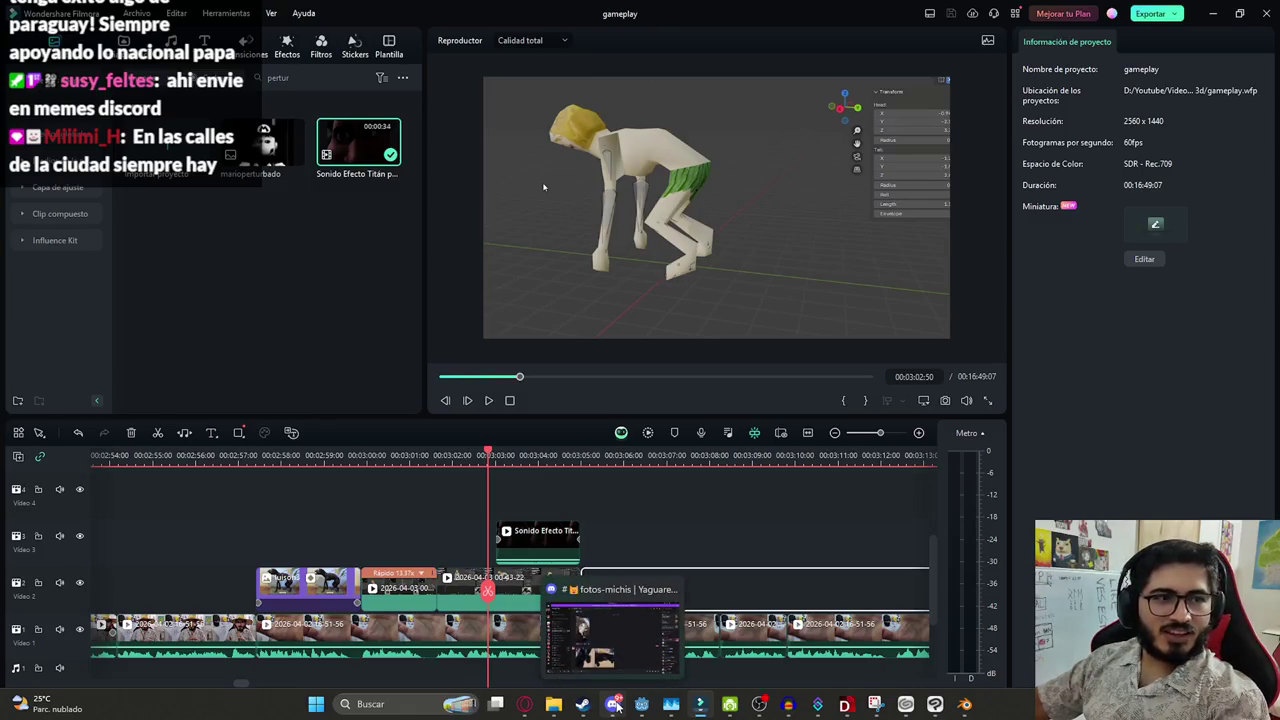
In Discord, add heart and other reactions to the cat photo
{"action": "left_click", "coordinate": [613, 700]}
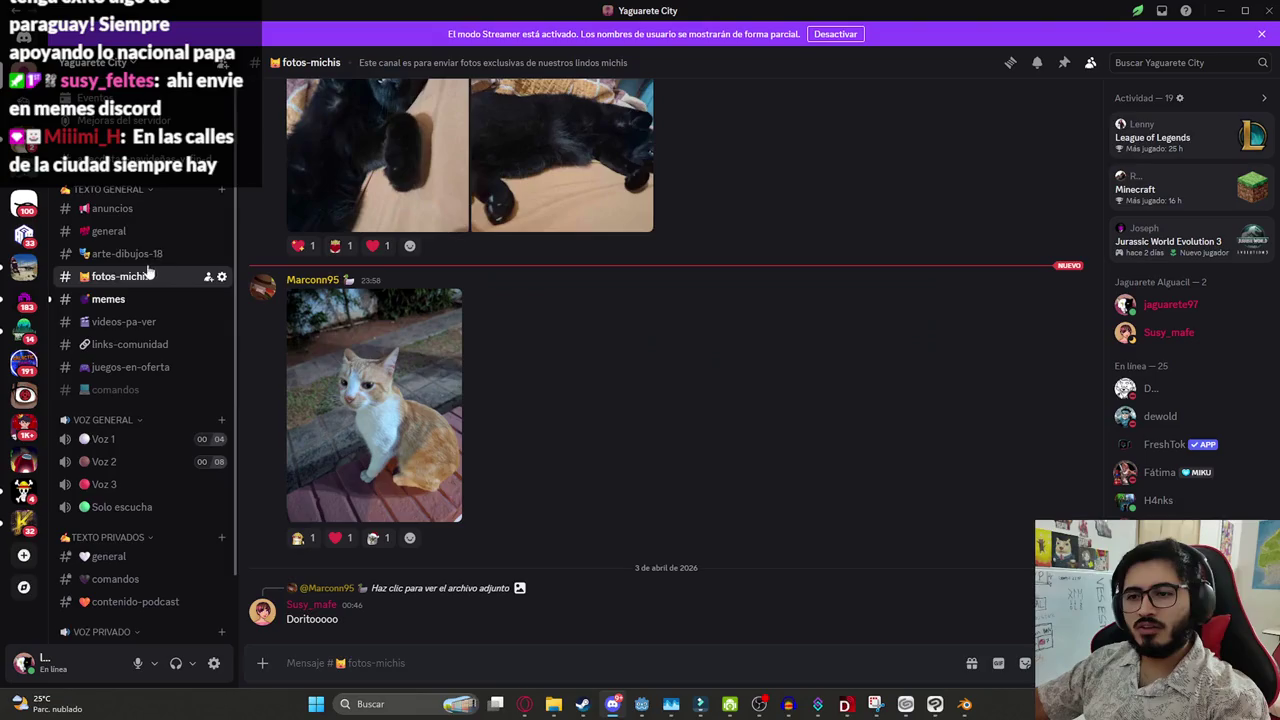
{"action": "mouse_move", "coordinate": [374, 405]}
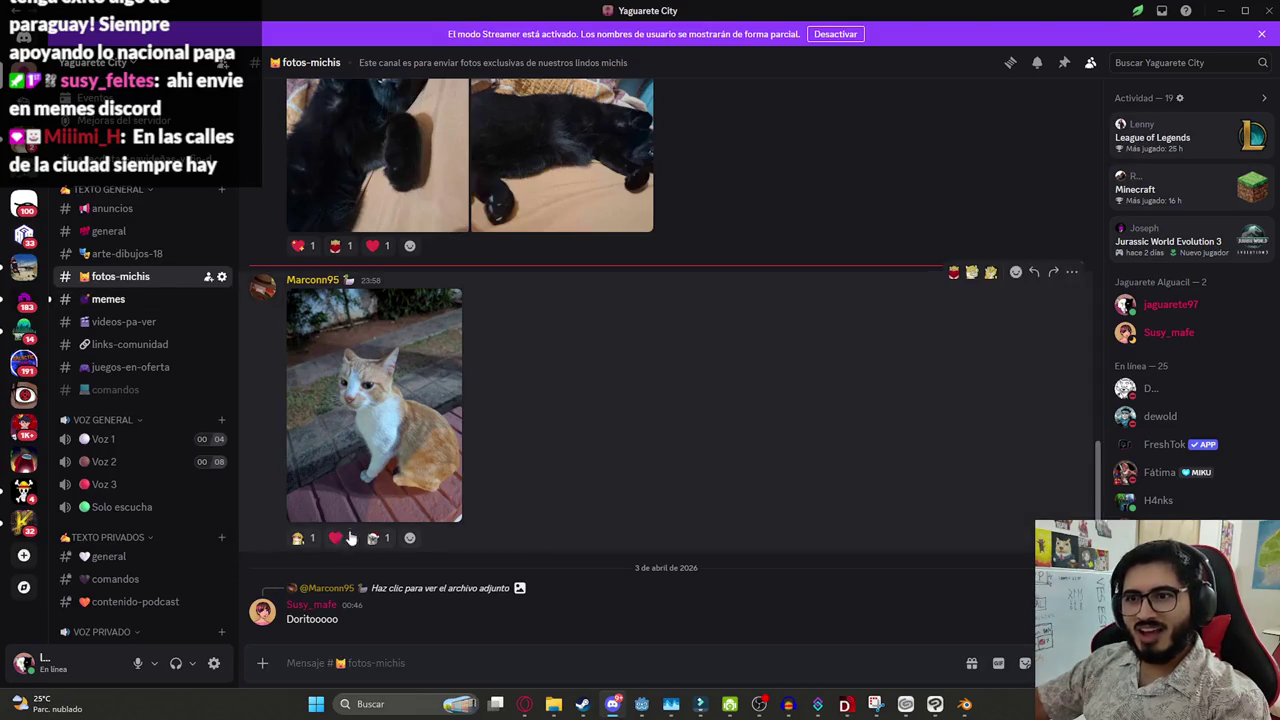
{"action": "left_click", "coordinate": [336, 540]}
{"action": "left_click", "coordinate": [298, 544]}
{"action": "scroll", "coordinate": [622, 401], "scroll_direction": "up", "scroll_amount": 2}
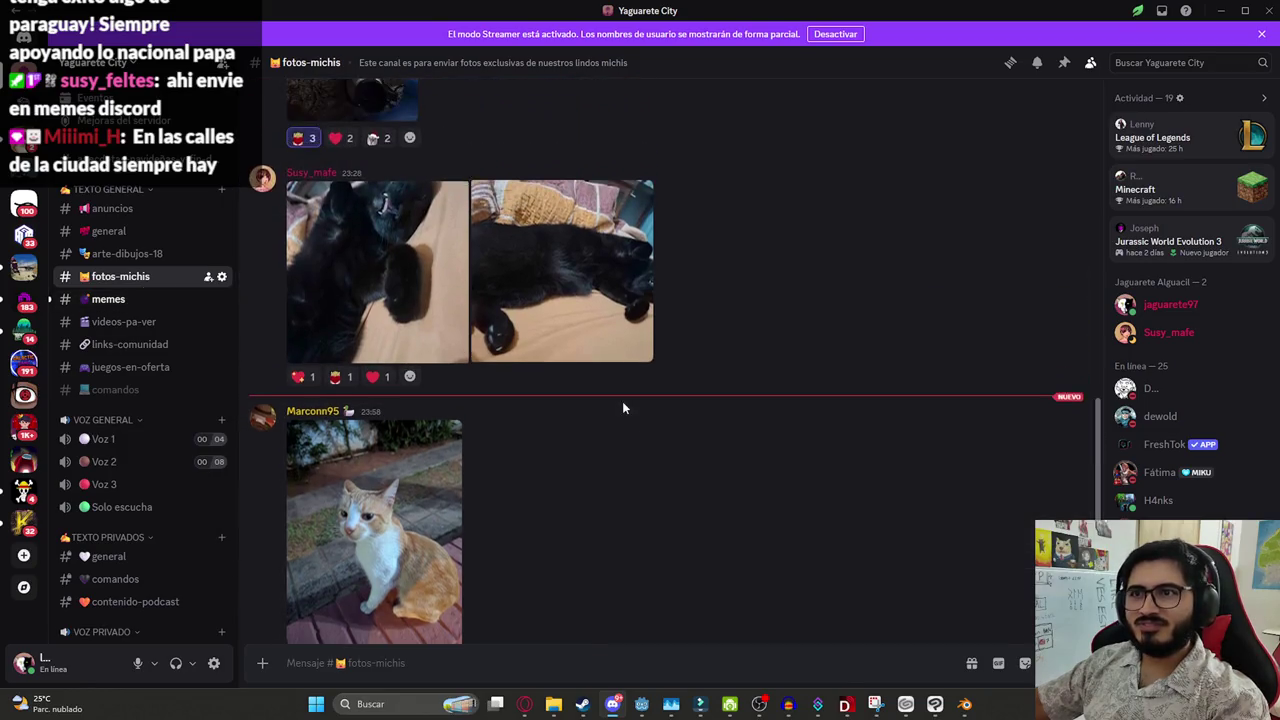
{"action": "scroll", "coordinate": [420, 418], "scroll_direction": "down", "scroll_amount": 2}
In the memes channel, enlarge and inspect the Apagalo Potter! image, then close it
{"action": "left_click", "coordinate": [139, 301]}
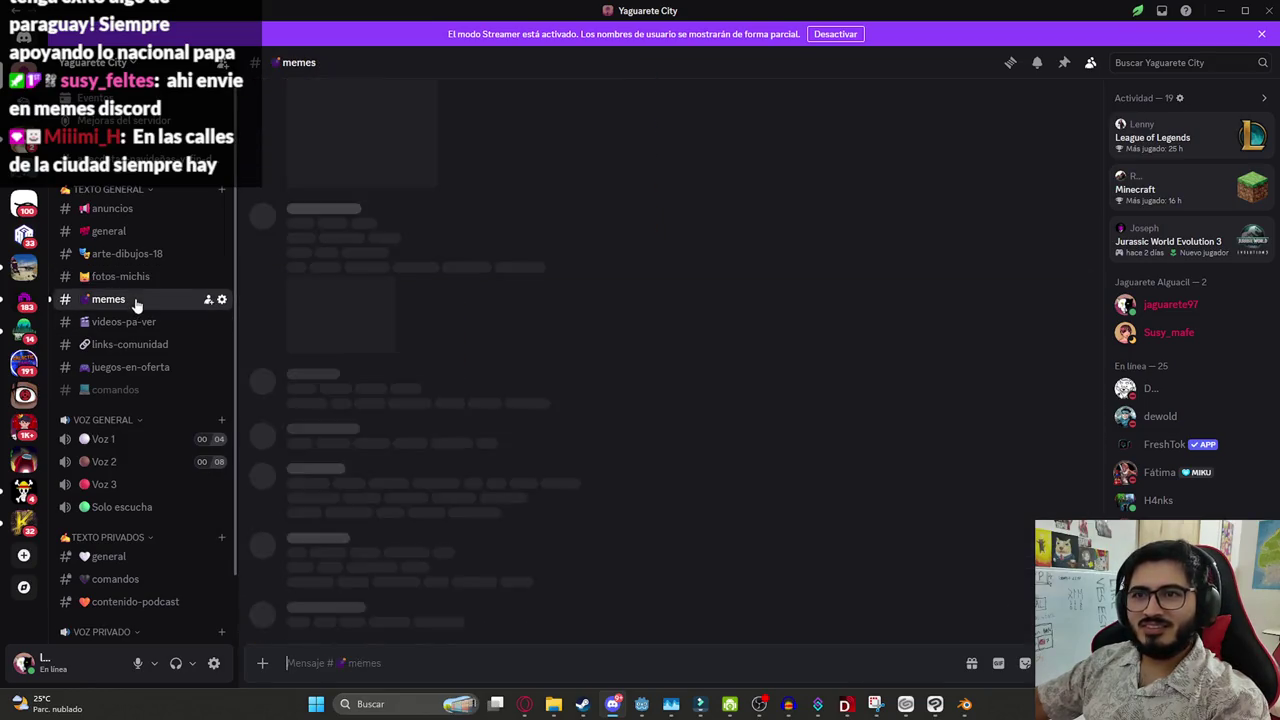
{"action": "left_click", "coordinate": [381, 445]}
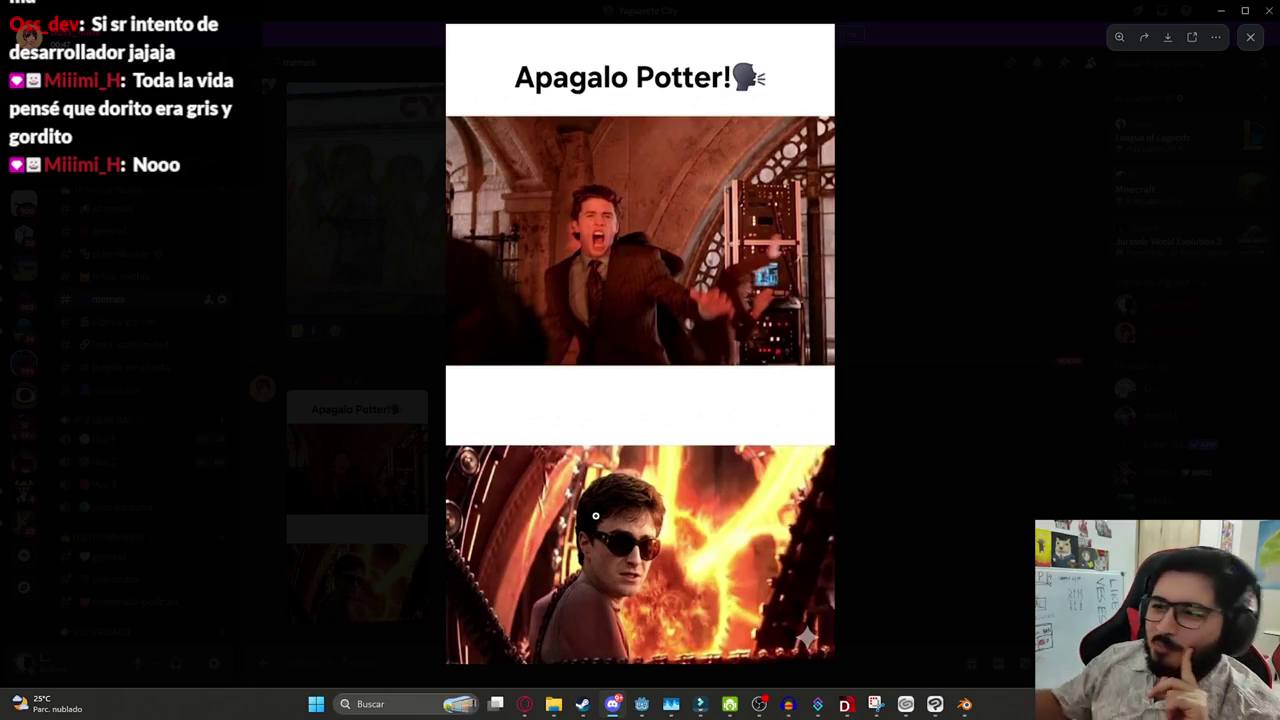
{"action": "left_click", "coordinate": [631, 596]}
{"action": "scroll", "coordinate": [631, 596], "scroll_direction": "up", "scroll_amount": 1}
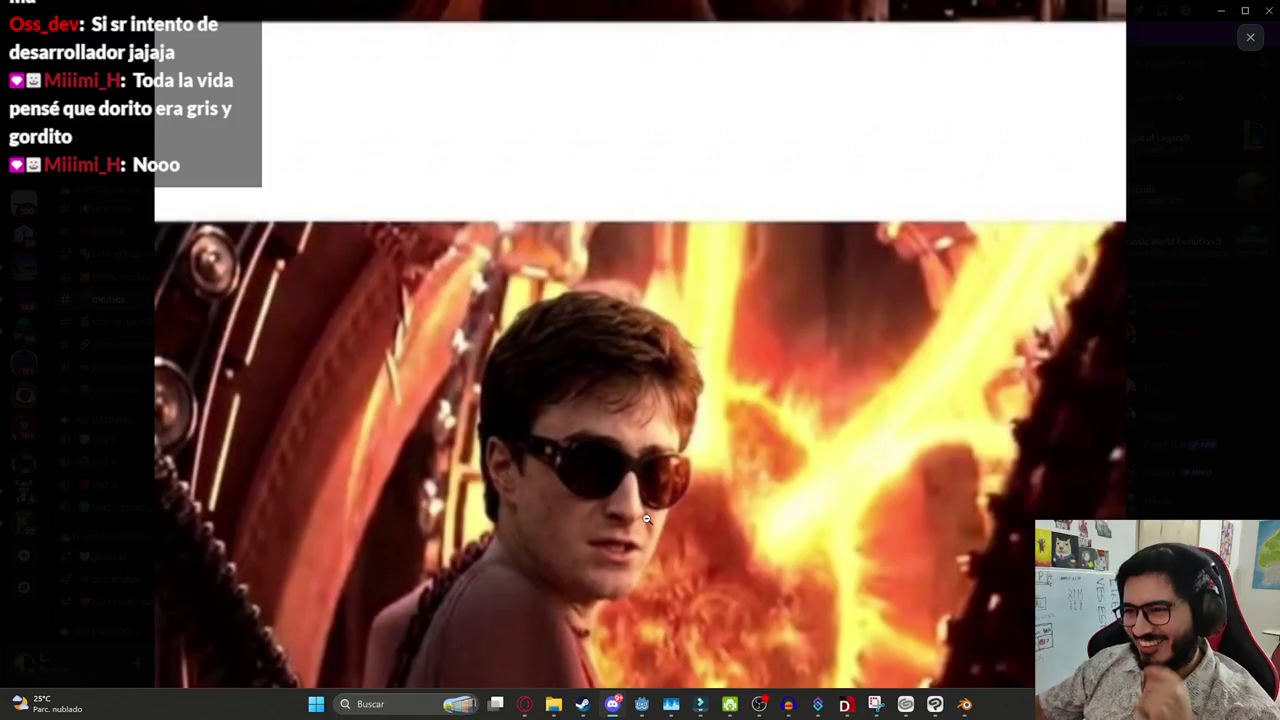
{"action": "scroll", "coordinate": [628, 513], "scroll_direction": "up", "scroll_amount": 1}
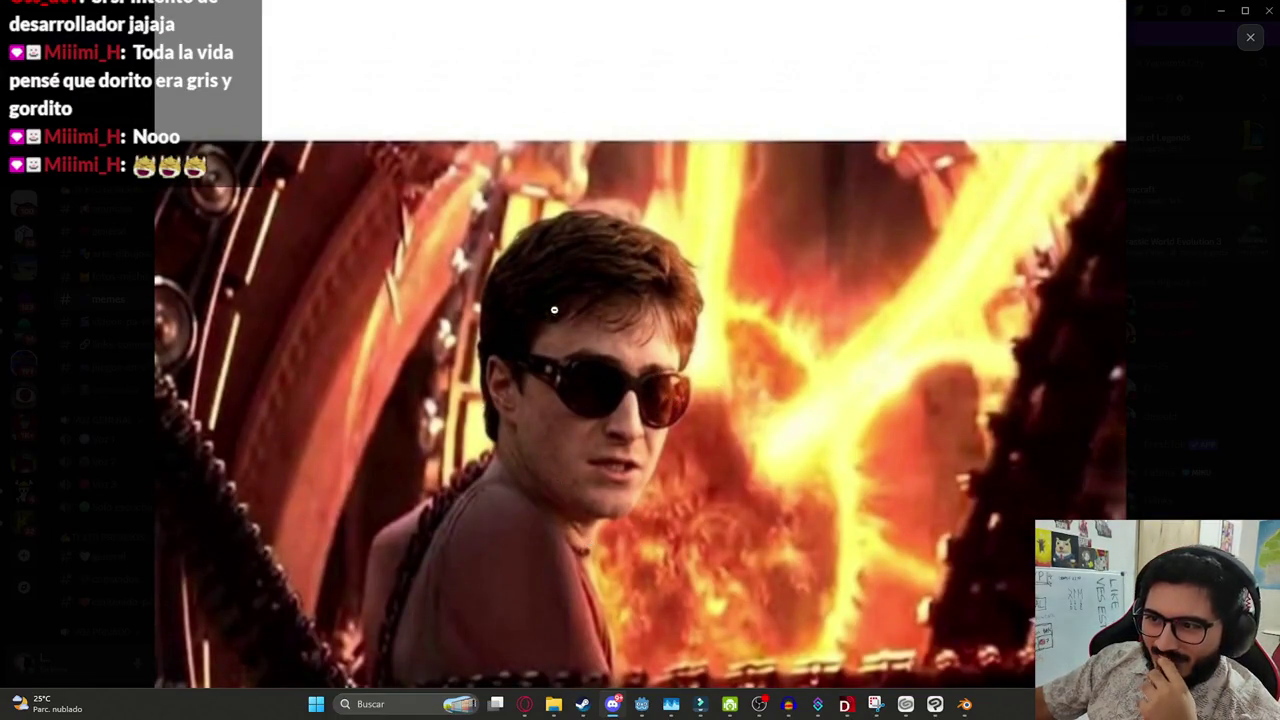
{"action": "scroll", "coordinate": [560, 500], "scroll_direction": "down", "scroll_amount": 2}
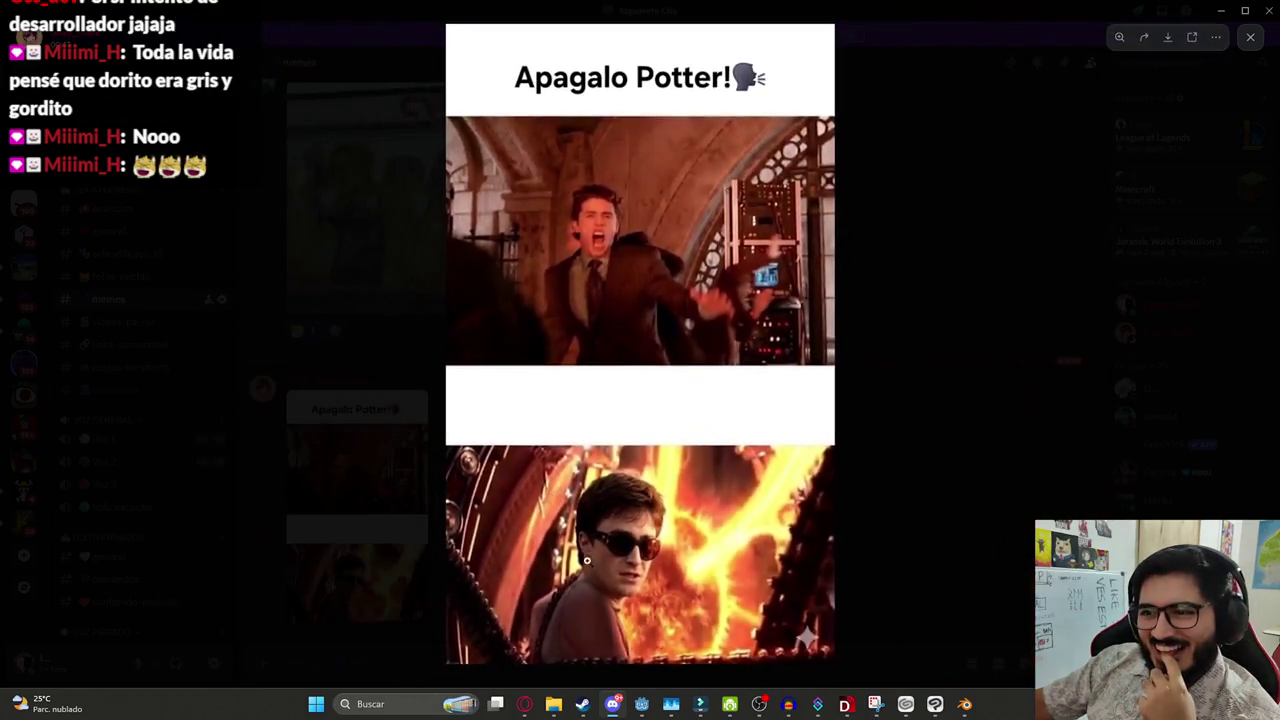
{"action": "scroll", "coordinate": [588, 560], "scroll_direction": "up", "scroll_amount": 2}
{"action": "scroll", "coordinate": [605, 566], "scroll_direction": "down", "scroll_amount": 2}
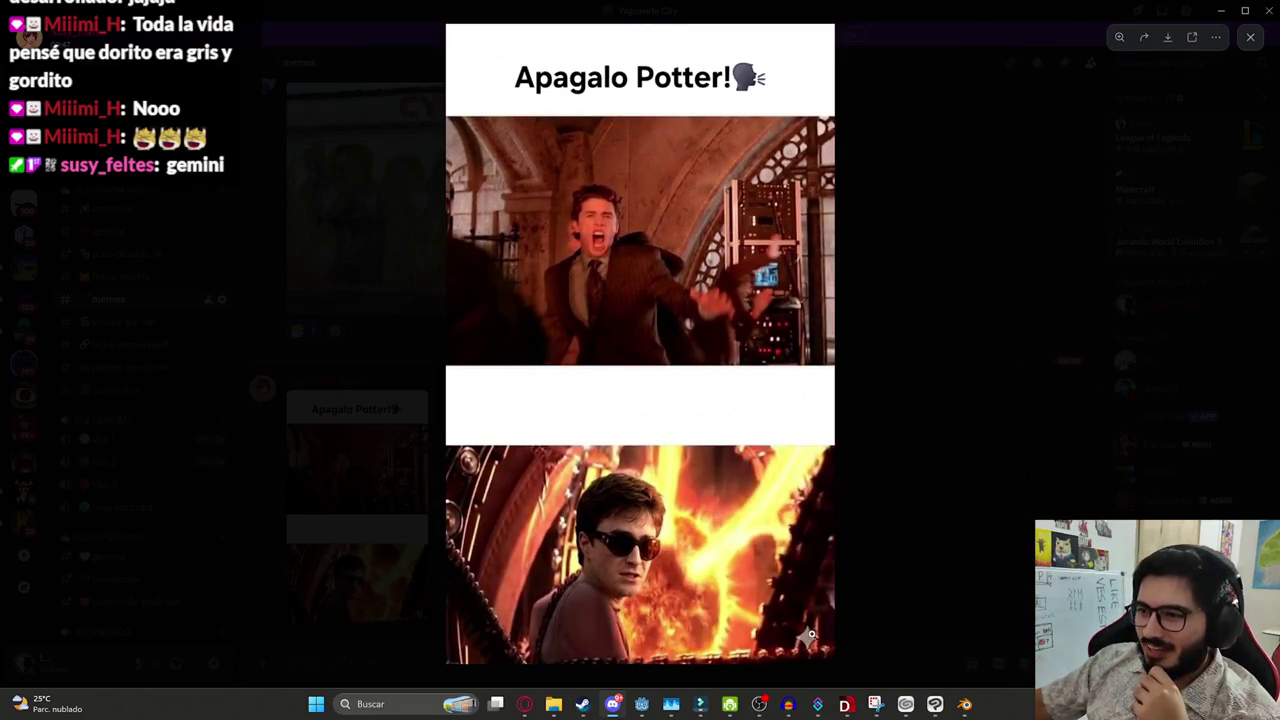
{"action": "left_click", "coordinate": [979, 497]}
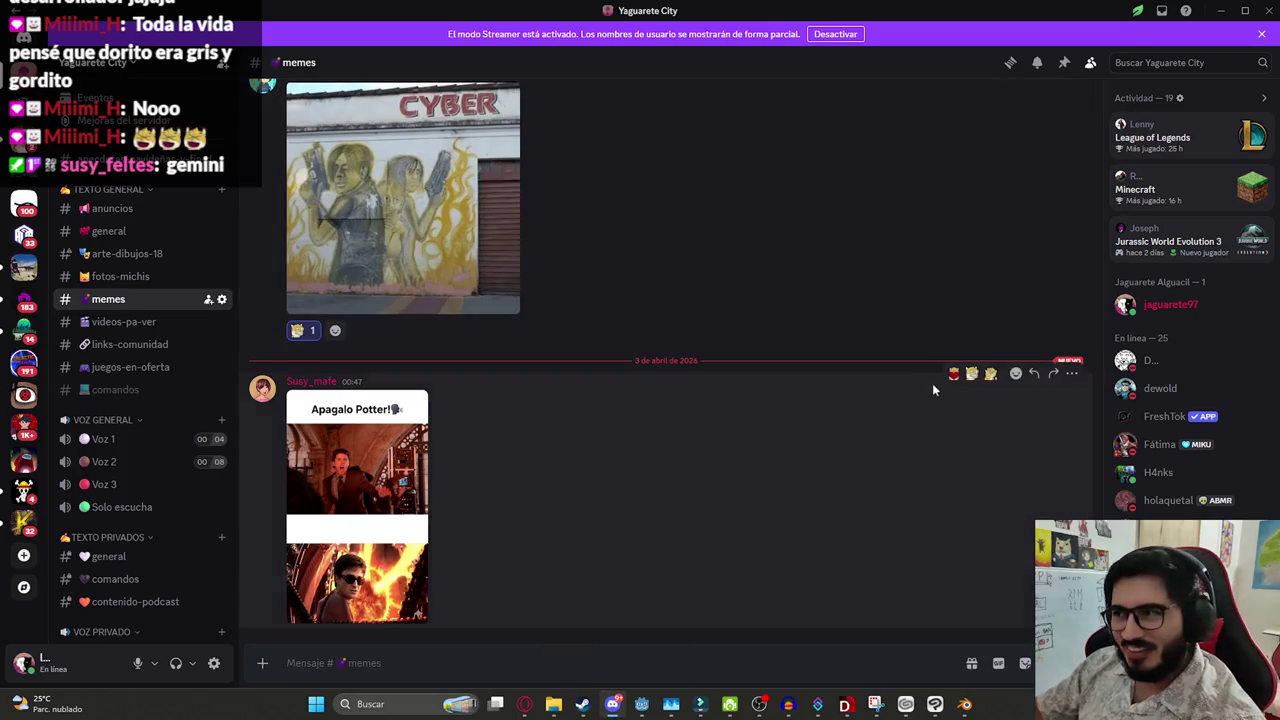
React to the Apagalo Potter! image, post a message mentioning a server member, then return to Filmora
{"action": "left_click", "coordinate": [951, 366]}
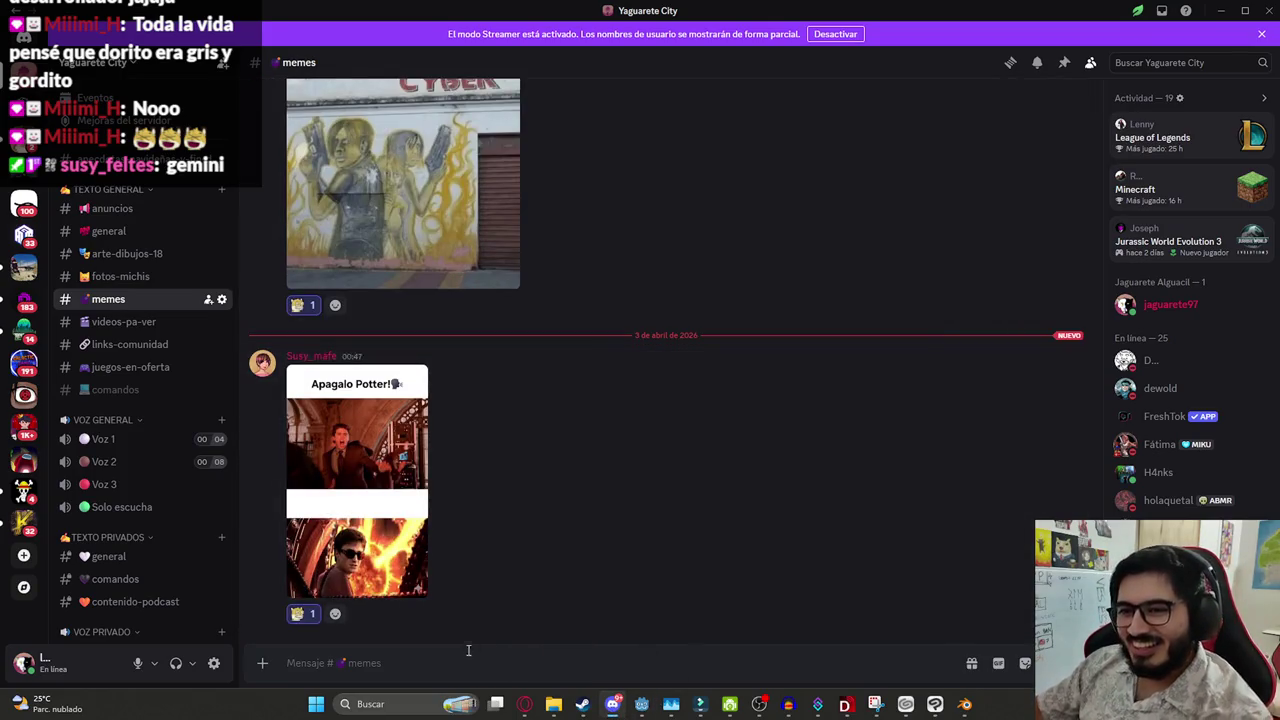
{"action": "type", "text": "¡"}
{"action": "key", "text": "BackSpace"}
{"action": "type", "text": "¡"}
{"action": "key", "text": "BackSpace"}
{"action": "type", "text": "@carr"}
{"action": "key", "text": "Return"}
{"action": "key", "text": "Return"}
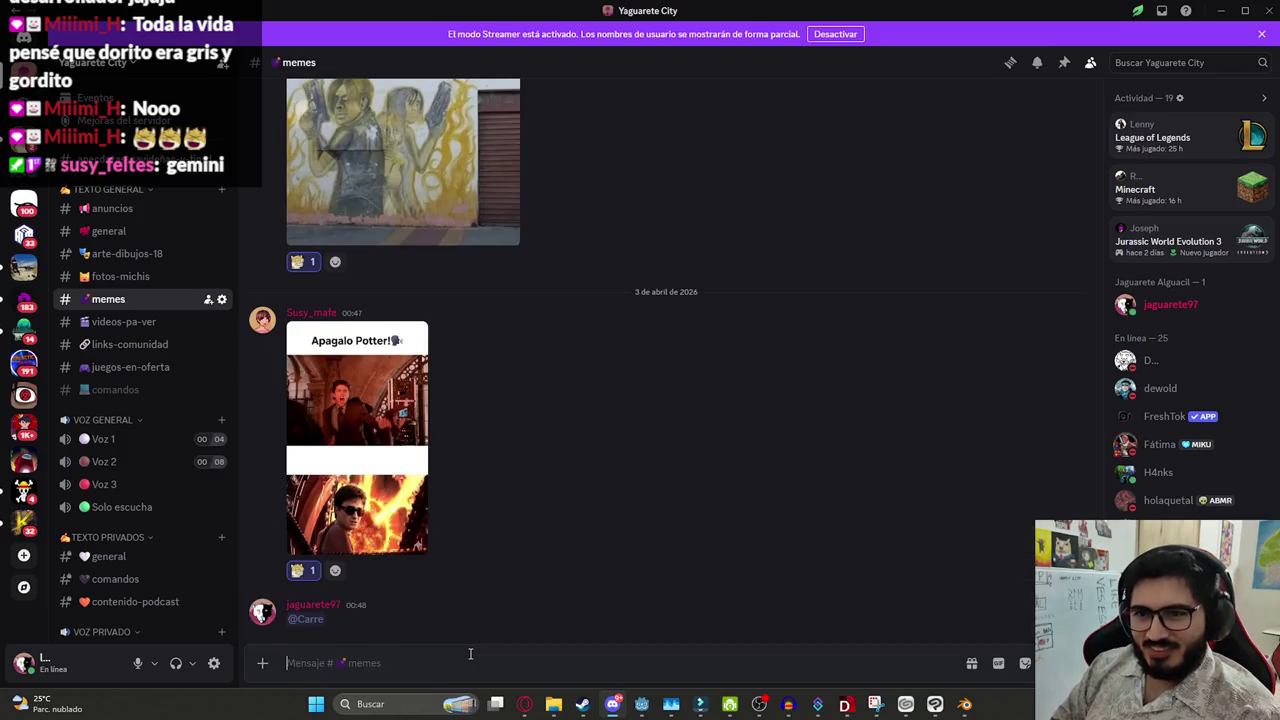
{"action": "key", "text": "alt+Tab"}
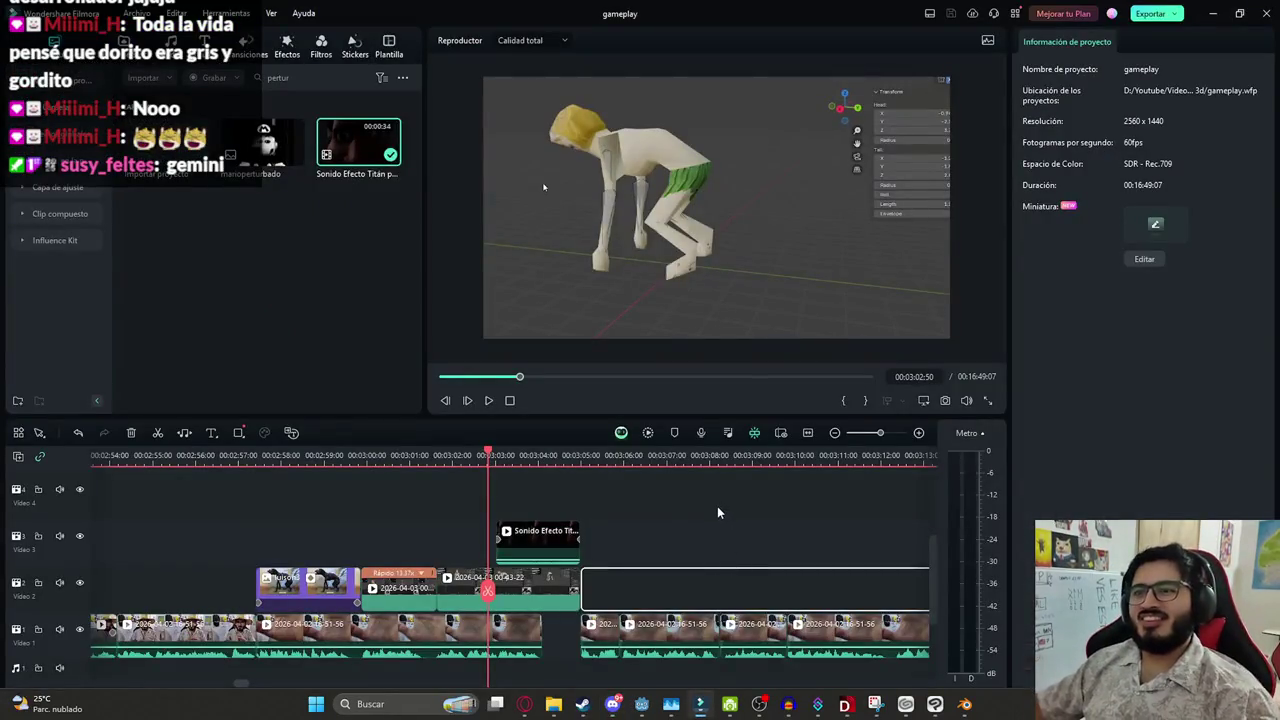
Play the gameplay timeline, stop it at 03:15:17, then bring up the Windows Start menu
{"action": "scroll", "coordinate": [666, 524], "scroll_direction": "down", "scroll_amount": 1, "text": "ctrl"}
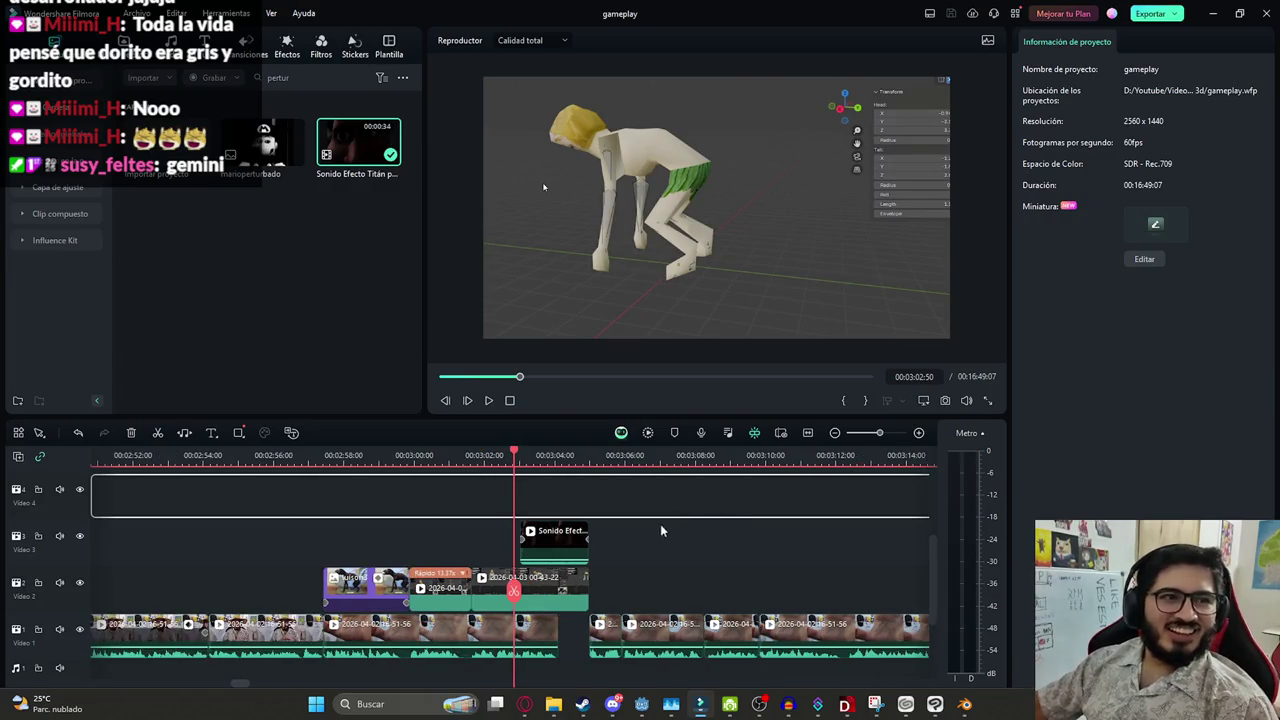
{"action": "key", "text": "space"}
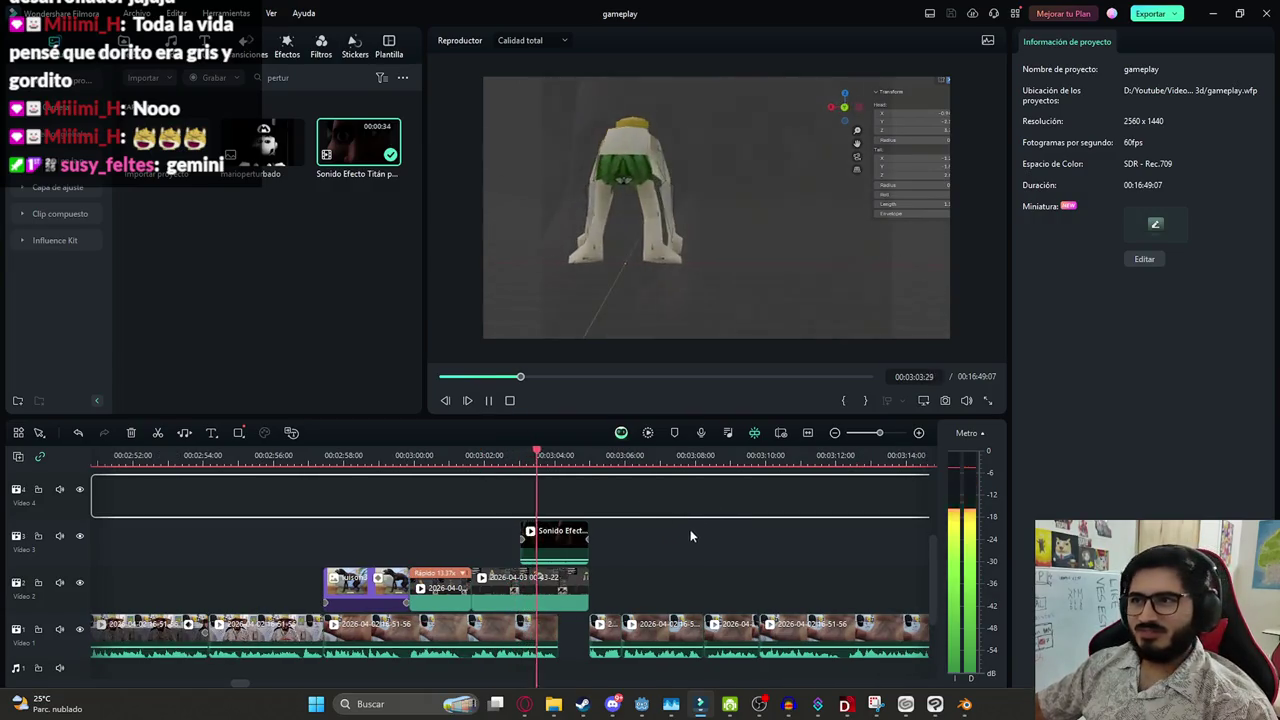
{"action": "scroll", "coordinate": [677, 546], "scroll_direction": "up", "scroll_amount": 3, "text": "ctrl"}
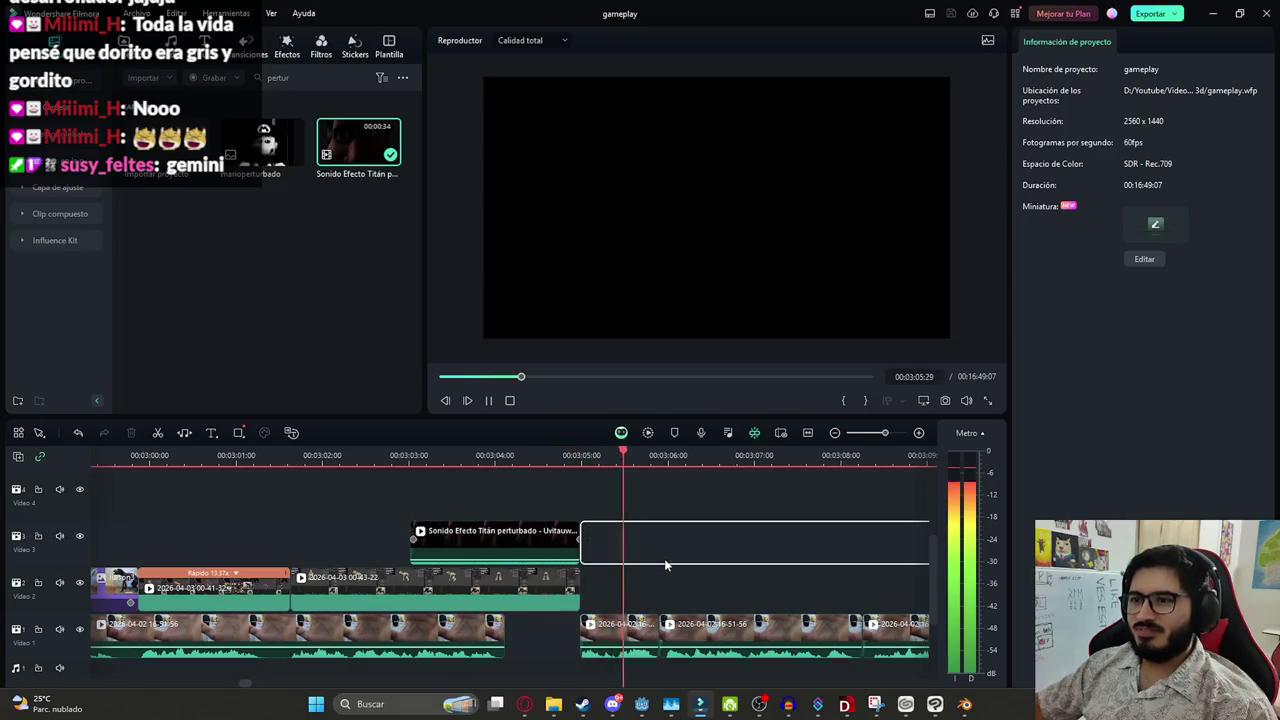
{"action": "scroll", "coordinate": [655, 570], "scroll_direction": "down", "scroll_amount": 2, "text": "ctrl"}
{"action": "scroll", "coordinate": [570, 565], "scroll_direction": "down", "scroll_amount": 1, "text": "ctrl"}
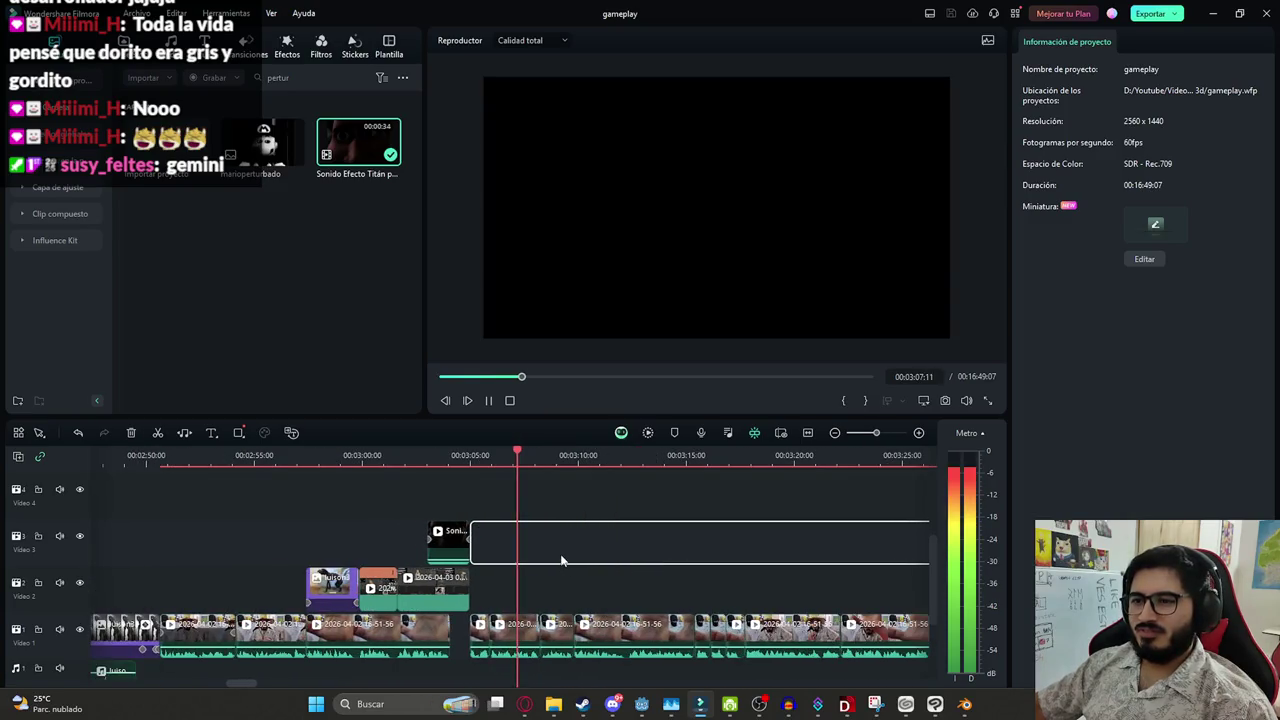
{"action": "scroll", "coordinate": [573, 598], "scroll_direction": "down", "scroll_amount": 1, "text": "ctrl"}
{"action": "scroll", "coordinate": [573, 598], "scroll_direction": "down", "scroll_amount": 1, "text": "ctrl"}
{"action": "scroll", "coordinate": [575, 596], "scroll_direction": "down", "scroll_amount": 1, "text": "ctrl"}
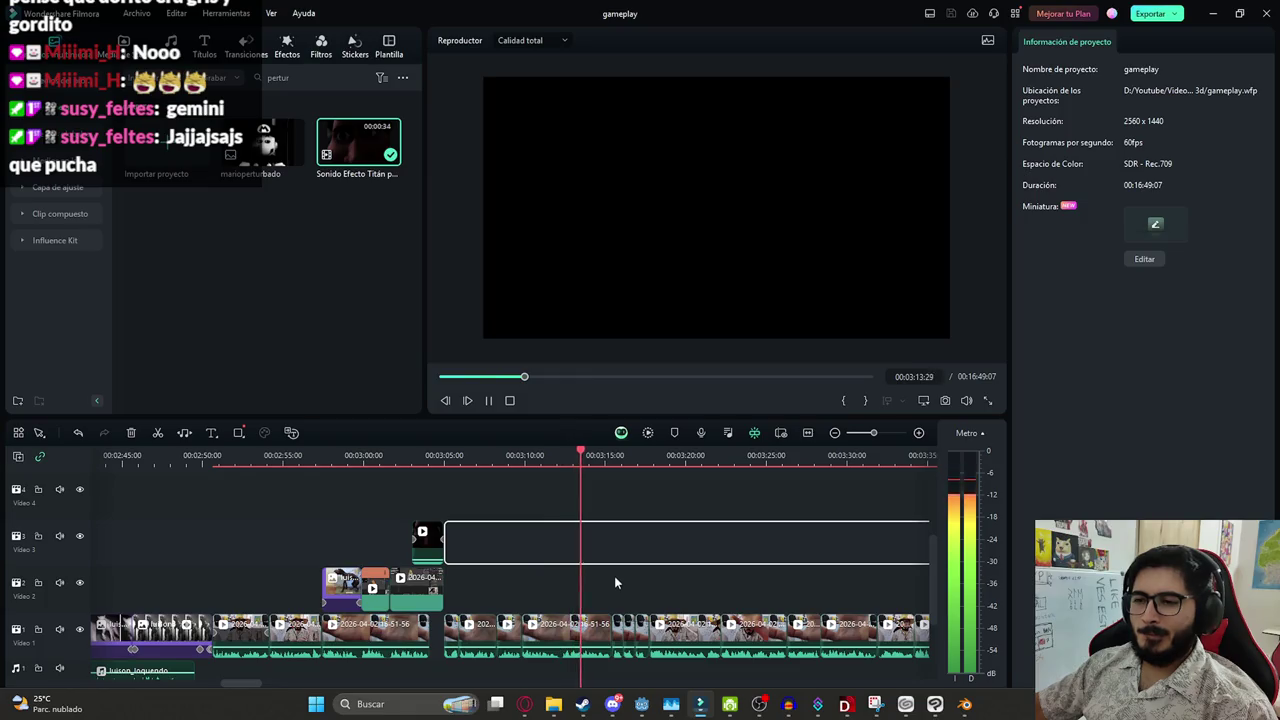
{"action": "key", "text": "space"}
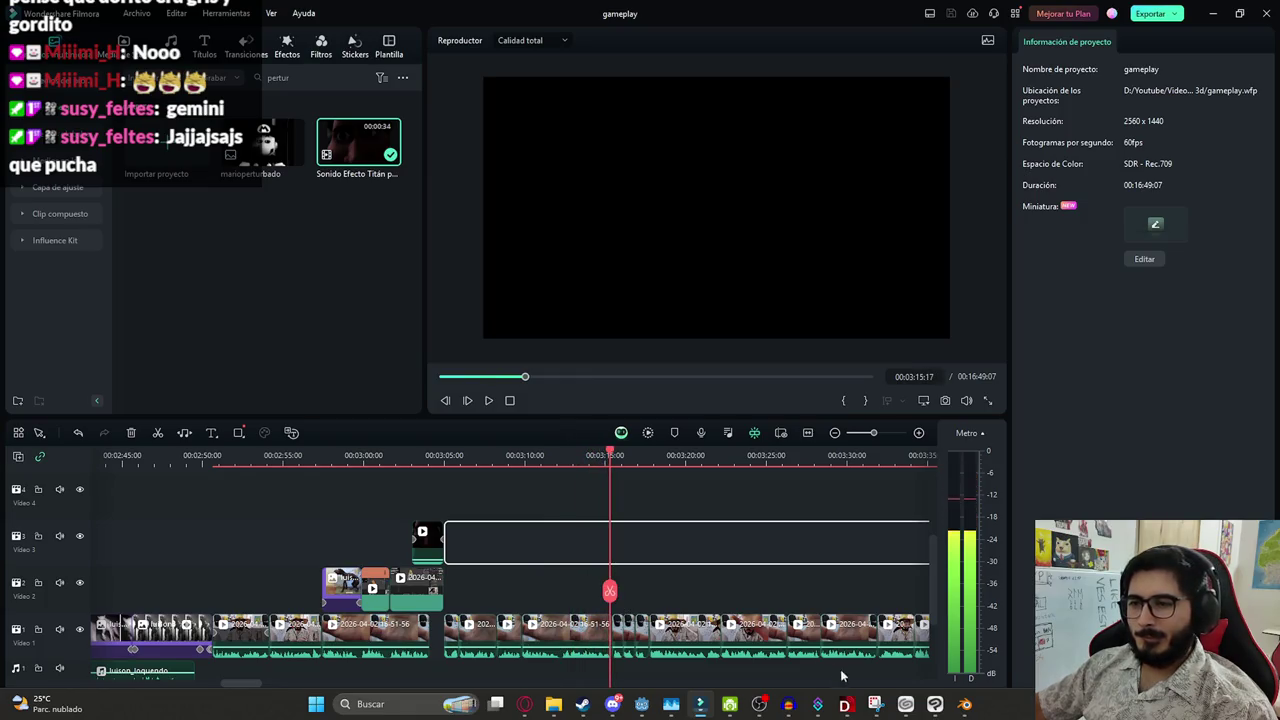
{"action": "key", "text": "super"}
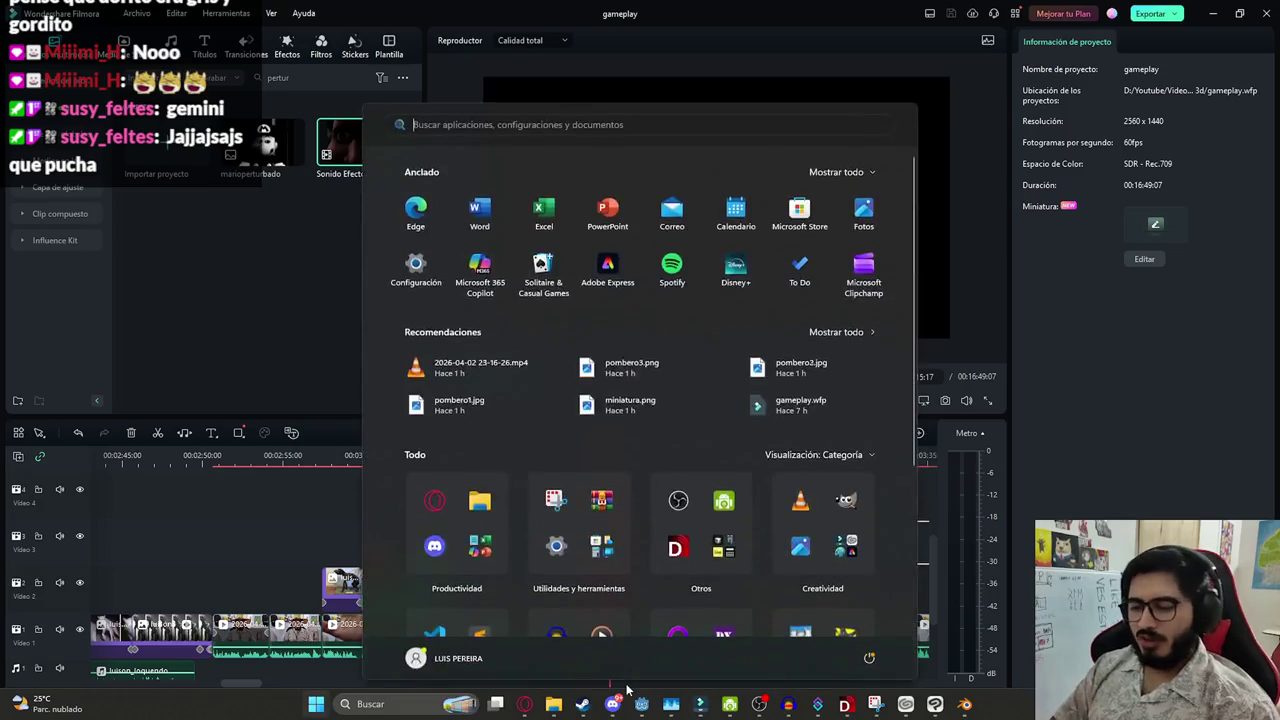
Launch GIMP from Start search, dismiss the Welcome dialog and open recent image Luison.xcf
{"action": "type", "text": "giMP"}
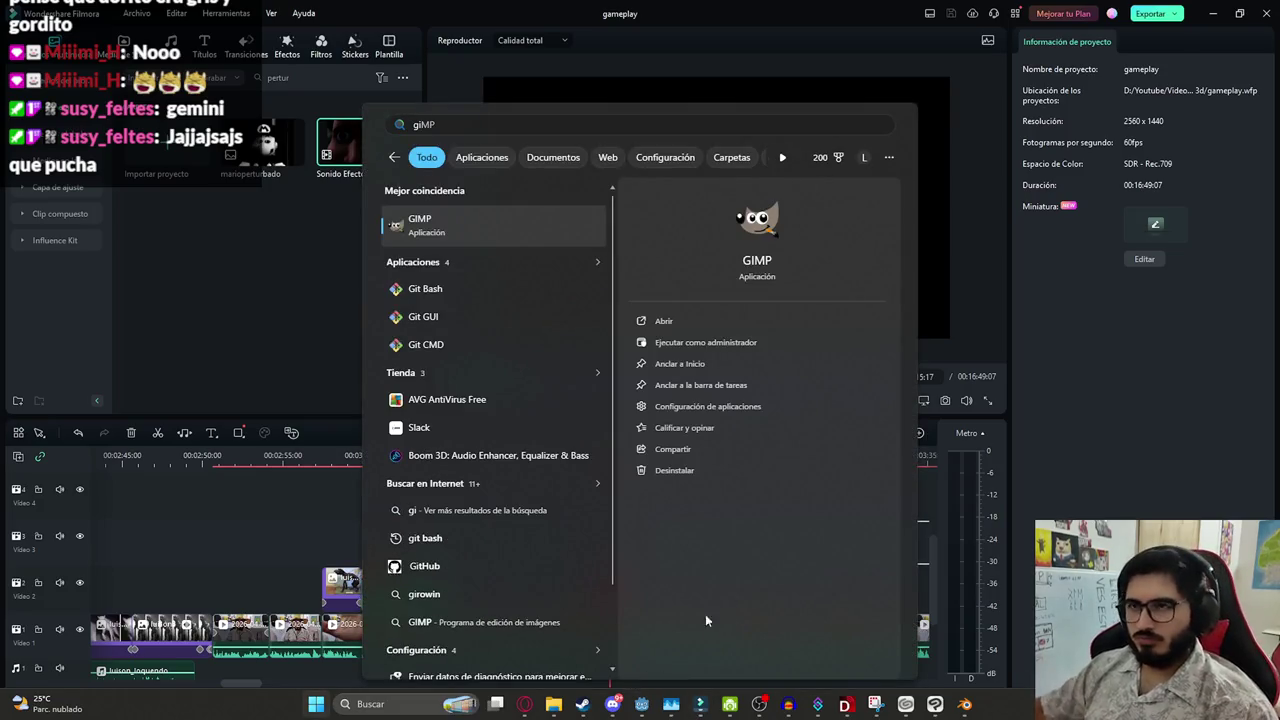
{"action": "key", "text": "Return"}
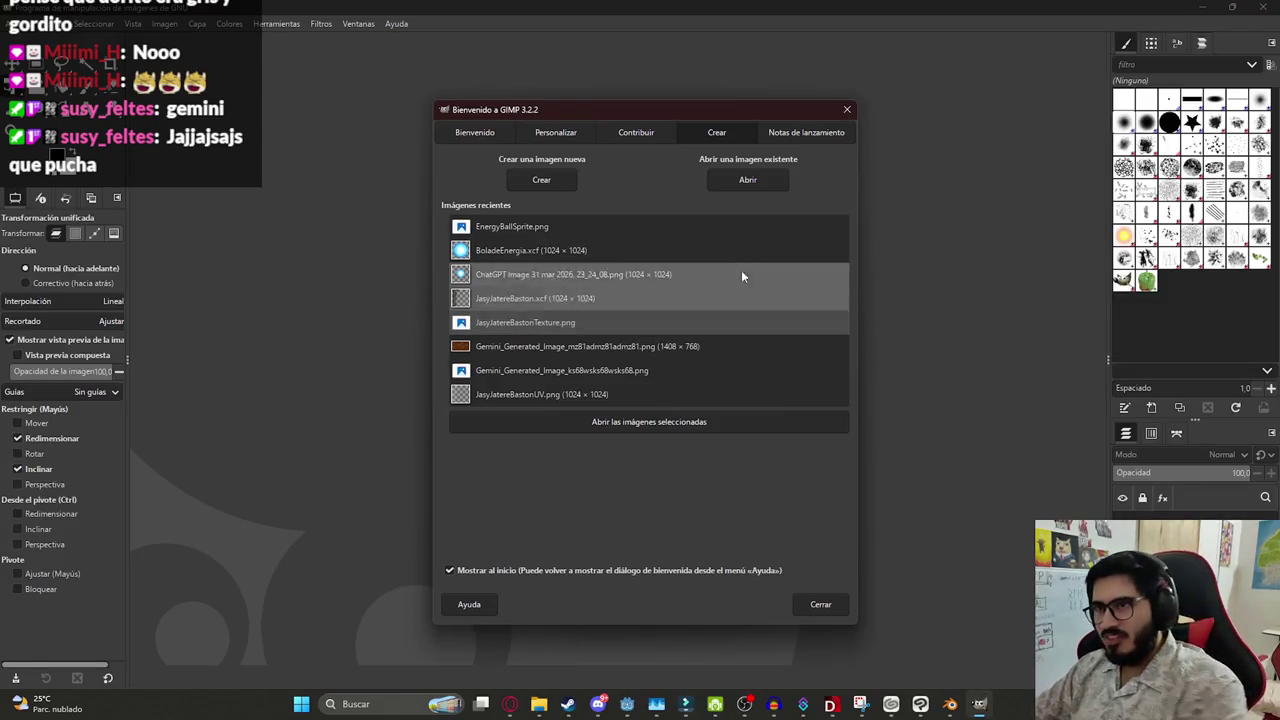
{"action": "left_click", "coordinate": [847, 110]}
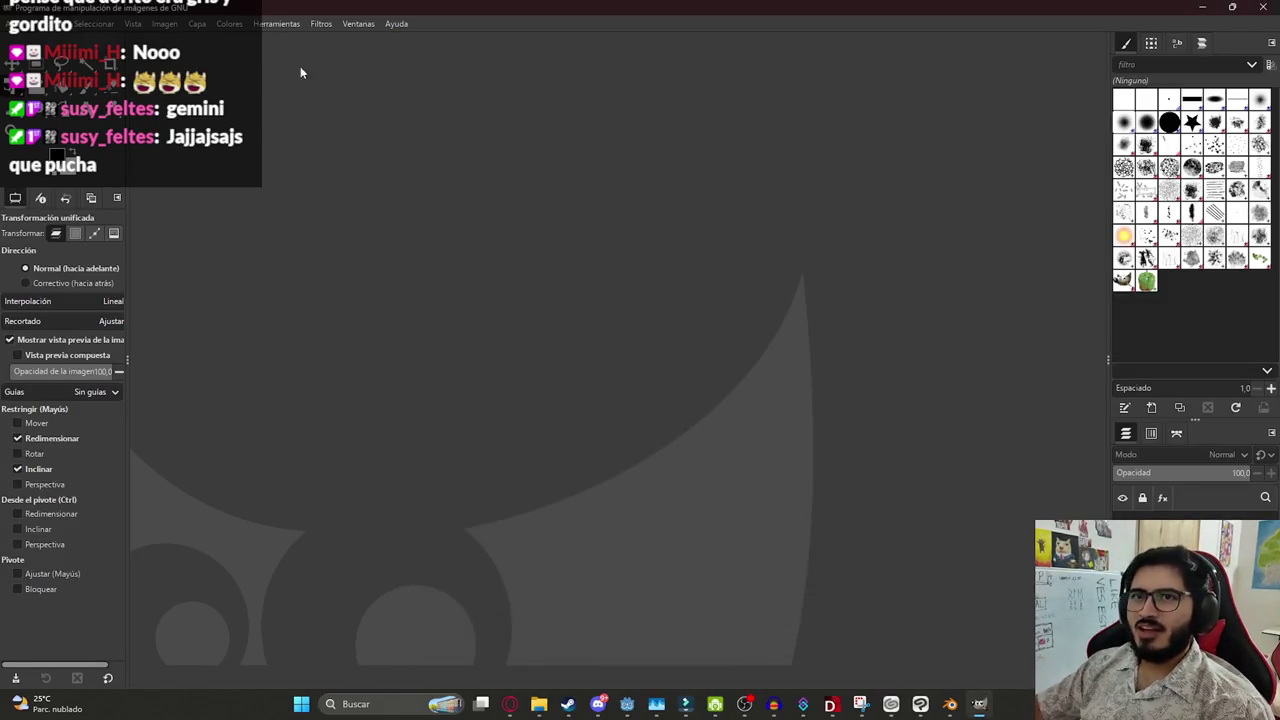
{"action": "left_click", "coordinate": [18, 23]}
{"action": "mouse_move", "coordinate": [60, 125]}
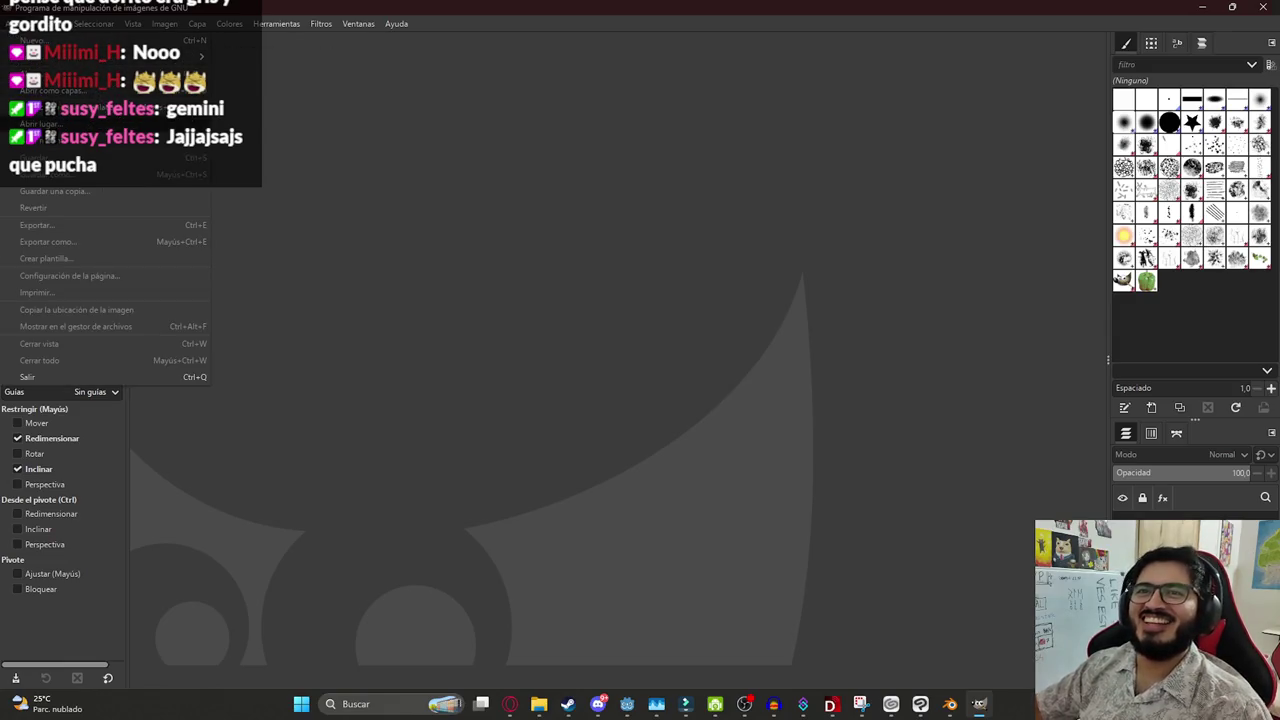
{"action": "mouse_move", "coordinate": [60, 91]}
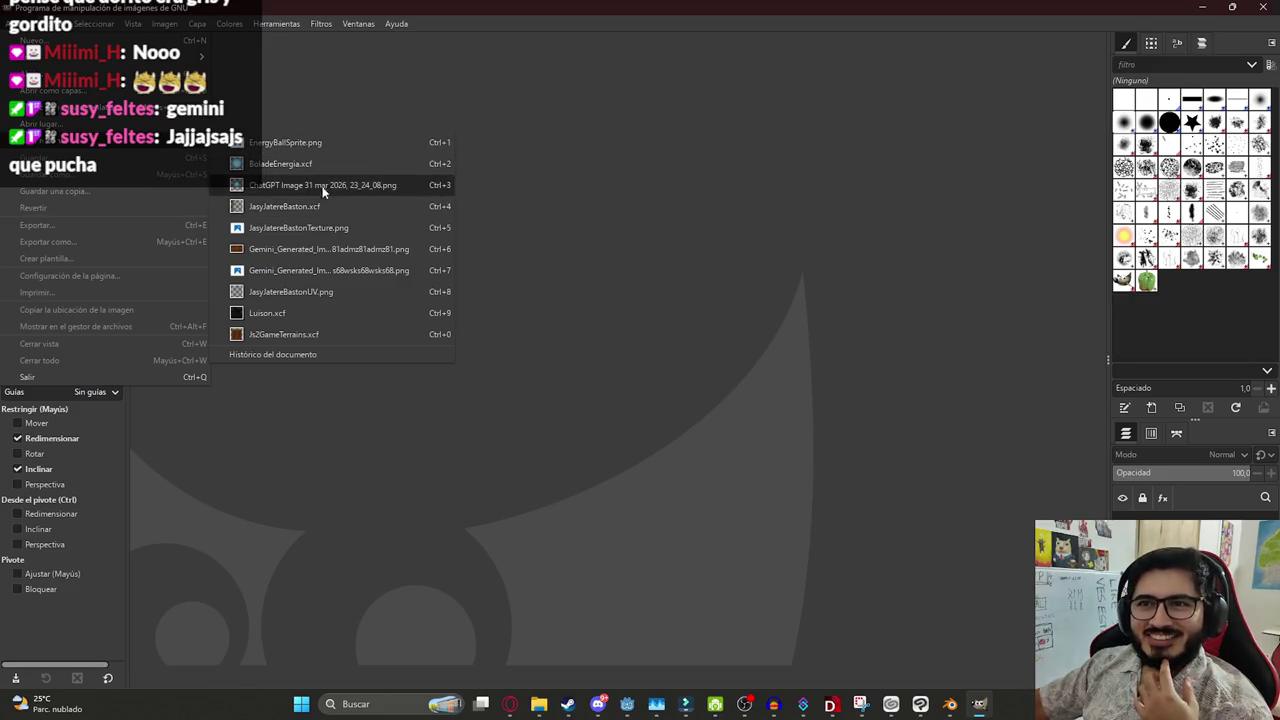
{"action": "left_click", "coordinate": [293, 313]}
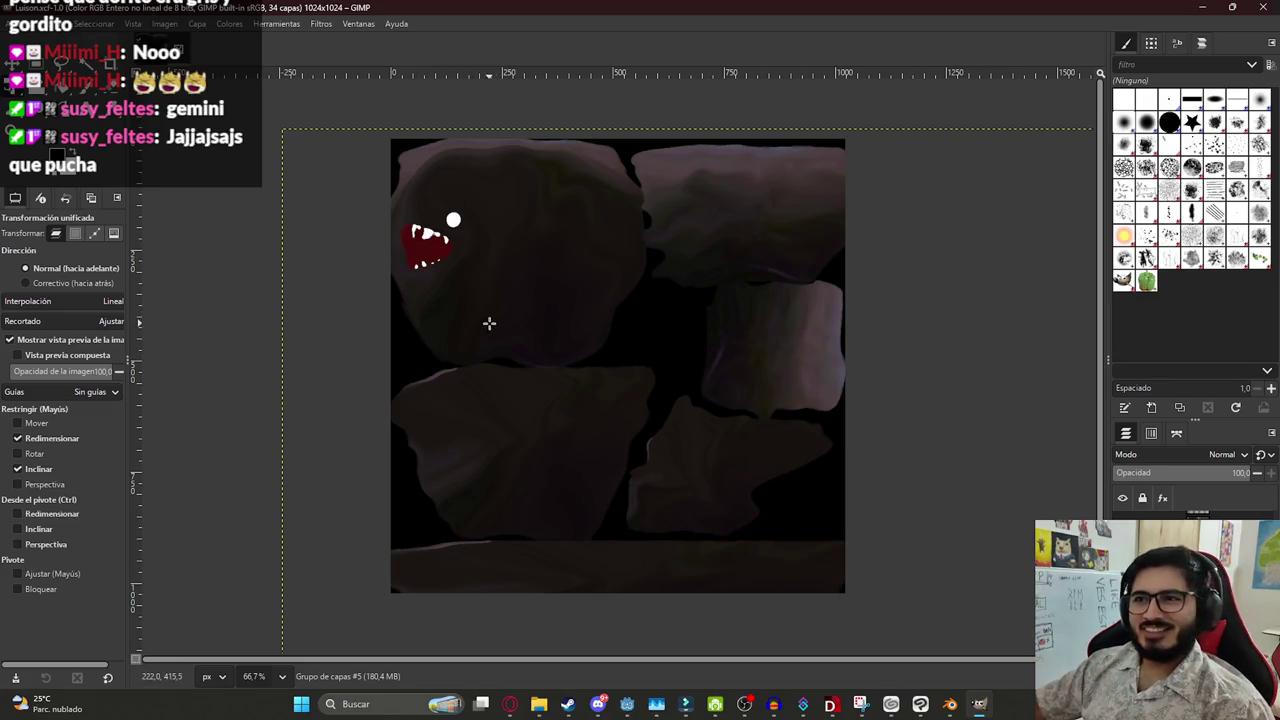
Inspect the 1024×1024 rock texture, then return to the Filmora gameplay project
{"action": "scroll", "coordinate": [645, 335], "scroll_direction": "down", "scroll_amount": 1, "text": "ctrl"}
{"action": "scroll", "coordinate": [710, 380], "scroll_direction": "up", "scroll_amount": 1, "text": "ctrl"}
{"action": "scroll", "coordinate": [580, 385], "scroll_direction": "down", "scroll_amount": 1, "text": "ctrl"}
{"action": "scroll", "coordinate": [395, 380], "scroll_direction": "up", "scroll_amount": 1, "text": "ctrl"}
{"action": "scroll", "coordinate": [410, 380], "scroll_direction": "down", "scroll_amount": 1, "text": "ctrl"}
{"action": "scroll", "coordinate": [445, 368], "scroll_direction": "up", "scroll_amount": 1, "text": "ctrl"}
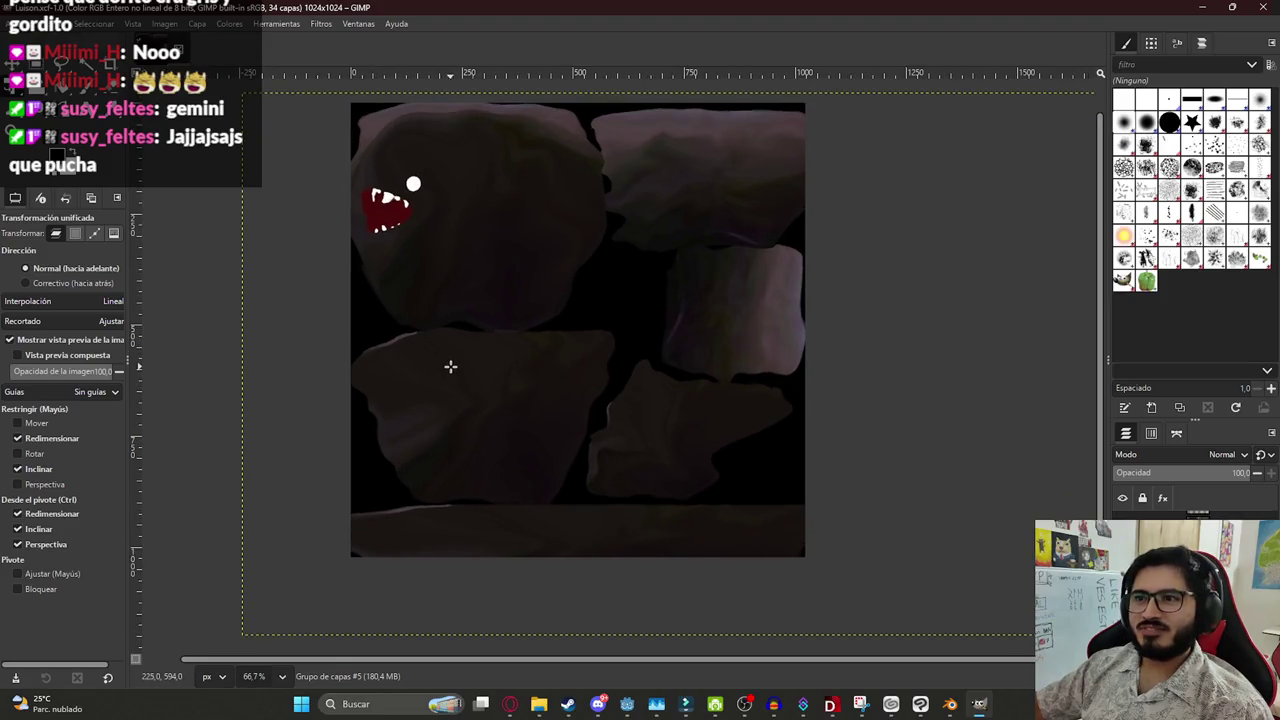
{"action": "scroll", "coordinate": [545, 230], "scroll_direction": "up", "scroll_amount": 1}
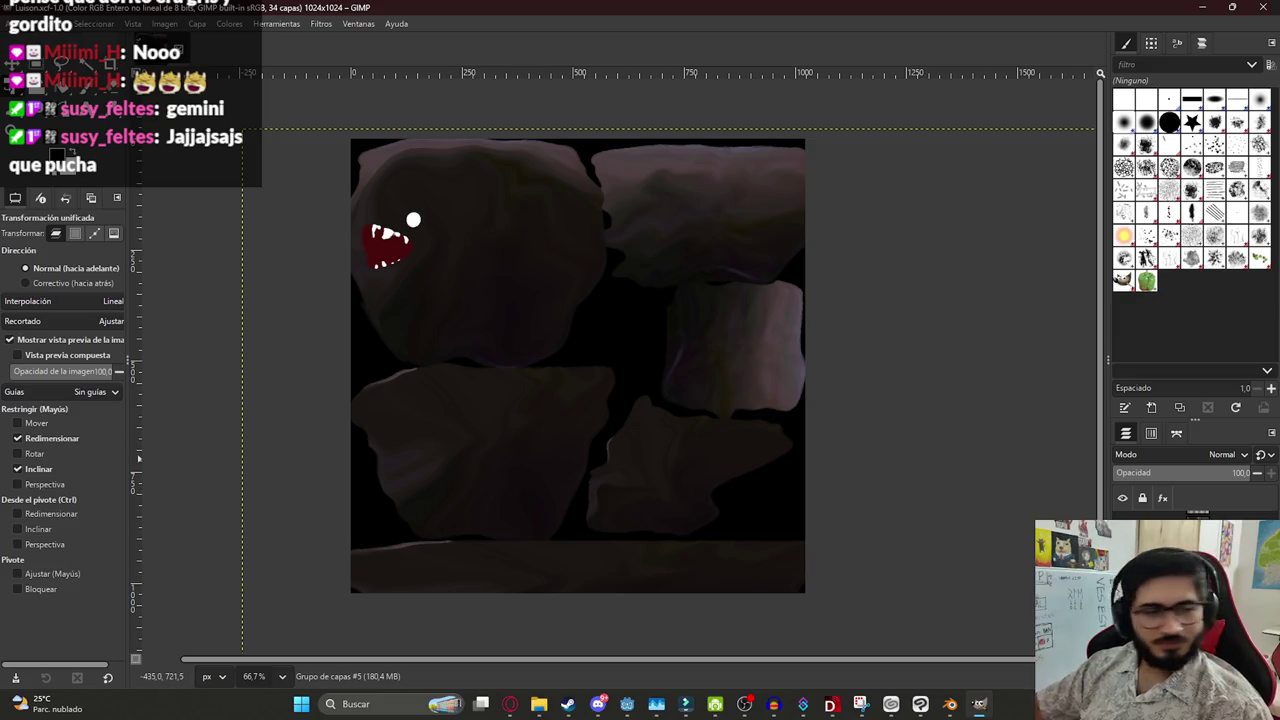
{"action": "left_click", "coordinate": [744, 704]}
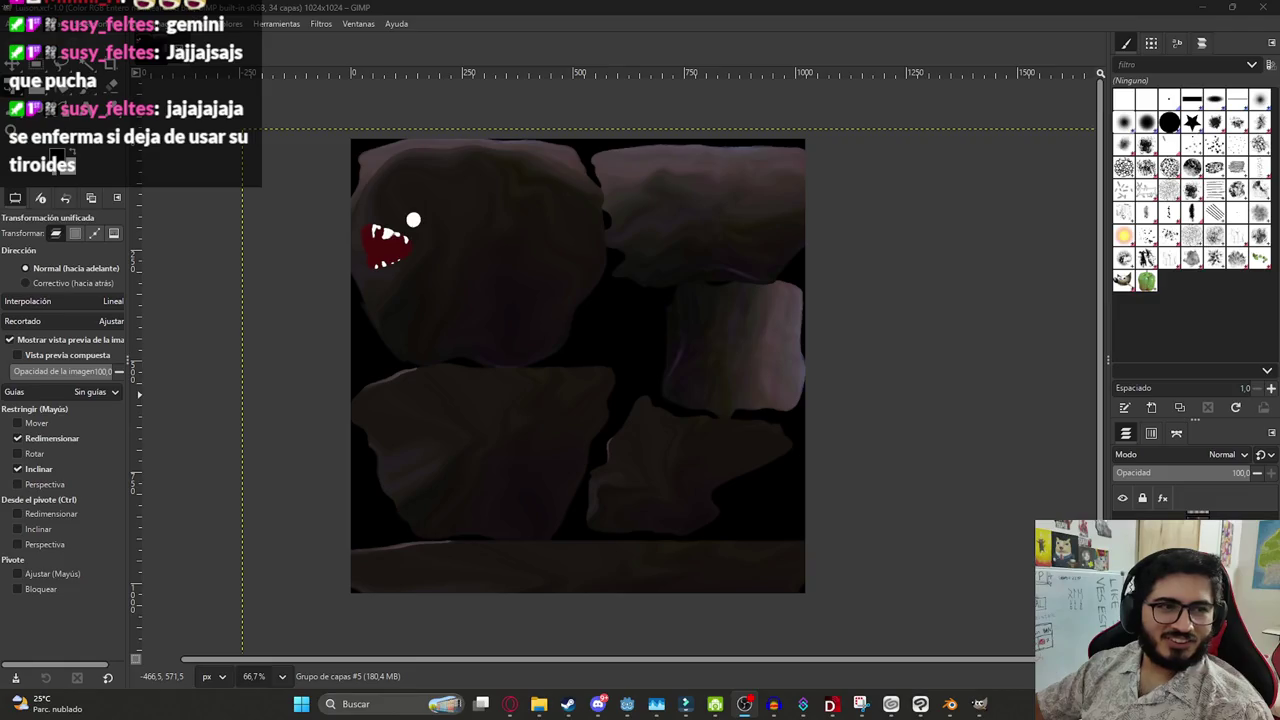
{"action": "left_click", "coordinate": [685, 703]}
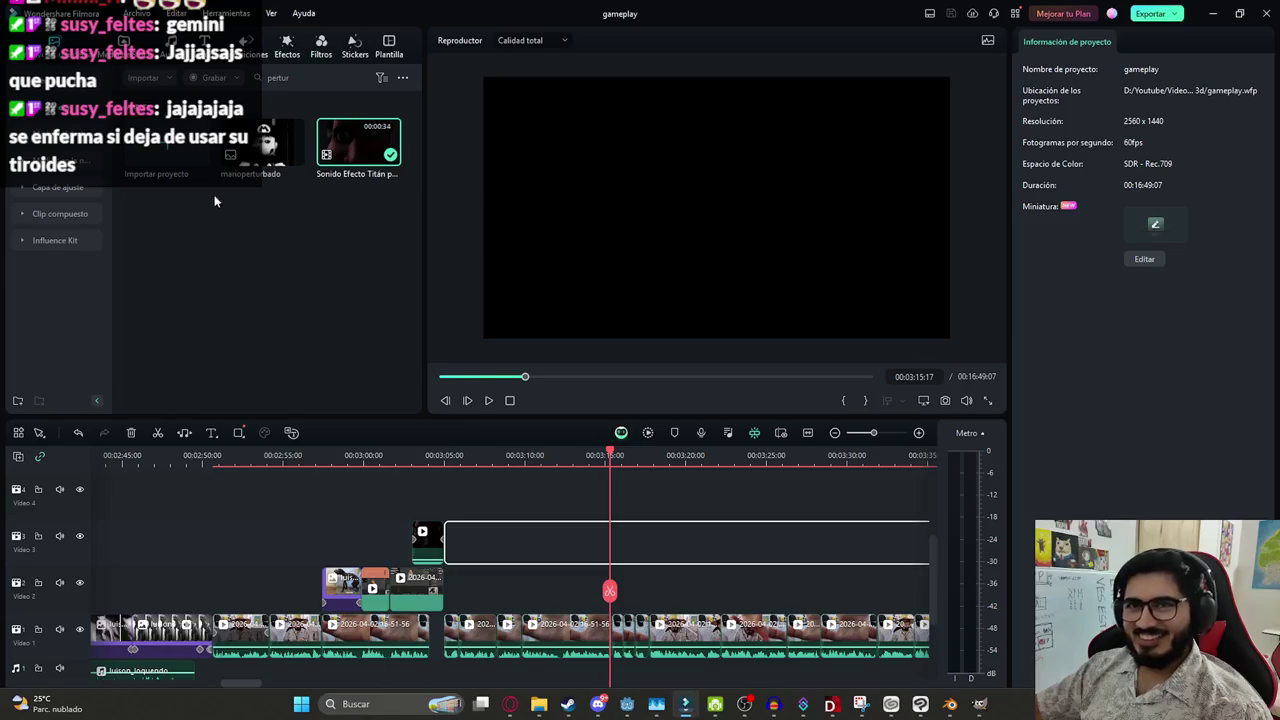
{"action": "left_click", "coordinate": [55, 140]}
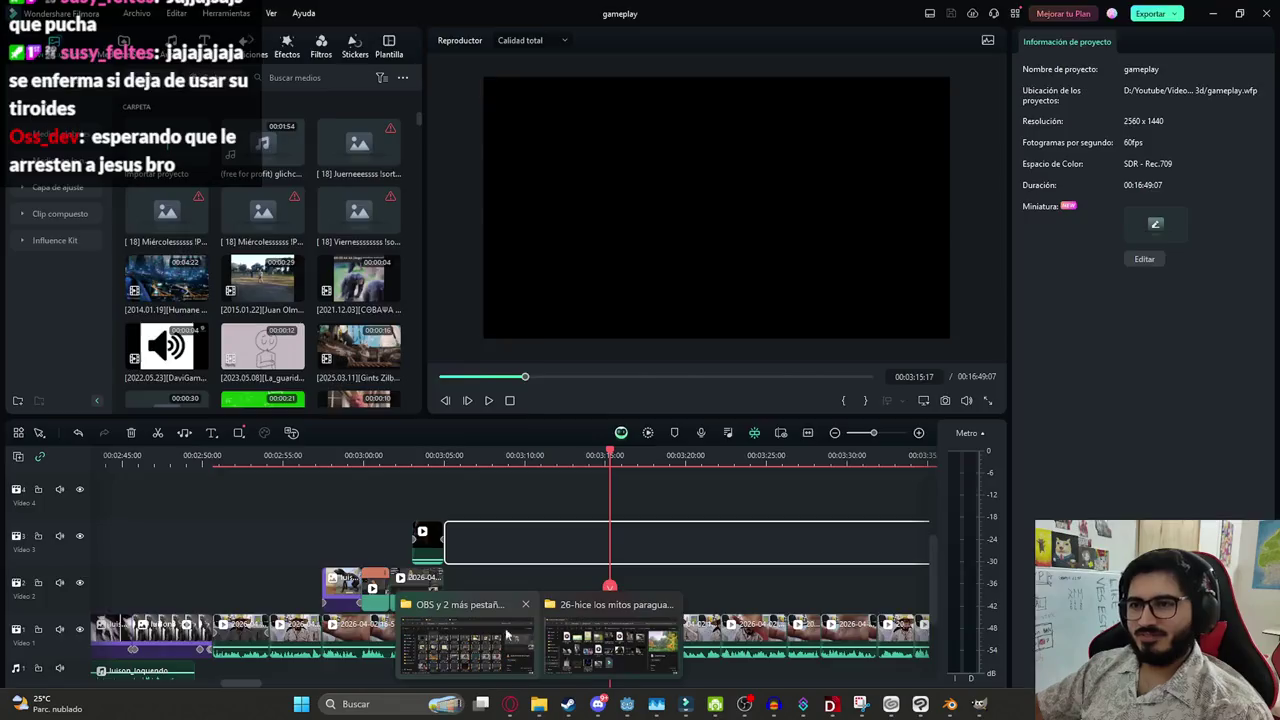
{"action": "mouse_move", "coordinate": [538, 704]}
{"action": "left_click", "coordinate": [490, 640]}
{"action": "left_click_drag", "start_coordinate": [503, 145], "coordinate": [585, 572]}
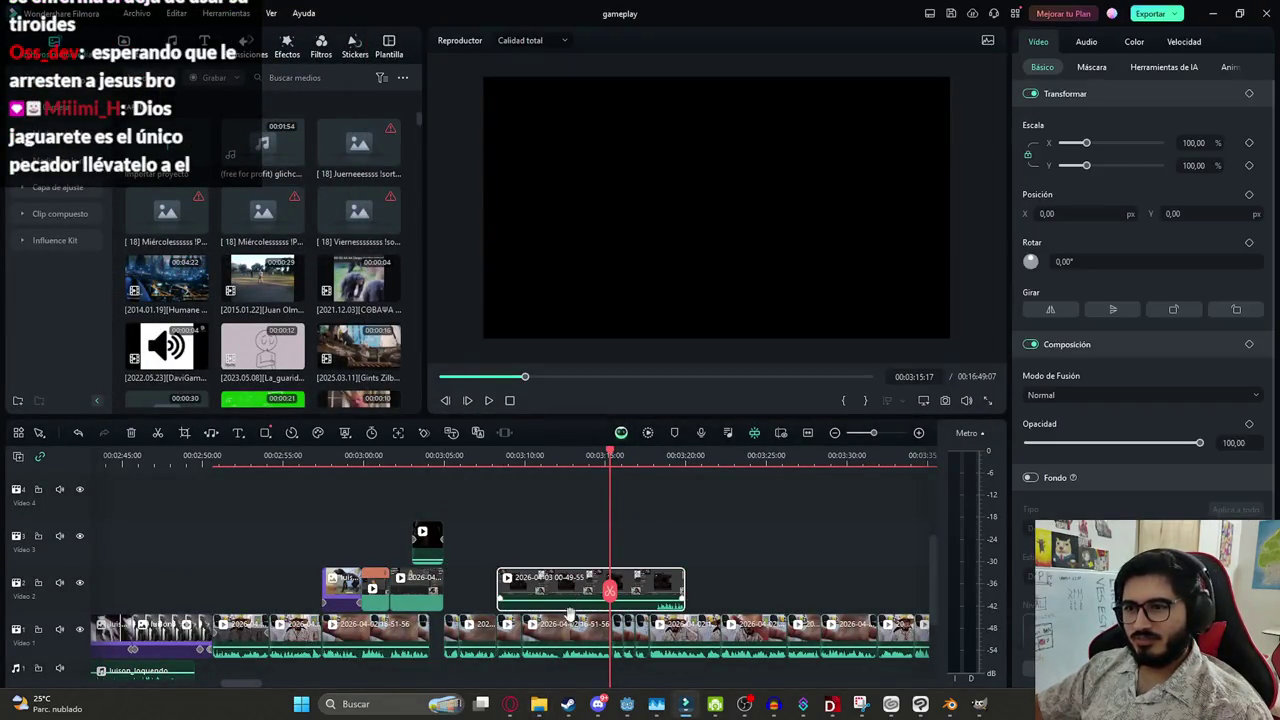
{"action": "left_click", "coordinate": [545, 682]}
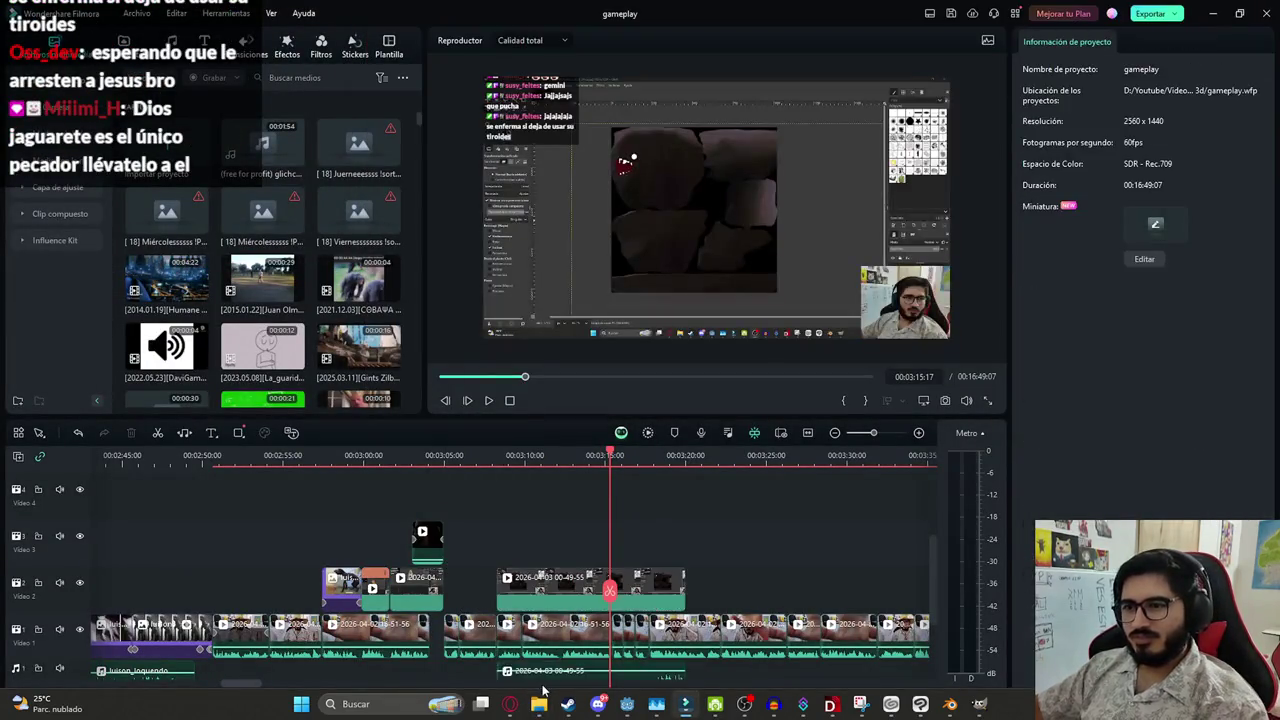
{"action": "scroll", "coordinate": [517, 612], "scroll_direction": "down", "scroll_amount": 3}
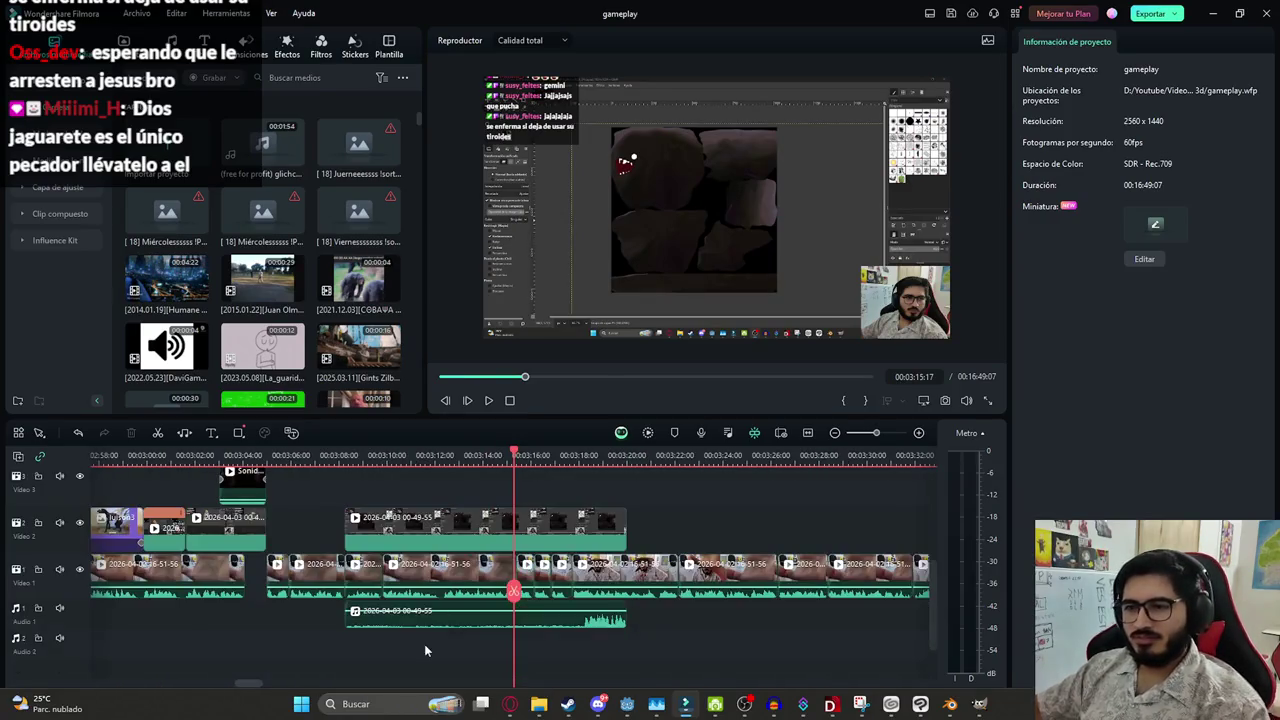
{"action": "left_click", "coordinate": [350, 588]}
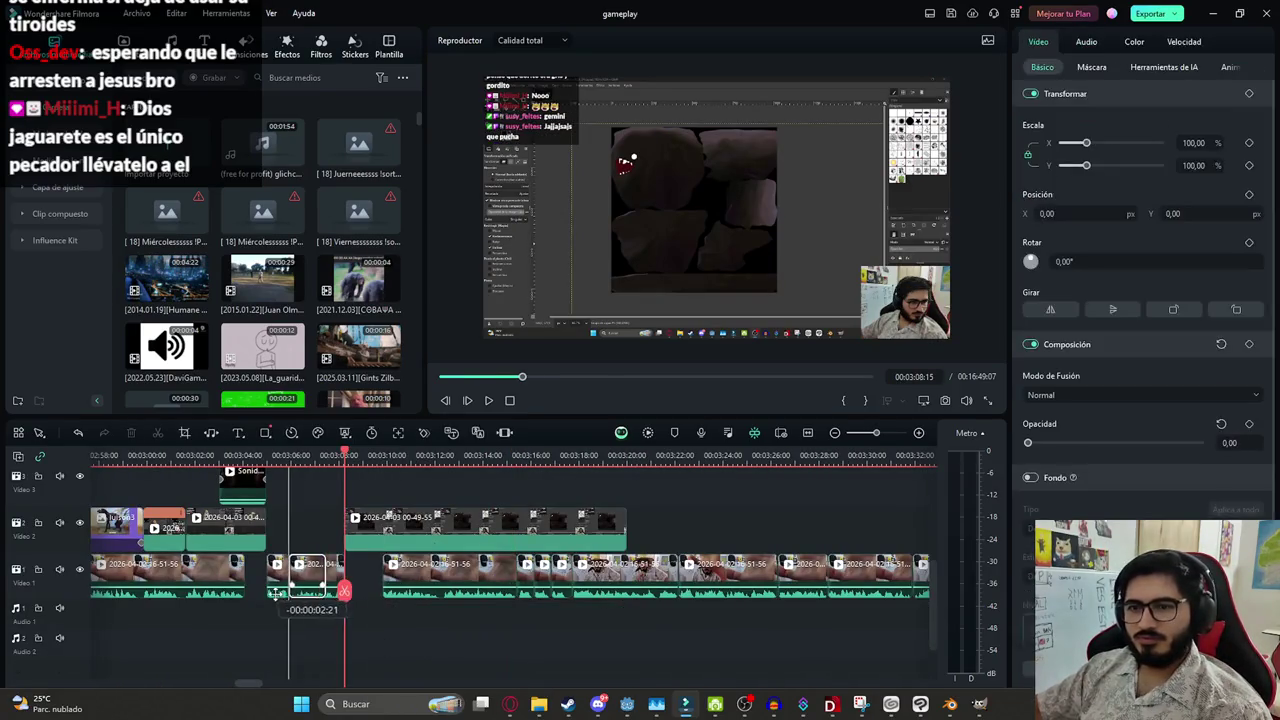
Butt the GIMP clip against the earlier track-2 clips, scaled to 167.12% with Position X 142.70
{"action": "left_click_drag", "start_coordinate": [420, 528], "coordinate": [340, 528]}
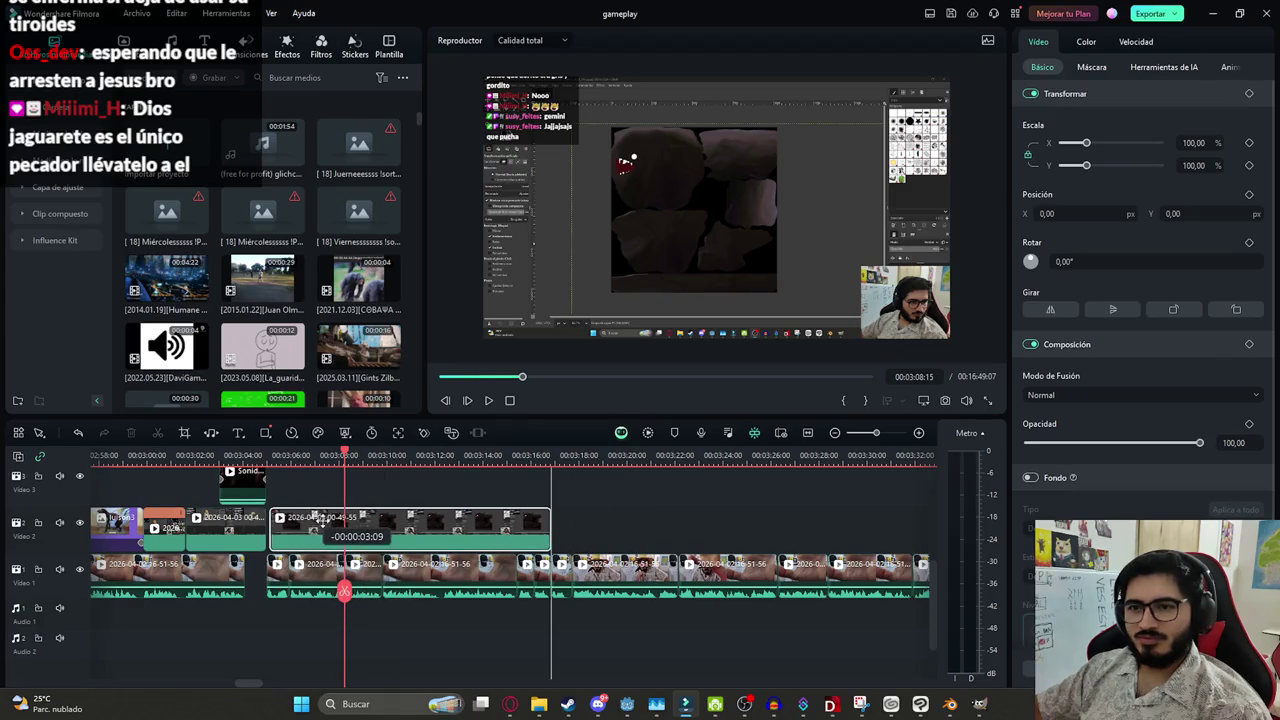
{"action": "left_click_drag", "start_coordinate": [343, 592], "coordinate": [270, 594]}
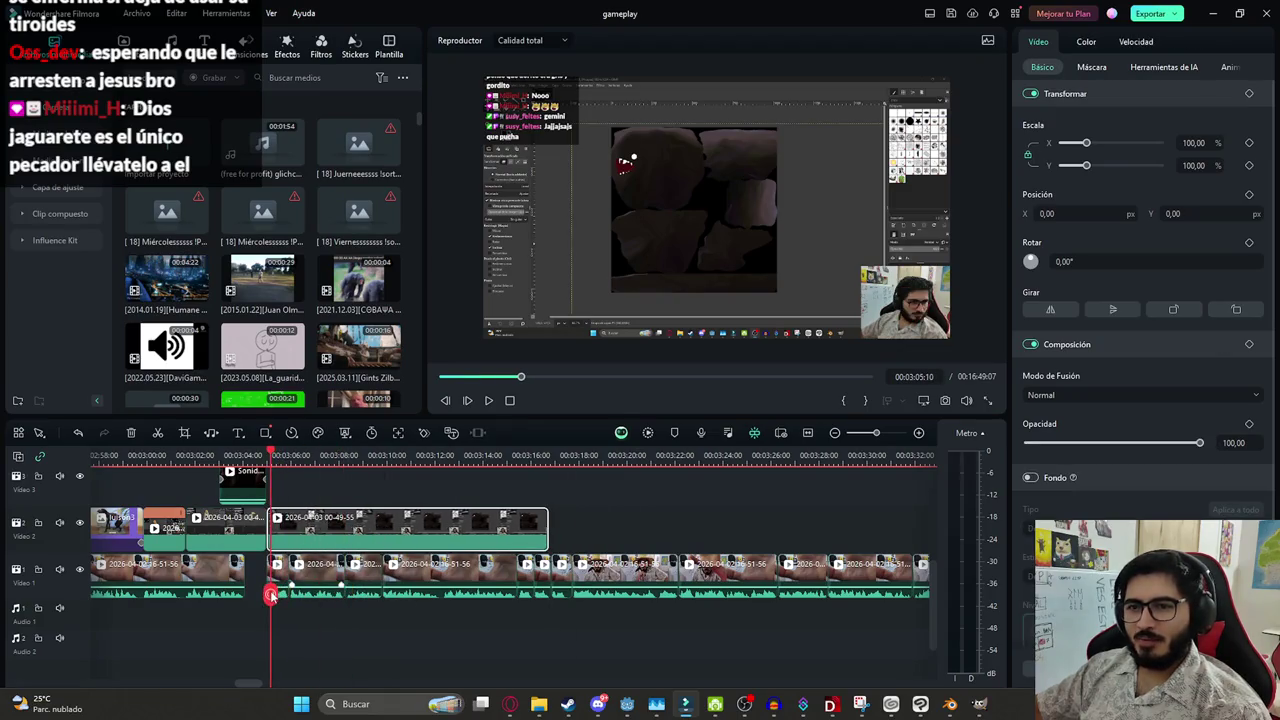
{"action": "left_click_drag", "start_coordinate": [1087, 144], "coordinate": [1102, 145]}
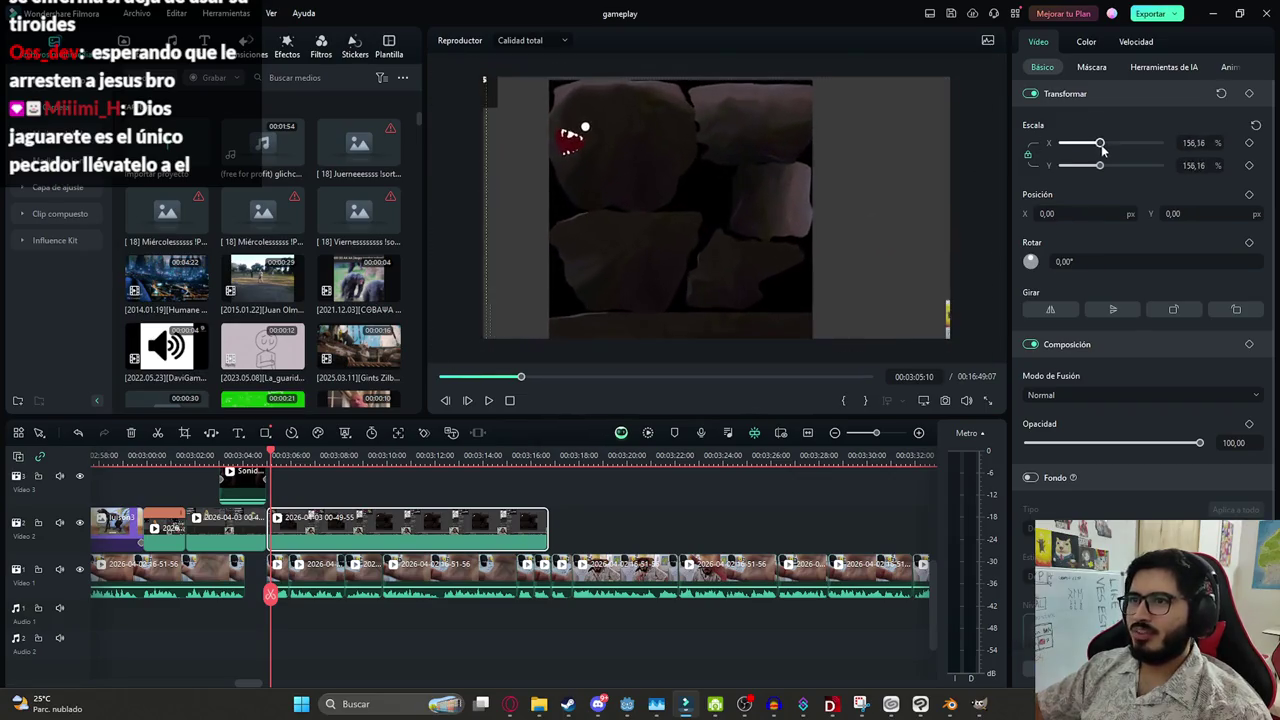
{"action": "left_click_drag", "start_coordinate": [762, 183], "coordinate": [788, 183]}
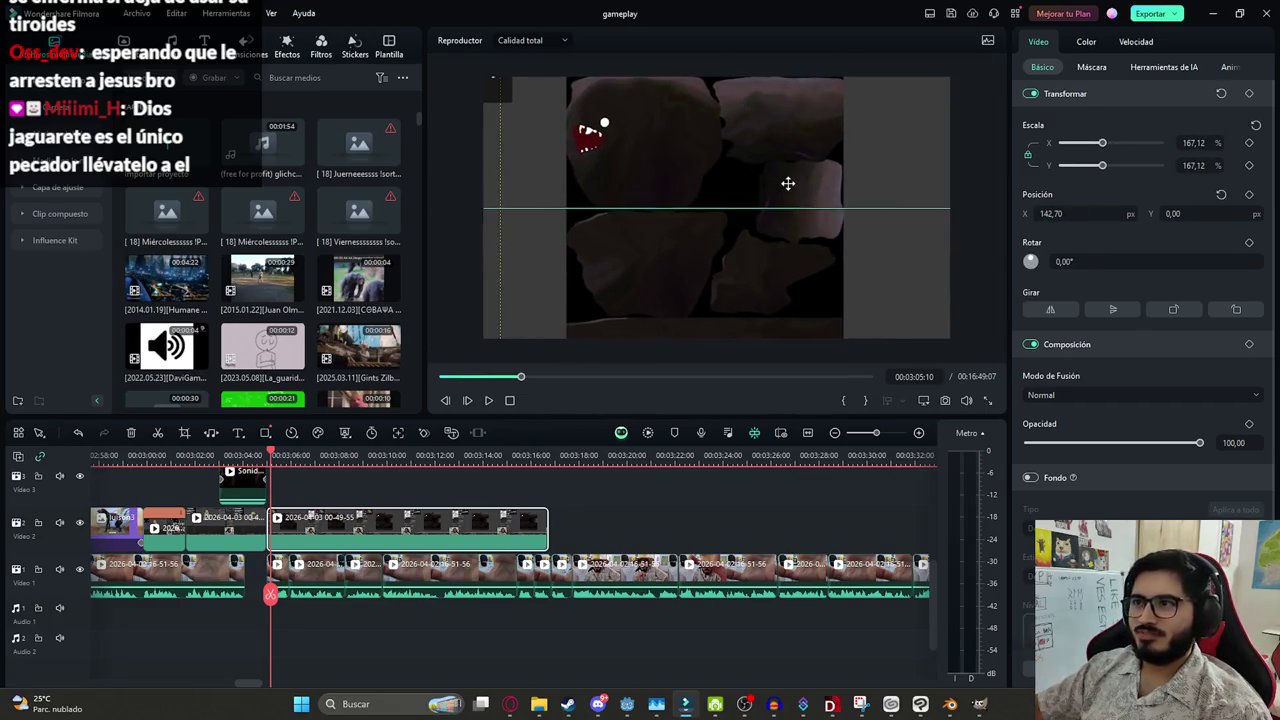
Play back the zoomed clip to check it, then minimize and restore Filmora
{"action": "key", "text": "space"}
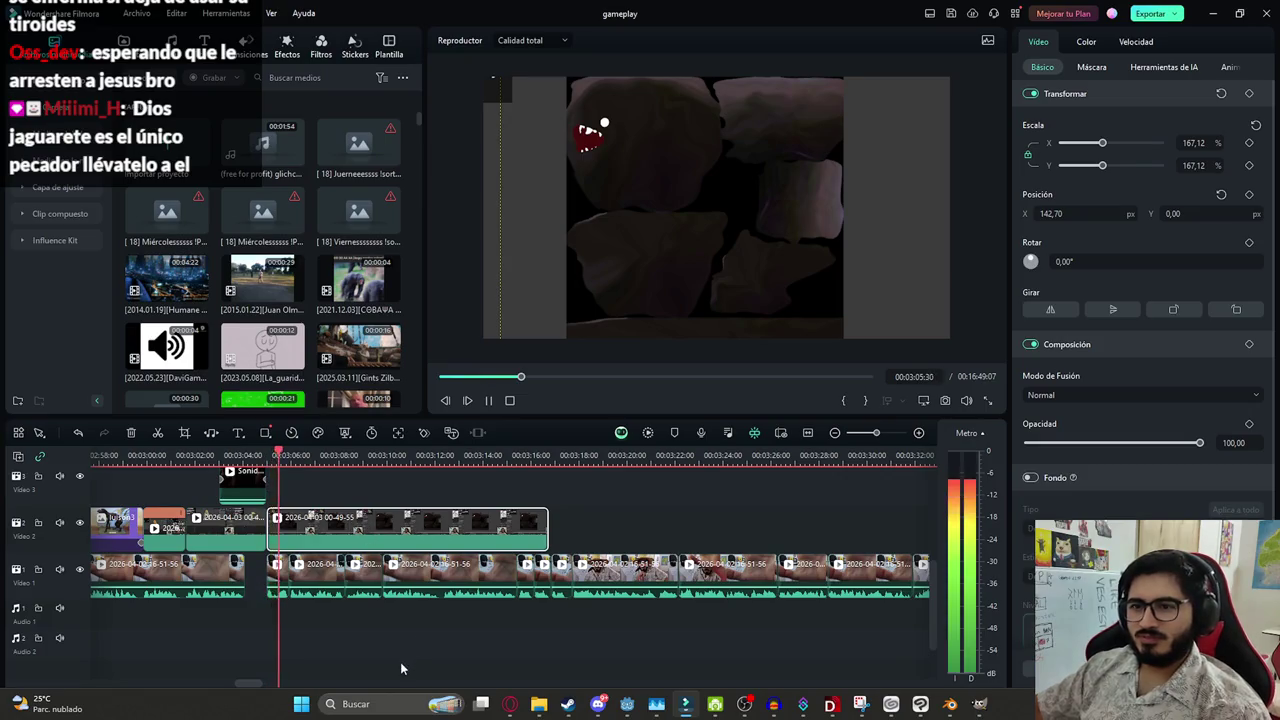
{"action": "left_click", "coordinate": [400, 660]}
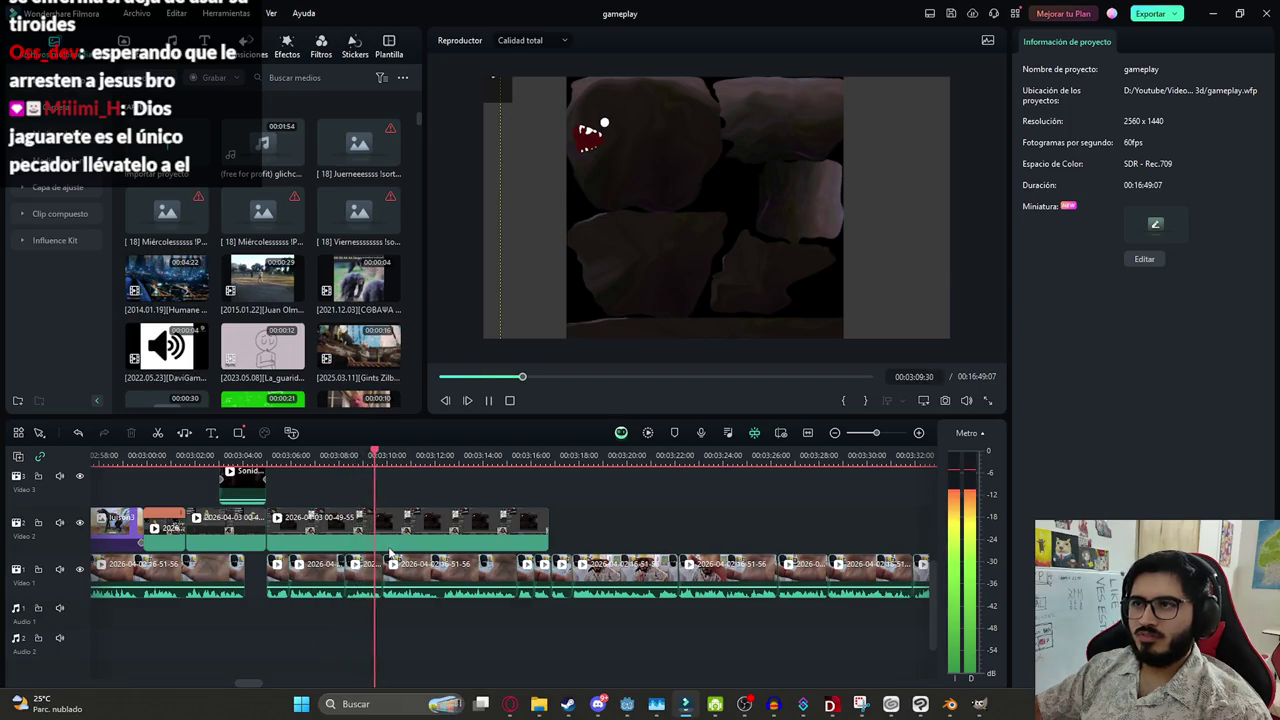
{"action": "left_click", "coordinate": [284, 595]}
{"action": "left_click", "coordinate": [296, 597]}
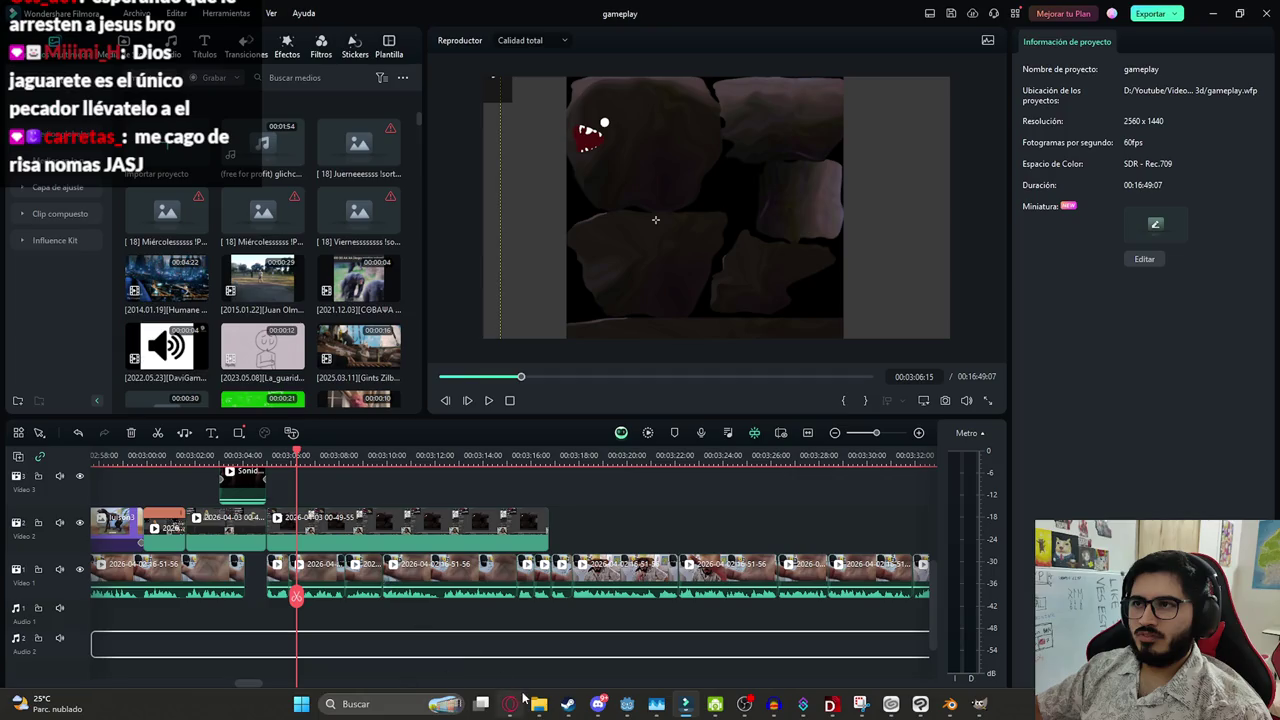
{"action": "left_click", "coordinate": [686, 706]}
{"action": "left_click", "coordinate": [686, 706]}
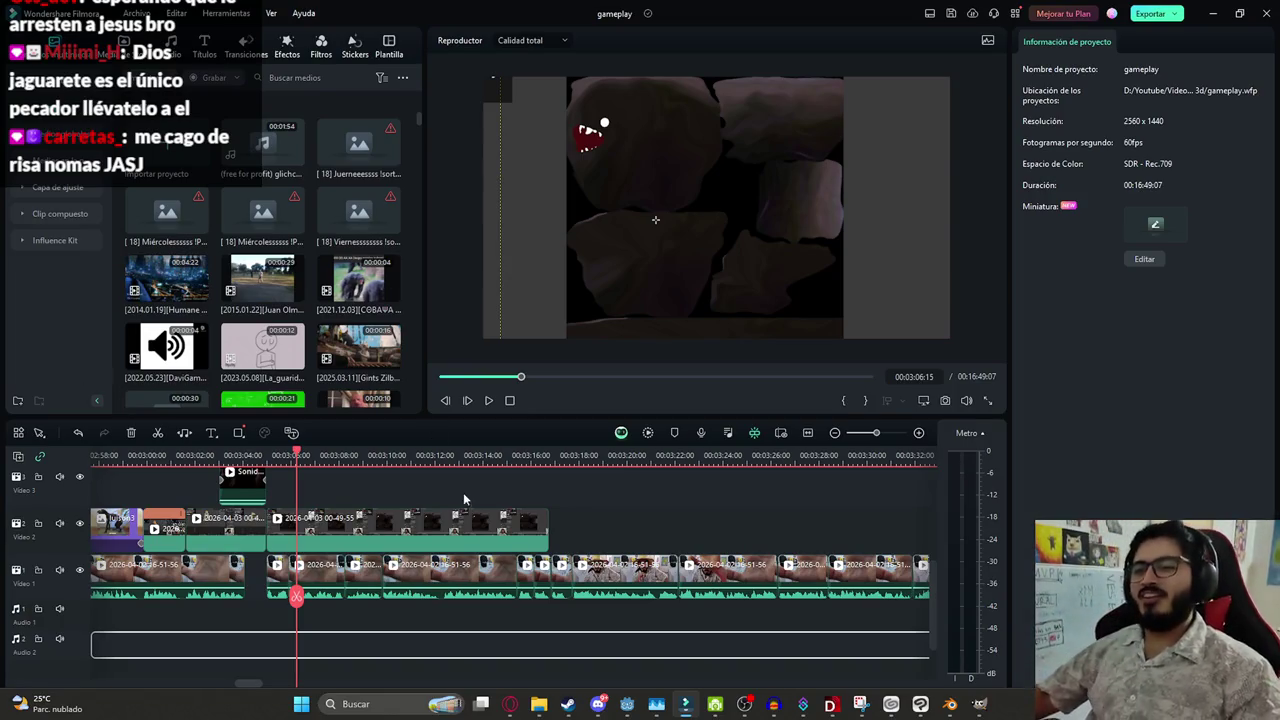
Split the Video 2 GIMP clip at about 03:08:37
{"action": "scroll", "coordinate": [572, 557], "scroll_direction": "up", "scroll_amount": 2, "text": "ctrl"}
{"action": "key", "text": "space"}
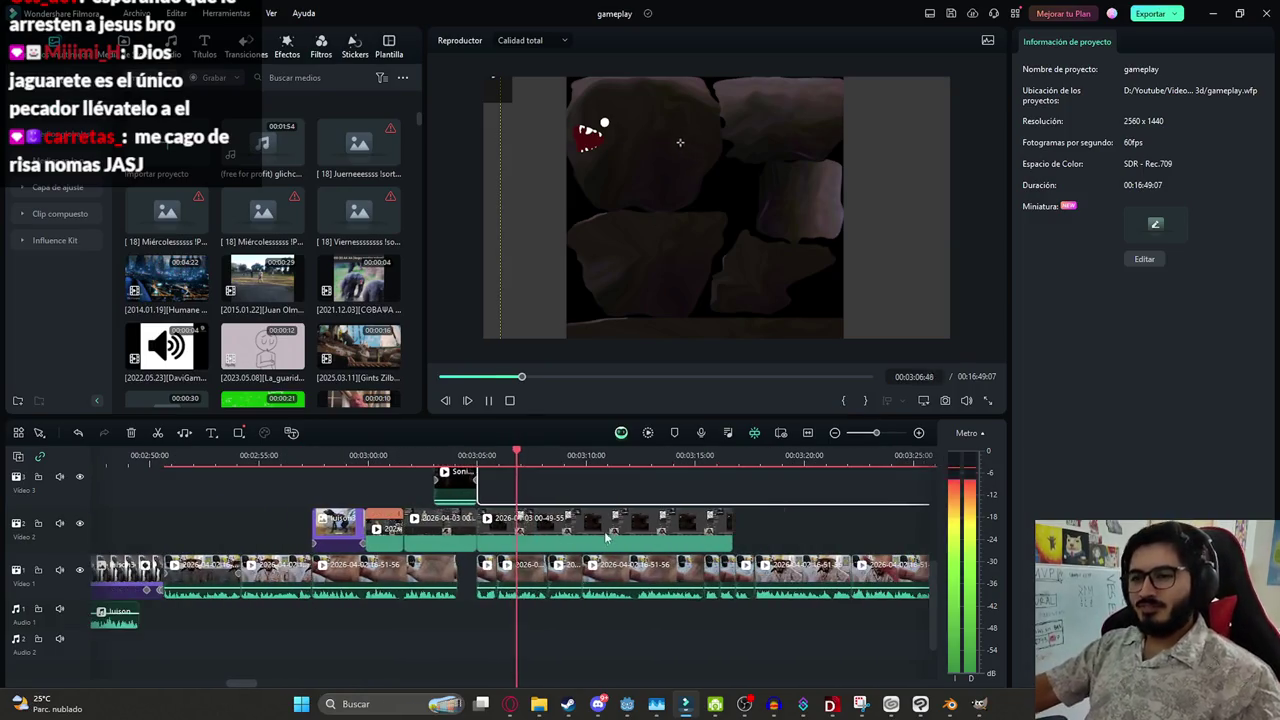
{"action": "left_click", "coordinate": [683, 528]}
{"action": "scroll", "coordinate": [683, 528], "scroll_direction": "up", "scroll_amount": 1, "text": "ctrl"}
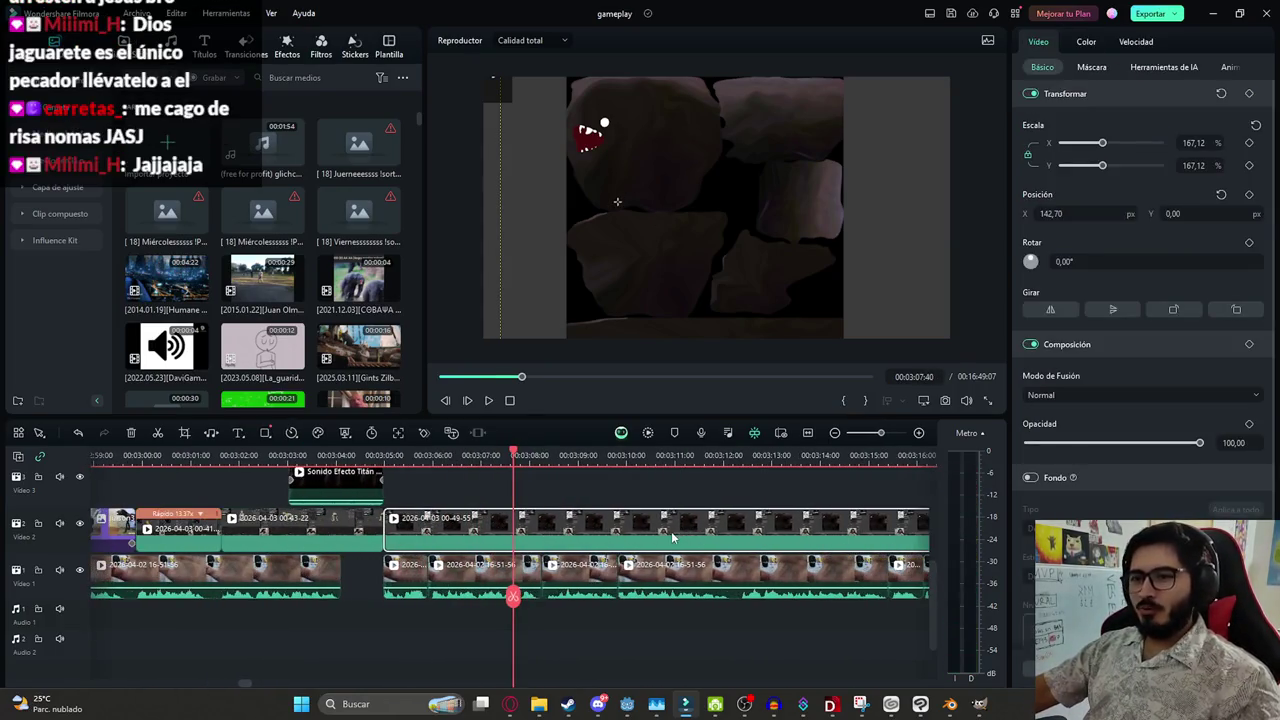
{"action": "scroll", "coordinate": [670, 533], "scroll_direction": "up", "scroll_amount": 1, "text": "ctrl"}
{"action": "mouse_move", "coordinate": [514, 596]}
{"action": "left_mouse_down"}
{"action": "mouse_move", "coordinate": [555, 590]}
{"action": "mouse_move", "coordinate": [516, 574]}
{"action": "mouse_move", "coordinate": [684, 576]}
{"action": "mouse_move", "coordinate": [612, 572]}
{"action": "left_mouse_up"}
{"action": "key", "text": "ctrl+b"}
{"action": "key", "text": "ctrl+b"}
Zoom the split piece to 356%, framed on the monster's face, and play it back
{"action": "left_click", "coordinate": [600, 530]}
{"action": "left_click_drag", "start_coordinate": [1102, 143], "coordinate": [1128, 145]}
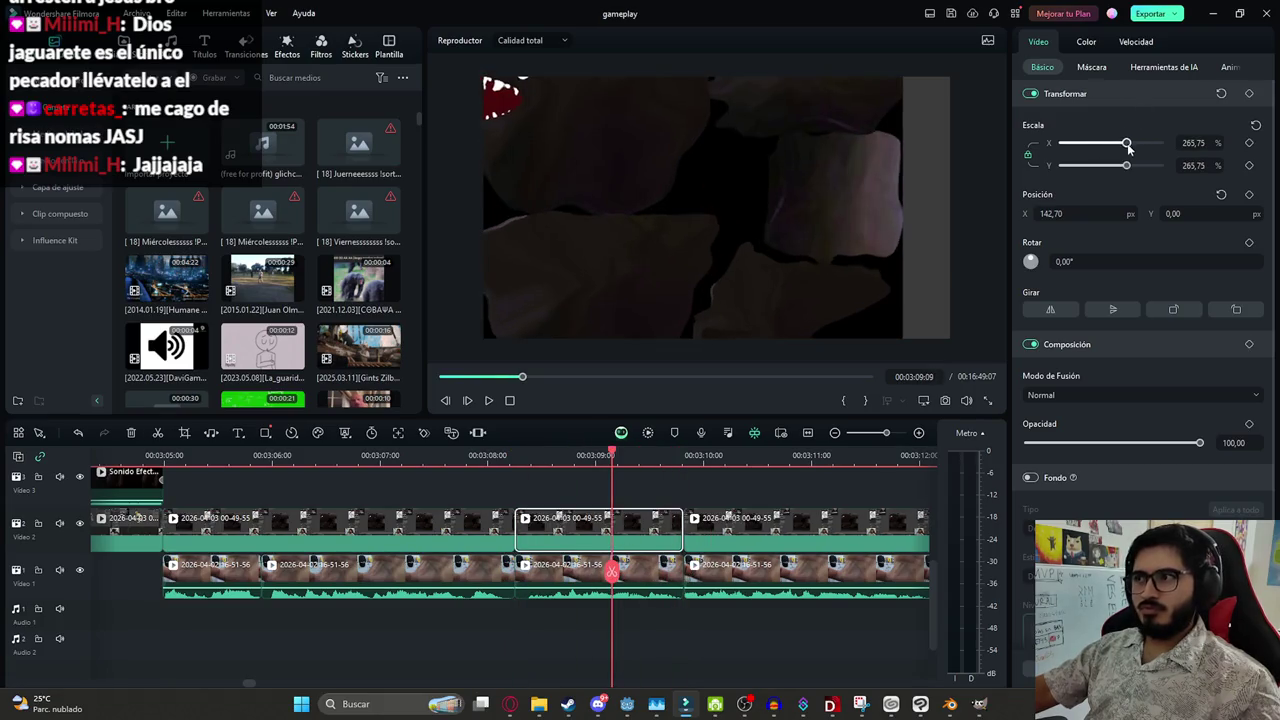
{"action": "left_click_drag", "start_coordinate": [748, 136], "coordinate": [800, 250]}
{"action": "left_click_drag", "start_coordinate": [1130, 145], "coordinate": [1151, 150]}
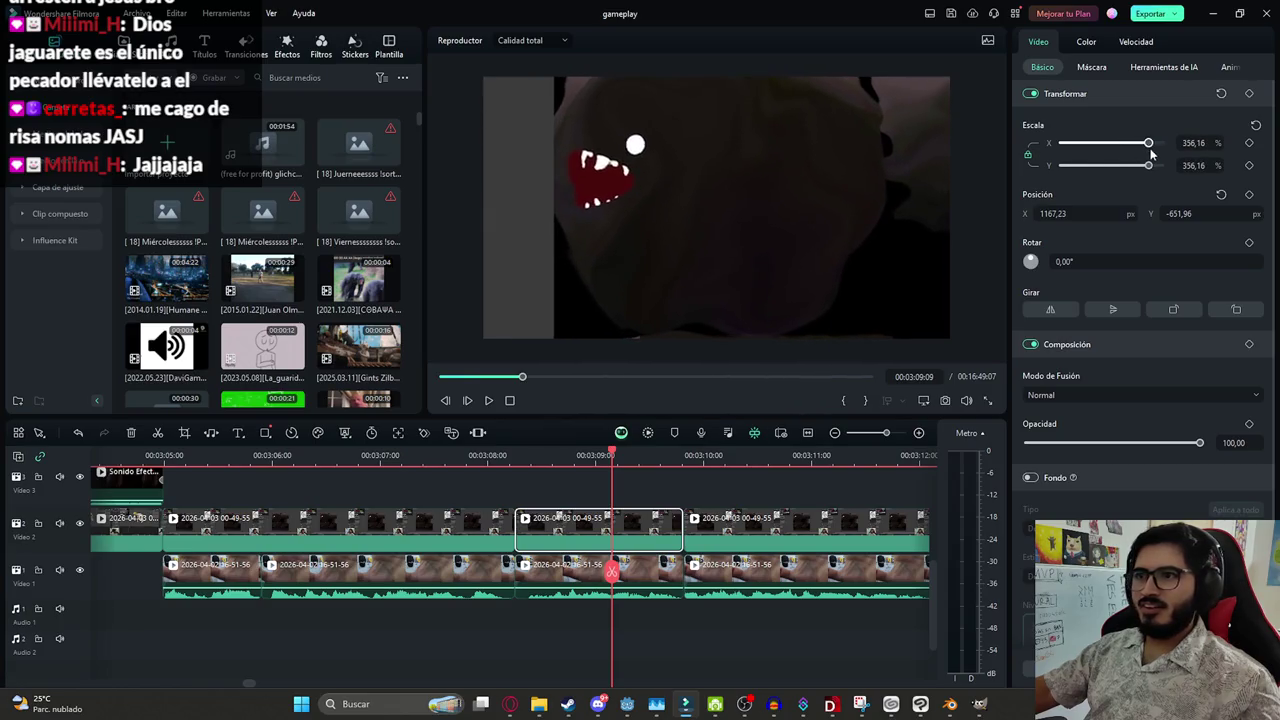
{"action": "left_click_drag", "start_coordinate": [738, 183], "coordinate": [838, 208]}
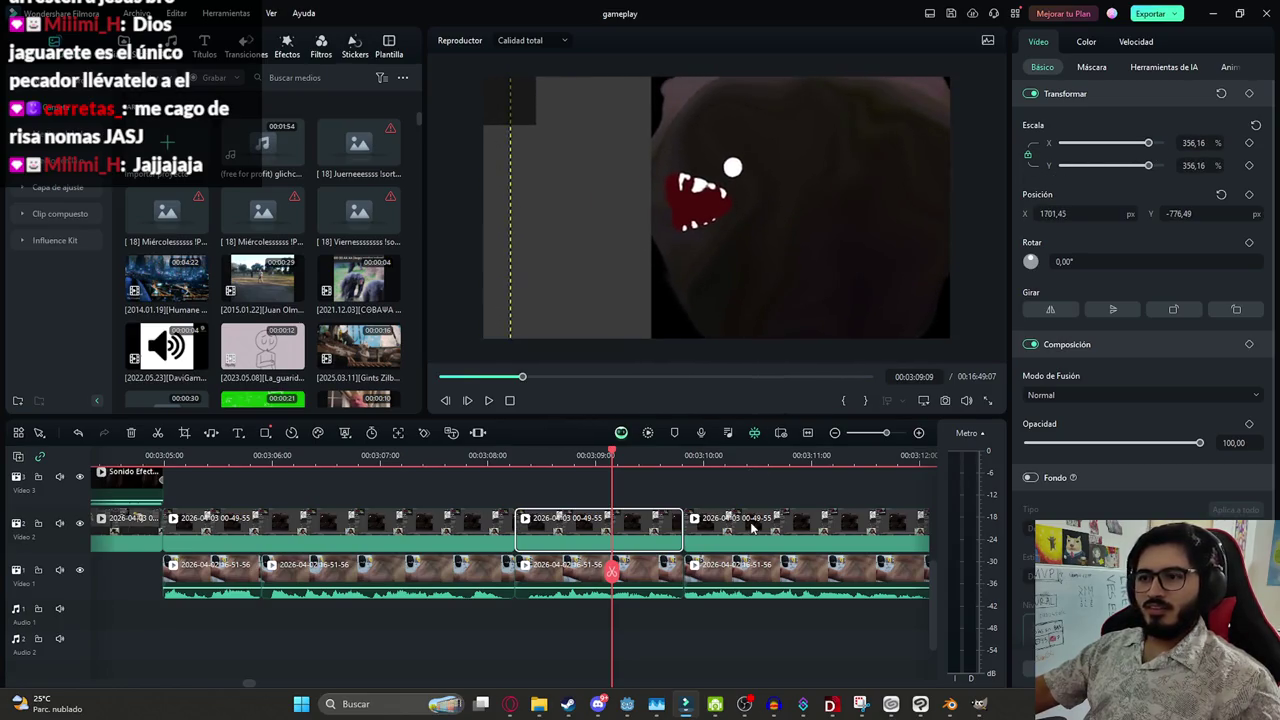
{"action": "left_click", "coordinate": [727, 505]}
{"action": "scroll", "coordinate": [727, 505], "scroll_direction": "down", "scroll_amount": 2}
{"action": "key", "text": "space"}
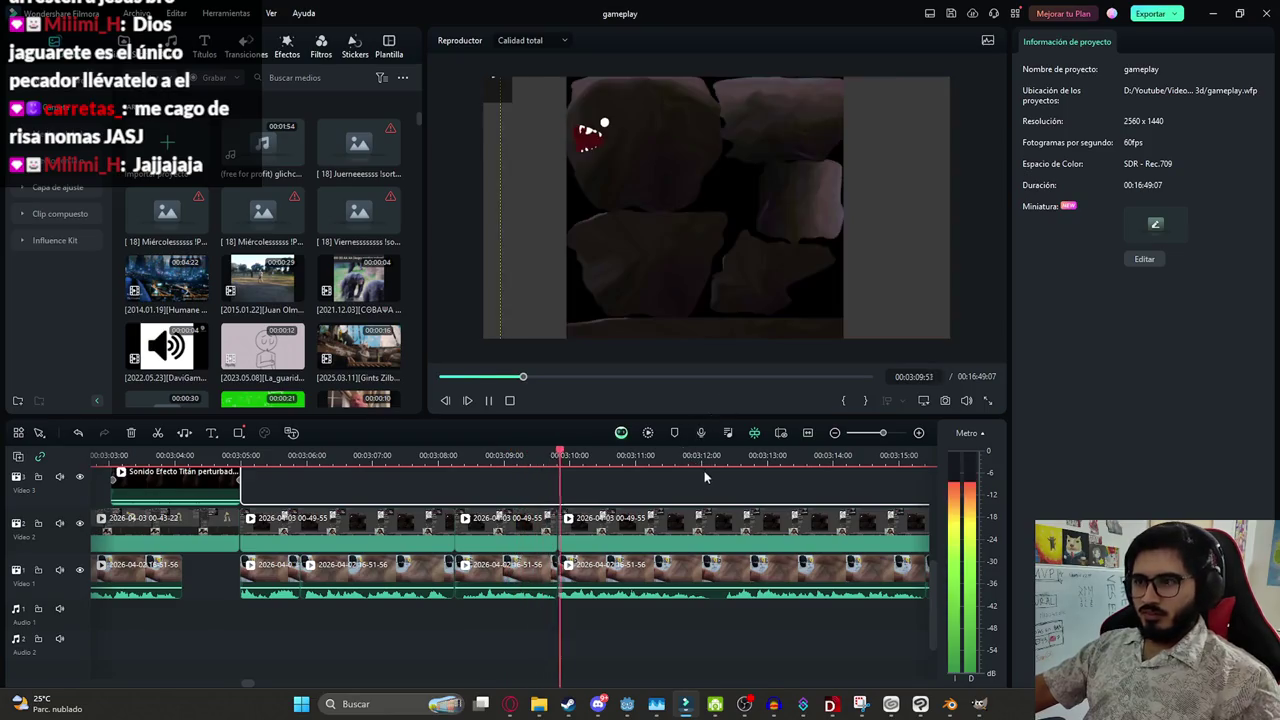
Cut the Video 2 clip where it should end and delete the leftover tail
{"action": "left_click", "coordinate": [780, 530]}
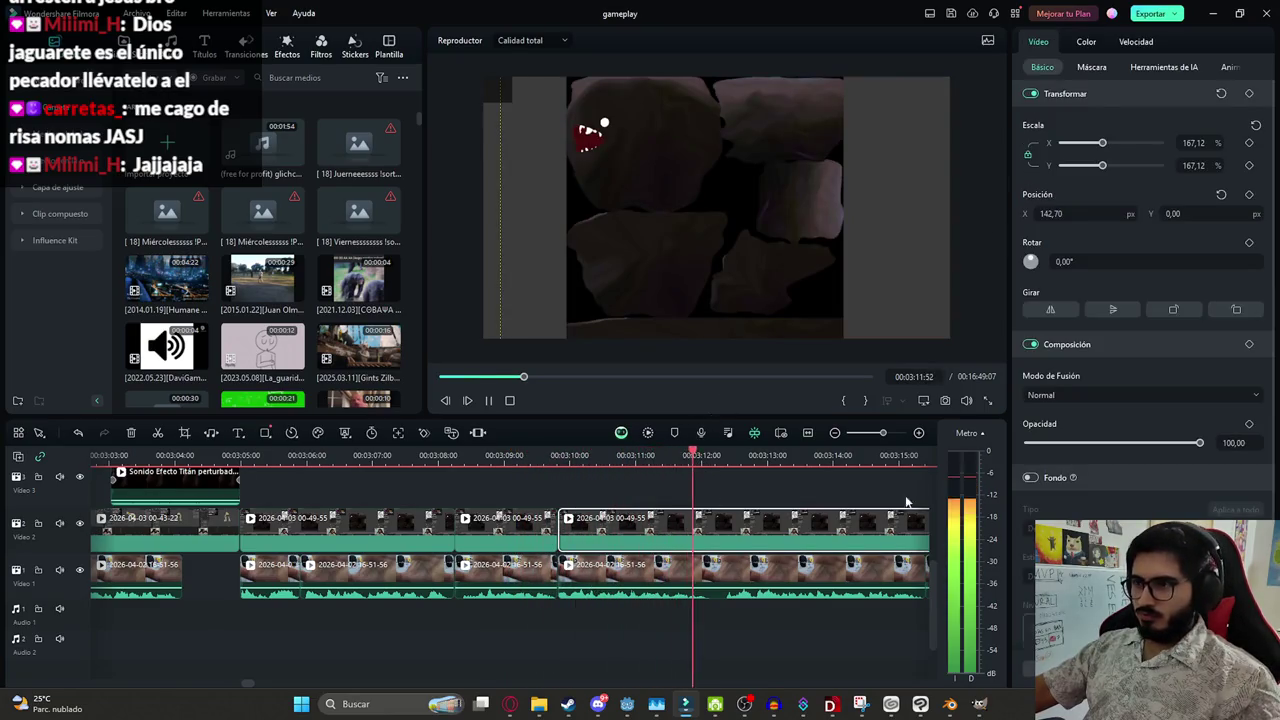
{"action": "key", "text": "space"}
{"action": "key", "text": "ctrl+b"}
{"action": "key", "text": "Delete"}
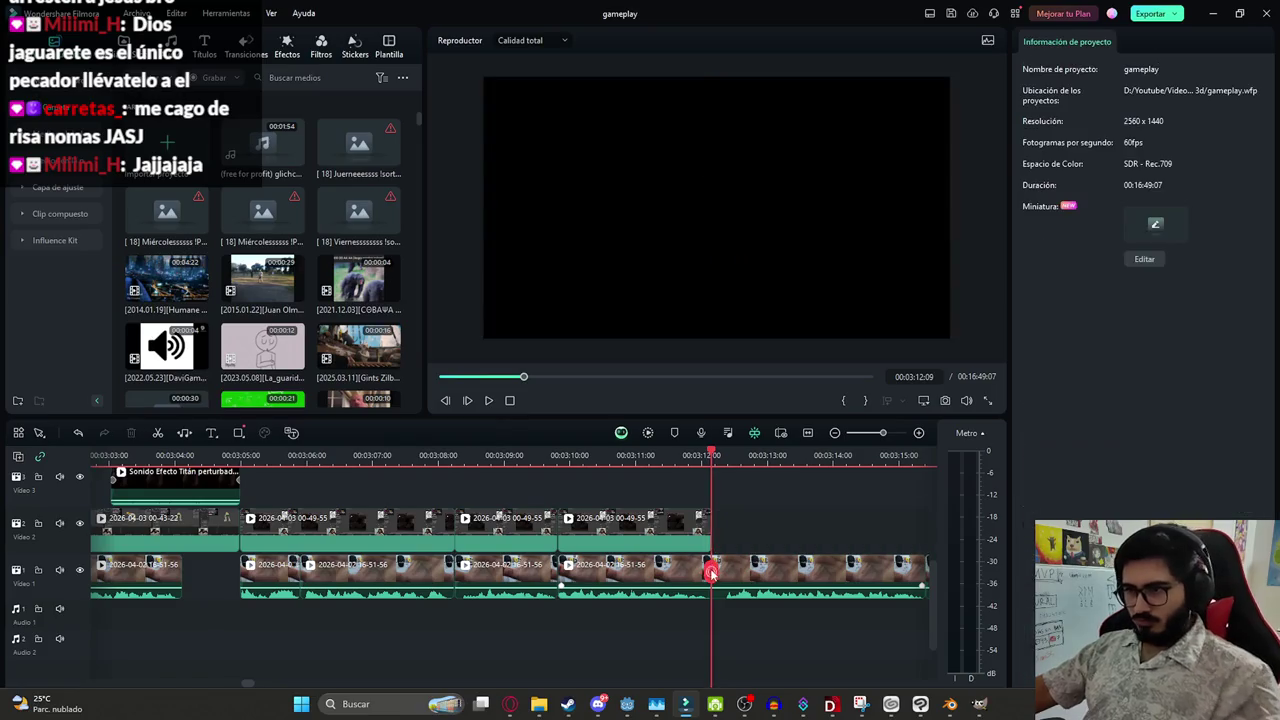
Zoom the last Video 2 piece to 400% on the monster's face and replay the edit
{"action": "left_click", "coordinate": [710, 533]}
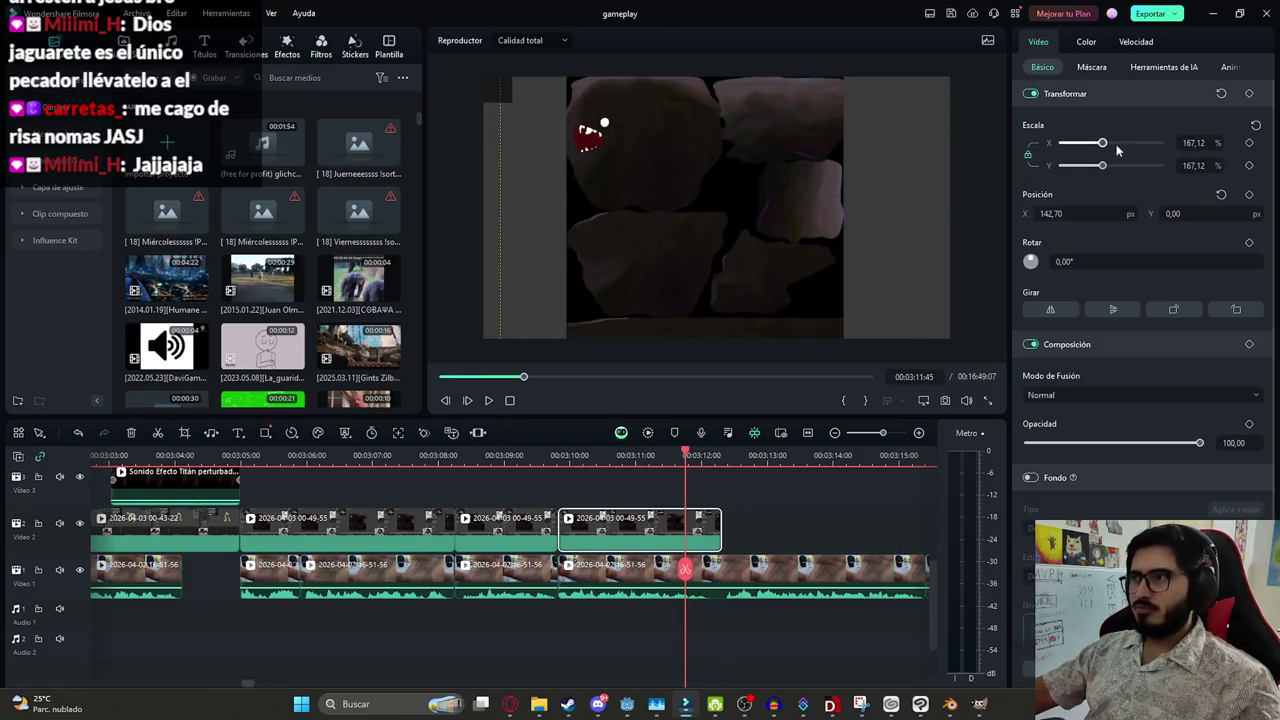
{"action": "left_click_drag", "start_coordinate": [1117, 149], "coordinate": [1160, 149]}
{"action": "left_click_drag", "start_coordinate": [600, 130], "coordinate": [650, 186]}
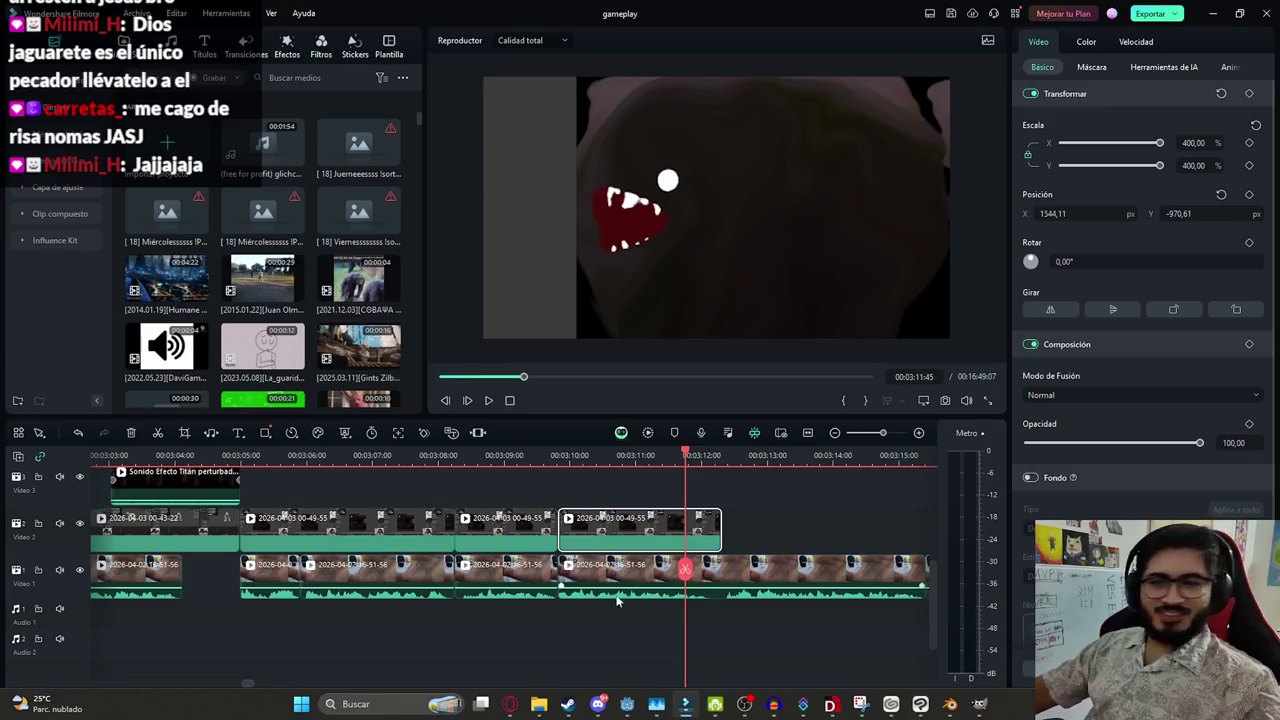
{"action": "left_click", "coordinate": [483, 578]}
{"action": "left_click", "coordinate": [668, 613]}
{"action": "key", "text": "space"}
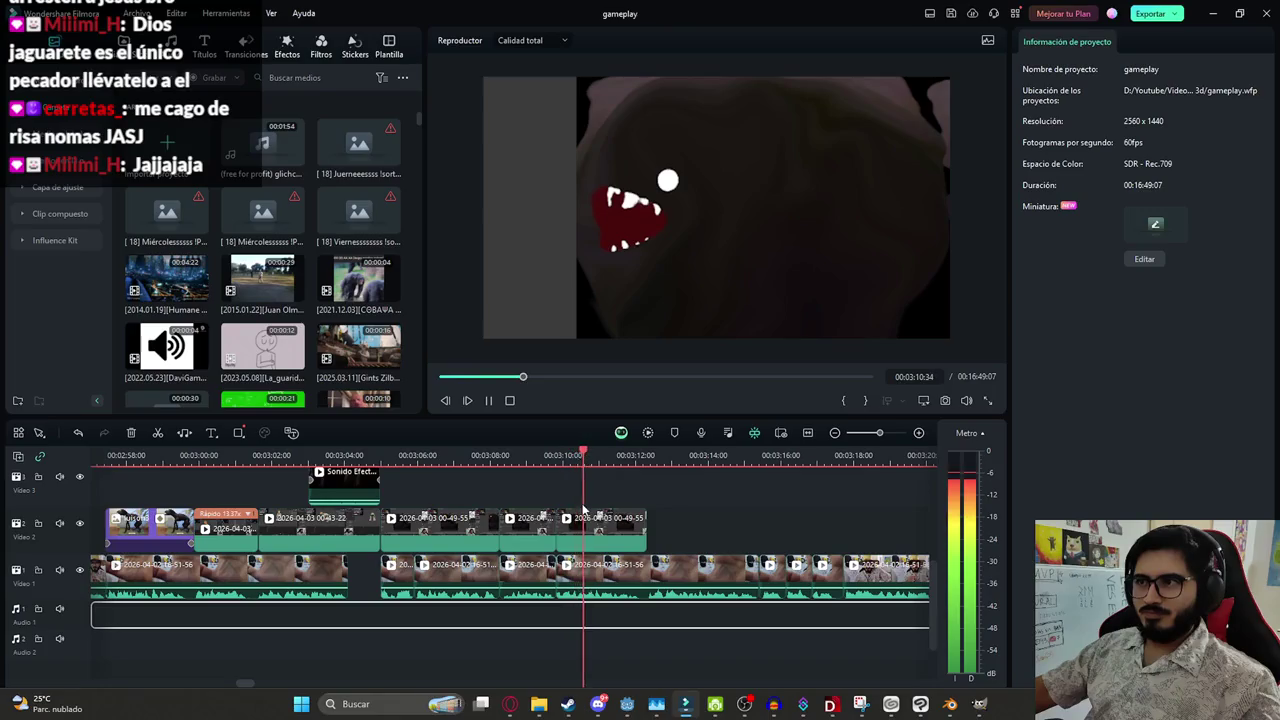
Save the gameplay project with Ctrl+S, stop playback and return the playhead to 03:12:35
{"action": "scroll", "coordinate": [601, 527], "scroll_direction": "down", "scroll_amount": 2, "text": "ctrl"}
{"action": "key", "text": "ctrl+s"}
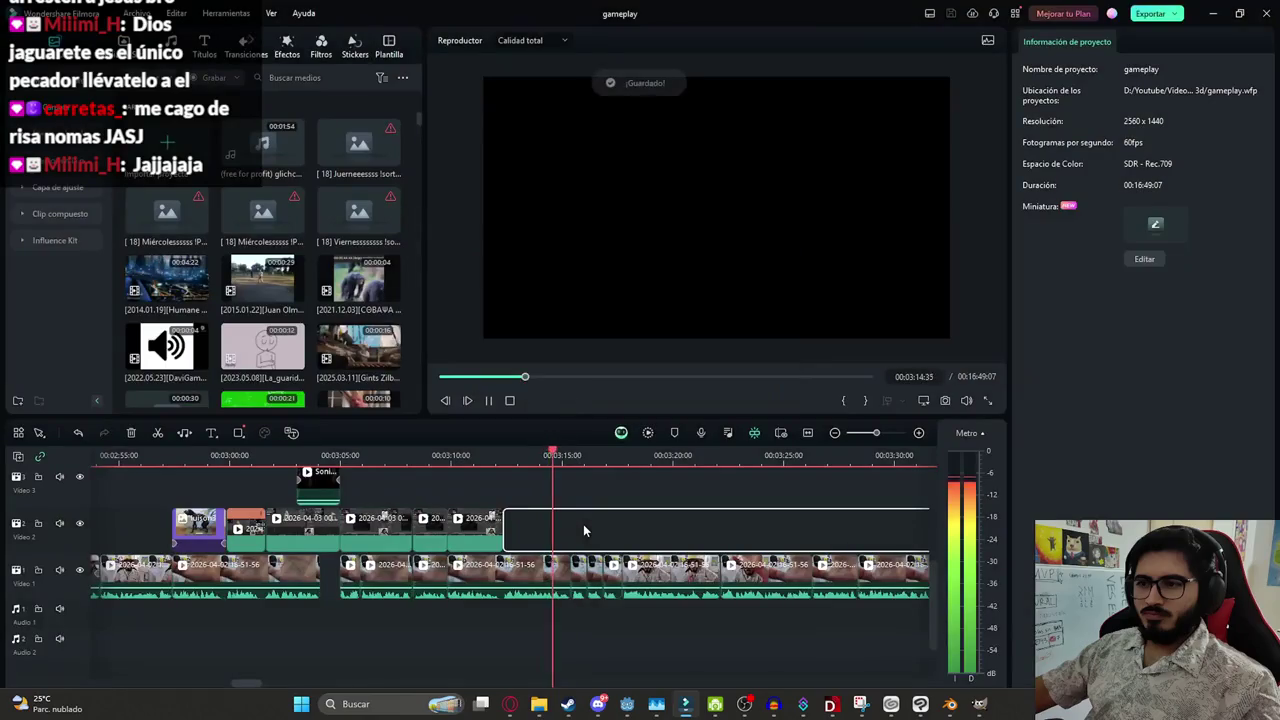
{"action": "scroll", "coordinate": [579, 555], "scroll_direction": "up", "scroll_amount": 1, "text": "ctrl"}
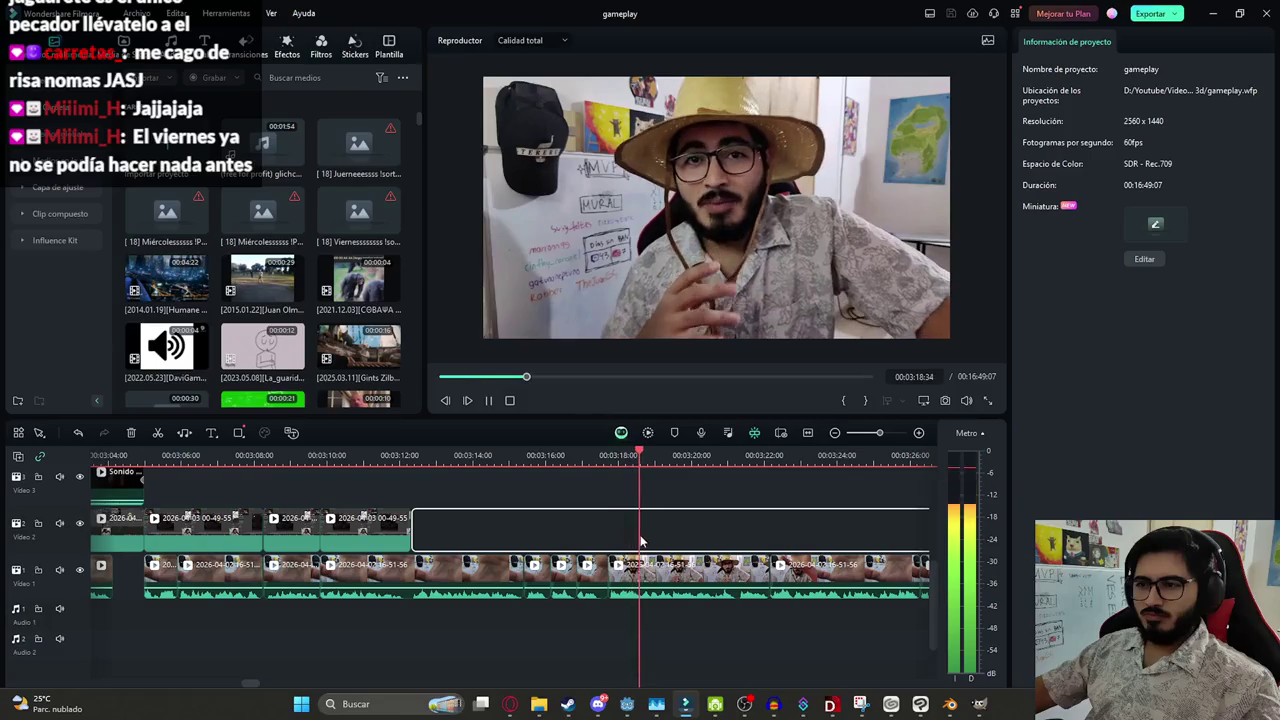
{"action": "key", "text": "space"}
{"action": "left_click", "coordinate": [421, 570]}
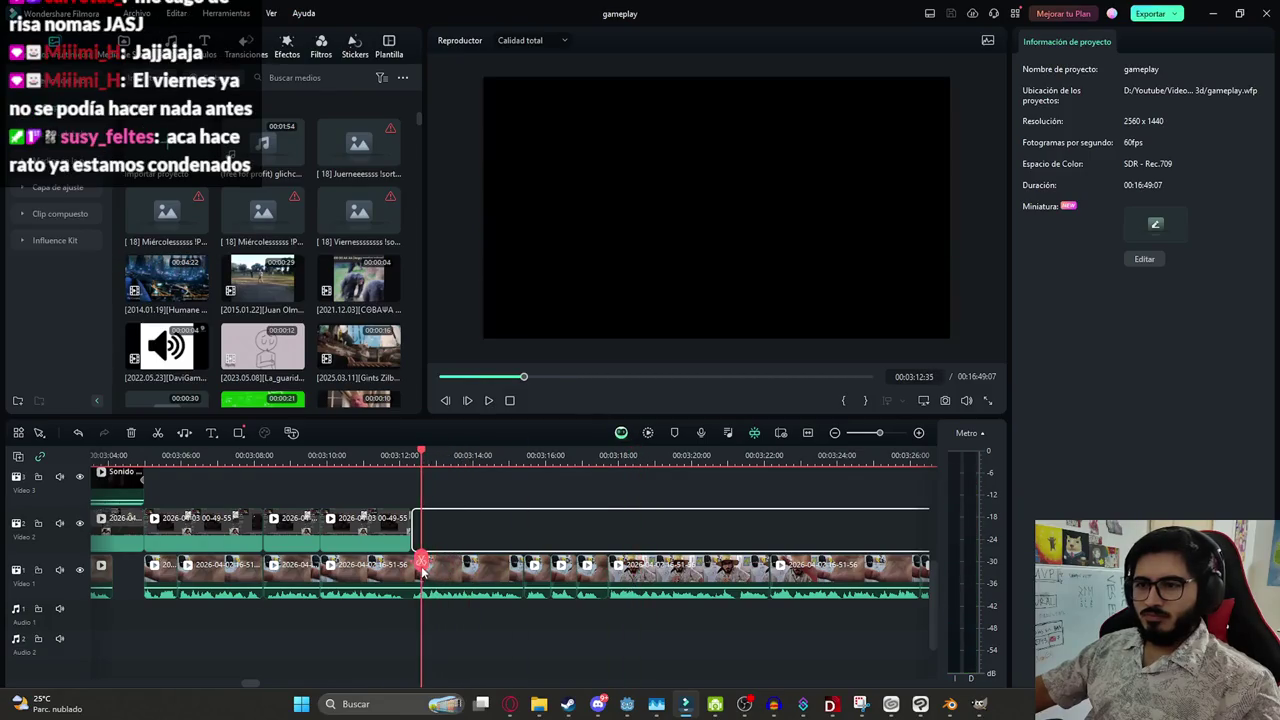
{"action": "scroll", "coordinate": [530, 585], "scroll_direction": "down", "scroll_amount": 3, "text": "ctrl"}
{"action": "scroll", "coordinate": [601, 570], "scroll_direction": "up", "scroll_amount": 2, "text": "ctrl"}
{"action": "scroll", "coordinate": [595, 555], "scroll_direction": "up", "scroll_amount": 1, "text": "ctrl"}
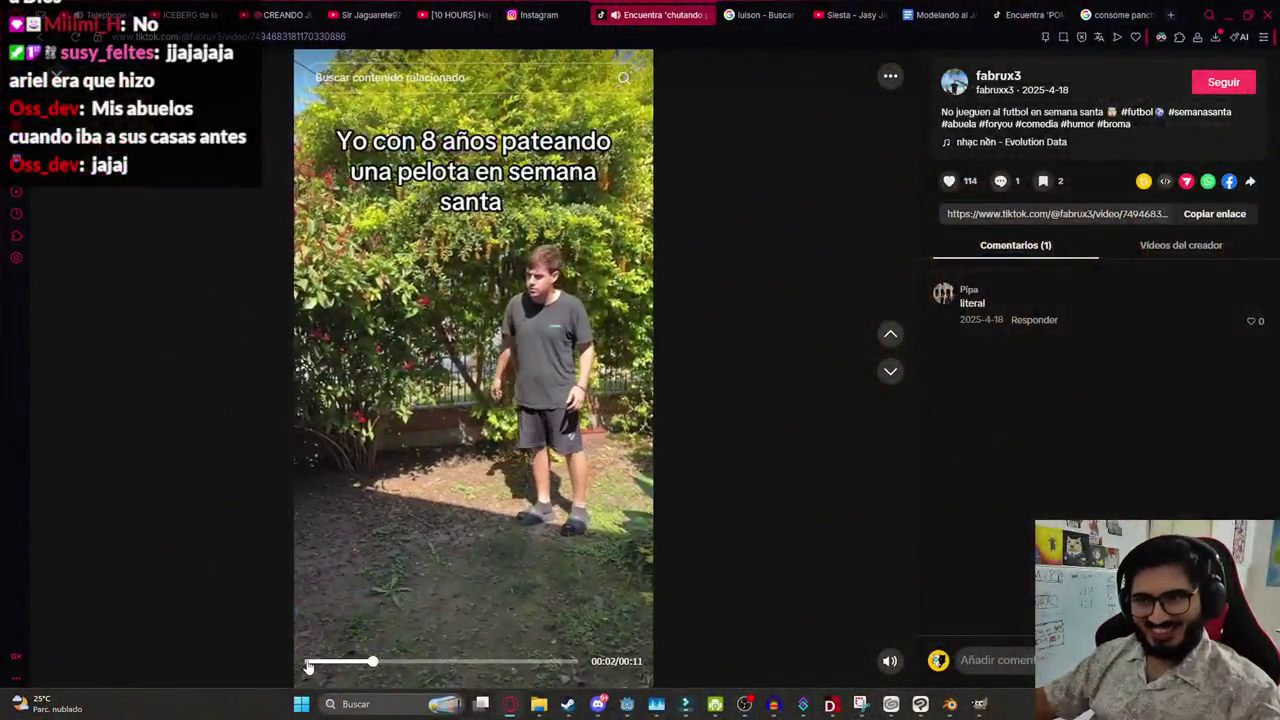
Restart the TikTok Holy Week ball-kicking video from the beginning
{"action": "left_click", "coordinate": [309, 663]}
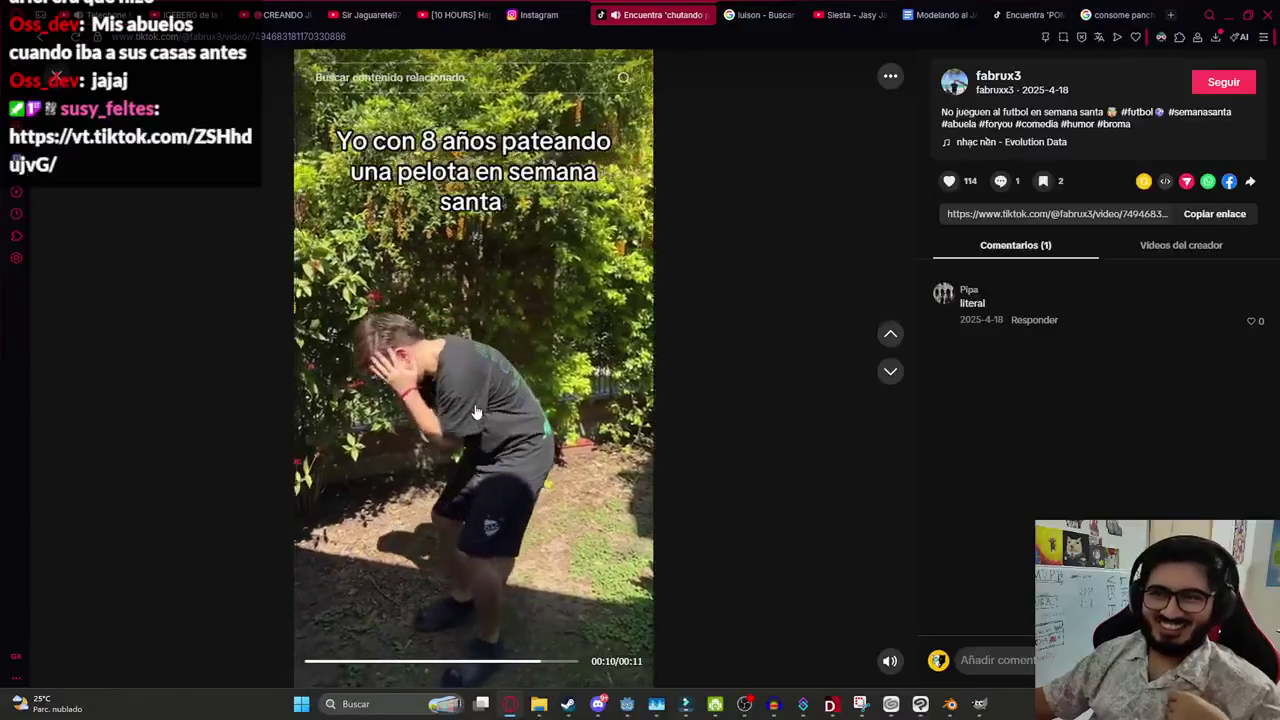
Pause the grandma video and close the old TikTok search results tab
{"action": "left_click", "coordinate": [476, 412]}
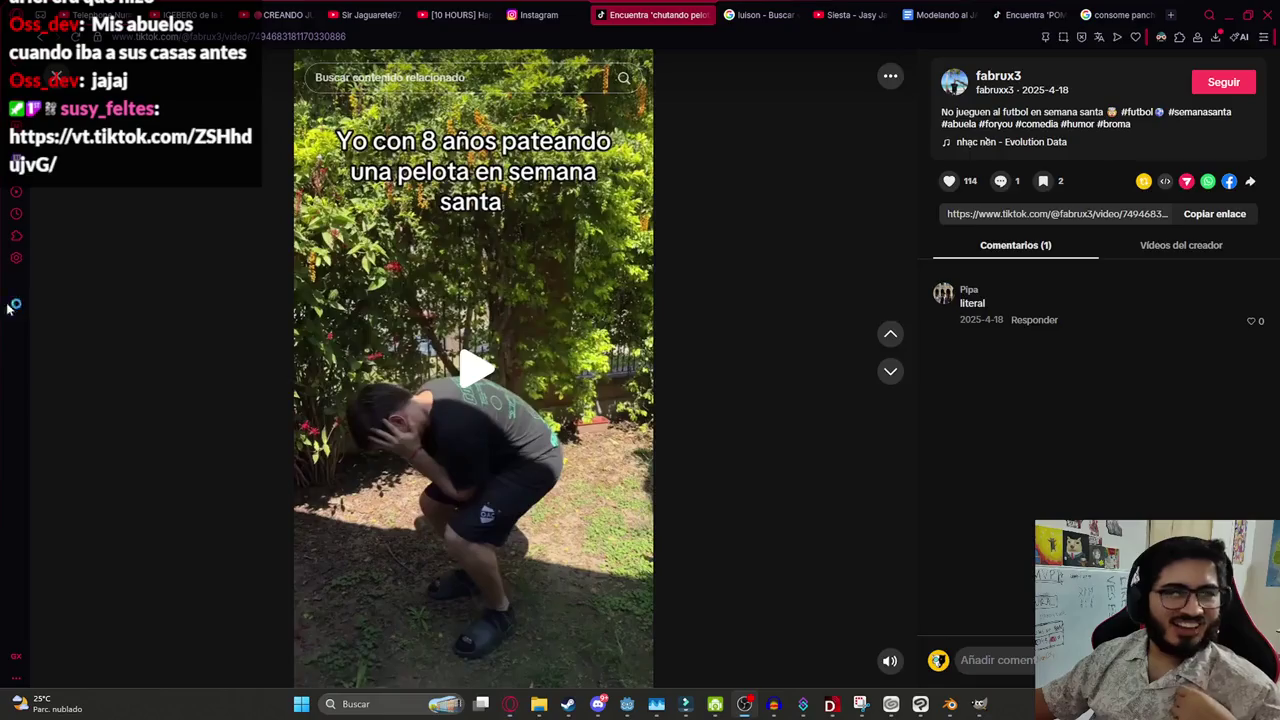
{"action": "key", "text": "ctrl+shift+t"}
{"action": "left_click", "coordinate": [620, 17]}
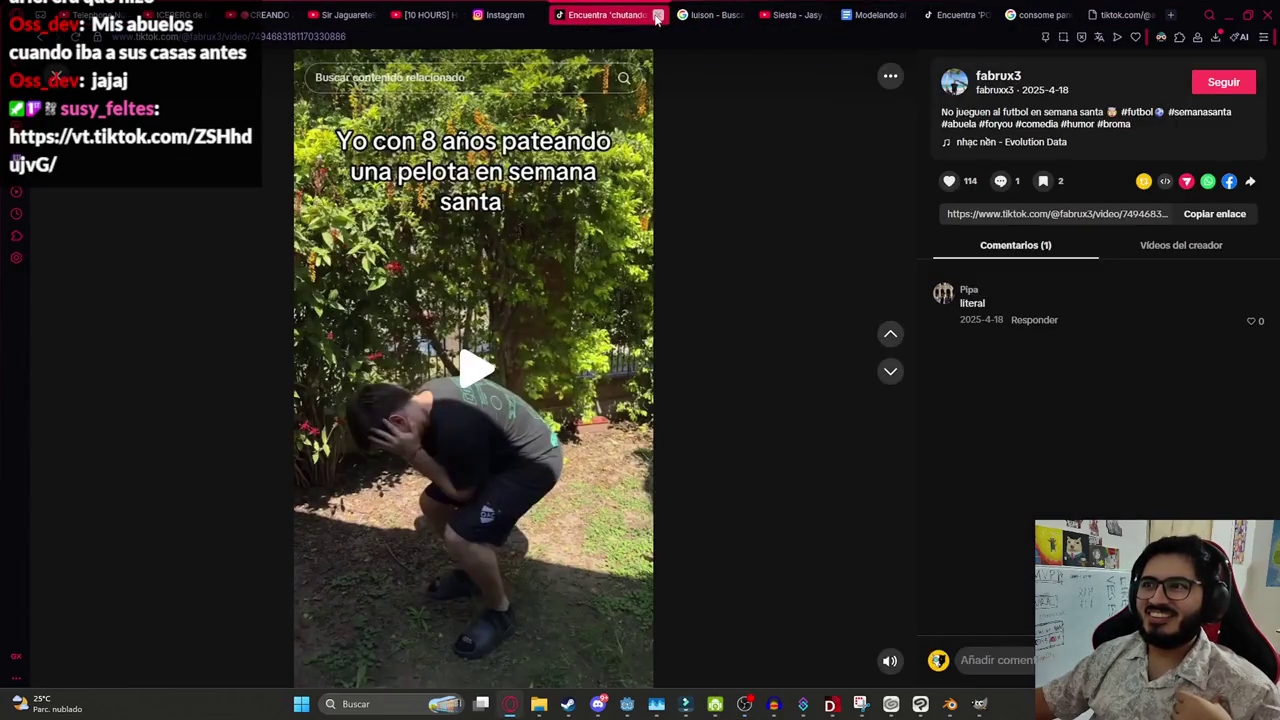
{"action": "left_click", "coordinate": [657, 16]}
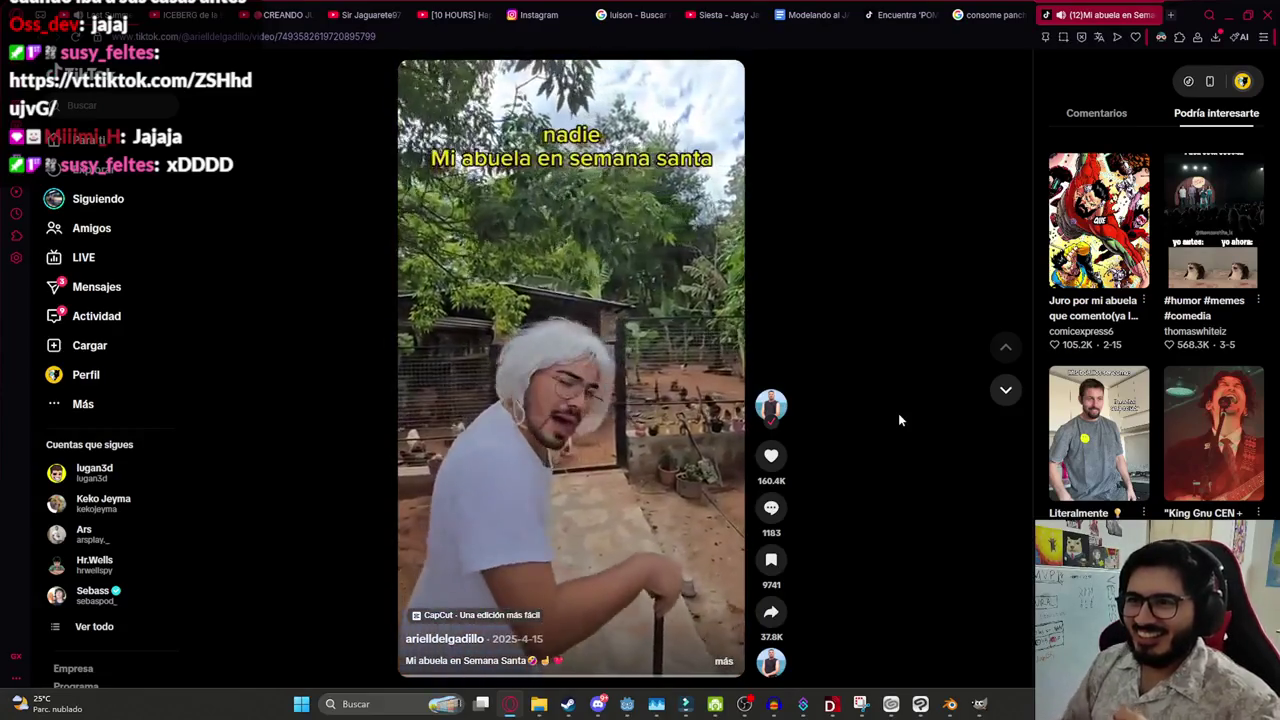
Clear the TikTok search field and rerun the recent 'chutando pelota' search
{"action": "left_click", "coordinate": [100, 106]}
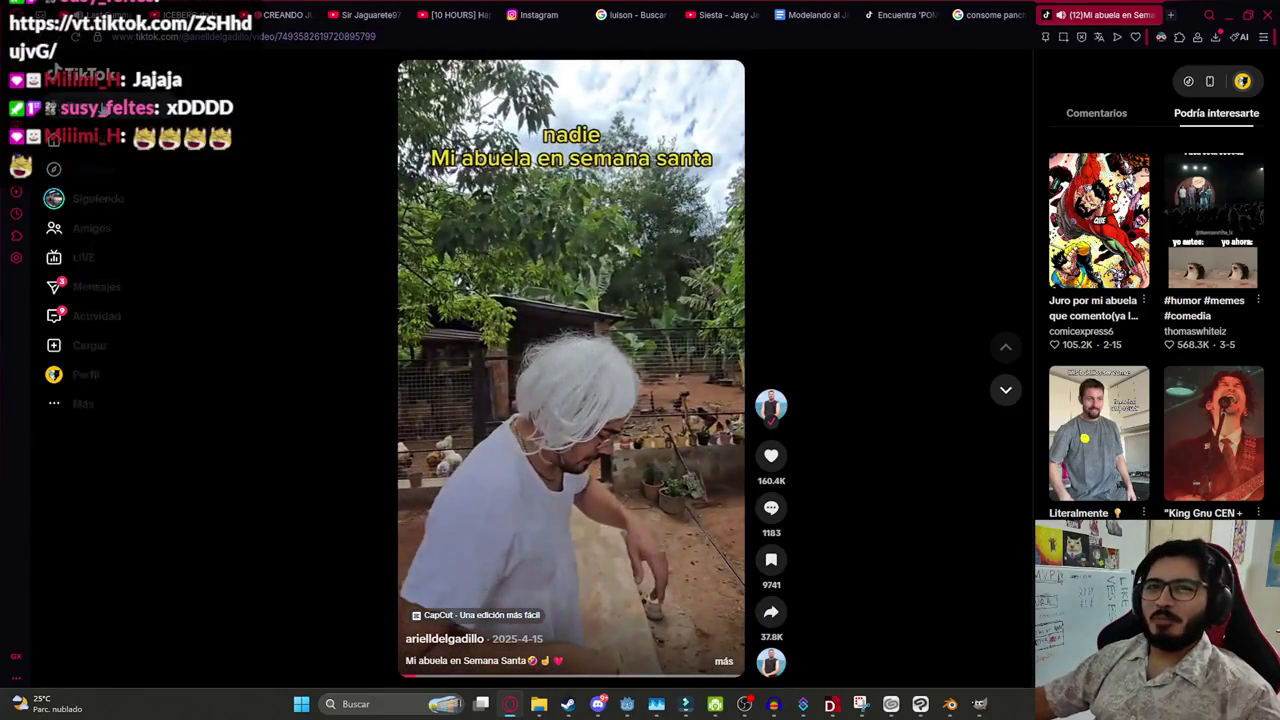
{"action": "key", "text": "ctrl+v"}
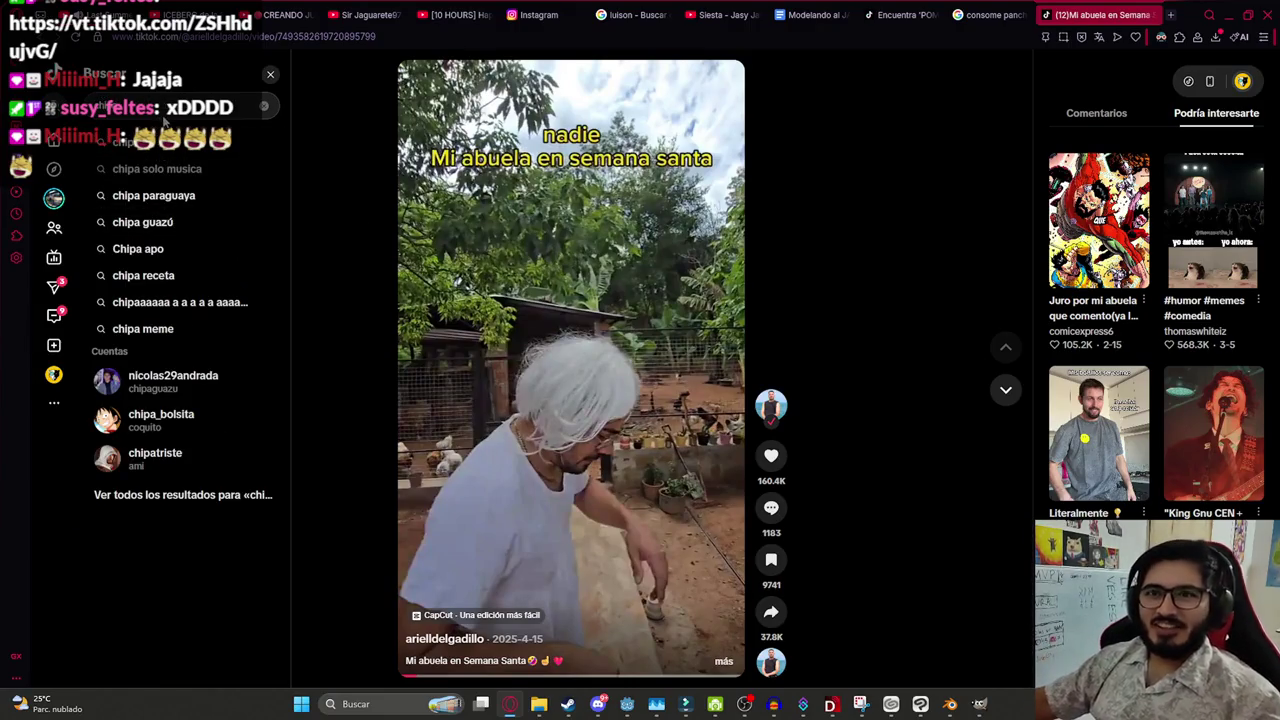
{"action": "key", "text": "ctrl+a"}
{"action": "key", "text": "BackSpace"}
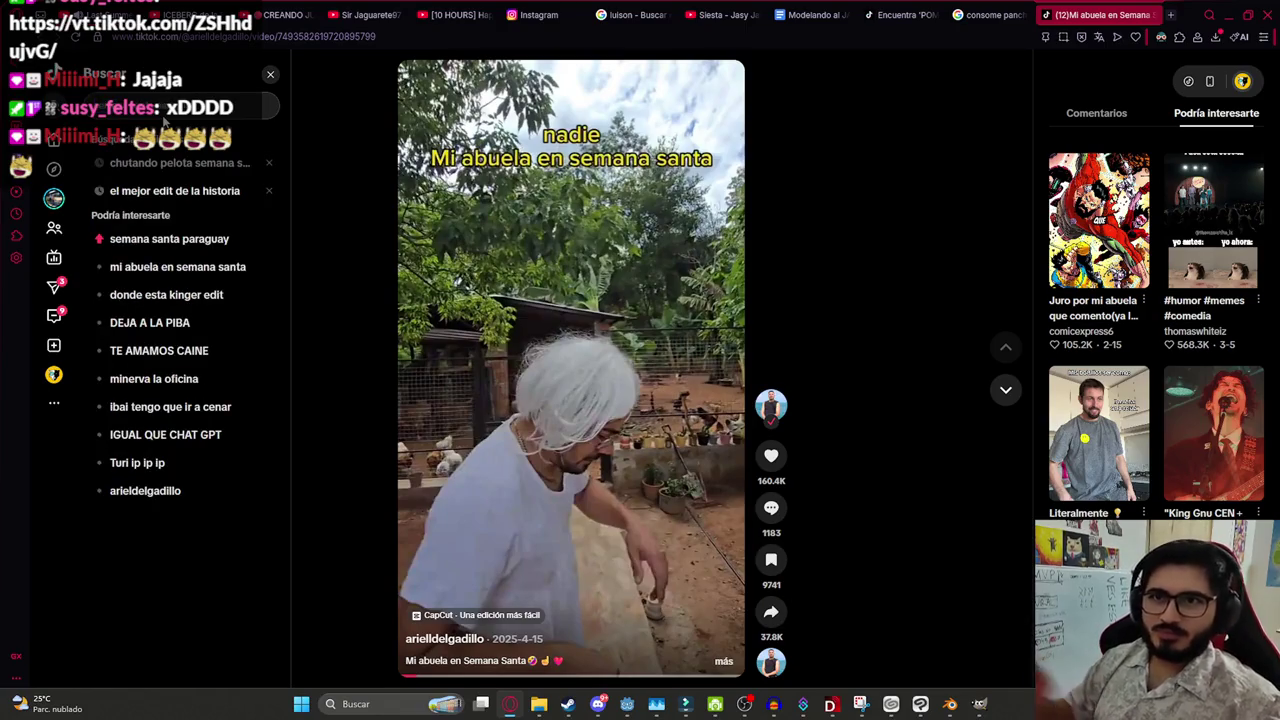
{"action": "left_click", "coordinate": [175, 162]}
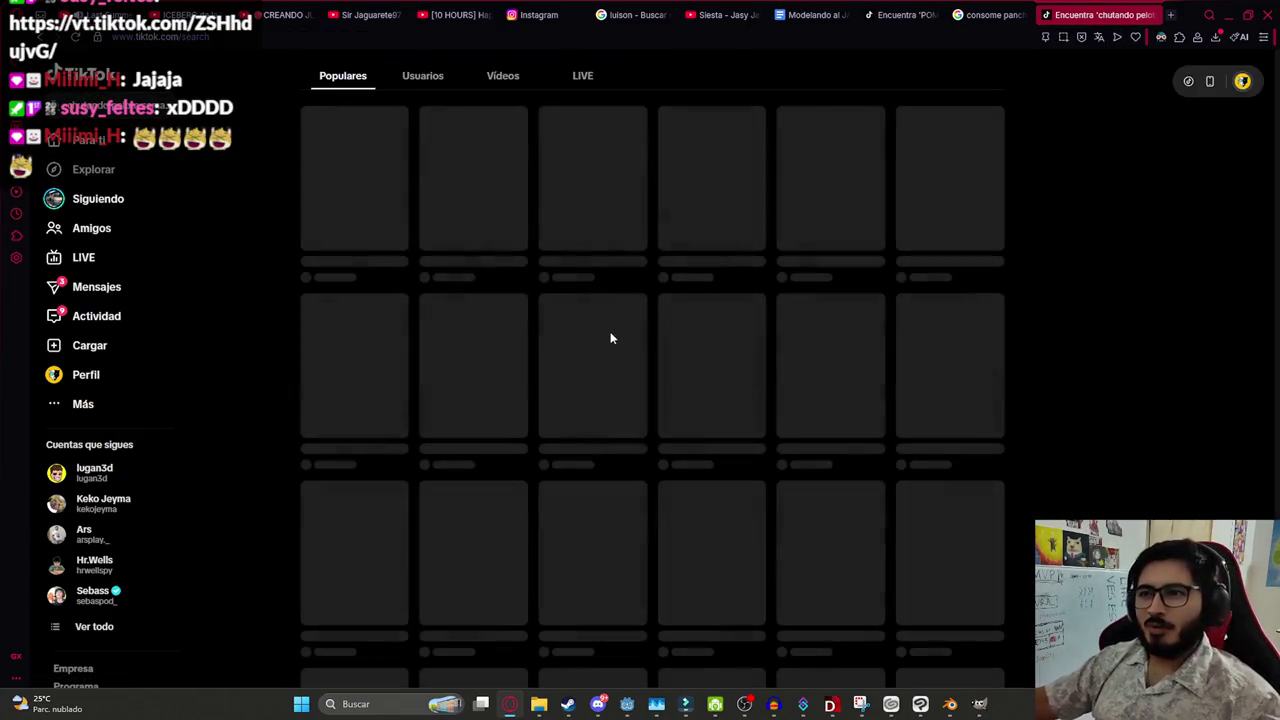
Open the clay-oven 'Jugaba pelota en semana santa' video, play it, then pause it
{"action": "scroll", "coordinate": [644, 255], "scroll_direction": "down", "scroll_amount": 1}
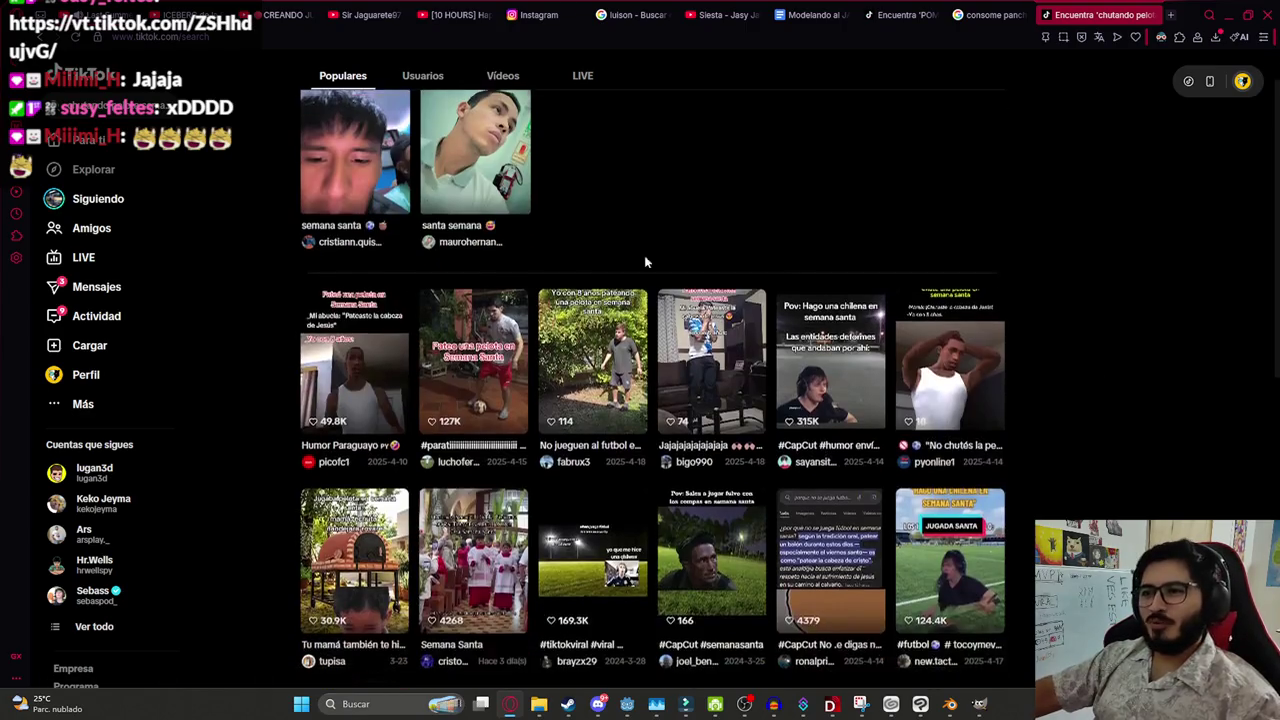
{"action": "scroll", "coordinate": [500, 300], "scroll_direction": "down", "scroll_amount": 2}
{"action": "left_click", "coordinate": [362, 346]}
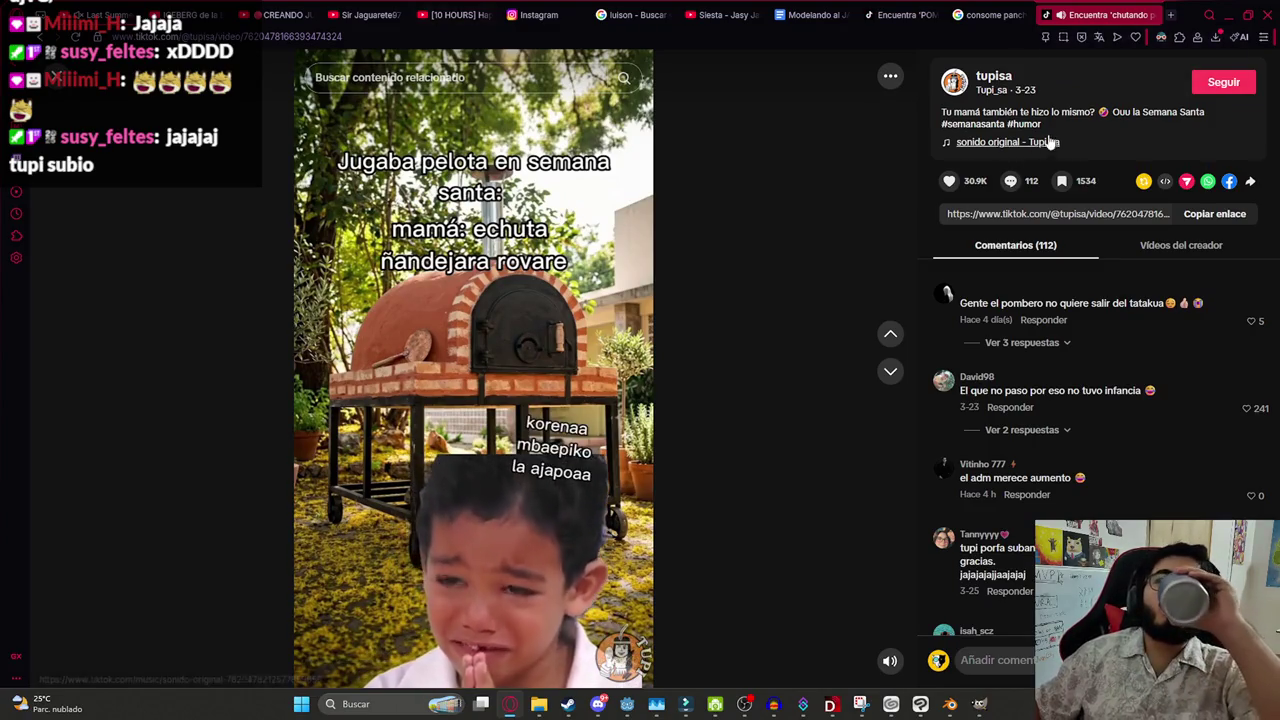
{"action": "left_click", "coordinate": [524, 350]}
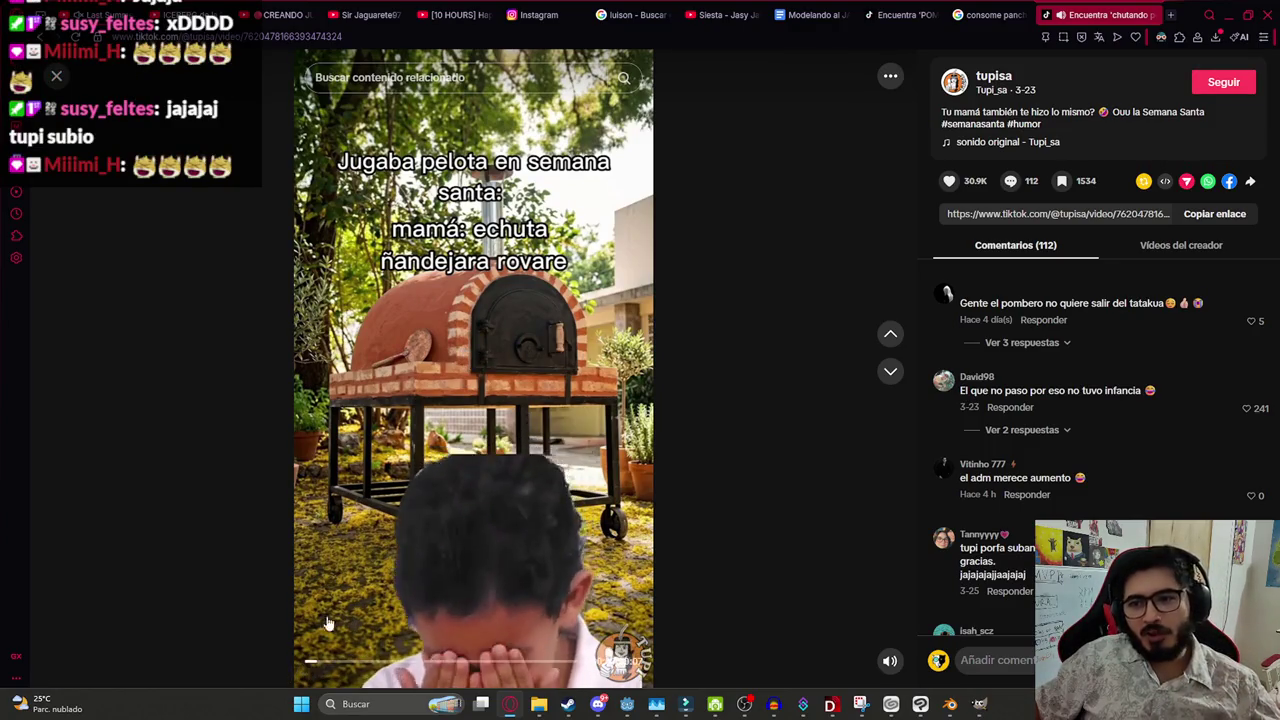
{"action": "left_click", "coordinate": [398, 356]}
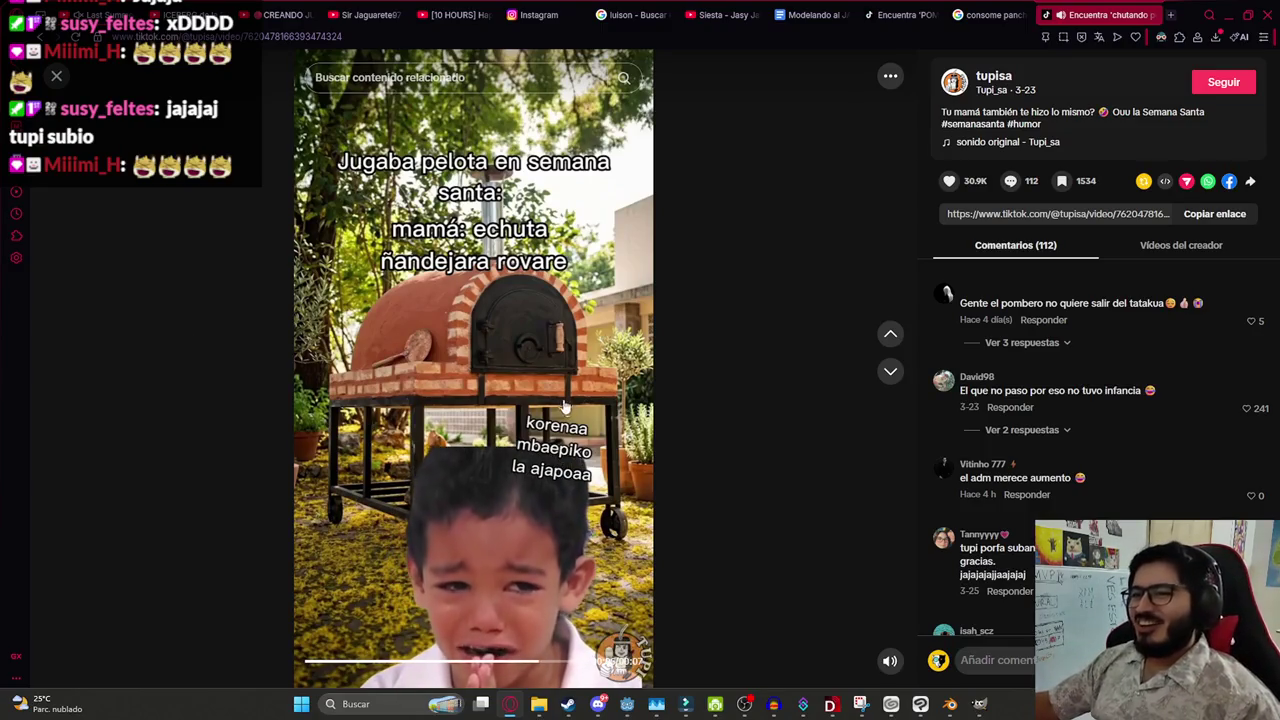
{"action": "left_click", "coordinate": [583, 450]}
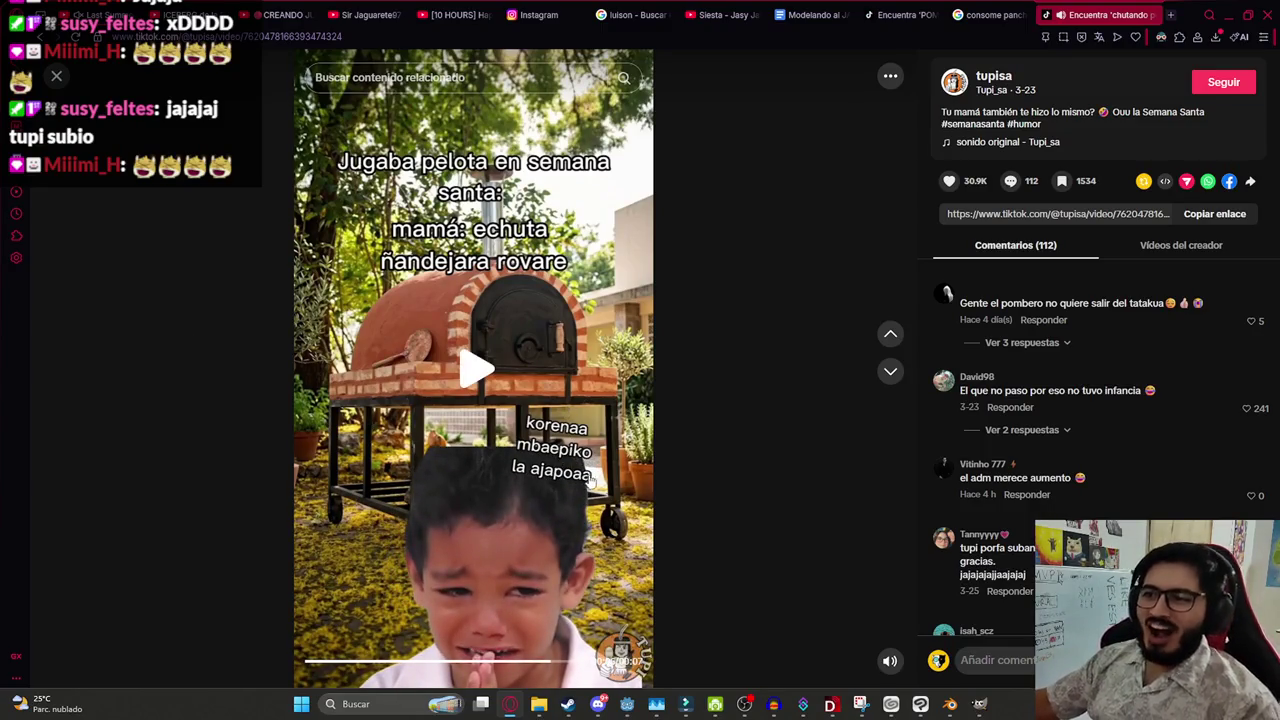
{"action": "mouse_move", "coordinate": [1100, 315]}
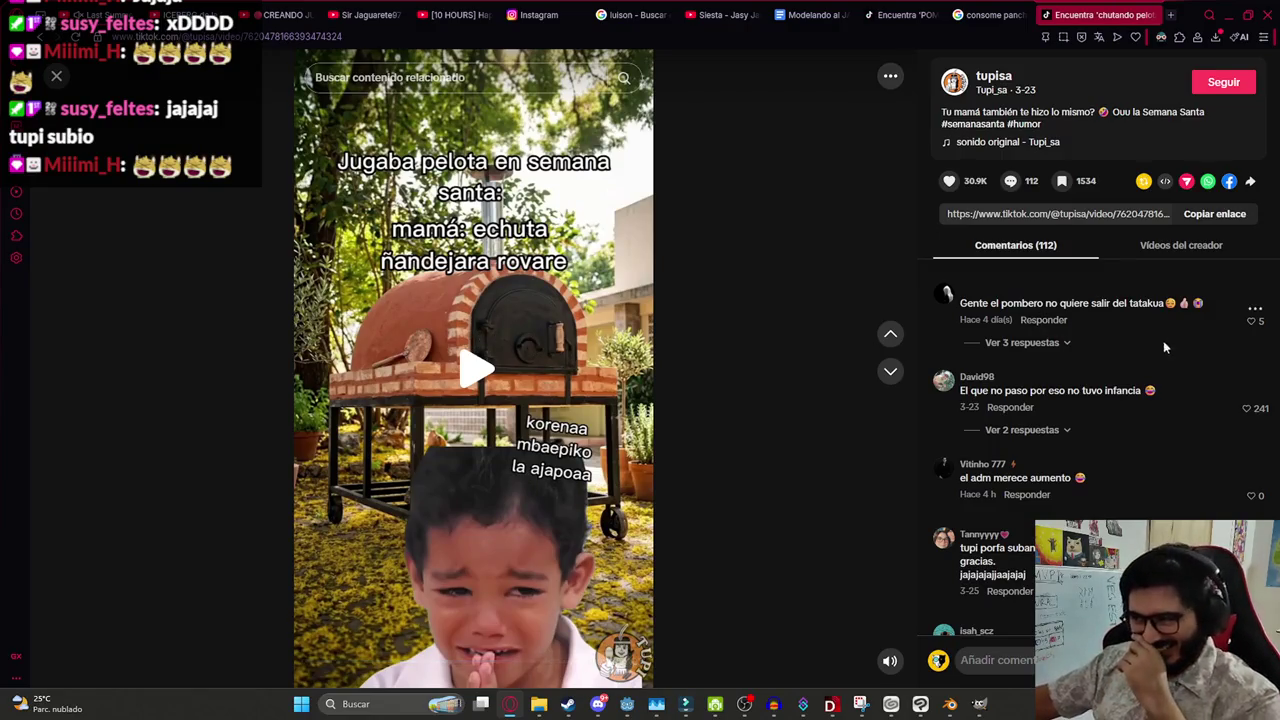
Scroll through the video's 112 comments
{"action": "scroll", "coordinate": [1164, 347], "scroll_direction": "down", "scroll_amount": 2}
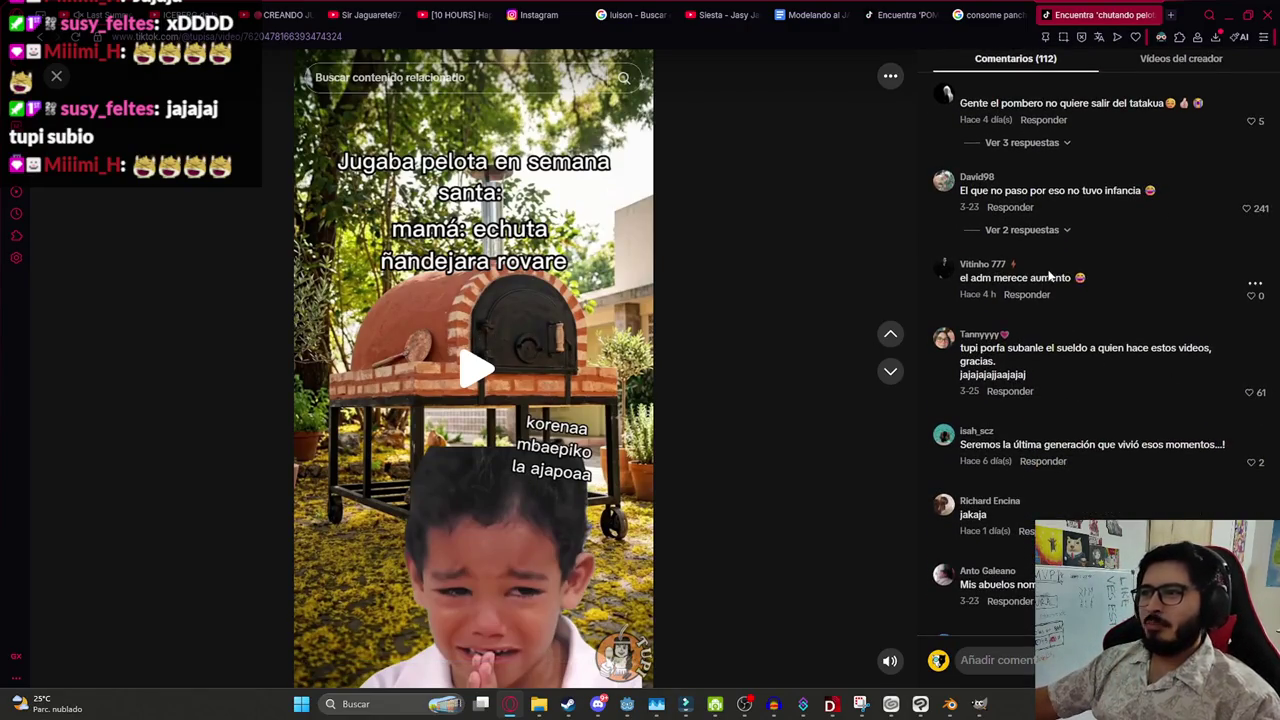
{"action": "scroll", "coordinate": [1044, 410], "scroll_direction": "down", "scroll_amount": 1}
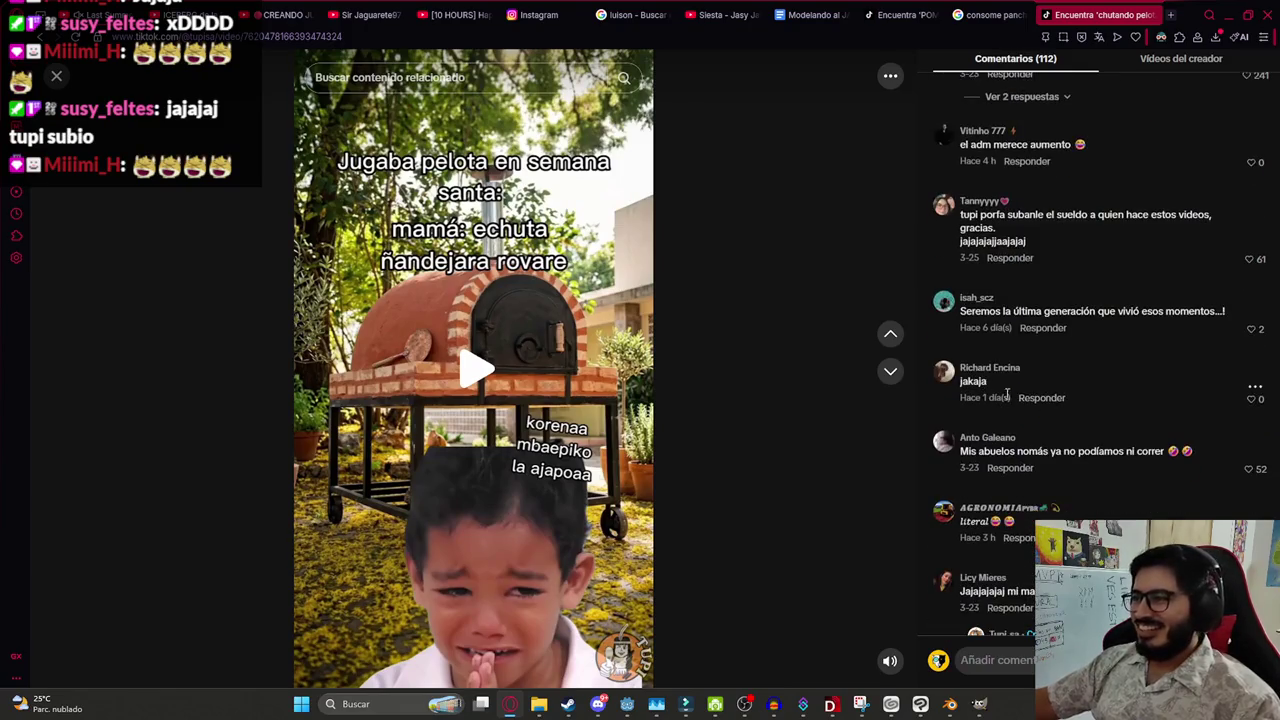
{"action": "scroll", "coordinate": [990, 385], "scroll_direction": "down", "scroll_amount": 1}
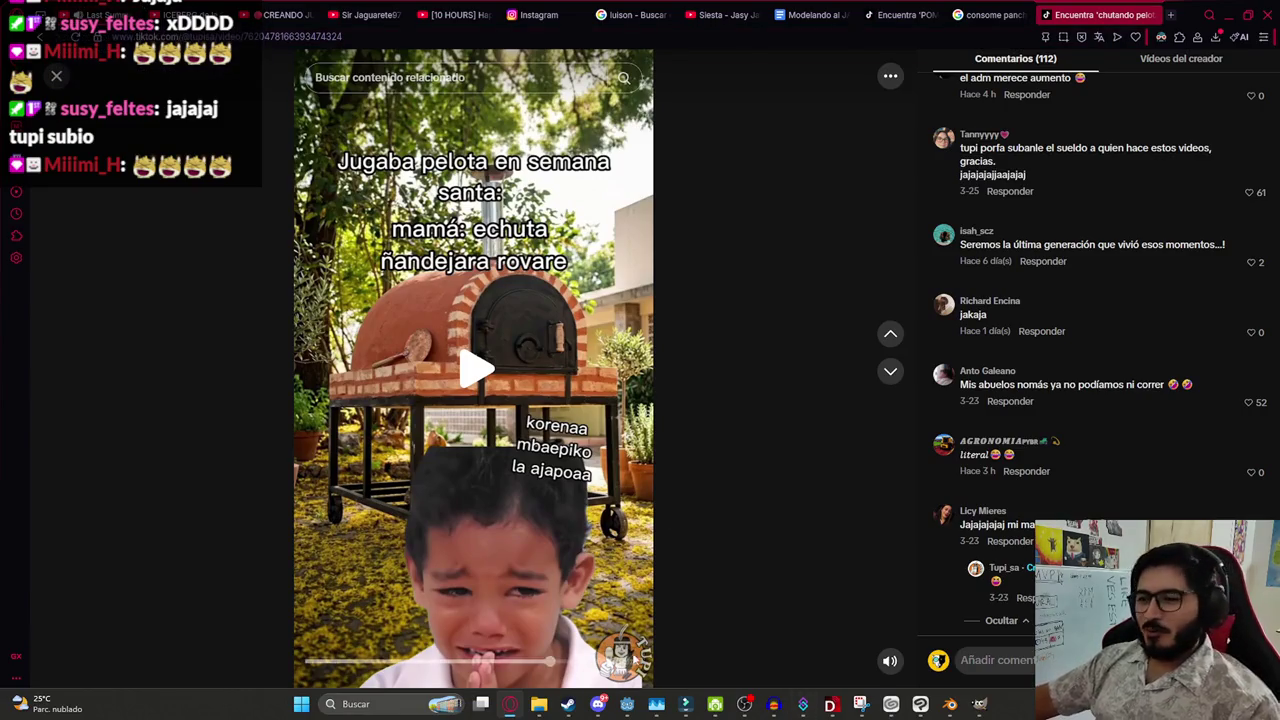
Briefly play the Filmora timeline, then bring up Blender's recent .blend files list
{"action": "left_click", "coordinate": [685, 706]}
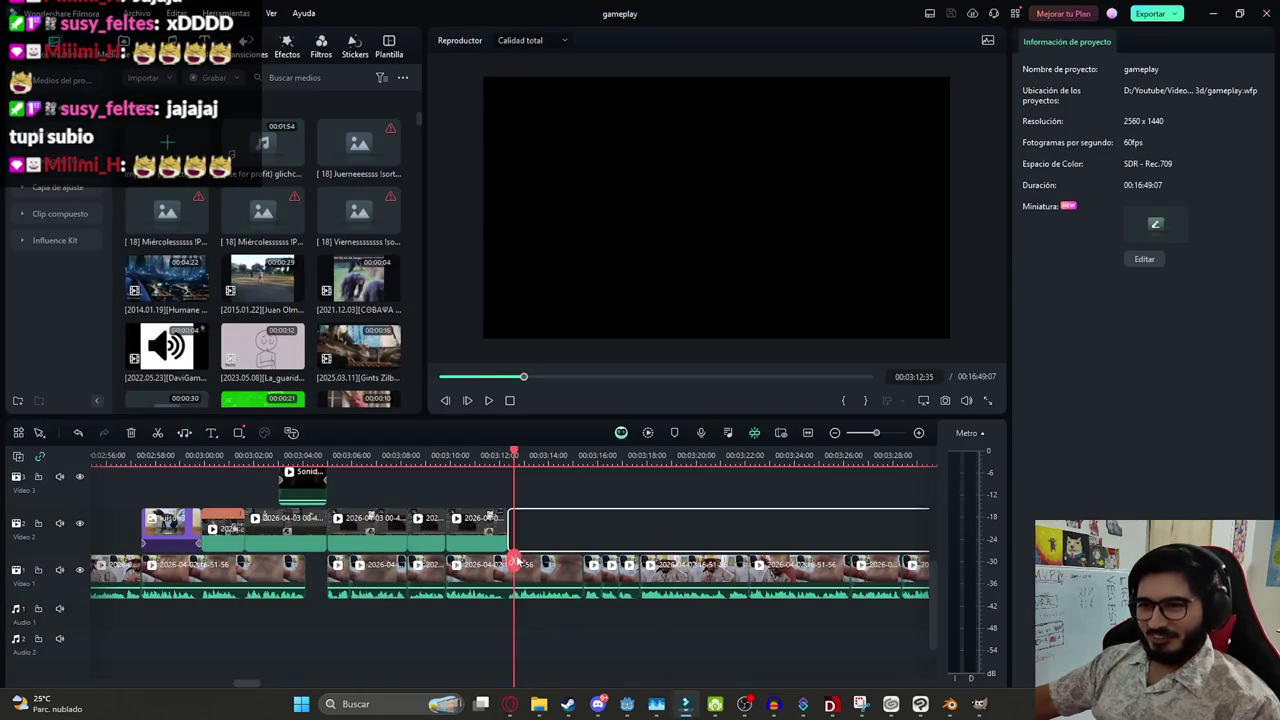
{"action": "key", "text": "space"}
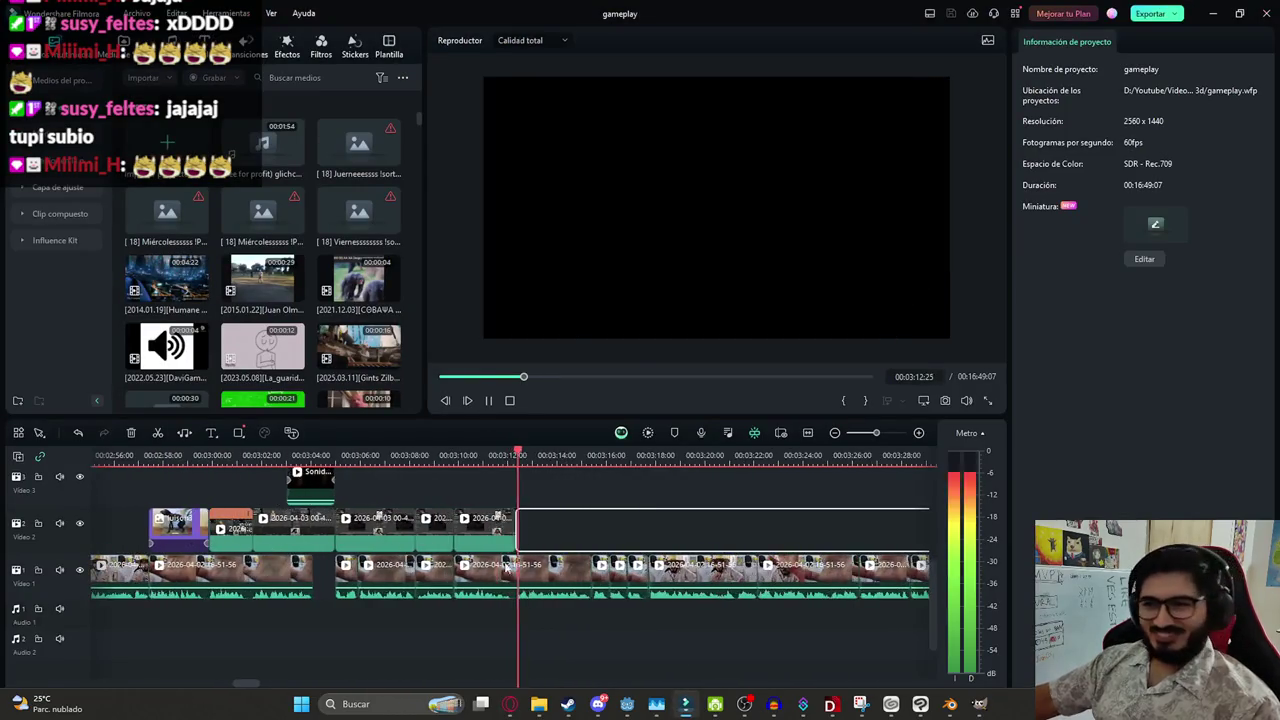
{"action": "scroll", "coordinate": [505, 568], "scroll_direction": "up", "scroll_amount": 1}
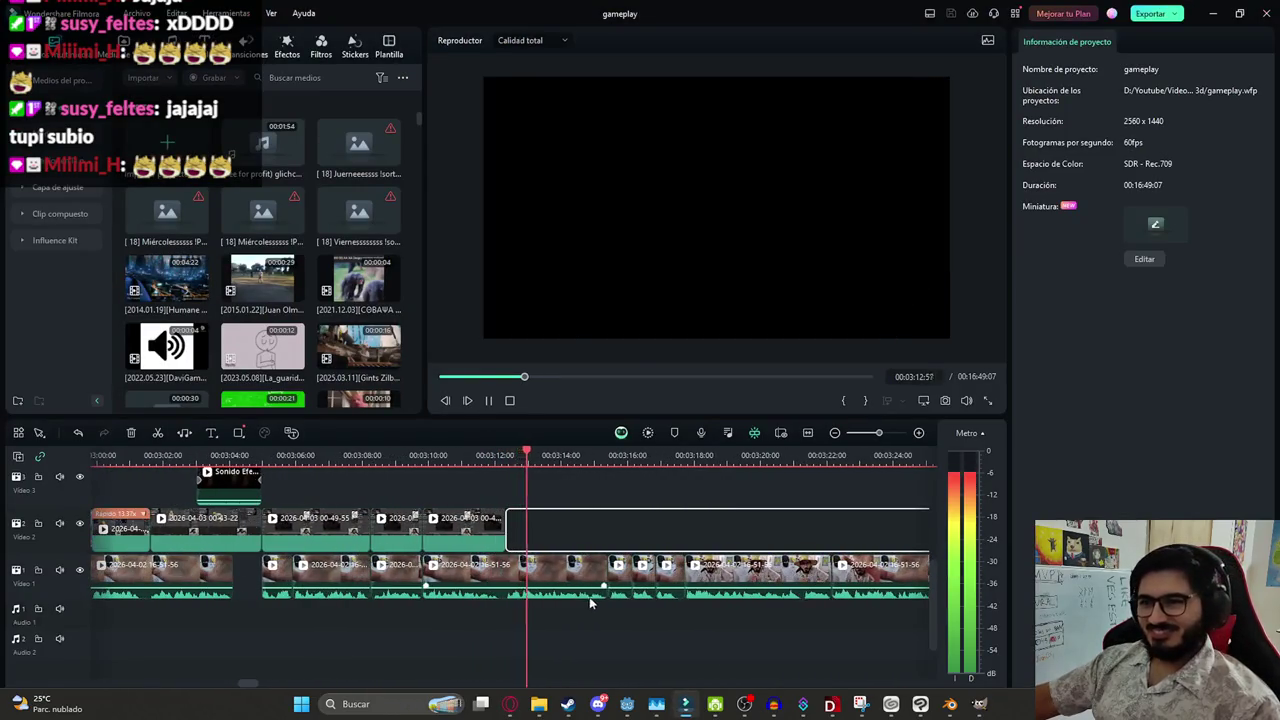
{"action": "left_click", "coordinate": [948, 705]}
{"action": "left_click", "coordinate": [35, 25]}
{"action": "mouse_move", "coordinate": [62, 66]}
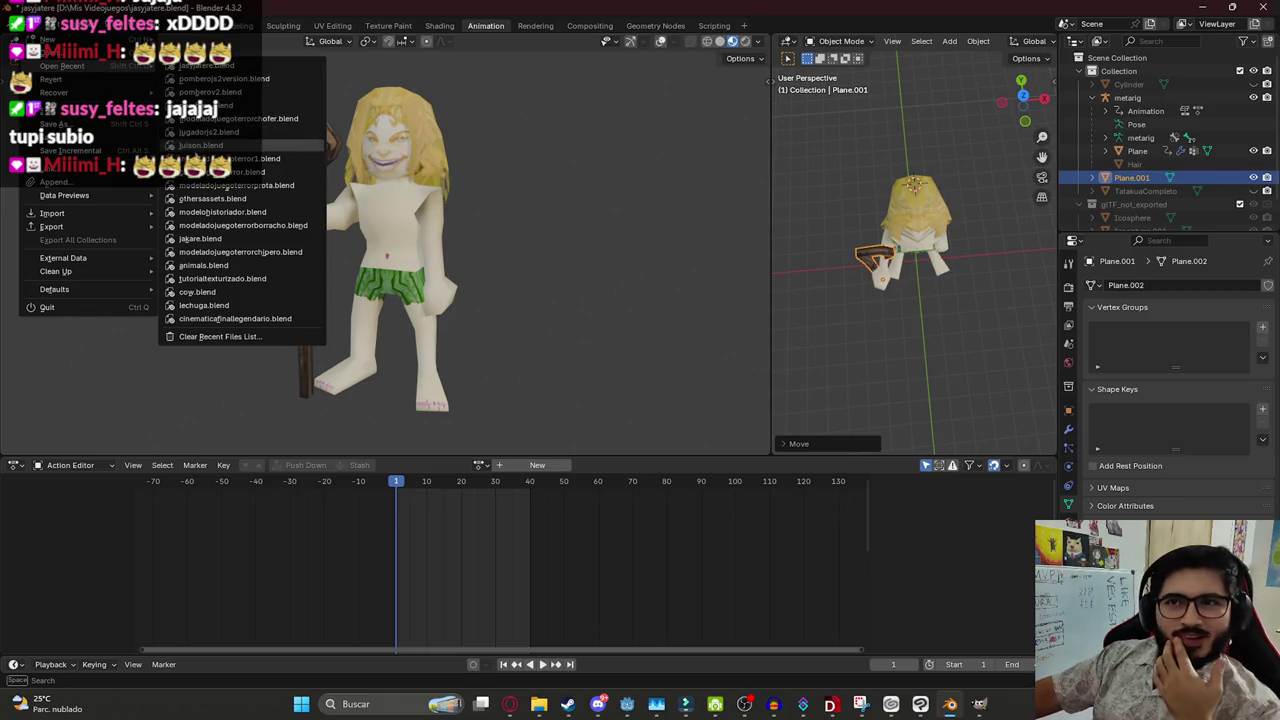
Open luison.blend without saving, orbit the creature rig, then return to Filmora
{"action": "left_click", "coordinate": [215, 145]}
{"action": "left_click", "coordinate": [645, 375]}
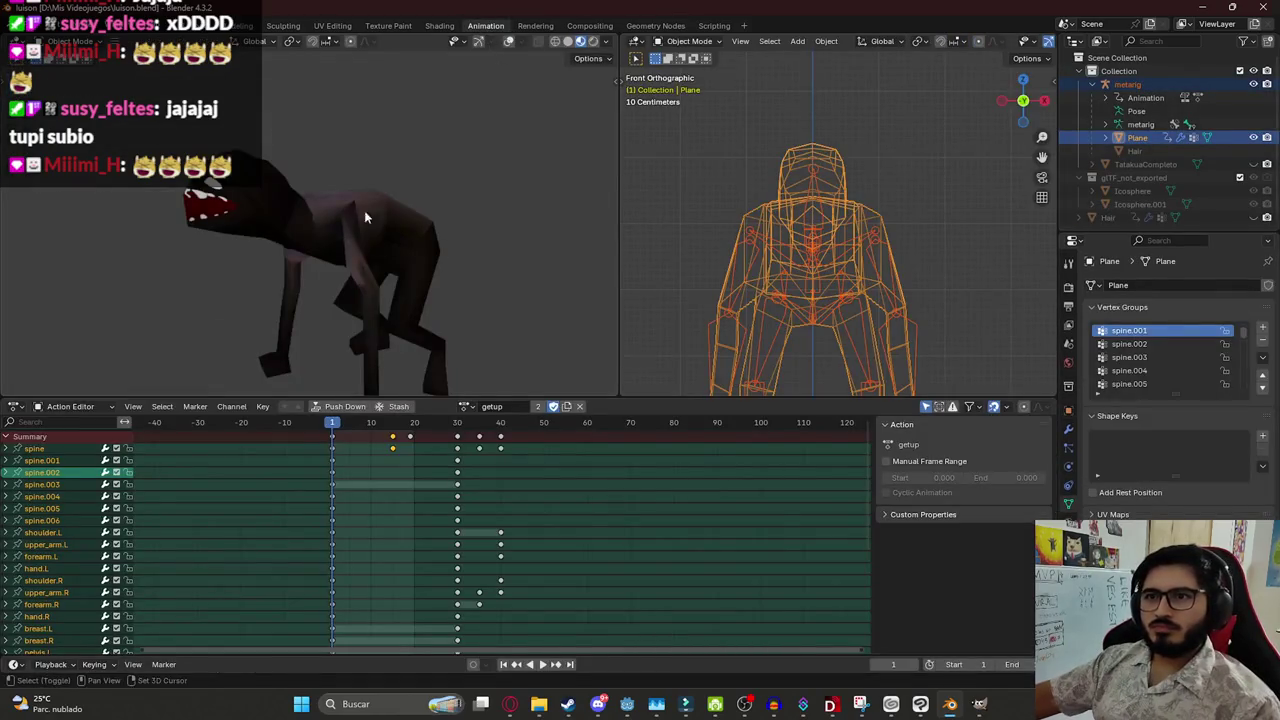
{"action": "mouse_move", "coordinate": [365, 217]}
{"action": "left_mouse_down"}
{"action": "mouse_move", "coordinate": [769, 393]}
{"action": "mouse_move", "coordinate": [750, 547]}
{"action": "left_mouse_up"}
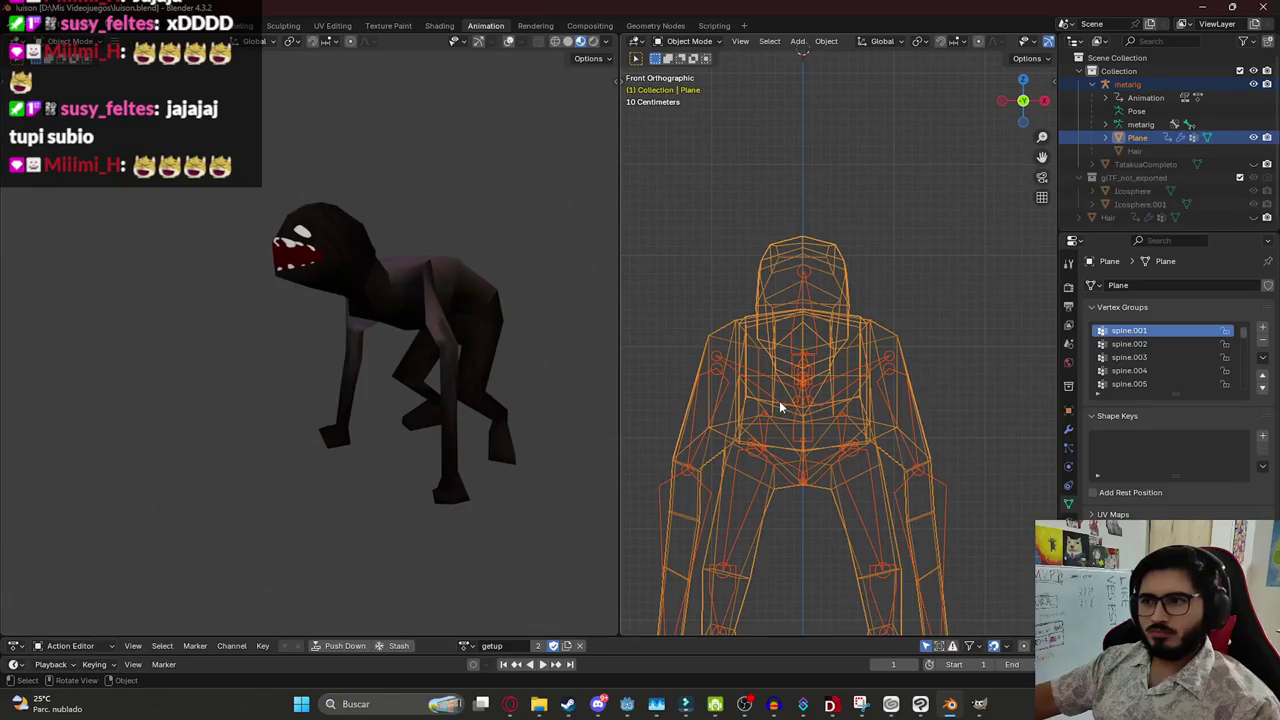
{"action": "key", "text": "KP_Decimal"}
{"action": "left_click_drag", "start_coordinate": [458, 318], "coordinate": [429, 337]}
{"action": "key", "text": "alt+Tab"}
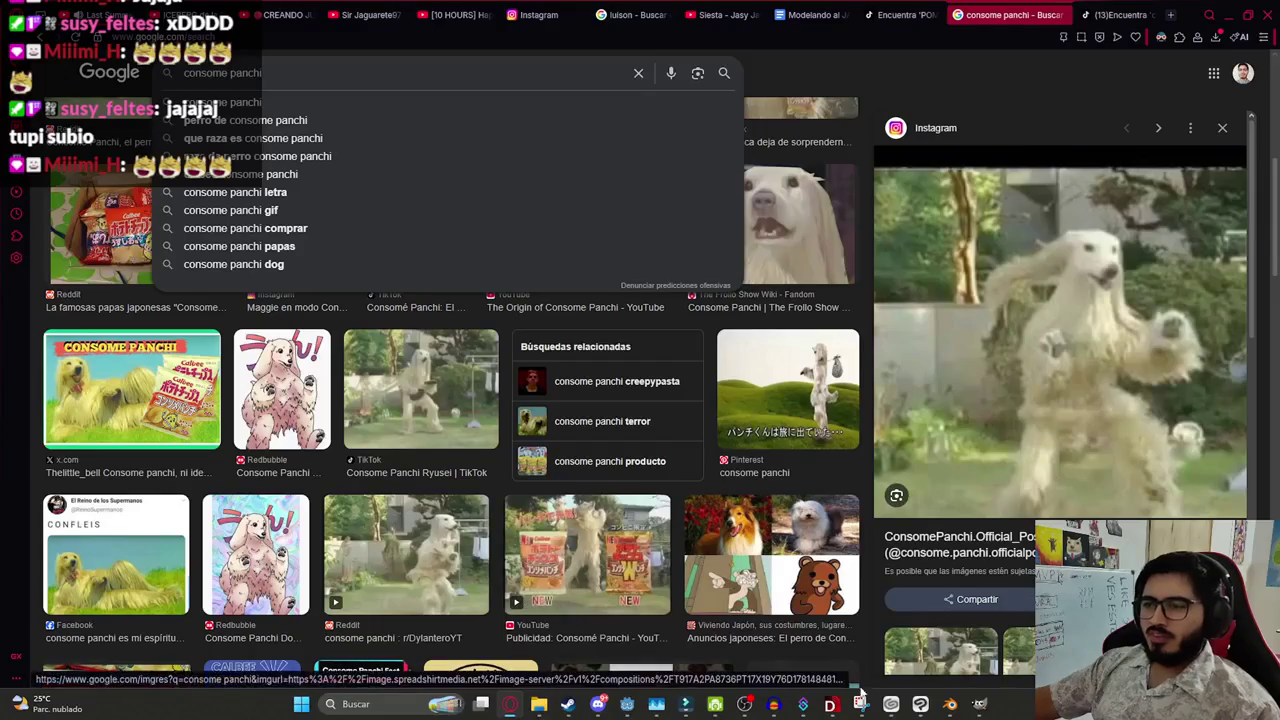
{"action": "left_click", "coordinate": [686, 704]}
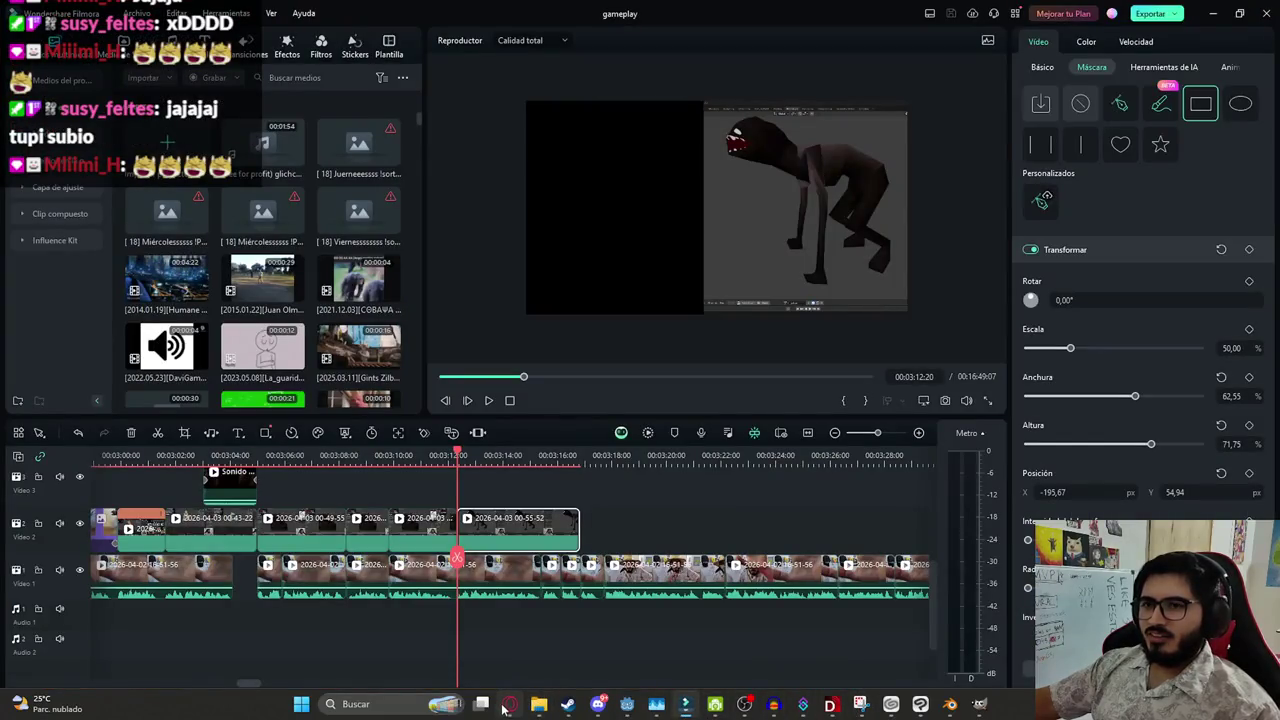
Drag luison3.png from the mitos paraguayos folder onto video track 3, trimmed to 00:00:04:32
{"action": "mouse_move", "coordinate": [539, 704]}
{"action": "left_click", "coordinate": [545, 640]}
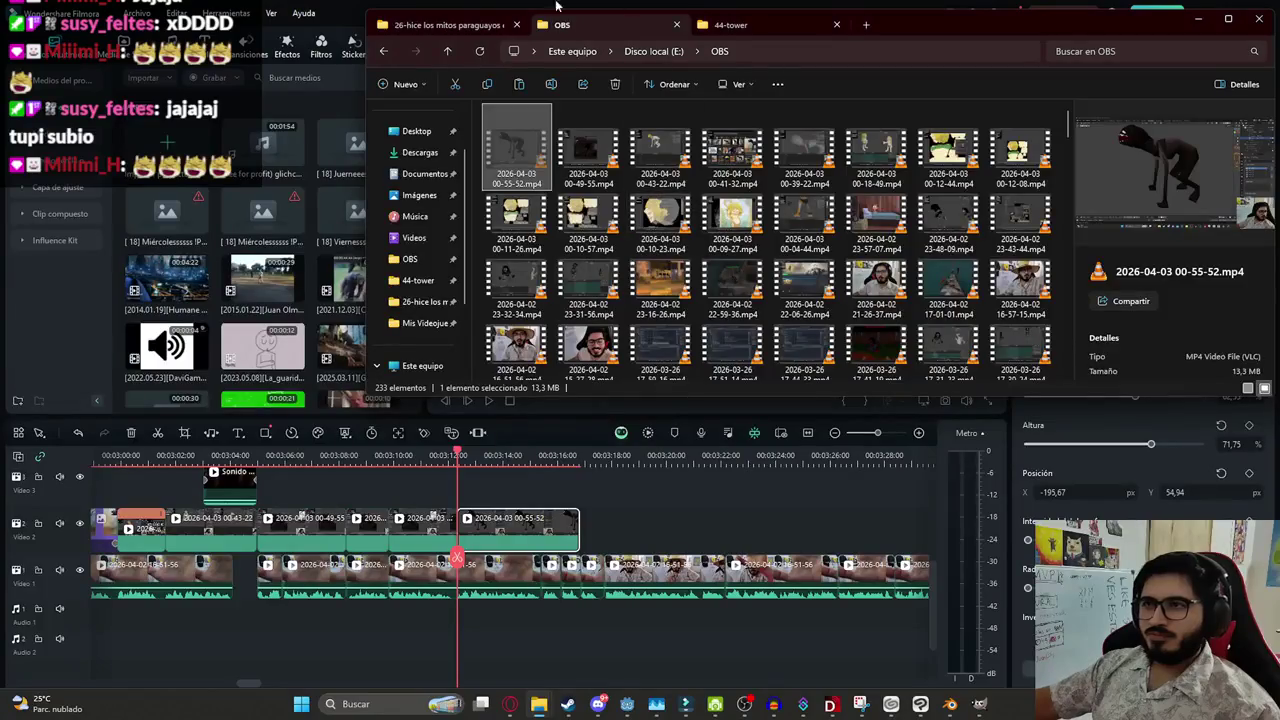
{"action": "left_click", "coordinate": [448, 24]}
{"action": "scroll", "coordinate": [810, 597], "scroll_direction": "up", "scroll_amount": 1}
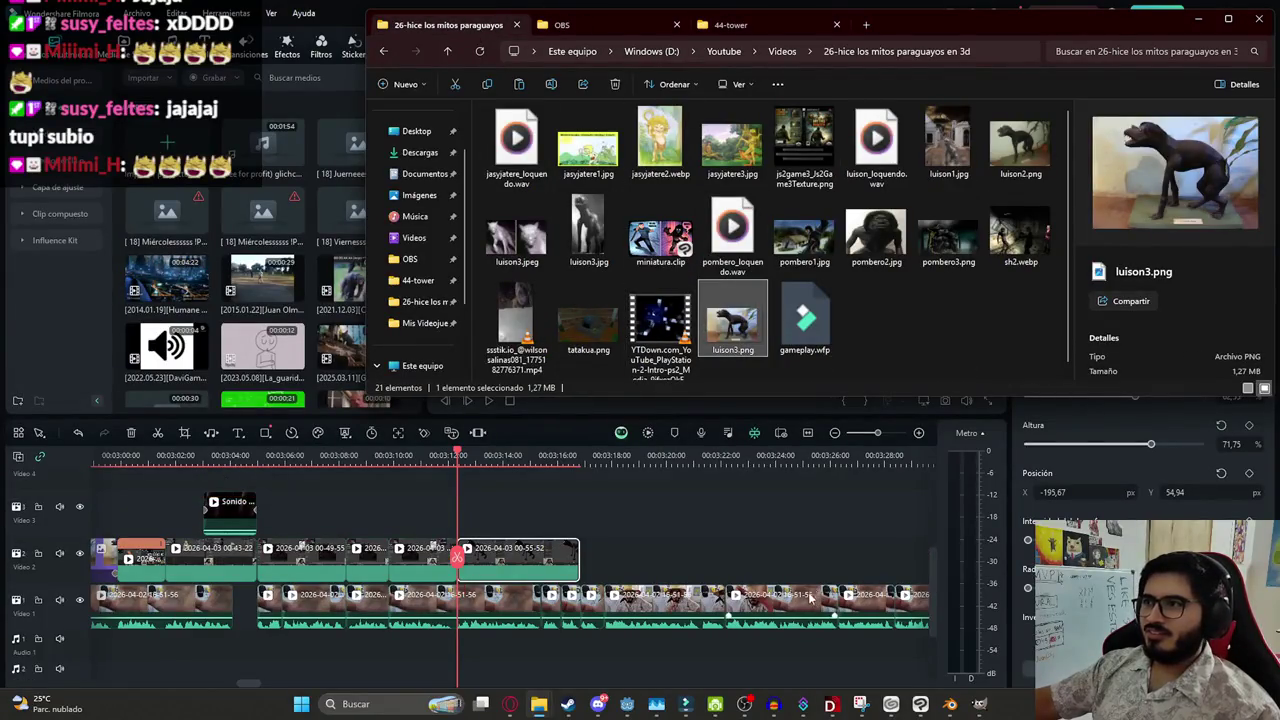
{"action": "left_click", "coordinate": [845, 300]}
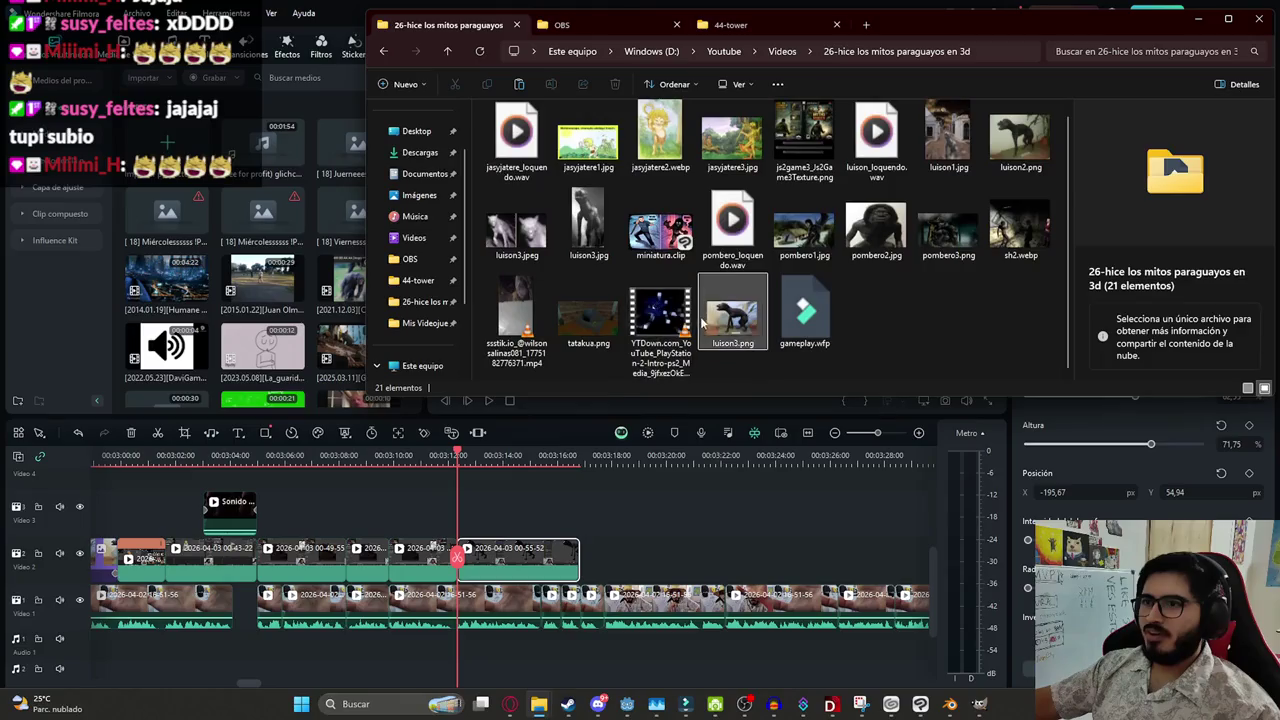
{"action": "left_click_drag", "start_coordinate": [703, 322], "coordinate": [465, 510]}
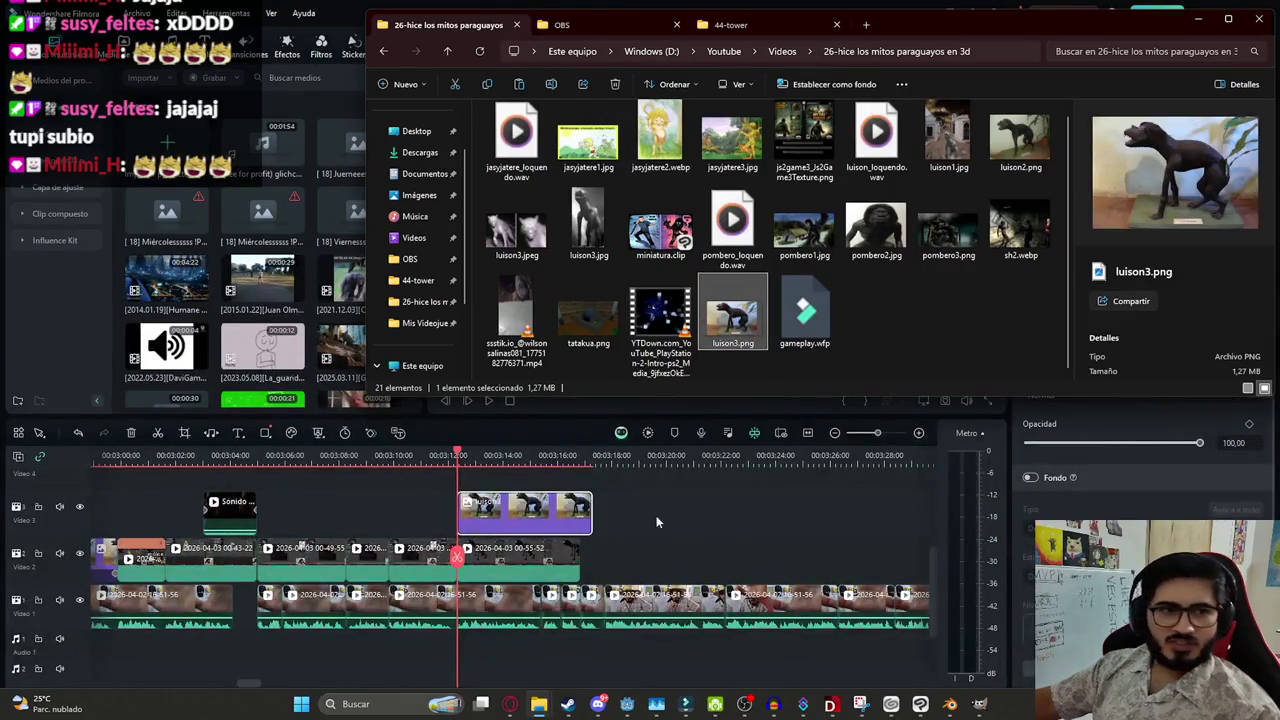
{"action": "left_click_drag", "start_coordinate": [591, 515], "coordinate": [578, 525]}
{"action": "left_click", "coordinate": [706, 232]}
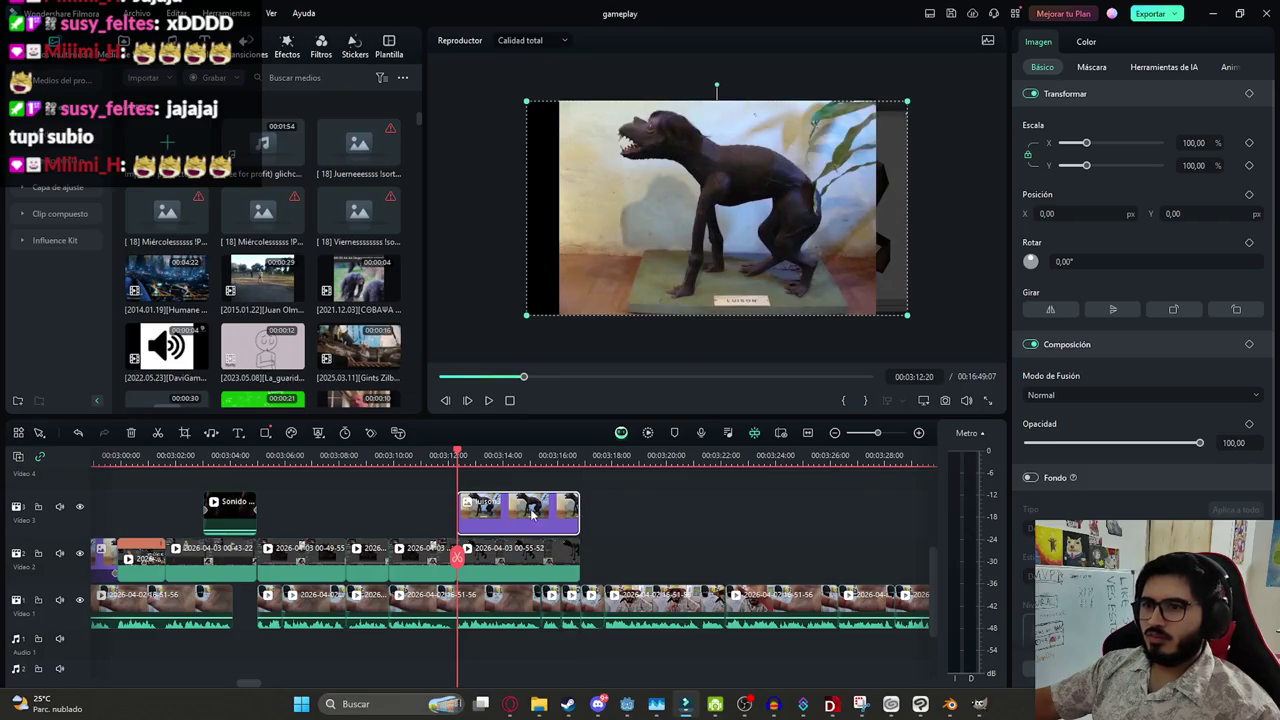
Shrink the figurine photo to about 70.08% and move it to the left
{"action": "left_click_drag", "start_coordinate": [695, 249], "coordinate": [606, 249]}
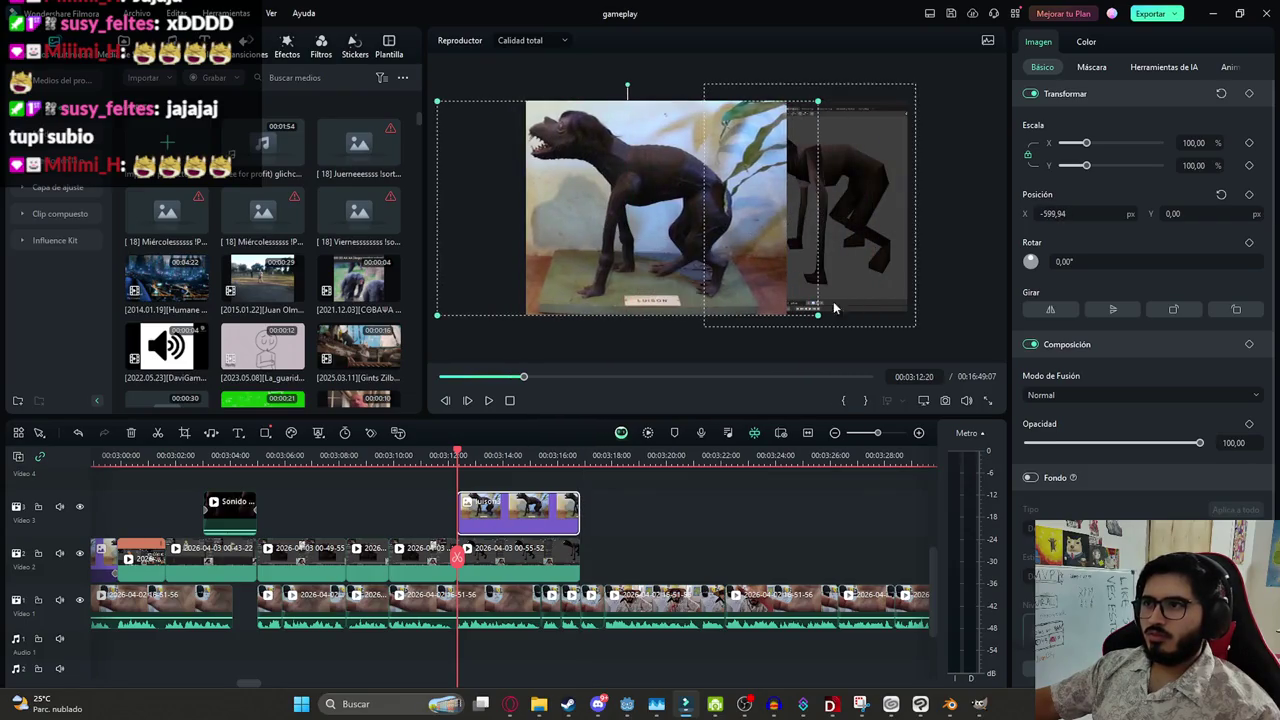
{"action": "mouse_move", "coordinate": [818, 318]}
{"action": "left_mouse_down"}
{"action": "mouse_move", "coordinate": [720, 291]}
{"action": "mouse_move", "coordinate": [703, 252]}
{"action": "left_mouse_up"}
{"action": "left_click_drag", "start_coordinate": [621, 219], "coordinate": [667, 254]}
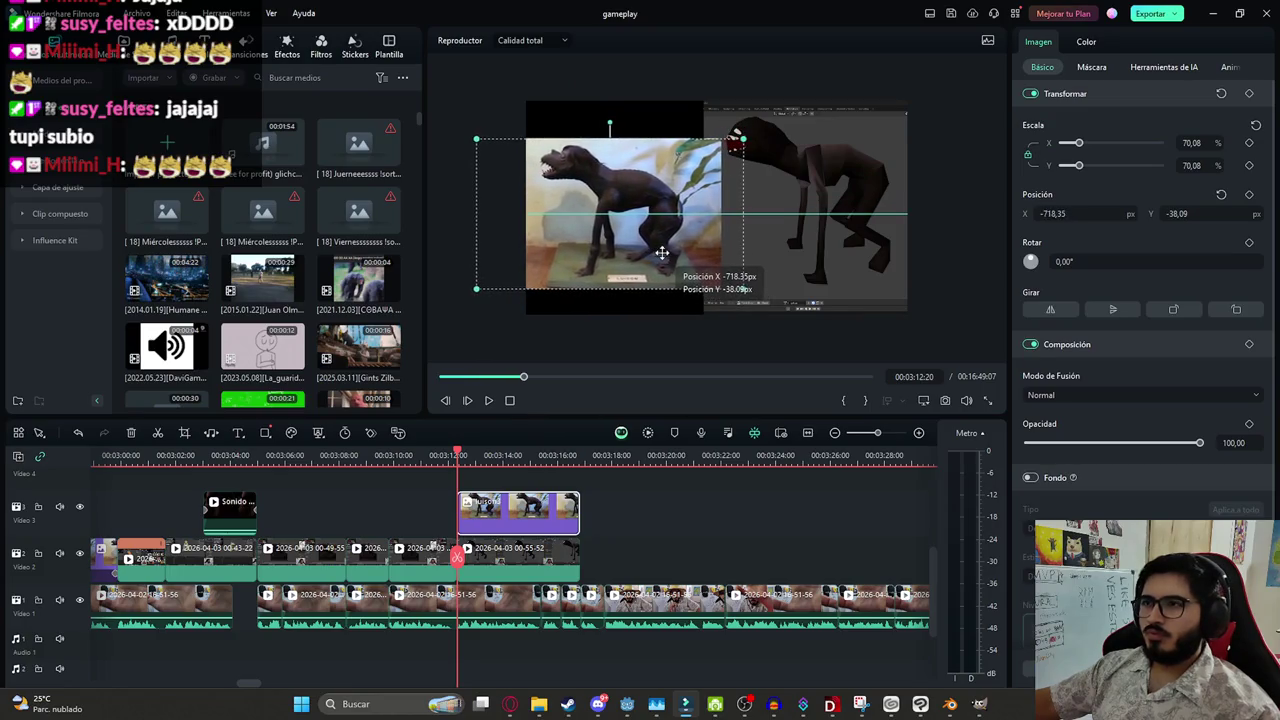
{"action": "left_click_drag", "start_coordinate": [667, 254], "coordinate": [655, 254]}
Narrow the gameplay clip's mask width to 55.74 and play back the section
{"action": "left_click", "coordinate": [747, 260]}
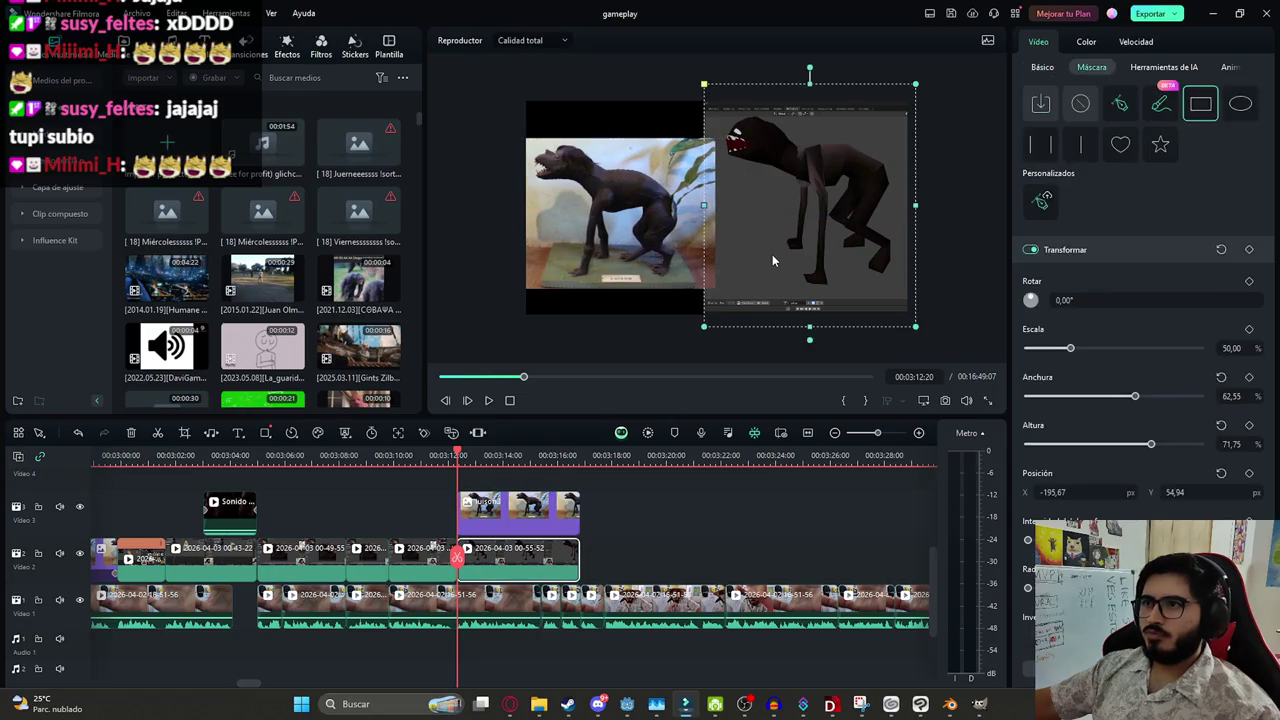
{"action": "left_click_drag", "start_coordinate": [683, 126], "coordinate": [683, 122]}
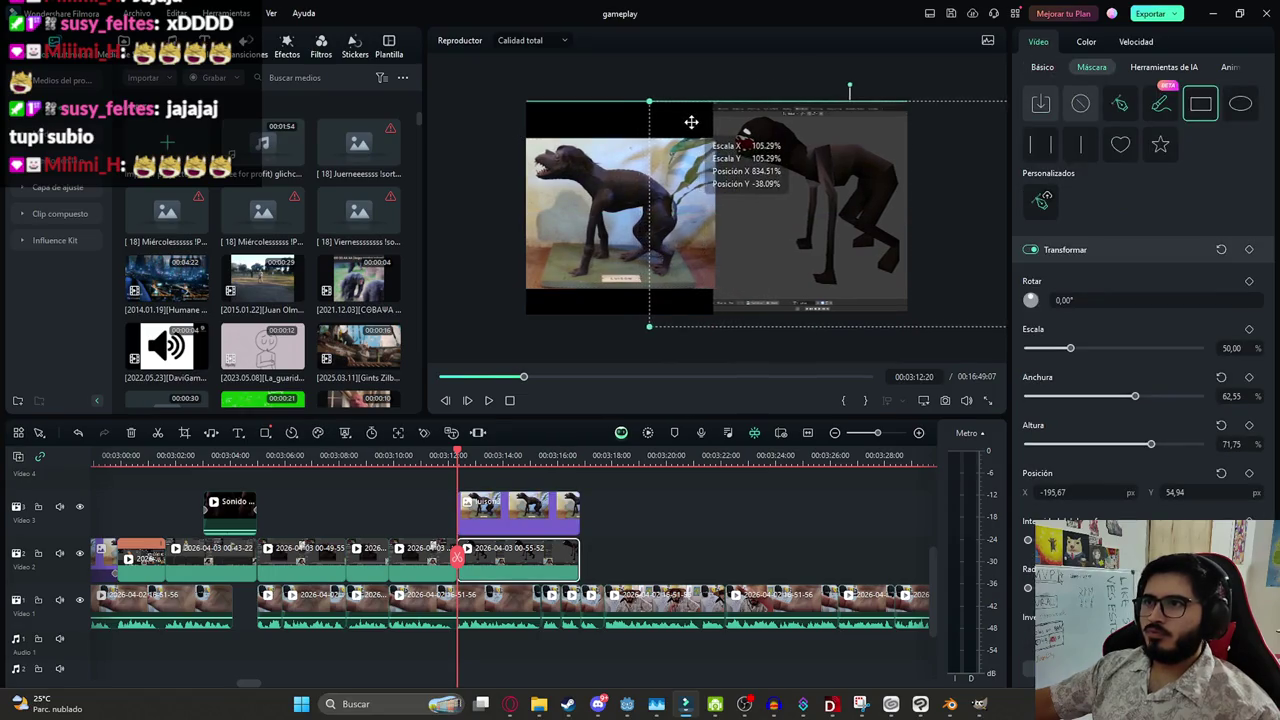
{"action": "left_click", "coordinate": [636, 204]}
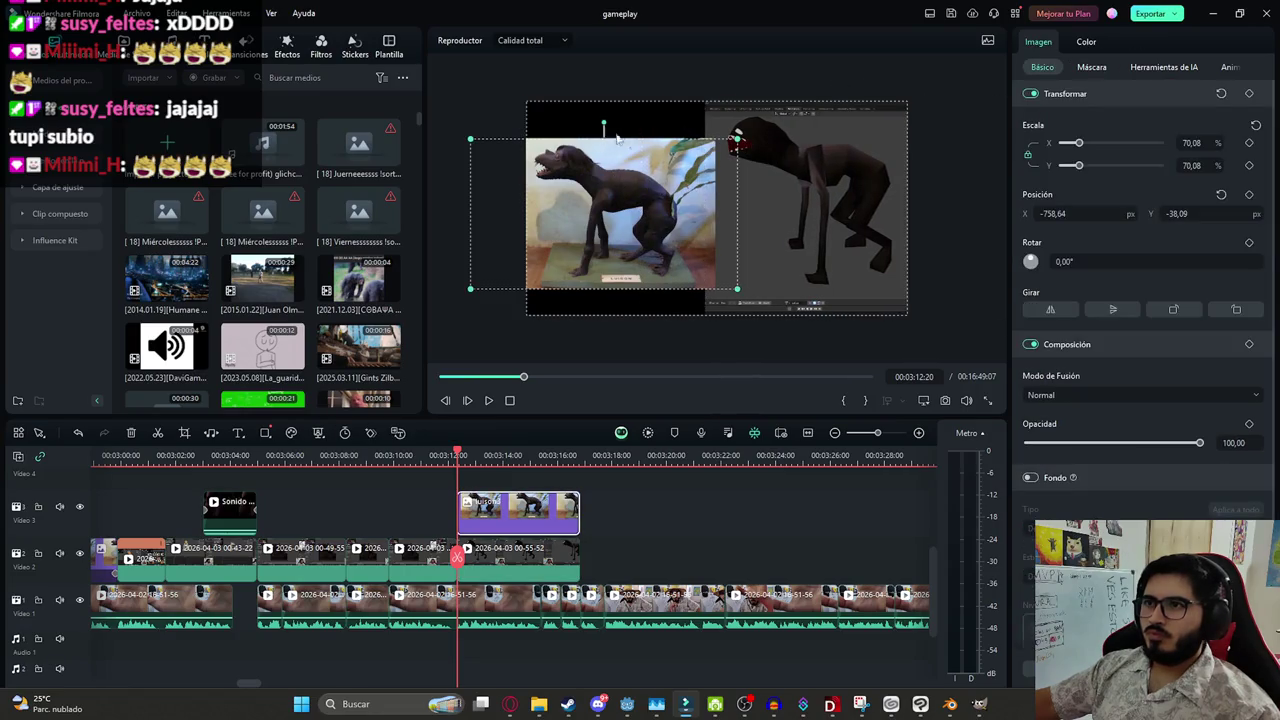
{"action": "left_click", "coordinate": [787, 196]}
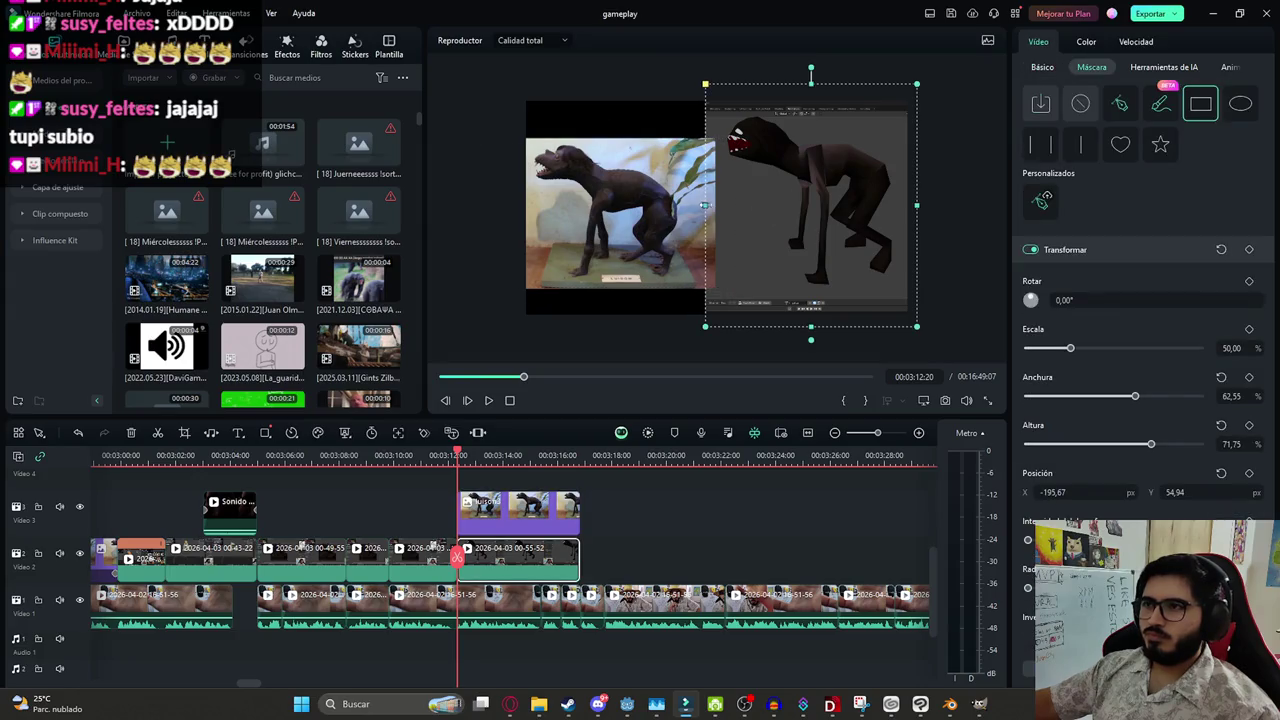
{"action": "left_click_drag", "start_coordinate": [705, 205], "coordinate": [716, 204]}
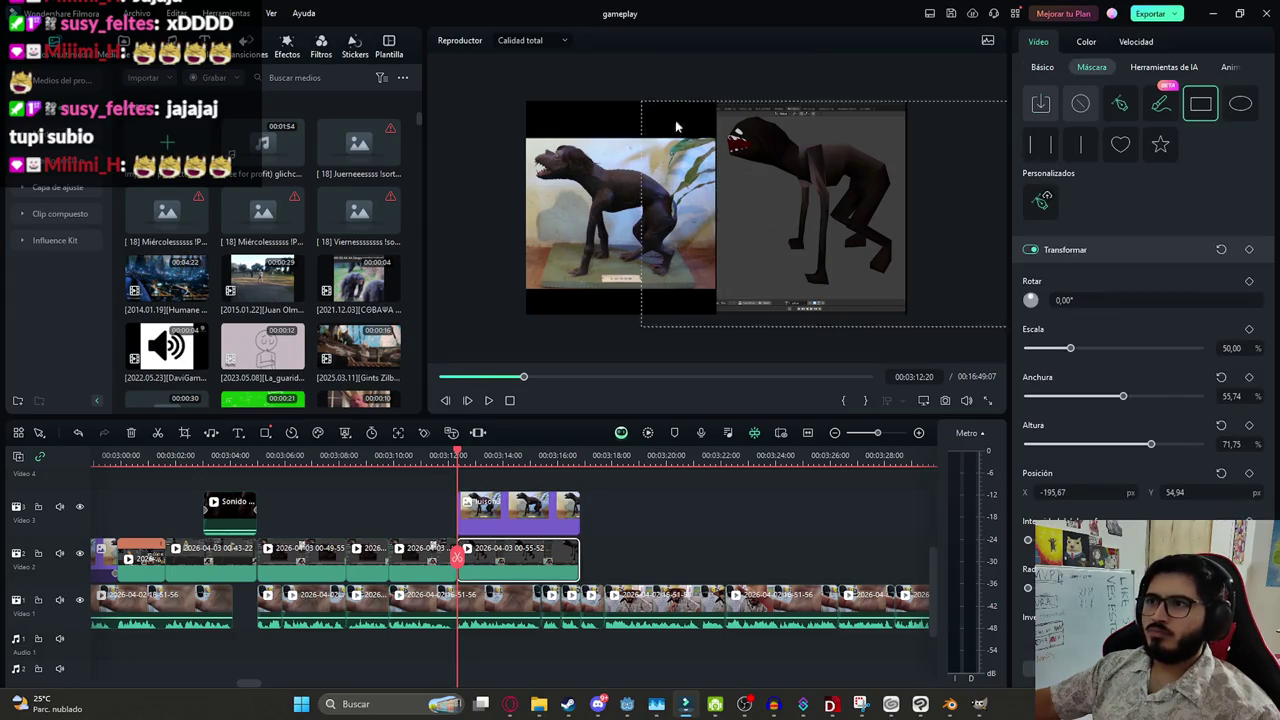
{"action": "left_click", "coordinate": [609, 506]}
{"action": "key", "text": "space"}
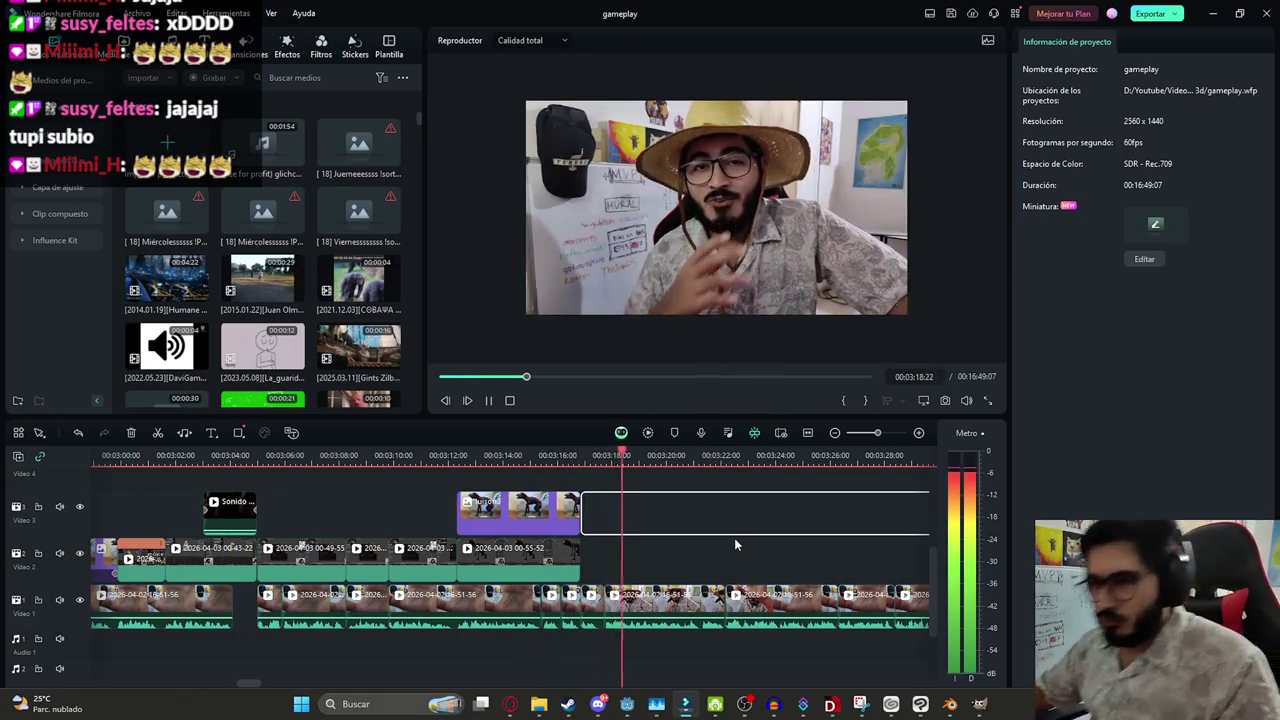
{"action": "key", "text": "space"}
{"action": "left_click", "coordinate": [520, 556]}
{"action": "key", "text": "ctrl+c"}
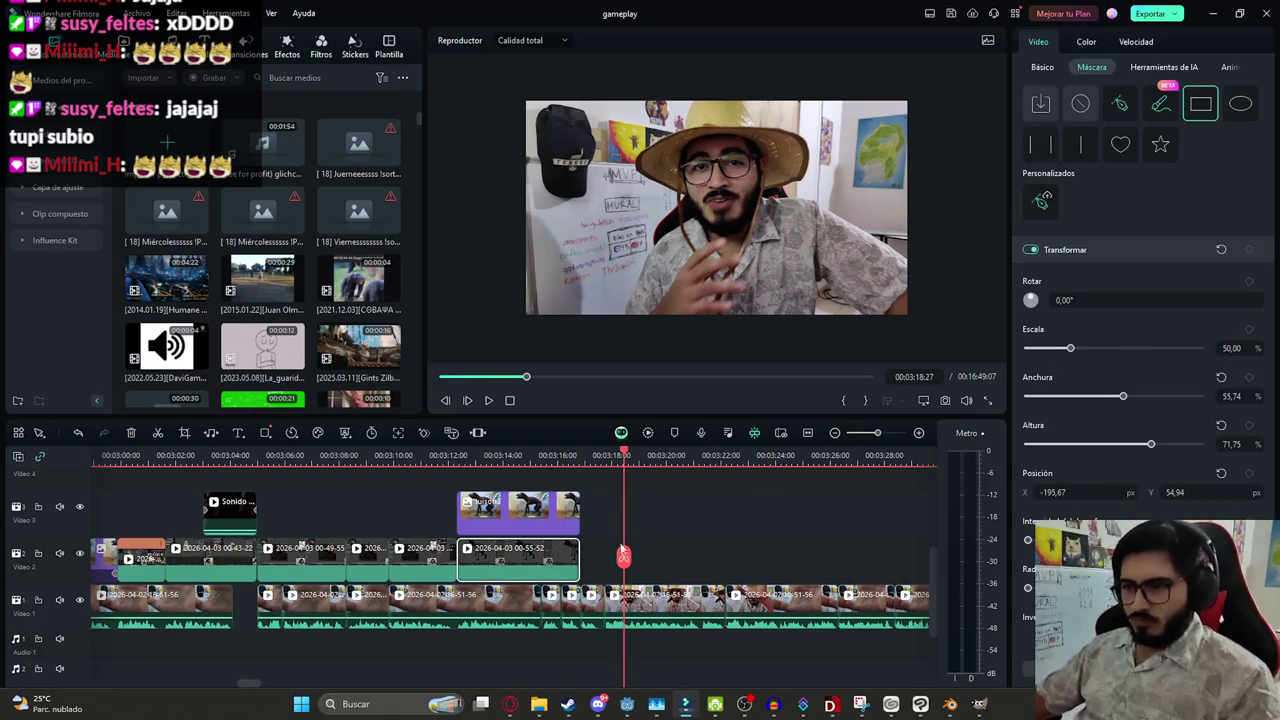
{"action": "key", "text": "ctrl+v"}
{"action": "left_click_drag", "start_coordinate": [652, 550], "coordinate": [607, 550]}
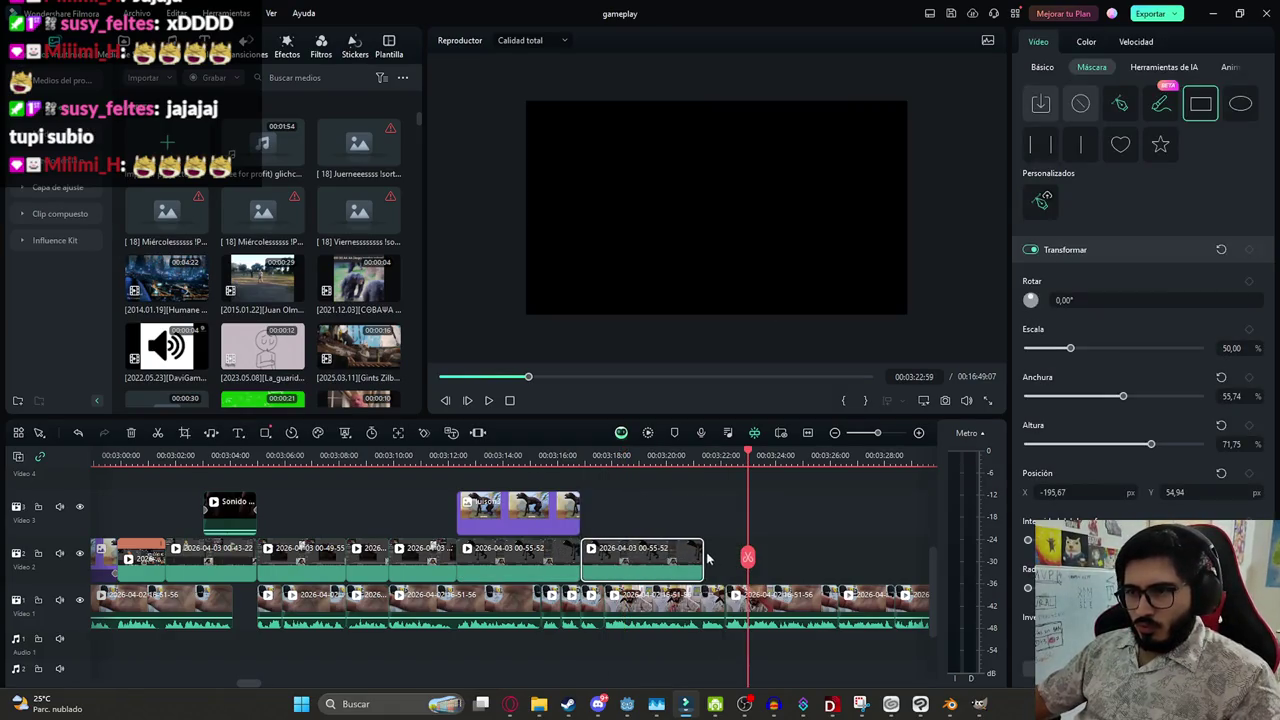
{"action": "left_click_drag", "start_coordinate": [700, 552], "coordinate": [597, 552]}
{"action": "left_click_drag", "start_coordinate": [748, 552], "coordinate": [591, 556]}
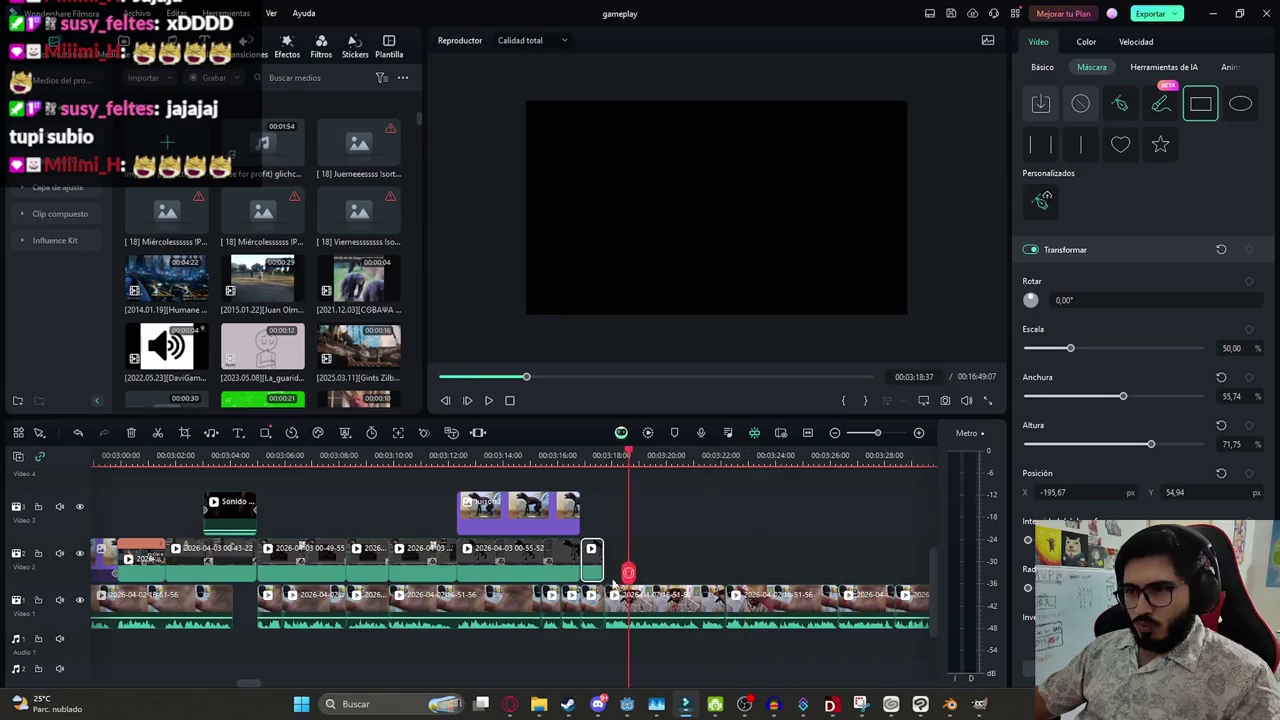
Remove the copy's mask and zoom it to about 129%, framing the creature
{"action": "left_click", "coordinate": [1068, 100]}
{"action": "left_click_drag", "start_coordinate": [800, 185], "coordinate": [630, 196]}
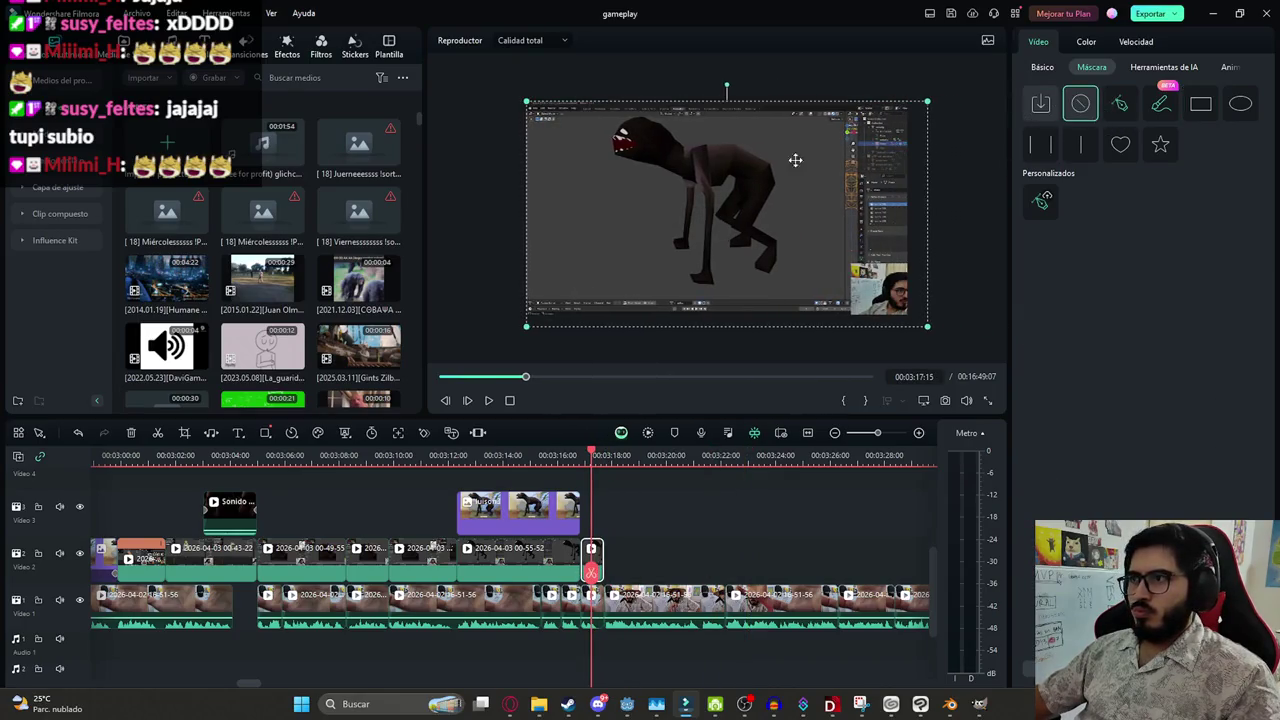
{"action": "left_click", "coordinate": [1040, 67]}
{"action": "left_click", "coordinate": [1254, 126]}
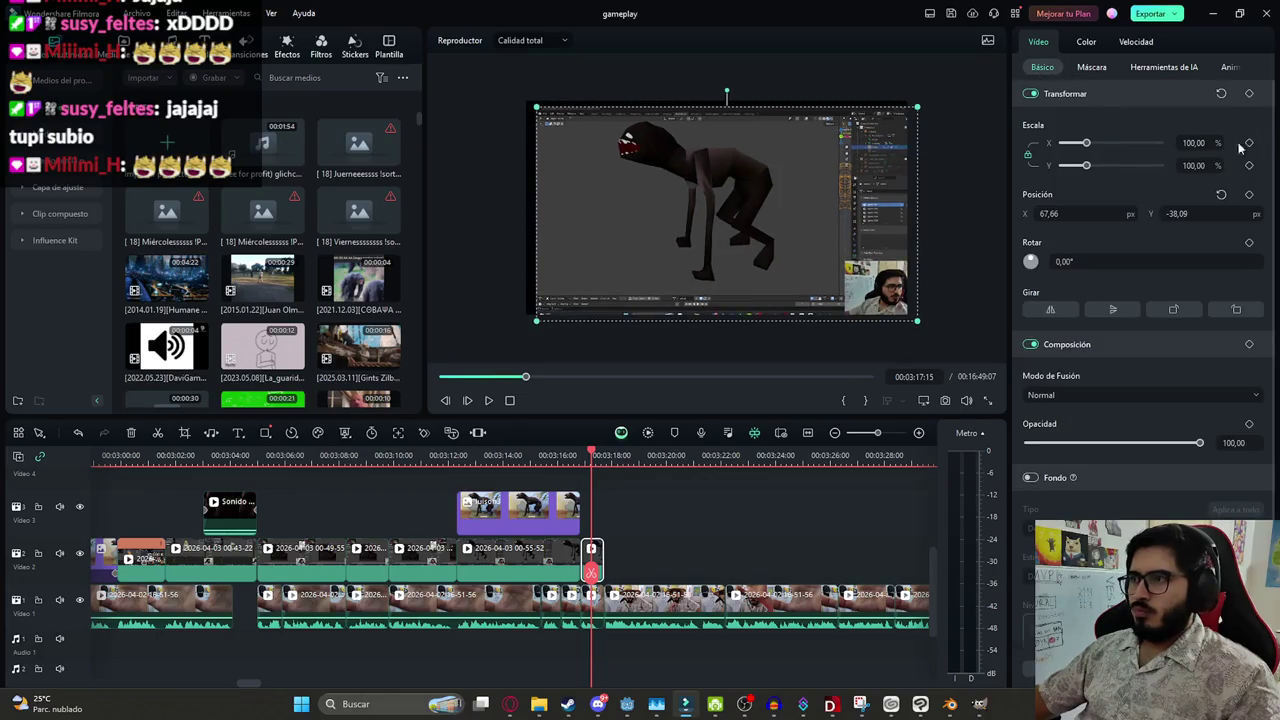
{"action": "left_click", "coordinate": [1221, 195]}
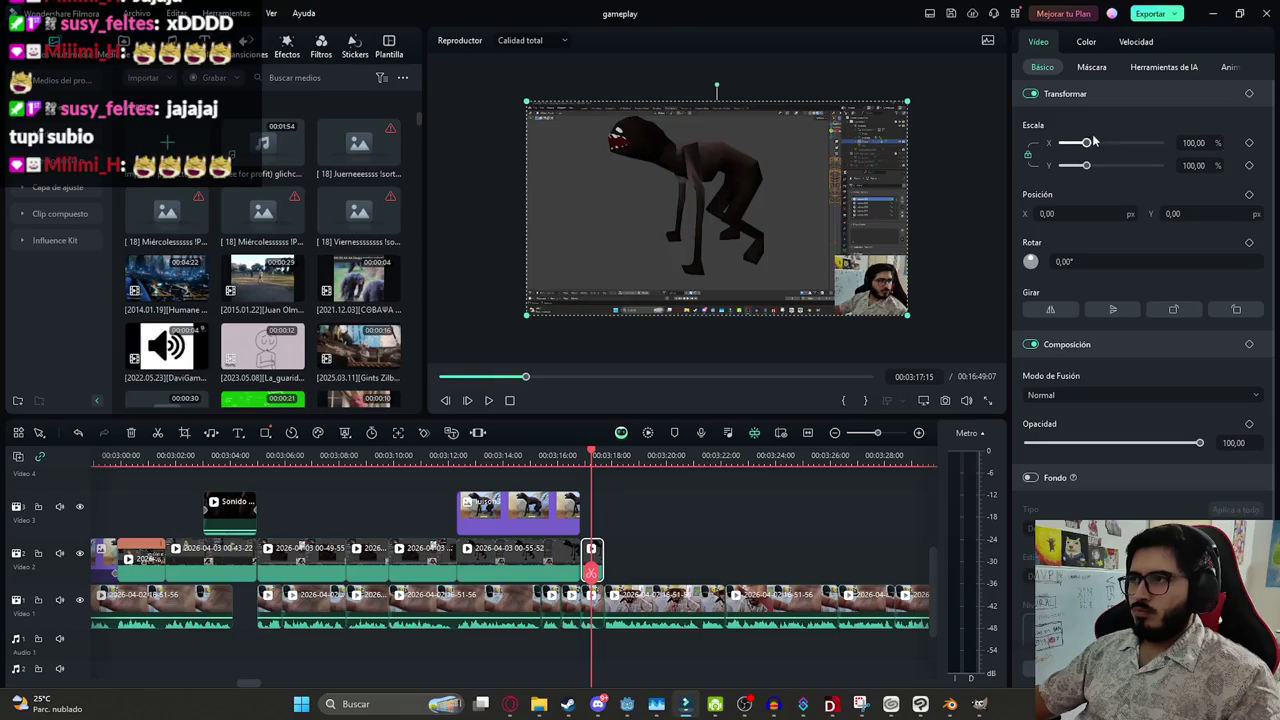
{"action": "left_click_drag", "start_coordinate": [1093, 142], "coordinate": [1098, 142]}
{"action": "mouse_move", "coordinate": [800, 186]}
{"action": "left_mouse_down"}
{"action": "mouse_move", "coordinate": [874, 200]}
{"action": "mouse_move", "coordinate": [872, 217]}
{"action": "left_mouse_up"}
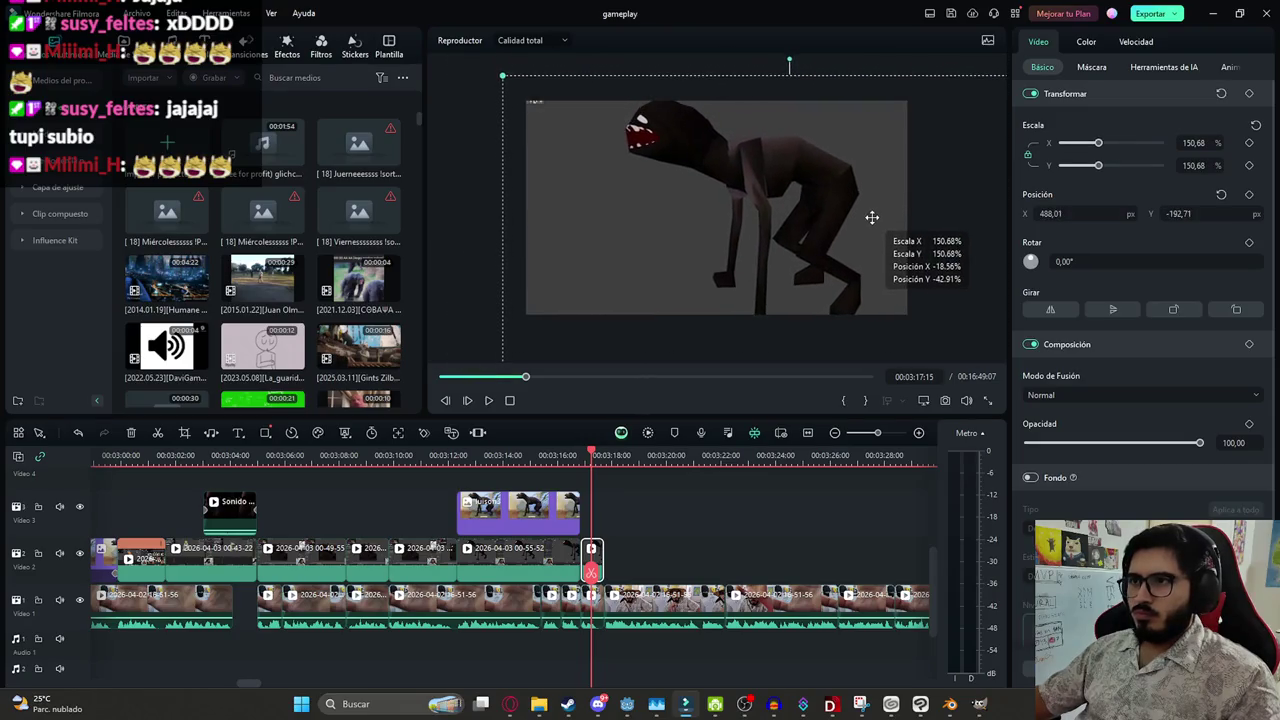
{"action": "left_click_drag", "start_coordinate": [1098, 142], "coordinate": [1093, 142]}
{"action": "left_click_drag", "start_coordinate": [830, 180], "coordinate": [797, 147]}
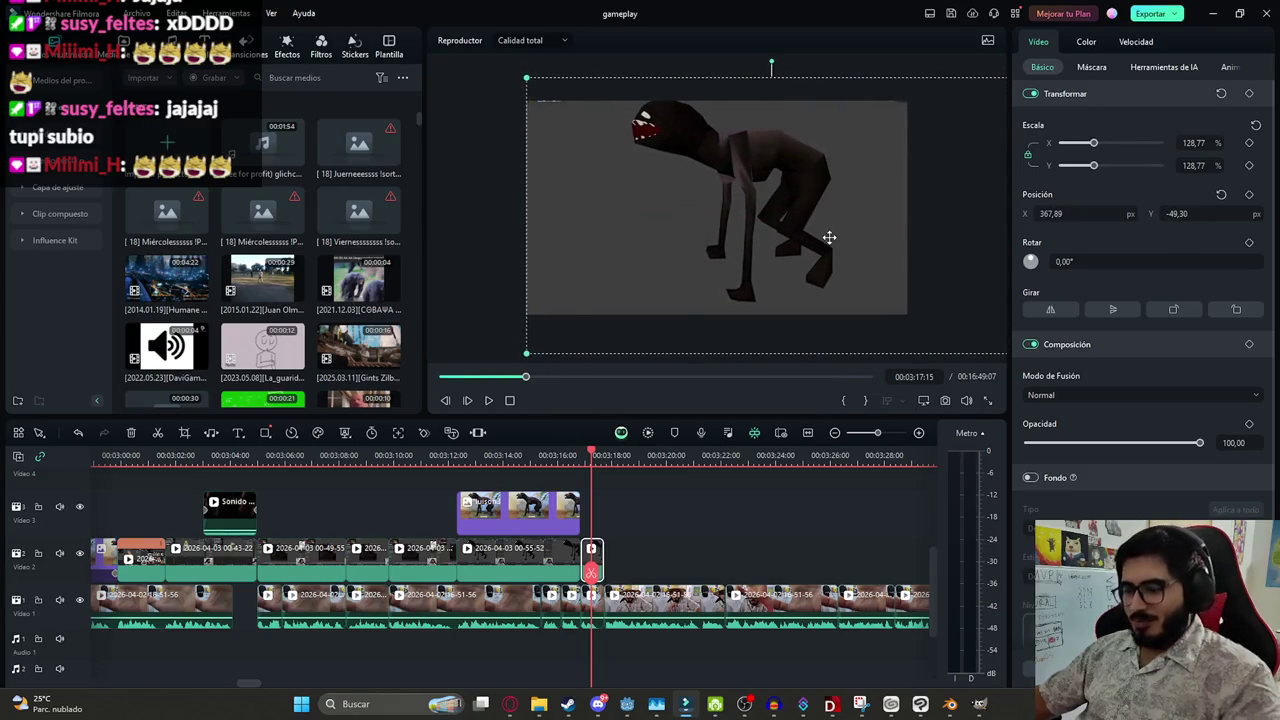
Play back the zoomed copy and shift it upward in the frame
{"action": "left_click", "coordinate": [672, 530]}
{"action": "key", "text": "Left"}
{"action": "key", "text": "Left"}
{"action": "key", "text": "Left"}
{"action": "scroll", "coordinate": [690, 525], "scroll_direction": "up", "scroll_amount": 2}
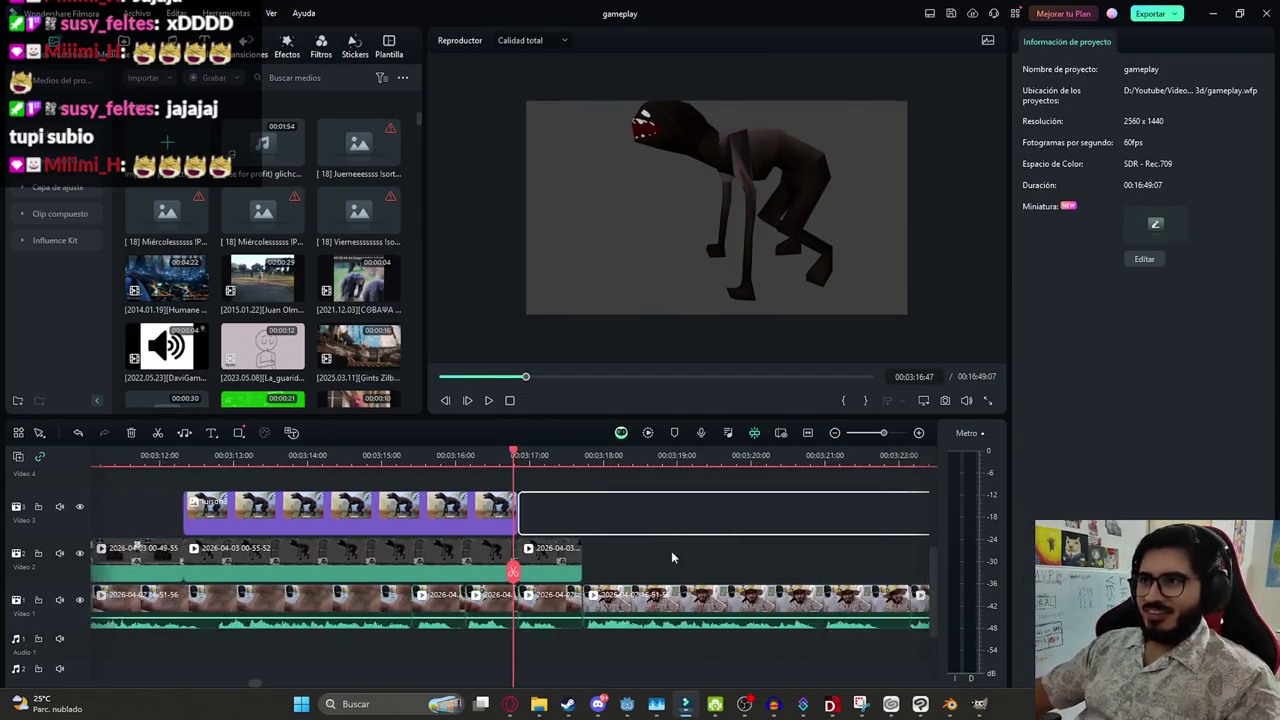
{"action": "key", "text": "space"}
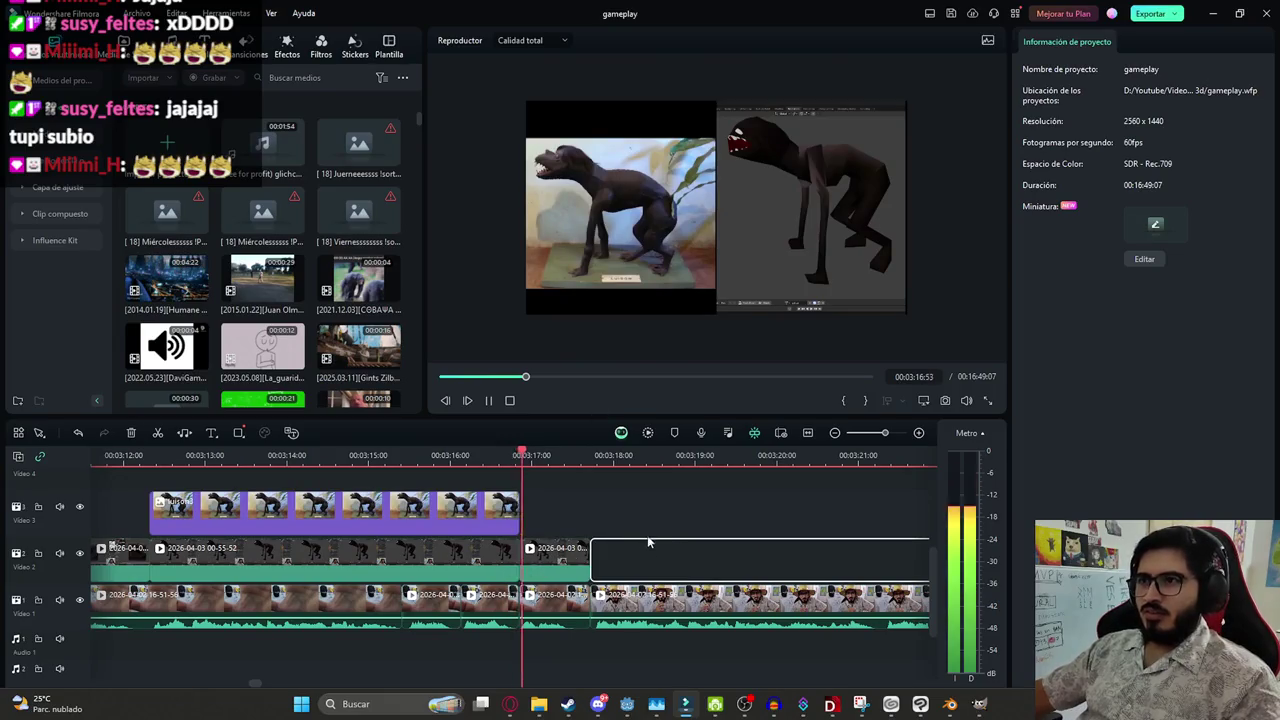
{"action": "left_click", "coordinate": [688, 148]}
{"action": "left_click_drag", "start_coordinate": [688, 148], "coordinate": [645, 184]}
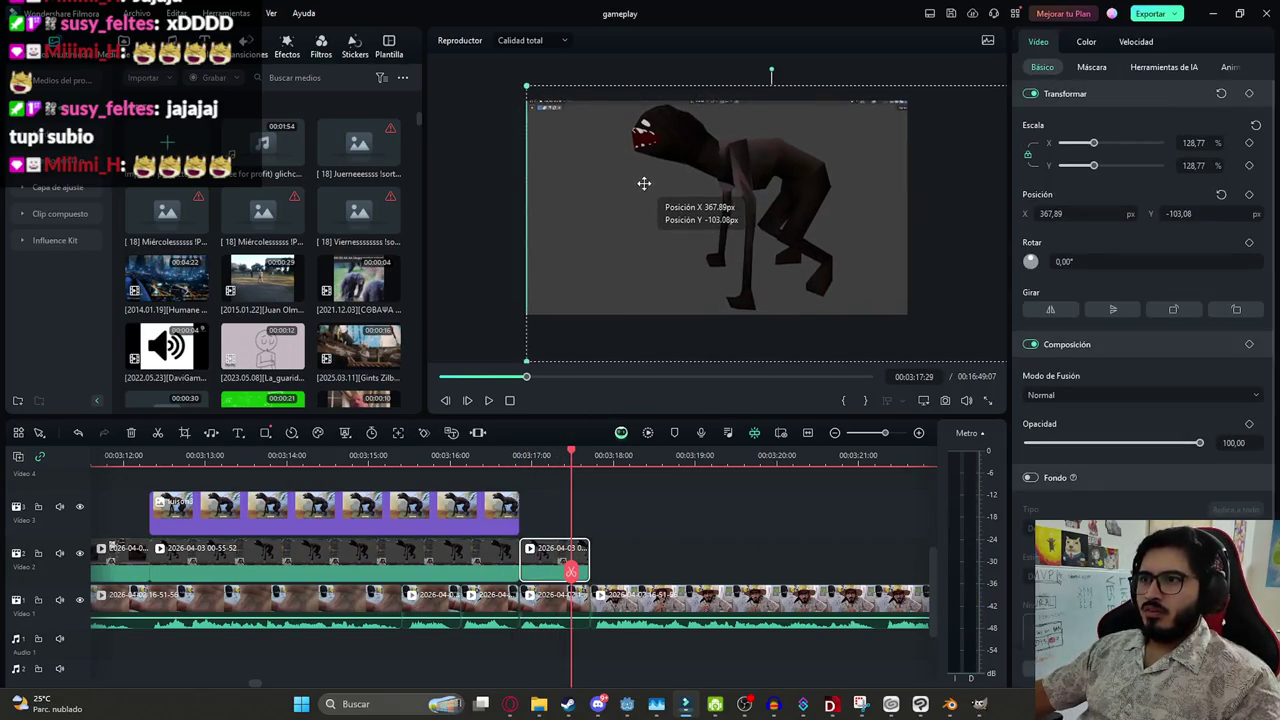
{"action": "left_click_drag", "start_coordinate": [577, 573], "coordinate": [415, 570]}
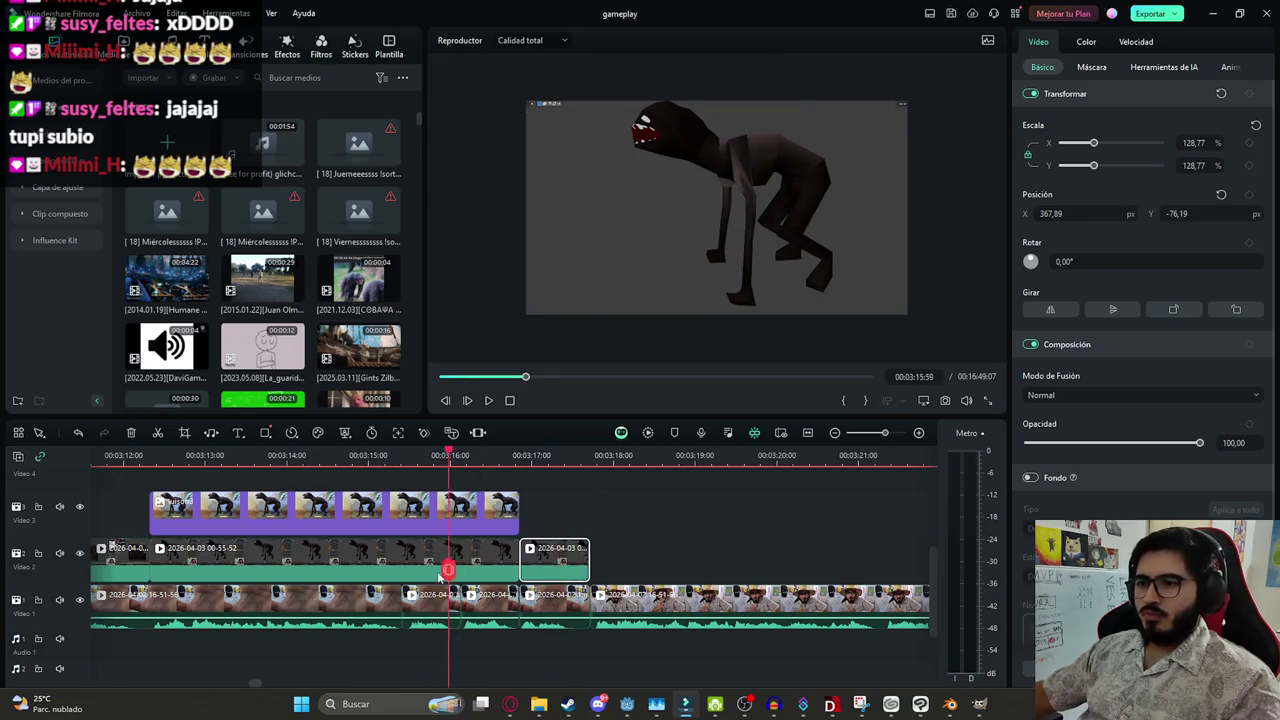
{"action": "key", "text": "space"}
{"action": "key", "text": "space"}
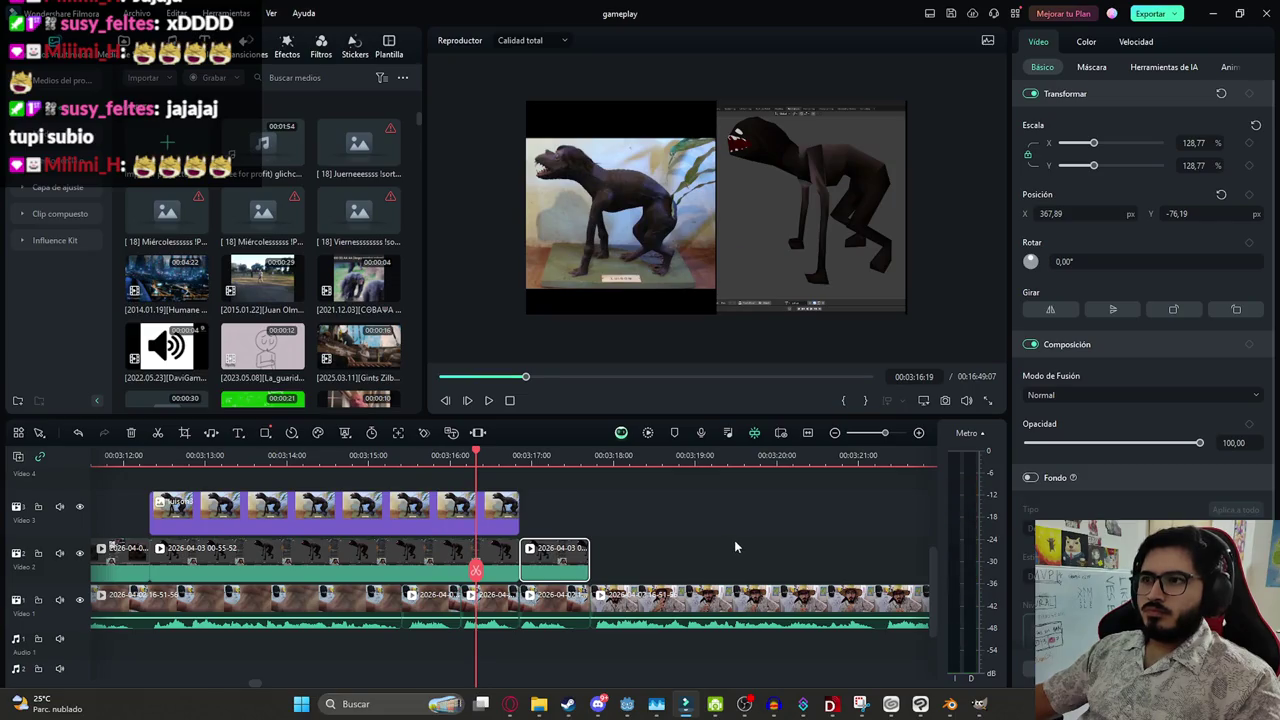
Save the gameplay project with Ctrl+S
{"action": "left_click", "coordinate": [743, 545]}
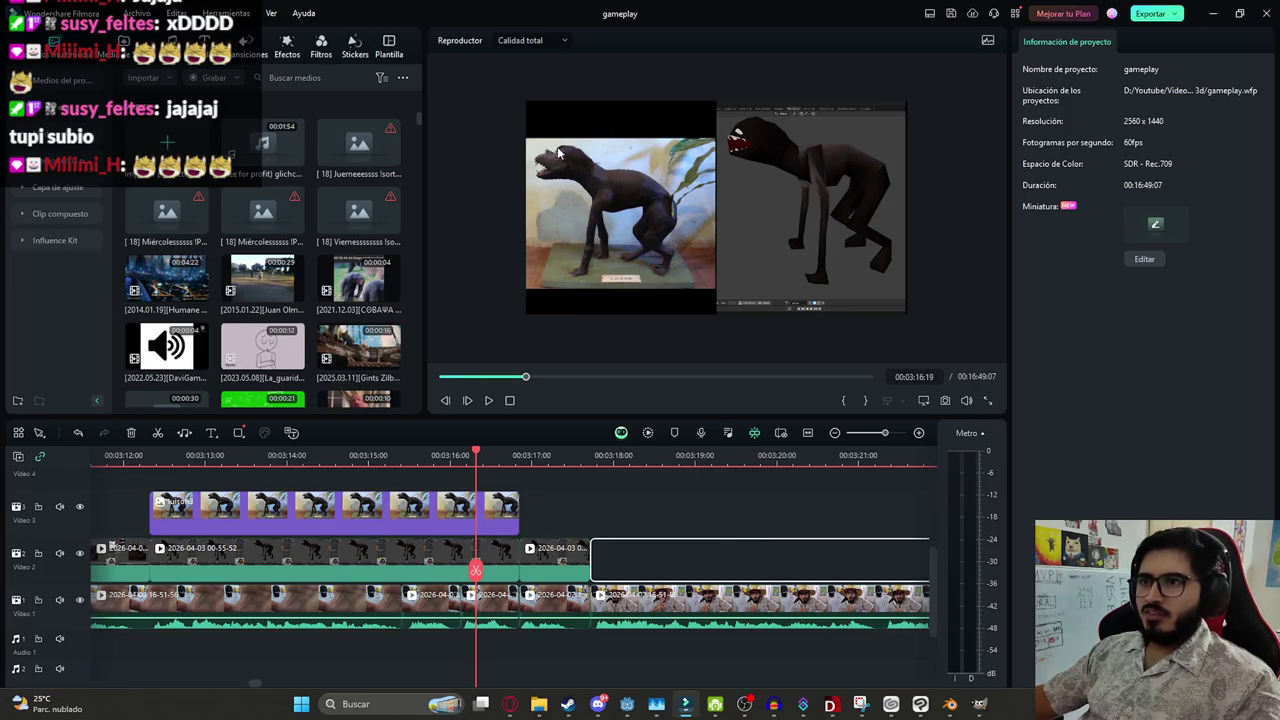
{"action": "left_click", "coordinate": [652, 528]}
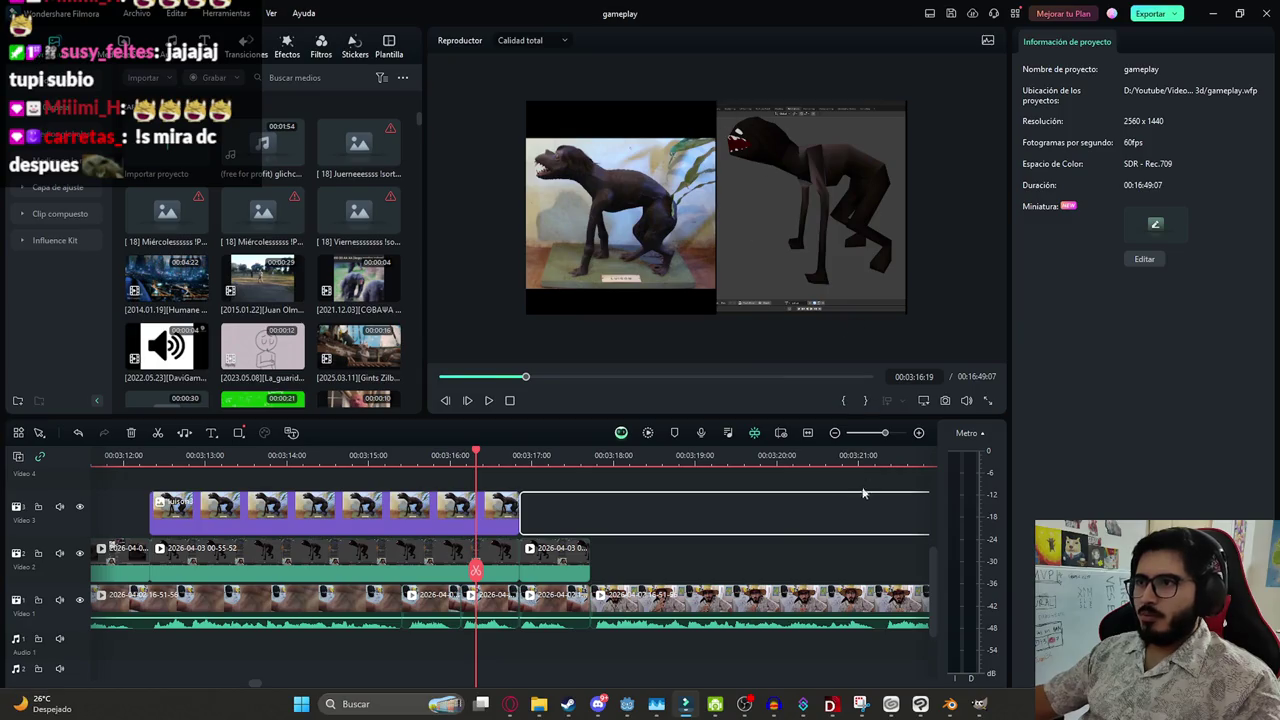
{"action": "key", "text": "ctrl+s"}
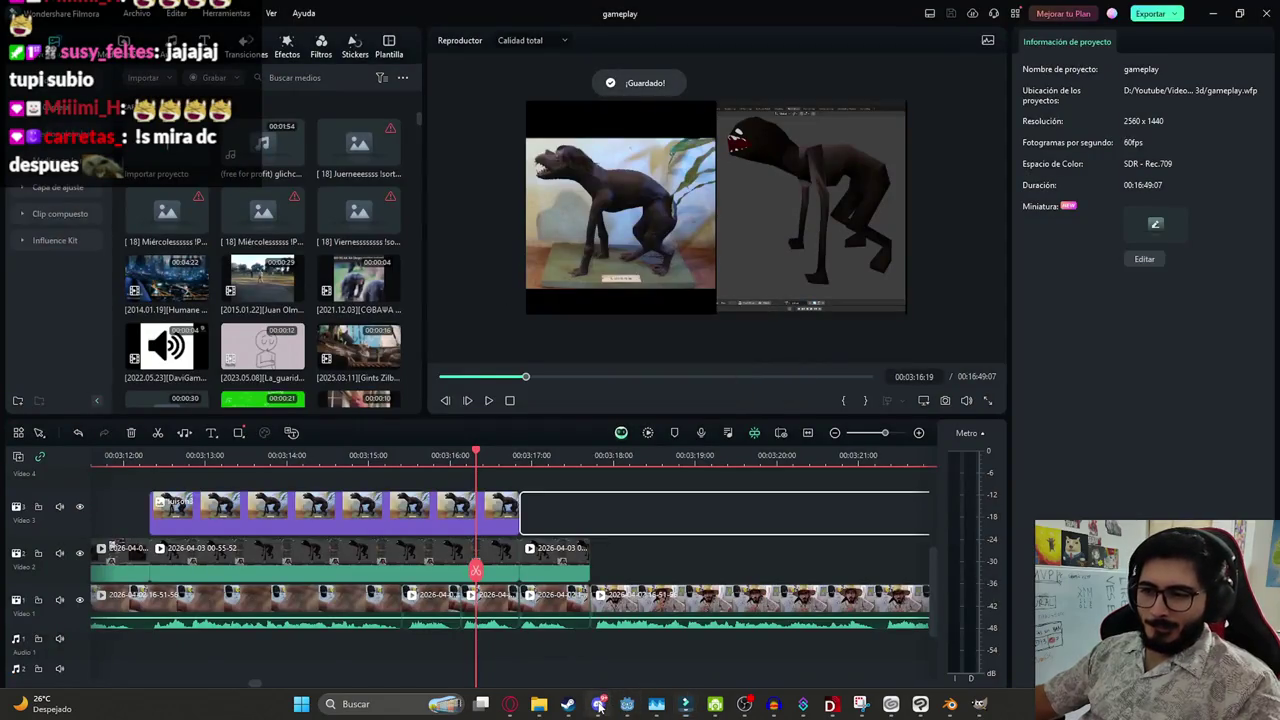
{"action": "left_click", "coordinate": [598, 705]}
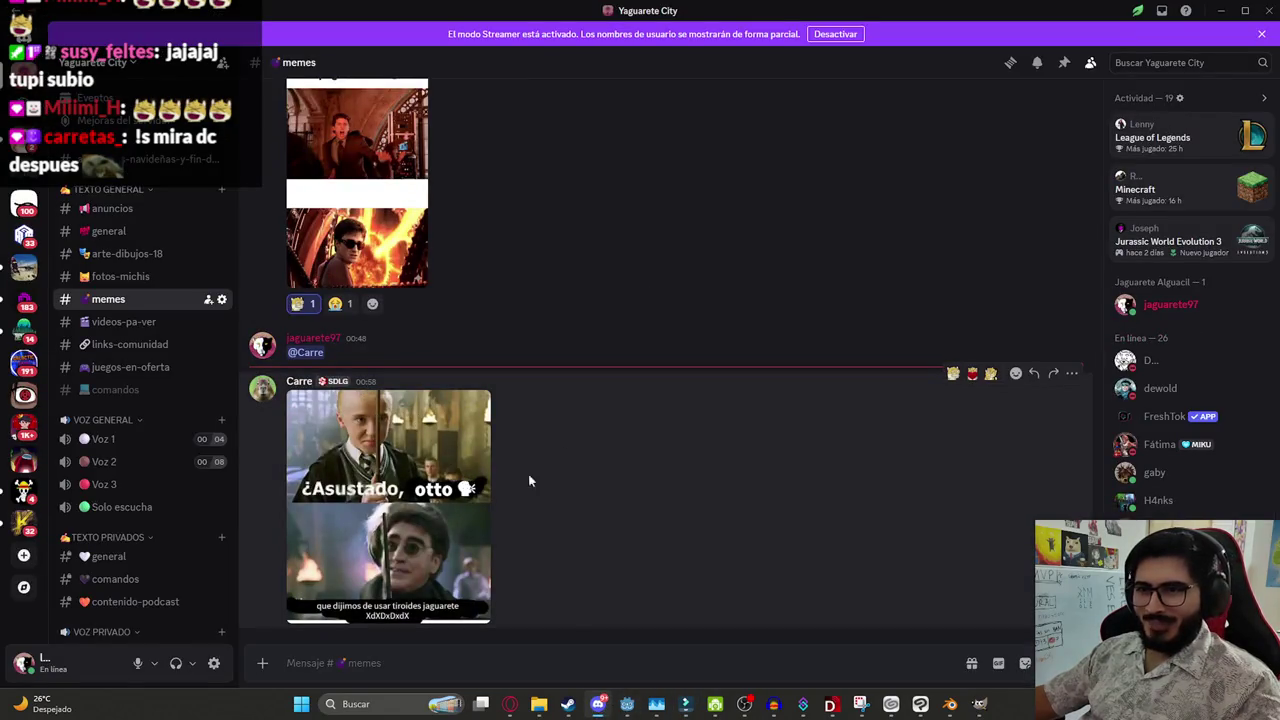
View the newest #memes image and GIF full size, then minimize Discord
{"action": "left_click", "coordinate": [411, 475]}
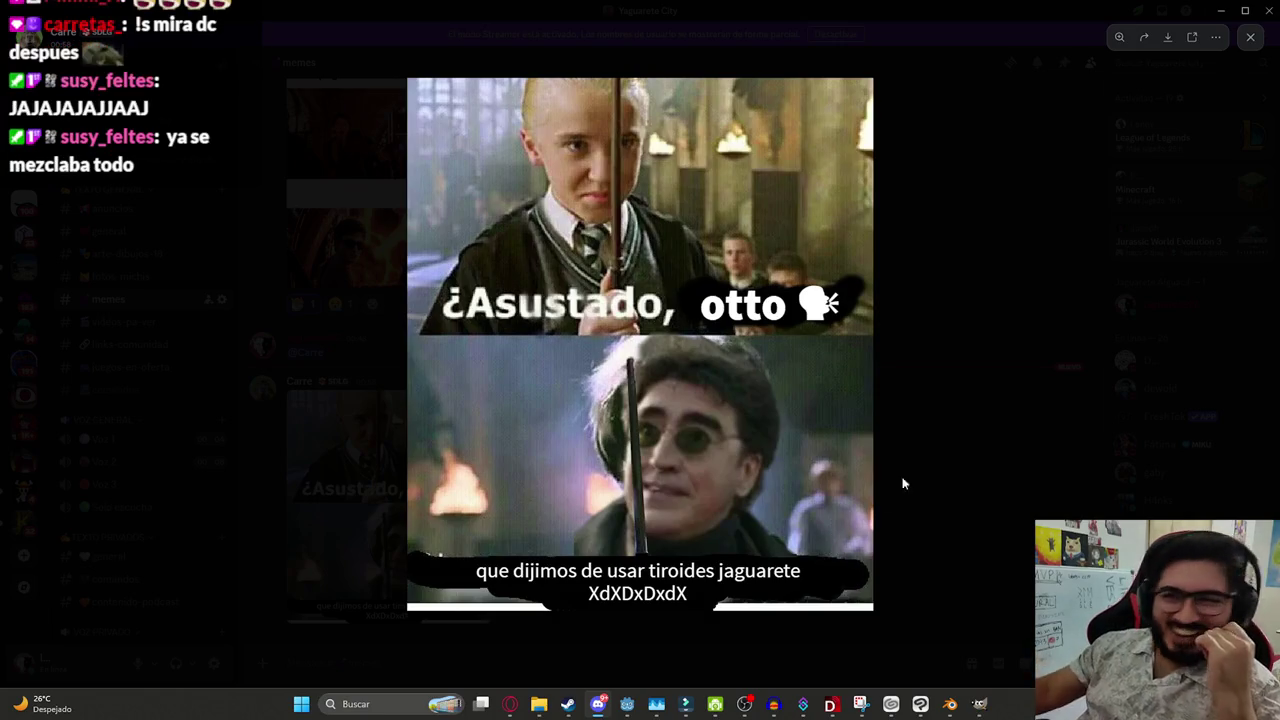
{"action": "left_click", "coordinate": [966, 342]}
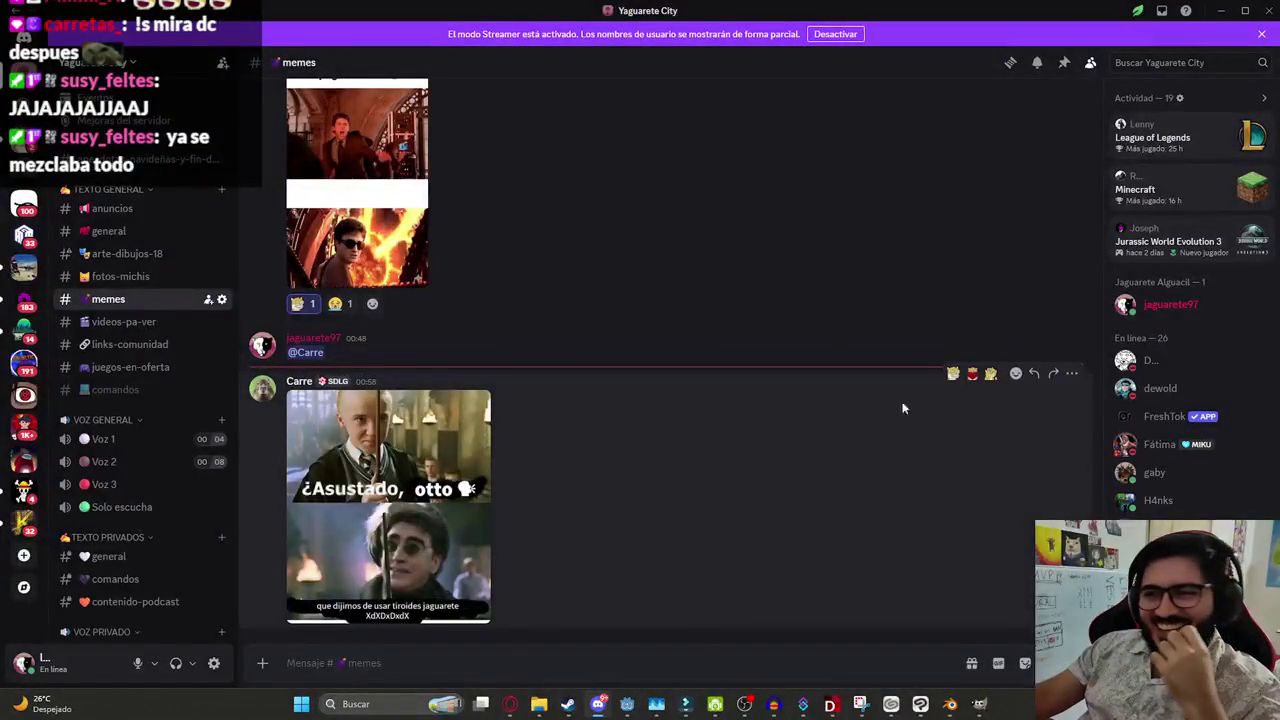
{"action": "scroll", "coordinate": [597, 494], "scroll_direction": "up", "scroll_amount": 3}
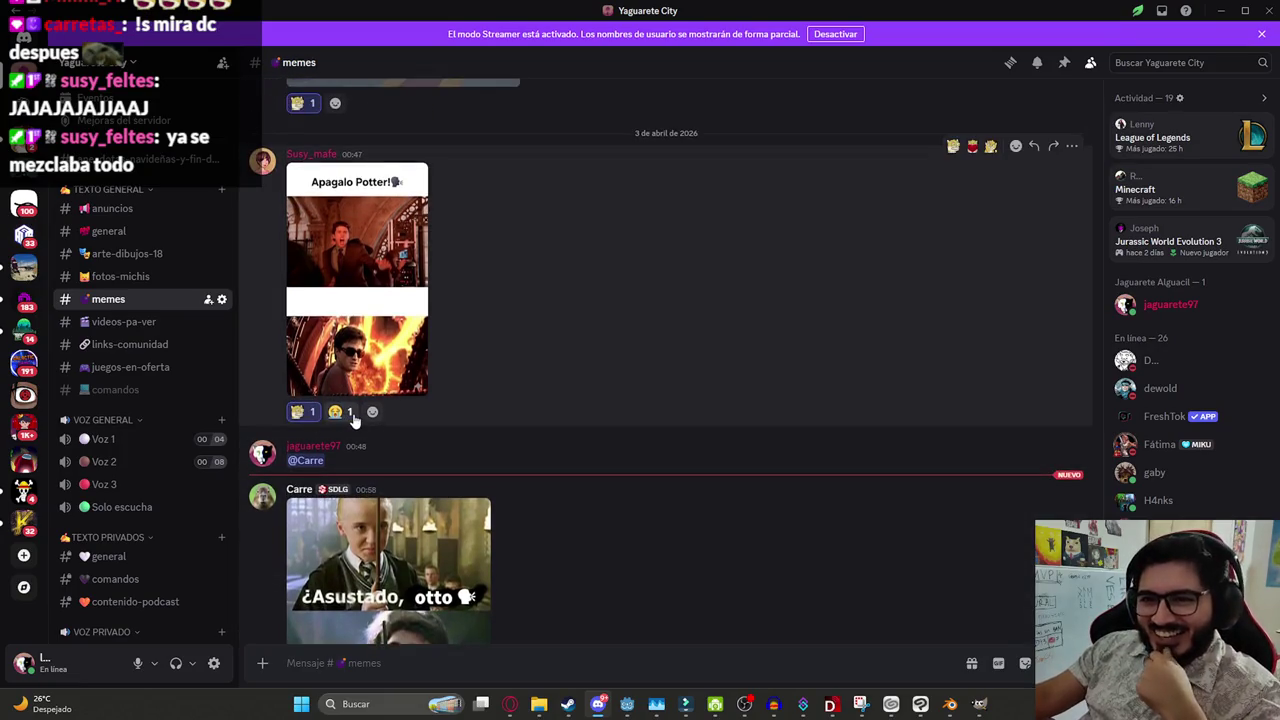
{"action": "scroll", "coordinate": [762, 434], "scroll_direction": "down", "scroll_amount": 3}
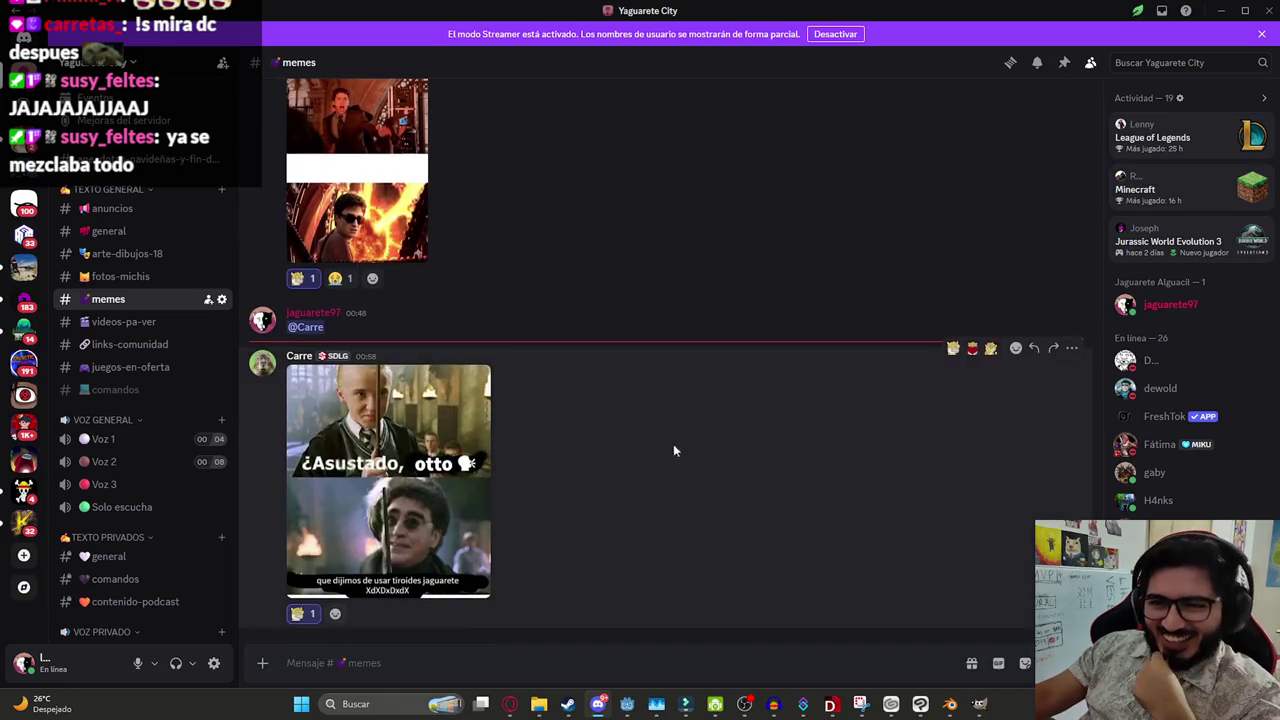
{"action": "left_click", "coordinate": [467, 558]}
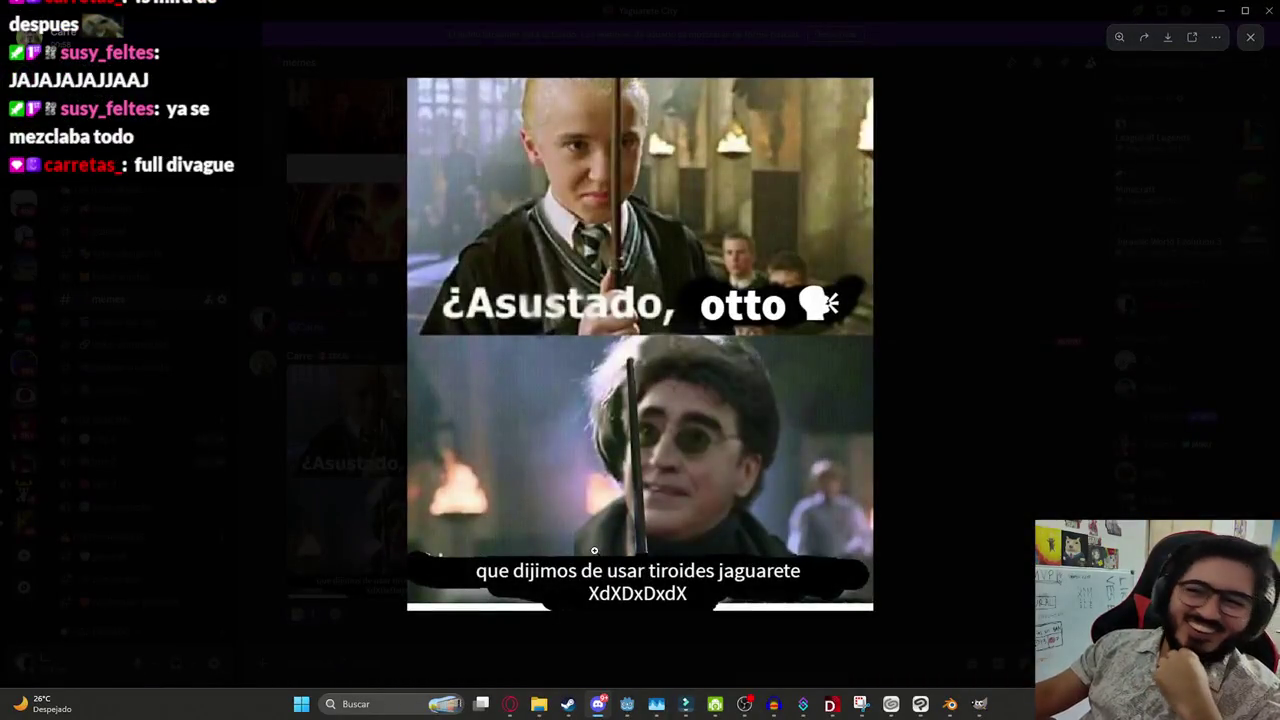
{"action": "left_click", "coordinate": [952, 356]}
{"action": "mouse_move", "coordinate": [388, 480]}
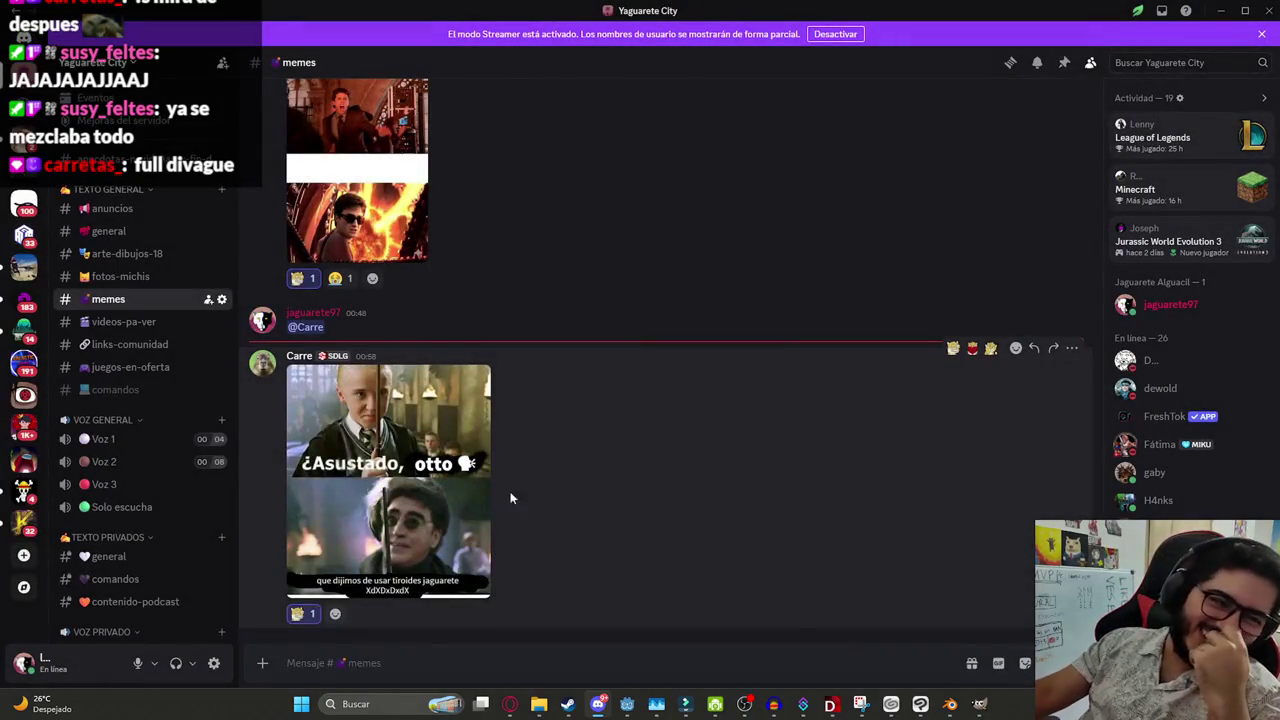
{"action": "scroll", "coordinate": [640, 495], "scroll_direction": "up", "scroll_amount": 3}
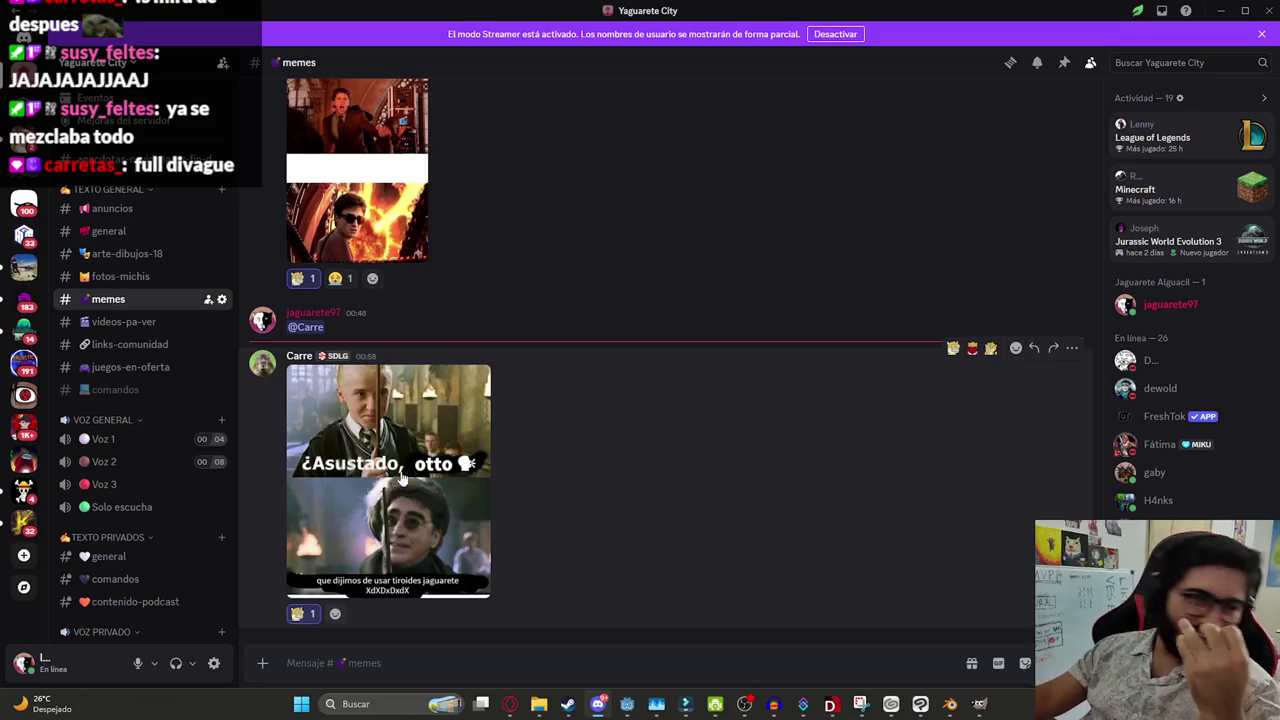
{"action": "scroll", "coordinate": [405, 412], "scroll_direction": "up", "scroll_amount": 2}
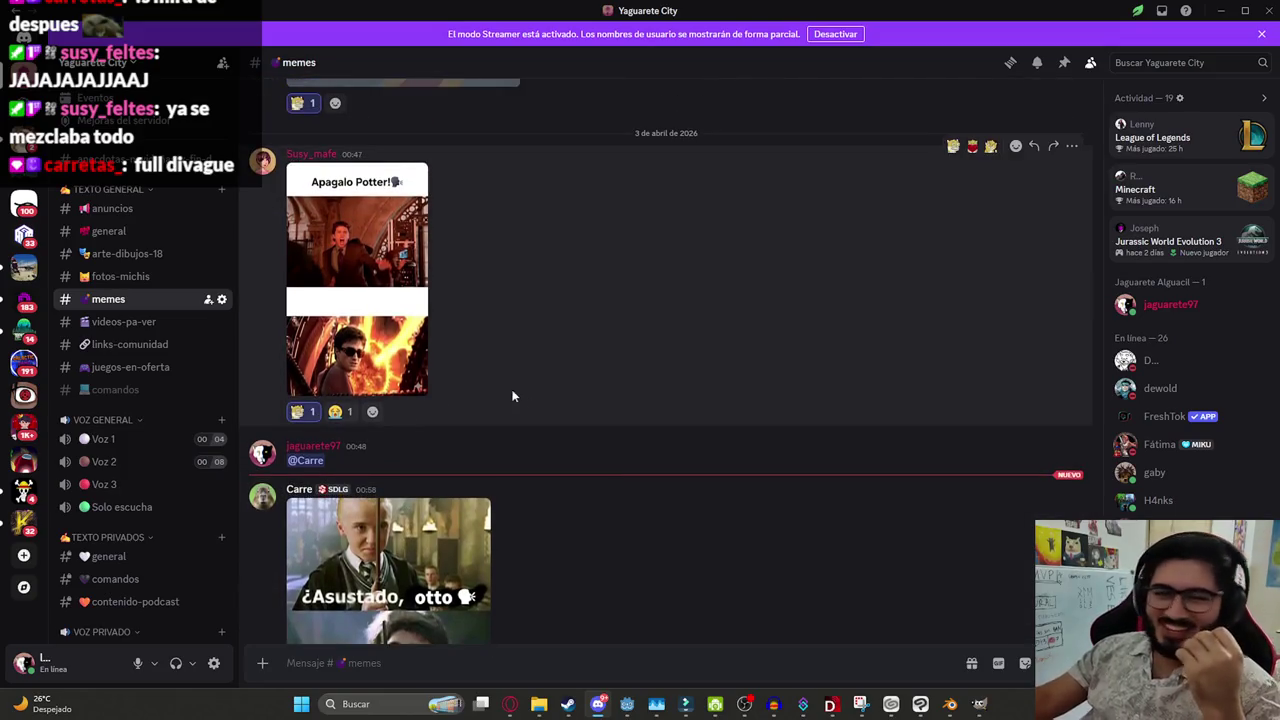
{"action": "scroll", "coordinate": [573, 412], "scroll_direction": "down", "scroll_amount": 2}
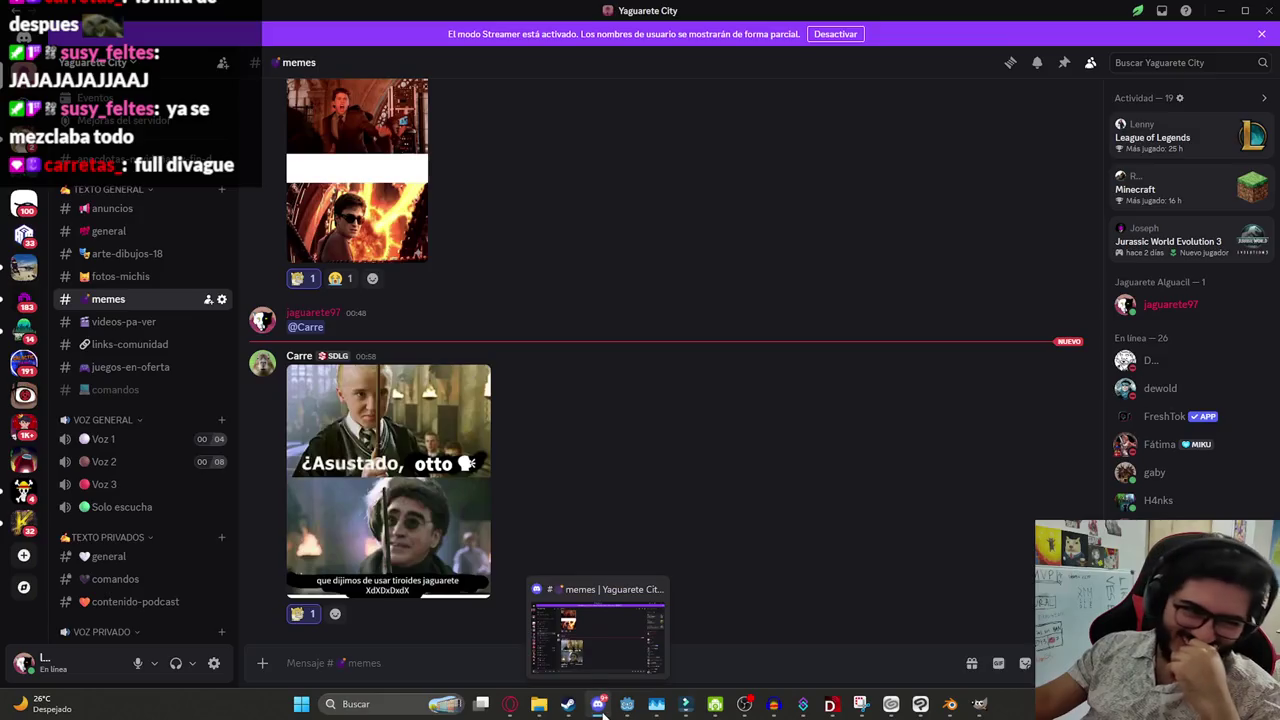
{"action": "left_click", "coordinate": [598, 704]}
{"action": "scroll", "coordinate": [674, 508], "scroll_direction": "down", "scroll_amount": 2}
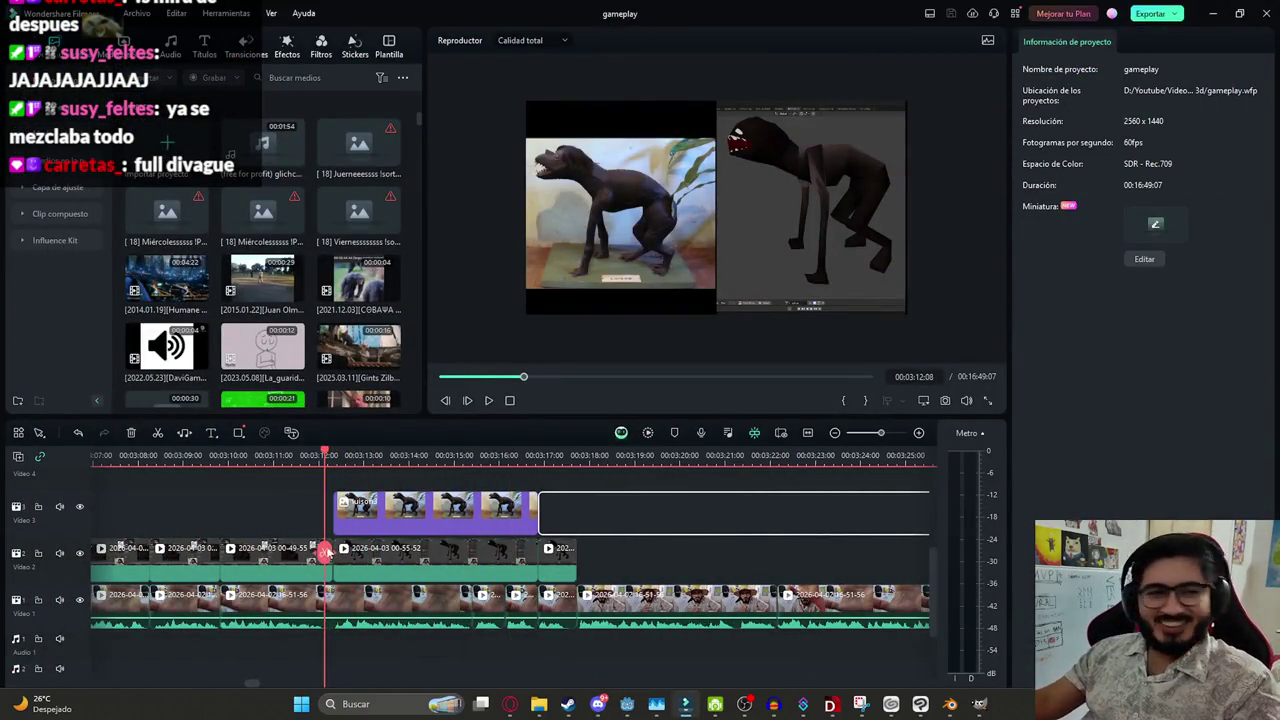
Play the timeline, stop at 03:17:28 and zoom the timeline in there
{"action": "scroll", "coordinate": [780, 530], "scroll_direction": "down", "scroll_amount": 2}
{"action": "key", "text": "space"}
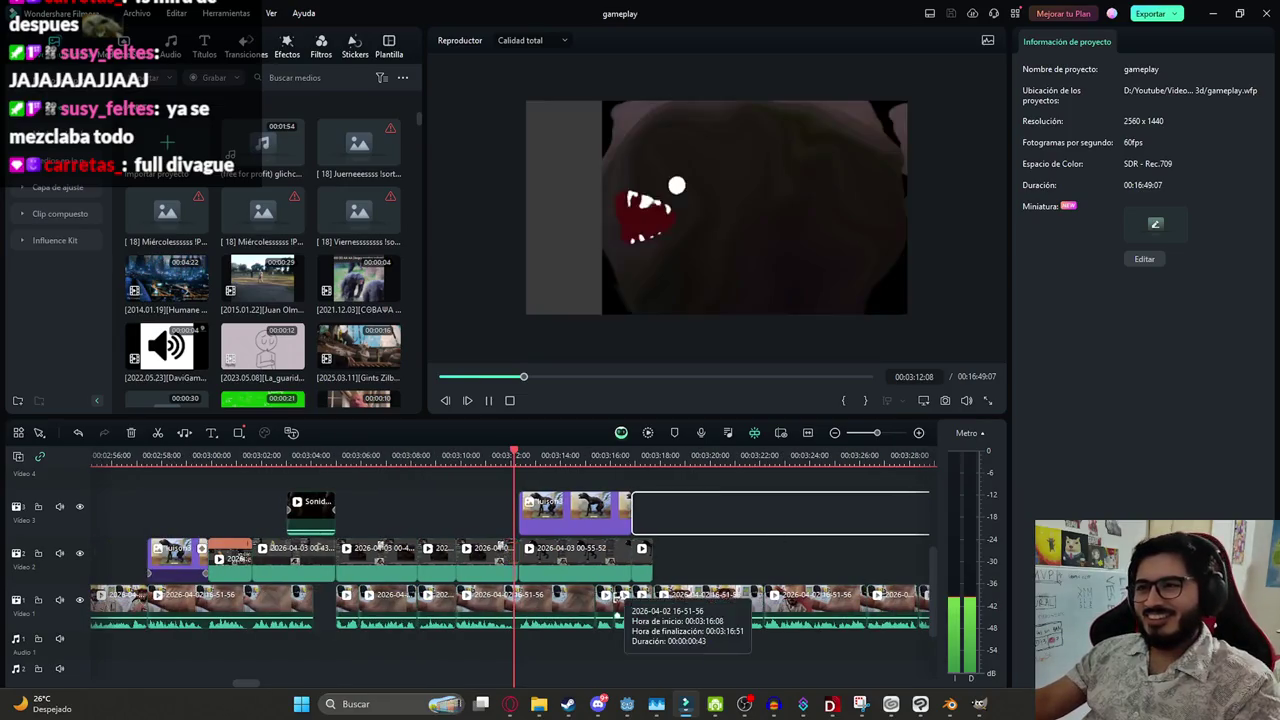
{"action": "scroll", "coordinate": [640, 550], "scroll_direction": "down", "scroll_amount": 2}
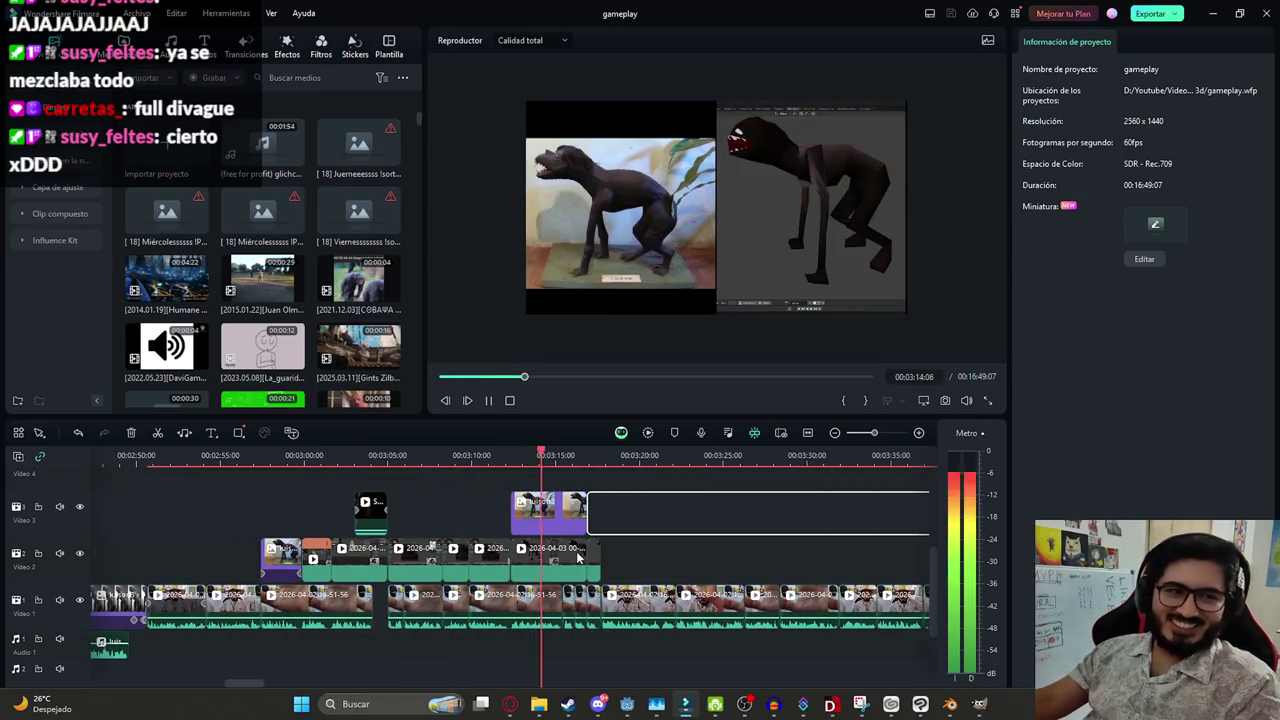
{"action": "scroll", "coordinate": [694, 511], "scroll_direction": "up", "scroll_amount": 3}
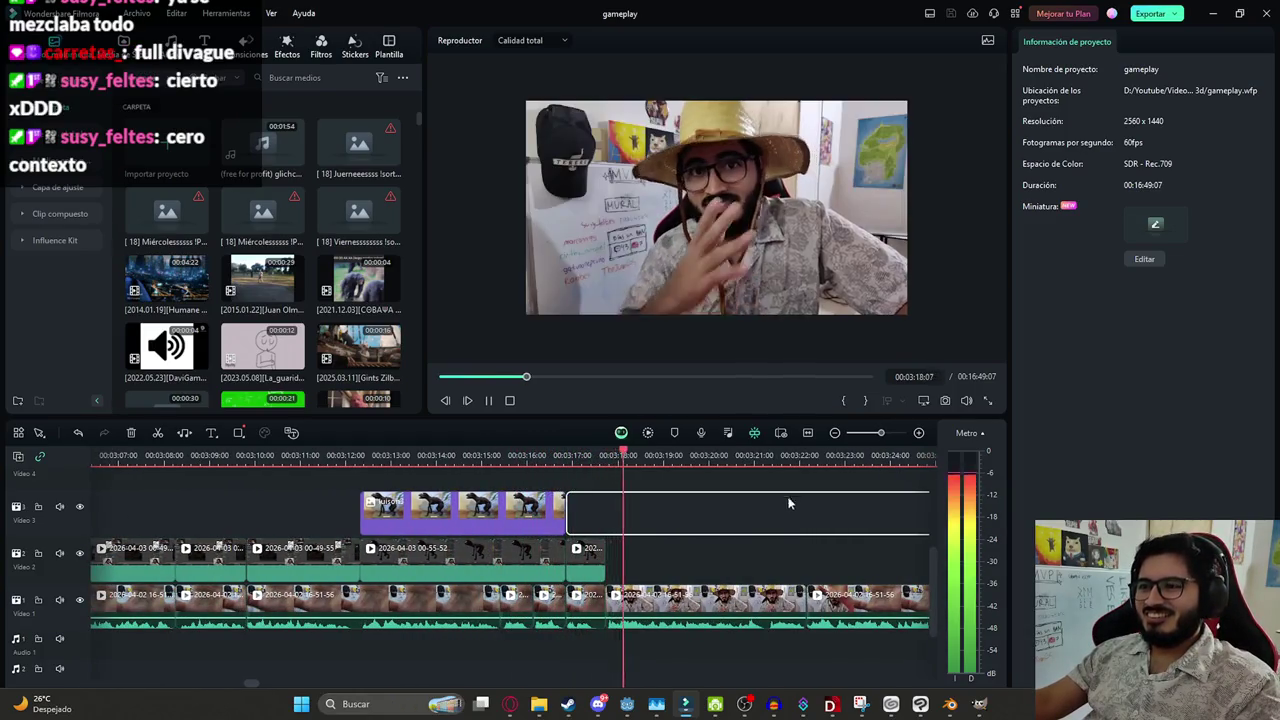
{"action": "key", "text": "space"}
{"action": "left_click_drag", "start_coordinate": [589, 563], "coordinate": [594, 563]}
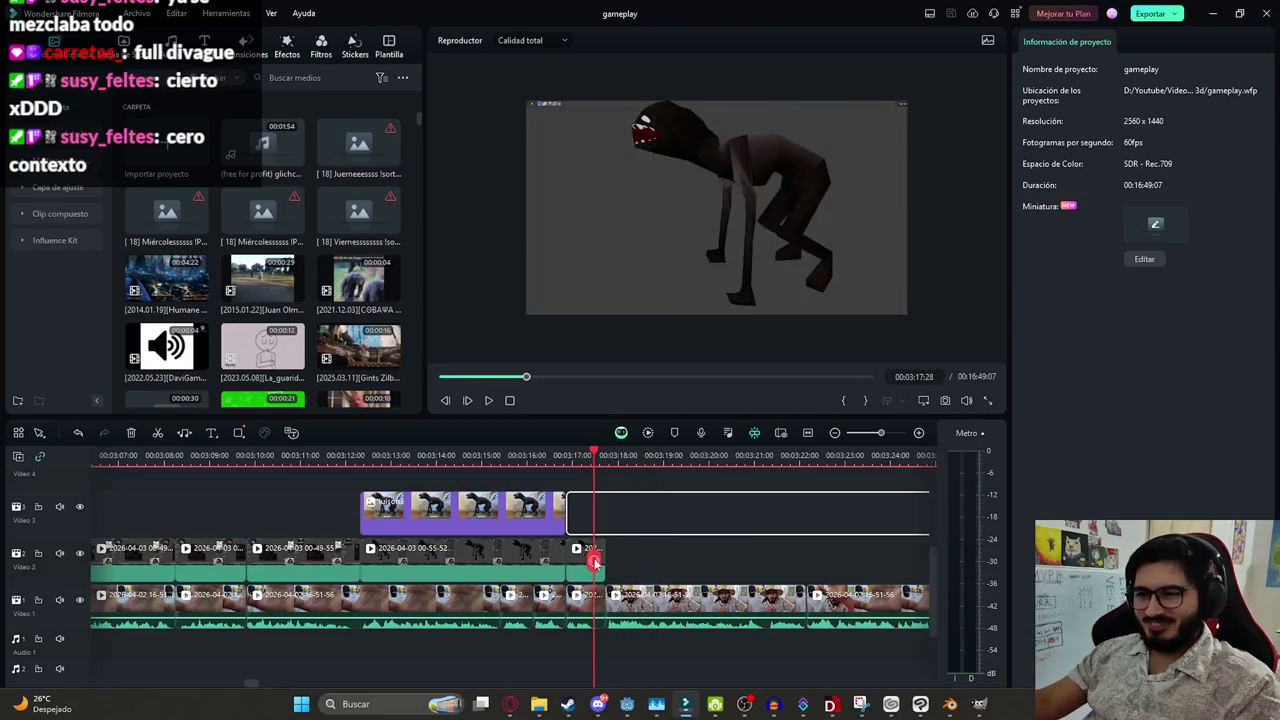
{"action": "key", "text": "ctrl+equal"}
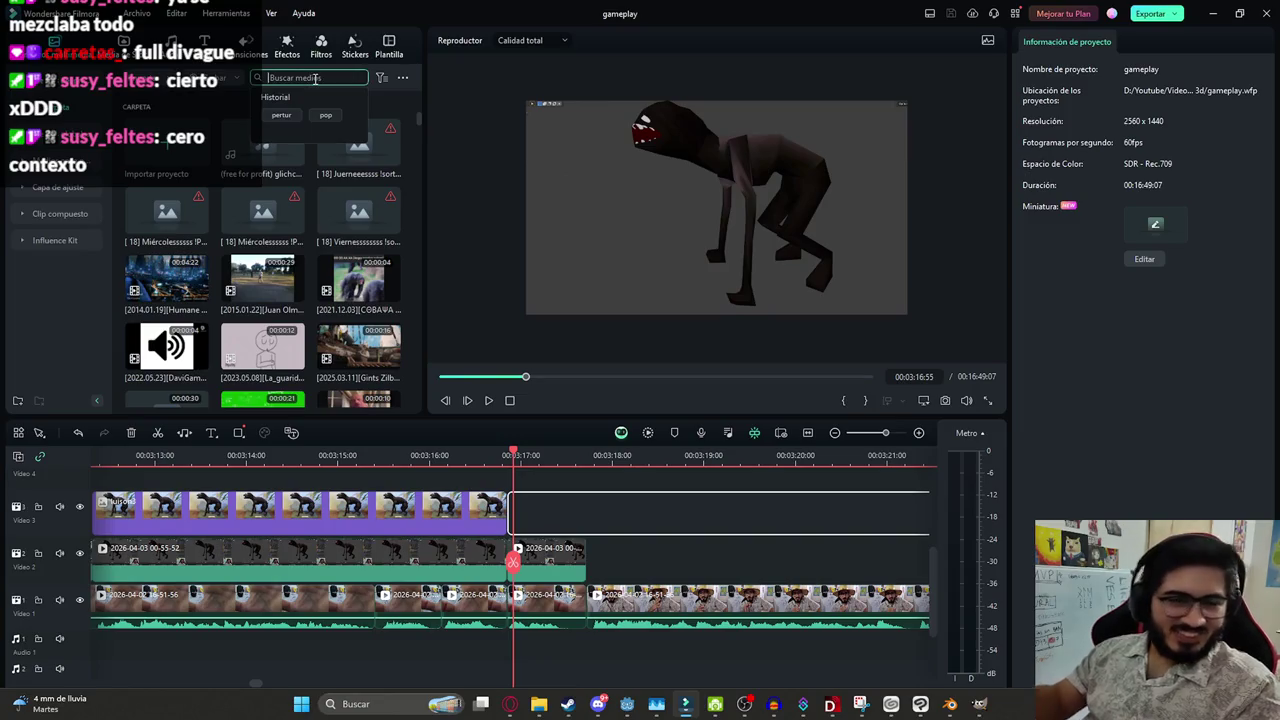
Place the 'roca' Rock sound on Audio 1 at the playhead, at -15 dB, trimmed short
{"action": "type", "text": "roca"}
{"action": "key", "text": "Return"}
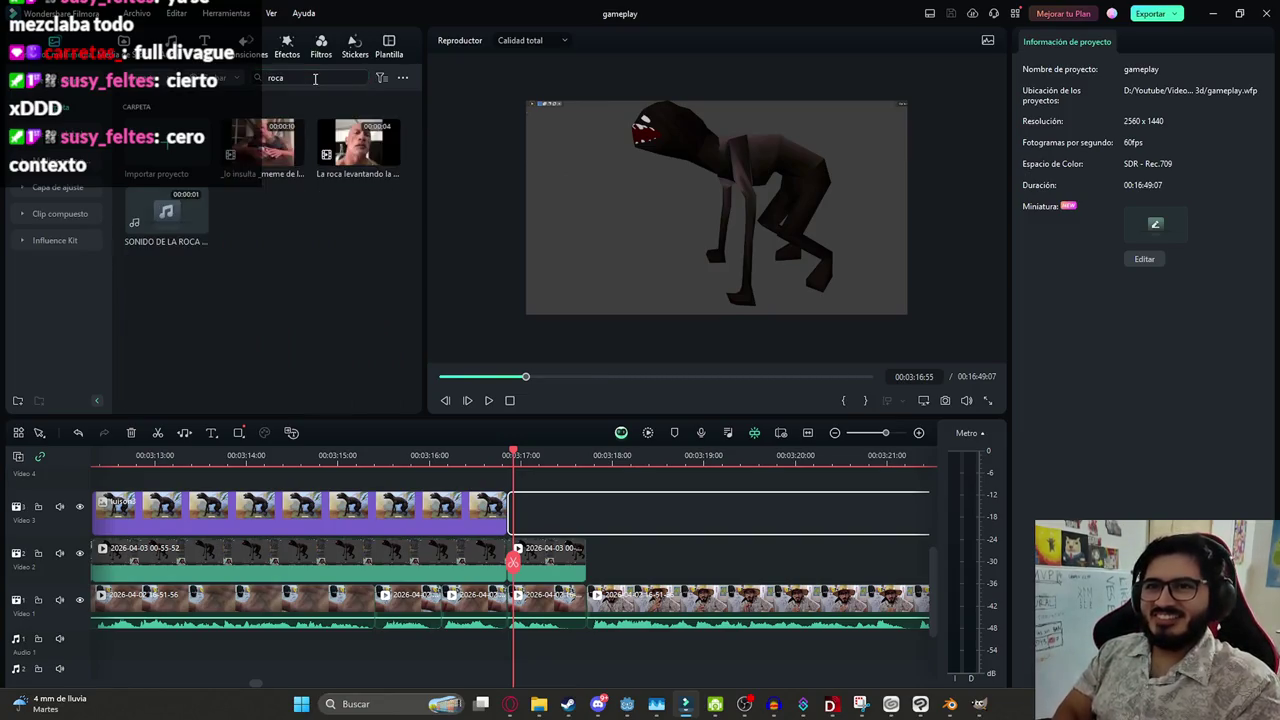
{"action": "mouse_move", "coordinate": [212, 227]}
{"action": "left_mouse_down"}
{"action": "mouse_move", "coordinate": [428, 632]}
{"action": "mouse_move", "coordinate": [490, 663]}
{"action": "left_mouse_up"}
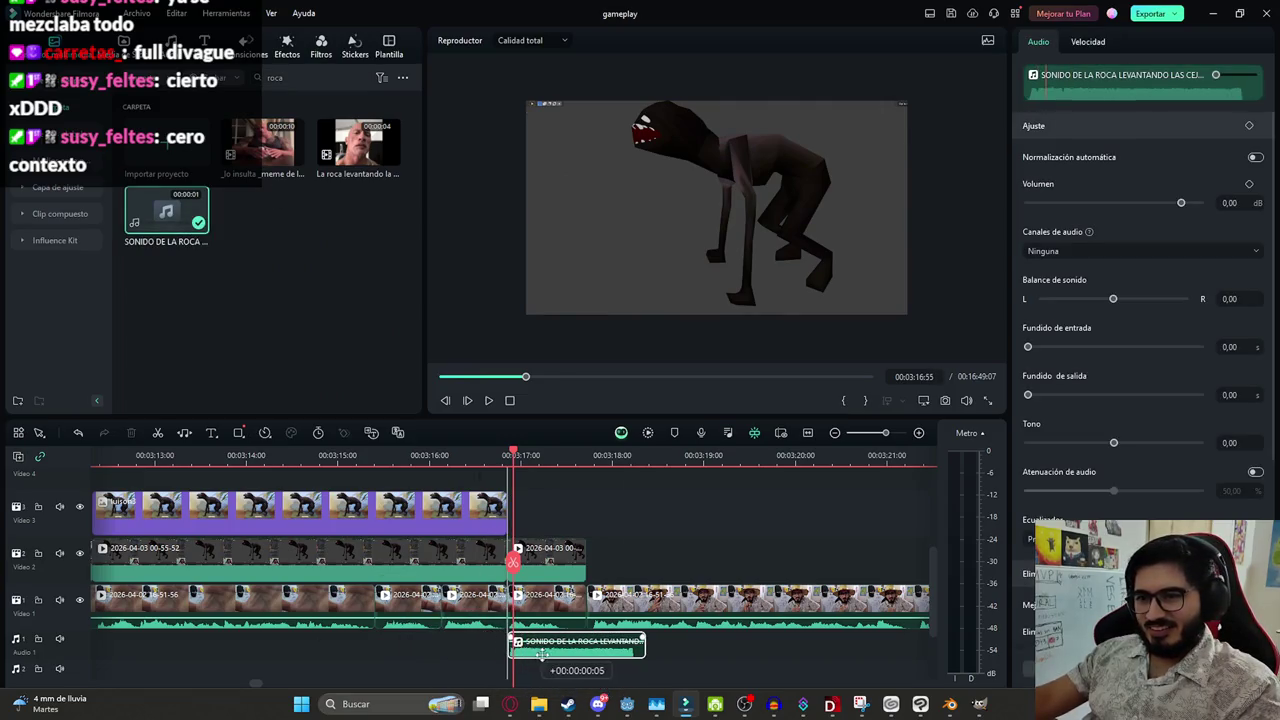
{"action": "type", "text": "15"}
{"action": "key", "text": "Return"}
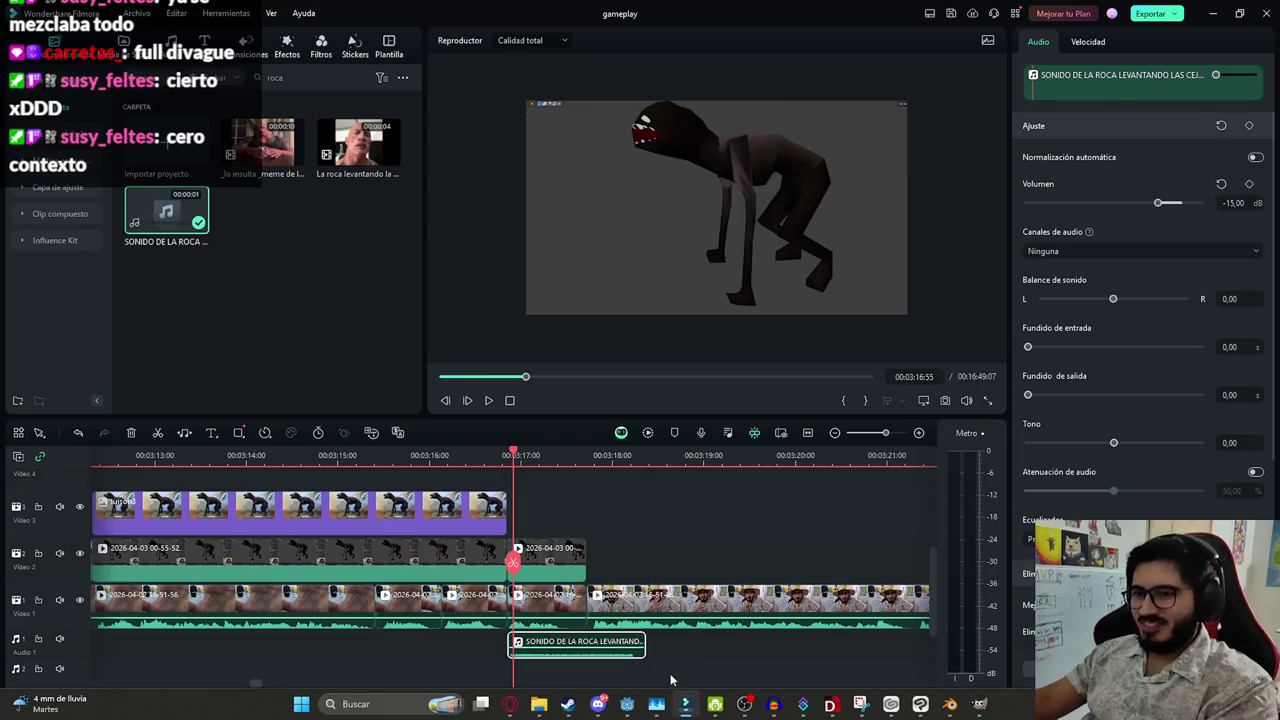
{"action": "left_click_drag", "start_coordinate": [645, 645], "coordinate": [587, 645]}
{"action": "key", "text": "space"}
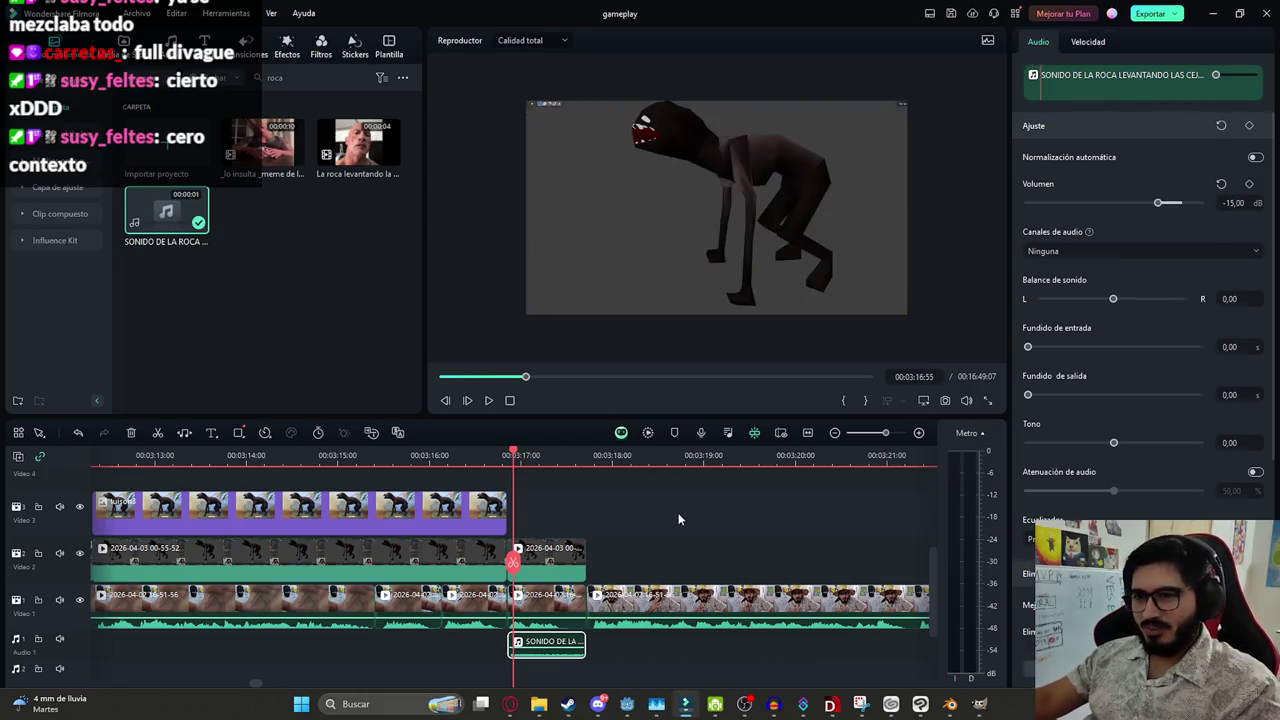
{"action": "left_click", "coordinate": [686, 531]}
{"action": "scroll", "coordinate": [600, 540], "scroll_direction": "down", "scroll_amount": 3}
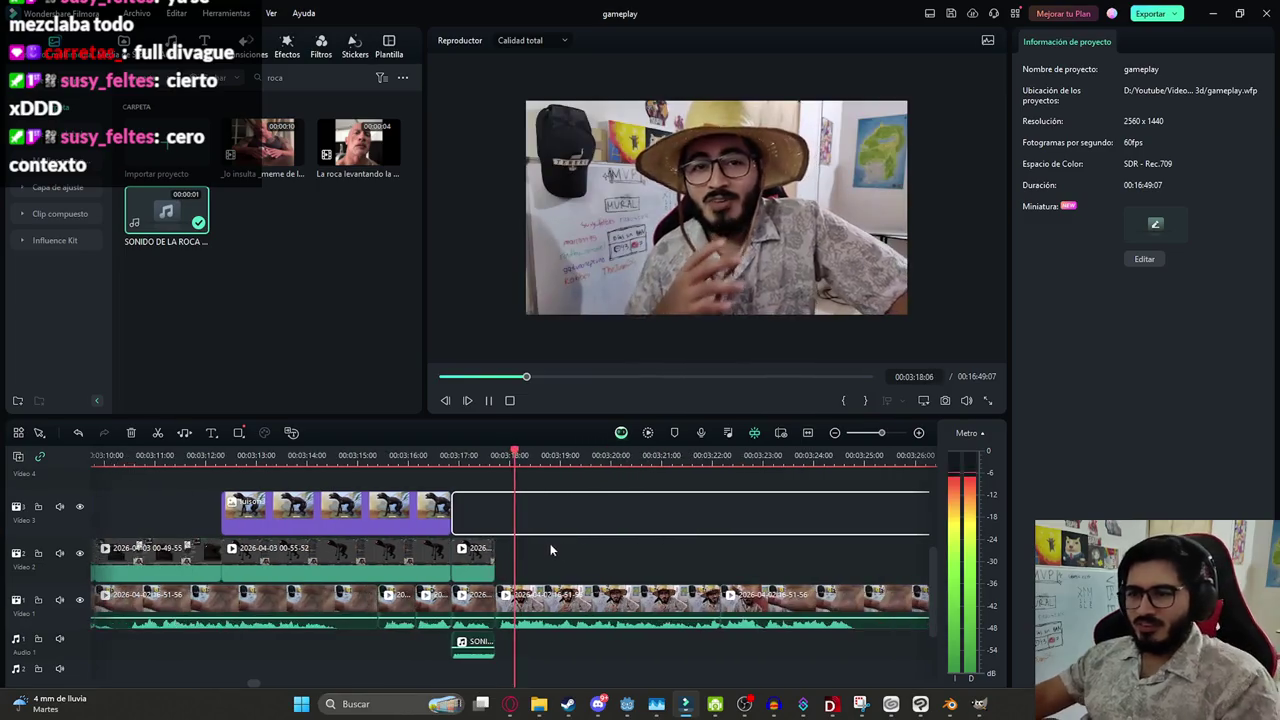
Enlarge the Video 1 talking-head clip to 109.59% scale, playhead back at 03:17:44
{"action": "left_click", "coordinate": [565, 593]}
{"action": "key", "text": "space"}
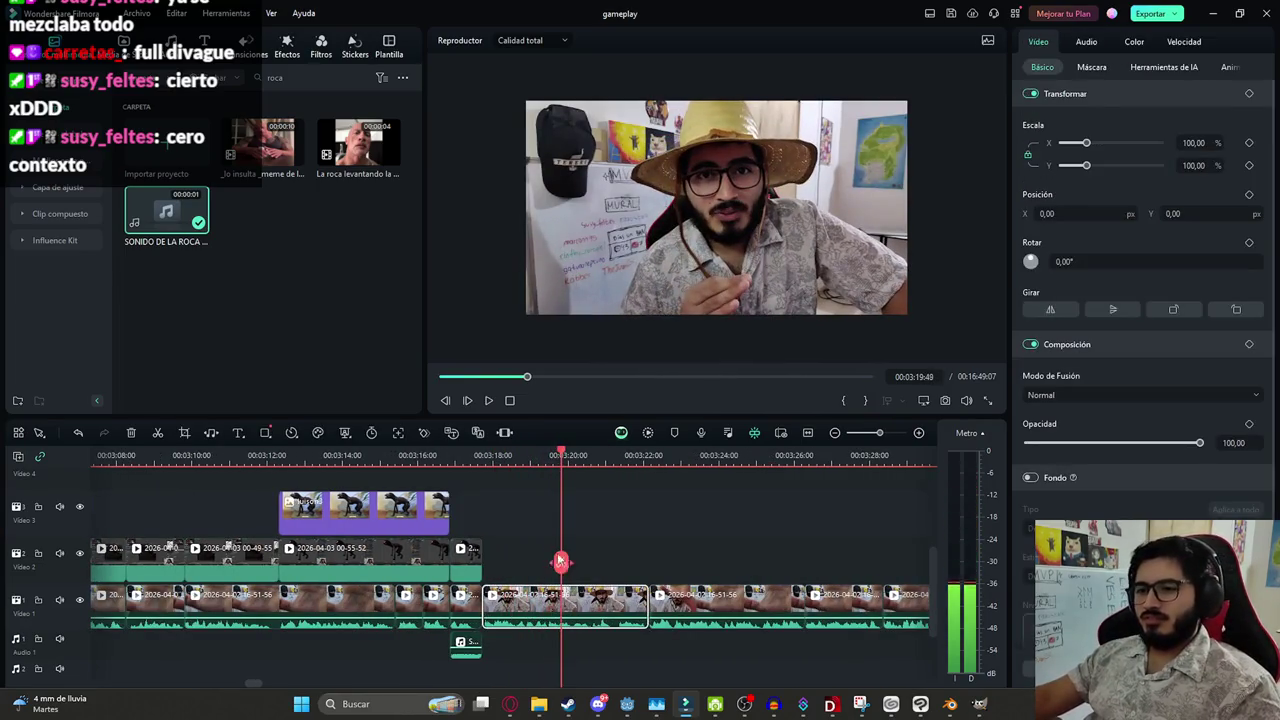
{"action": "left_click_drag", "start_coordinate": [561, 561], "coordinate": [483, 560]}
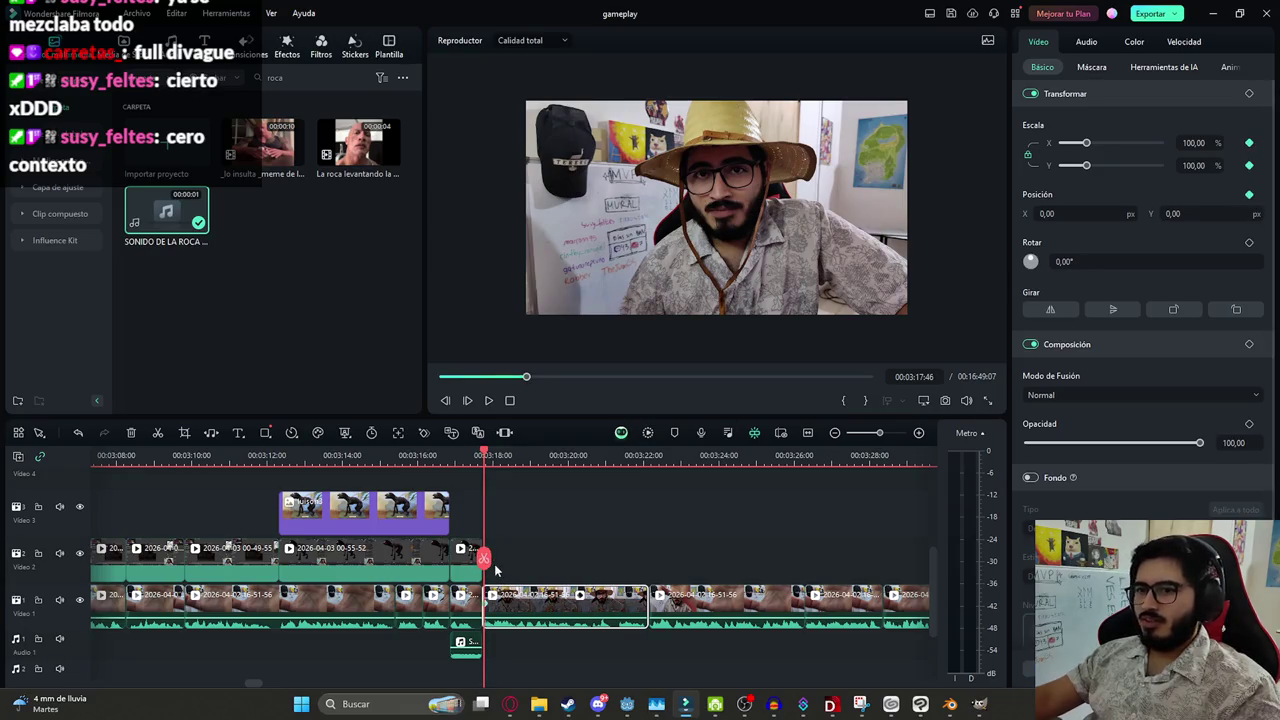
{"action": "left_click_drag", "start_coordinate": [608, 557], "coordinate": [647, 562]}
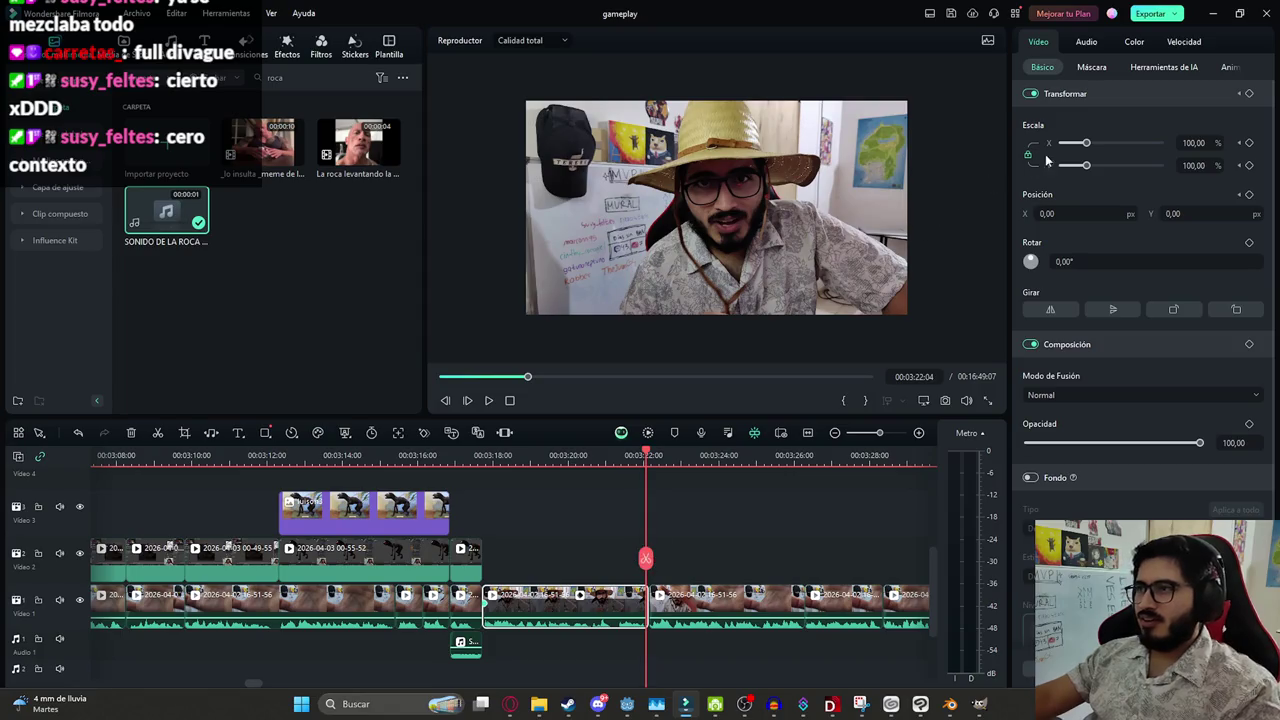
{"action": "left_click_drag", "start_coordinate": [1086, 146], "coordinate": [1091, 146]}
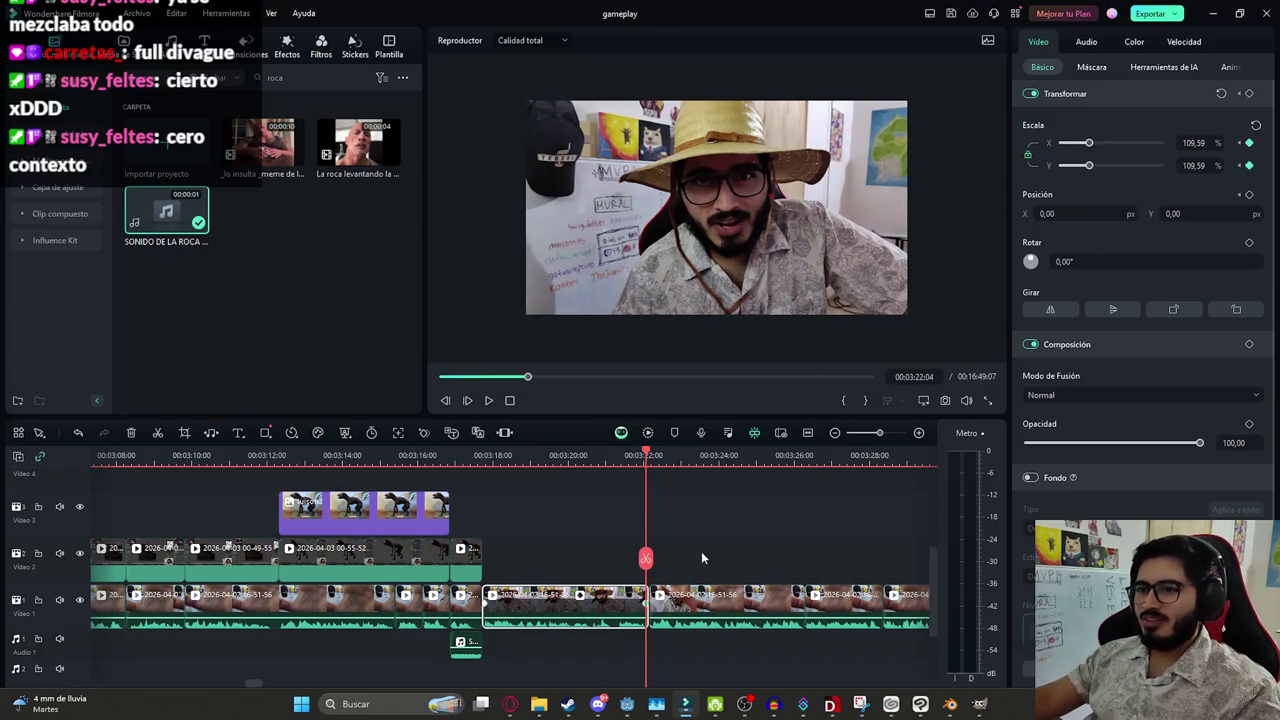
{"action": "left_click", "coordinate": [670, 570]}
{"action": "left_click_drag", "start_coordinate": [498, 563], "coordinate": [483, 563]}
Save the project and play back the timeline from 03:17:44
{"action": "scroll", "coordinate": [560, 600], "scroll_direction": "down", "scroll_amount": 3}
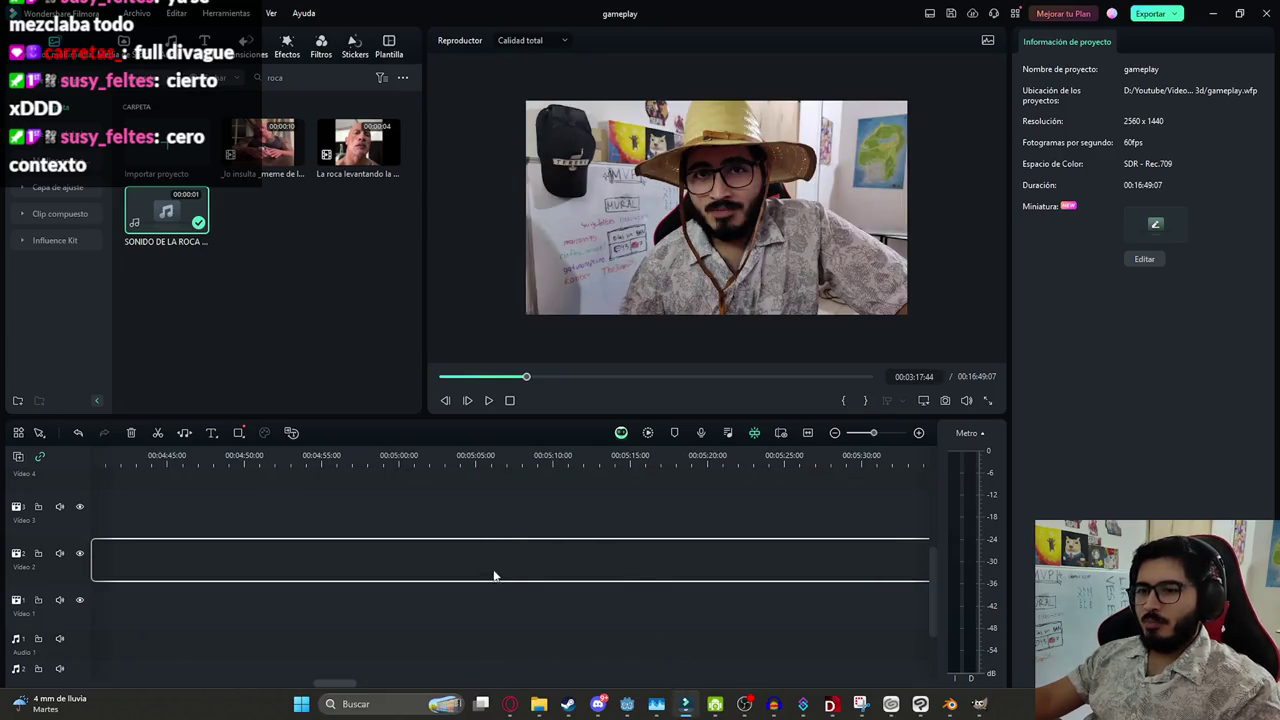
{"action": "scroll", "coordinate": [493, 576], "scroll_direction": "up", "scroll_amount": 5}
{"action": "scroll", "coordinate": [612, 569], "scroll_direction": "up", "scroll_amount": 2}
{"action": "key", "text": "ctrl+s"}
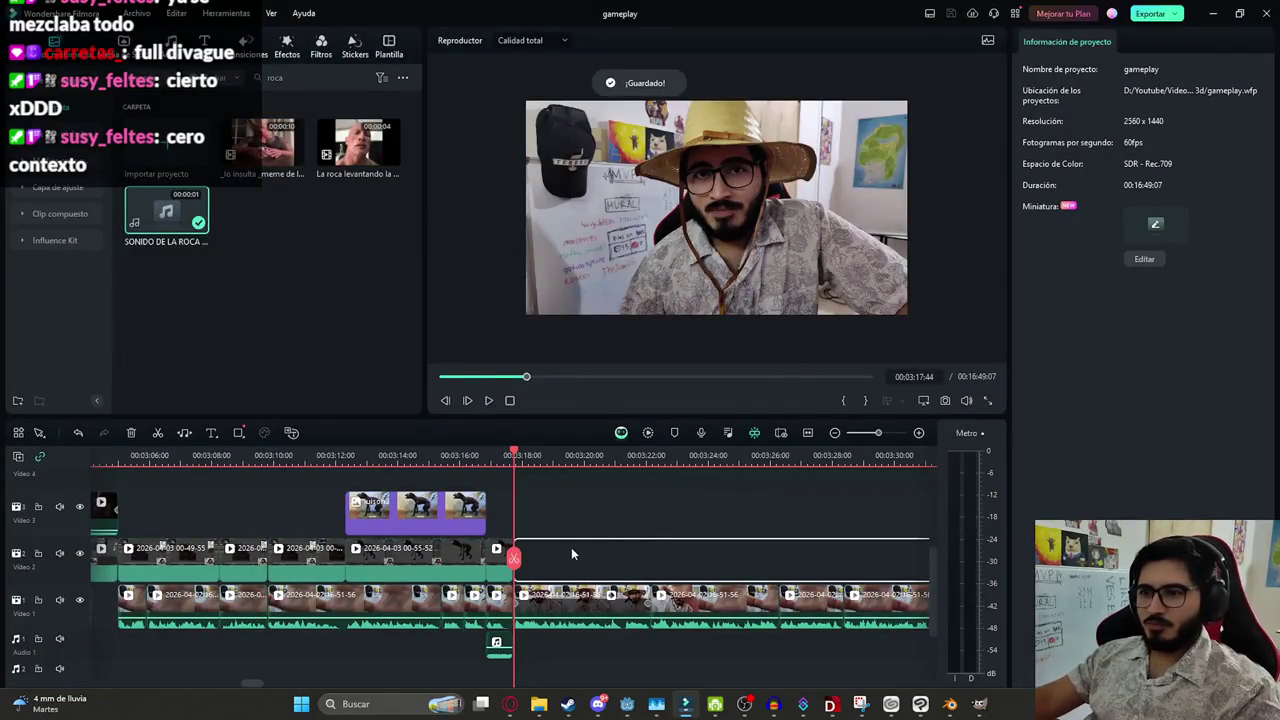
{"action": "scroll", "coordinate": [571, 547], "scroll_direction": "down", "scroll_amount": 3}
{"action": "scroll", "coordinate": [560, 560], "scroll_direction": "up", "scroll_amount": 5}
{"action": "scroll", "coordinate": [623, 542], "scroll_direction": "down", "scroll_amount": 2}
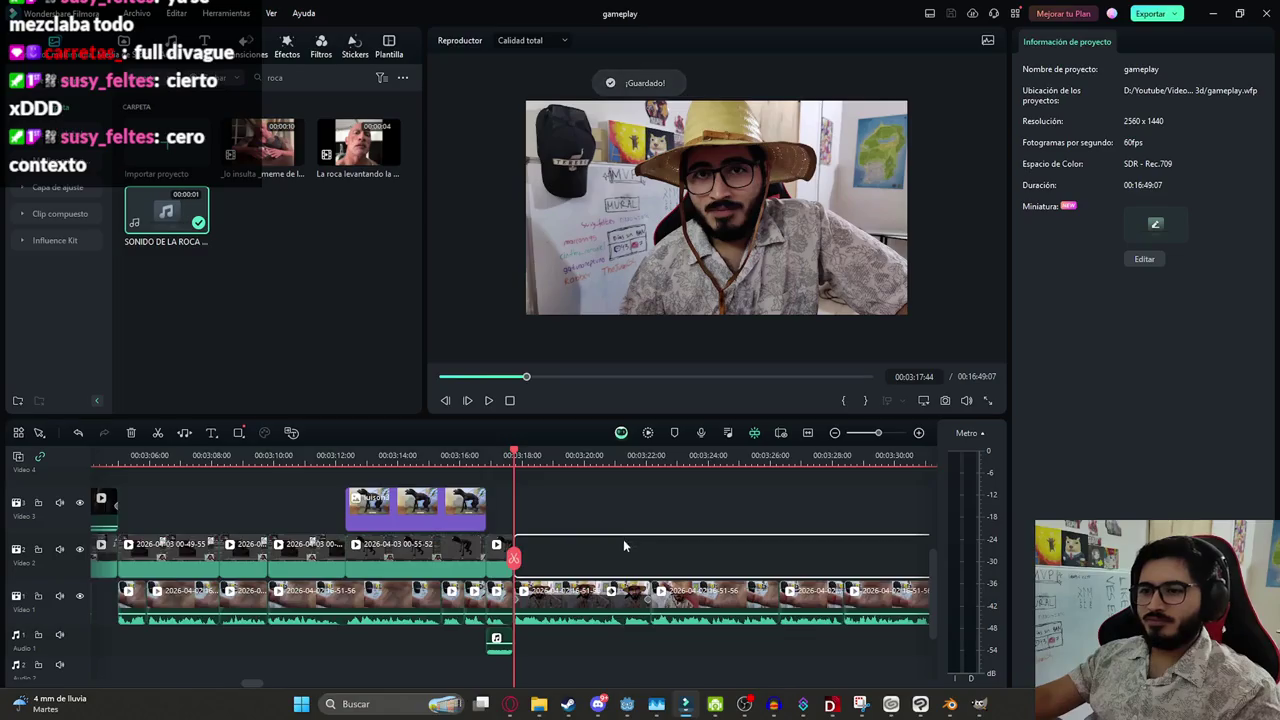
{"action": "scroll", "coordinate": [623, 539], "scroll_direction": "down", "scroll_amount": 2}
{"action": "key", "text": "space"}
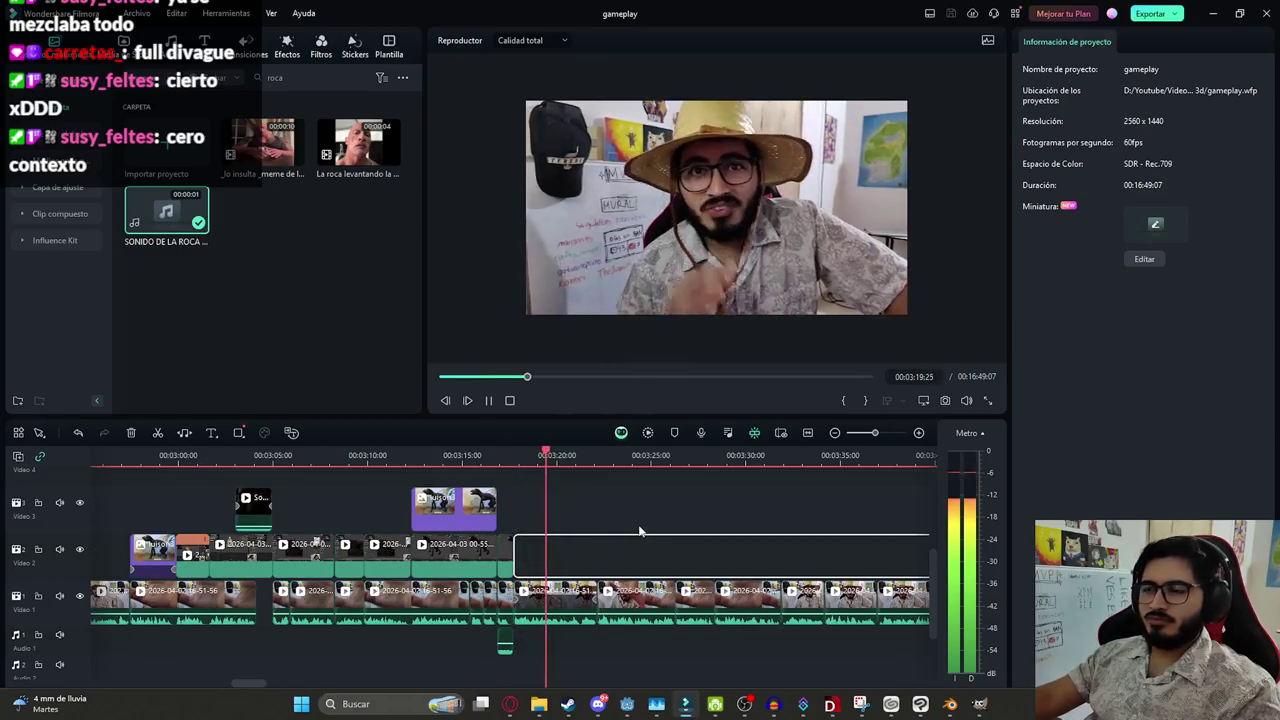
{"action": "scroll", "coordinate": [631, 570], "scroll_direction": "up", "scroll_amount": 2}
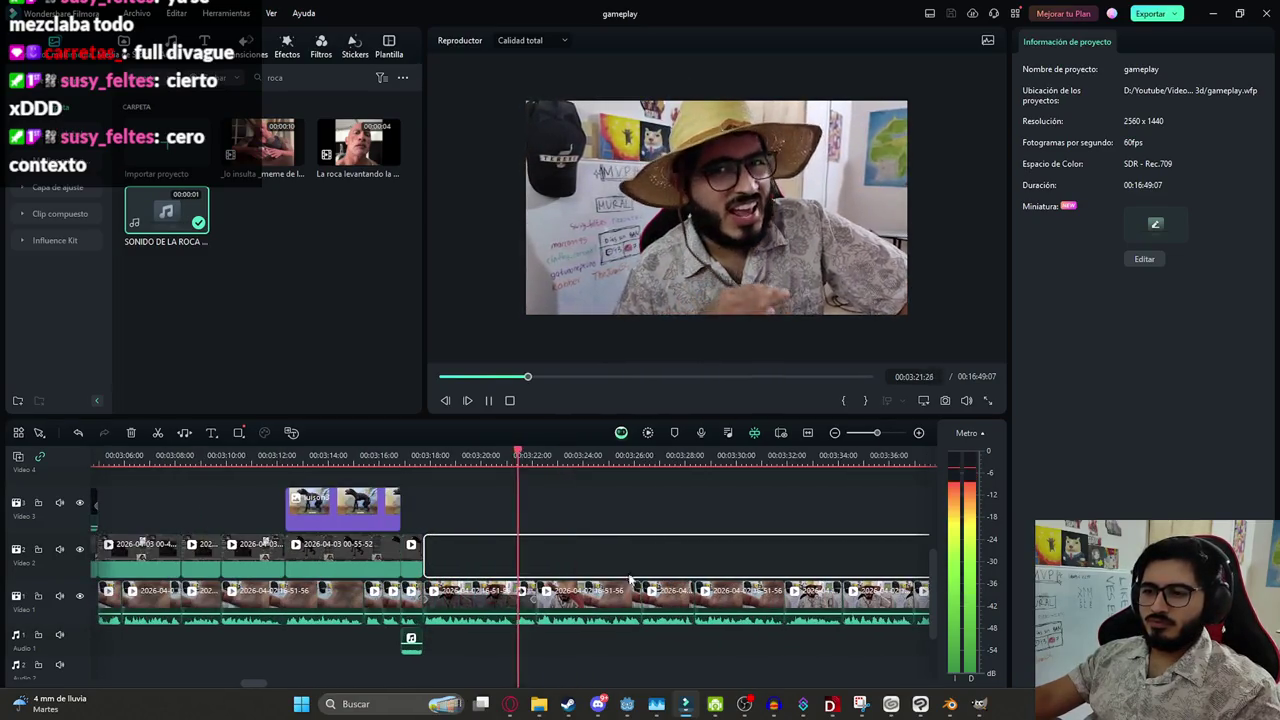
Cut the Video 1 gameplay at 00:03:33:35 and delete the piece after the cut
{"action": "left_click", "coordinate": [631, 585]}
{"action": "scroll", "coordinate": [594, 552], "scroll_direction": "down", "scroll_amount": 2}
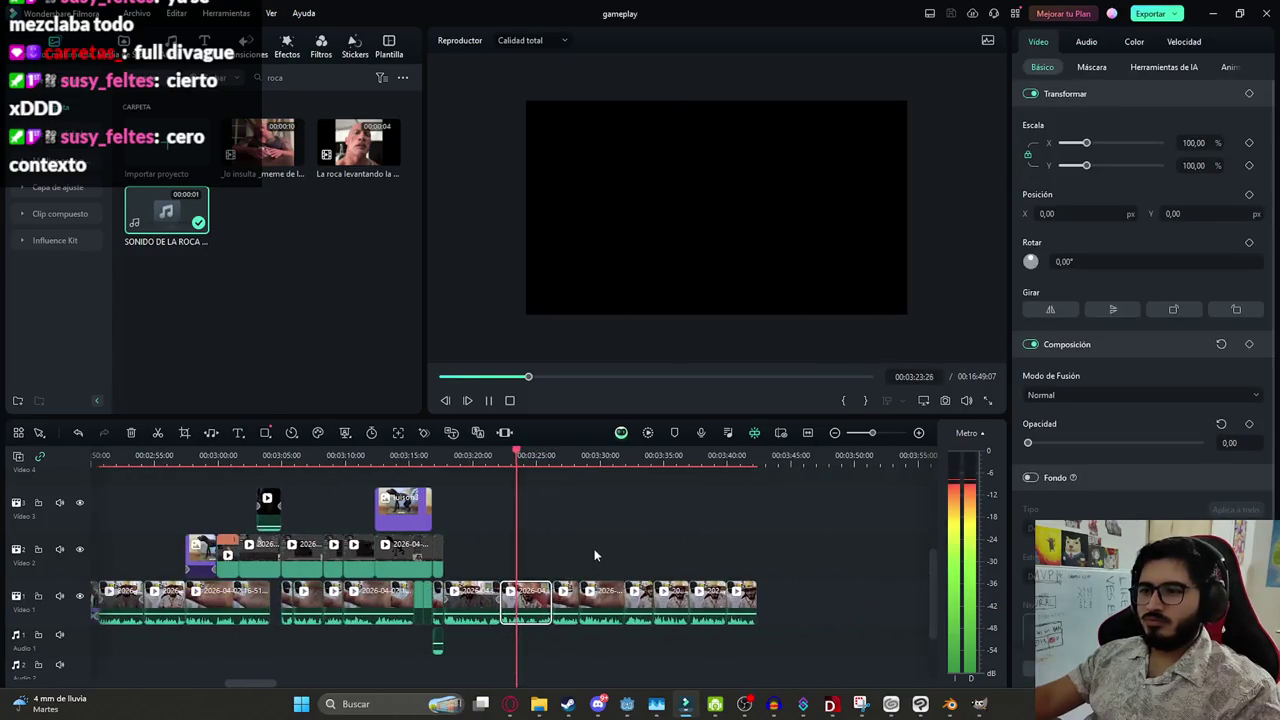
{"action": "left_click", "coordinate": [601, 571]}
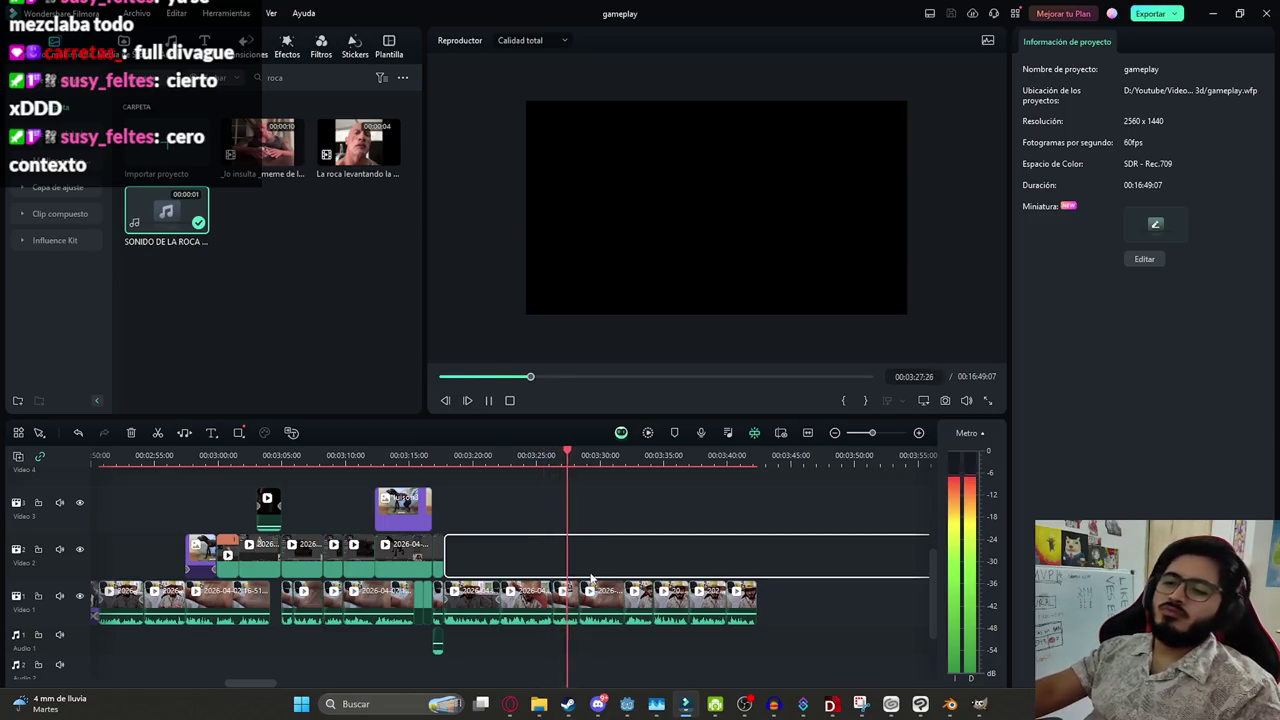
{"action": "left_click", "coordinate": [600, 601]}
{"action": "left_click", "coordinate": [630, 559]}
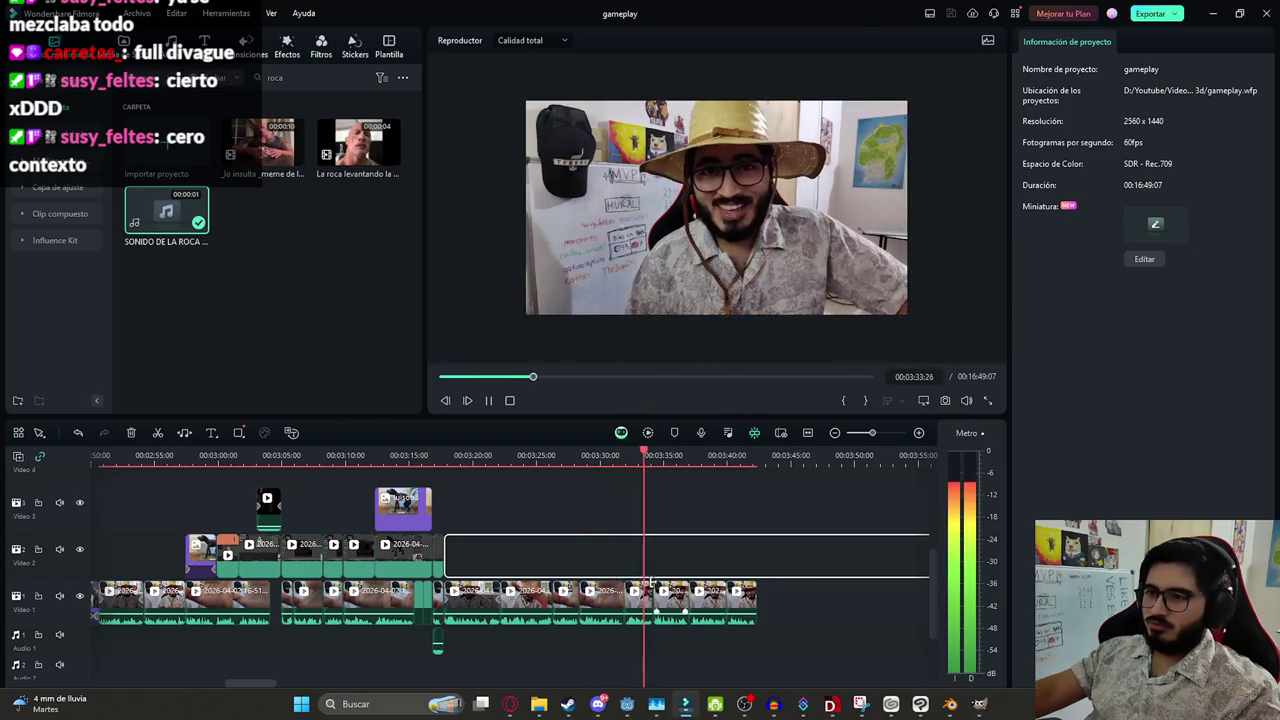
{"action": "left_click", "coordinate": [645, 558]}
{"action": "left_click", "coordinate": [800, 605]}
{"action": "key", "text": "Delete"}
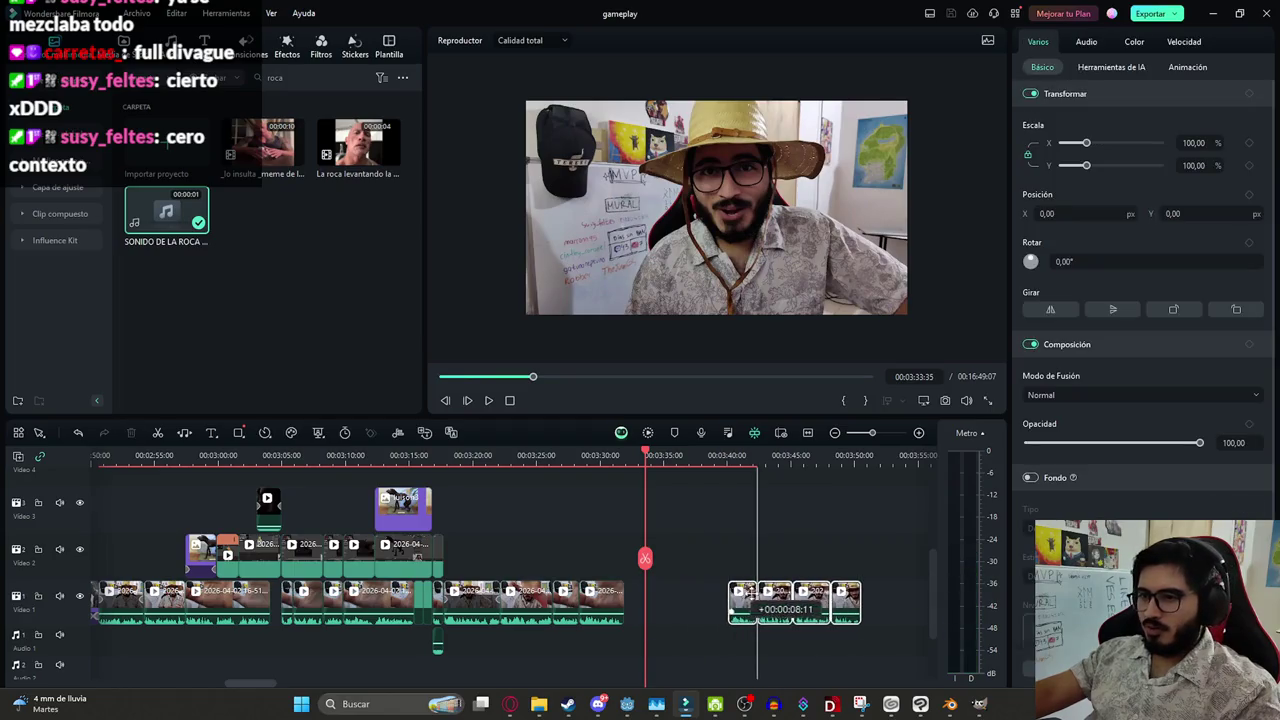
Return the playhead to about 00:03:18 and save the project again
{"action": "left_click", "coordinate": [647, 563]}
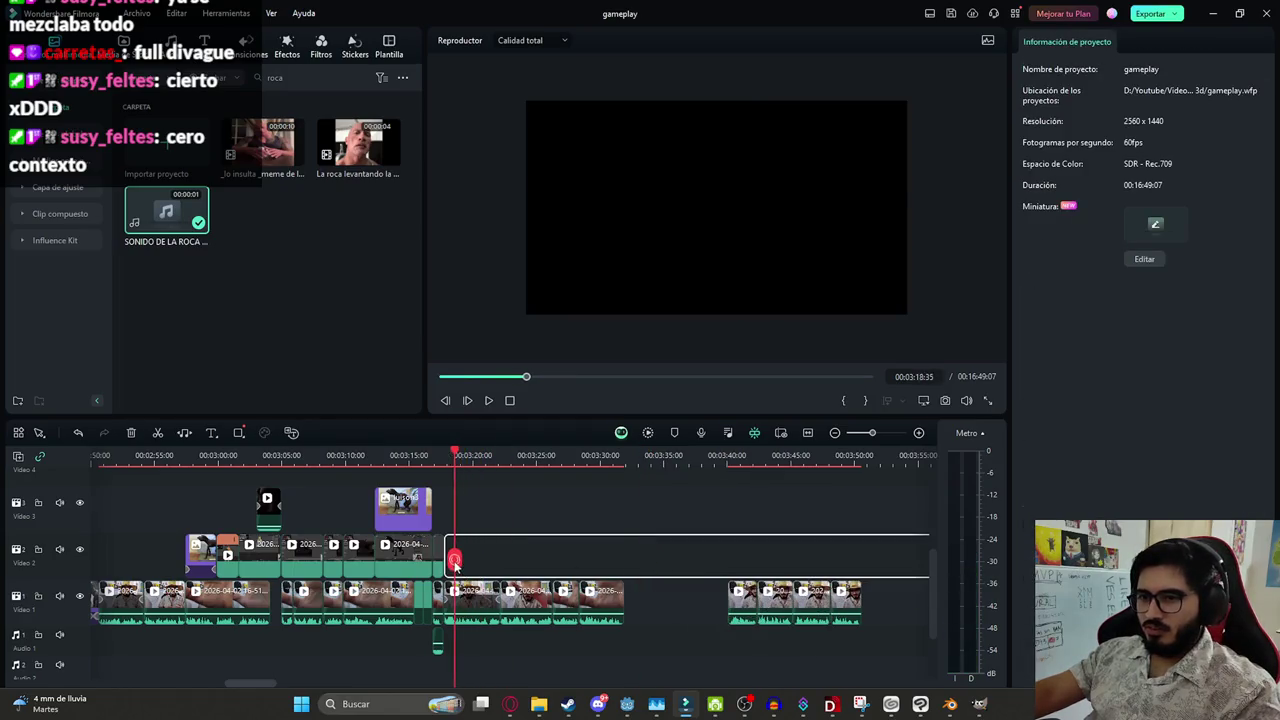
{"action": "key", "text": "ctrl+s"}
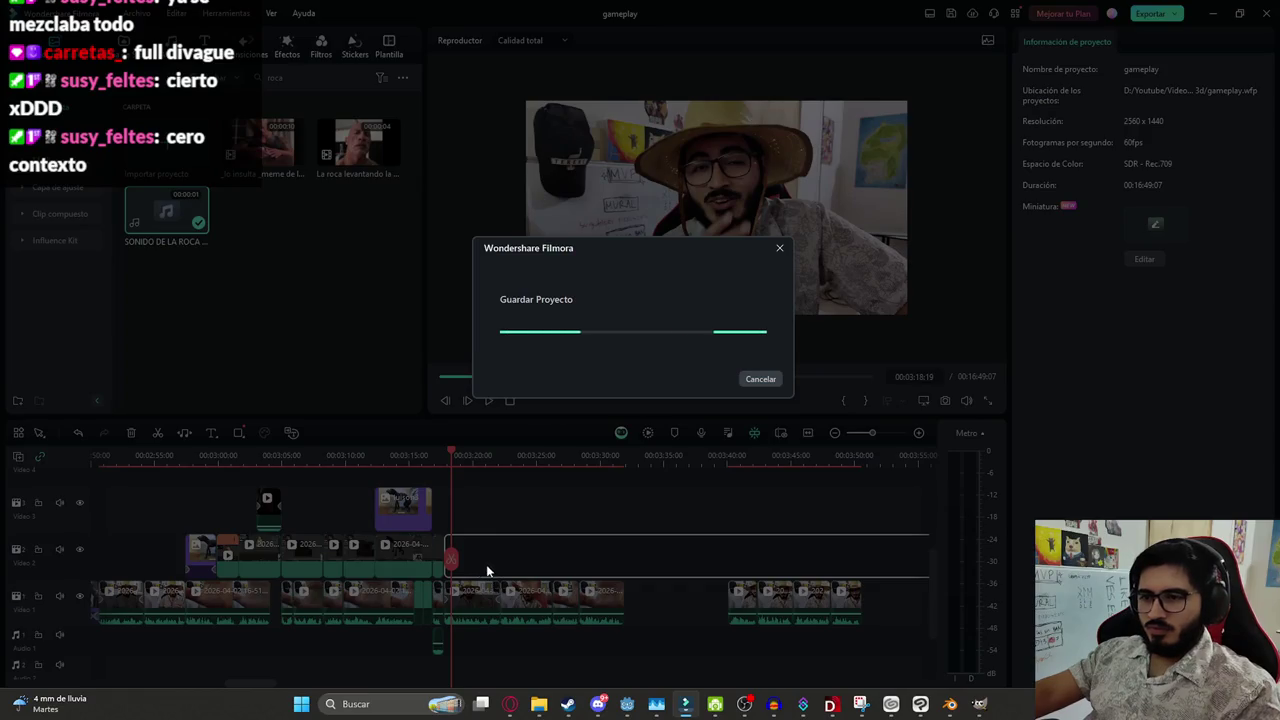
{"action": "key", "text": "alt+Tab"}
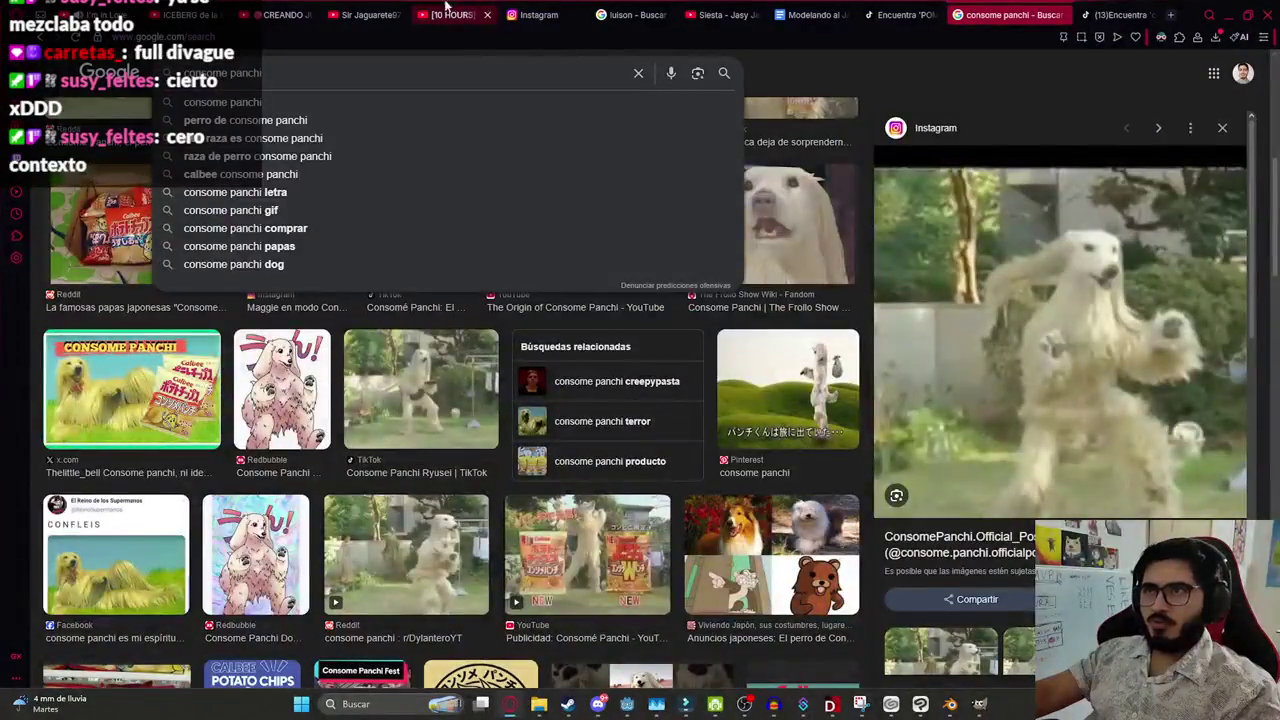
Open the CREANDO JUEGO DE PS2 stream video in fullscreen and resume playback
{"action": "left_click", "coordinate": [338, 12]}
{"action": "left_click", "coordinate": [290, 14]}
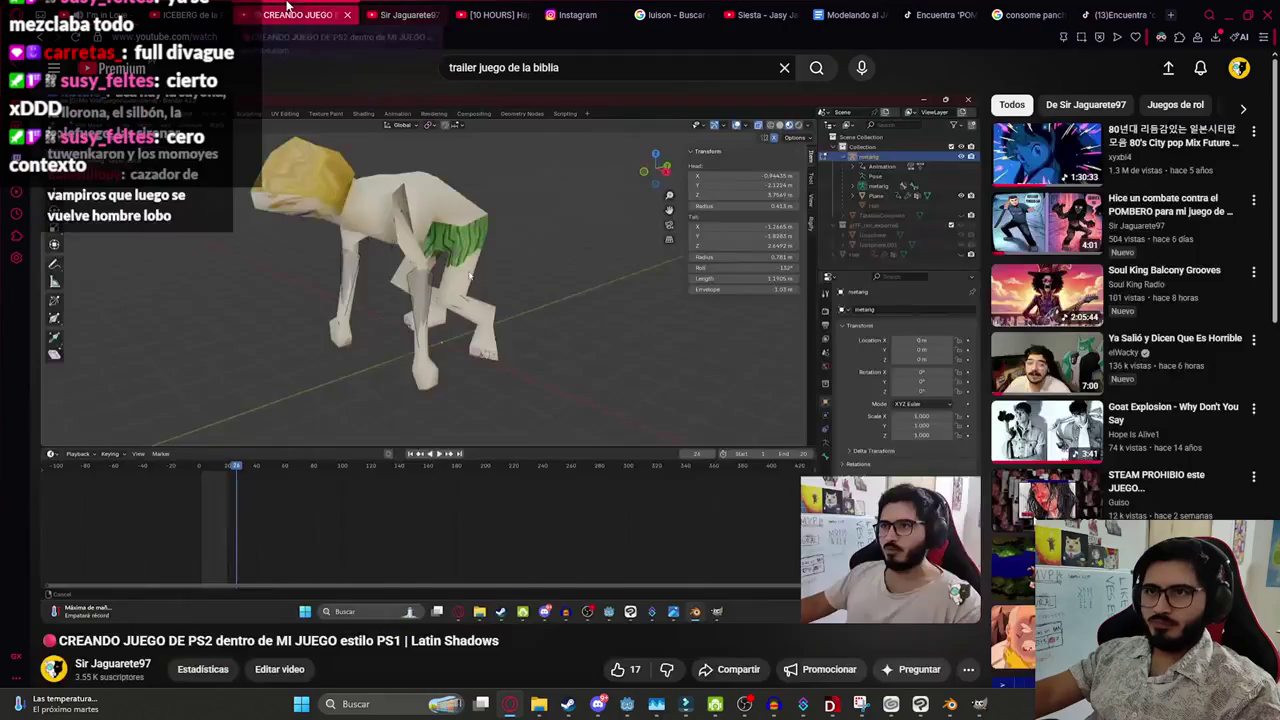
{"action": "double_click", "coordinate": [497, 383]}
{"action": "left_click", "coordinate": [721, 523]}
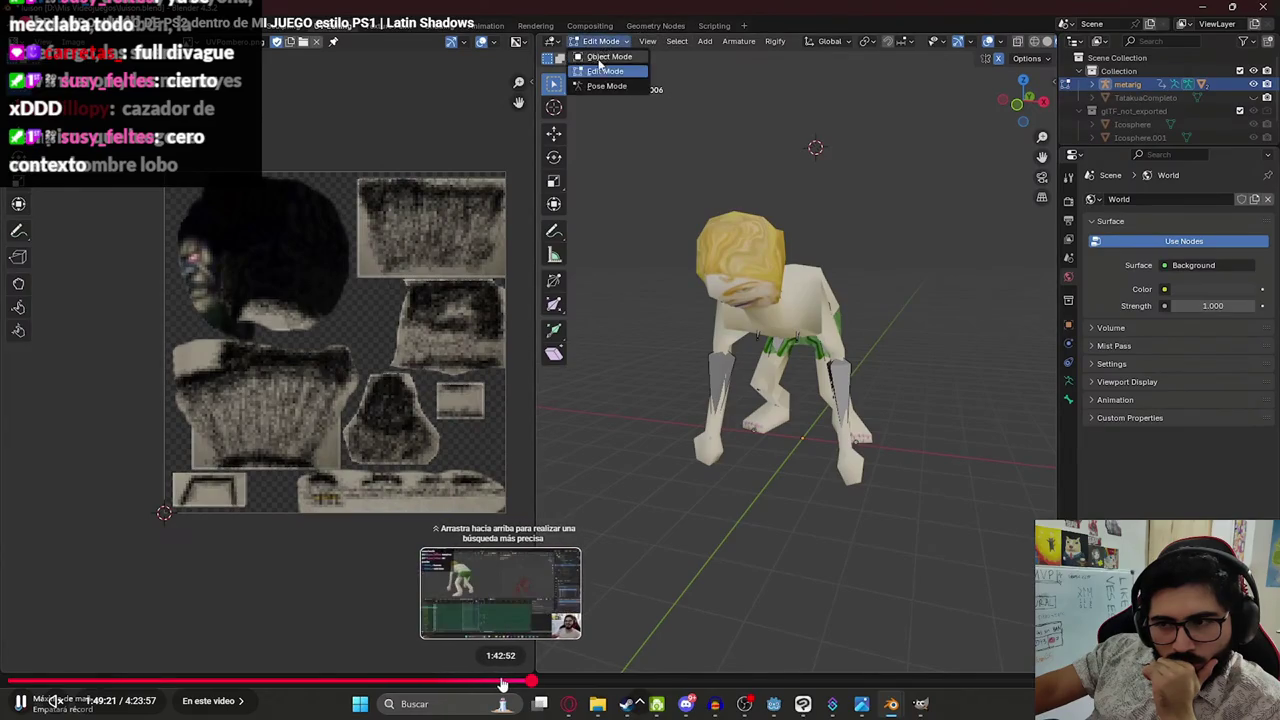
Jump back to about 1:46:21, then exit fullscreen and pause at 1:48:21
{"action": "left_click", "coordinate": [518, 682]}
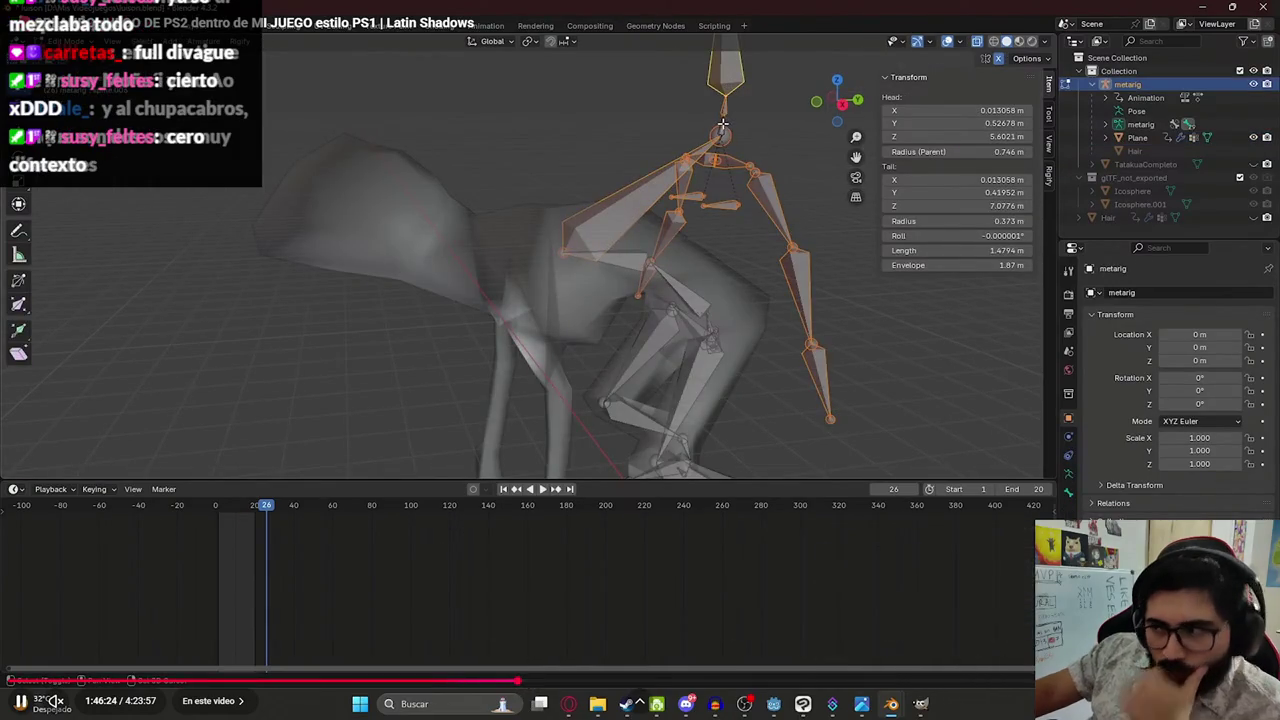
{"action": "left_click", "coordinate": [1220, 701]}
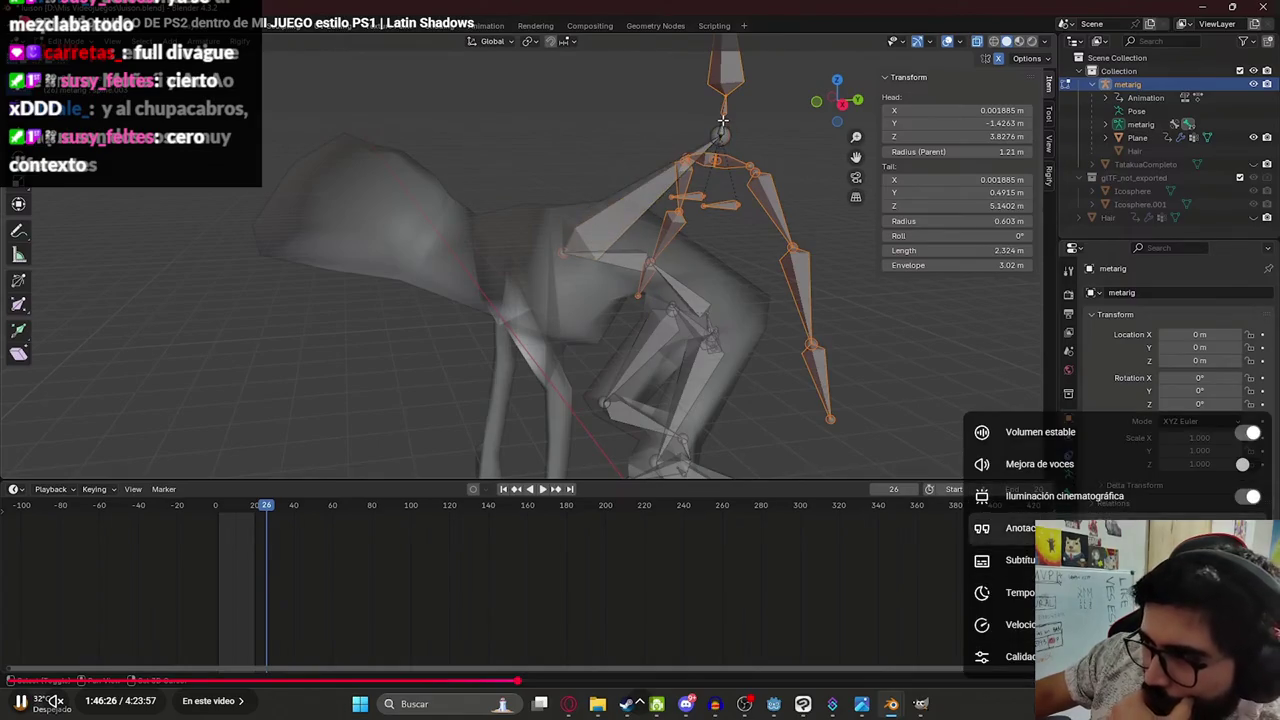
{"action": "key", "text": "Escape"}
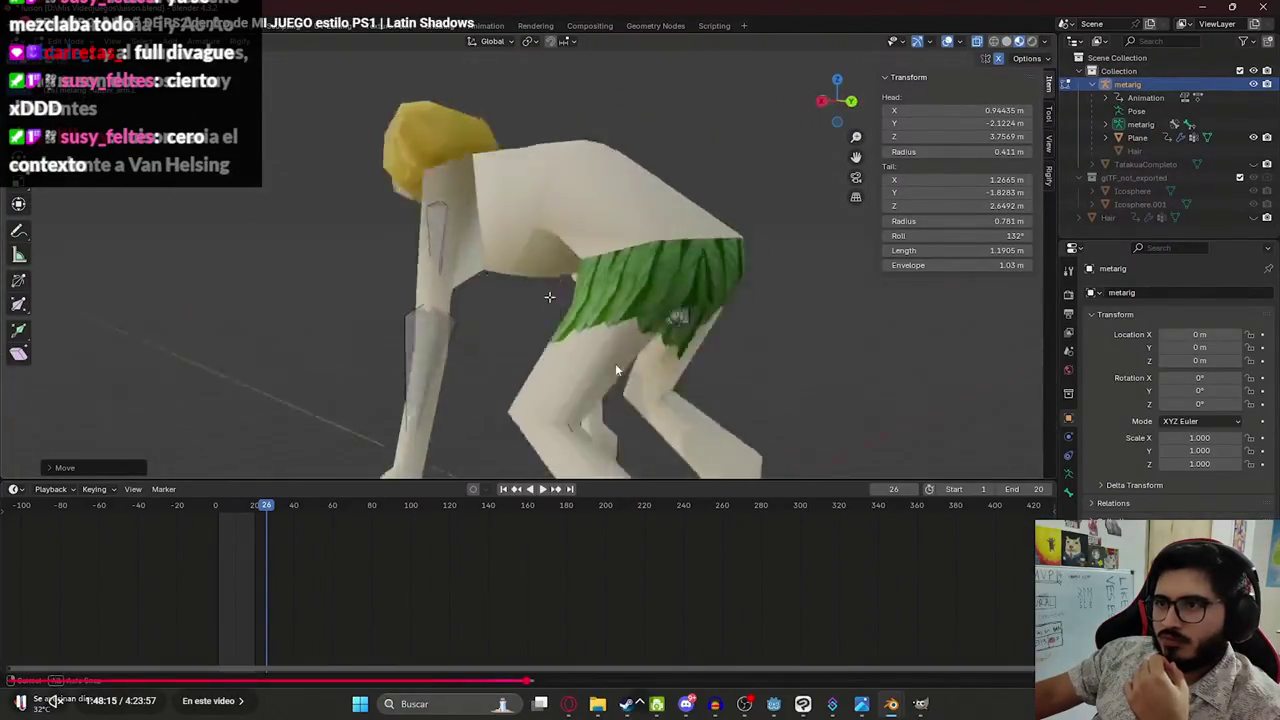
{"action": "key", "text": "Escape"}
{"action": "key", "text": "space"}
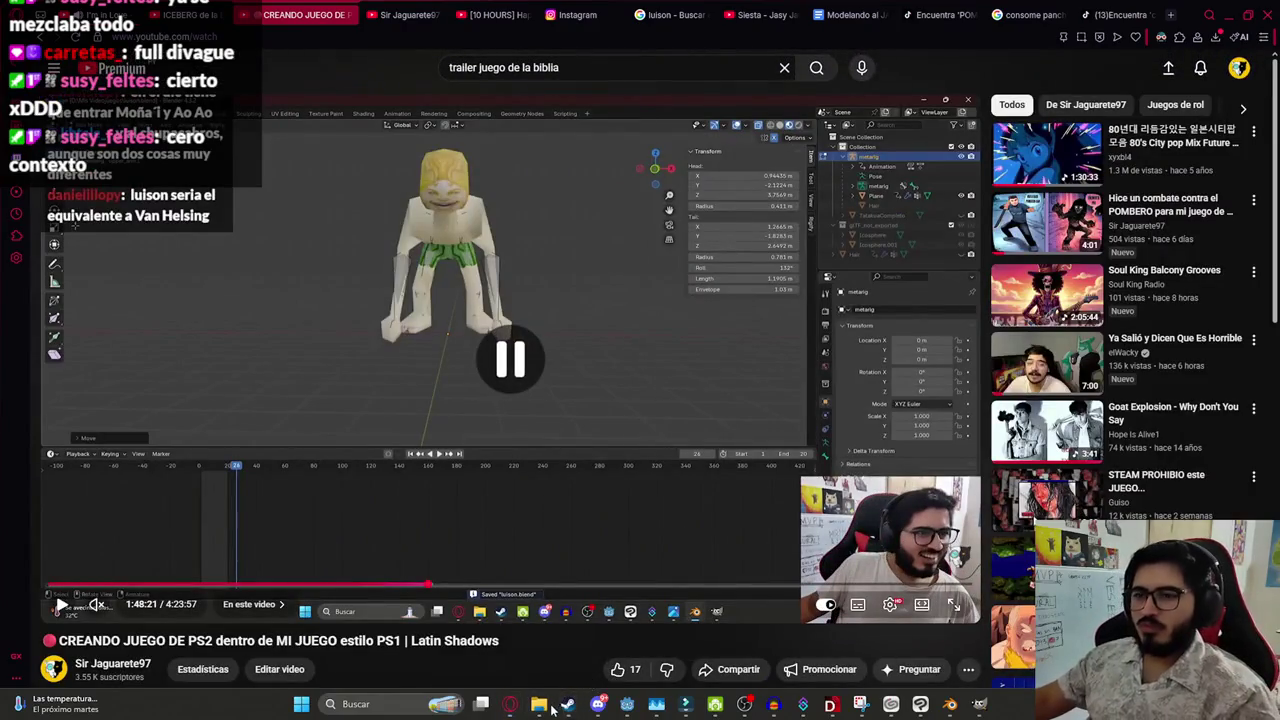
{"action": "left_click", "coordinate": [540, 704]}
{"action": "left_click", "coordinate": [558, 28]}
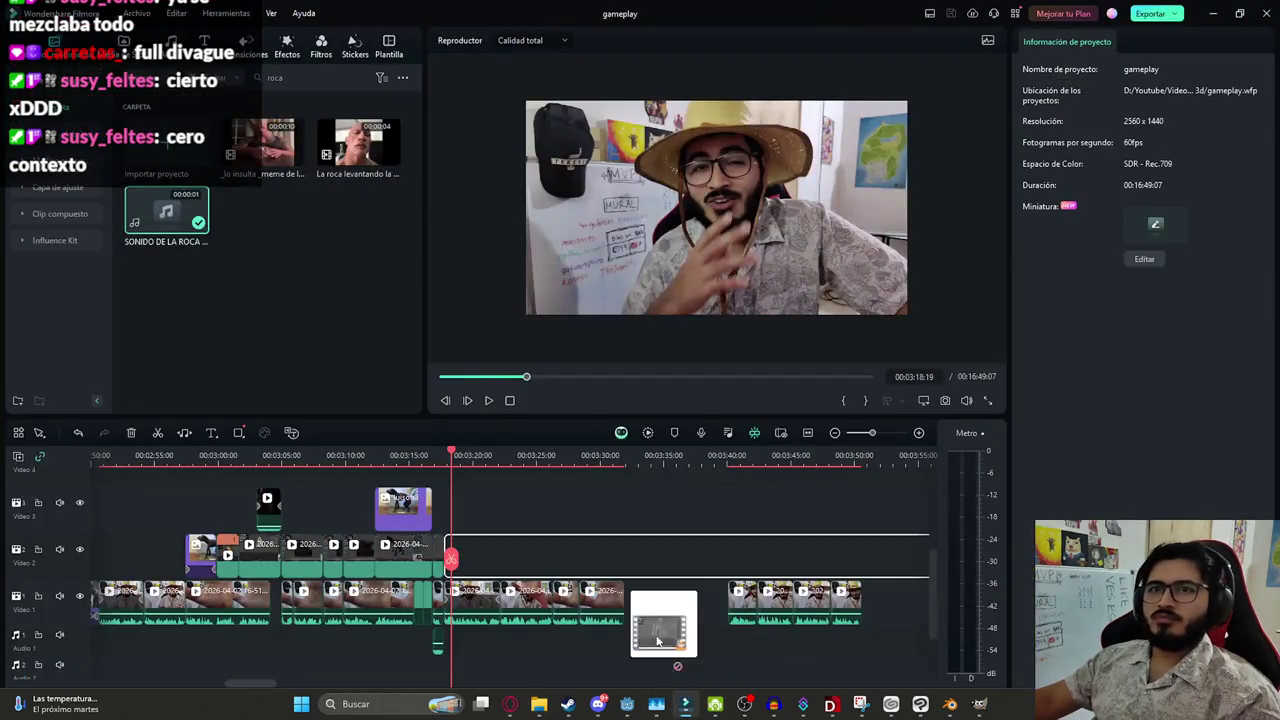
{"action": "mouse_move", "coordinate": [604, 514]}
{"action": "left_mouse_down"}
{"action": "mouse_move", "coordinate": [466, 530]}
{"action": "mouse_move", "coordinate": [527, 549]}
{"action": "left_mouse_up"}
{"action": "left_click", "coordinate": [522, 666]}
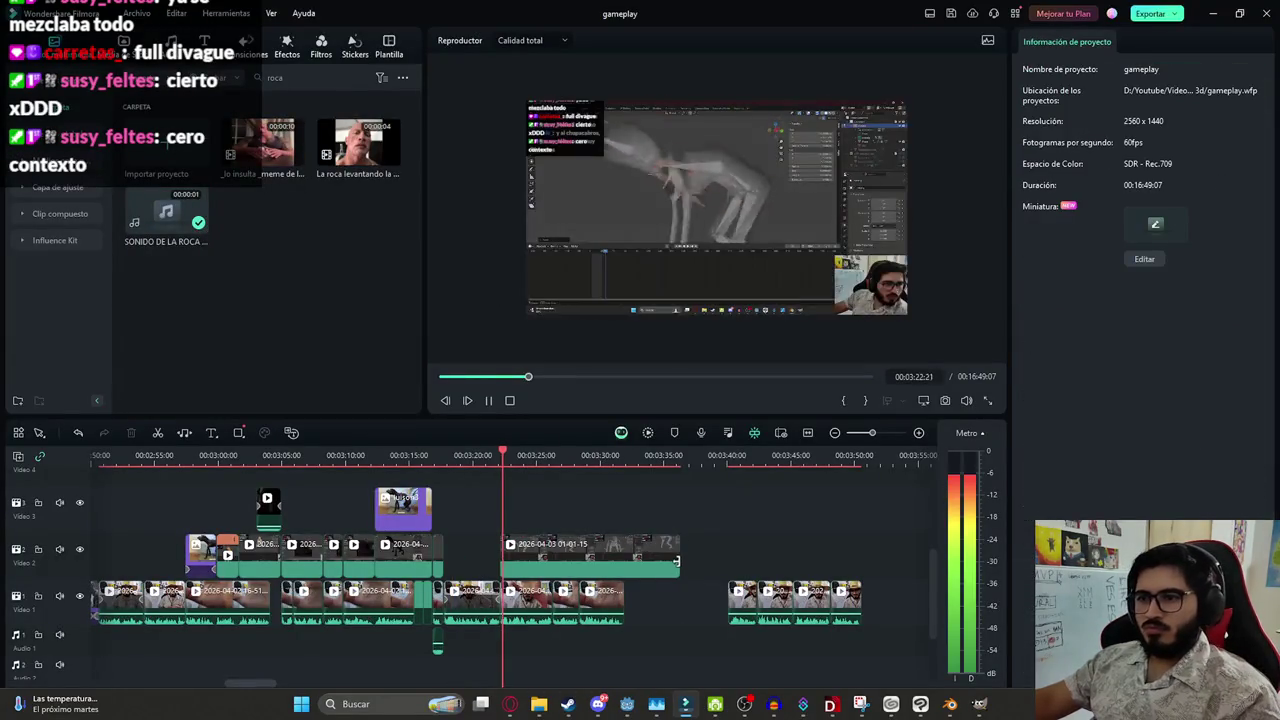
Trim the new clip's end, then scale it to 158.90% and move it to Position Y -192.71
{"action": "left_click_drag", "start_coordinate": [679, 556], "coordinate": [627, 560]}
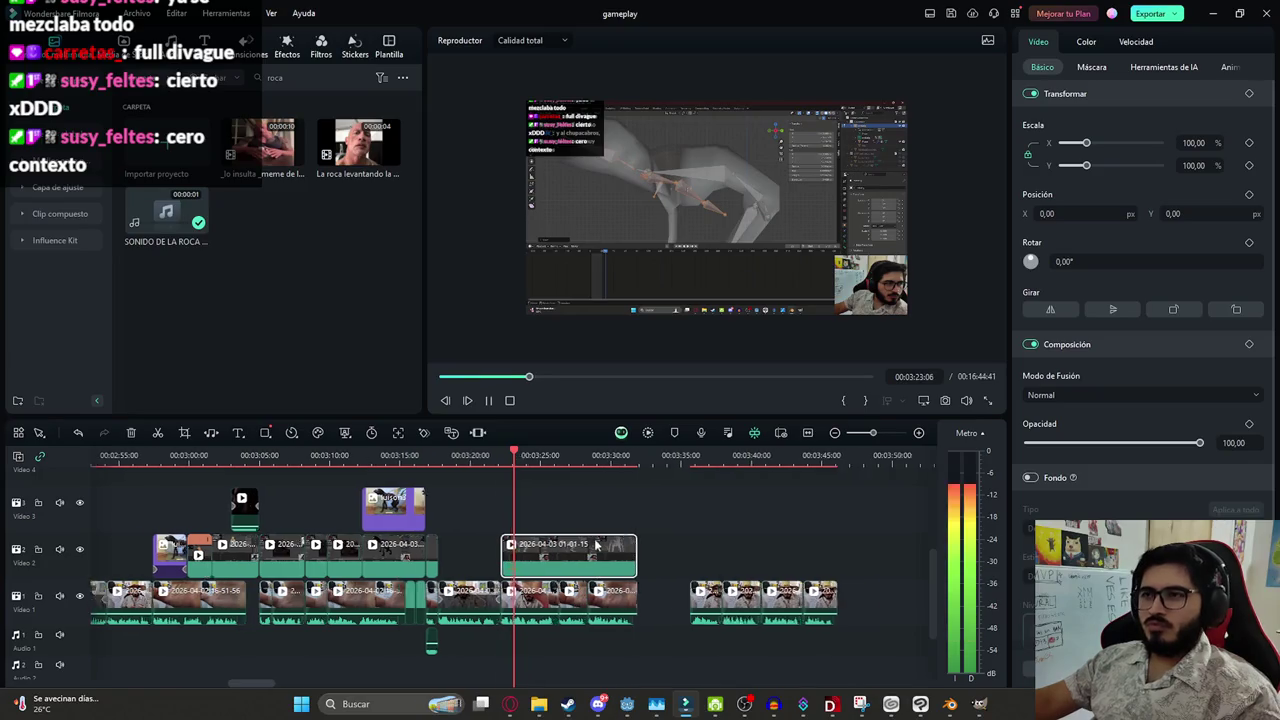
{"action": "scroll", "coordinate": [620, 560], "scroll_direction": "up", "scroll_amount": 2}
{"action": "left_click", "coordinate": [682, 214]}
{"action": "left_click", "coordinate": [711, 176]}
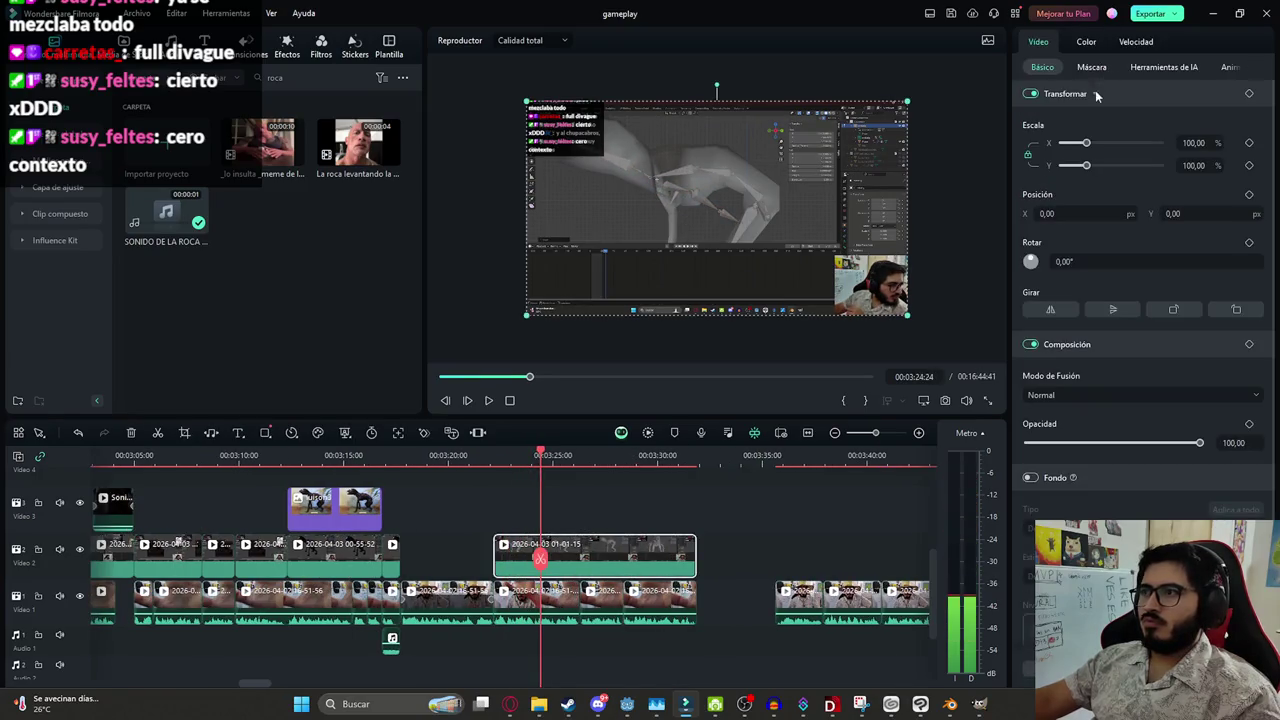
{"action": "left_click_drag", "start_coordinate": [1088, 145], "coordinate": [1100, 143]}
{"action": "left_click_drag", "start_coordinate": [780, 185], "coordinate": [785, 213]}
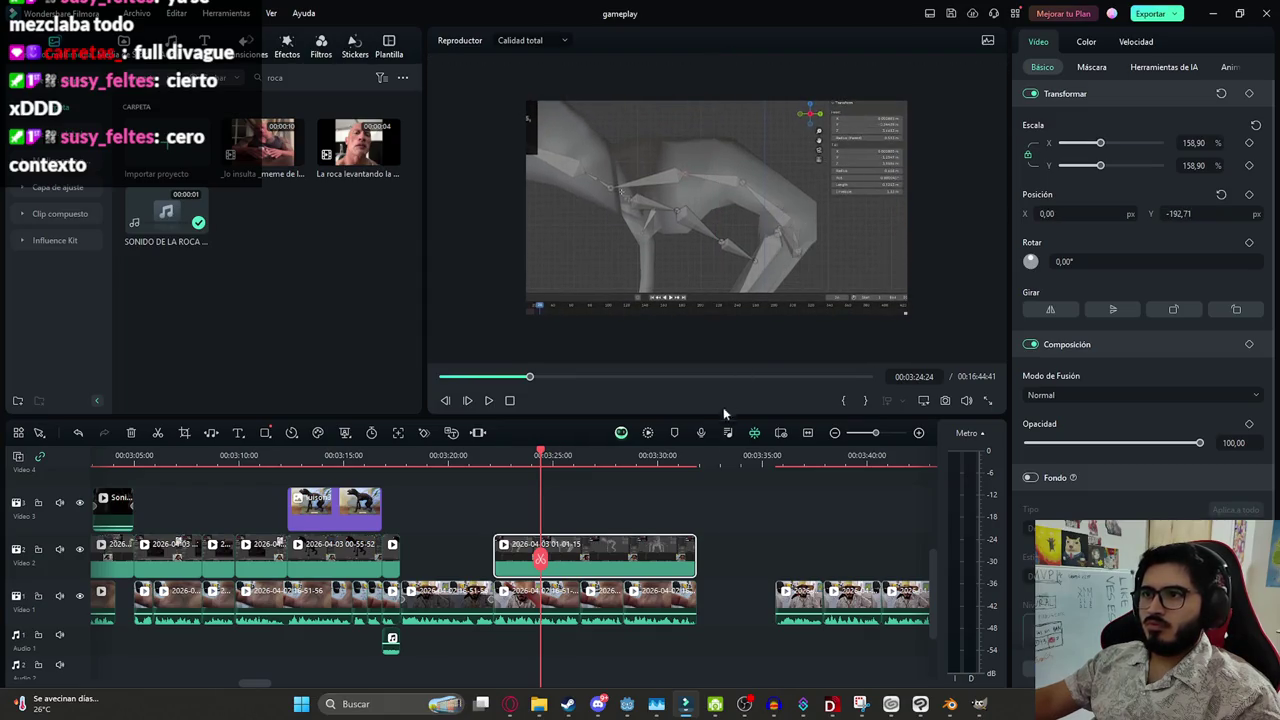
Review the edit and extend the Blender clip to about 00:03:35
{"action": "left_click", "coordinate": [729, 520]}
{"action": "key", "text": "space"}
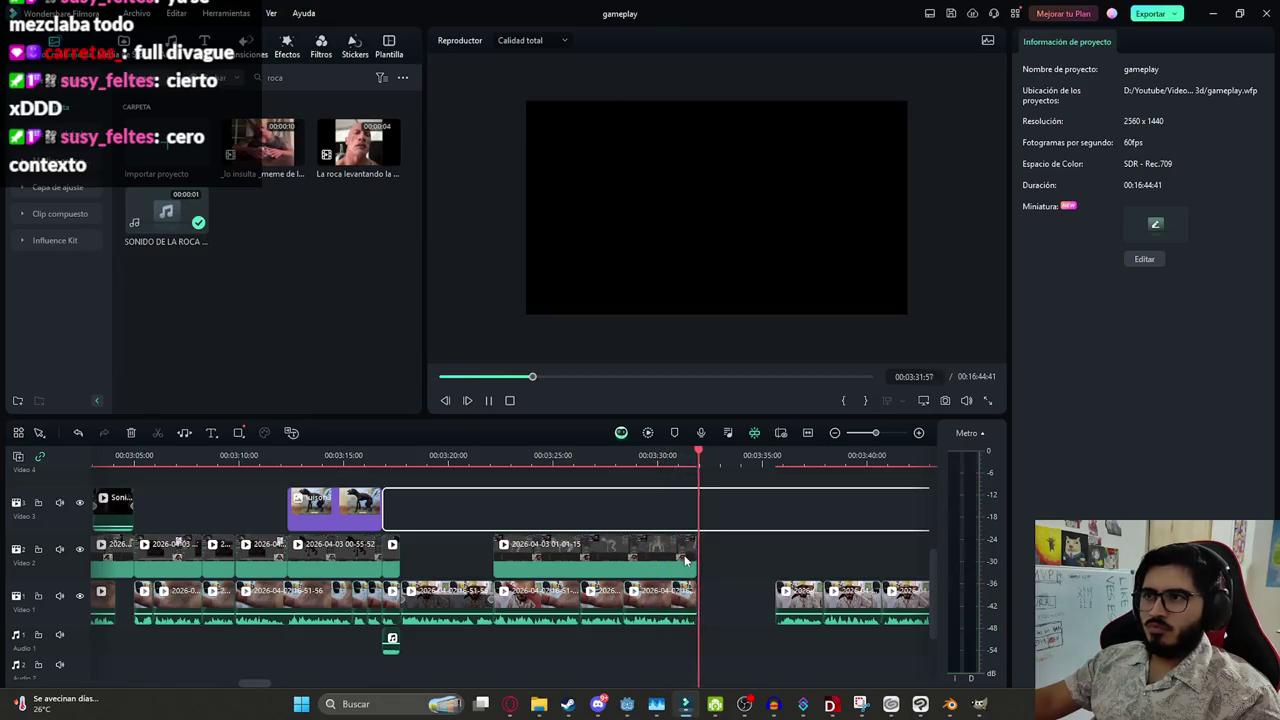
{"action": "mouse_move", "coordinate": [695, 548]}
{"action": "left_mouse_down"}
{"action": "mouse_move", "coordinate": [788, 555]}
{"action": "mouse_move", "coordinate": [757, 562]}
{"action": "left_mouse_up"}
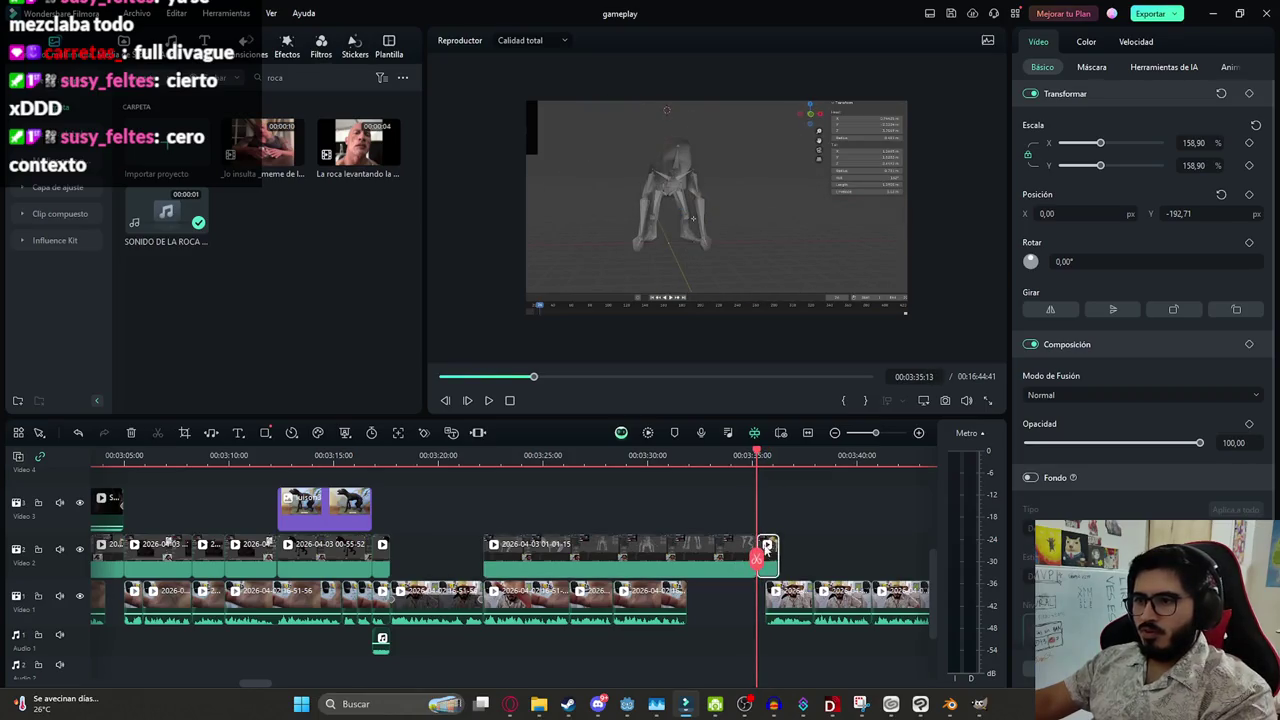
Delete the small trailing clip and set the Video 2 Blender clip's speed to 1.34x
{"action": "key", "text": "Delete"}
{"action": "left_click", "coordinate": [660, 562]}
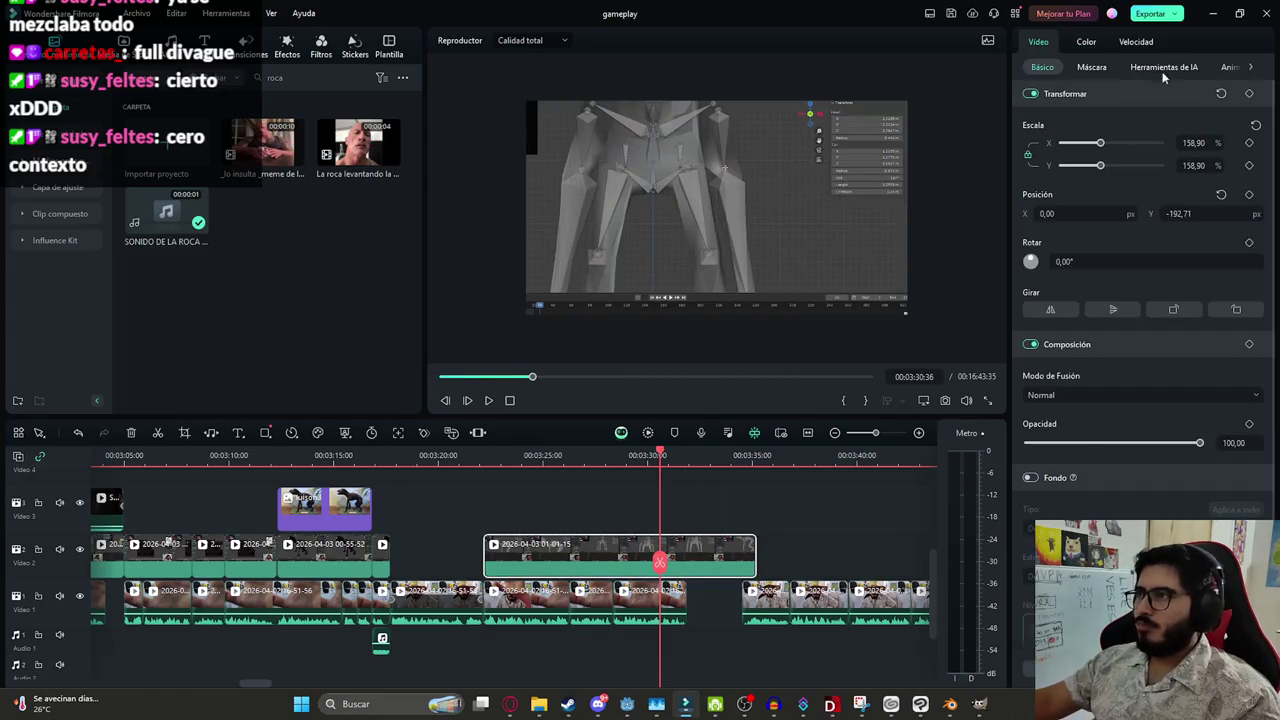
{"action": "left_click", "coordinate": [1135, 42]}
{"action": "left_click_drag", "start_coordinate": [1131, 109], "coordinate": [1131, 109]}
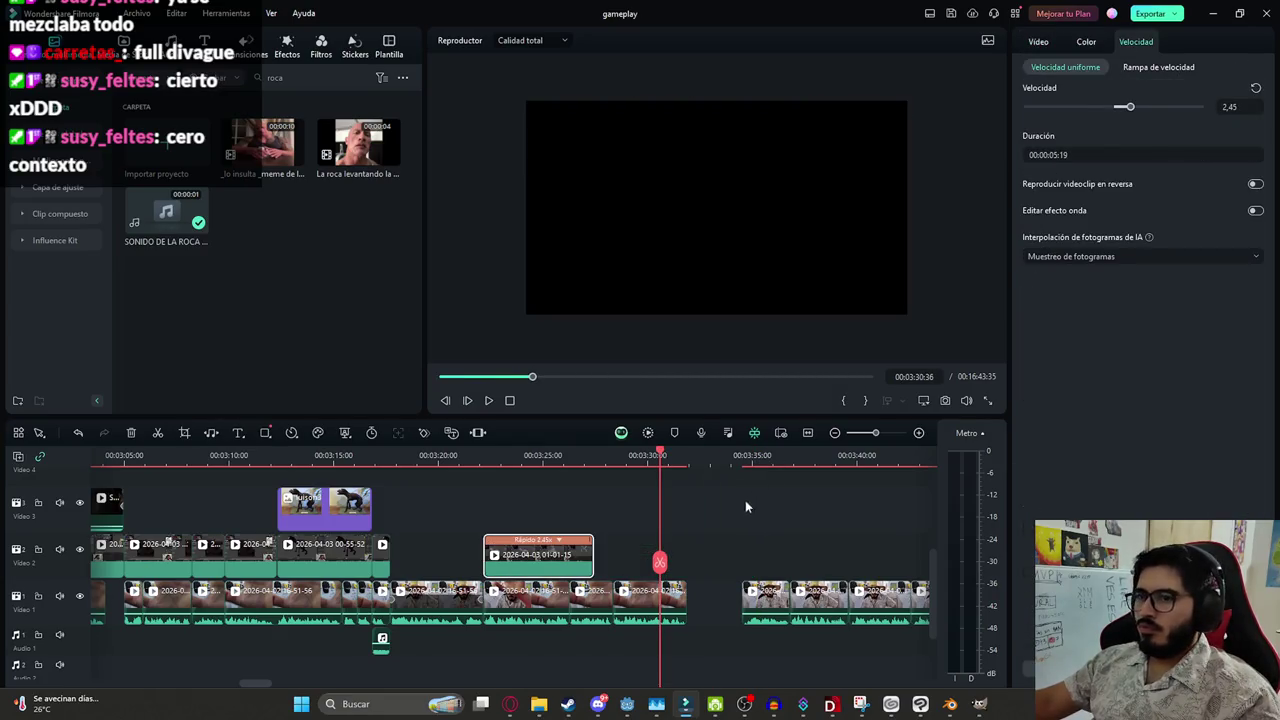
{"action": "left_click_drag", "start_coordinate": [590, 541], "coordinate": [737, 537]}
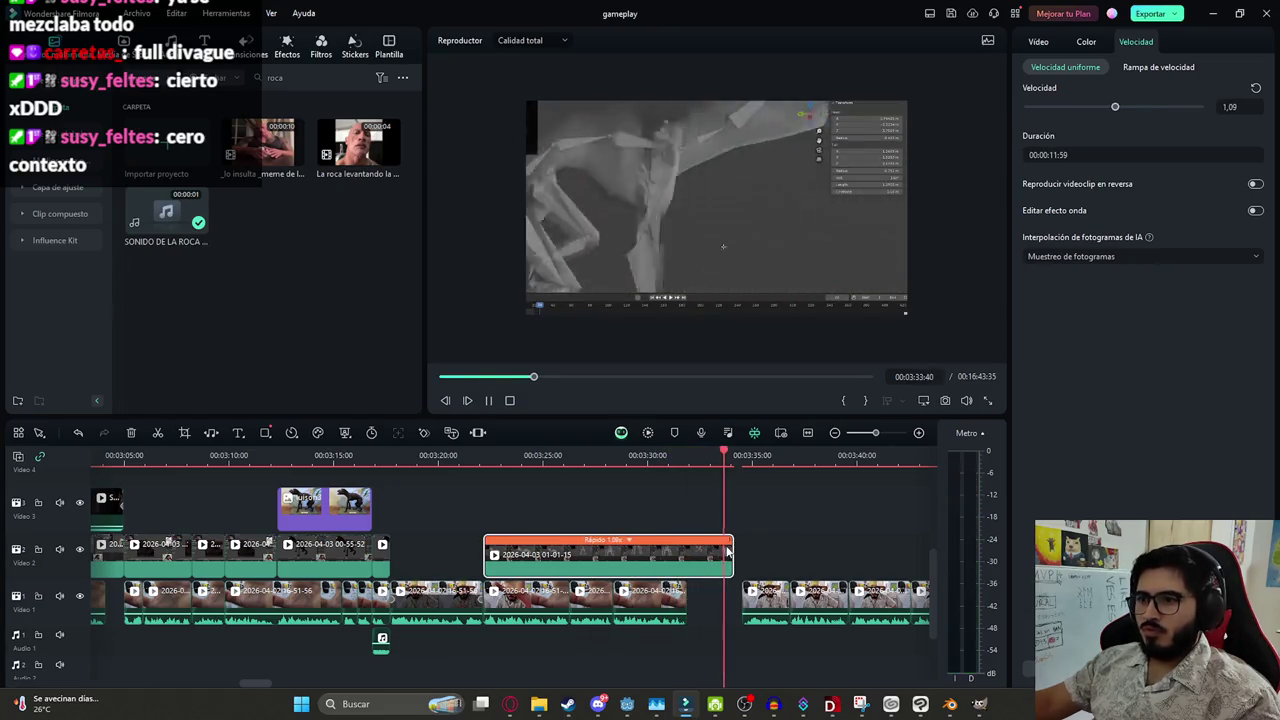
{"action": "key", "text": "space"}
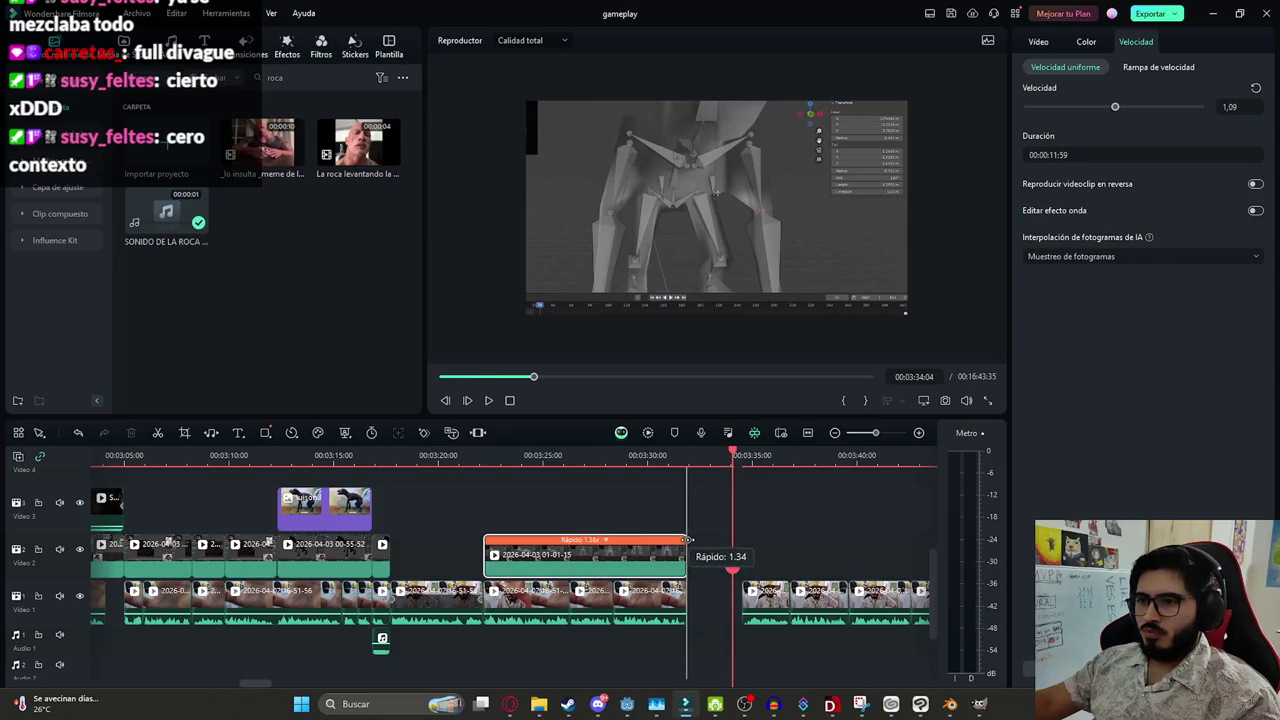
{"action": "left_click_drag", "start_coordinate": [687, 540], "coordinate": [686, 541]}
{"action": "left_click", "coordinate": [693, 556]}
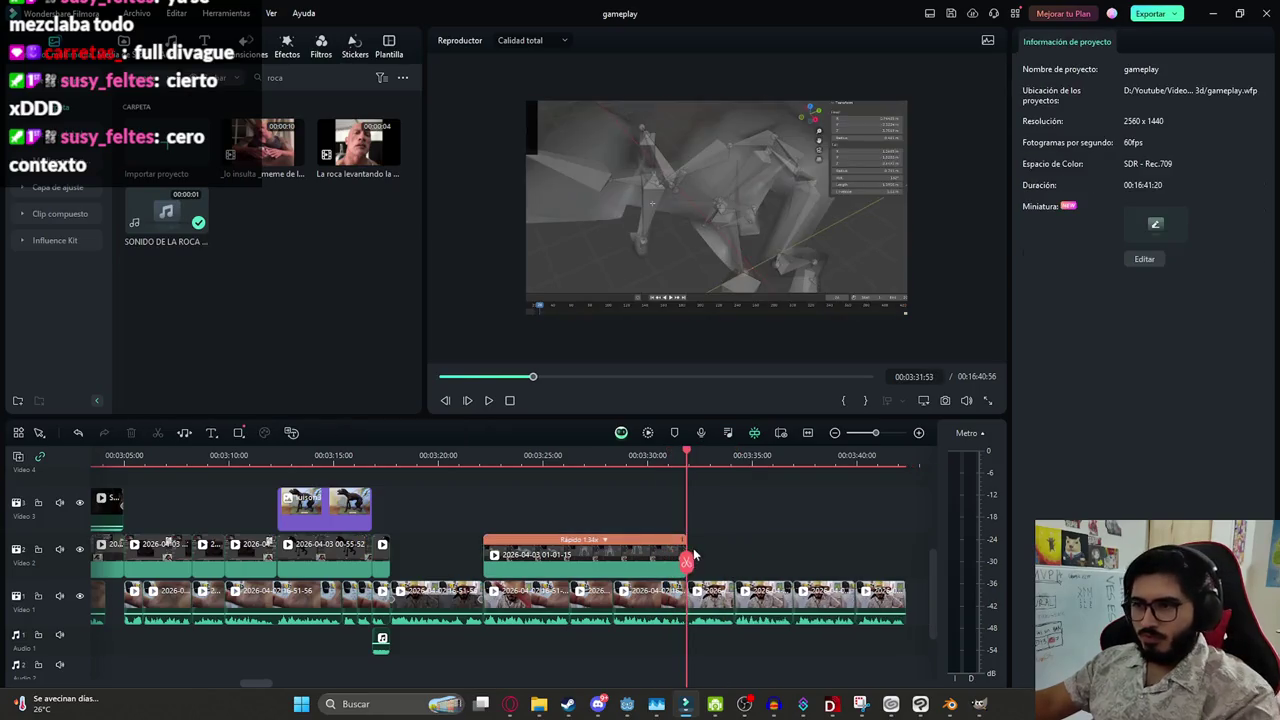
Replay the sped-up clip and save the project
{"action": "left_click", "coordinate": [591, 566]}
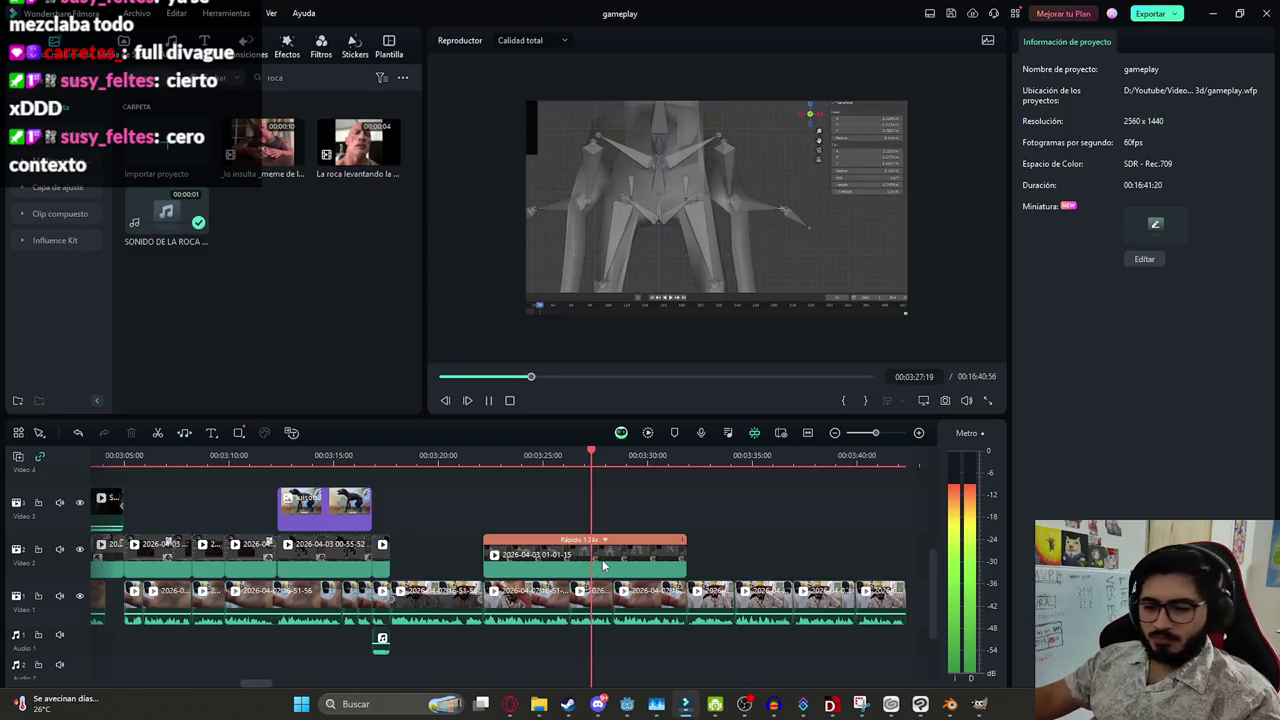
{"action": "key", "text": "space"}
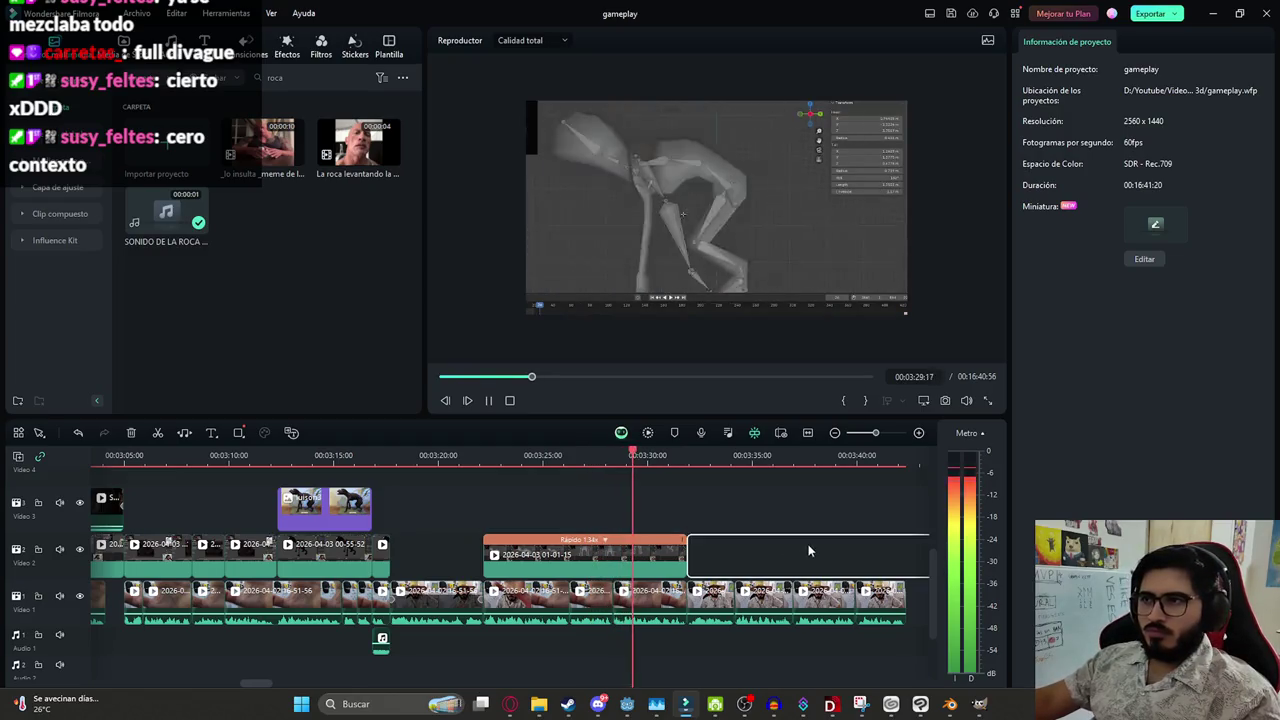
{"action": "key", "text": "ctrl+s"}
{"action": "scroll", "coordinate": [748, 536], "scroll_direction": "down", "scroll_amount": 2}
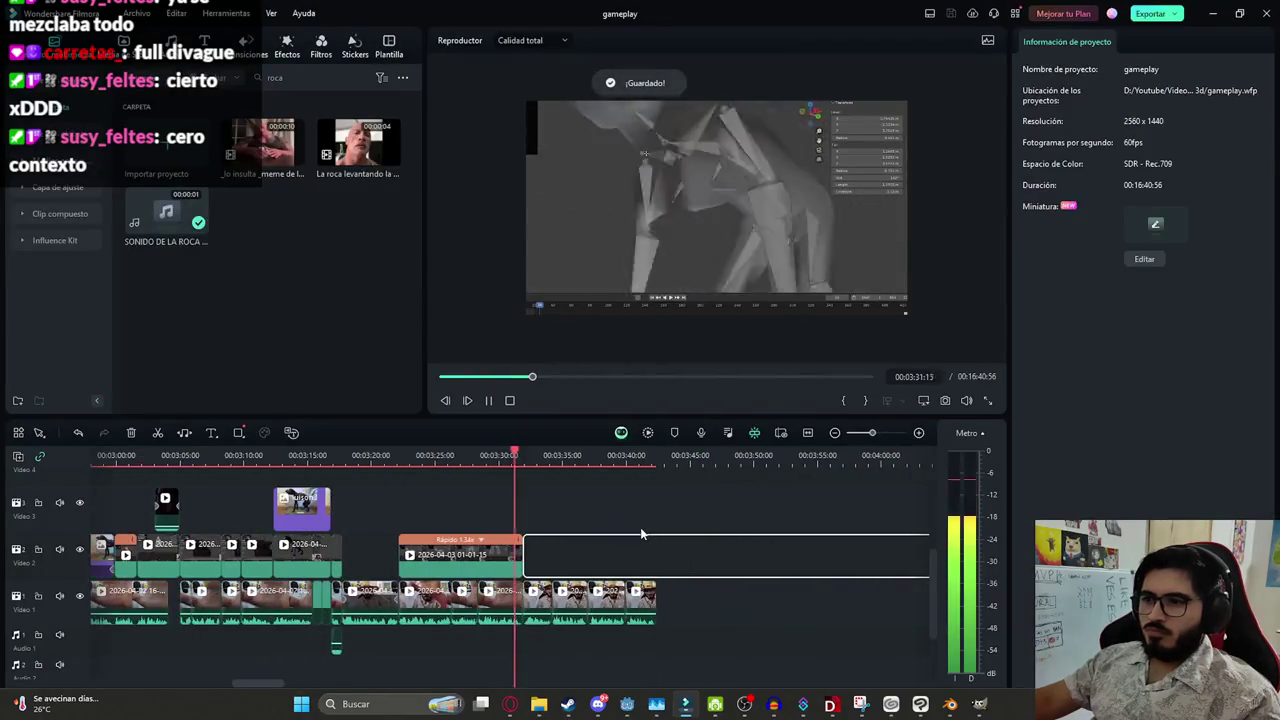
Select three Video 1 clips and place the playhead near 4:13:56
{"action": "mouse_move", "coordinate": [712, 645]}
{"action": "left_mouse_down"}
{"action": "mouse_move", "coordinate": [578, 610]}
{"action": "mouse_move", "coordinate": [781, 600]}
{"action": "left_mouse_up"}
{"action": "scroll", "coordinate": [781, 600], "scroll_direction": "down", "scroll_amount": 3}
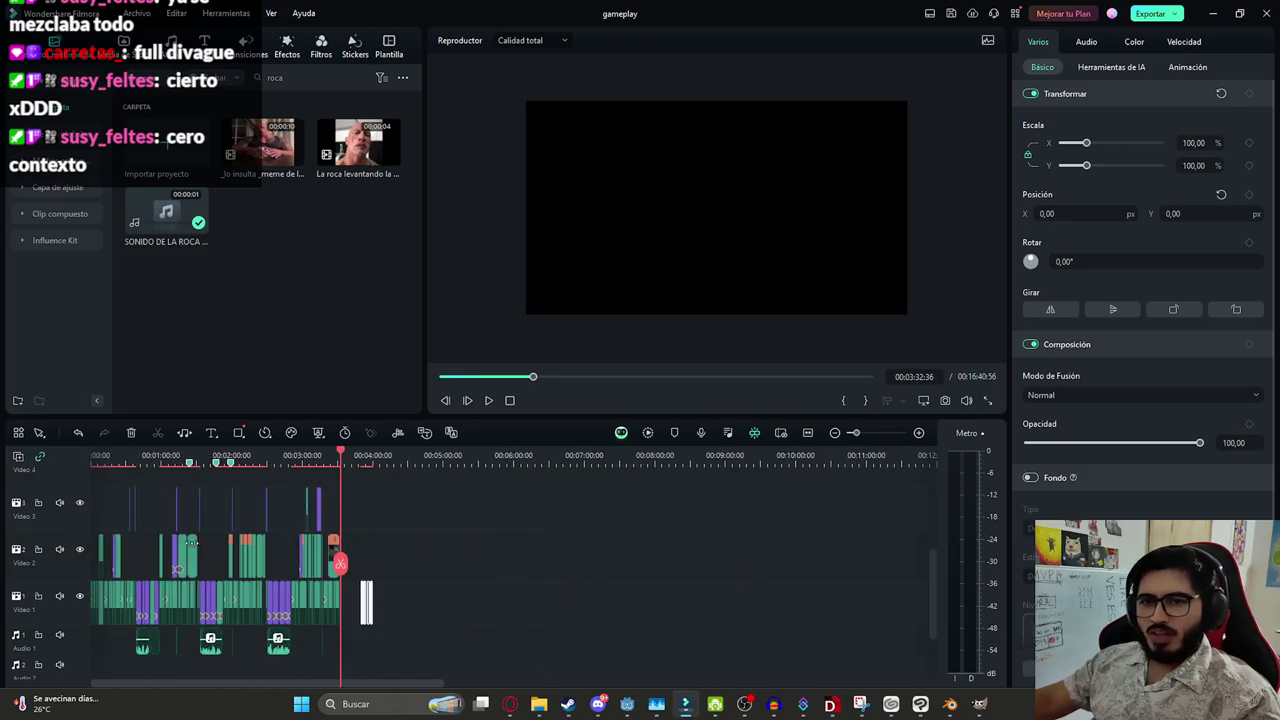
{"action": "scroll", "coordinate": [218, 598], "scroll_direction": "up", "scroll_amount": 5}
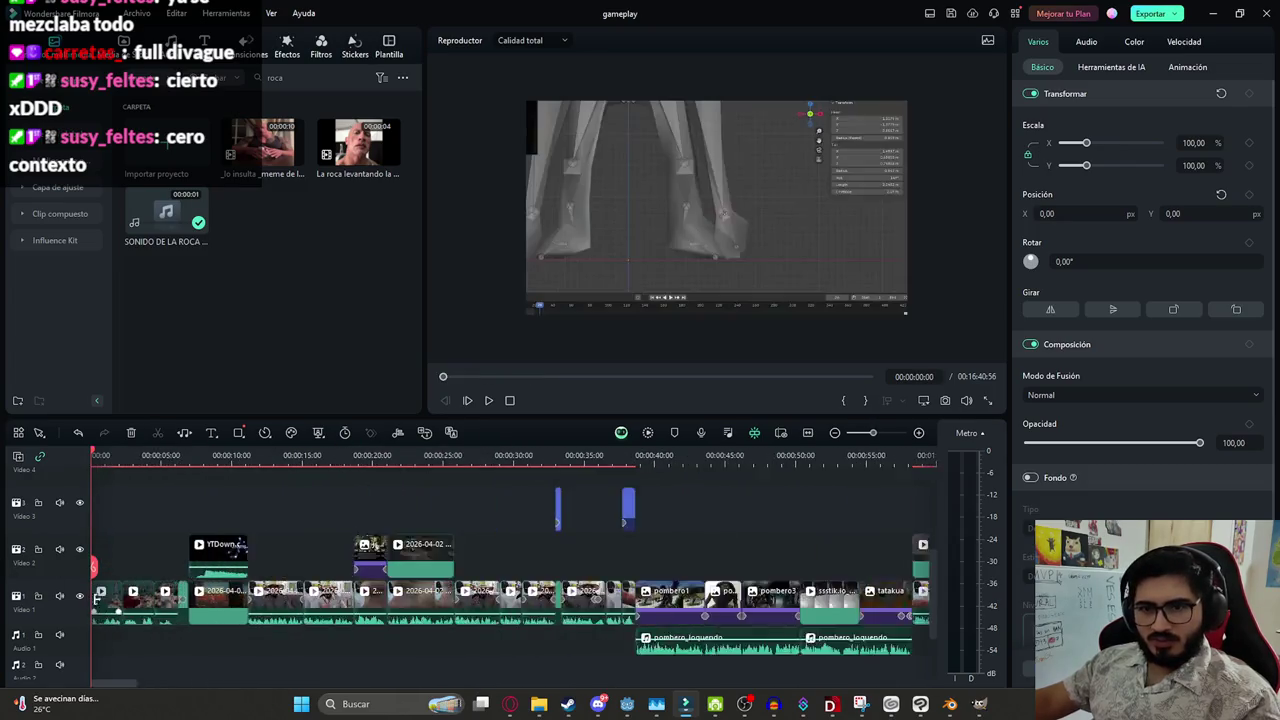
{"action": "scroll", "coordinate": [218, 598], "scroll_direction": "down", "scroll_amount": 5}
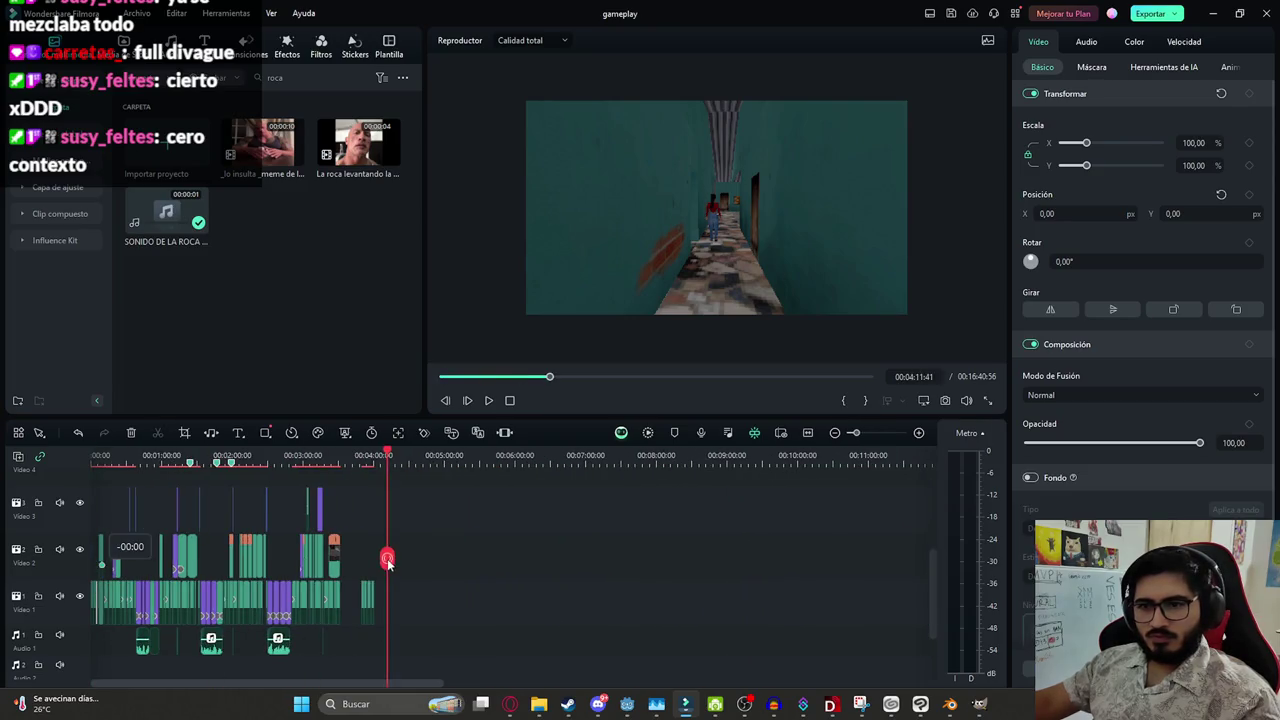
{"action": "left_click", "coordinate": [389, 563]}
{"action": "scroll", "coordinate": [450, 600], "scroll_direction": "up", "scroll_amount": 3}
{"action": "scroll", "coordinate": [518, 627], "scroll_direction": "up", "scroll_amount": 2}
Lengthen the thin Video 1 clip and play the Jasy Jatere clip from about 04:17
{"action": "left_click_drag", "start_coordinate": [509, 605], "coordinate": [638, 605]}
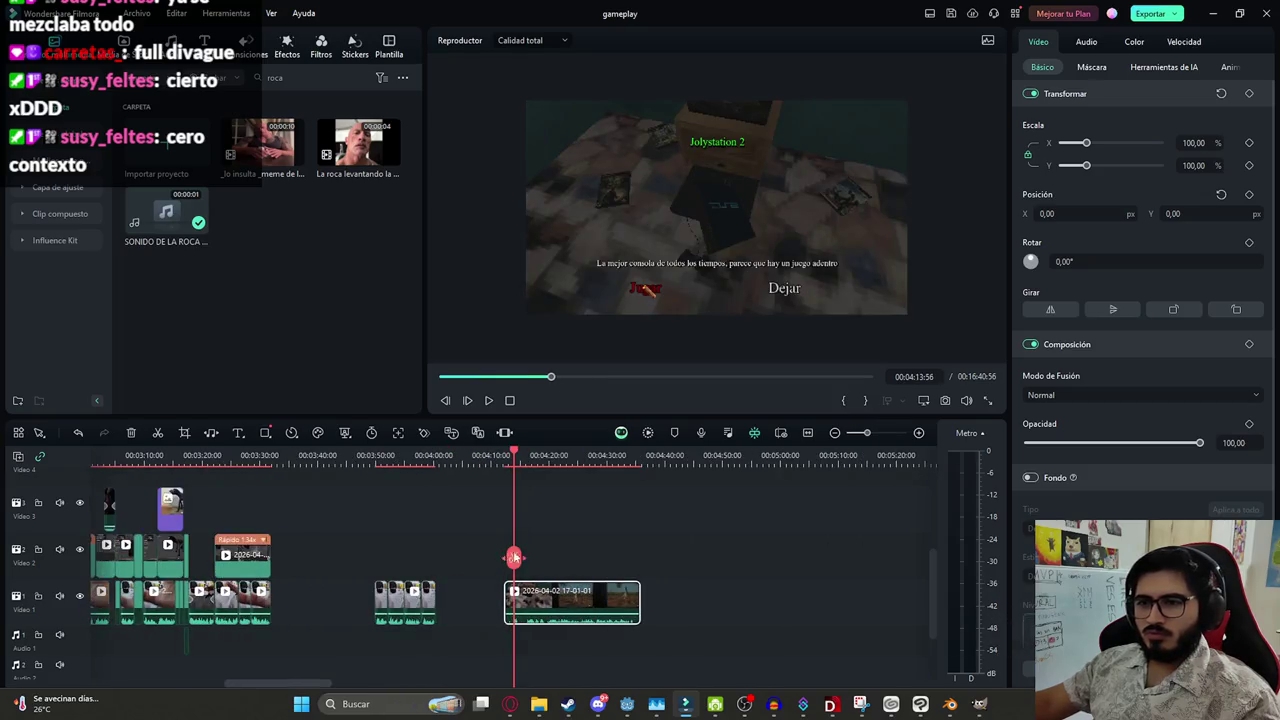
{"action": "left_click_drag", "start_coordinate": [550, 562], "coordinate": [531, 563]}
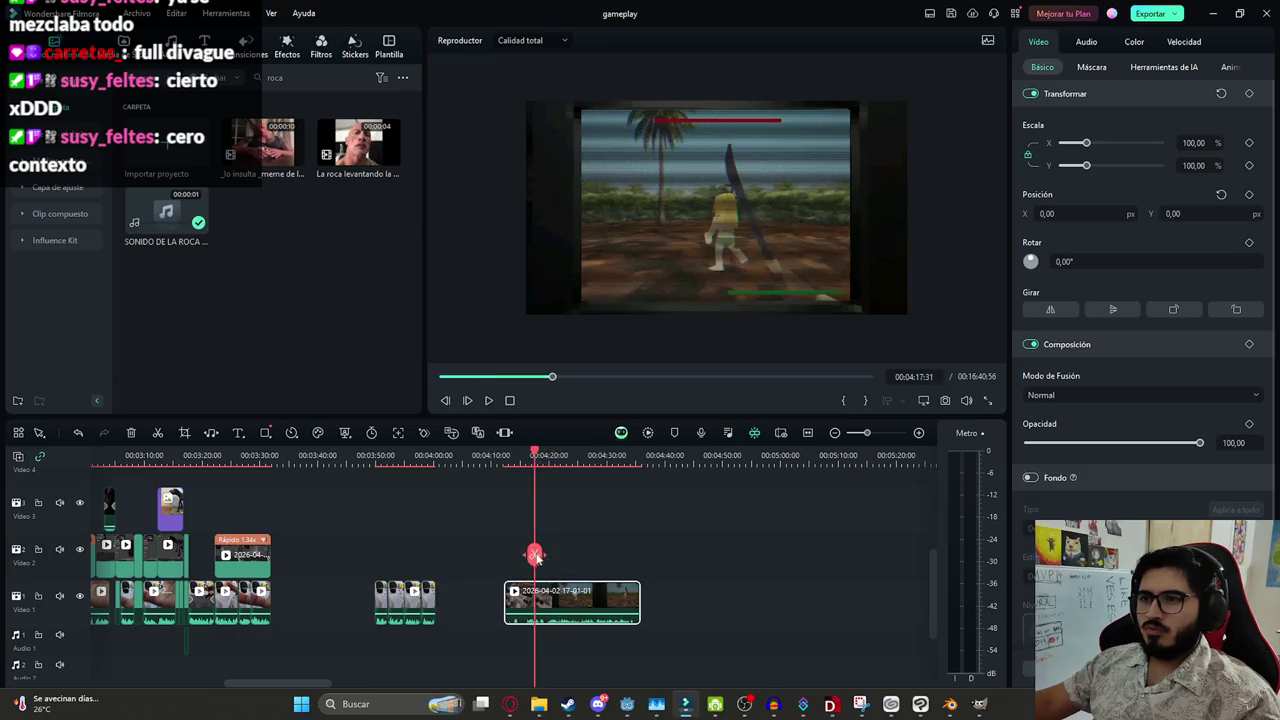
{"action": "key", "text": "space"}
{"action": "scroll", "coordinate": [613, 567], "scroll_direction": "up", "scroll_amount": 1}
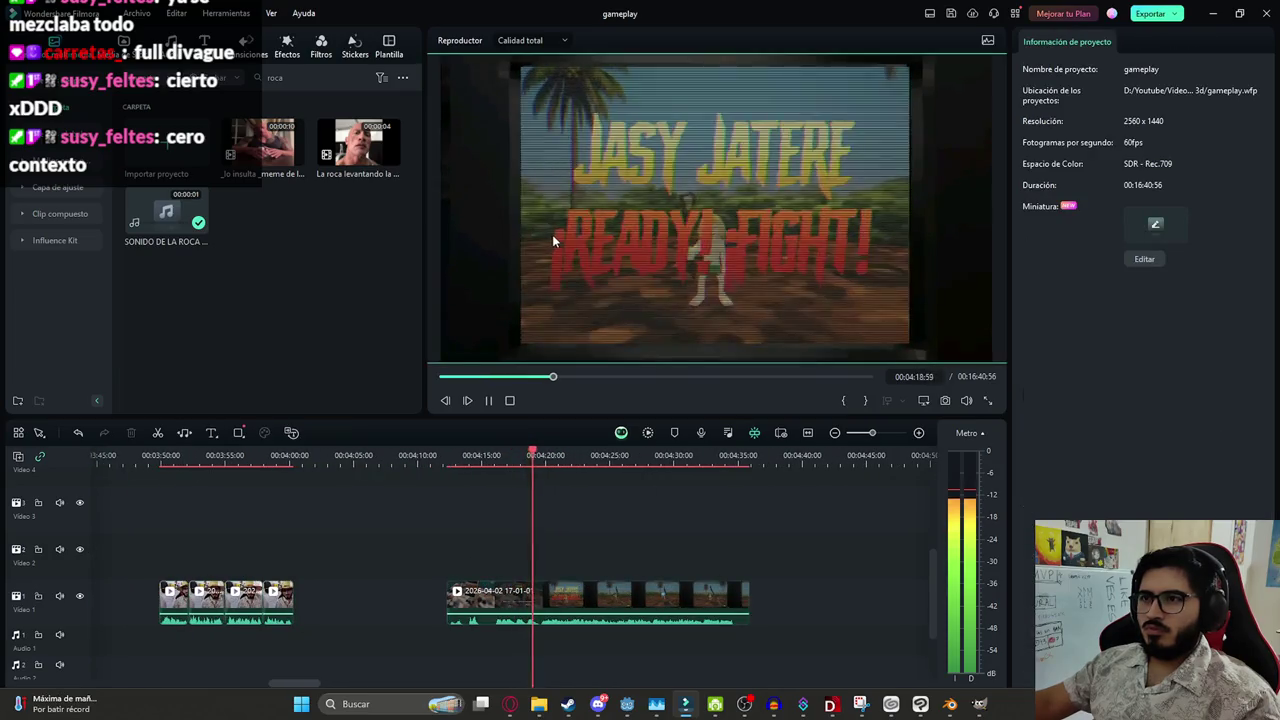
Split the Jasy Jatere gameplay clip at 04:15:20
{"action": "left_click", "coordinate": [545, 556]}
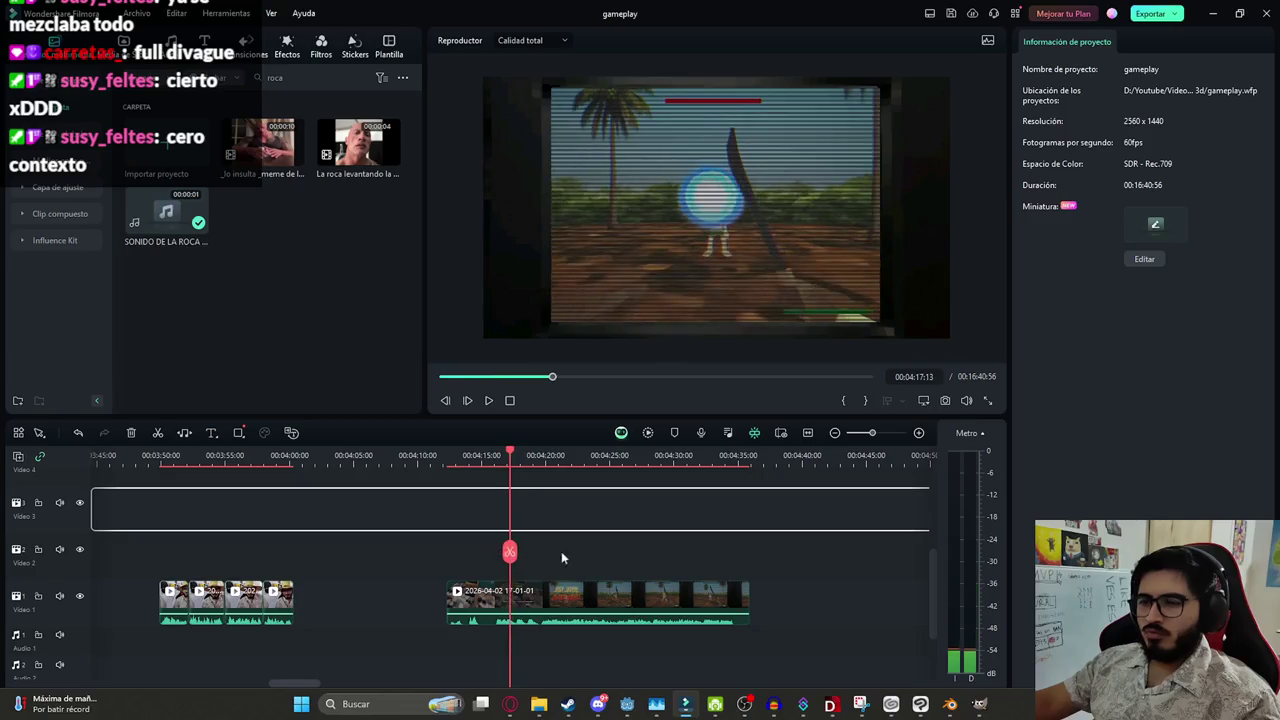
{"action": "scroll", "coordinate": [600, 560], "scroll_direction": "up", "scroll_amount": 3}
{"action": "left_click_drag", "start_coordinate": [447, 558], "coordinate": [488, 561]}
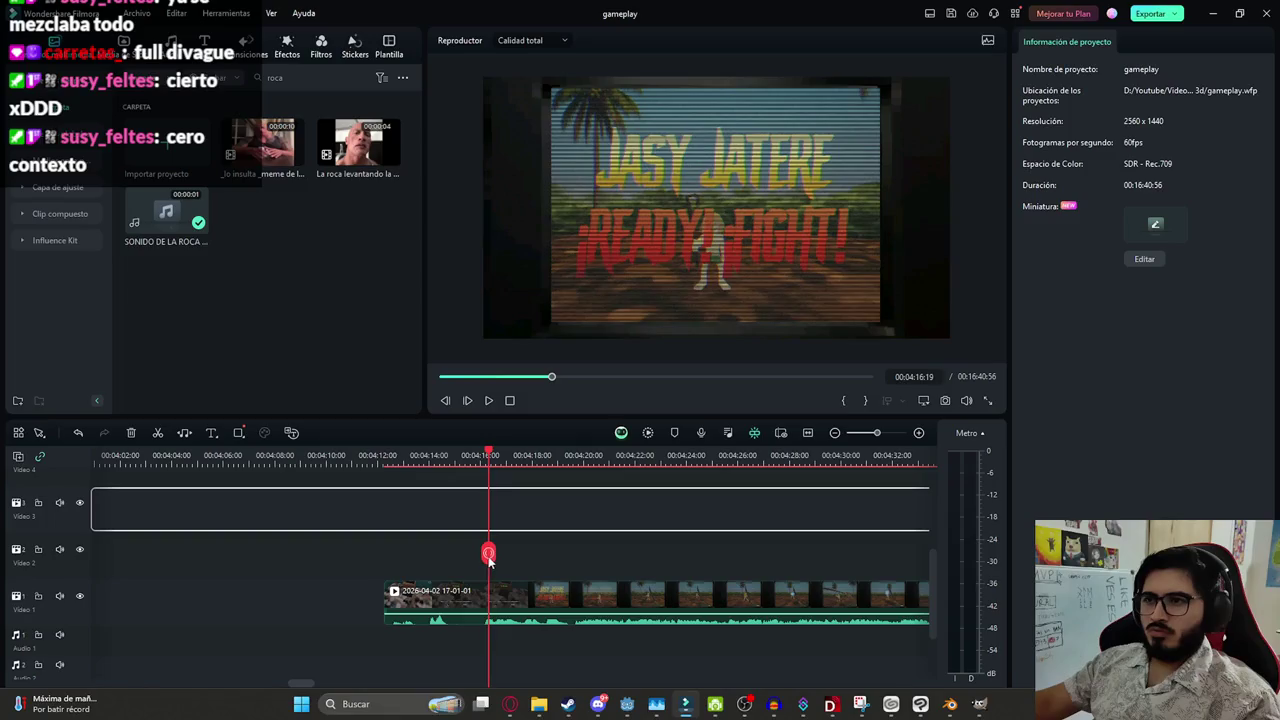
{"action": "left_click", "coordinate": [481, 556]}
{"action": "key", "text": "space"}
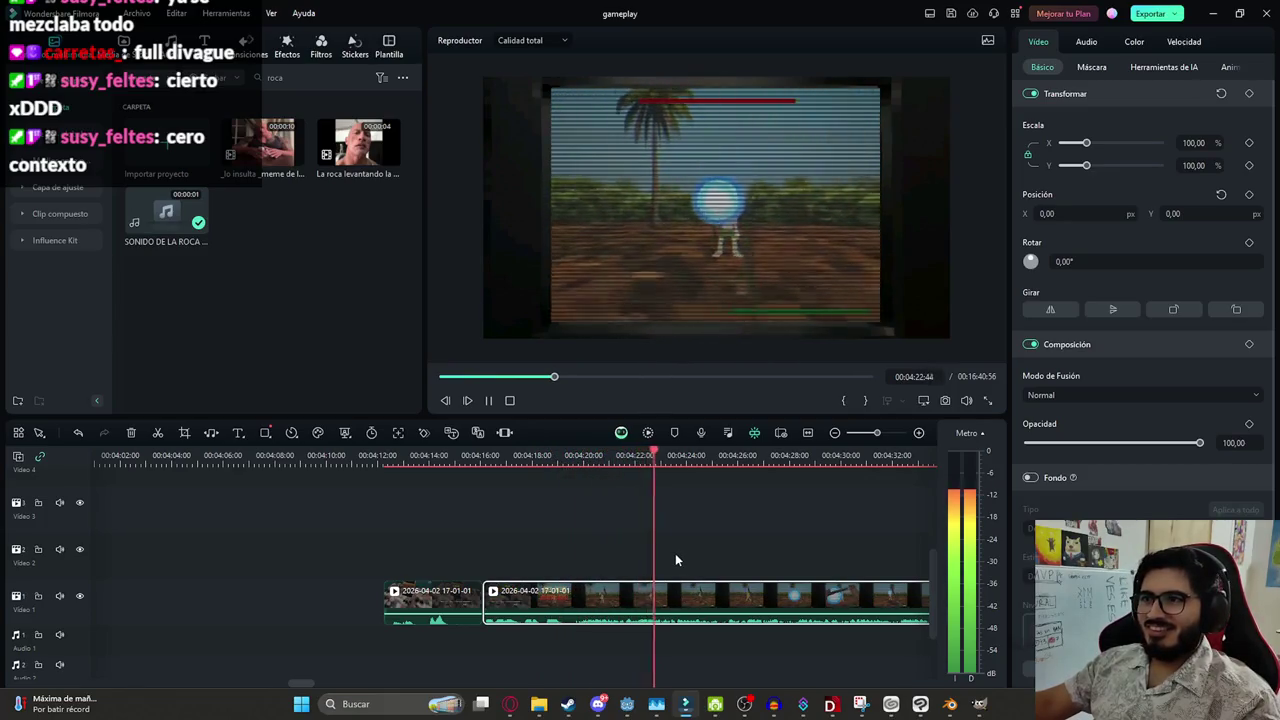
Split again at 04:29:17 and delete the section between the cuts
{"action": "scroll", "coordinate": [686, 556], "scroll_direction": "down", "scroll_amount": 1}
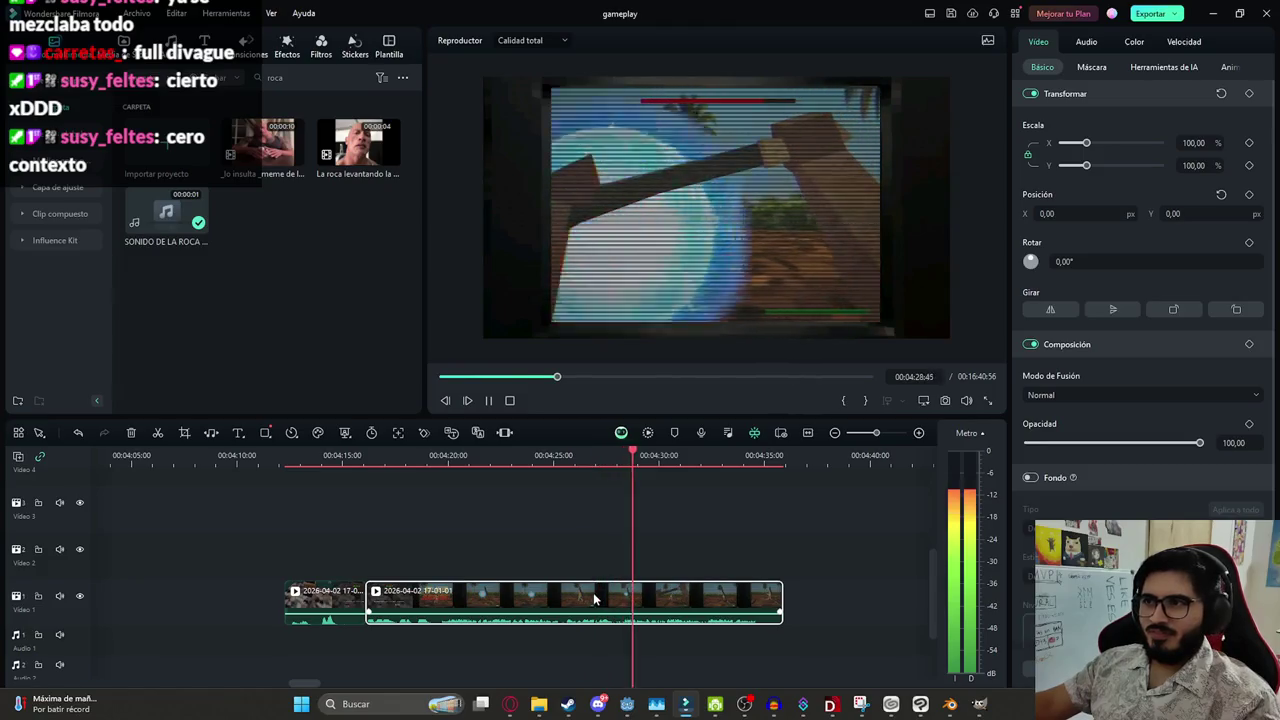
{"action": "key", "text": "ctrl+b"}
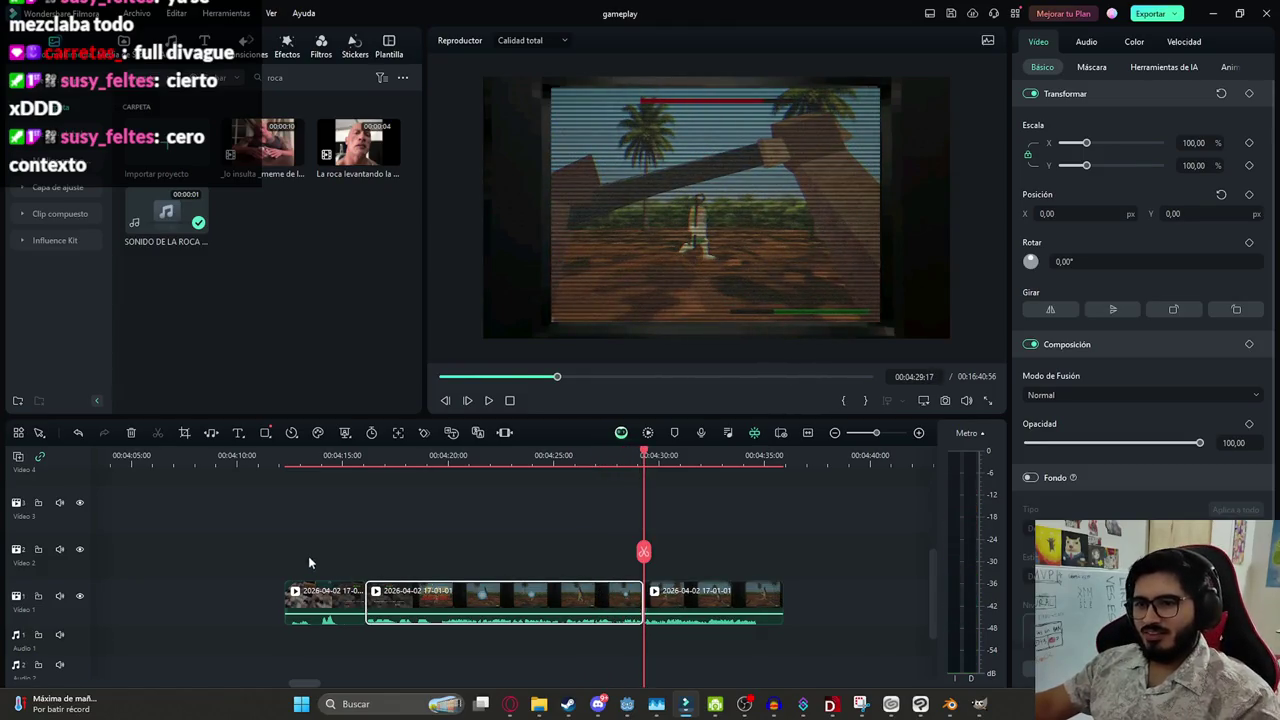
{"action": "scroll", "coordinate": [600, 600], "scroll_direction": "down", "scroll_amount": 5}
{"action": "key", "text": "Delete"}
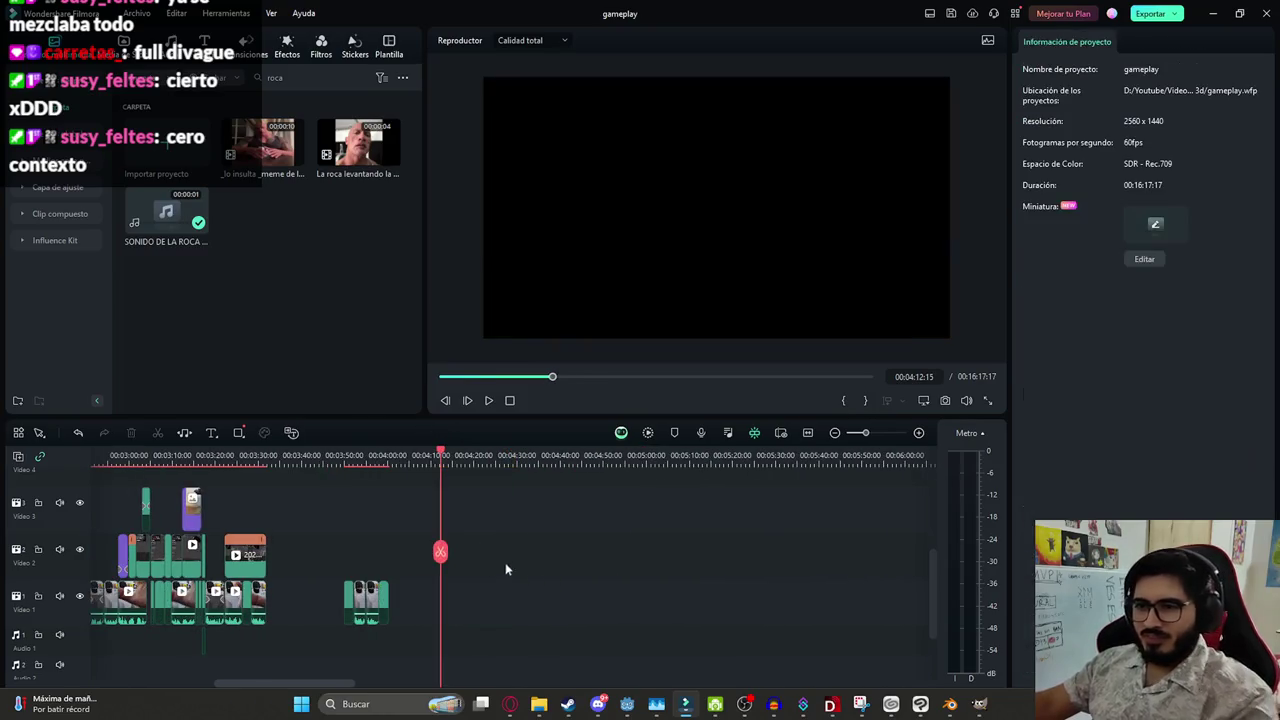
Close the gap so the project runs 16:12:30, and review the edit from 03:31
{"action": "left_click", "coordinate": [330, 600]}
{"action": "scroll", "coordinate": [381, 601], "scroll_direction": "up", "scroll_amount": 3}
{"action": "scroll", "coordinate": [381, 601], "scroll_direction": "up", "scroll_amount": 2}
{"action": "key", "text": "ctrl+z"}
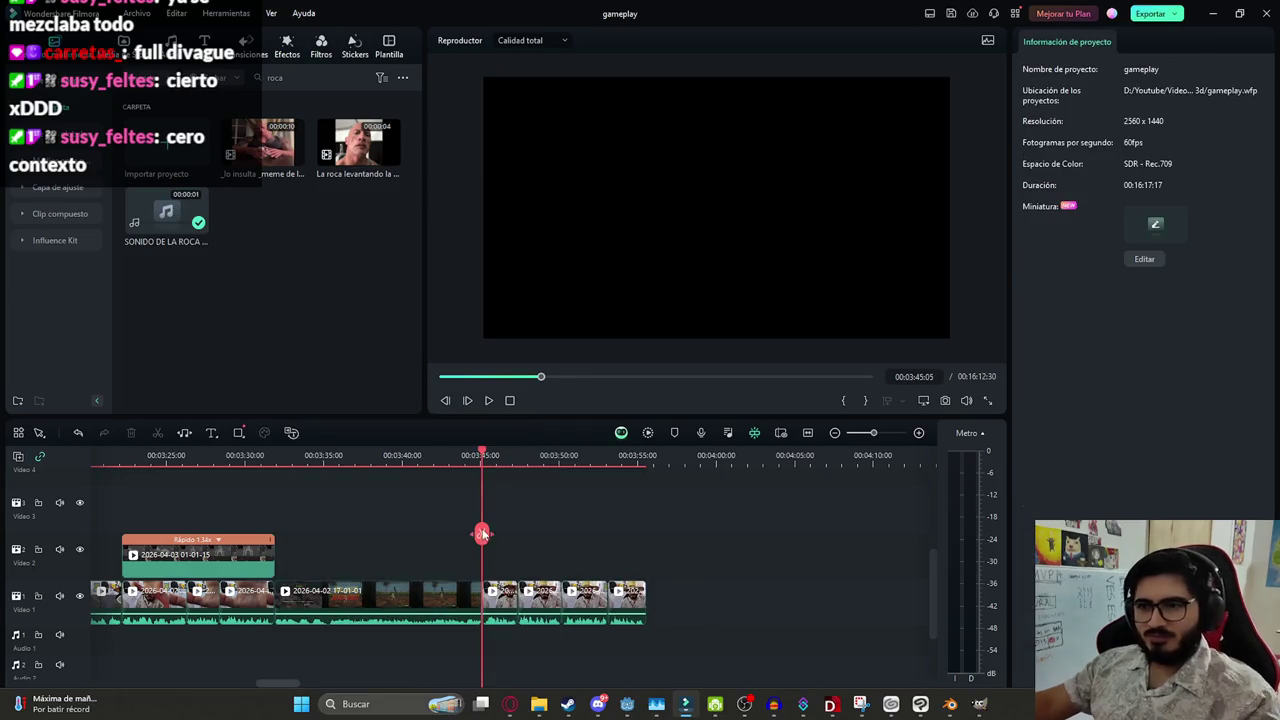
{"action": "left_click_drag", "start_coordinate": [482, 533], "coordinate": [268, 533]}
{"action": "scroll", "coordinate": [633, 555], "scroll_direction": "down", "scroll_amount": 3}
{"action": "key", "text": "space"}
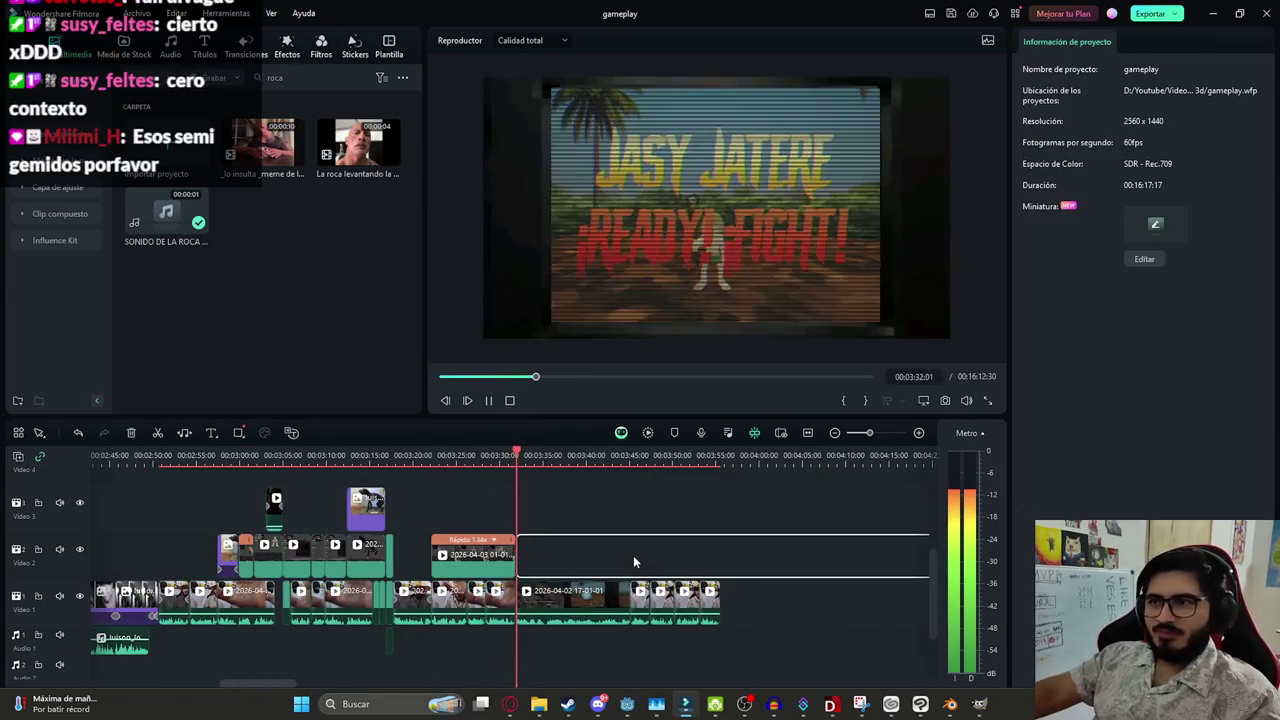
{"action": "key", "text": "ctrl+s"}
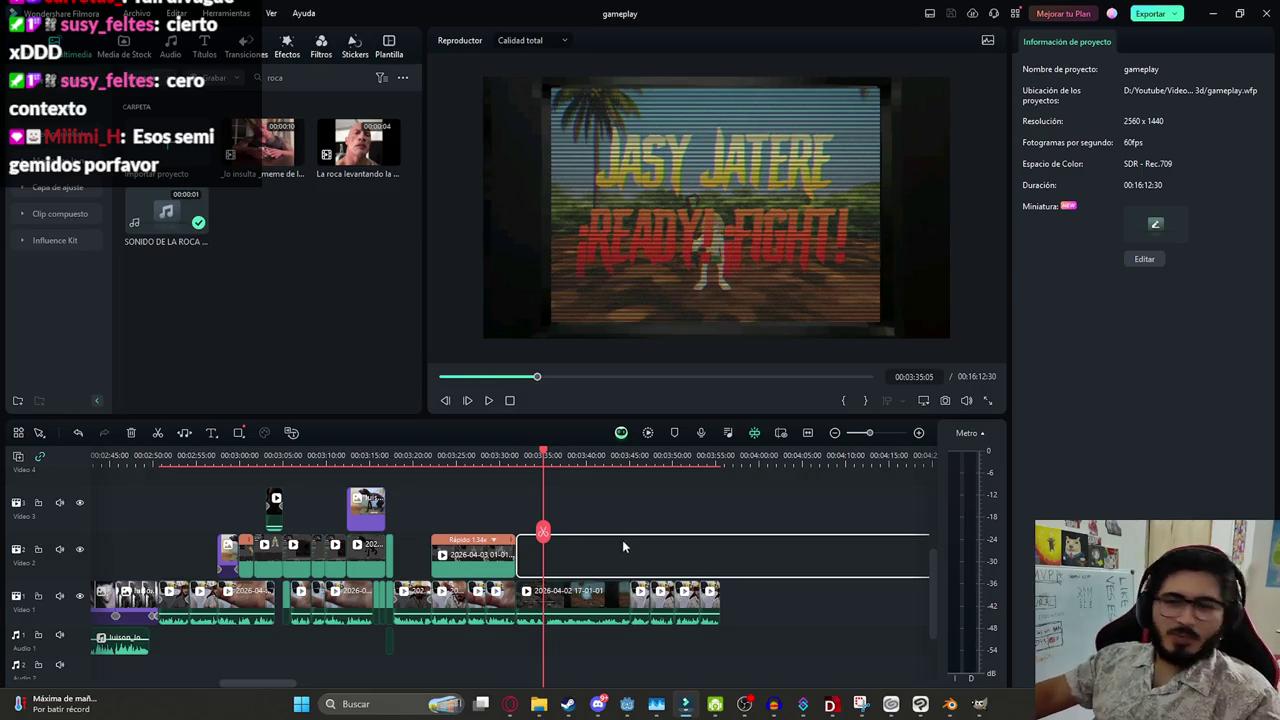
{"action": "left_click_drag", "start_coordinate": [543, 530], "coordinate": [528, 533]}
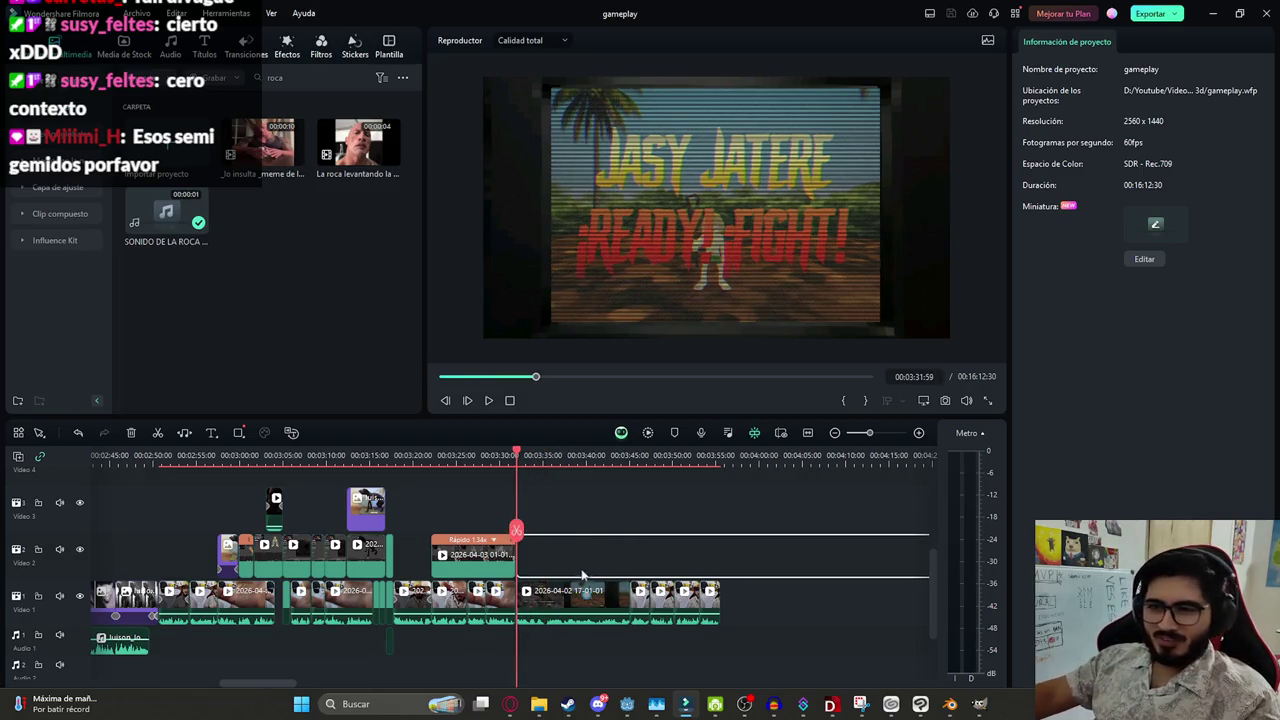
{"action": "mouse_move", "coordinate": [664, 592]}
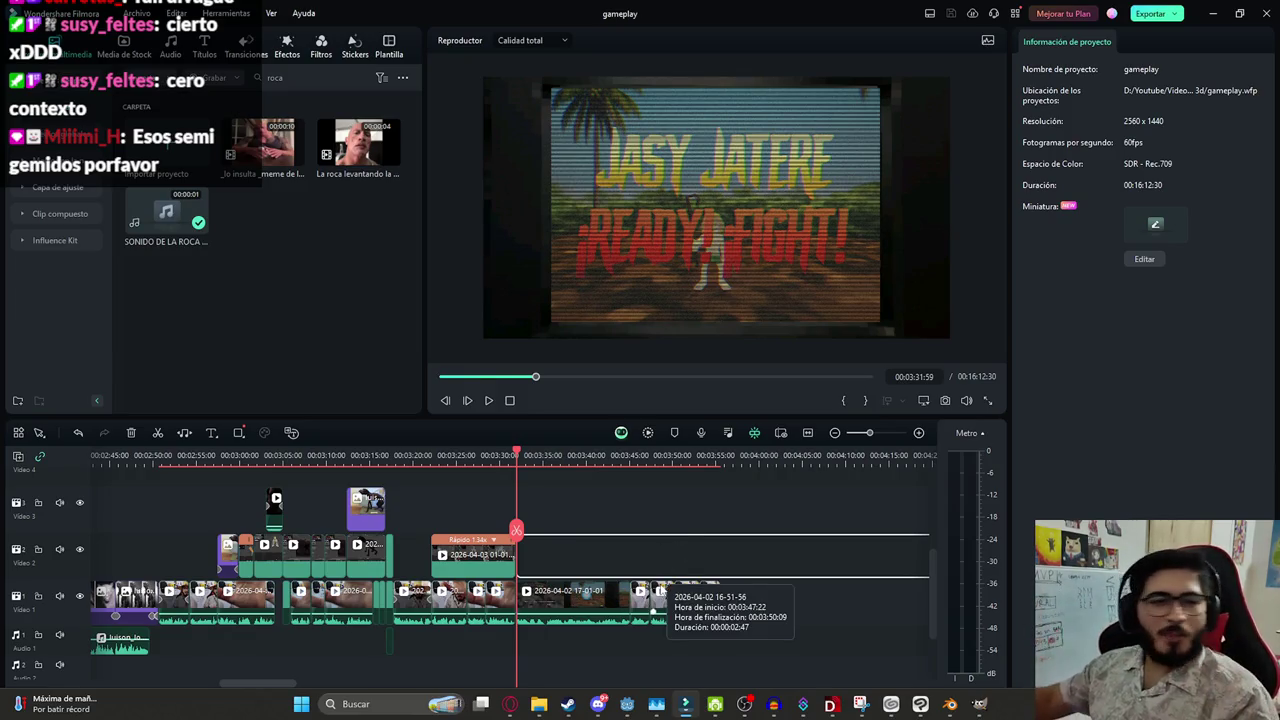
{"action": "key", "text": "space"}
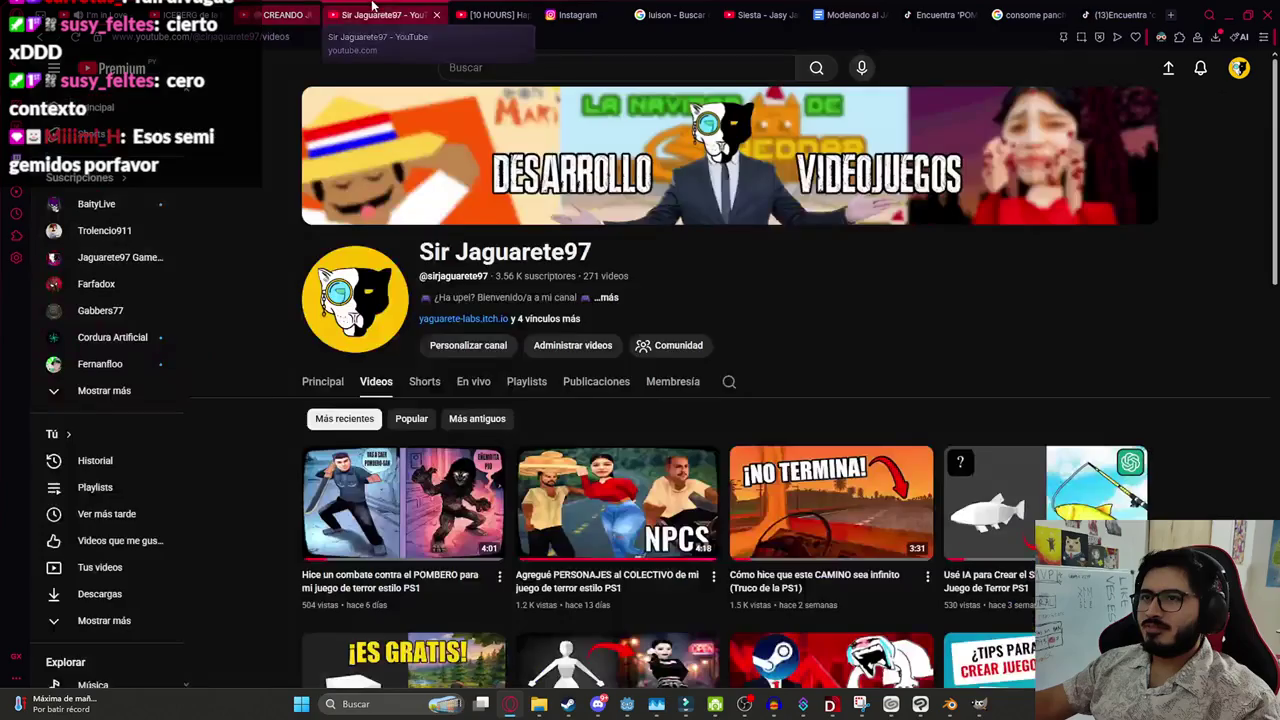
Search YouTube for 'yamete kudasai' and scroll the results
{"action": "left_click", "coordinate": [385, 14]}
{"action": "type", "text": "amete k"}
{"action": "key", "text": "Down"}
{"action": "key", "text": "Return"}
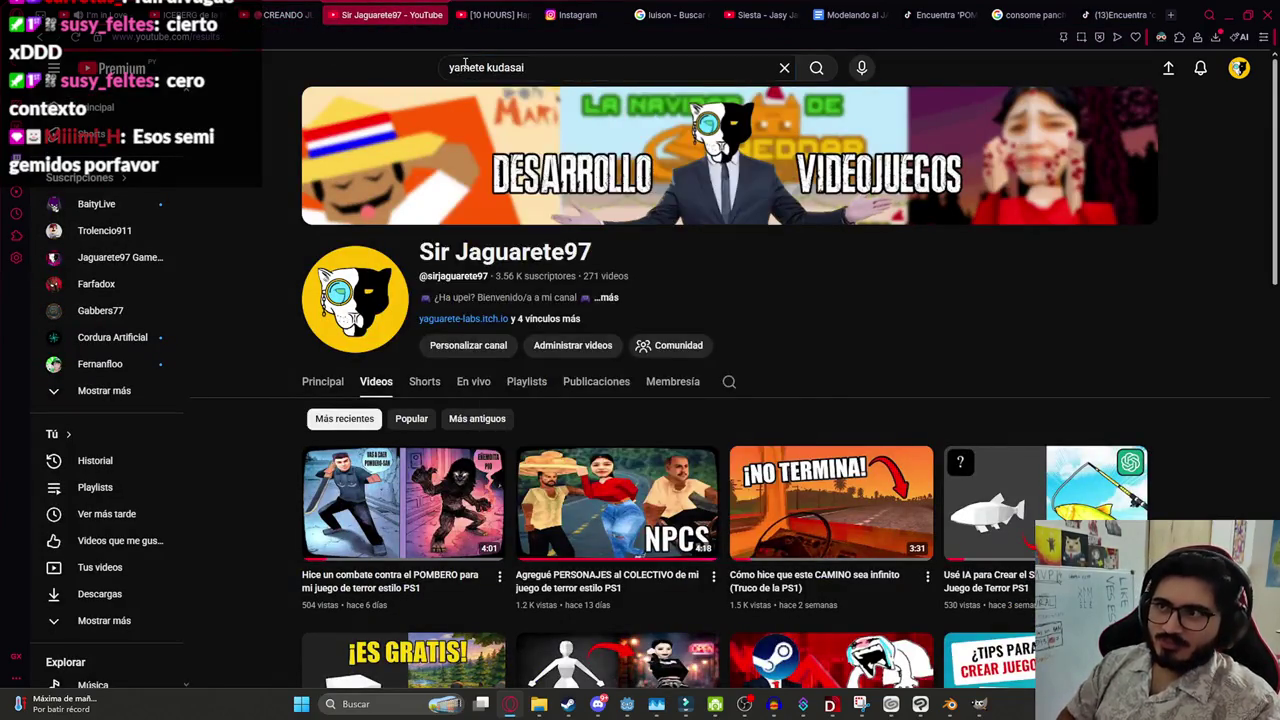
{"action": "scroll", "coordinate": [577, 233], "scroll_direction": "down", "scroll_amount": 1}
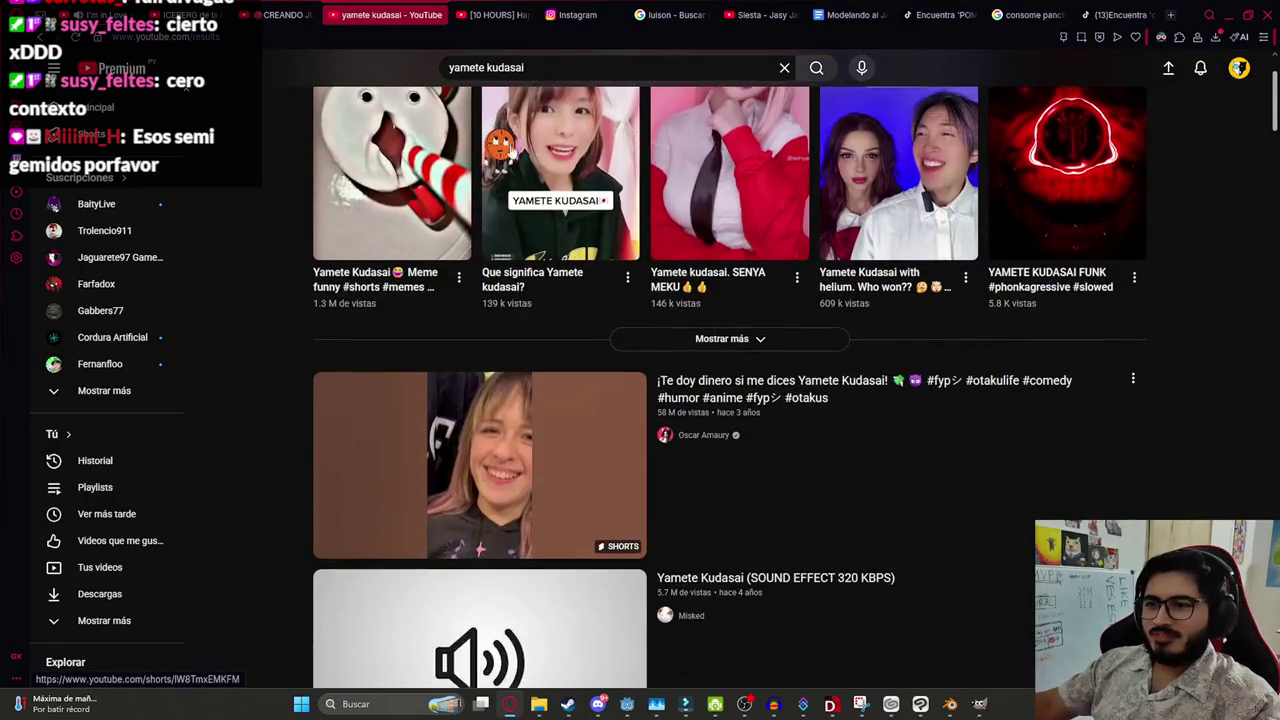
{"action": "scroll", "coordinate": [577, 233], "scroll_direction": "down", "scroll_amount": 2}
{"action": "scroll", "coordinate": [577, 233], "scroll_direction": "down", "scroll_amount": 1}
Watch the Yamete Kudasai sound effect and pronunciation videos, returning to the results
{"action": "left_click", "coordinate": [420, 476]}
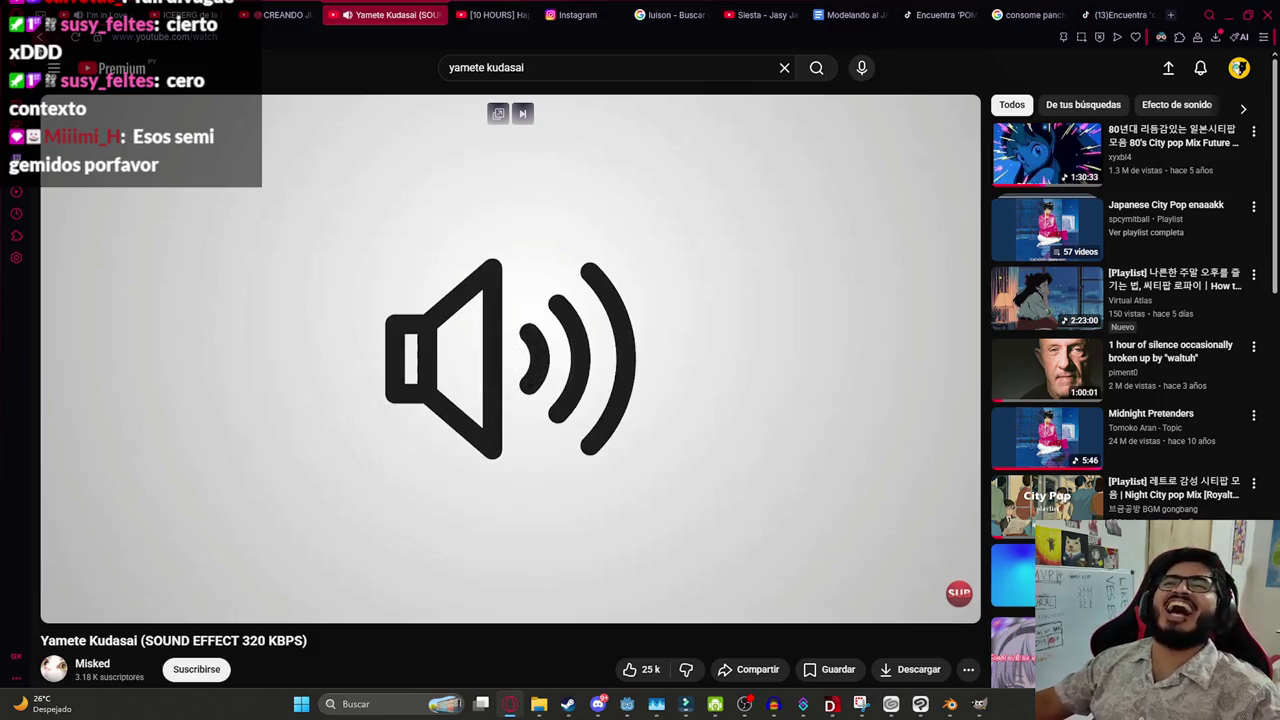
{"action": "key", "text": "alt+Left"}
{"action": "scroll", "coordinate": [282, 457], "scroll_direction": "down", "scroll_amount": 2}
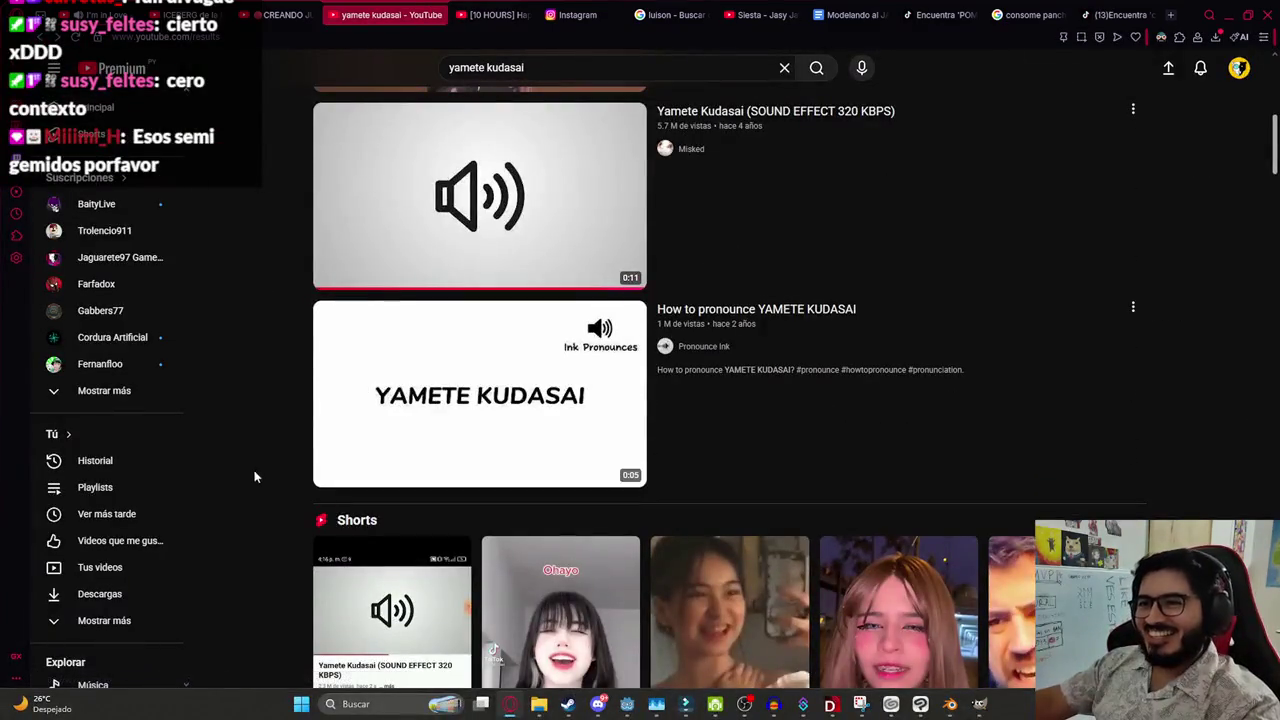
{"action": "mouse_move", "coordinate": [479, 394]}
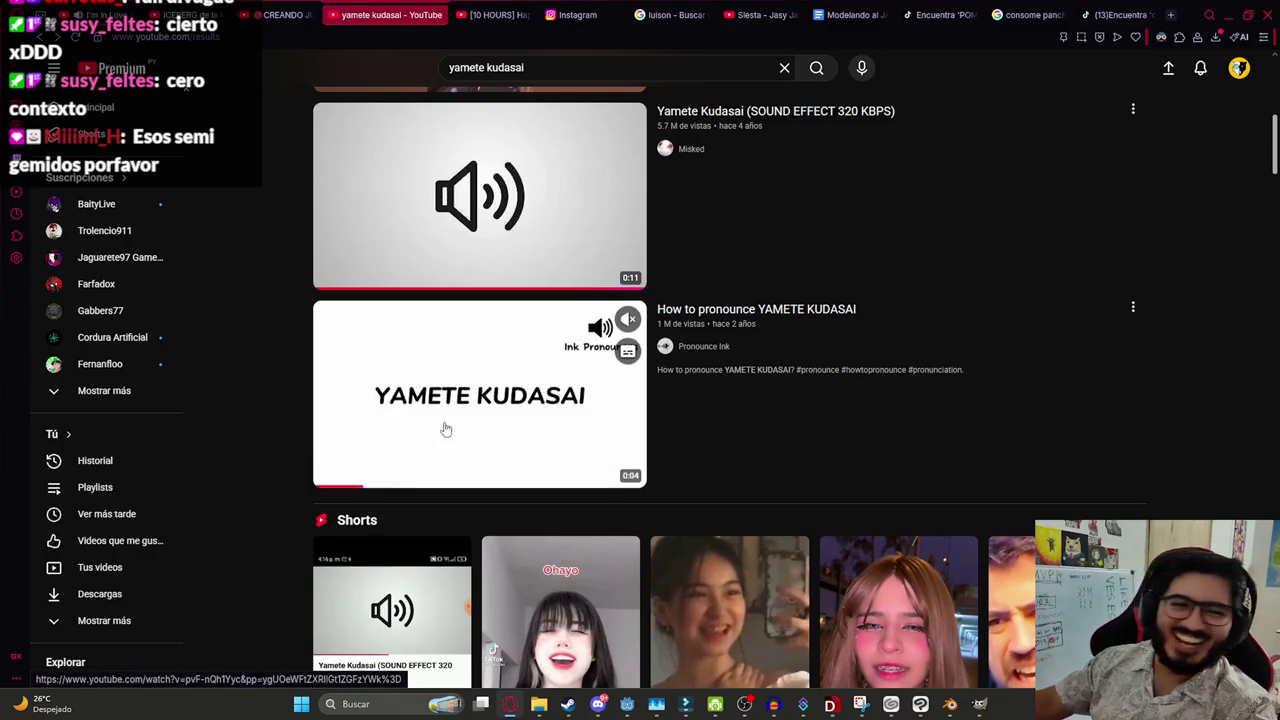
{"action": "left_click", "coordinate": [443, 440]}
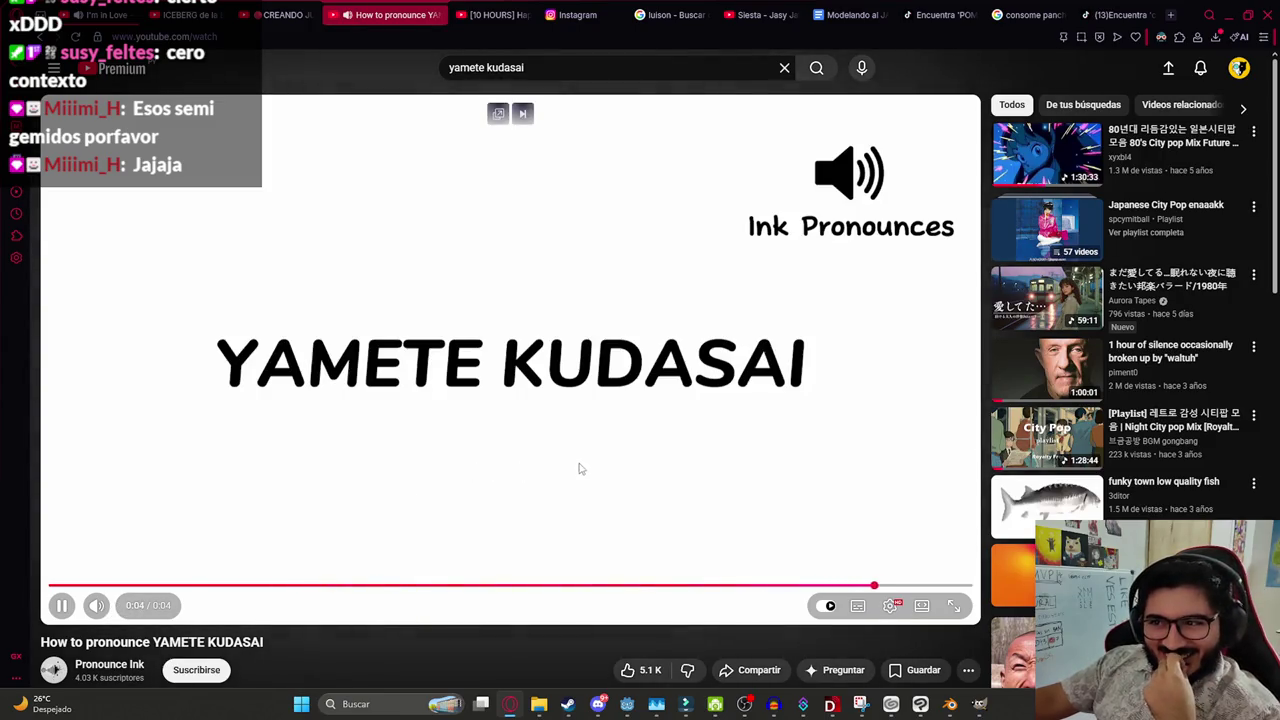
{"action": "key", "text": "alt+Left"}
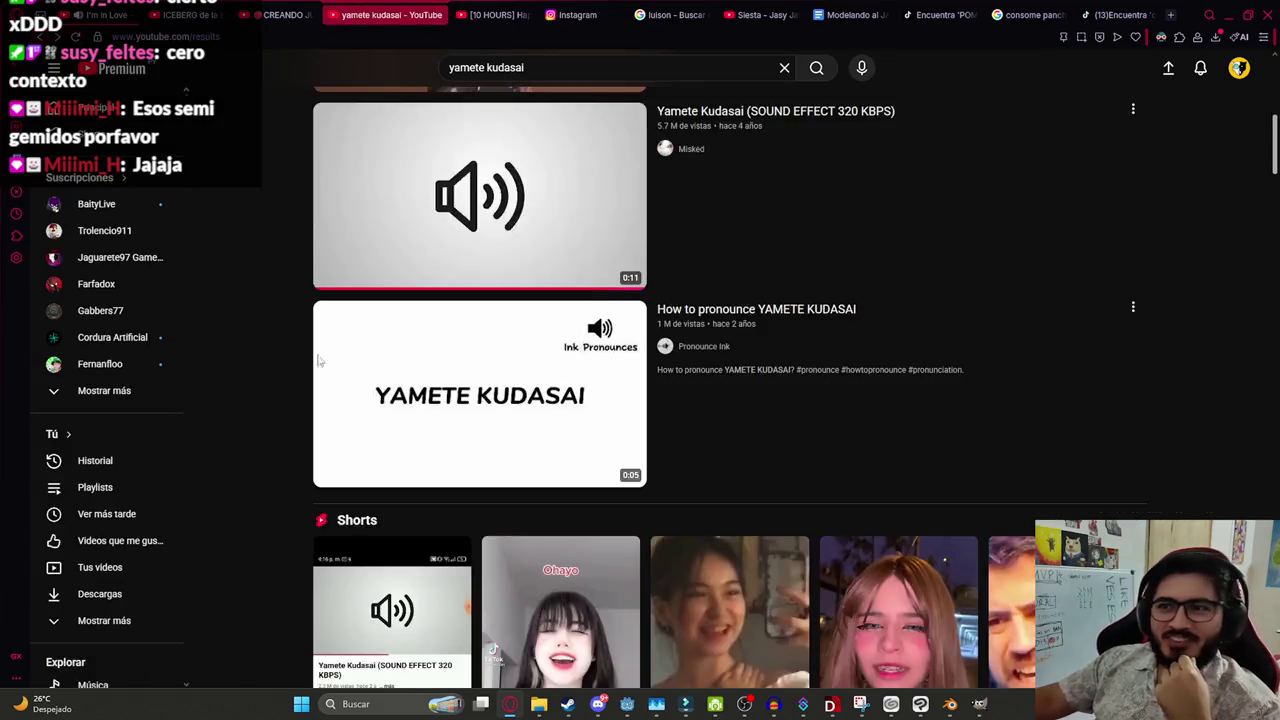
{"action": "scroll", "coordinate": [435, 495], "scroll_direction": "down", "scroll_amount": 3}
{"action": "scroll", "coordinate": [435, 495], "scroll_direction": "down", "scroll_amount": 3}
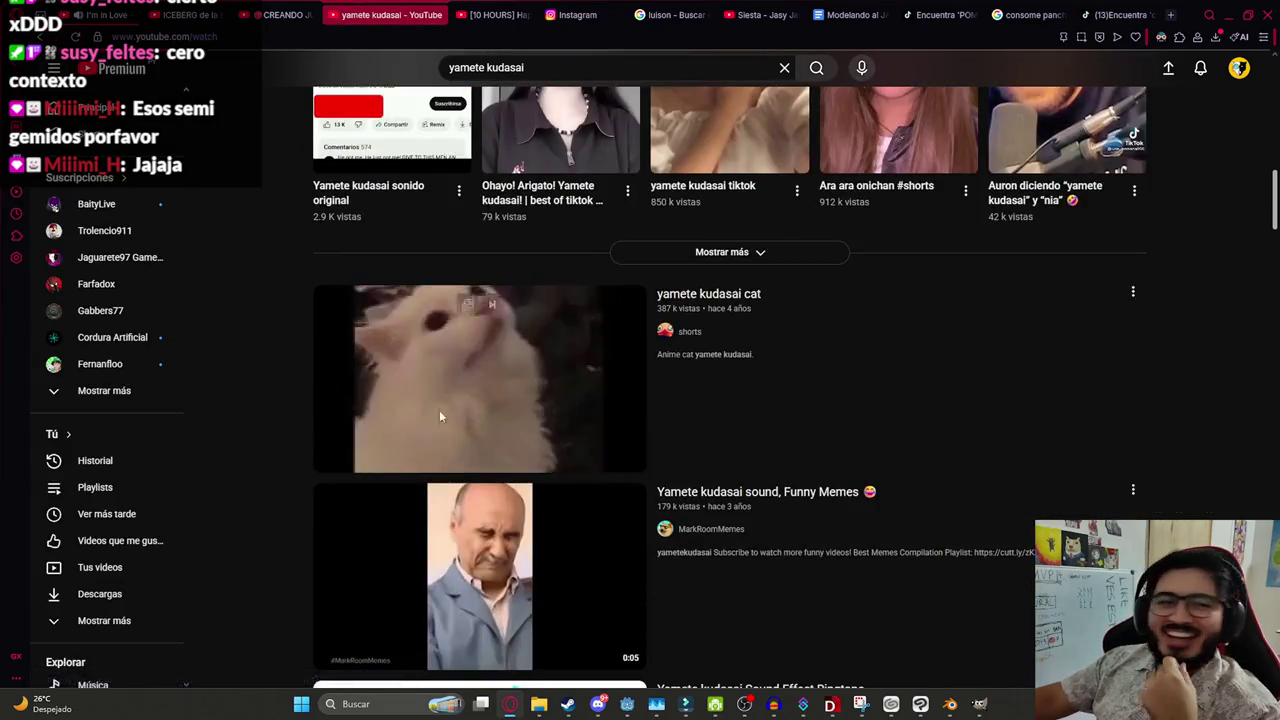
Play the yamete kudasai cat video, checking its playback speed options without changes
{"action": "left_click", "coordinate": [439, 410]}
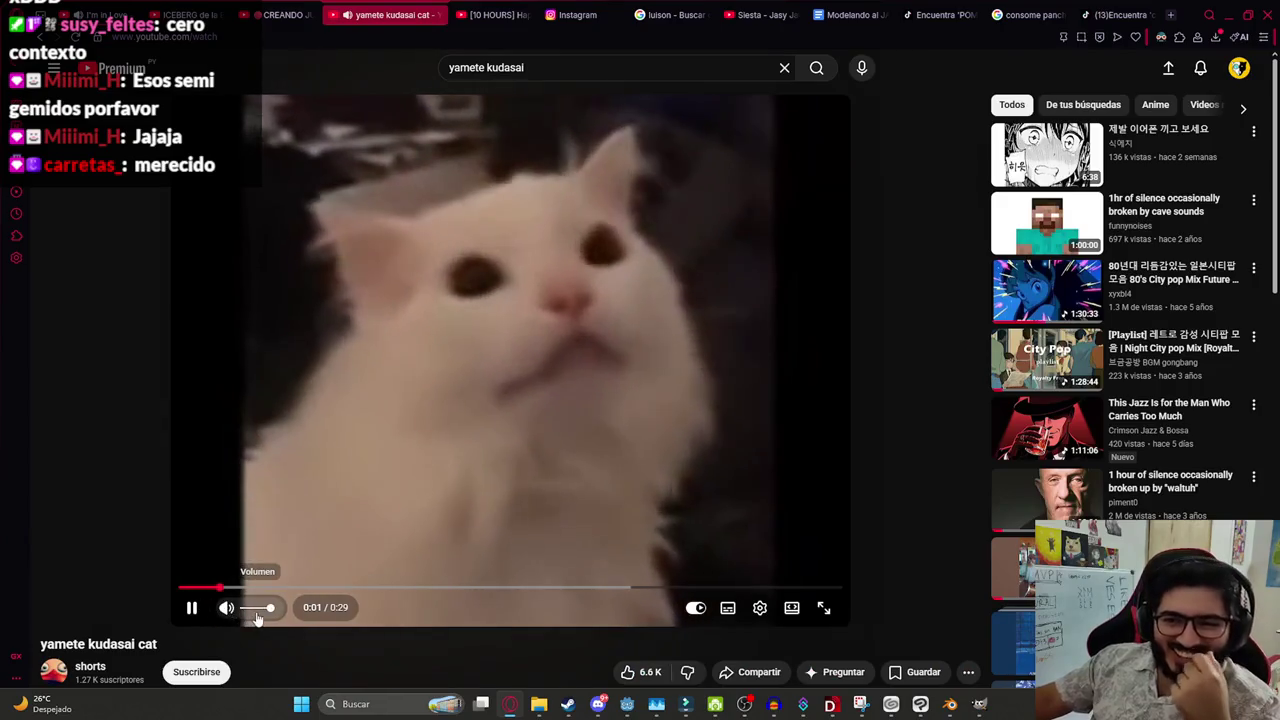
{"action": "left_click", "coordinate": [725, 544]}
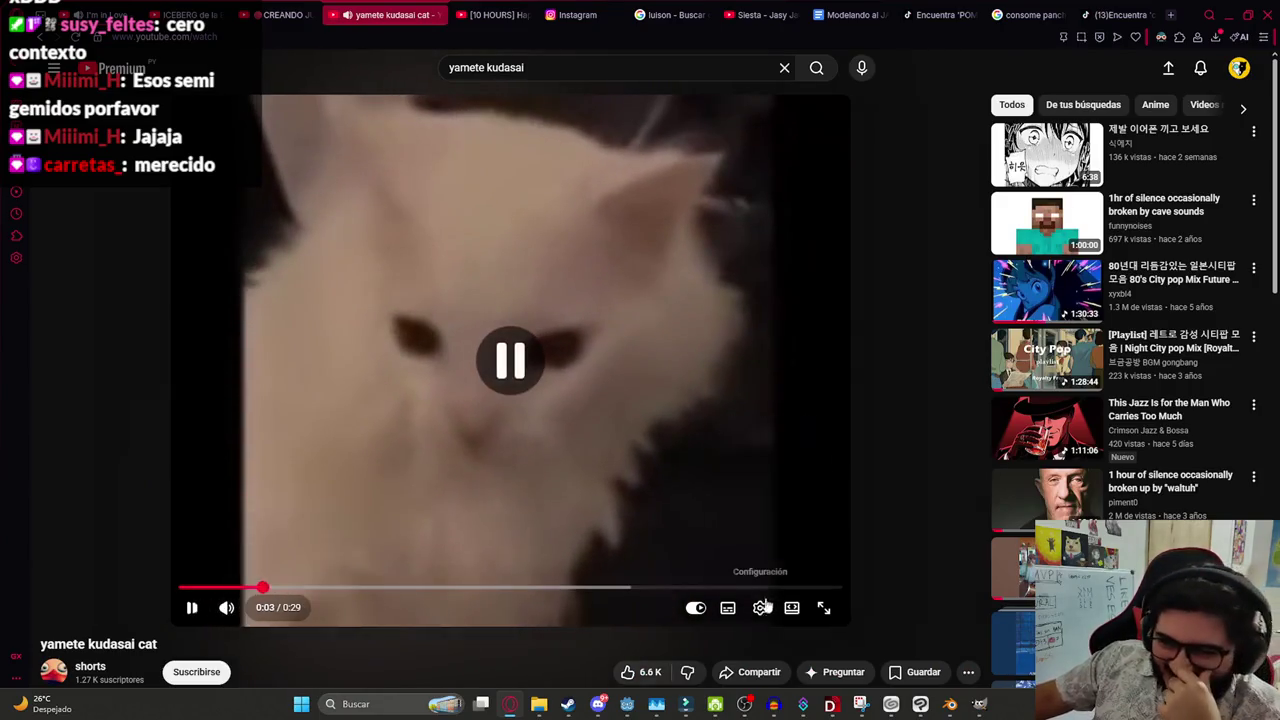
{"action": "left_click", "coordinate": [760, 607]}
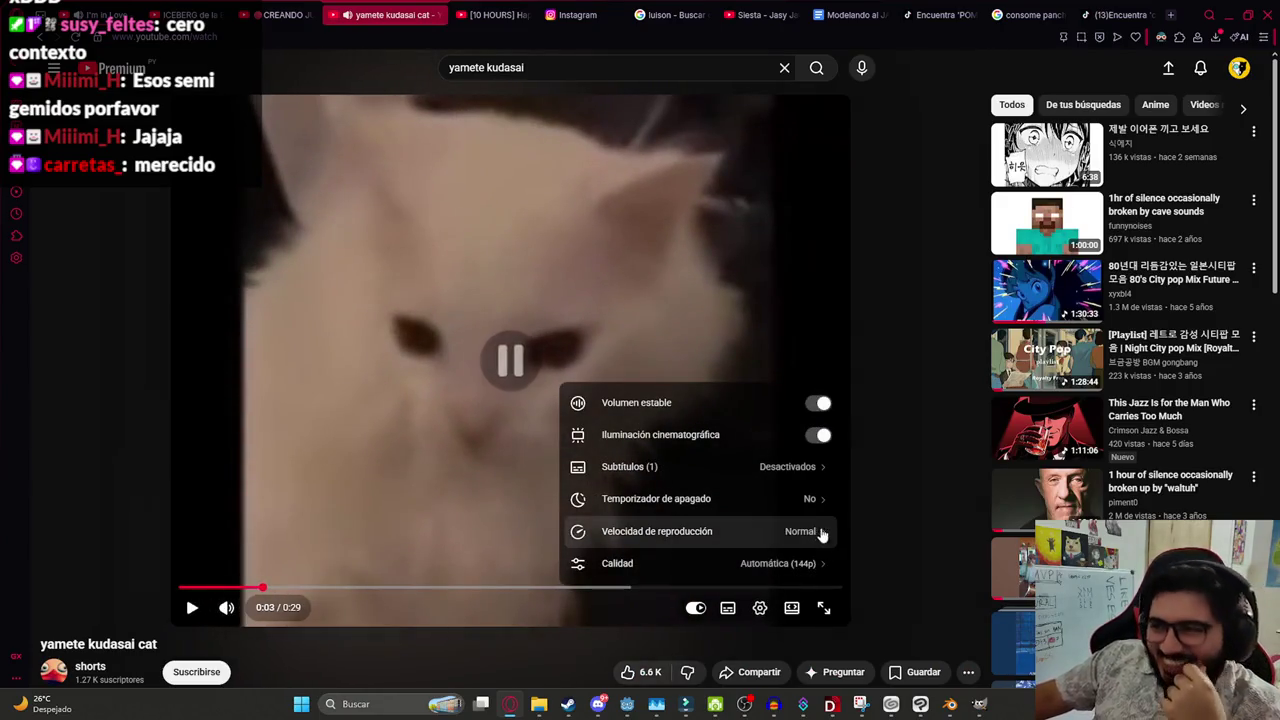
{"action": "left_click", "coordinate": [698, 540]}
{"action": "left_click", "coordinate": [315, 441]}
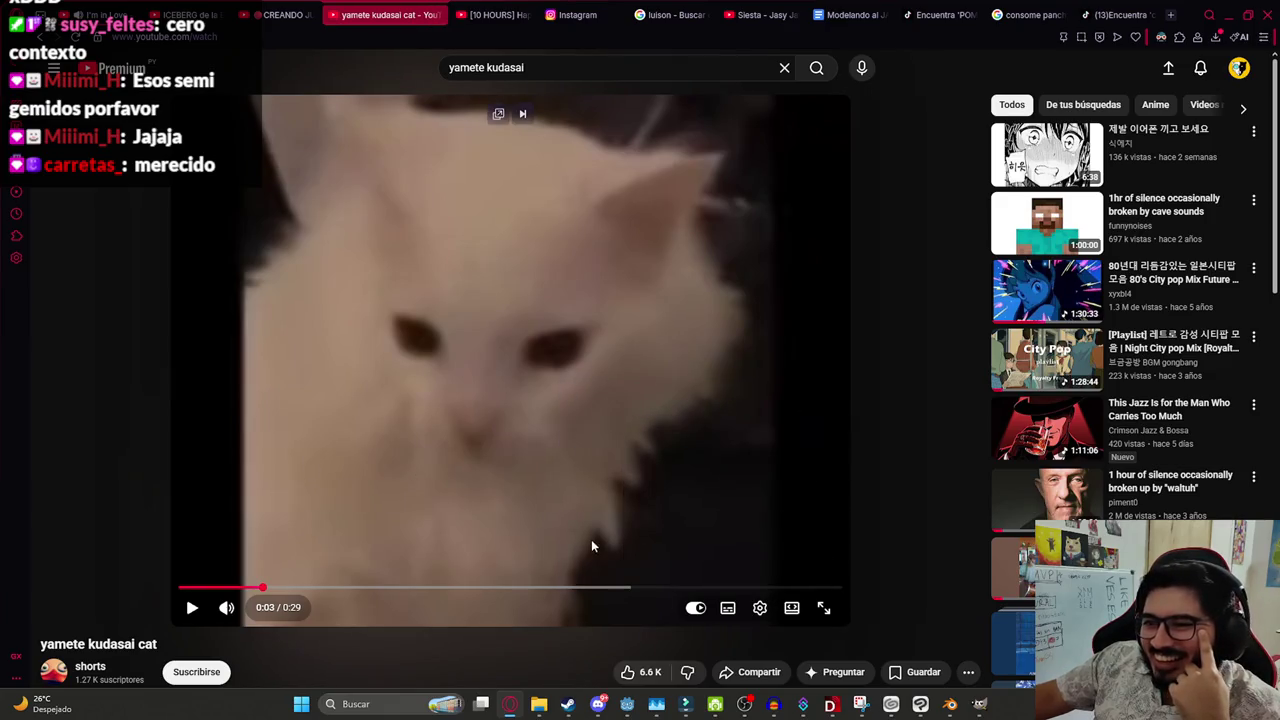
{"action": "left_click", "coordinate": [591, 545]}
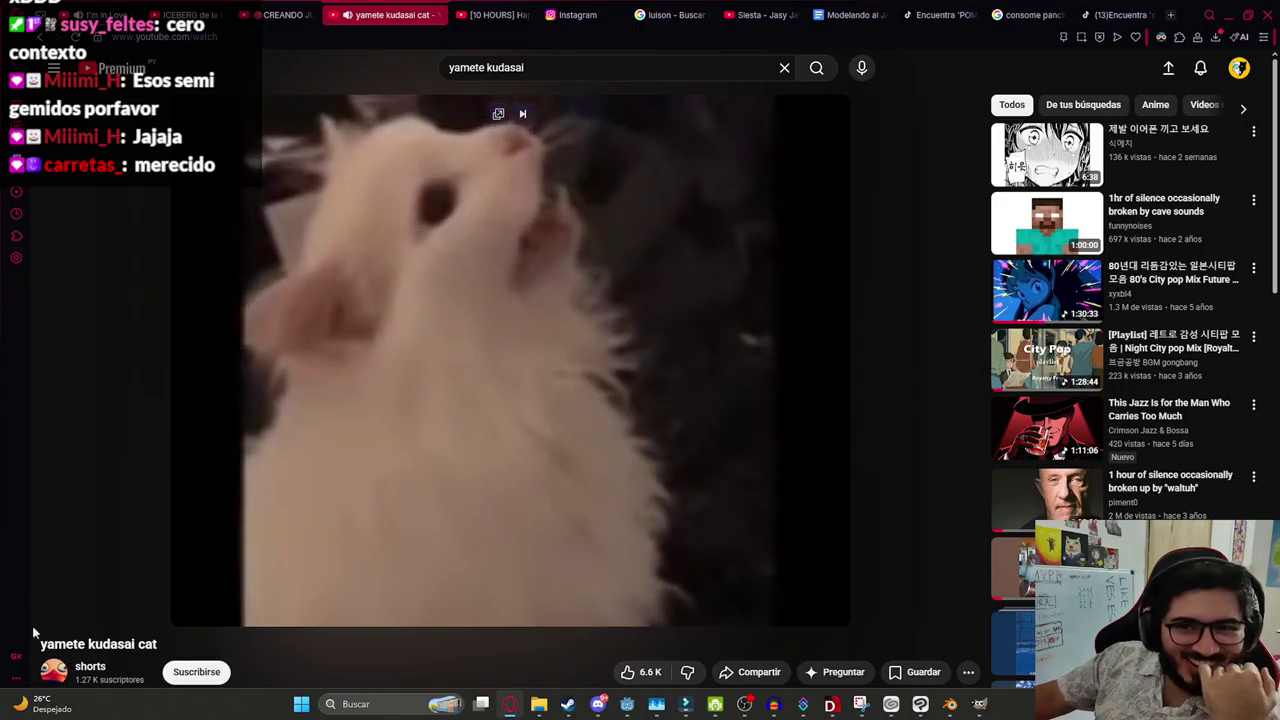
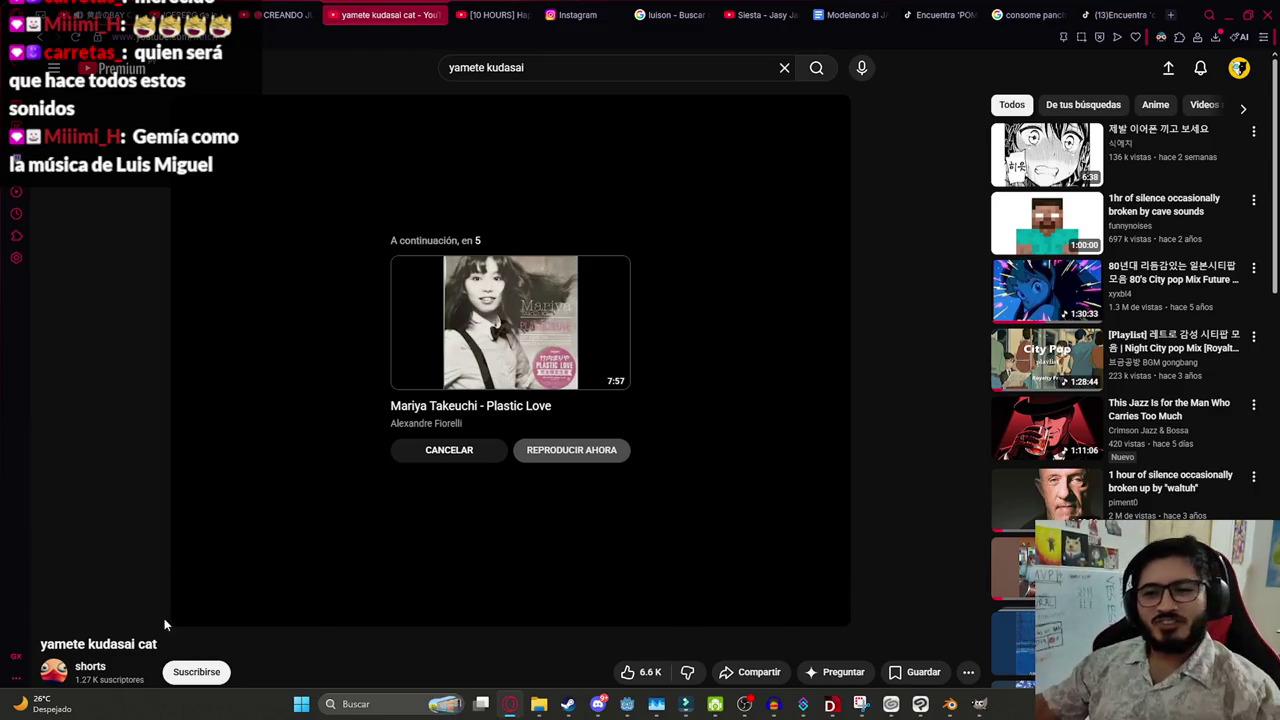
Replay and pause the 'yamete kudasai cat' Short, then resume the Filmora gameplay preview
{"action": "left_click", "coordinate": [192, 607]}
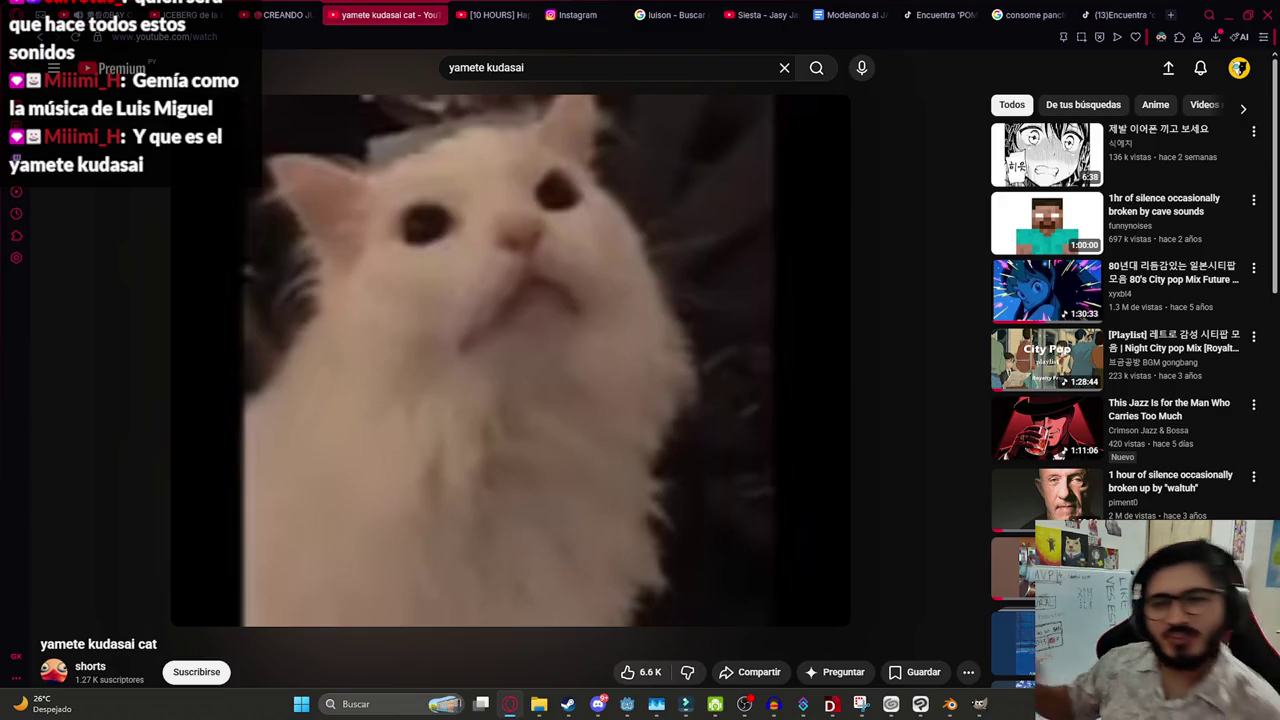
{"action": "left_click", "coordinate": [447, 280]}
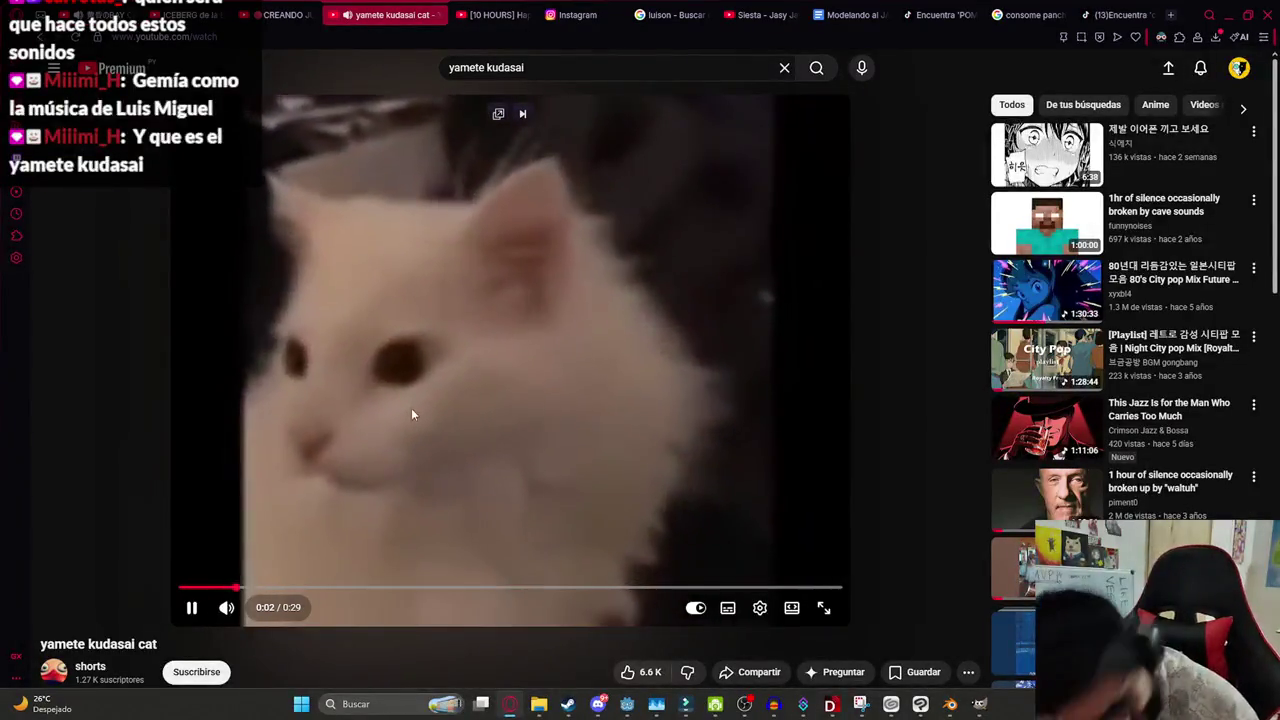
{"action": "left_click", "coordinate": [496, 475]}
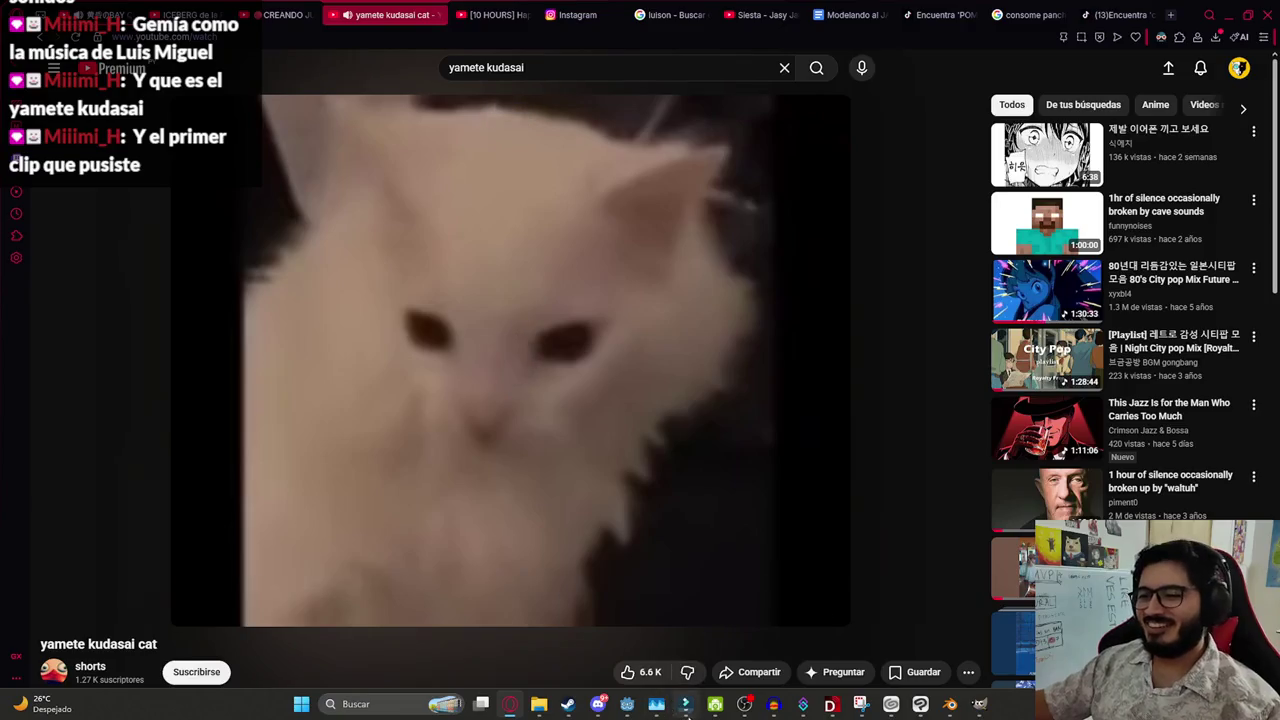
{"action": "key", "text": "alt+Tab"}
{"action": "key", "text": "space"}
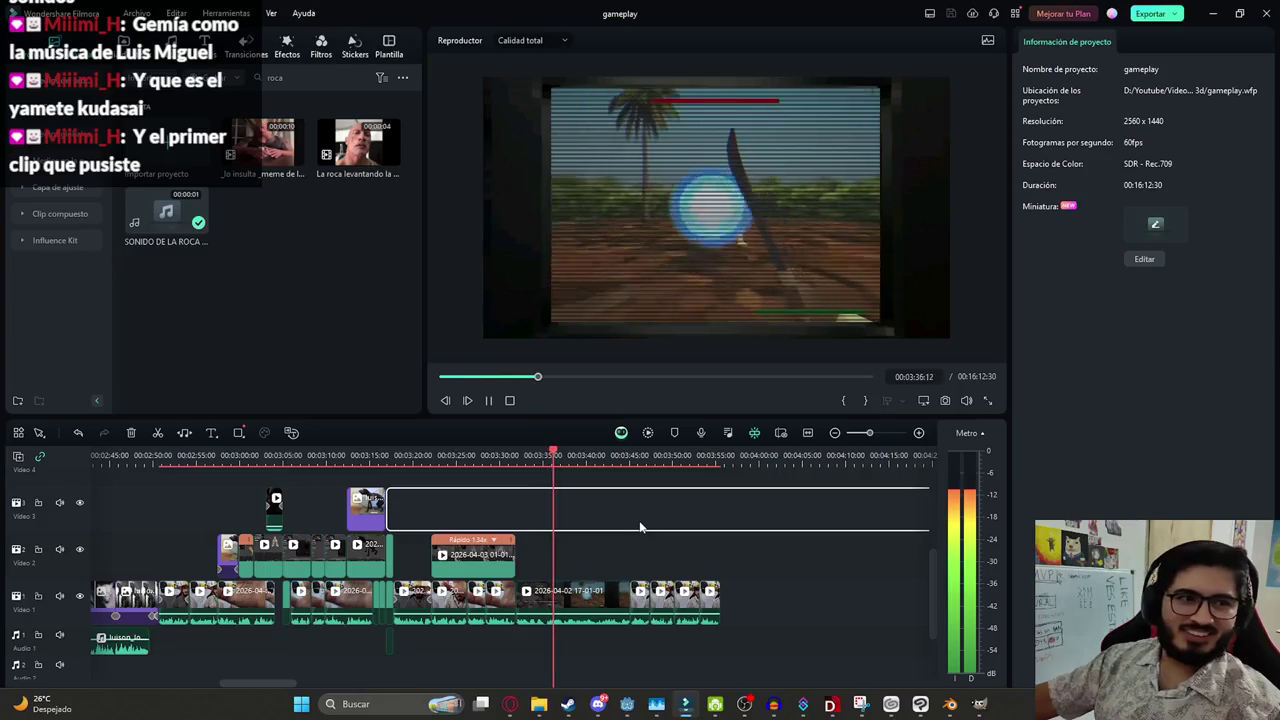
Scrub back to the Ready Fight screen and preview the gameplay clip on the main track
{"action": "key", "text": "space"}
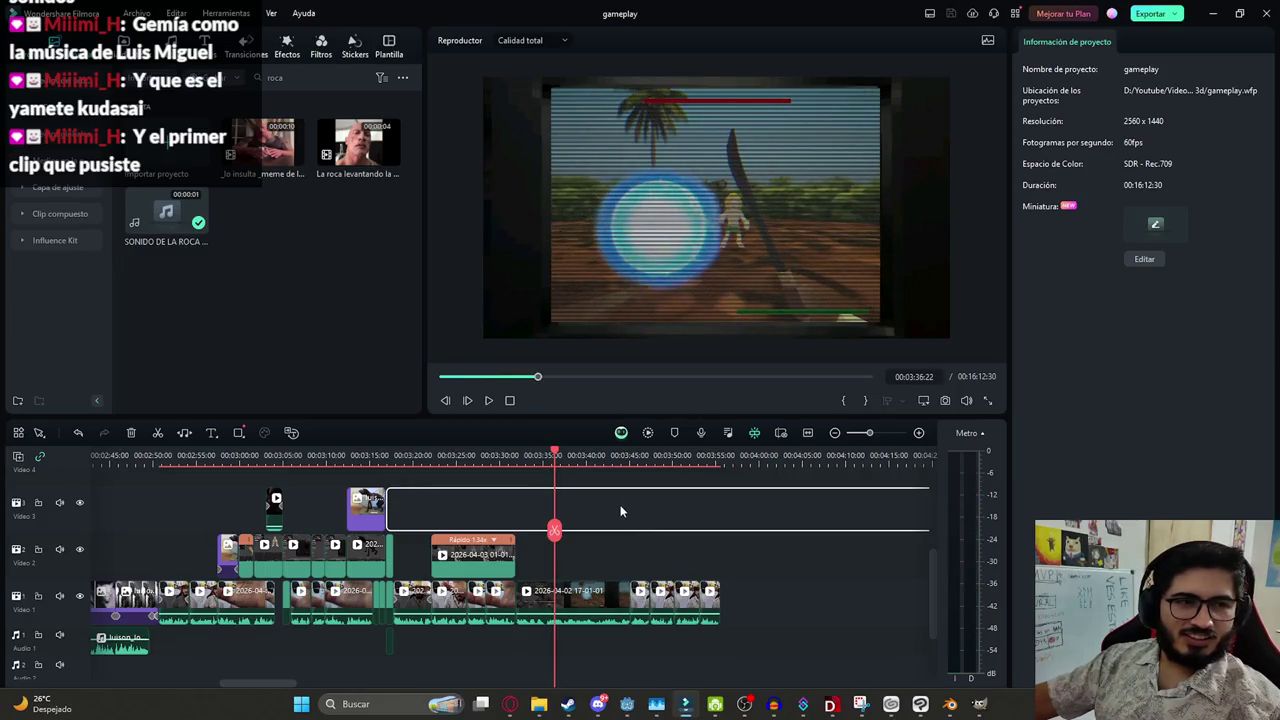
{"action": "left_click_drag", "start_coordinate": [543, 537], "coordinate": [520, 540]}
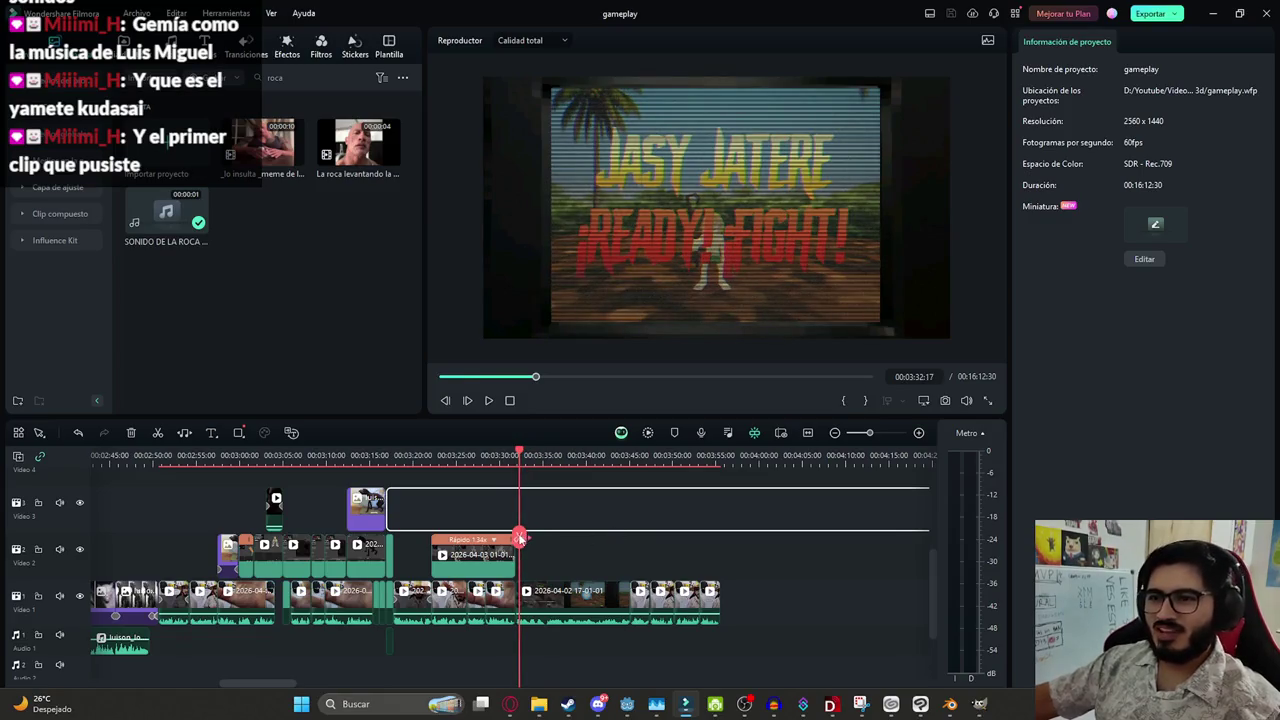
{"action": "left_click_drag", "start_coordinate": [519, 543], "coordinate": [517, 543]}
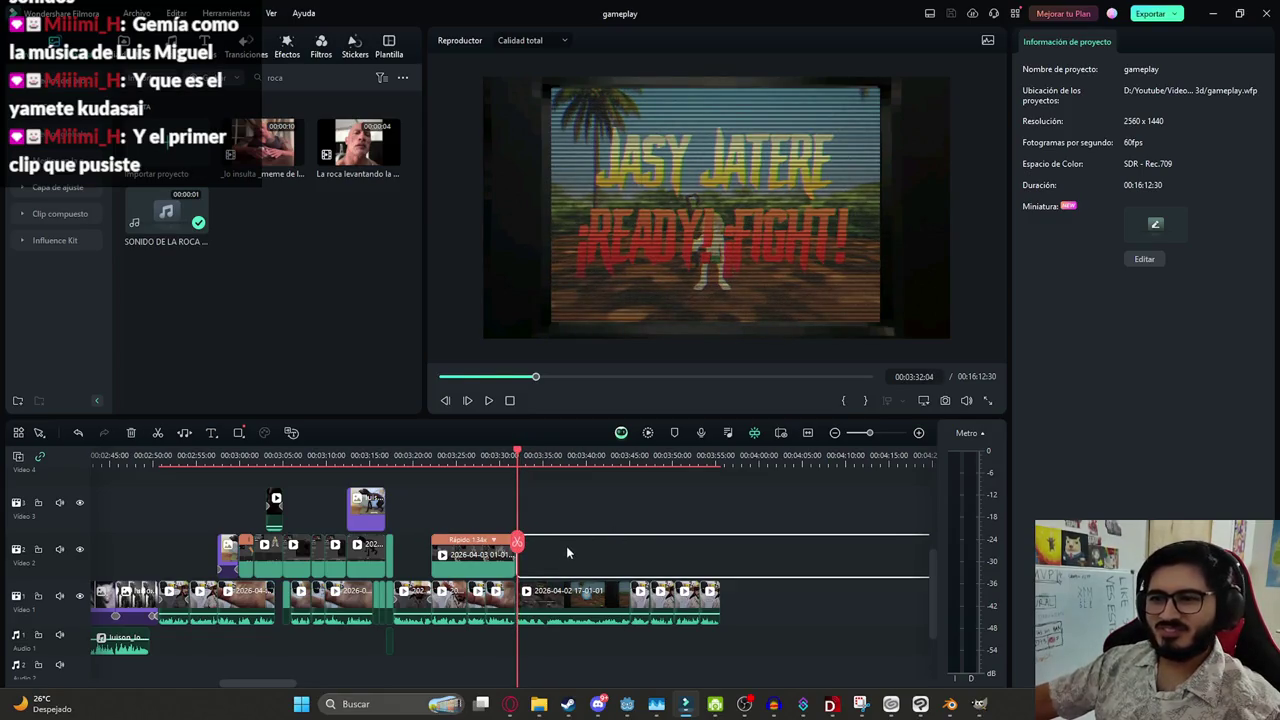
{"action": "key", "text": "space"}
{"action": "scroll", "coordinate": [656, 544], "scroll_direction": "up", "scroll_amount": 2}
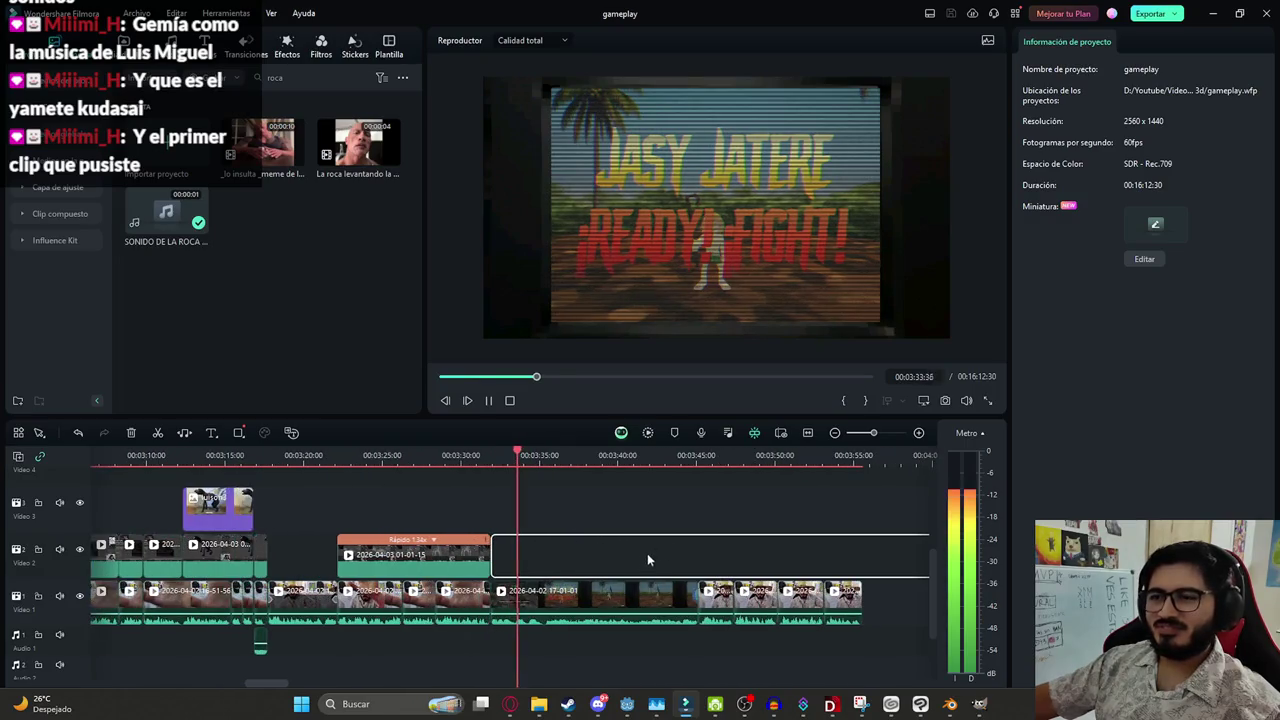
{"action": "left_click", "coordinate": [618, 597]}
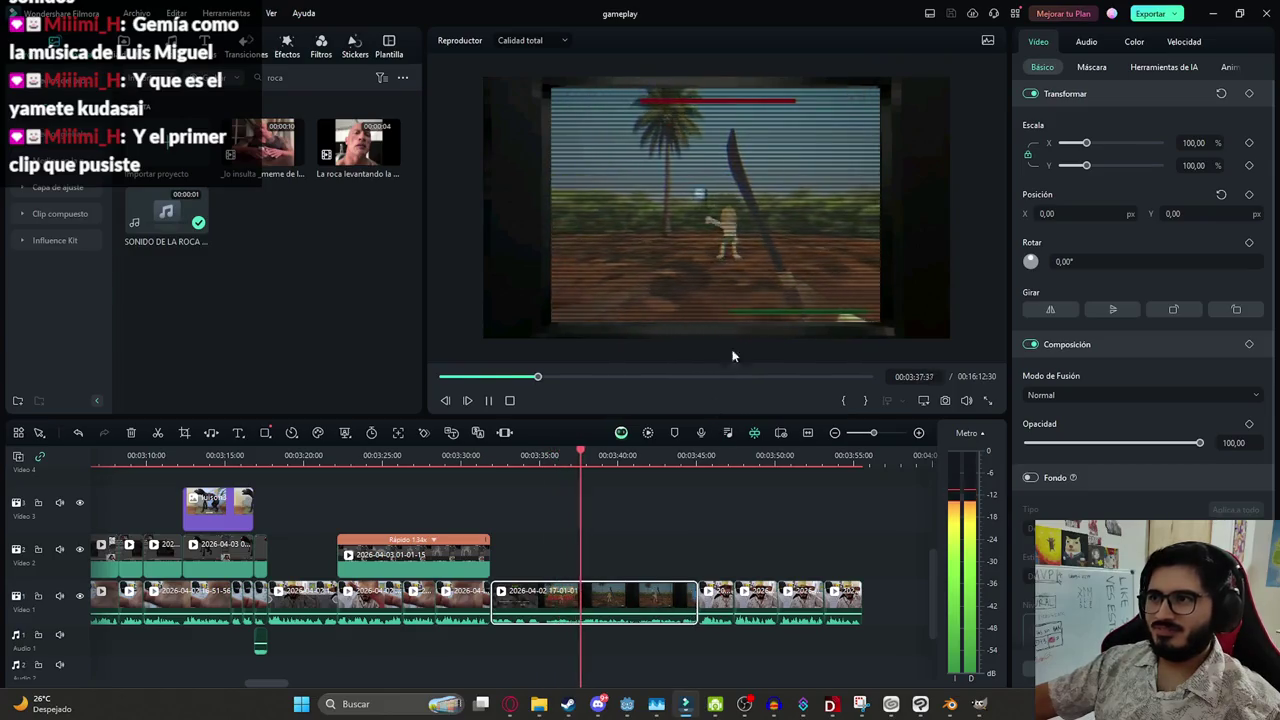
{"action": "left_click", "coordinate": [972, 168]}
Select the talking-head clip and preview from its boundary up to 03:50:00
{"action": "scroll", "coordinate": [722, 231], "scroll_direction": "up", "scroll_amount": 2}
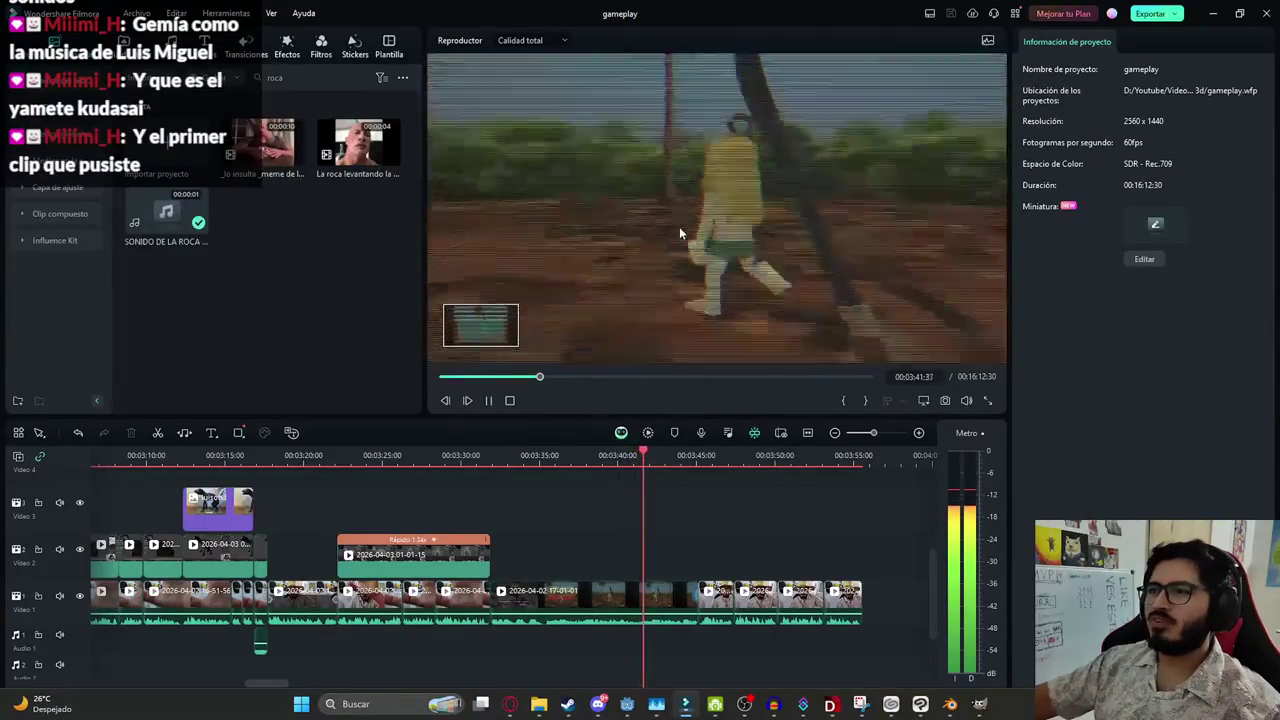
{"action": "scroll", "coordinate": [700, 232], "scroll_direction": "down", "scroll_amount": 3}
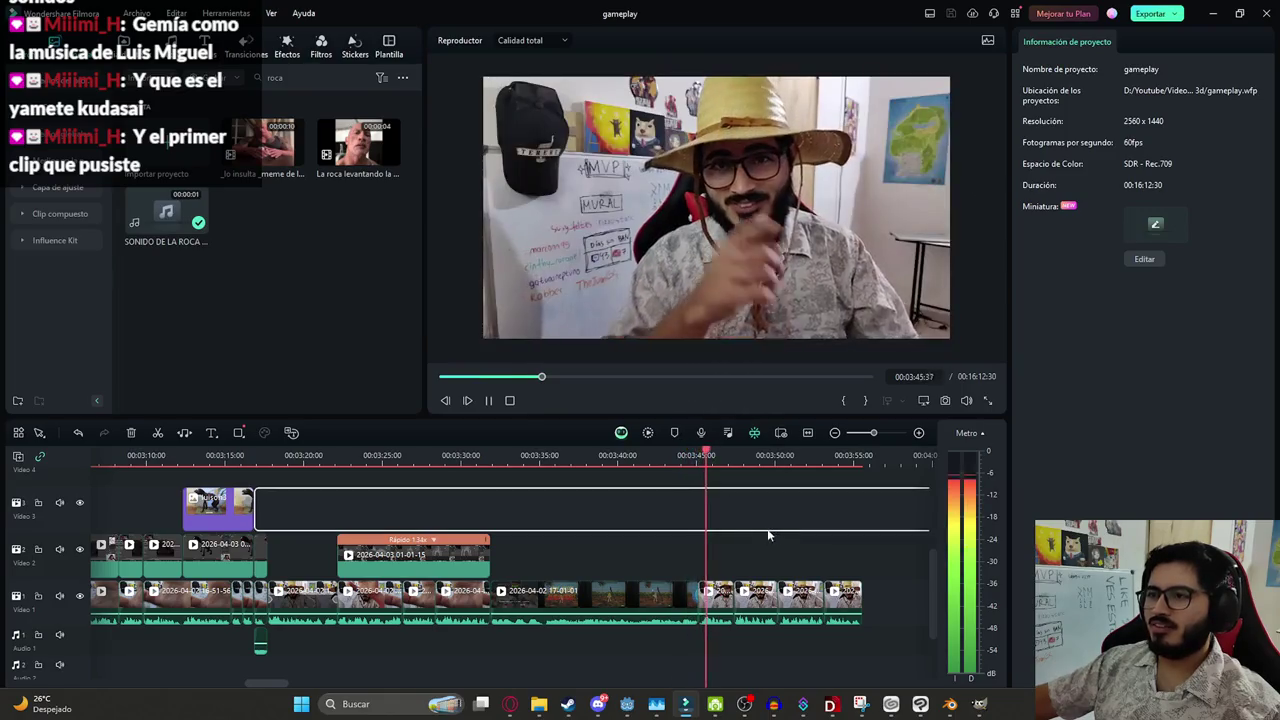
{"action": "scroll", "coordinate": [718, 558], "scroll_direction": "up", "scroll_amount": 3}
{"action": "scroll", "coordinate": [718, 558], "scroll_direction": "up", "scroll_amount": 2}
{"action": "left_click", "coordinate": [520, 595]}
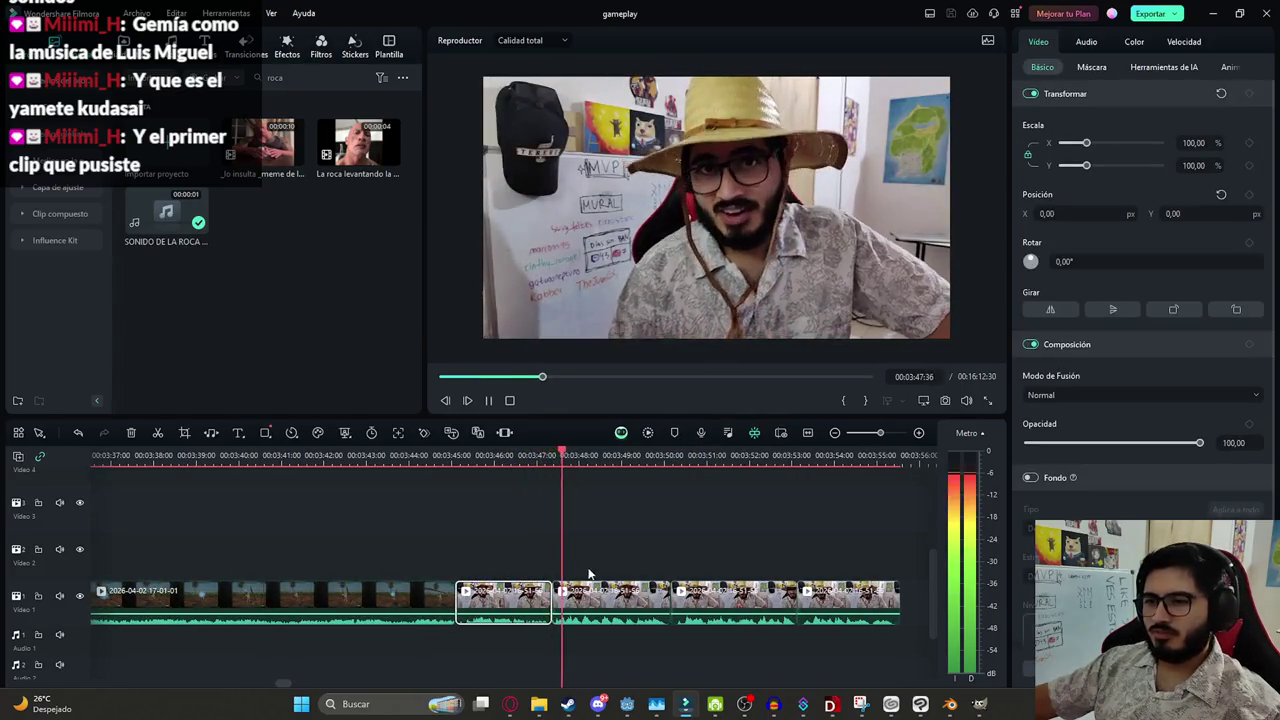
{"action": "key", "text": "space"}
{"action": "left_click_drag", "start_coordinate": [554, 548], "coordinate": [551, 548]}
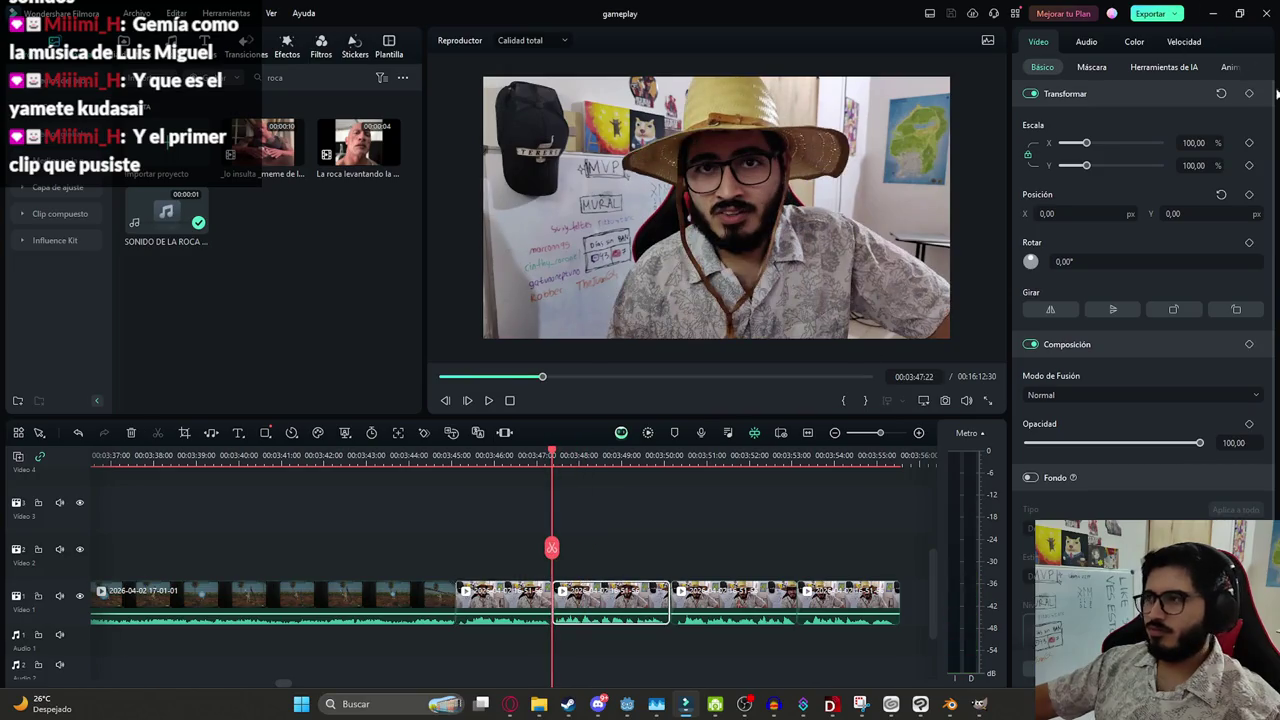
{"action": "left_click_drag", "start_coordinate": [568, 551], "coordinate": [664, 556]}
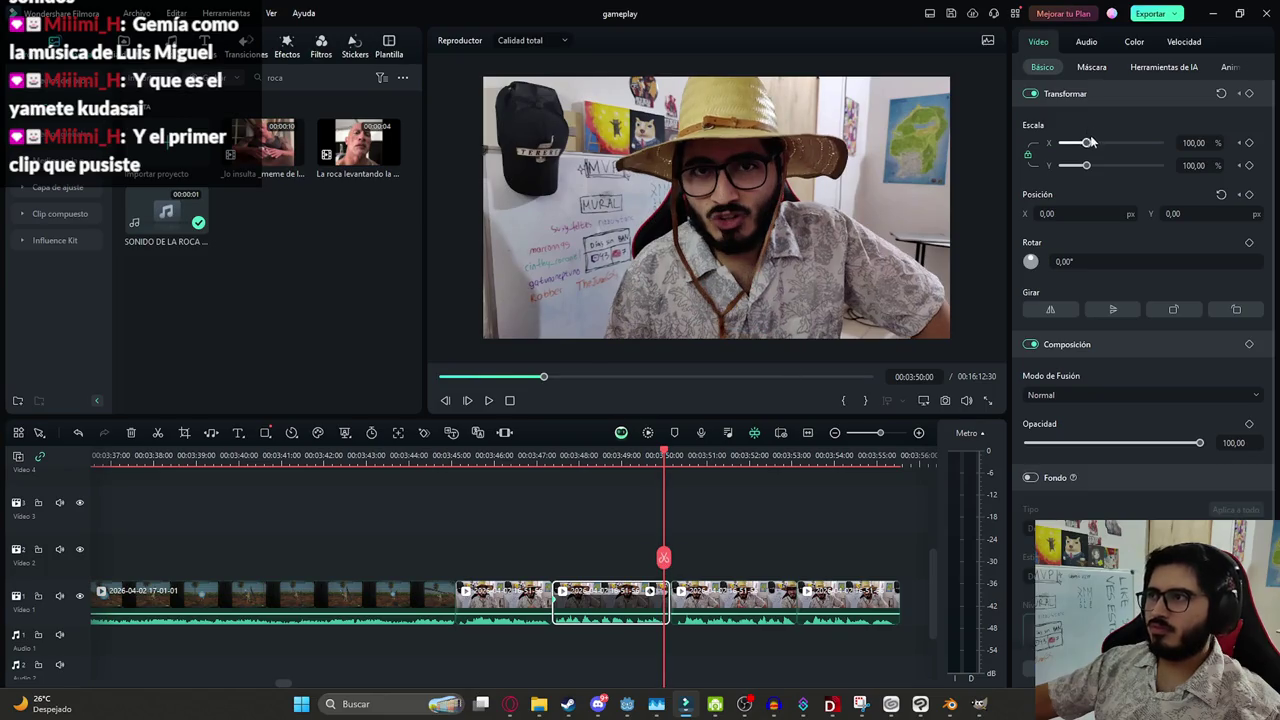
{"action": "key", "text": "space"}
Keyframe the last main-track clip to zoom to 109,59% scale near its end
{"action": "left_click", "coordinate": [797, 500]}
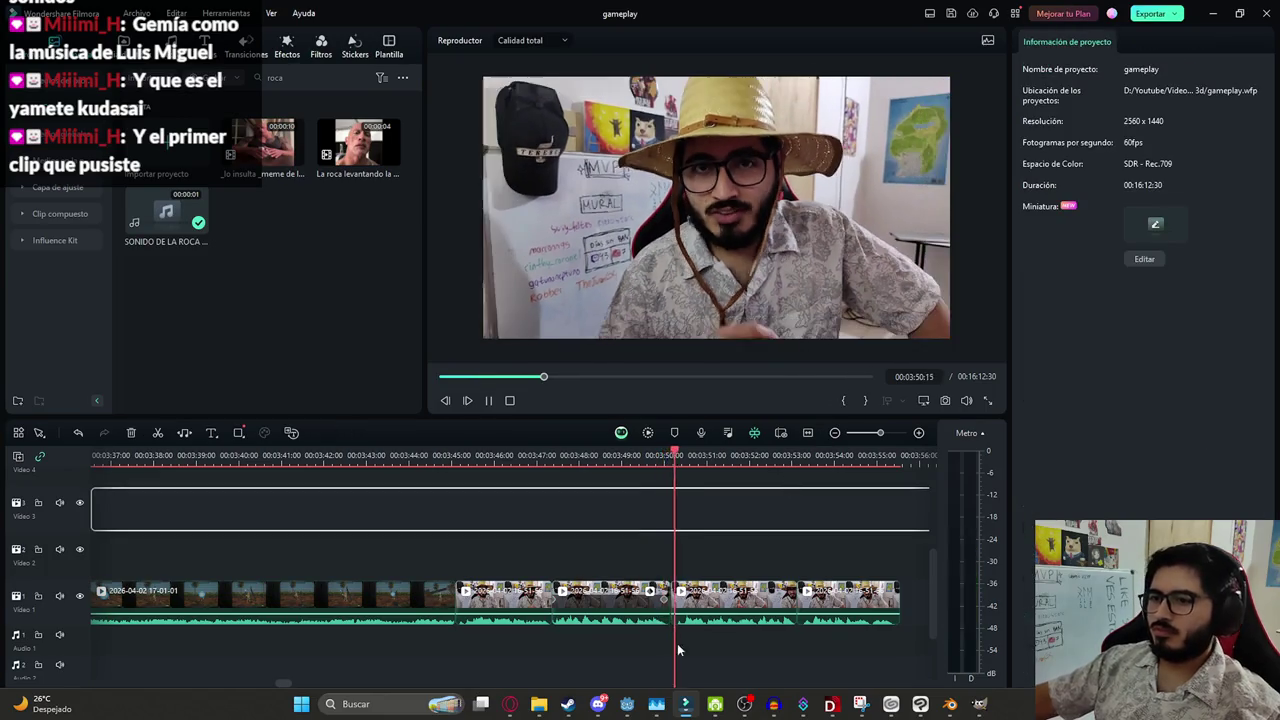
{"action": "scroll", "coordinate": [677, 645], "scroll_direction": "up", "scroll_amount": 2}
{"action": "left_click", "coordinate": [697, 605]}
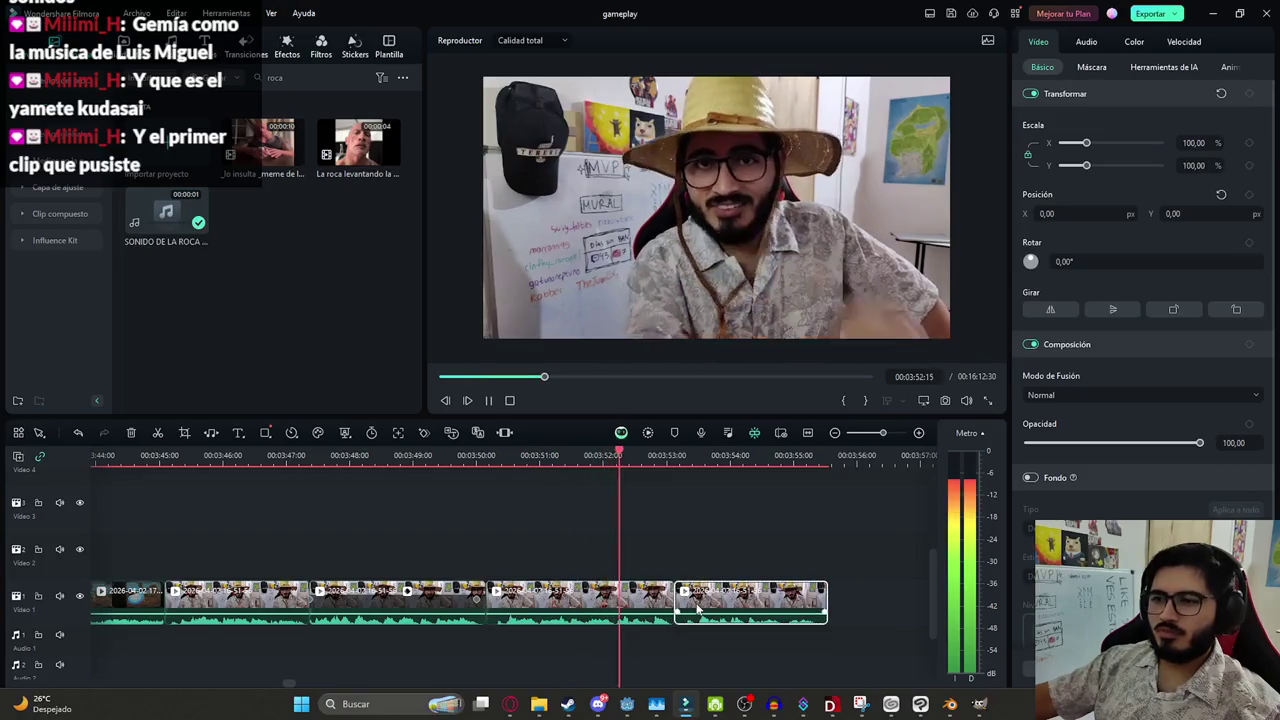
{"action": "key", "text": "space"}
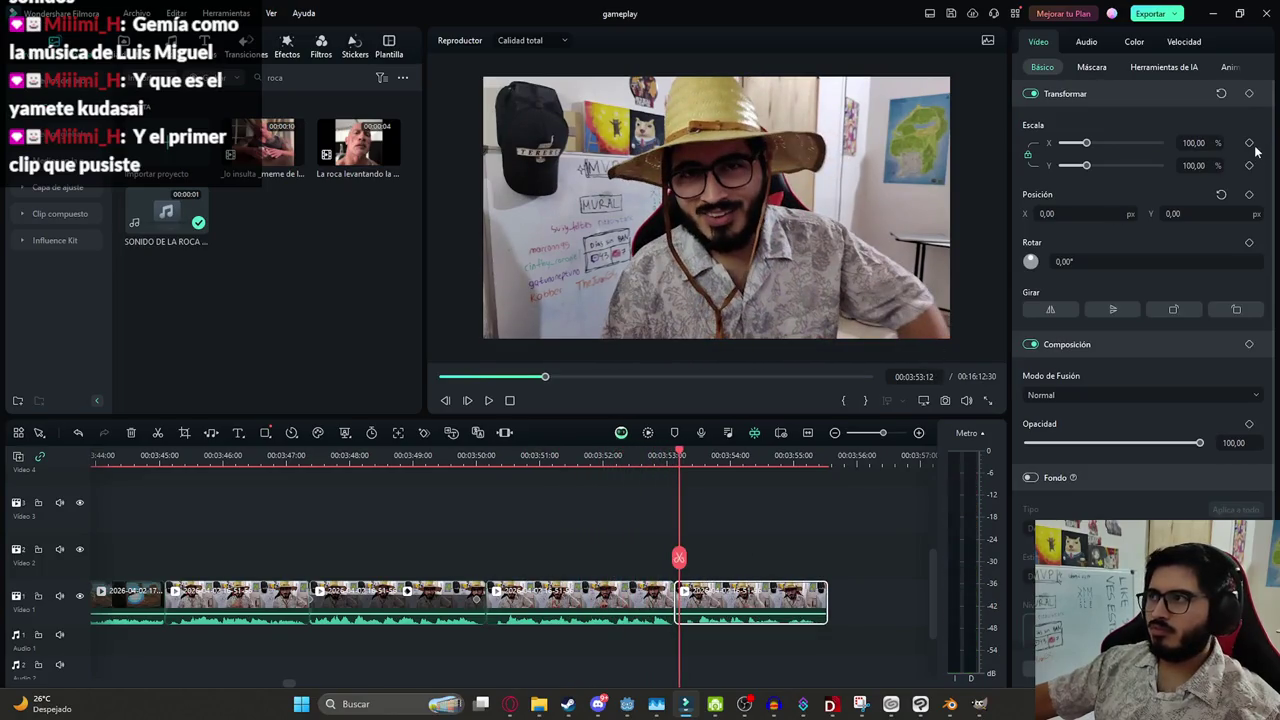
{"action": "left_click_drag", "start_coordinate": [681, 561], "coordinate": [822, 580]}
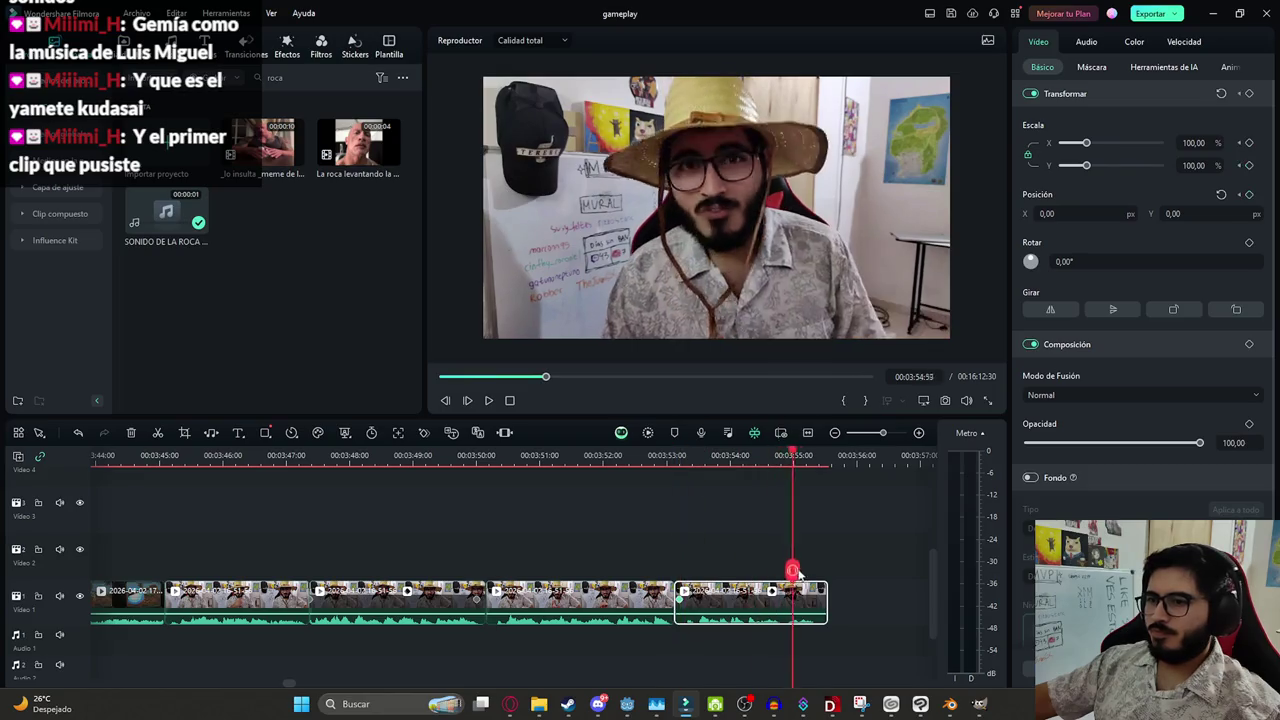
{"action": "left_click_drag", "start_coordinate": [1089, 145], "coordinate": [1092, 145]}
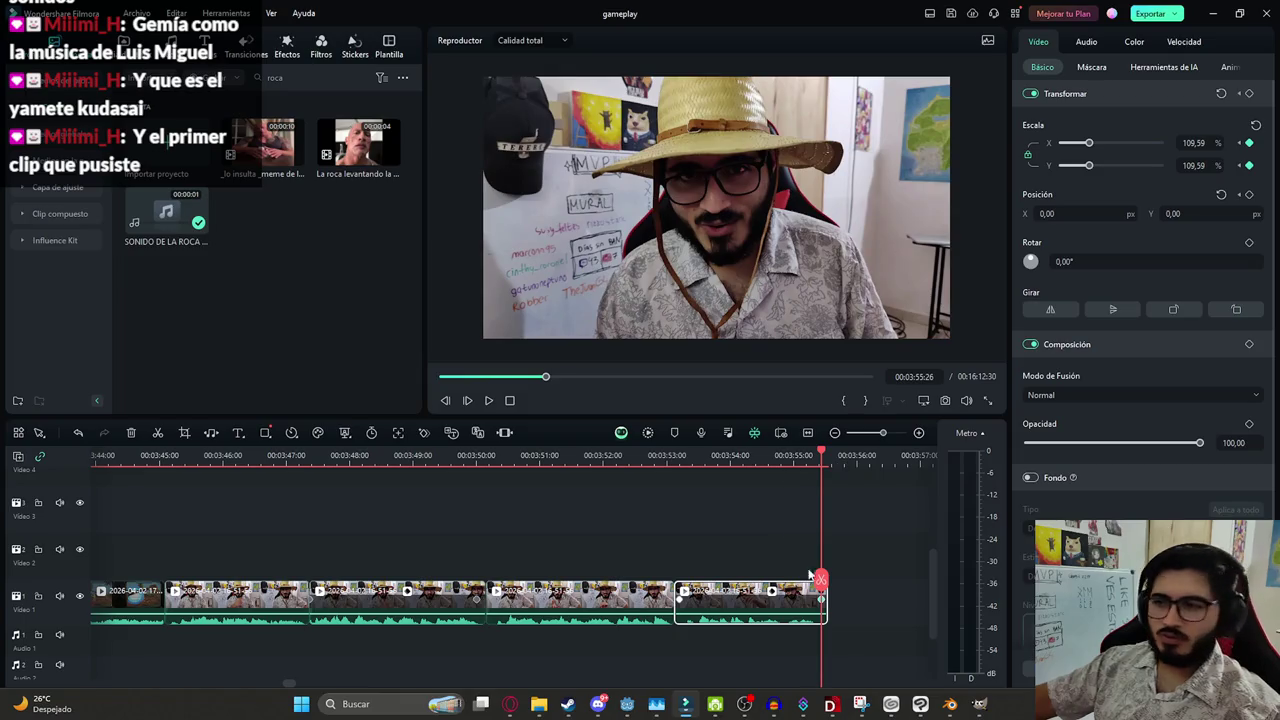
{"action": "key", "text": "space"}
Delete the leftover clips past the ending, cutting the project to 03:55:33, and save
{"action": "key", "text": "ctrl+minus"}
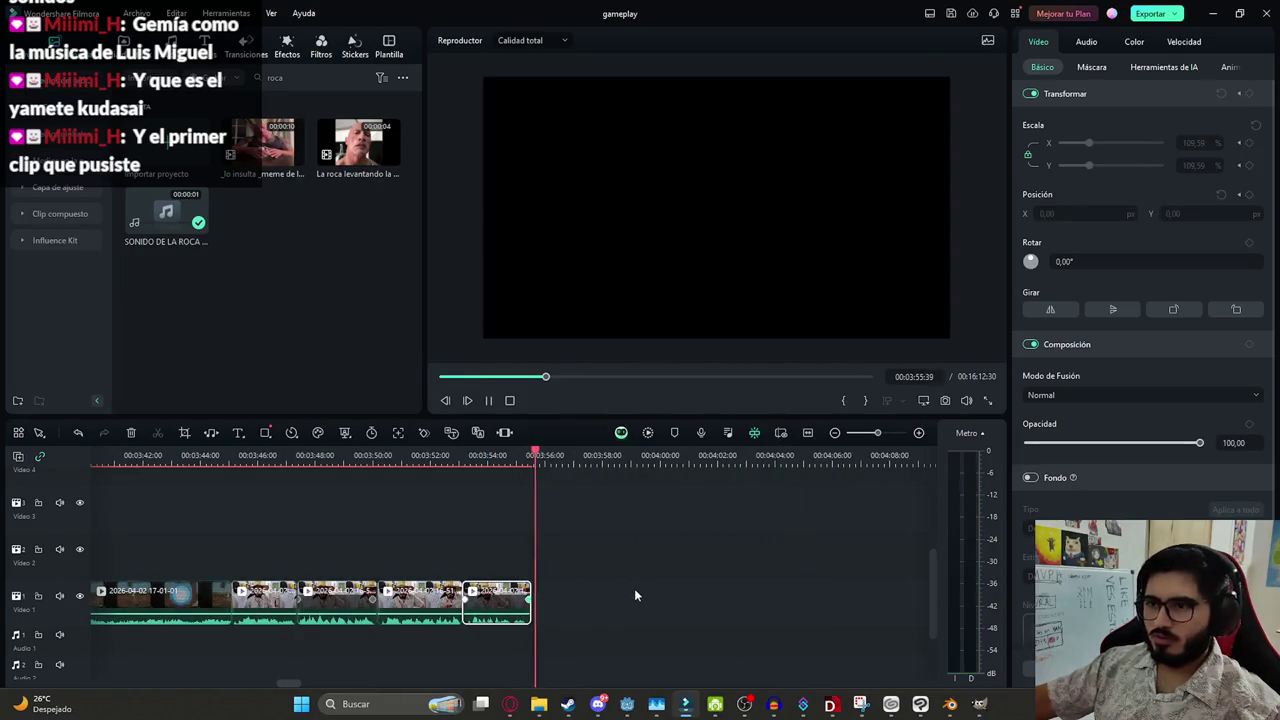
{"action": "key", "text": "ctrl+minus"}
{"action": "key", "text": "ctrl+minus"}
{"action": "key", "text": "ctrl+minus"}
{"action": "key", "text": "ctrl+s"}
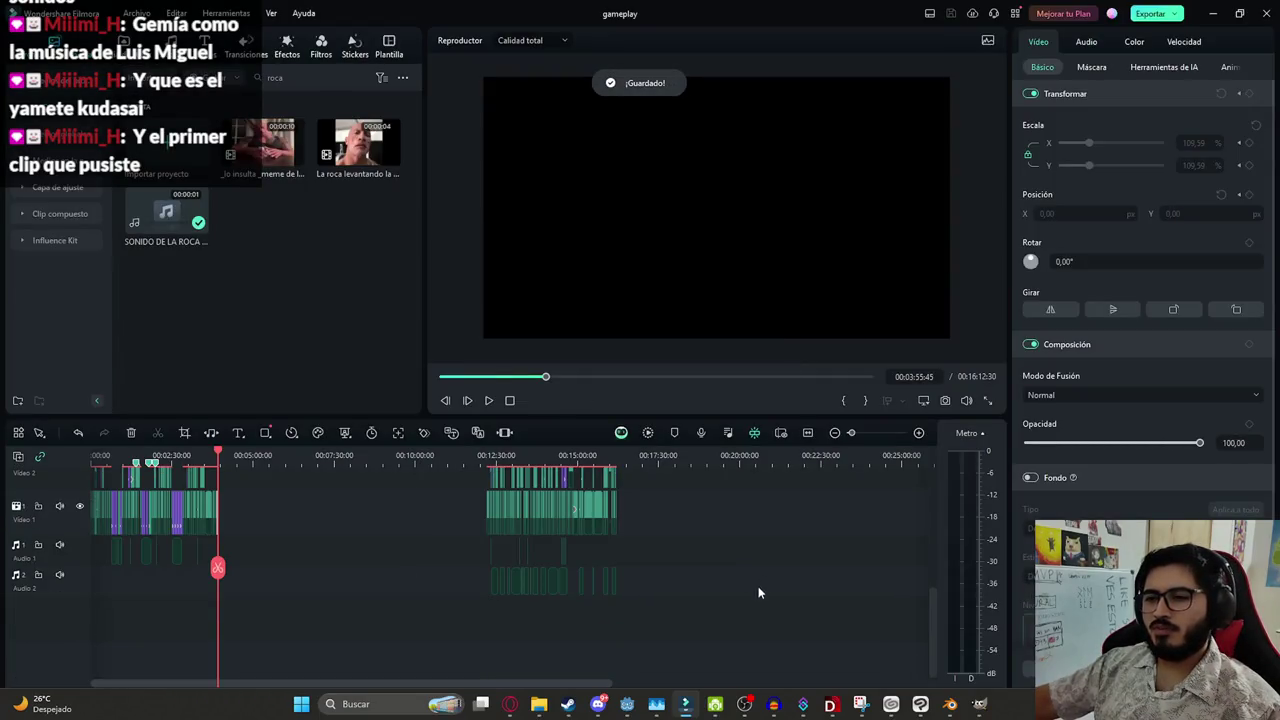
{"action": "mouse_move", "coordinate": [712, 679]}
{"action": "left_mouse_down"}
{"action": "mouse_move", "coordinate": [447, 338]}
{"action": "mouse_move", "coordinate": [437, 306]}
{"action": "left_mouse_up"}
{"action": "key", "text": "Delete"}
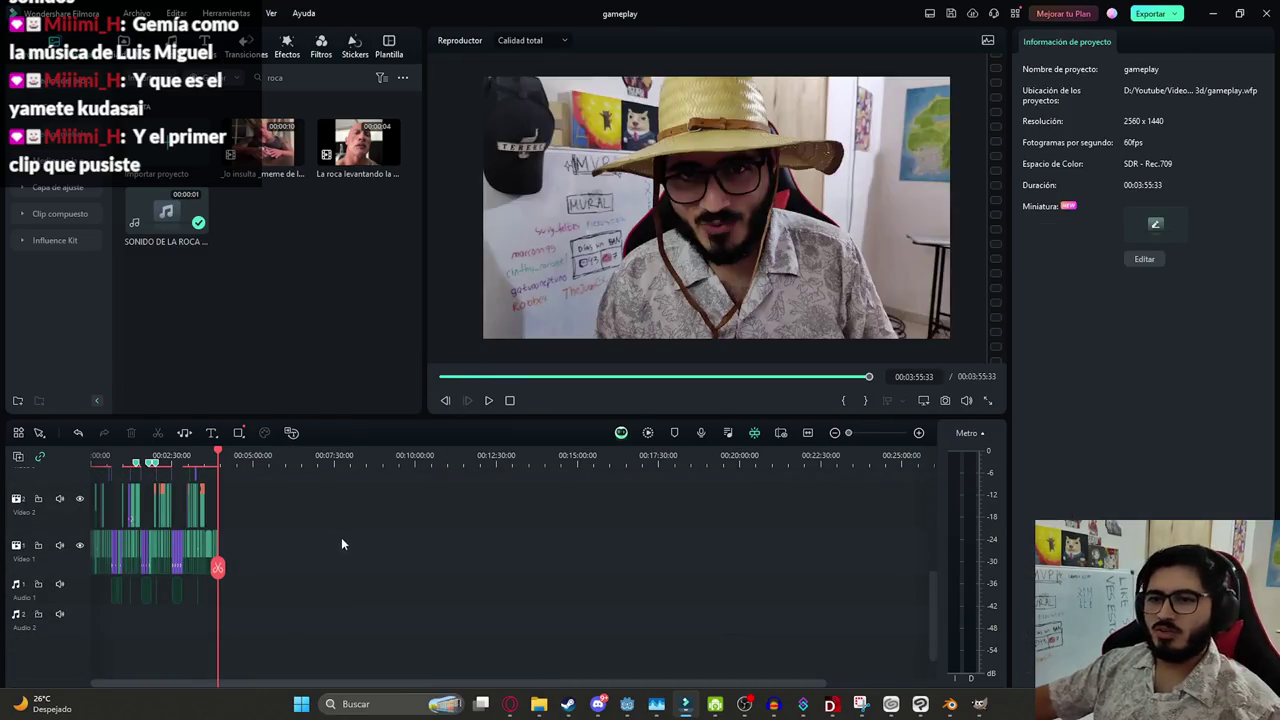
{"action": "key", "text": "ctrl+s"}
Bring up the File Explorer window showing the OBS folder
{"action": "scroll", "coordinate": [350, 580], "scroll_direction": "up", "scroll_amount": 2}
{"action": "scroll", "coordinate": [420, 590], "scroll_direction": "up", "scroll_amount": 2}
{"action": "scroll", "coordinate": [480, 595], "scroll_direction": "up", "scroll_amount": 2}
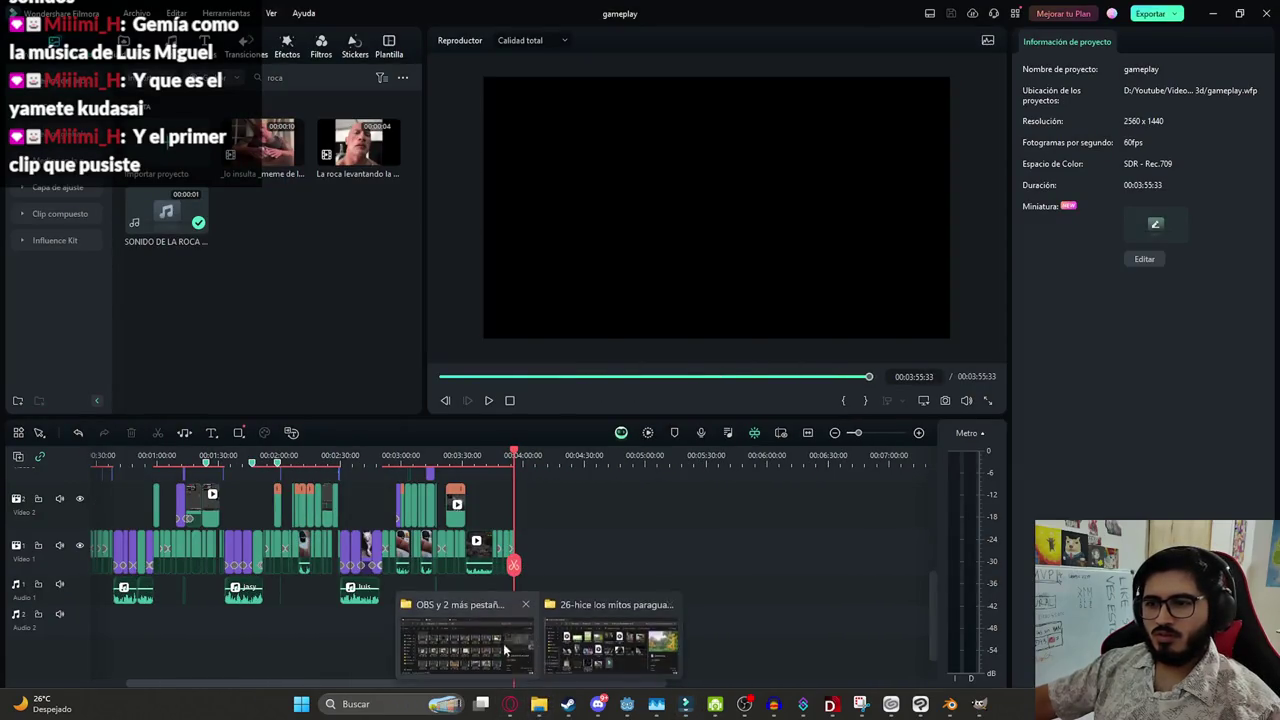
{"action": "mouse_move", "coordinate": [539, 704]}
{"action": "left_click", "coordinate": [560, 640]}
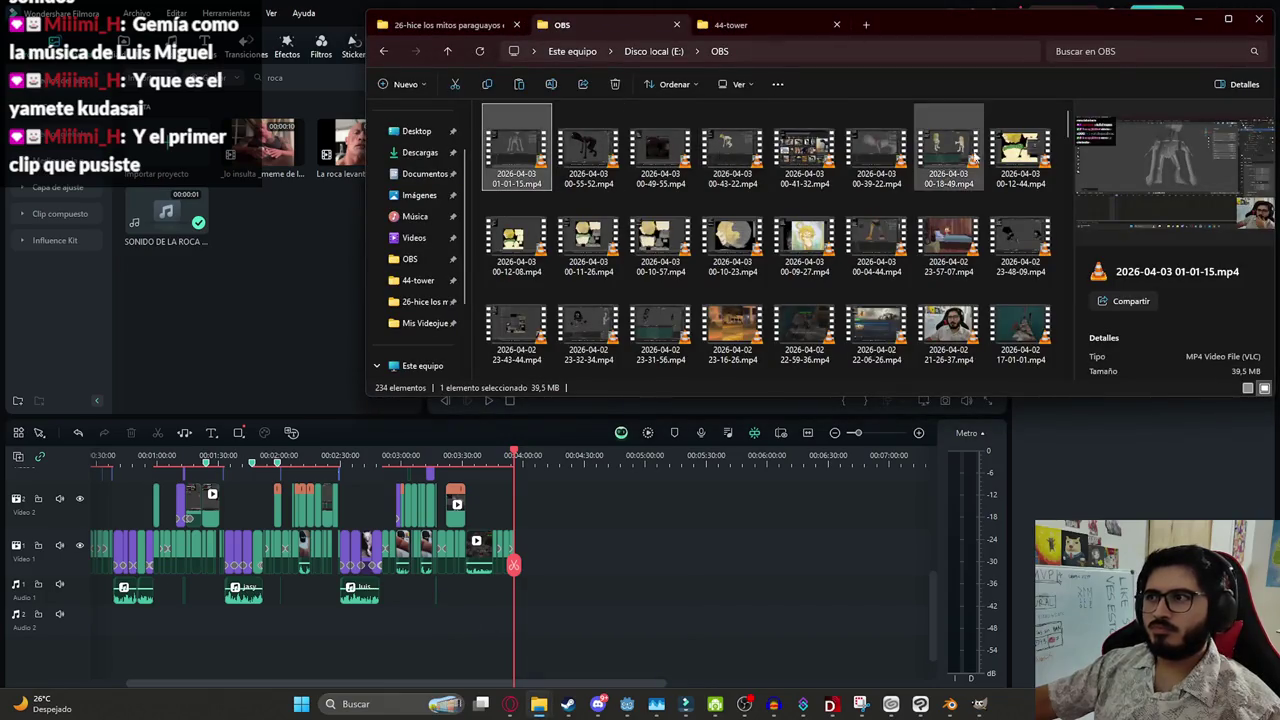
{"action": "scroll", "coordinate": [800, 230], "scroll_direction": "down", "scroll_amount": 2}
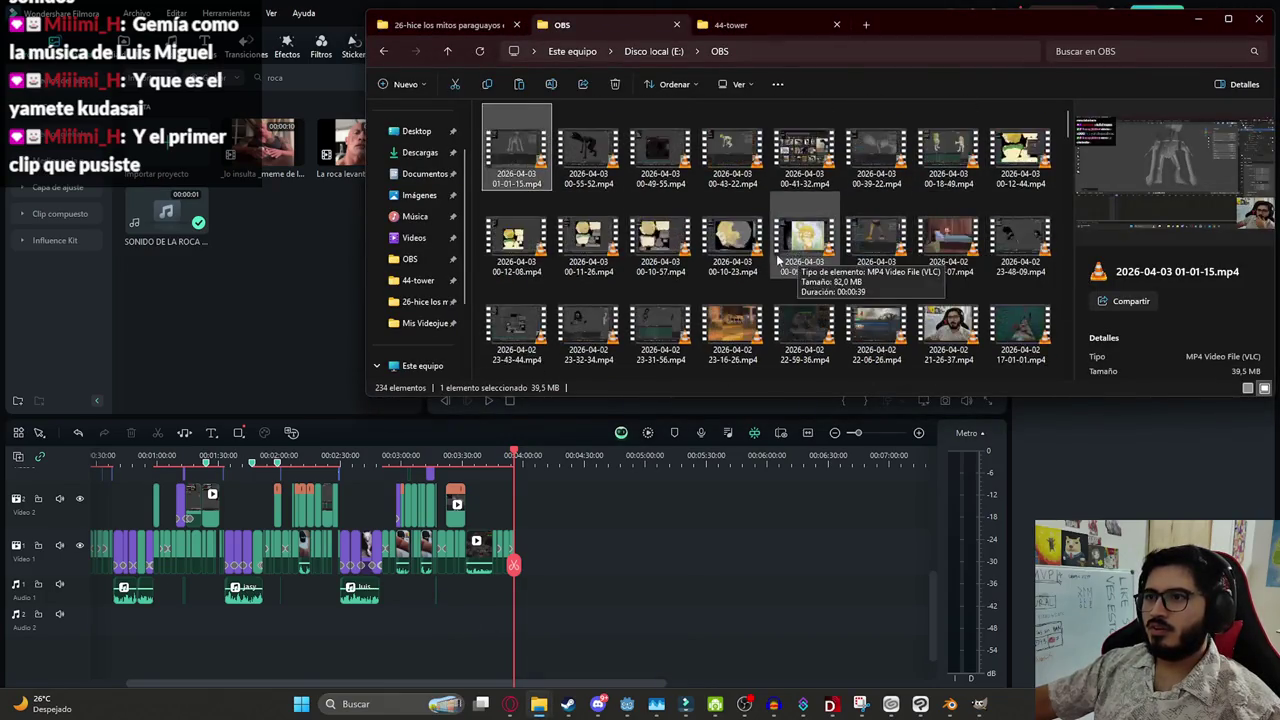
{"action": "scroll", "coordinate": [780, 264], "scroll_direction": "down", "scroll_amount": 1}
{"action": "left_click", "coordinate": [523, 276]}
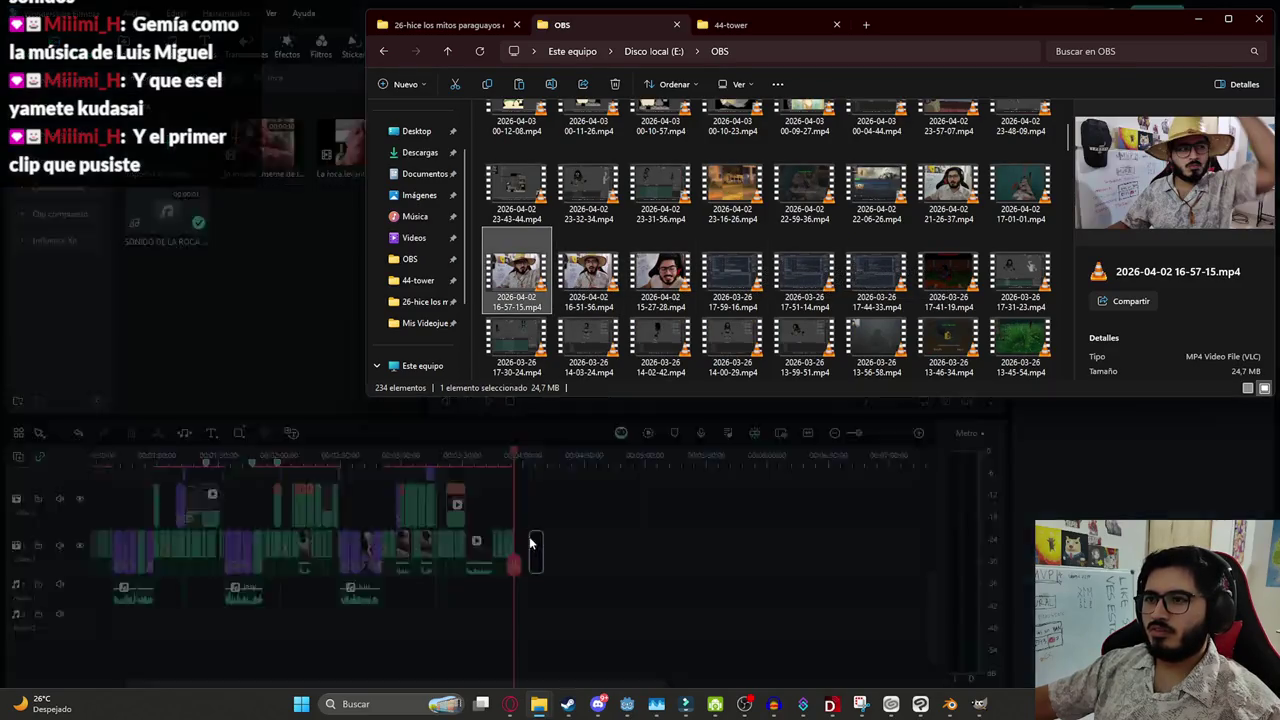
{"action": "mouse_move", "coordinate": [521, 283]}
{"action": "left_mouse_down"}
{"action": "mouse_move", "coordinate": [530, 543]}
{"action": "mouse_move", "coordinate": [612, 560]}
{"action": "mouse_move", "coordinate": [521, 568]}
{"action": "left_mouse_up"}
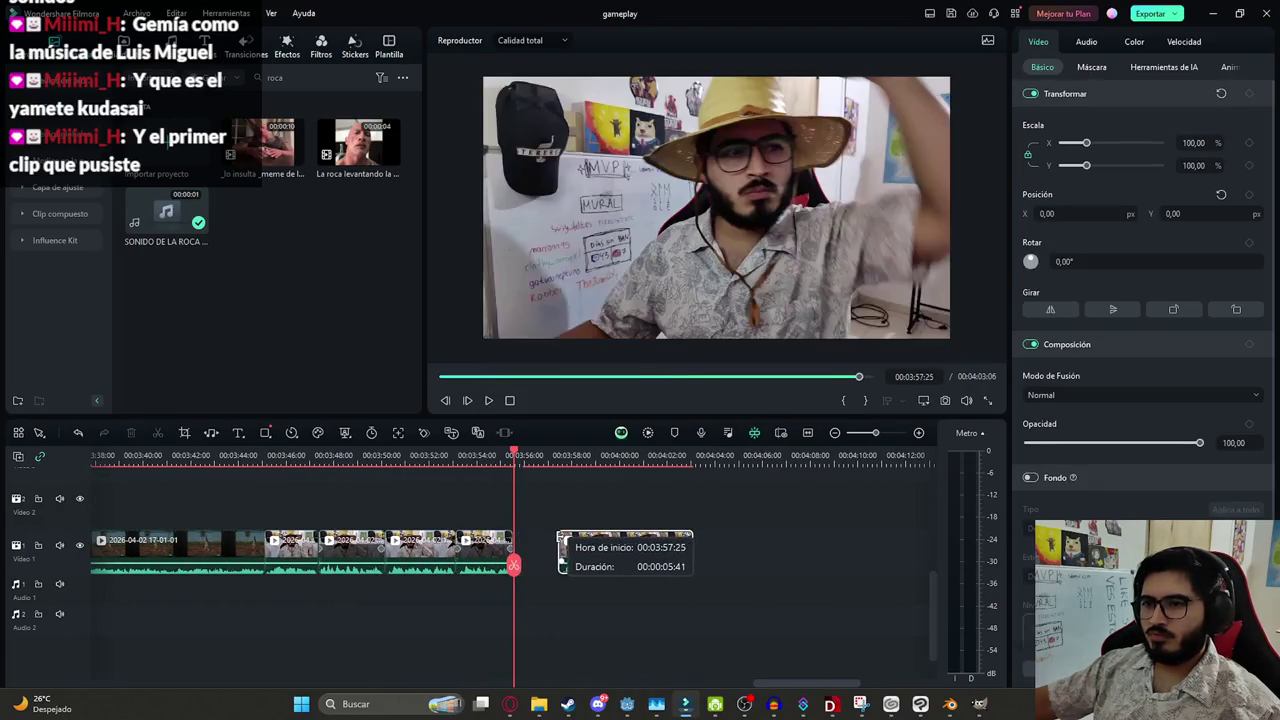
{"action": "key", "text": "space"}
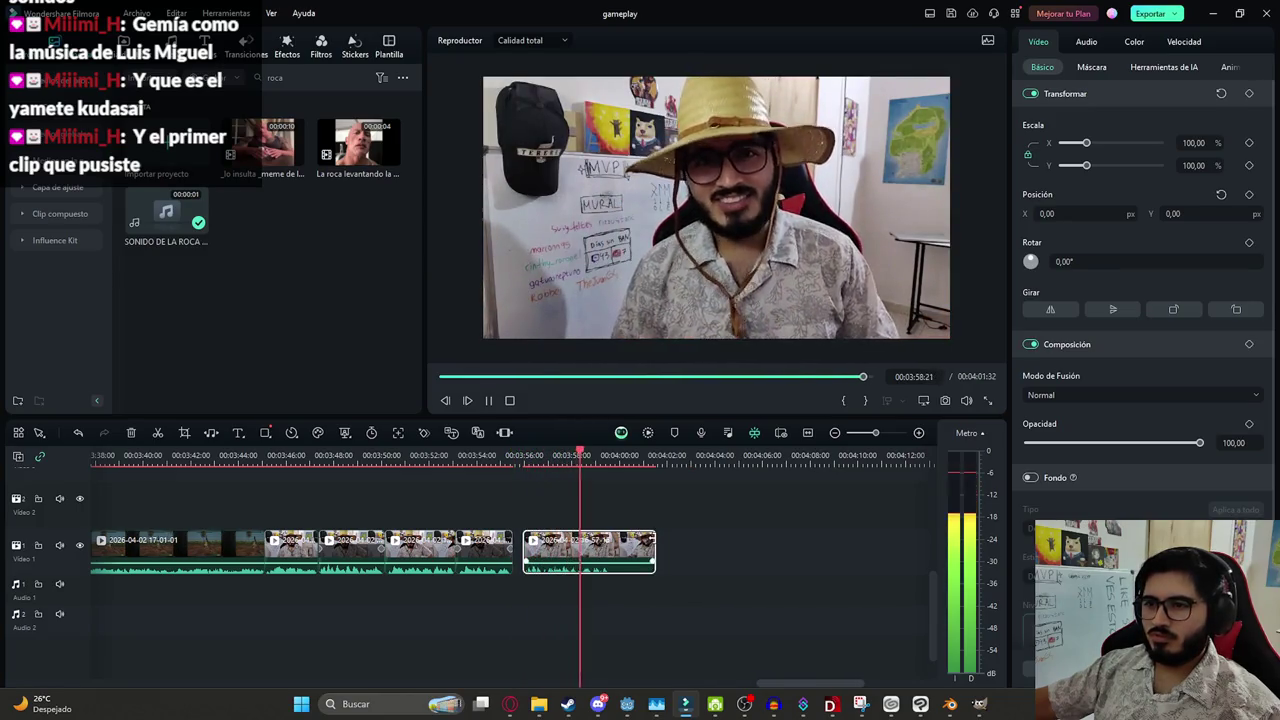
{"action": "left_click", "coordinate": [700, 600]}
{"action": "left_click_drag", "start_coordinate": [655, 552], "coordinate": [598, 552]}
{"action": "left_click", "coordinate": [634, 550]}
{"action": "key", "text": "ctrl+s"}
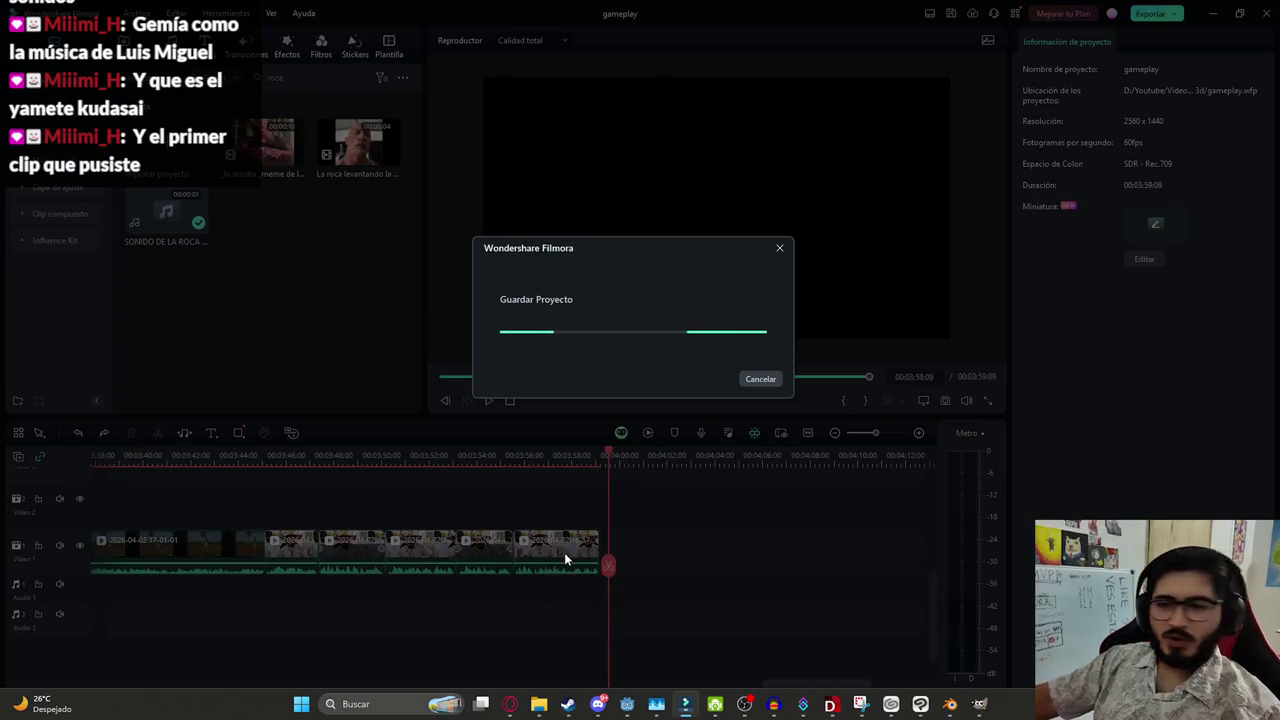
Look through the OBS recordings folder, then return to Filmora and the YouTube browser
{"action": "scroll", "coordinate": [564, 560], "scroll_direction": "down", "scroll_amount": 3}
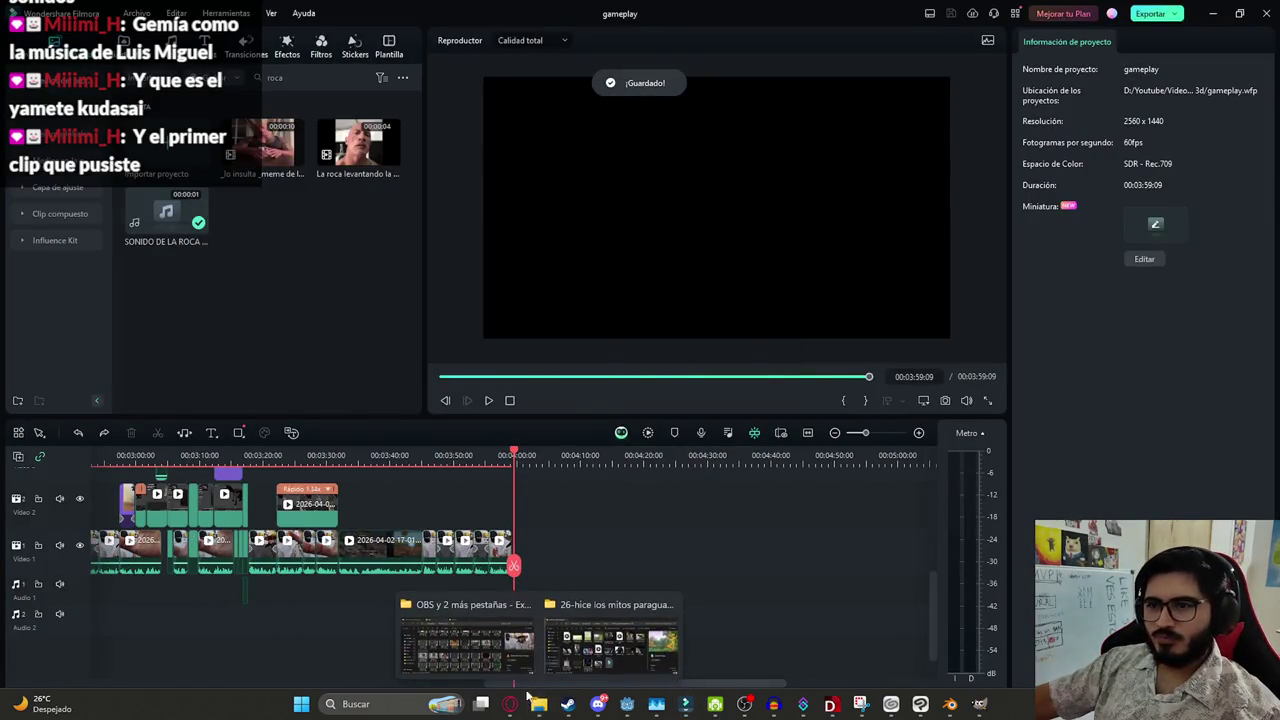
{"action": "left_click", "coordinate": [487, 656]}
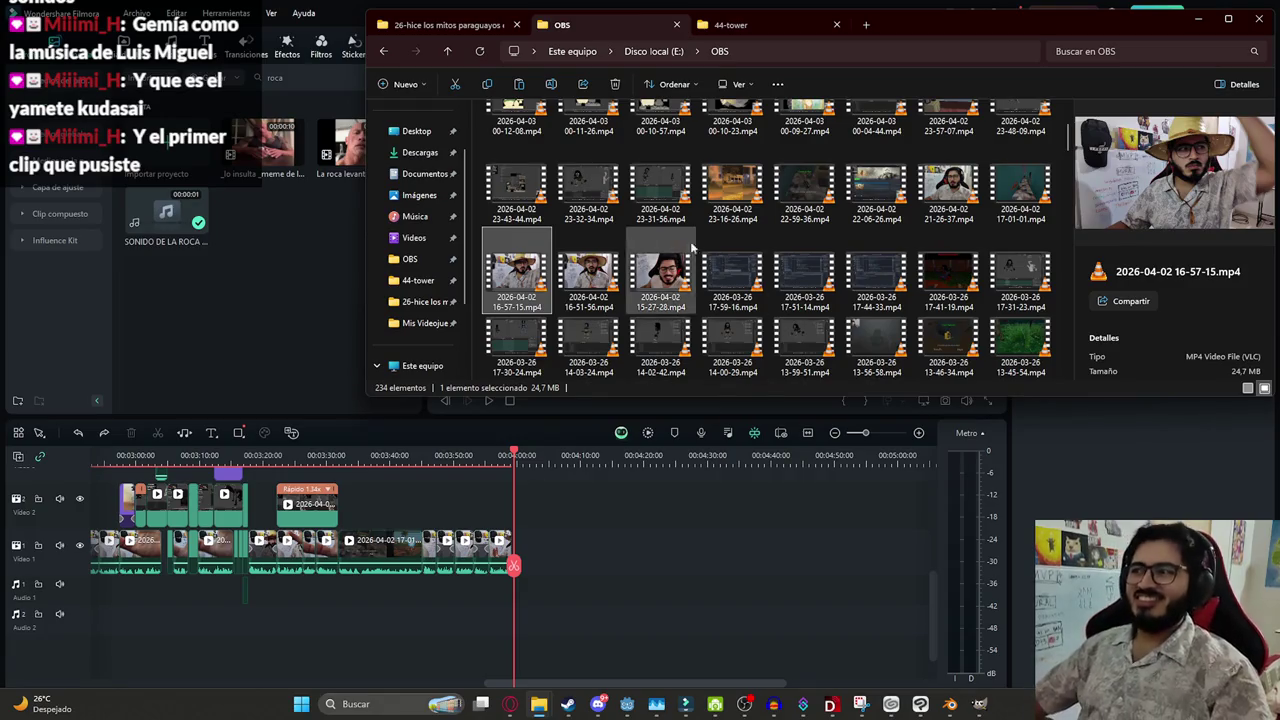
{"action": "left_click", "coordinate": [703, 510]}
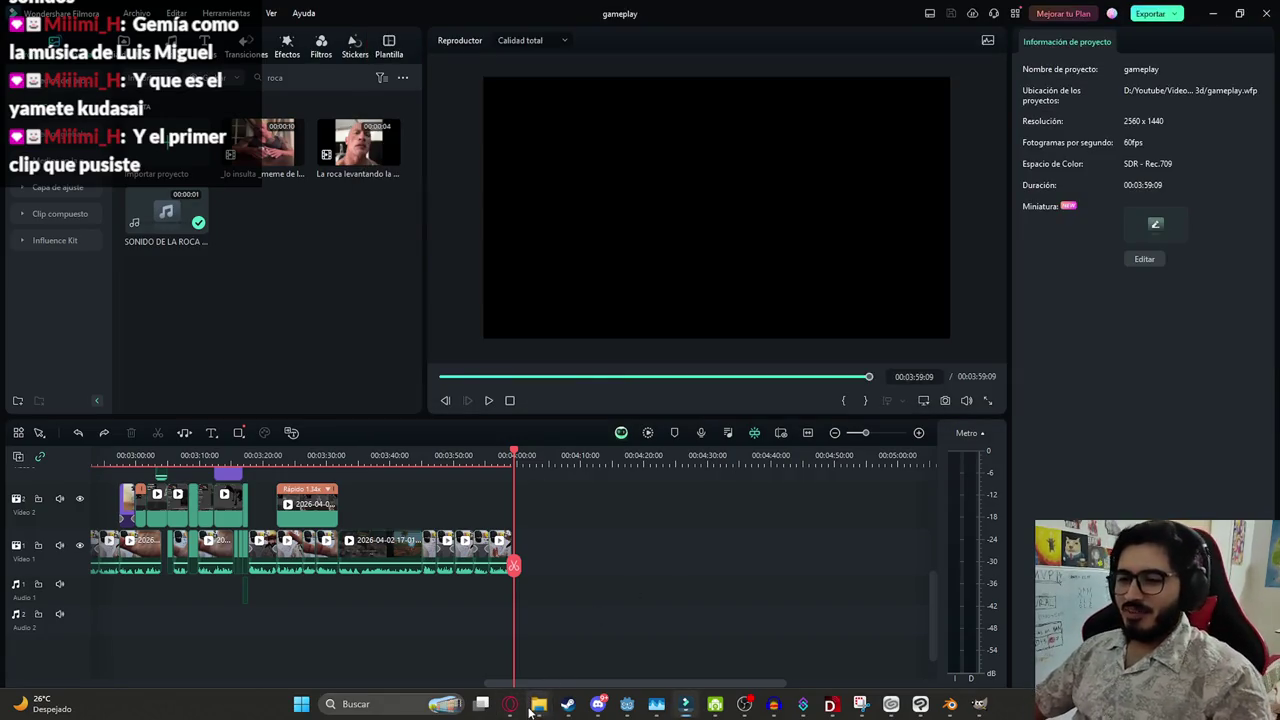
{"action": "mouse_move", "coordinate": [538, 704]}
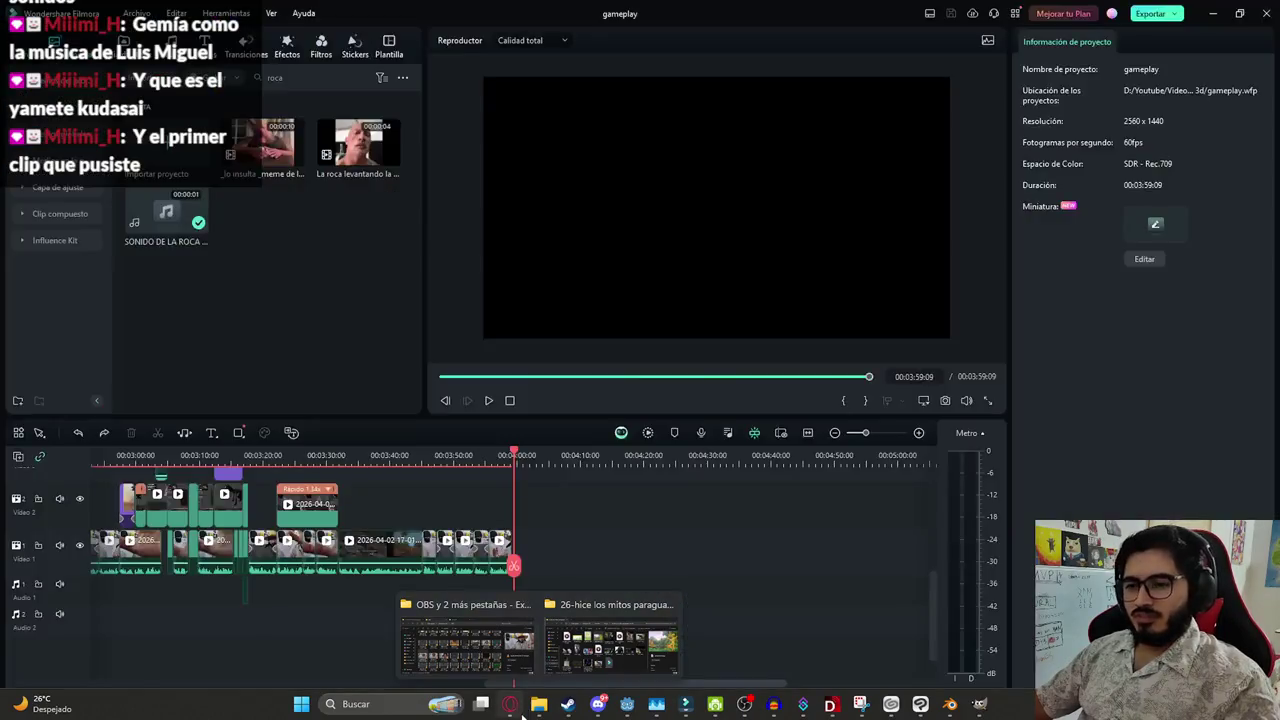
{"action": "left_click", "coordinate": [510, 704]}
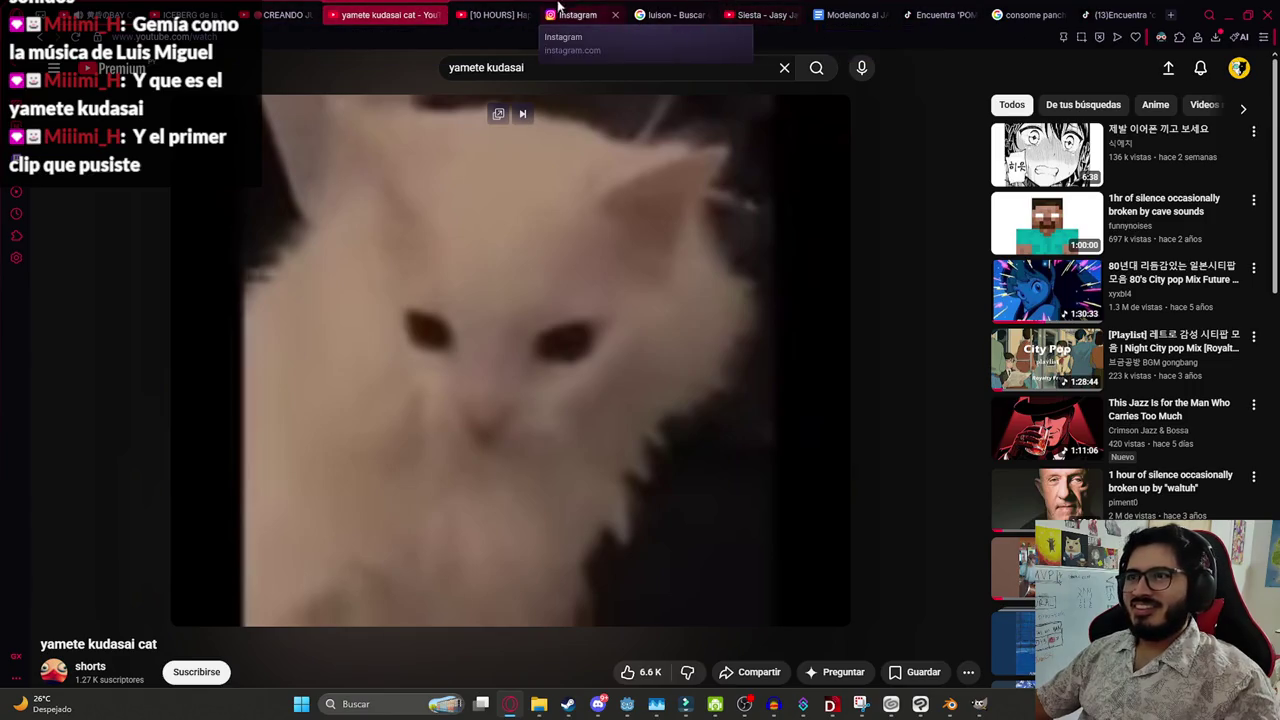
Close two spare tabs and open the PS1 fishing-system video from your own channel
{"action": "left_click", "coordinate": [796, 15]}
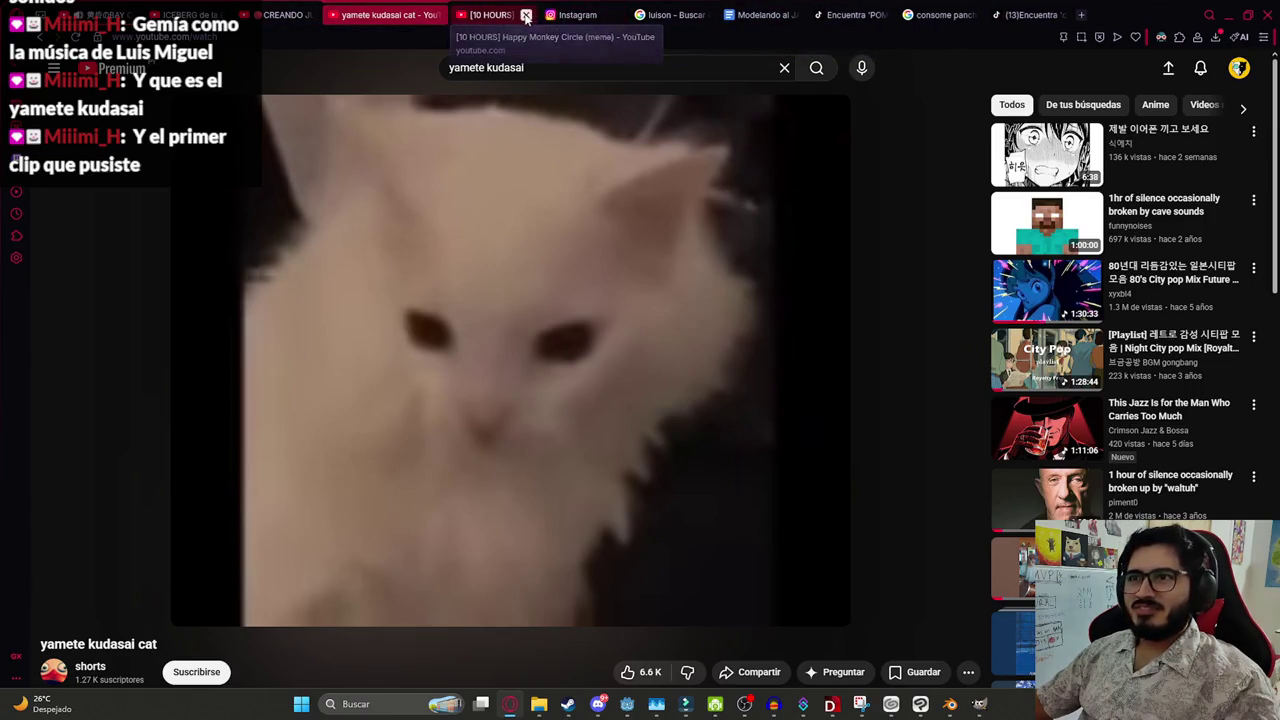
{"action": "left_click", "coordinate": [526, 16]}
{"action": "left_click", "coordinate": [1241, 70]}
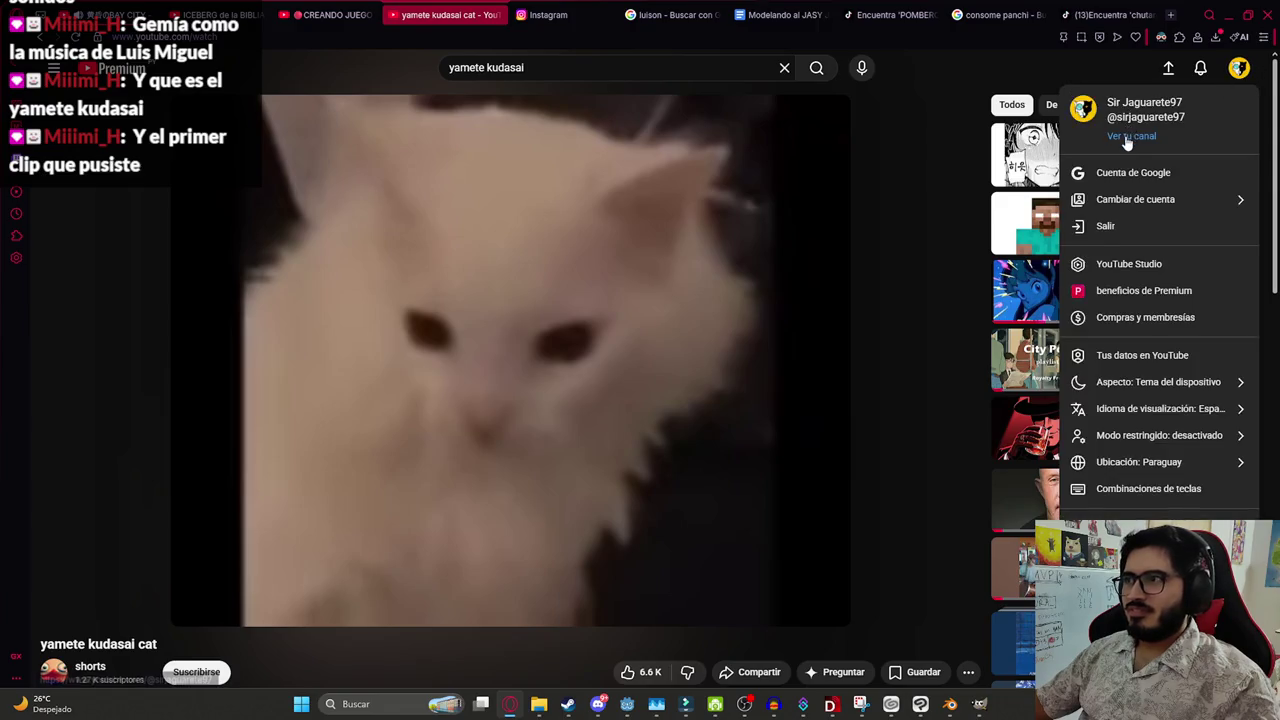
{"action": "left_click", "coordinate": [1130, 136]}
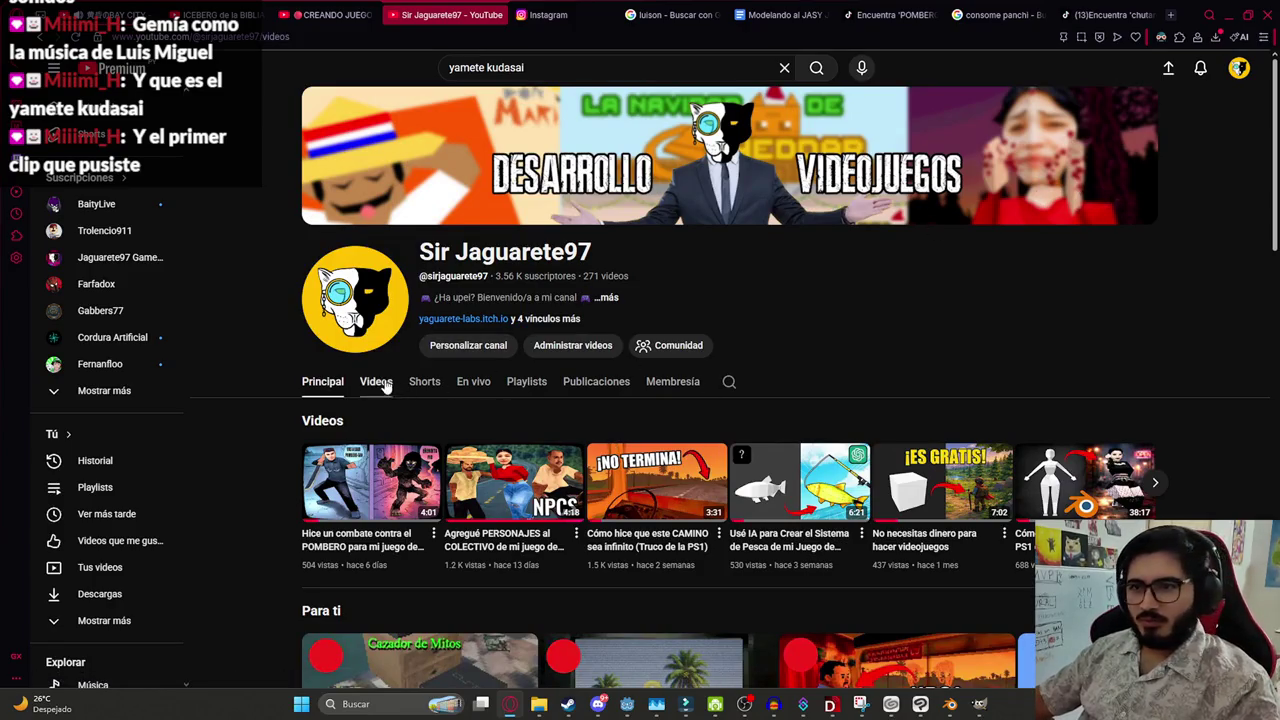
{"action": "scroll", "coordinate": [874, 258], "scroll_direction": "down", "scroll_amount": 3}
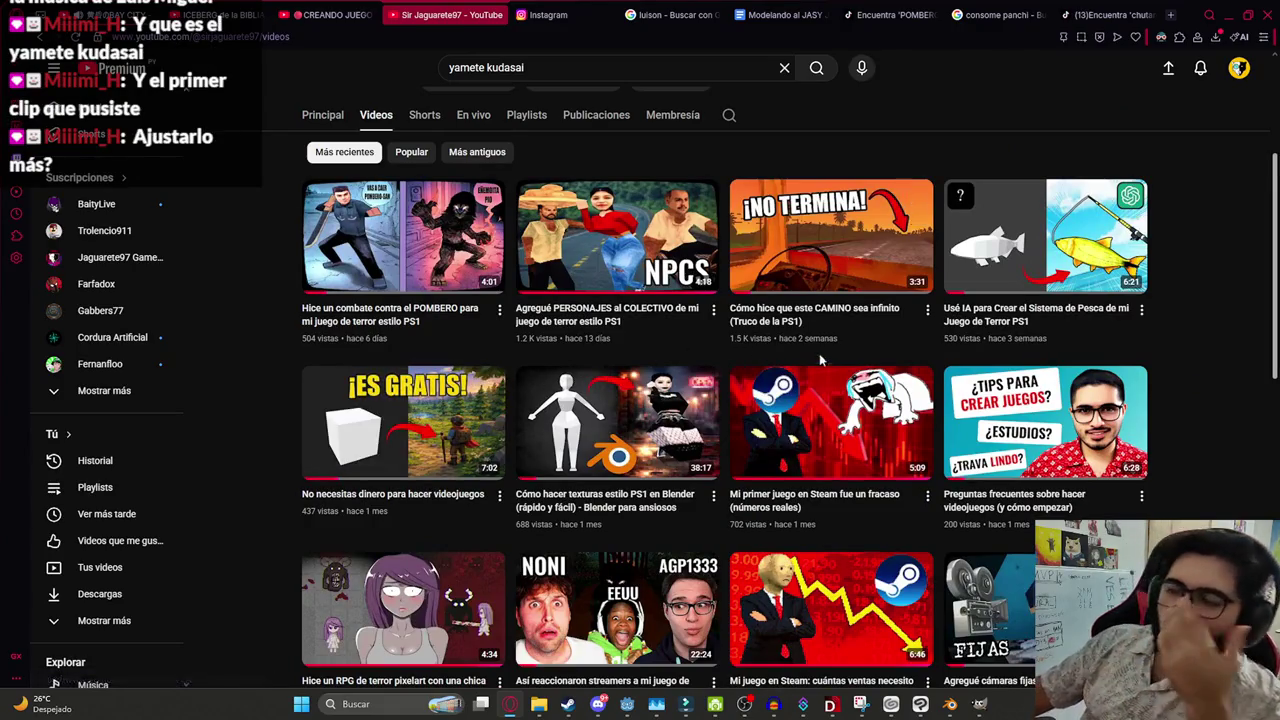
{"action": "left_click", "coordinate": [1013, 250]}
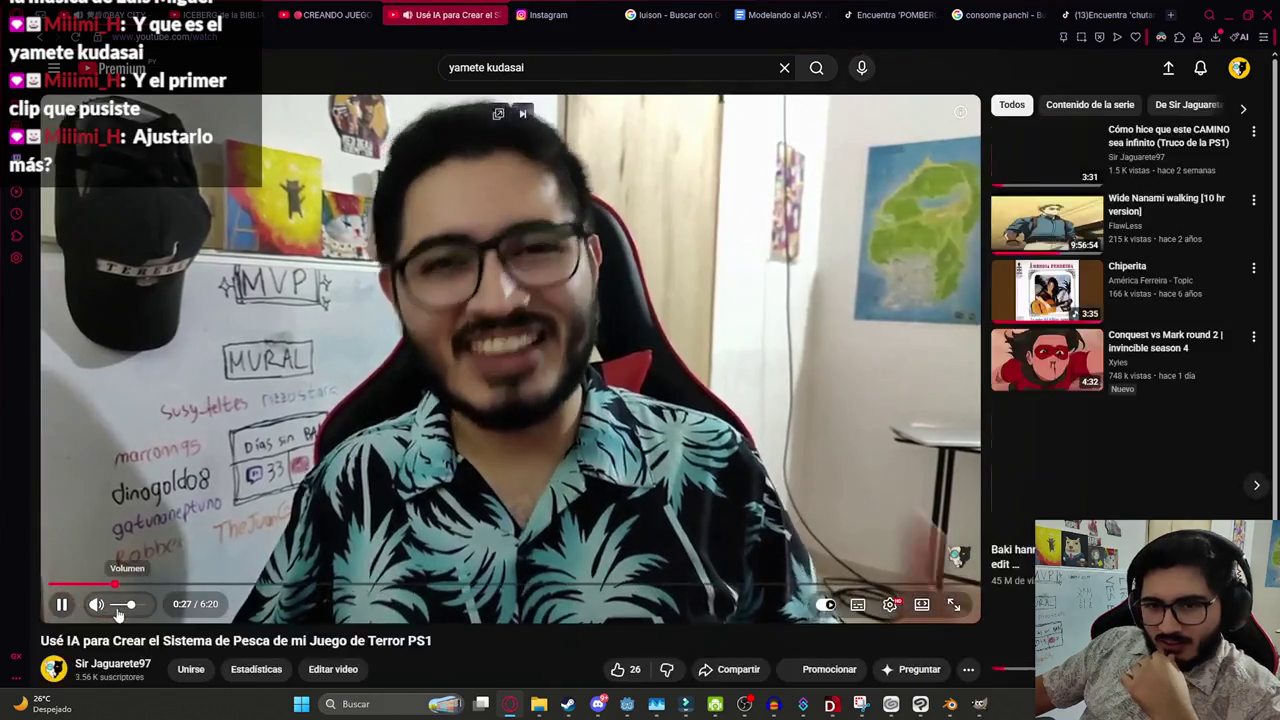
Muted, watch the video's ending title fullscreen, then open its edit page in YouTube Studio
{"action": "left_click_drag", "start_coordinate": [118, 608], "coordinate": [105, 606]}
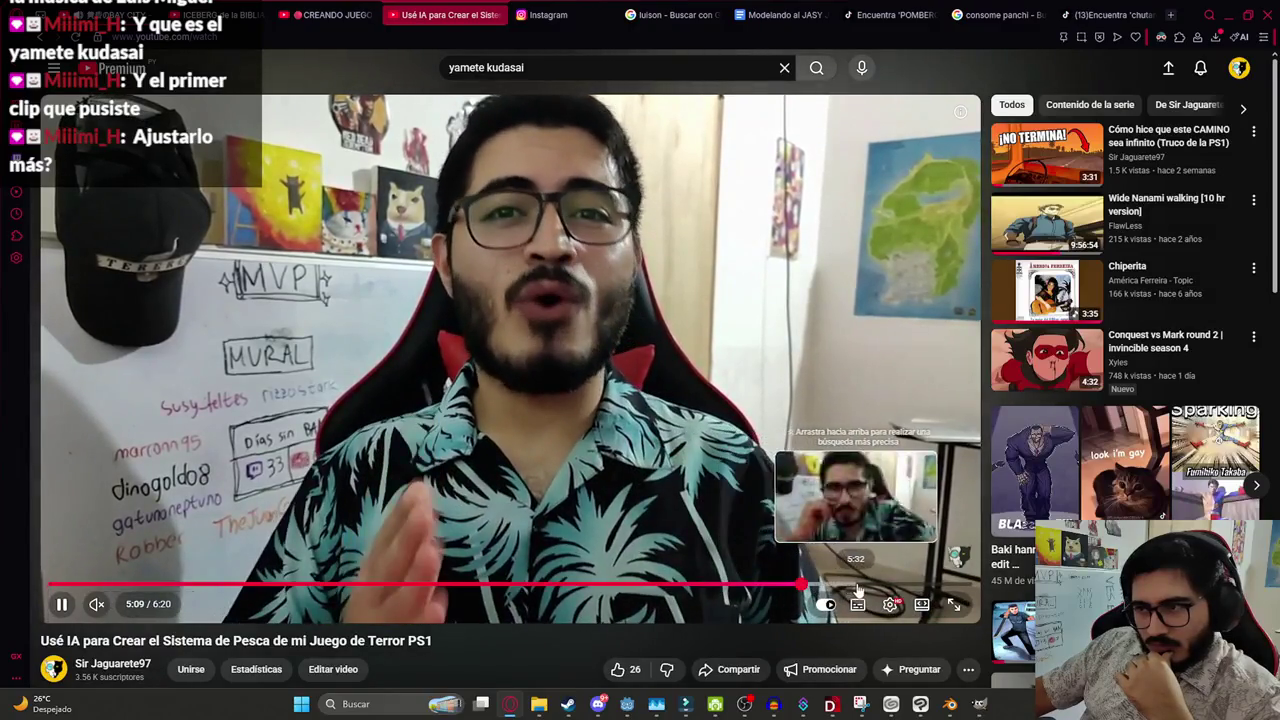
{"action": "left_click", "coordinate": [804, 585]}
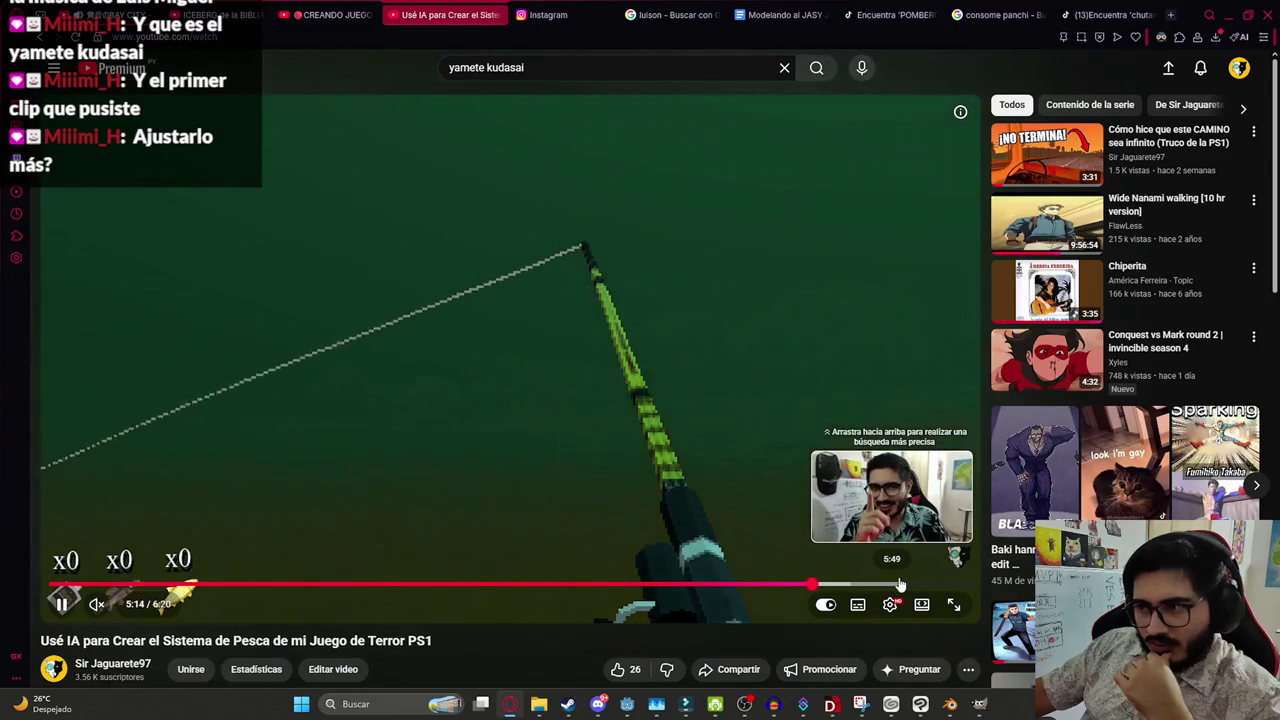
{"action": "left_click", "coordinate": [906, 585]}
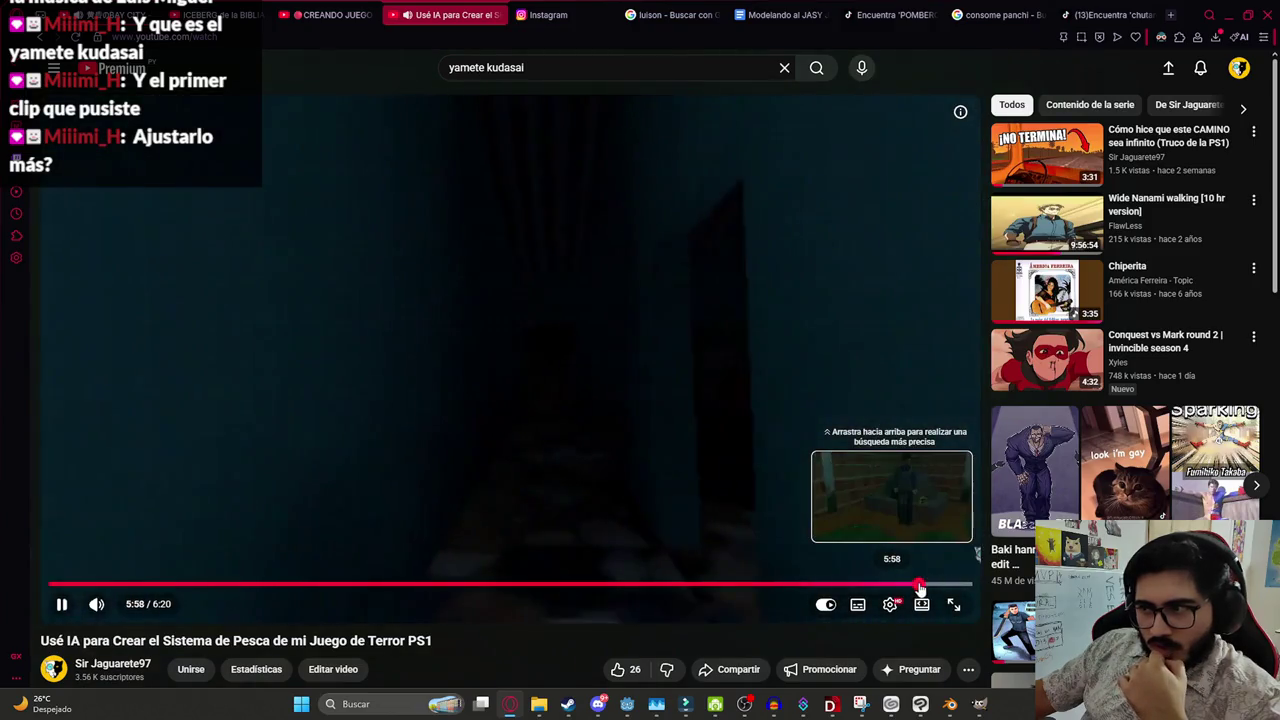
{"action": "left_click", "coordinate": [919, 586]}
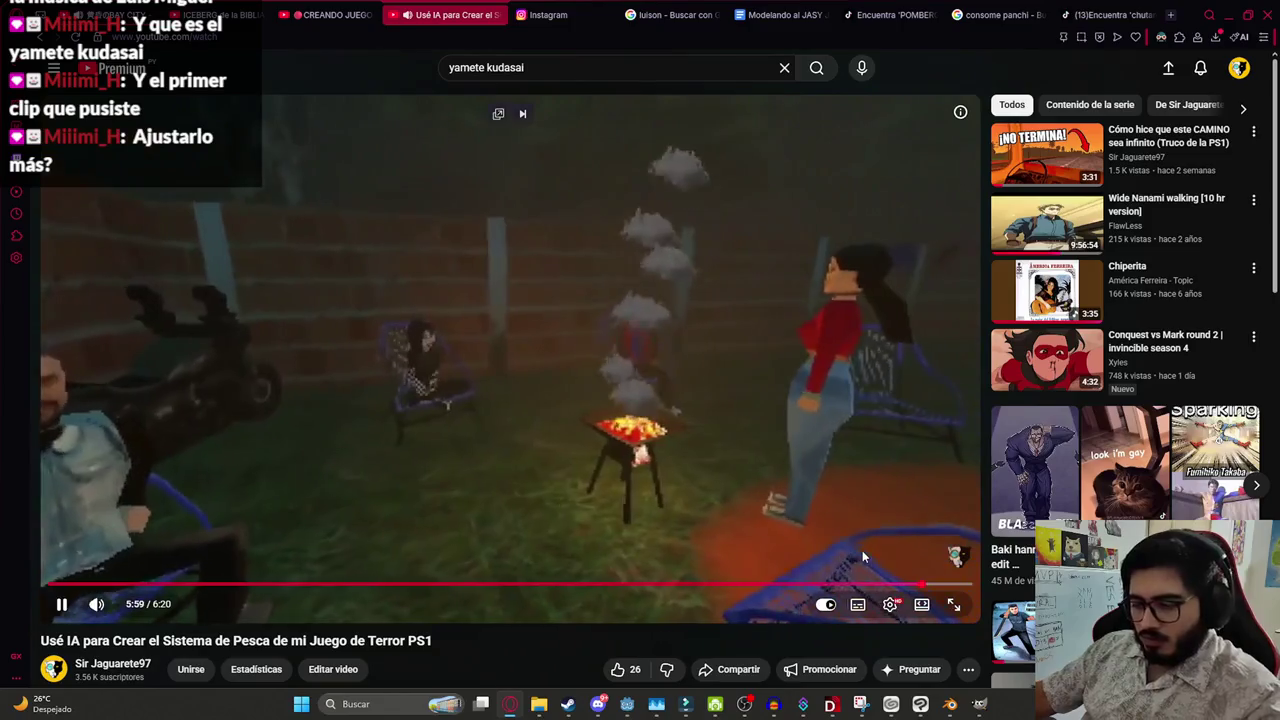
{"action": "key", "text": "Left"}
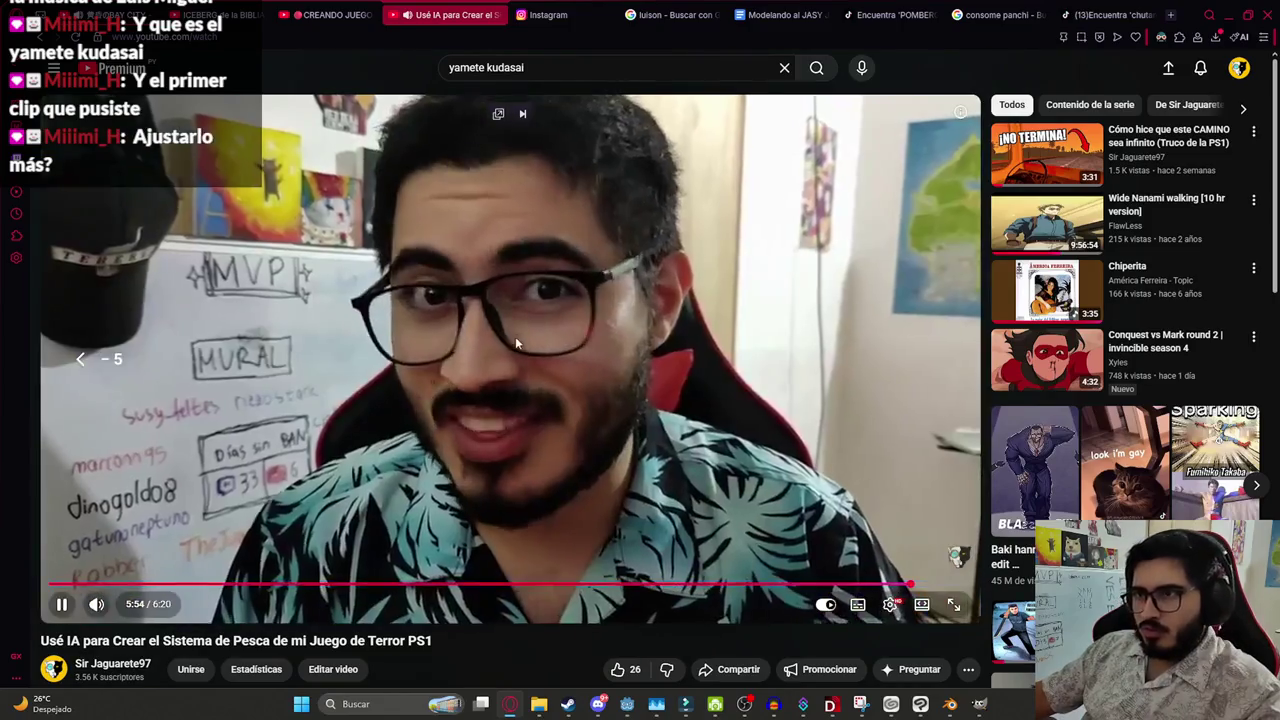
{"action": "double_click", "coordinate": [514, 336]}
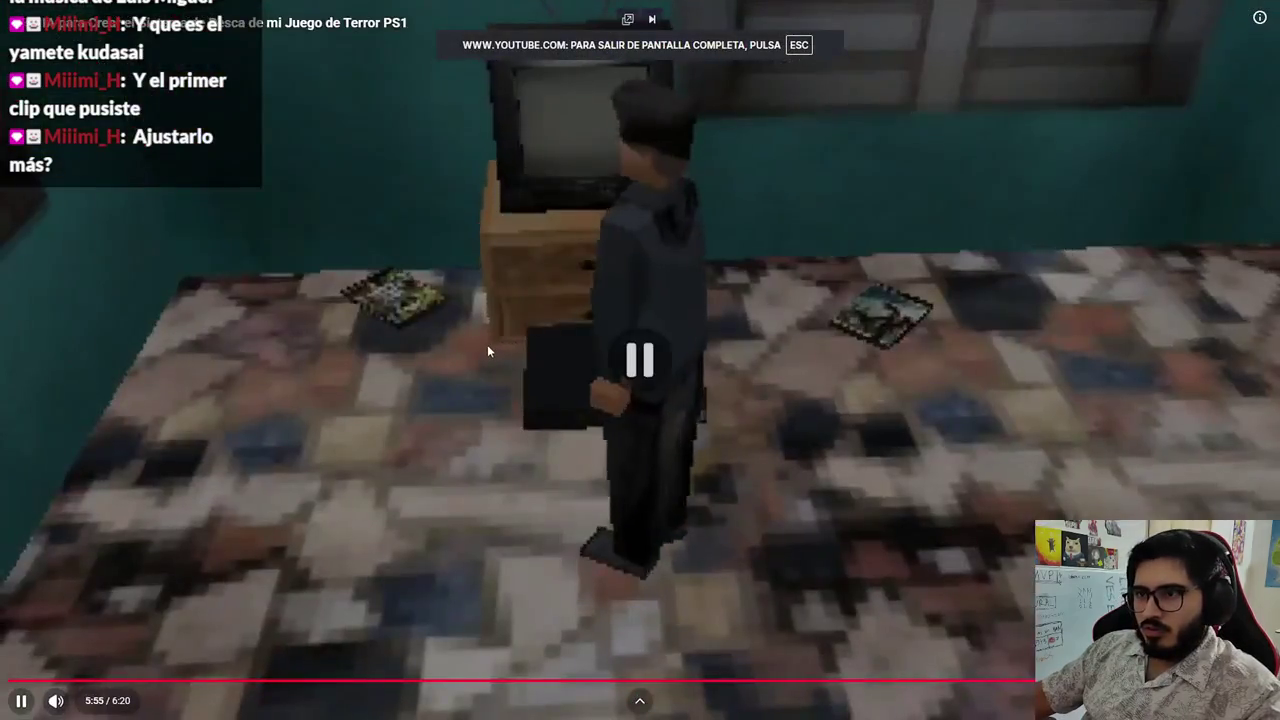
{"action": "left_click", "coordinate": [460, 385]}
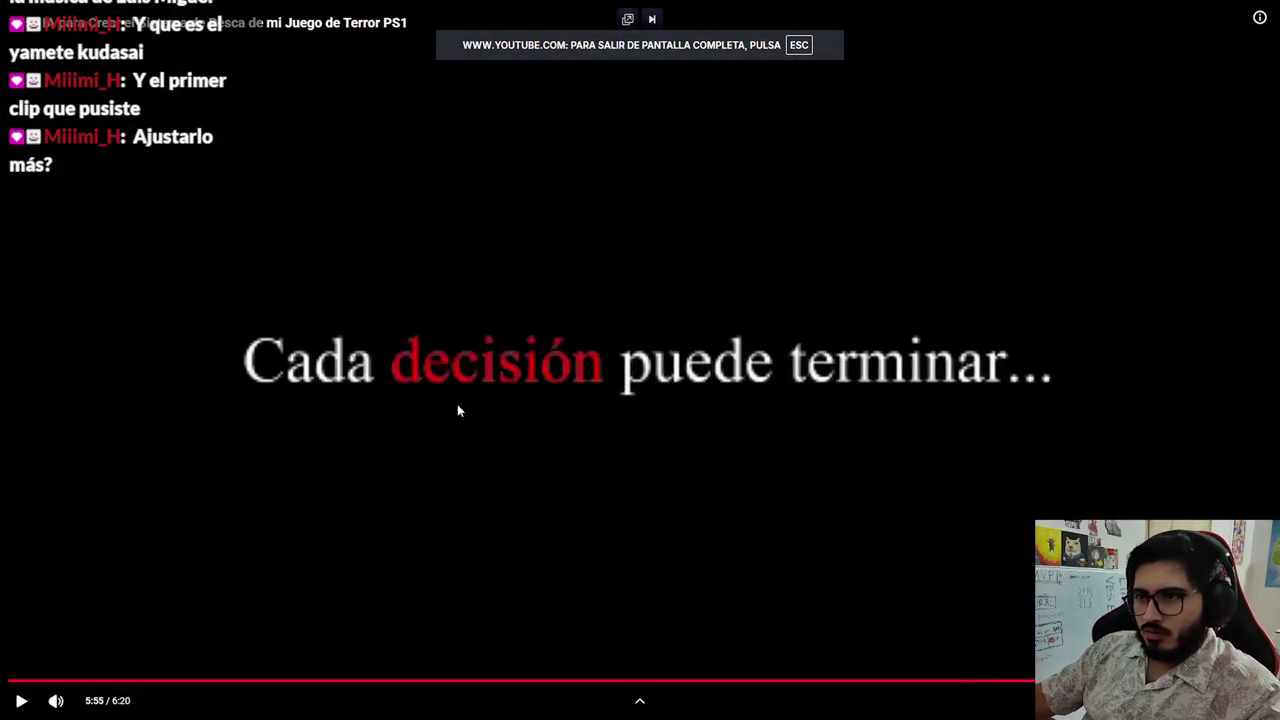
{"action": "key", "text": "Escape"}
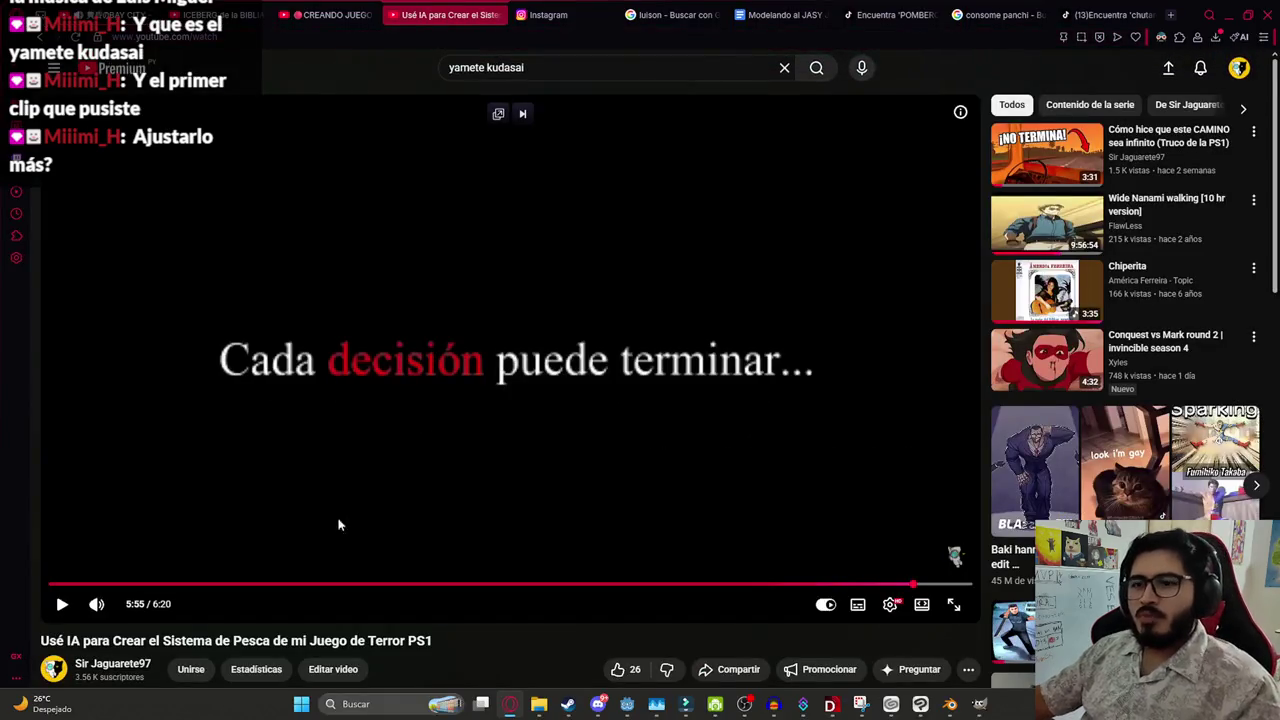
{"action": "left_click", "coordinate": [324, 675]}
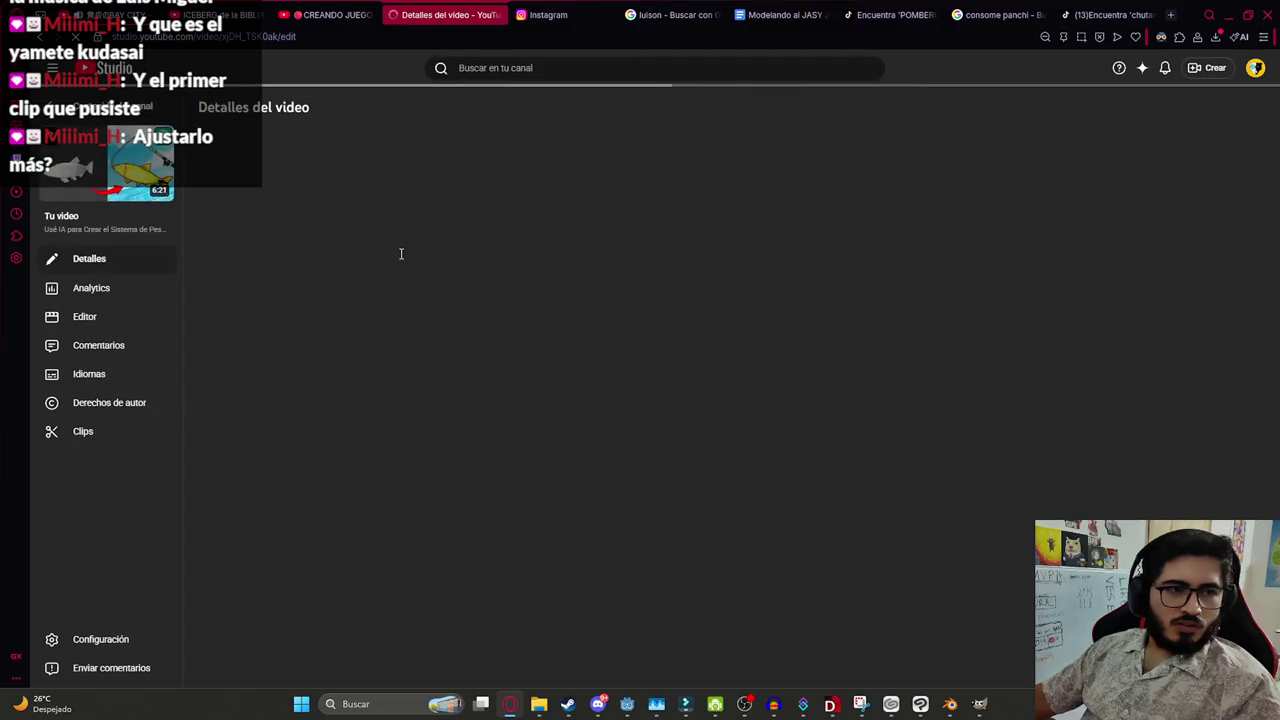
{"action": "mouse_move", "coordinate": [738, 186]}
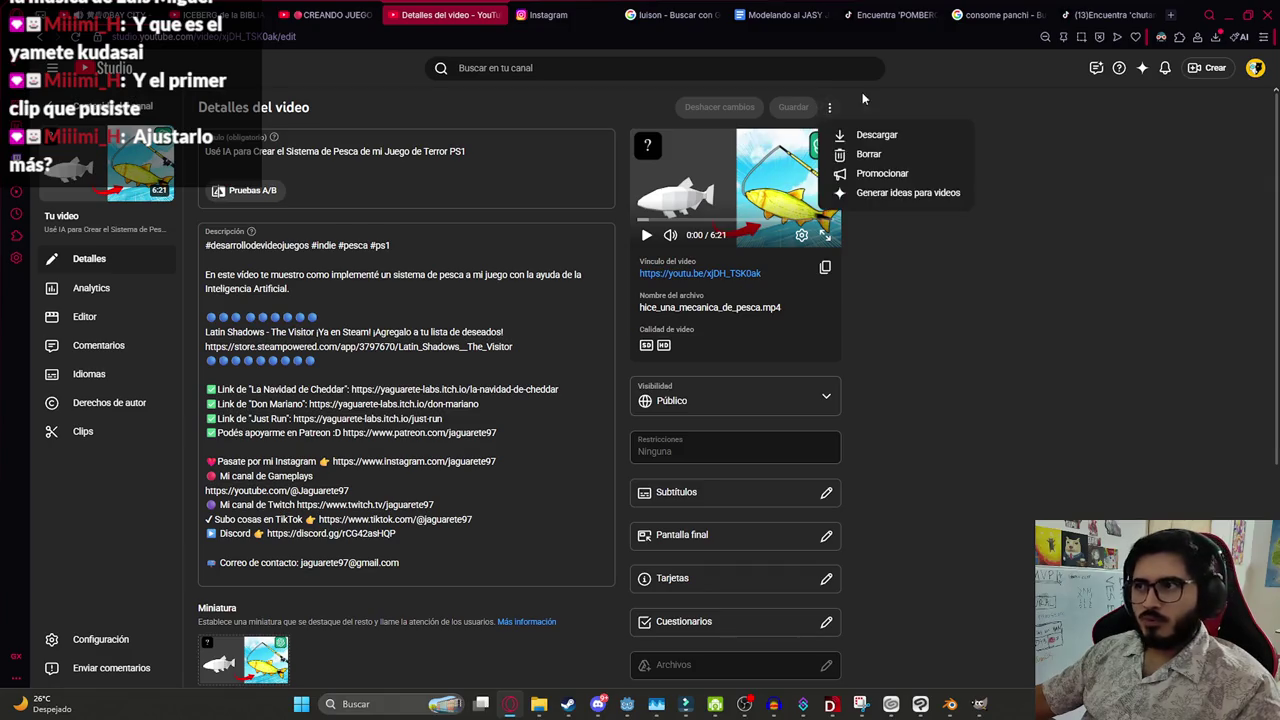
Download the fishing-system video as MP4 and drop it onto the Filmora timeline
{"action": "left_click", "coordinate": [945, 103]}
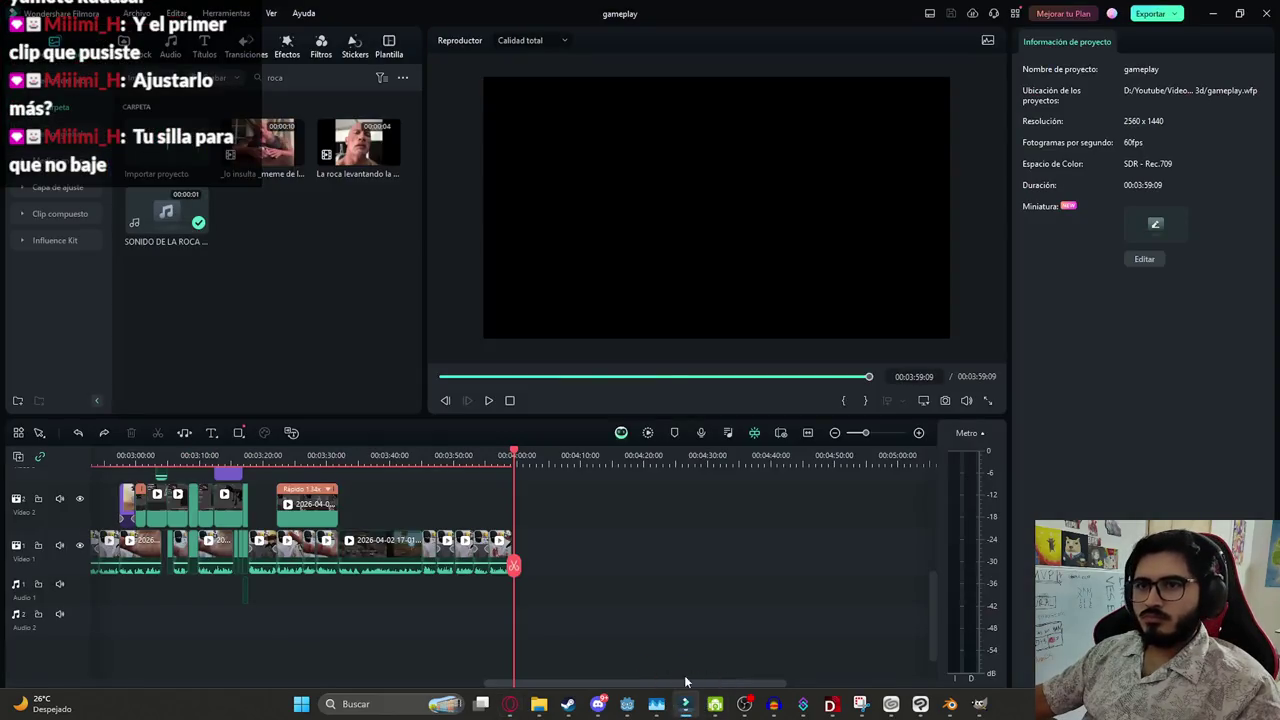
{"action": "mouse_move", "coordinate": [687, 708]}
{"action": "left_mouse_down"}
{"action": "mouse_move", "coordinate": [573, 565]}
{"action": "mouse_move", "coordinate": [536, 570]}
{"action": "left_mouse_up"}
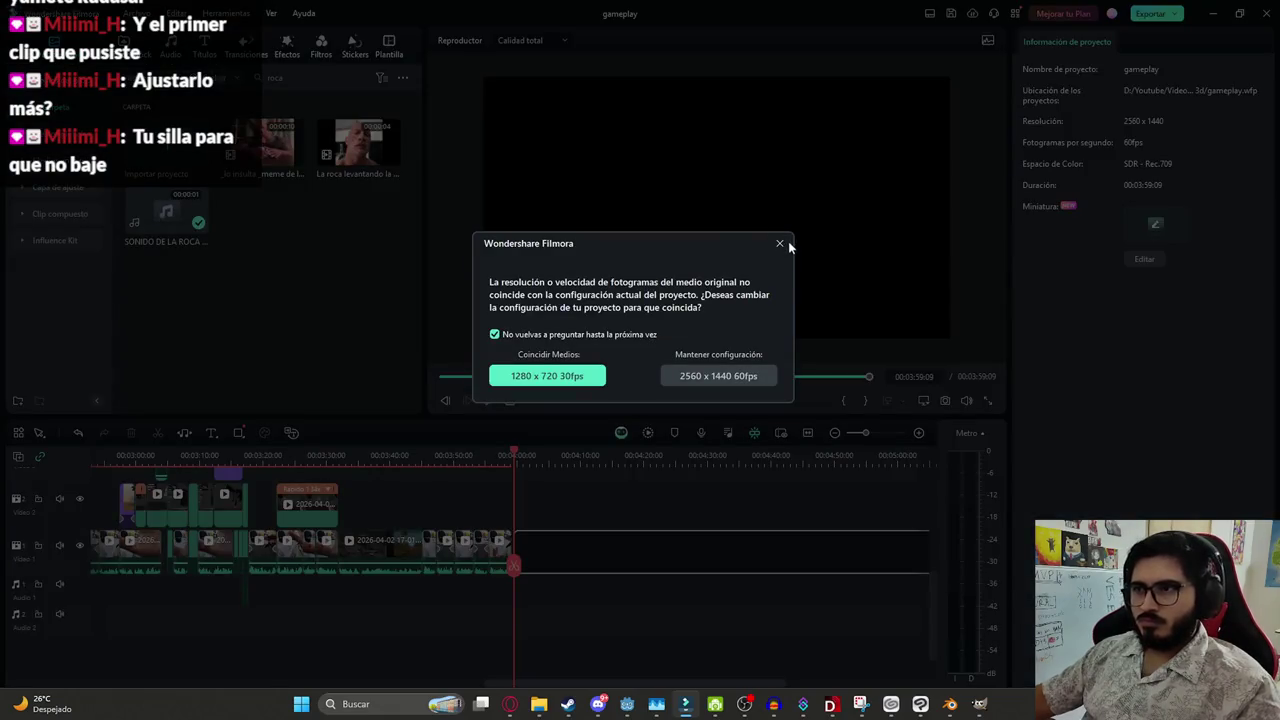
Dismiss the resolution-mismatch prompt and find where the gameplay begins in the new clip
{"action": "left_click", "coordinate": [782, 243]}
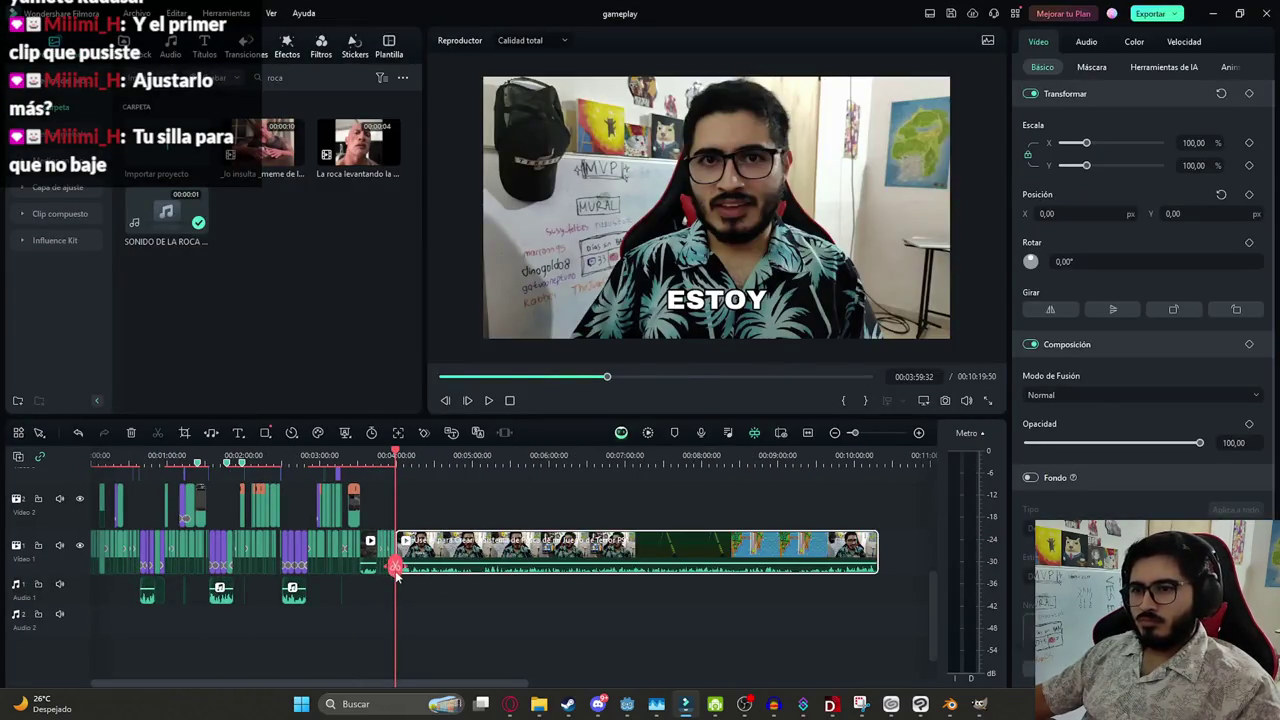
{"action": "left_click_drag", "start_coordinate": [396, 570], "coordinate": [829, 560]}
{"action": "key", "text": "ctrl+equal"}
{"action": "key", "text": "ctrl+equal"}
{"action": "key", "text": "ctrl+equal"}
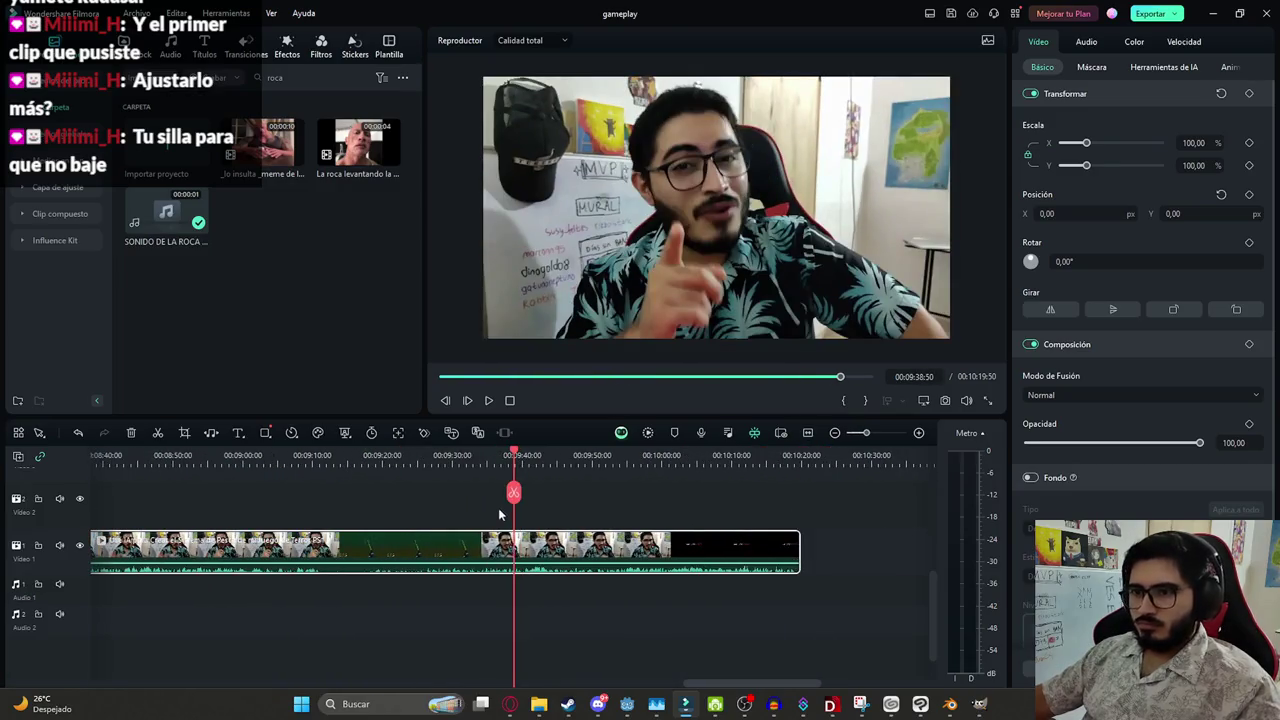
{"action": "left_click_drag", "start_coordinate": [516, 503], "coordinate": [622, 528]}
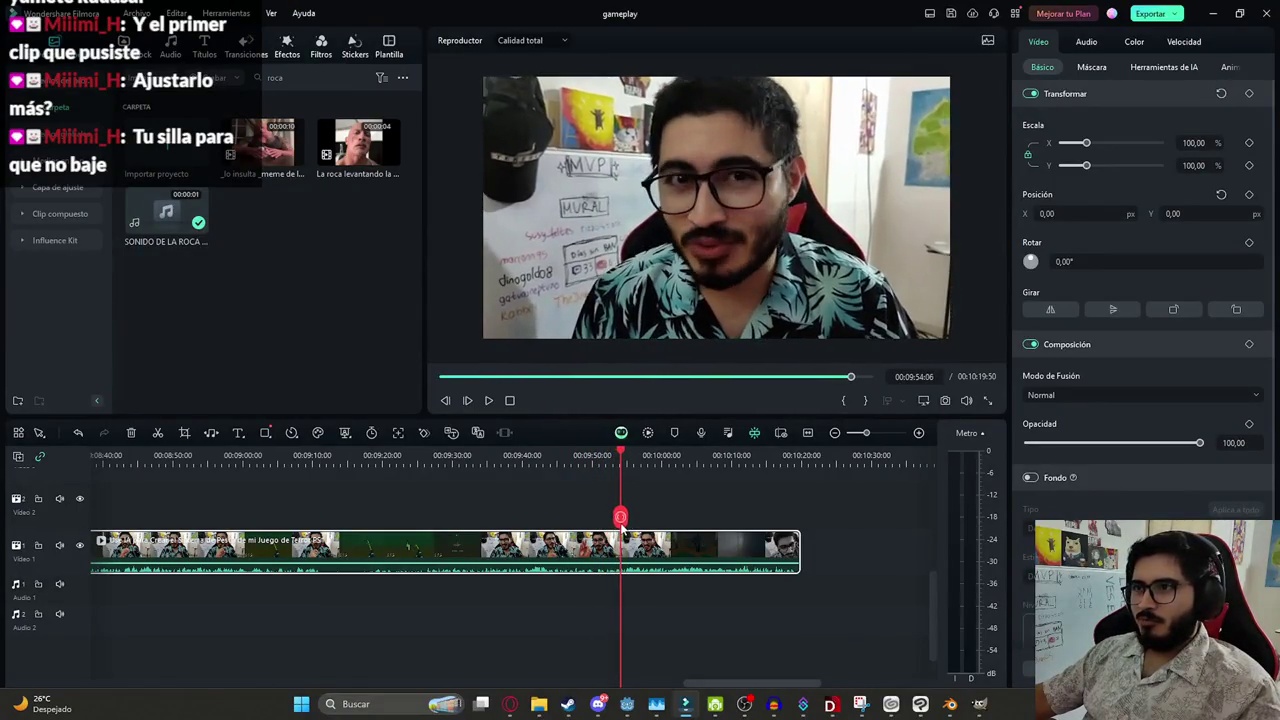
{"action": "scroll", "coordinate": [607, 530], "scroll_direction": "up", "scroll_amount": 2}
{"action": "scroll", "coordinate": [607, 530], "scroll_direction": "up", "scroll_amount": 2}
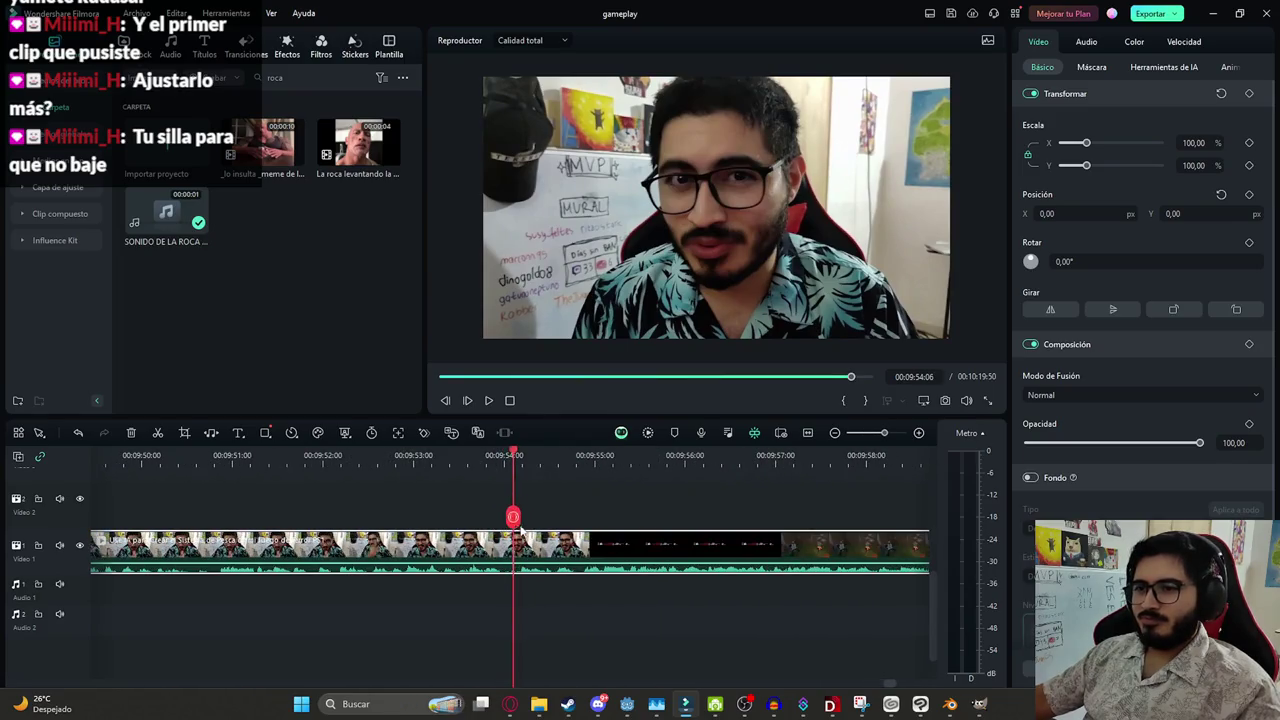
{"action": "left_click_drag", "start_coordinate": [530, 517], "coordinate": [583, 540]}
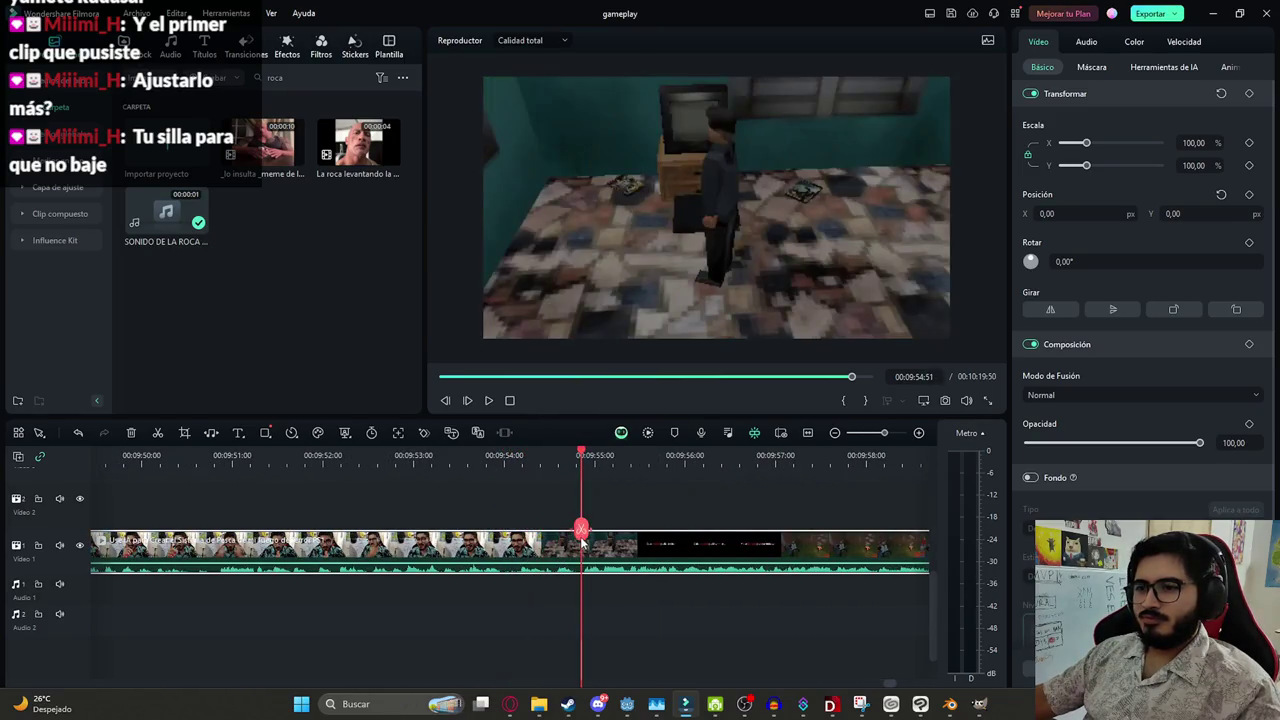
Split at the gameplay start, delete the webcam part before it, close the gap, and save
{"action": "key", "text": "ctrl+b"}
{"action": "key", "text": "space"}
{"action": "key", "text": "Delete"}
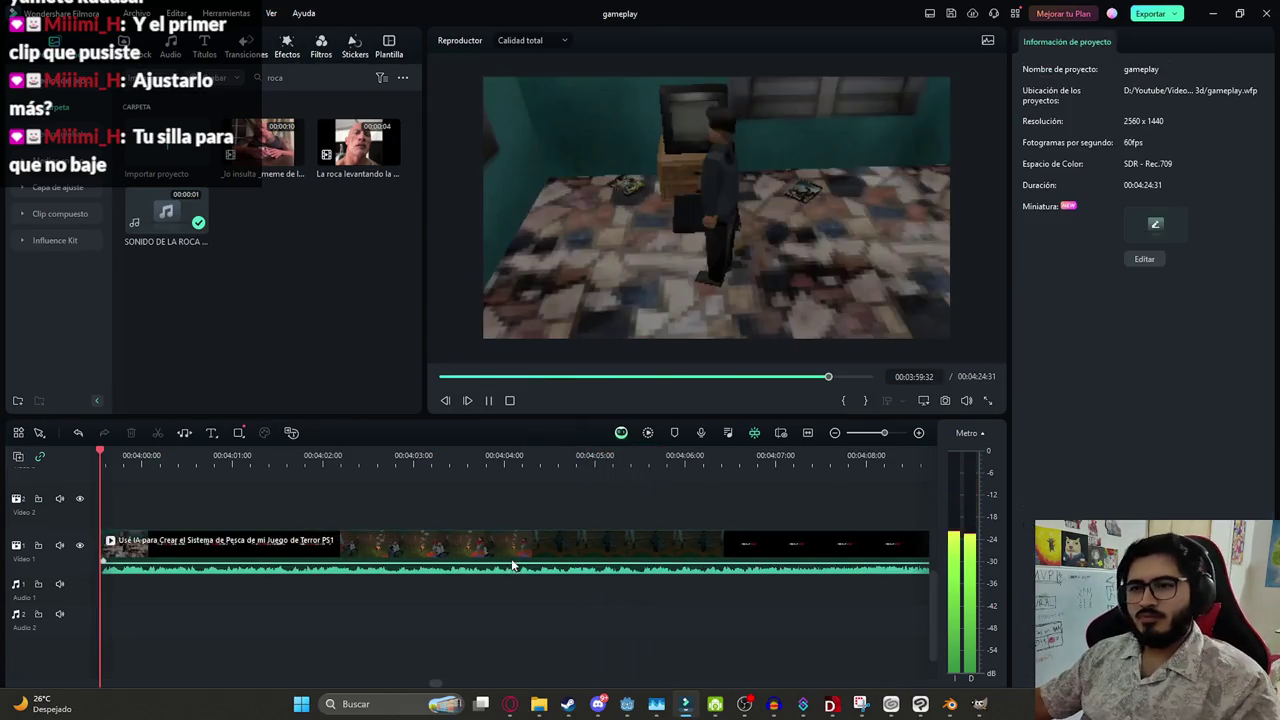
{"action": "left_click_drag", "start_coordinate": [512, 565], "coordinate": [510, 563]}
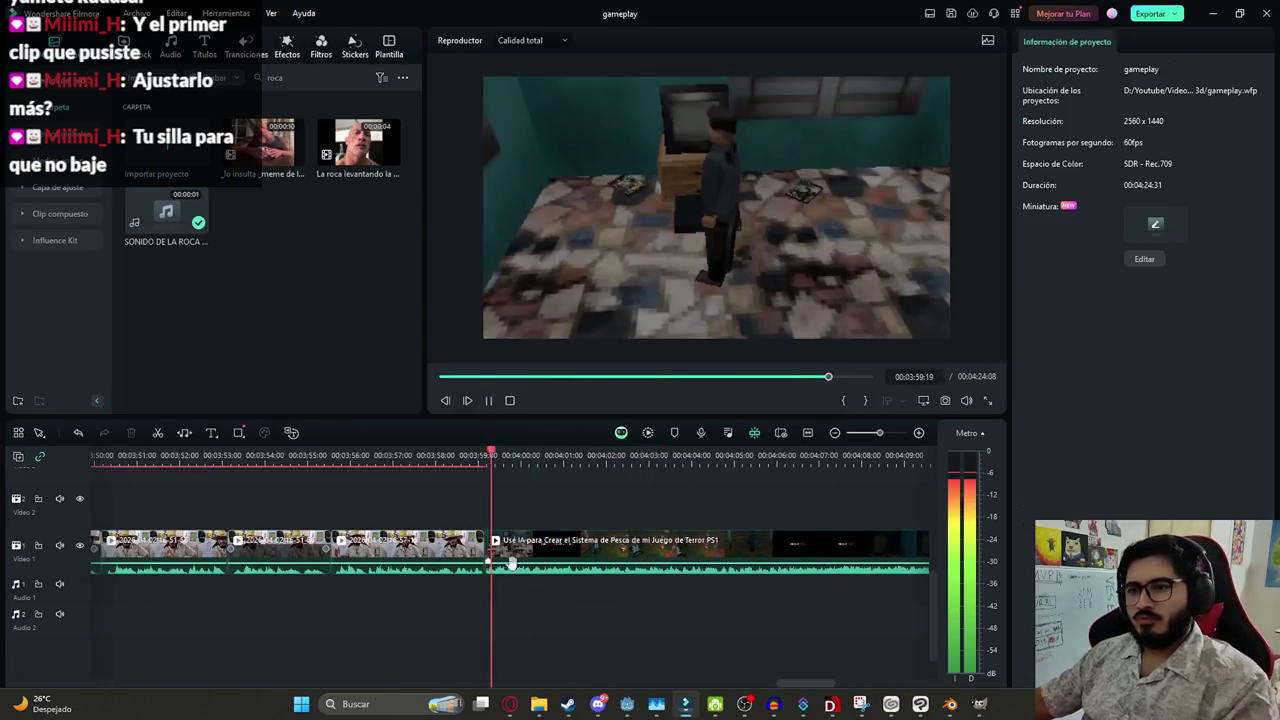
{"action": "scroll", "coordinate": [551, 624], "scroll_direction": "down", "scroll_amount": 2}
{"action": "left_click", "coordinate": [620, 545]}
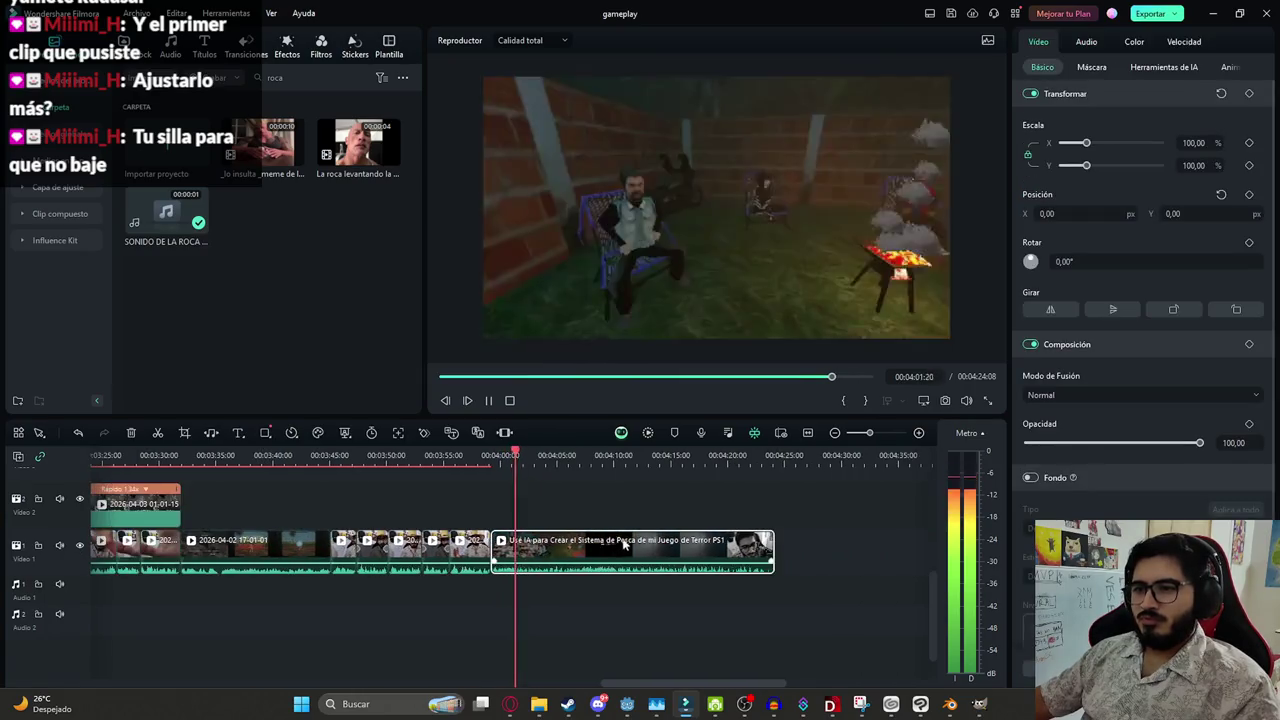
{"action": "key", "text": "ctrl+s"}
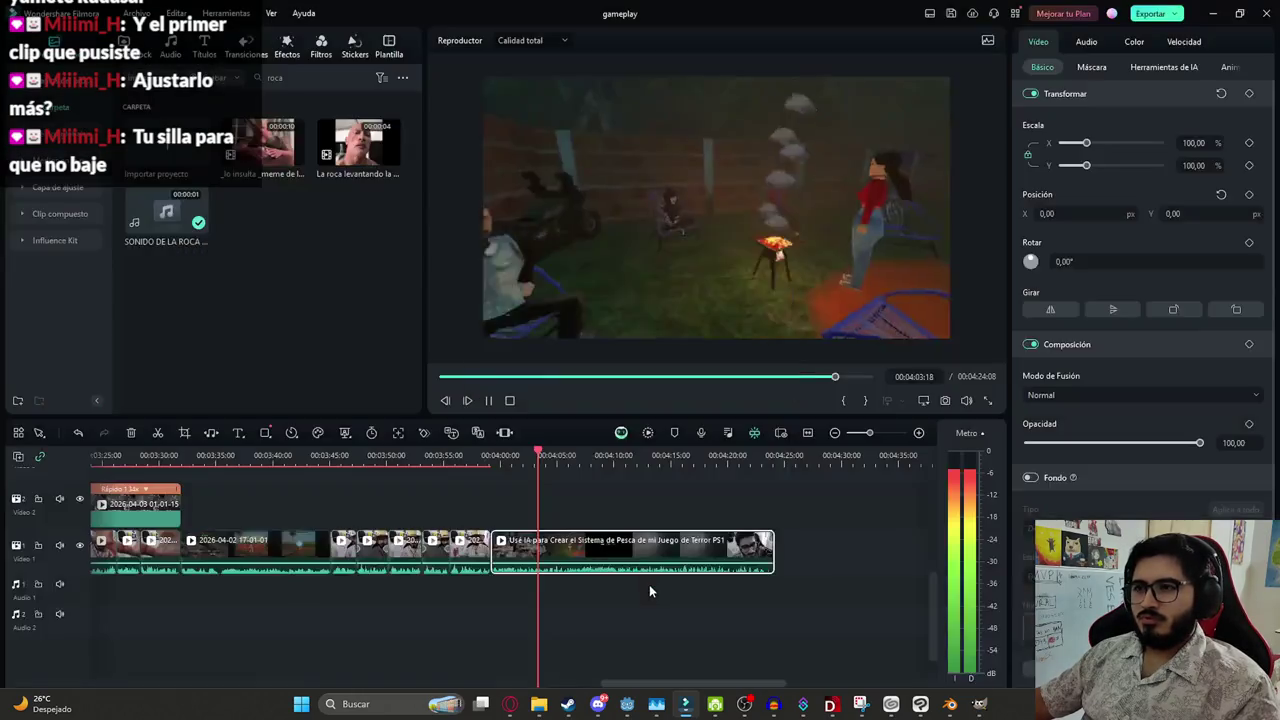
End the video at 4:15:27 on the Steam logo frame, delete everything after, and save
{"action": "left_click", "coordinate": [657, 596]}
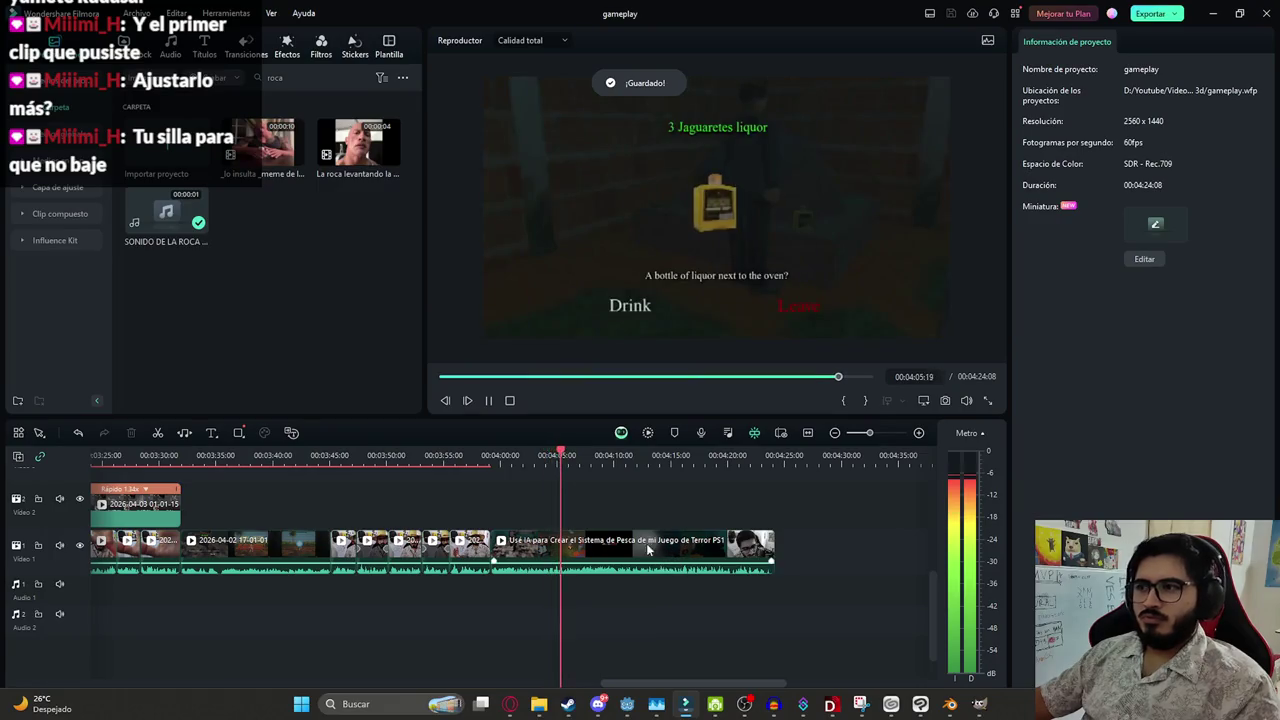
{"action": "left_click", "coordinate": [640, 541]}
{"action": "scroll", "coordinate": [640, 541], "scroll_direction": "up", "scroll_amount": 1}
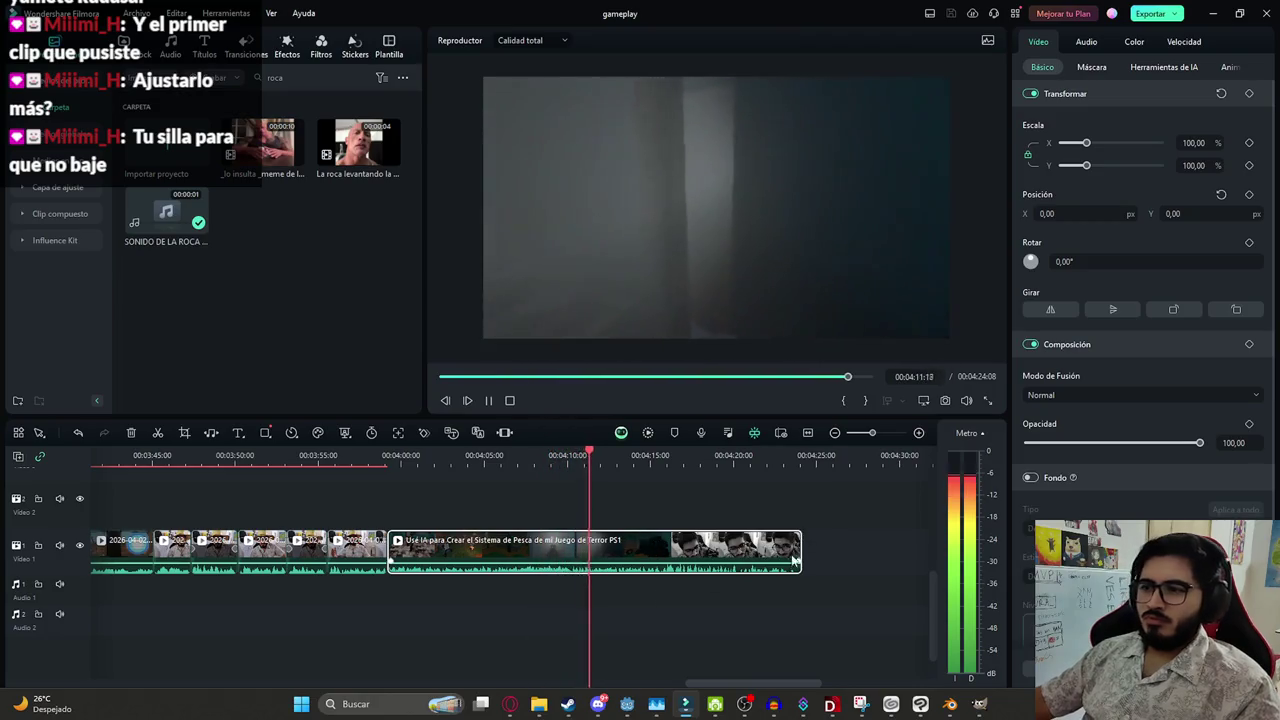
{"action": "scroll", "coordinate": [878, 540], "scroll_direction": "up", "scroll_amount": 1}
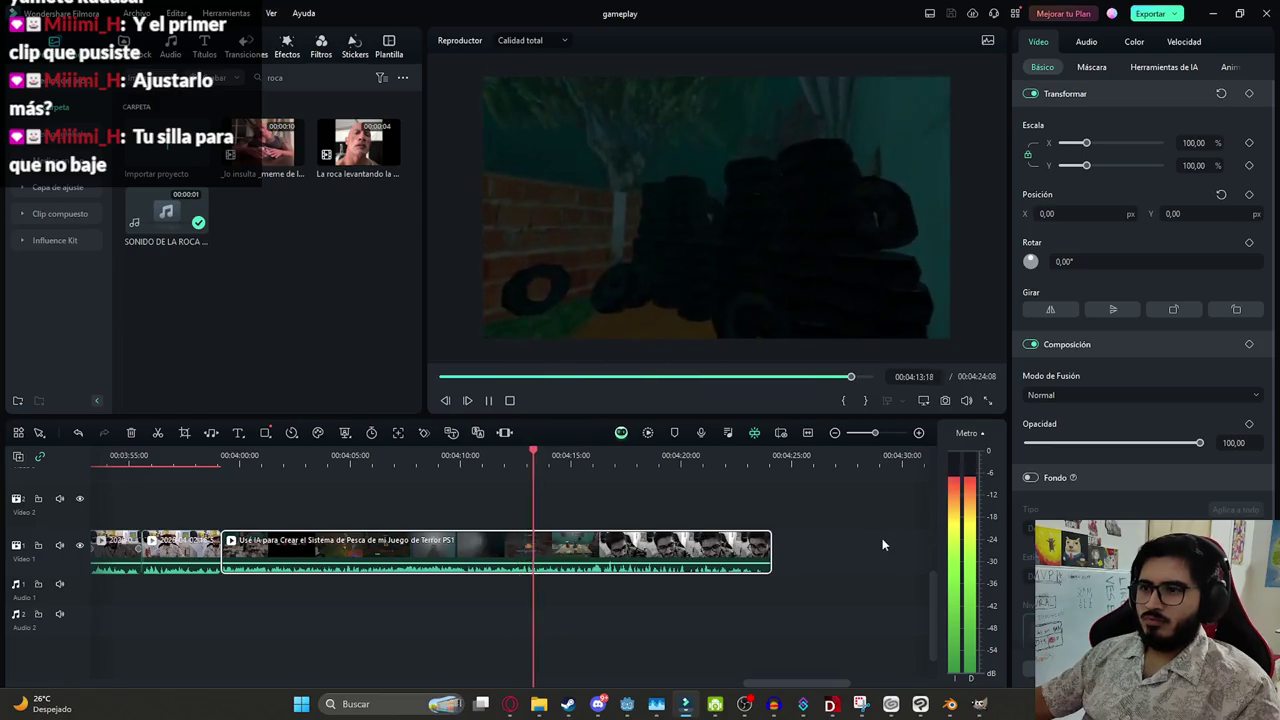
{"action": "scroll", "coordinate": [880, 542], "scroll_direction": "up", "scroll_amount": 1}
{"action": "left_click", "coordinate": [665, 648]}
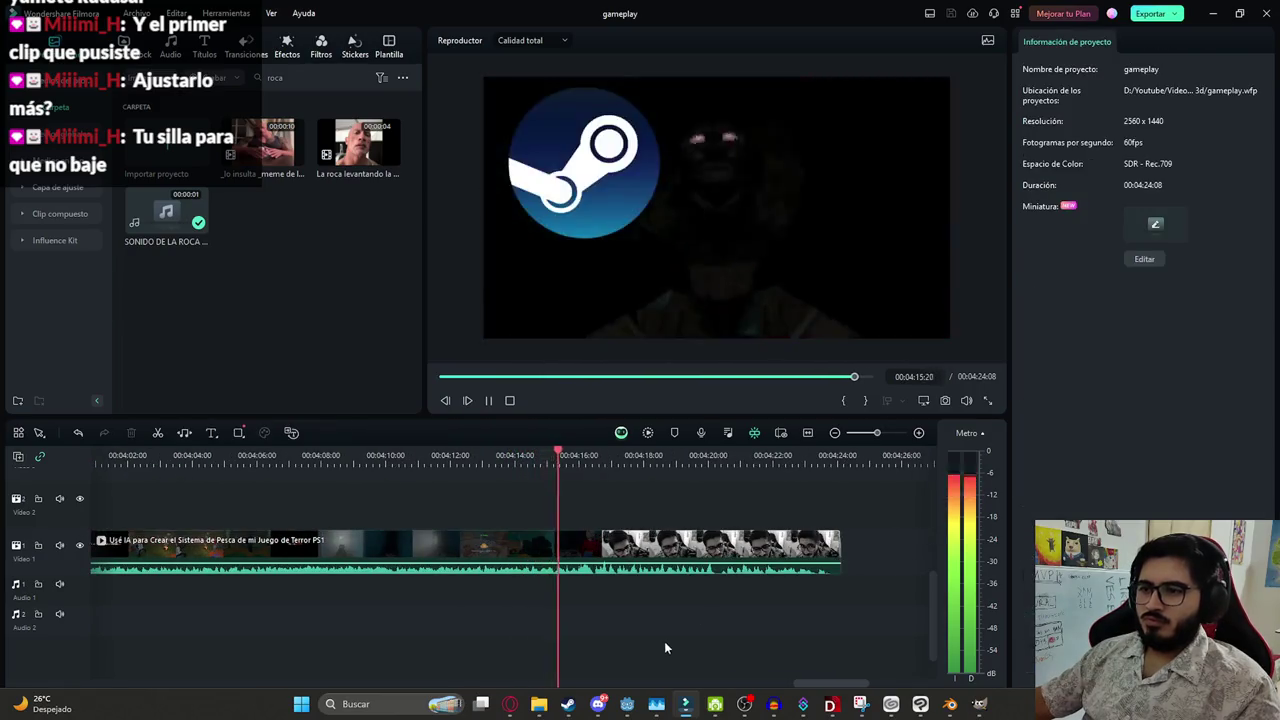
{"action": "left_click_drag", "start_coordinate": [580, 530], "coordinate": [538, 530]}
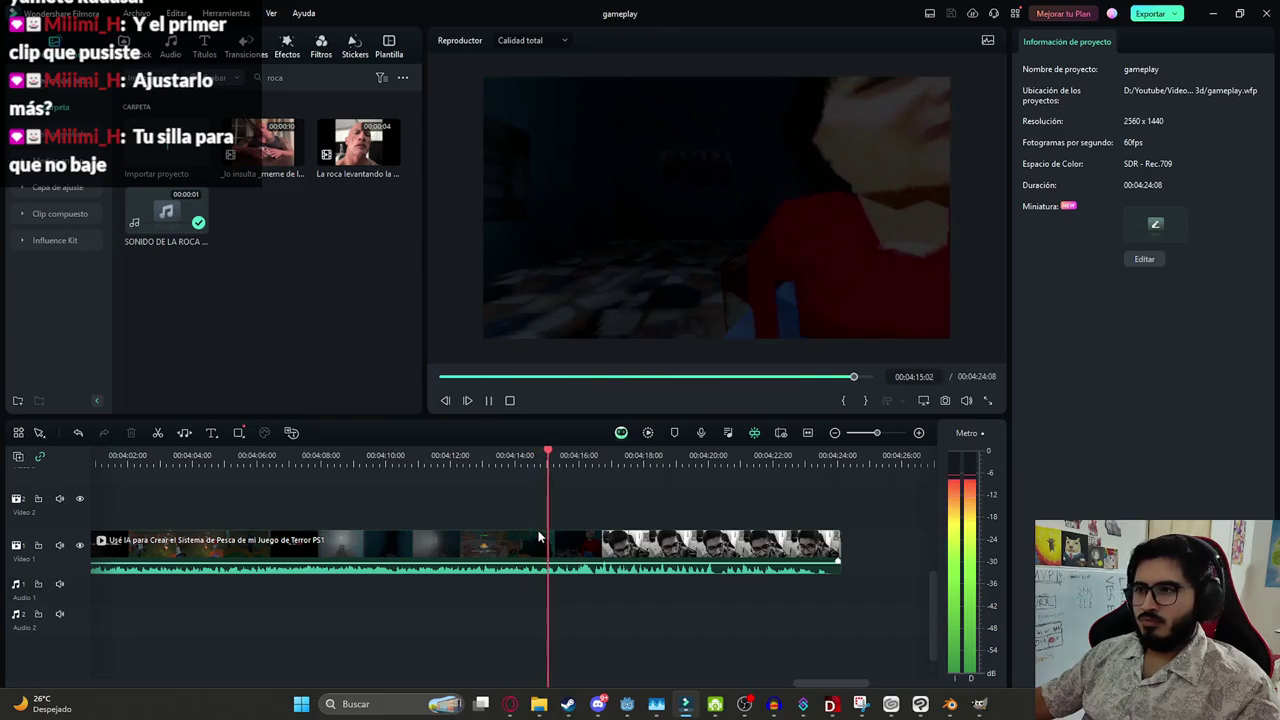
{"action": "key", "text": "space"}
{"action": "scroll", "coordinate": [604, 572], "scroll_direction": "up", "scroll_amount": 2}
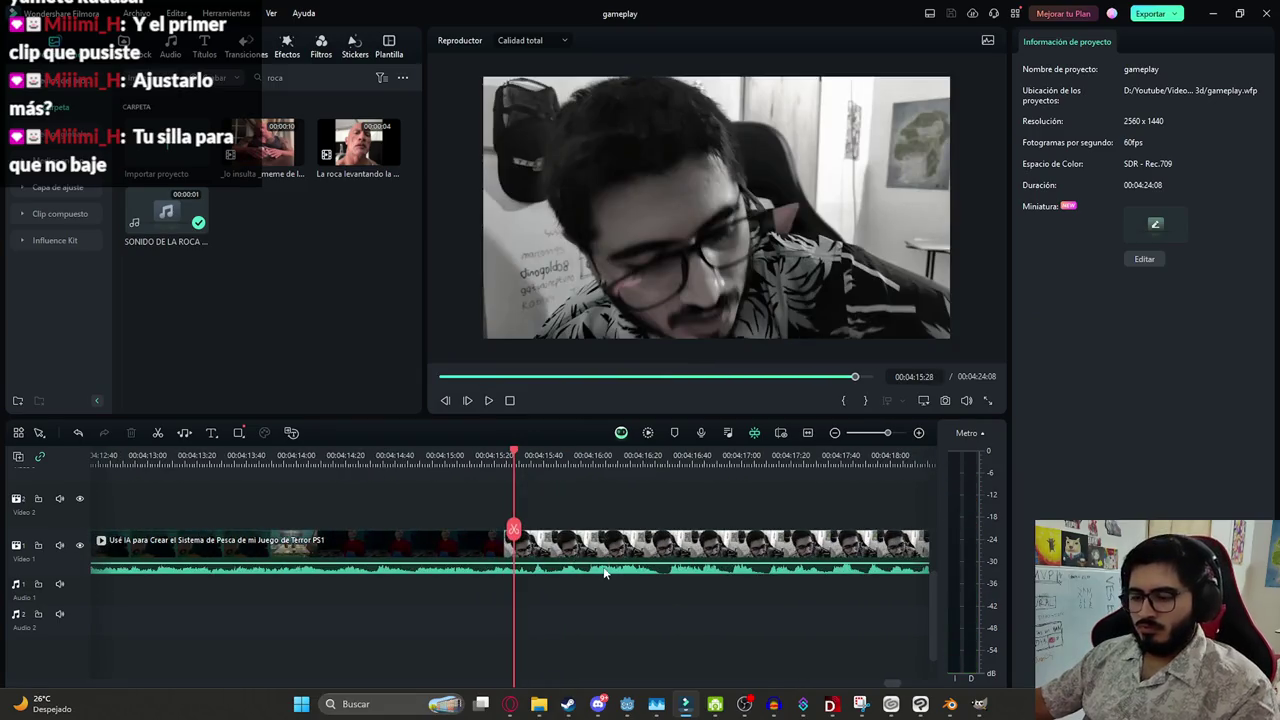
{"action": "key", "text": "Left"}
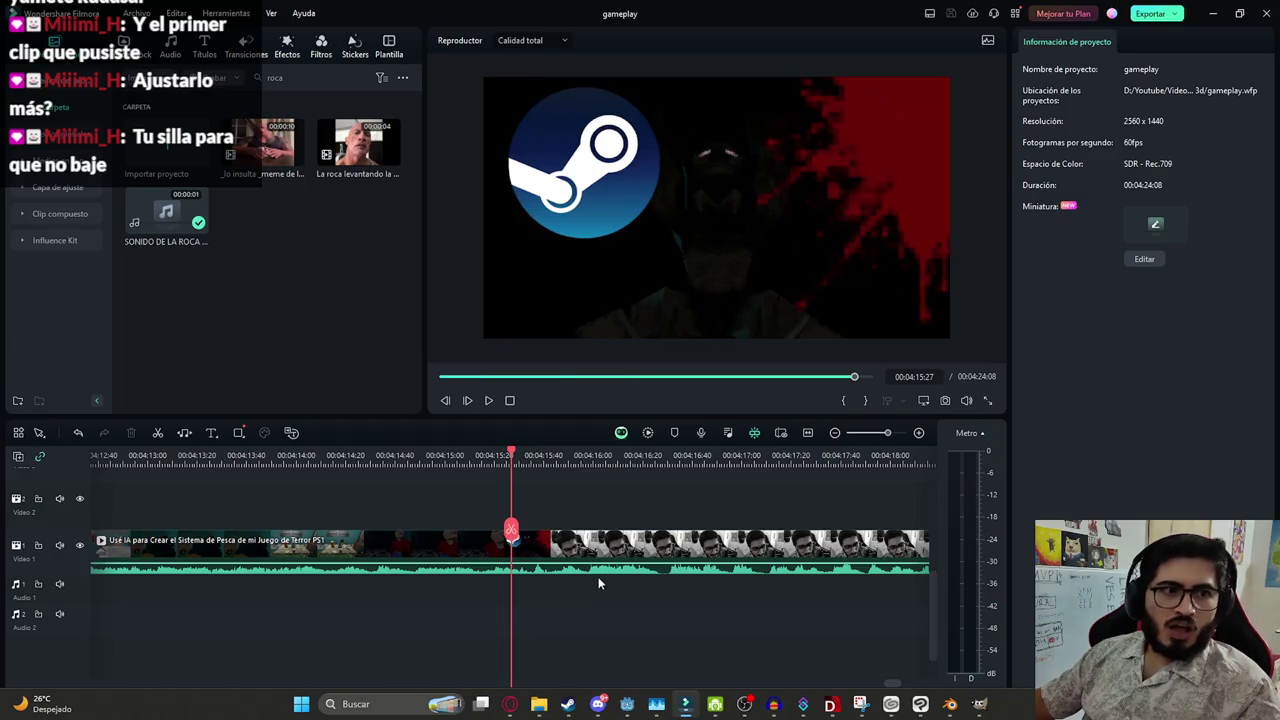
{"action": "left_click", "coordinate": [599, 578]}
{"action": "key", "text": "Delete"}
{"action": "key", "text": "ctrl+s"}
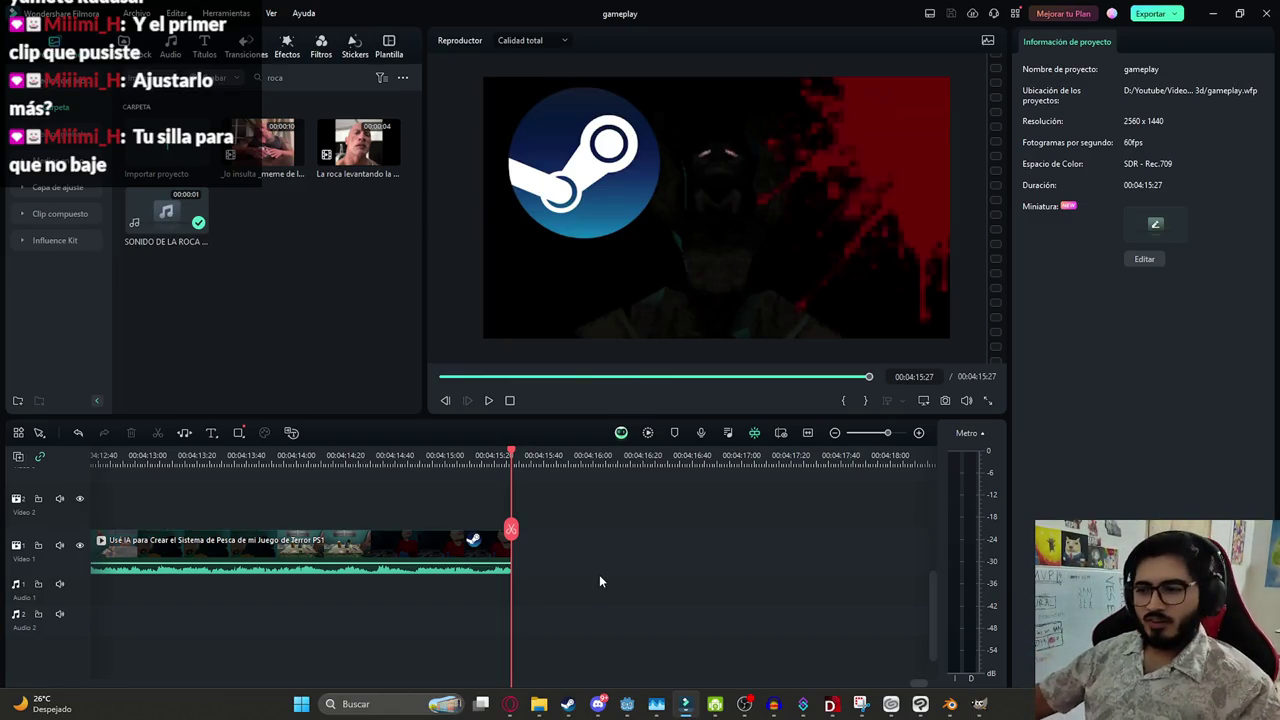
Zoom out to the whole 00:04:15:27 project and return the playhead to the start
{"action": "scroll", "coordinate": [585, 577], "scroll_direction": "down", "scroll_amount": 2}
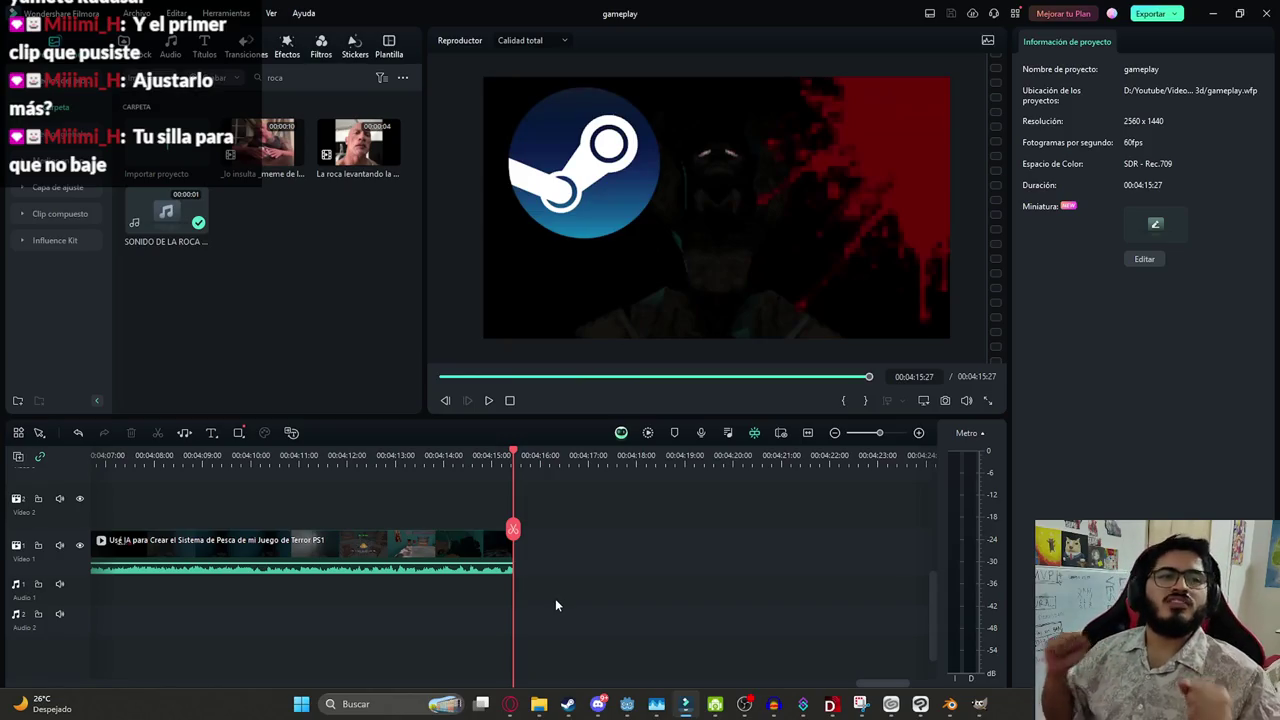
{"action": "scroll", "coordinate": [548, 600], "scroll_direction": "down", "scroll_amount": 2}
{"action": "scroll", "coordinate": [458, 600], "scroll_direction": "down", "scroll_amount": 2}
{"action": "scroll", "coordinate": [406, 652], "scroll_direction": "down", "scroll_amount": 3}
{"action": "scroll", "coordinate": [406, 652], "scroll_direction": "down", "scroll_amount": 2}
{"action": "scroll", "coordinate": [484, 548], "scroll_direction": "down", "scroll_amount": 2}
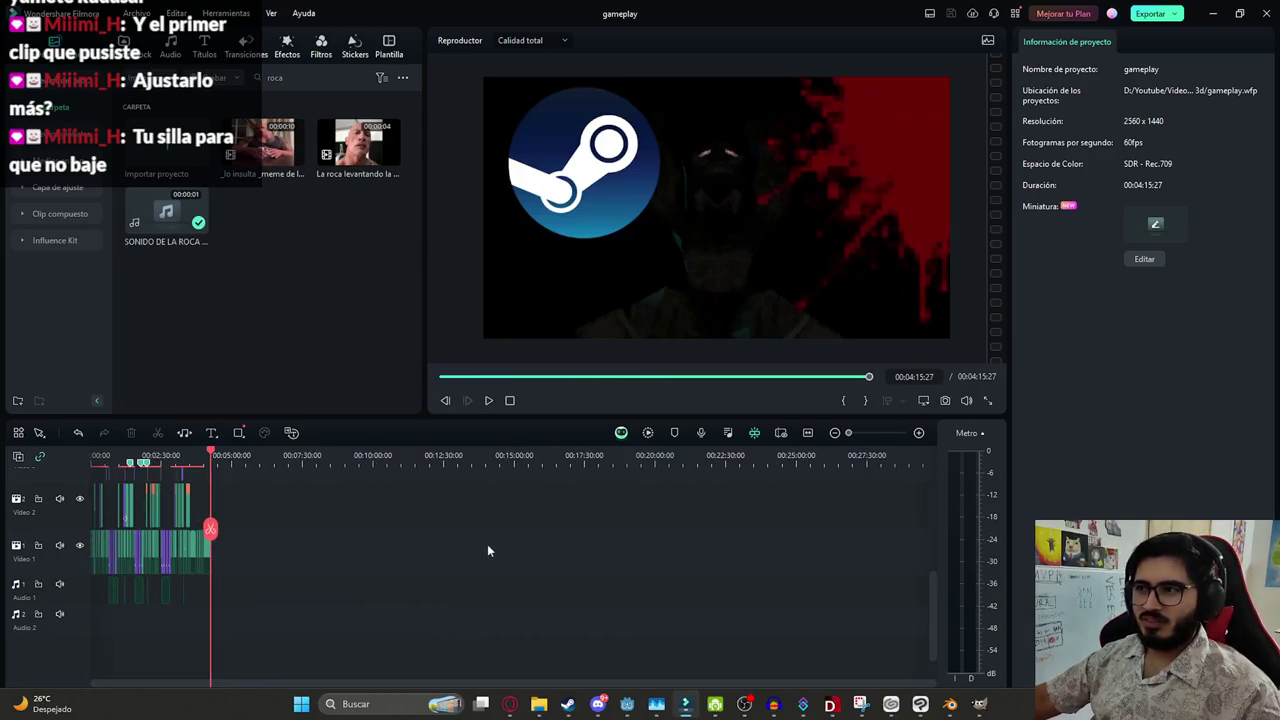
{"action": "key", "text": "Home"}
Preview the edit from the beginning, pausing at 0:00:13:58
{"action": "scroll", "coordinate": [180, 585], "scroll_direction": "up", "scroll_amount": 3}
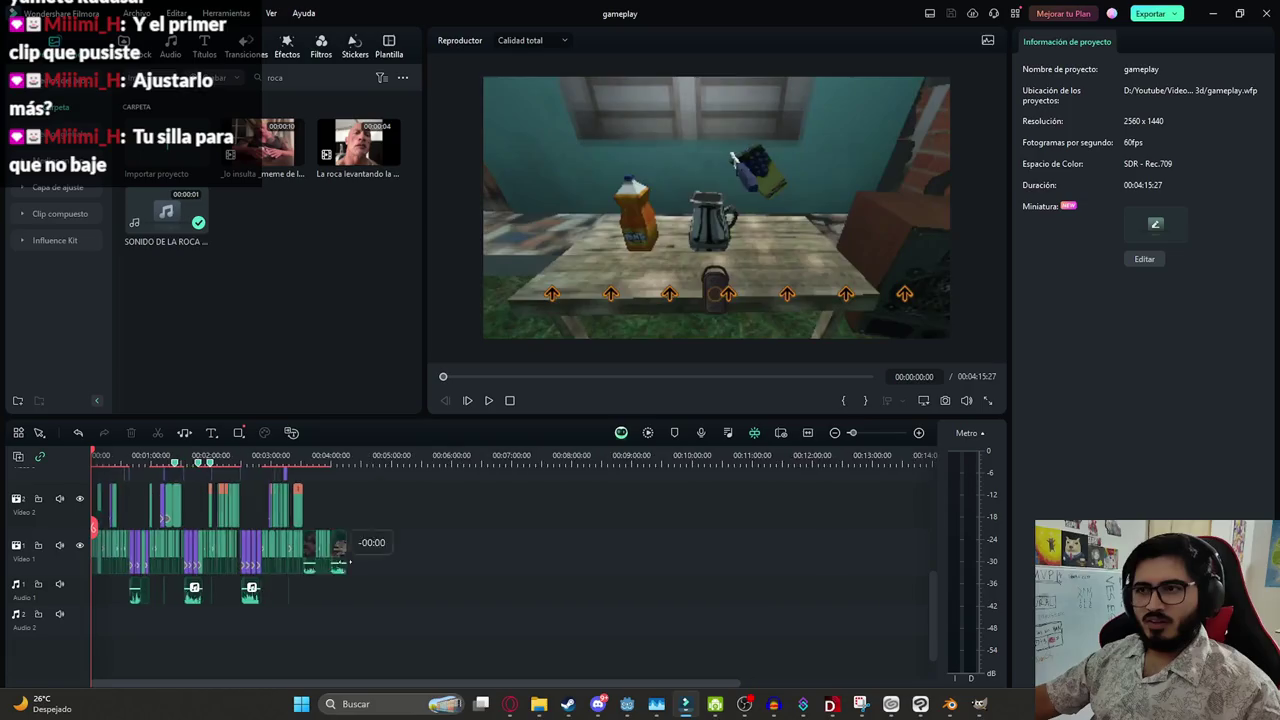
{"action": "scroll", "coordinate": [150, 615], "scroll_direction": "up", "scroll_amount": 2}
{"action": "scroll", "coordinate": [139, 630], "scroll_direction": "up", "scroll_amount": 2}
{"action": "scroll", "coordinate": [170, 625], "scroll_direction": "up", "scroll_amount": 2}
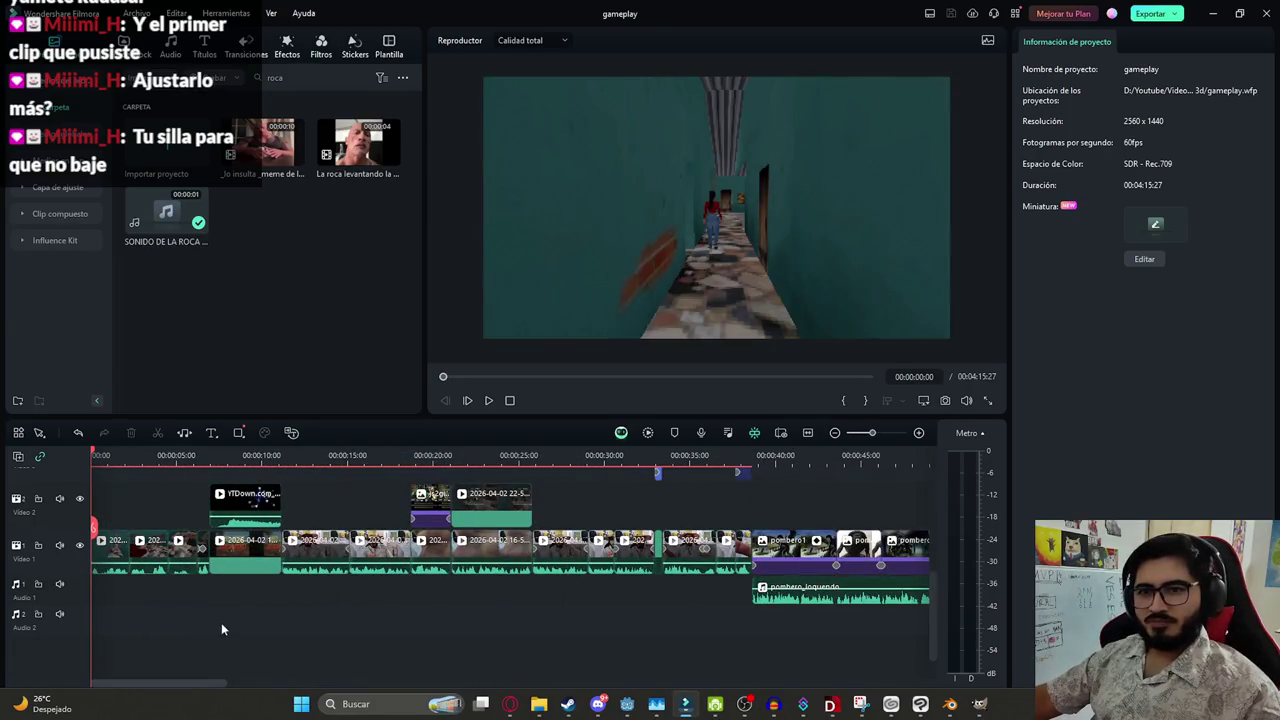
{"action": "key", "text": "space"}
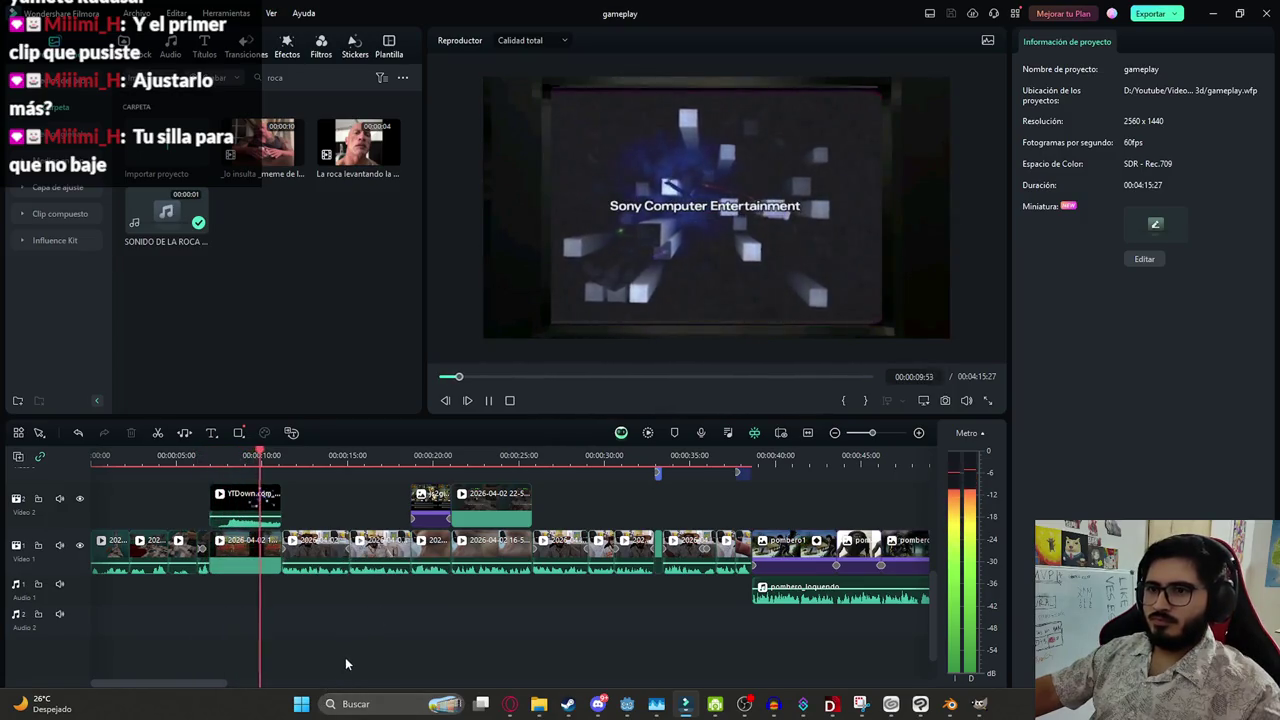
{"action": "scroll", "coordinate": [360, 640], "scroll_direction": "up", "scroll_amount": 2}
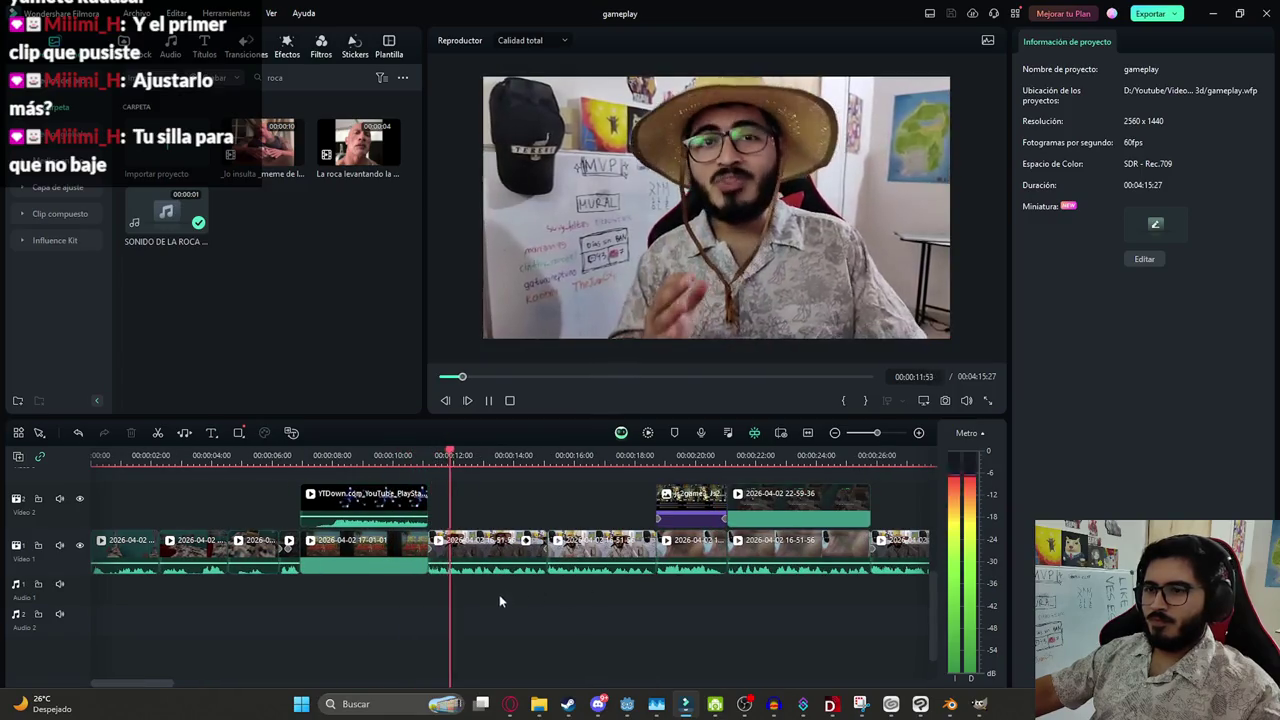
{"action": "scroll", "coordinate": [479, 590], "scroll_direction": "down", "scroll_amount": 1}
{"action": "scroll", "coordinate": [394, 628], "scroll_direction": "down", "scroll_amount": 1}
{"action": "scroll", "coordinate": [394, 628], "scroll_direction": "down", "scroll_amount": 1}
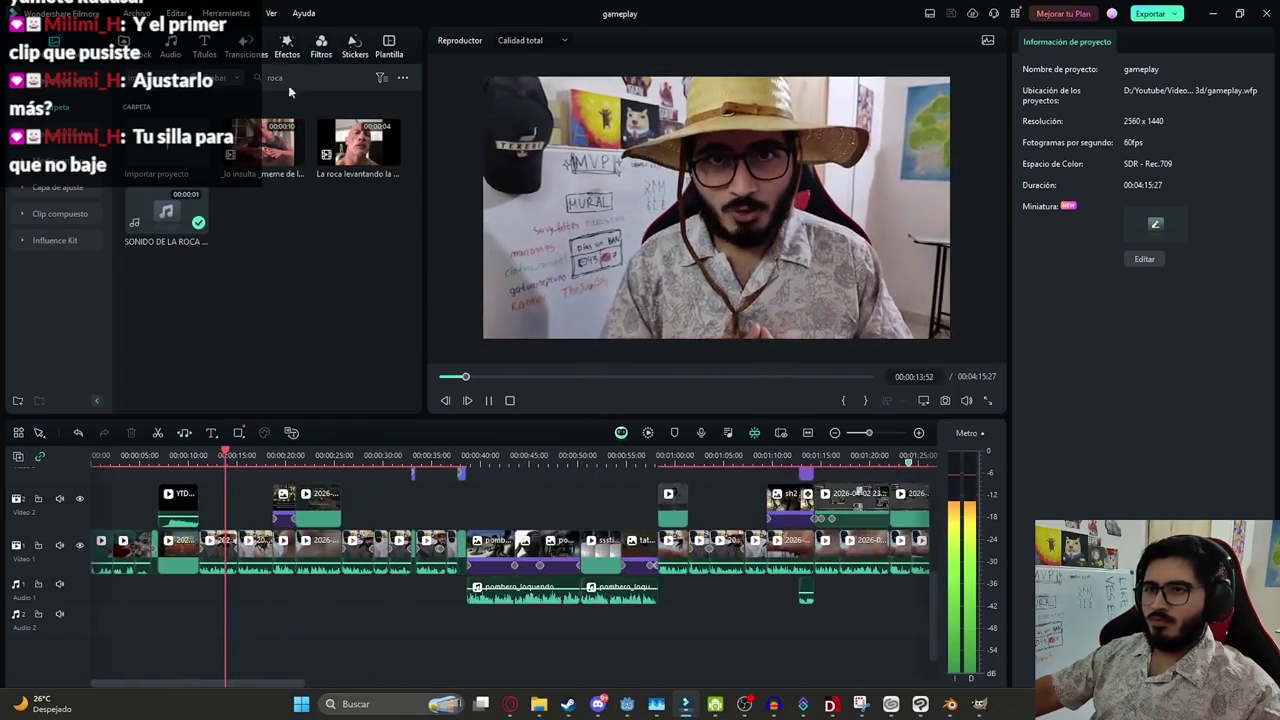
{"action": "key", "text": "space"}
{"action": "type", "text": "bullyu"}
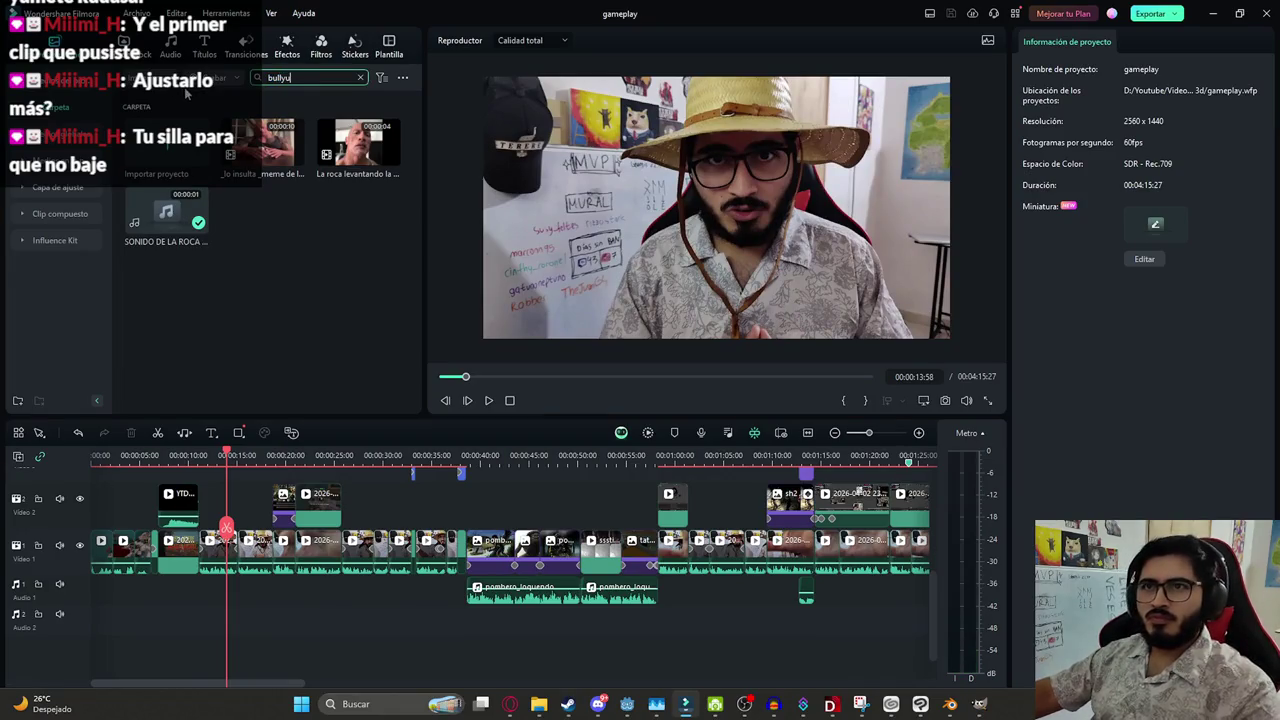
Search 'bully' and place the Bully Walking Theme soundtrack on Audio 2
{"action": "key", "text": "BackSpace"}
{"action": "key", "text": "Return"}
{"action": "mouse_move", "coordinate": [258, 150]}
{"action": "left_mouse_down"}
{"action": "mouse_move", "coordinate": [203, 667]}
{"action": "mouse_move", "coordinate": [206, 630]}
{"action": "left_mouse_up"}
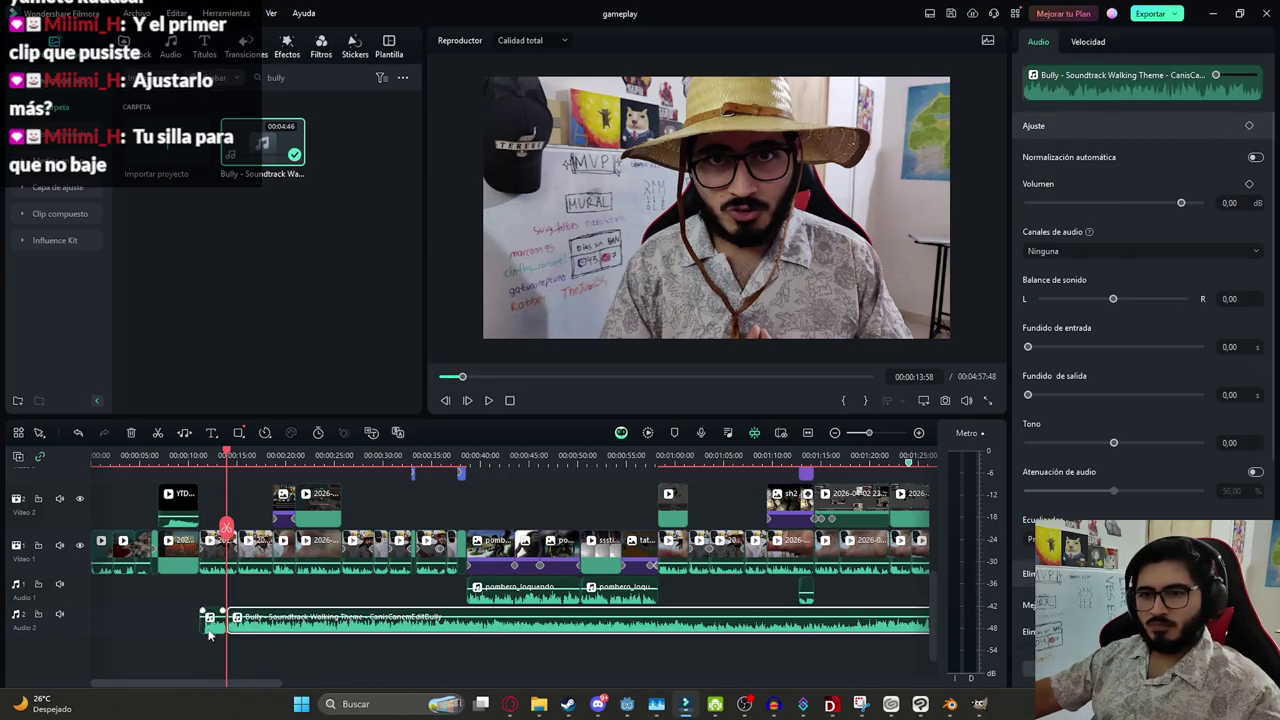
{"action": "key", "text": "ctrl+z"}
{"action": "left_click_drag", "start_coordinate": [238, 625], "coordinate": [209, 622]}
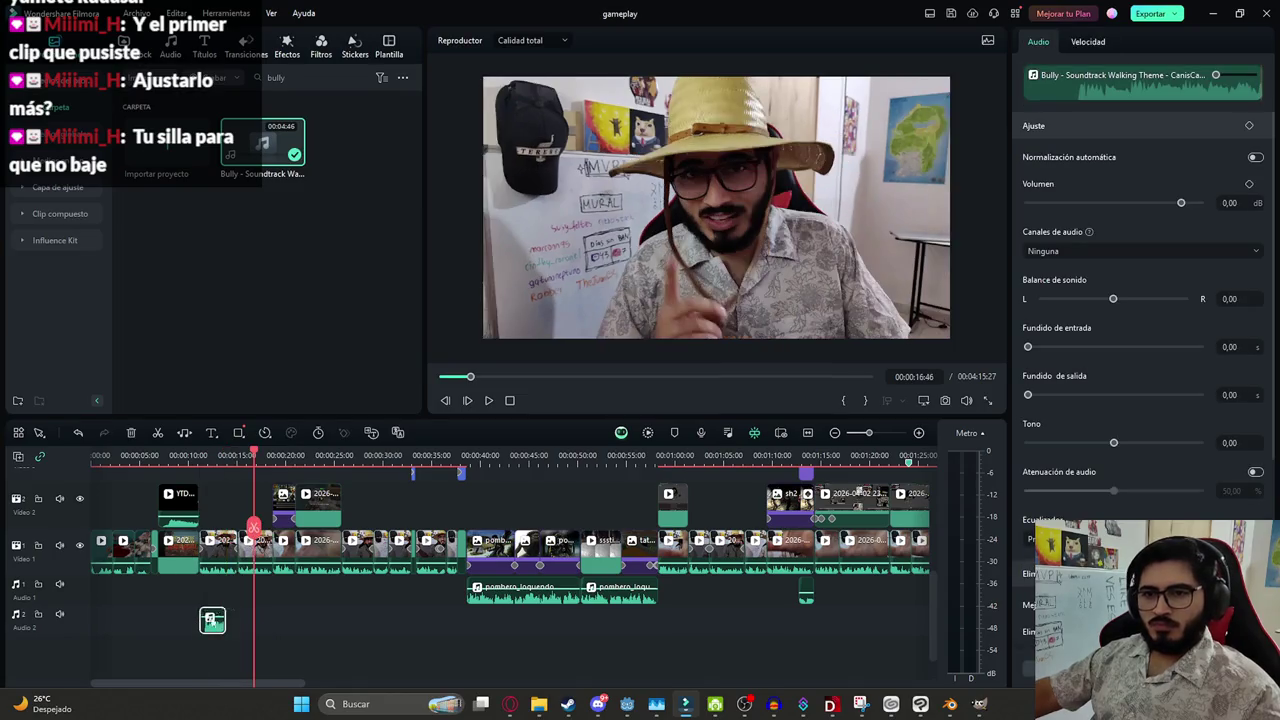
Trim the Bully soundtrack to start later and extend it much further right
{"action": "key", "text": "Up"}
{"action": "scroll", "coordinate": [380, 573], "scroll_direction": "up", "scroll_amount": 2}
{"action": "scroll", "coordinate": [380, 573], "scroll_direction": "up", "scroll_amount": 2}
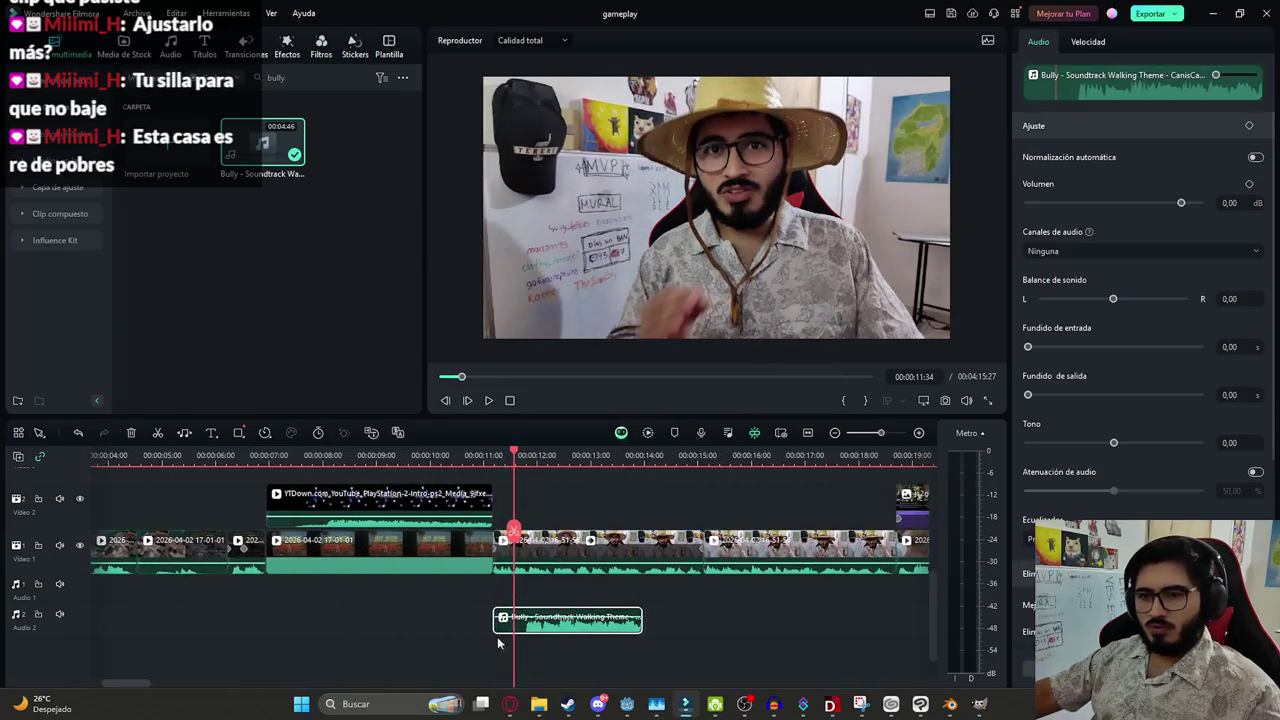
{"action": "left_click", "coordinate": [492, 634]}
{"action": "mouse_move", "coordinate": [494, 620]}
{"action": "left_mouse_down"}
{"action": "mouse_move", "coordinate": [523, 628]}
{"action": "mouse_move", "coordinate": [508, 641]}
{"action": "left_mouse_up"}
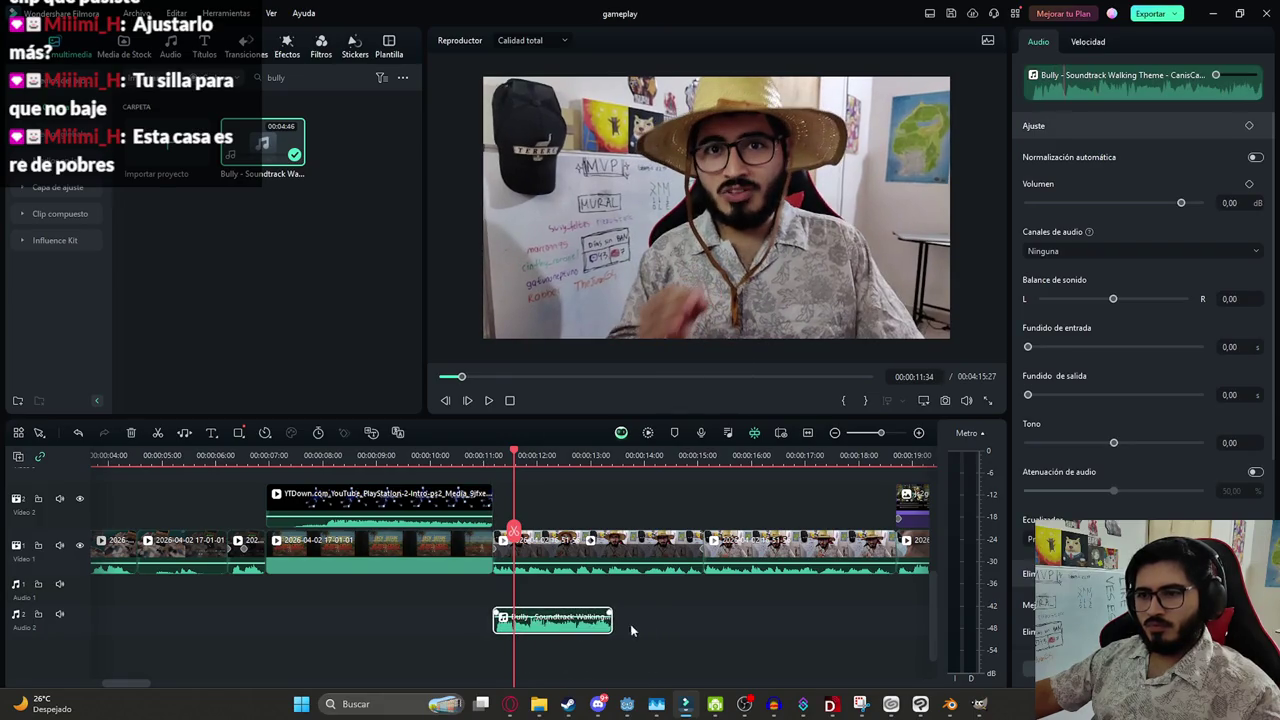
{"action": "scroll", "coordinate": [631, 630], "scroll_direction": "down", "scroll_amount": 2}
{"action": "left_click_drag", "start_coordinate": [427, 620], "coordinate": [772, 620]}
{"action": "type", "text": "-"}
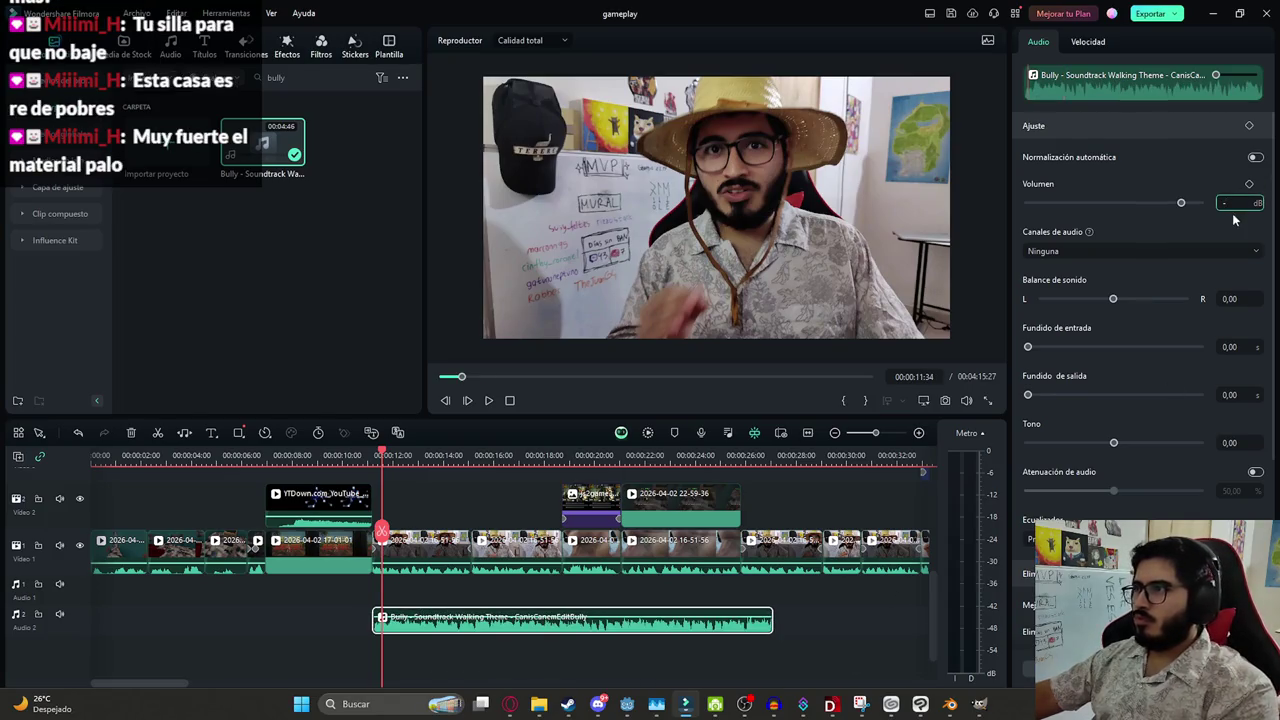
Set the Bully soundtrack volume to -20 dB
{"action": "type", "text": "20"}
{"action": "key", "text": "Return"}
{"action": "key", "text": "space"}
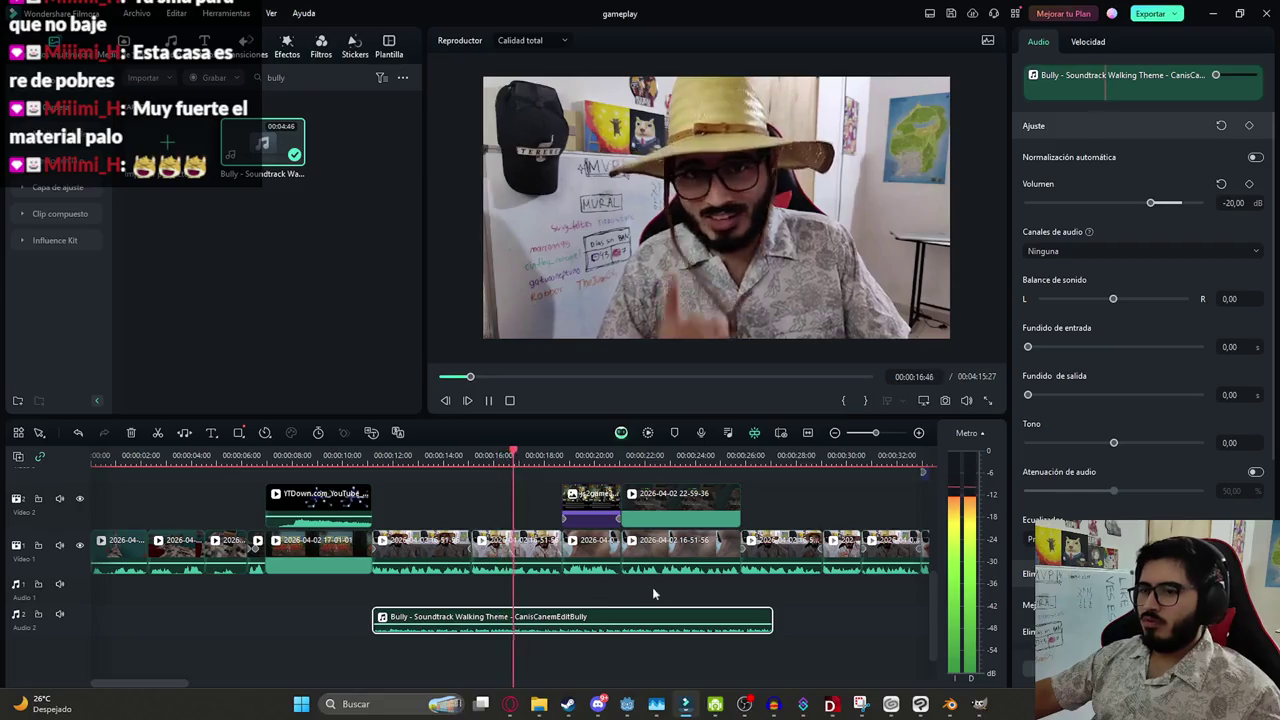
{"action": "scroll", "coordinate": [580, 578], "scroll_direction": "down", "scroll_amount": 1}
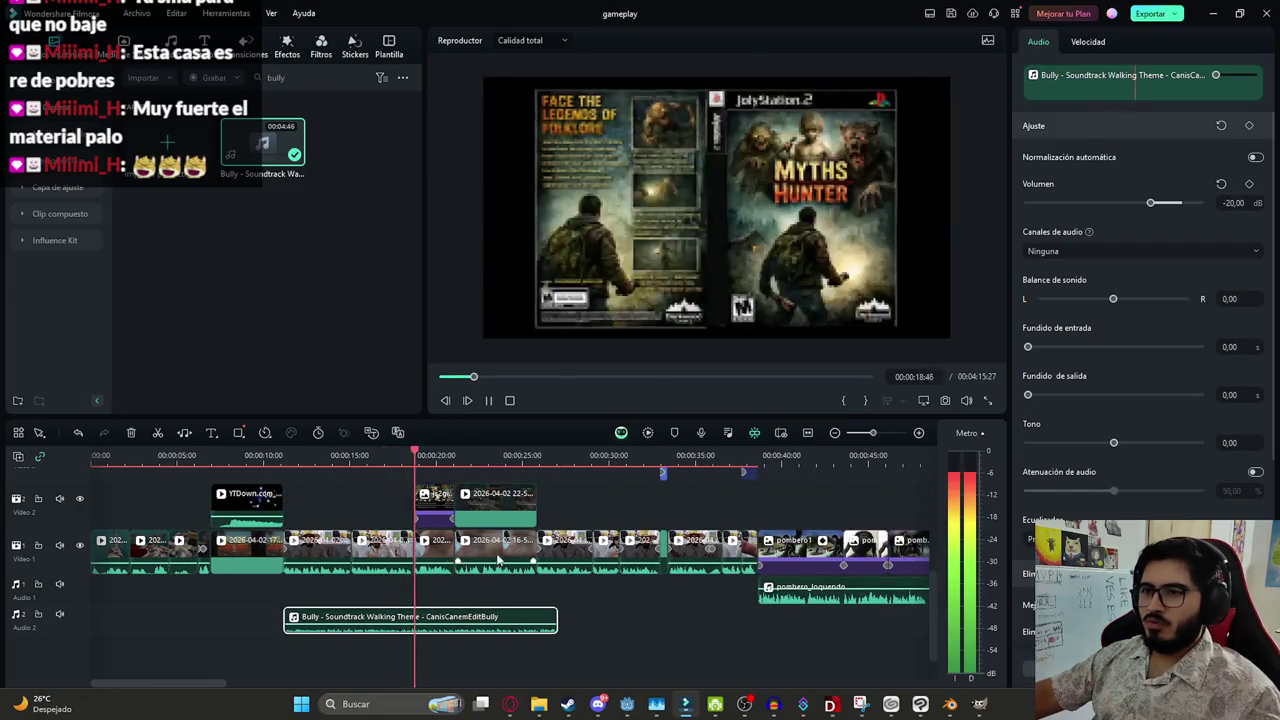
{"action": "scroll", "coordinate": [515, 590], "scroll_direction": "up", "scroll_amount": 1}
{"action": "scroll", "coordinate": [531, 612], "scroll_direction": "up", "scroll_amount": 1}
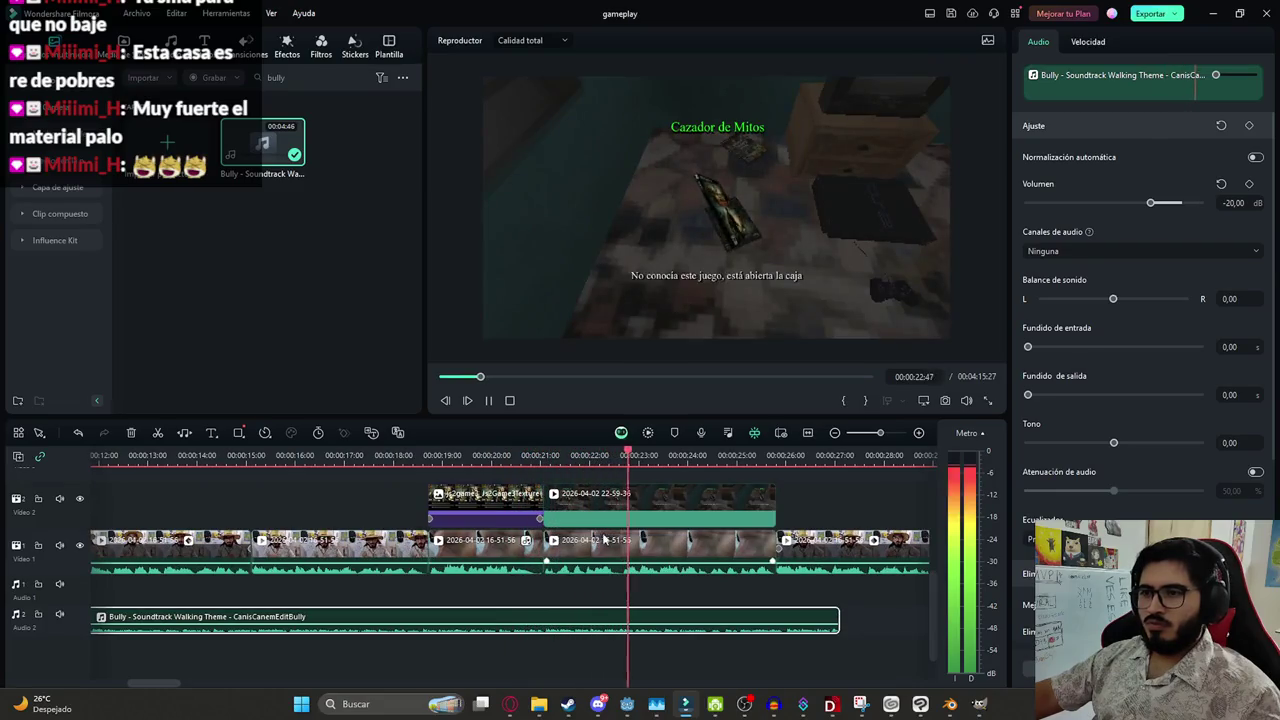
Split the Bully soundtrack at about 0:18:42
{"action": "left_click_drag", "start_coordinate": [420, 533], "coordinate": [413, 533]}
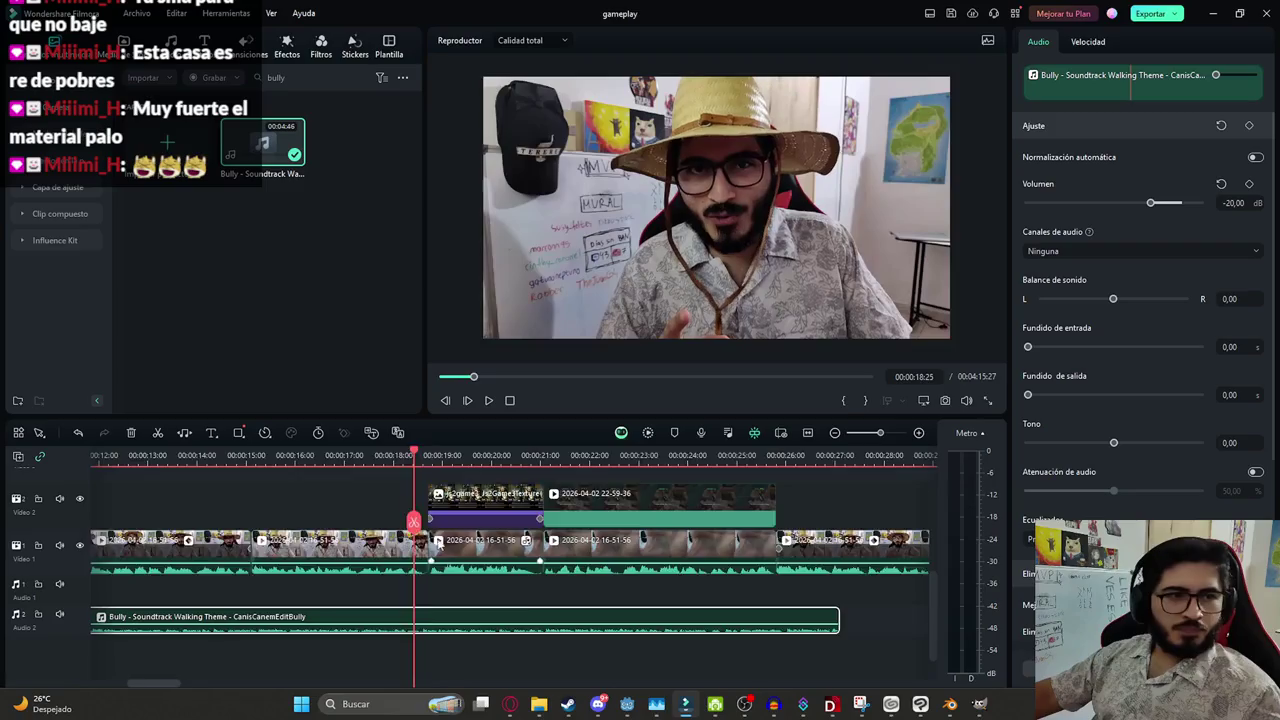
{"action": "scroll", "coordinate": [513, 540], "scroll_direction": "up", "scroll_amount": 2}
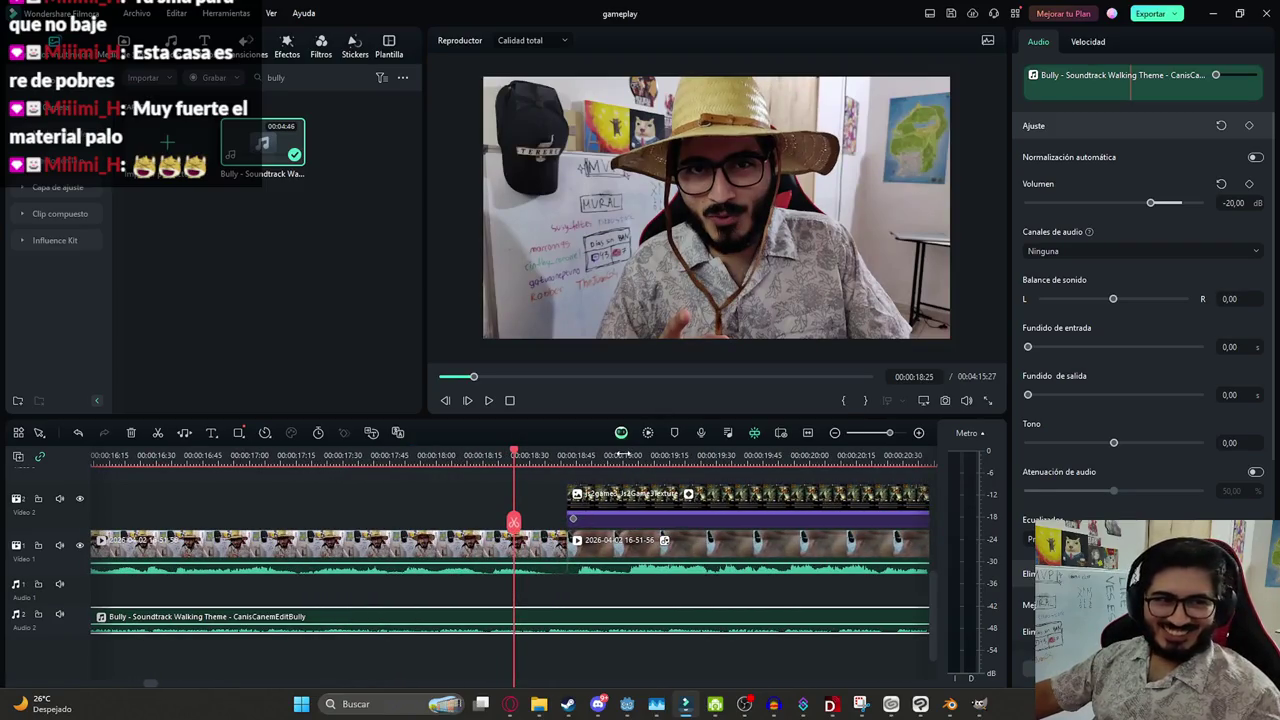
{"action": "scroll", "coordinate": [709, 580], "scroll_direction": "up", "scroll_amount": 1}
{"action": "scroll", "coordinate": [545, 543], "scroll_direction": "up", "scroll_amount": 1}
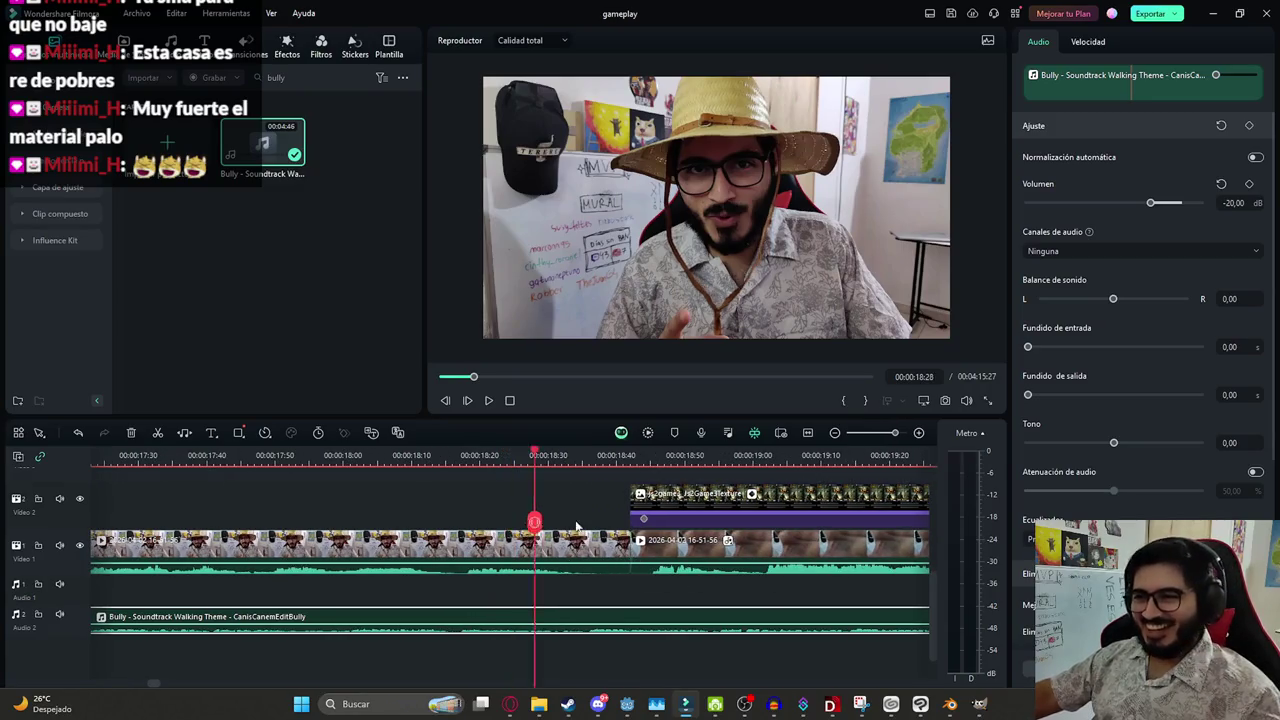
{"action": "key", "text": "Down"}
{"action": "key", "text": "ctrl+b"}
Move the second Bully piece later to near 0:21, leaving a short gap
{"action": "scroll", "coordinate": [543, 620], "scroll_direction": "down", "scroll_amount": 2}
{"action": "scroll", "coordinate": [543, 620], "scroll_direction": "down", "scroll_amount": 2}
{"action": "mouse_move", "coordinate": [543, 620]}
{"action": "left_mouse_down"}
{"action": "mouse_move", "coordinate": [678, 613]}
{"action": "mouse_move", "coordinate": [662, 614]}
{"action": "left_mouse_up"}
{"action": "left_click", "coordinate": [571, 600]}
{"action": "scroll", "coordinate": [571, 600], "scroll_direction": "down", "scroll_amount": 2}
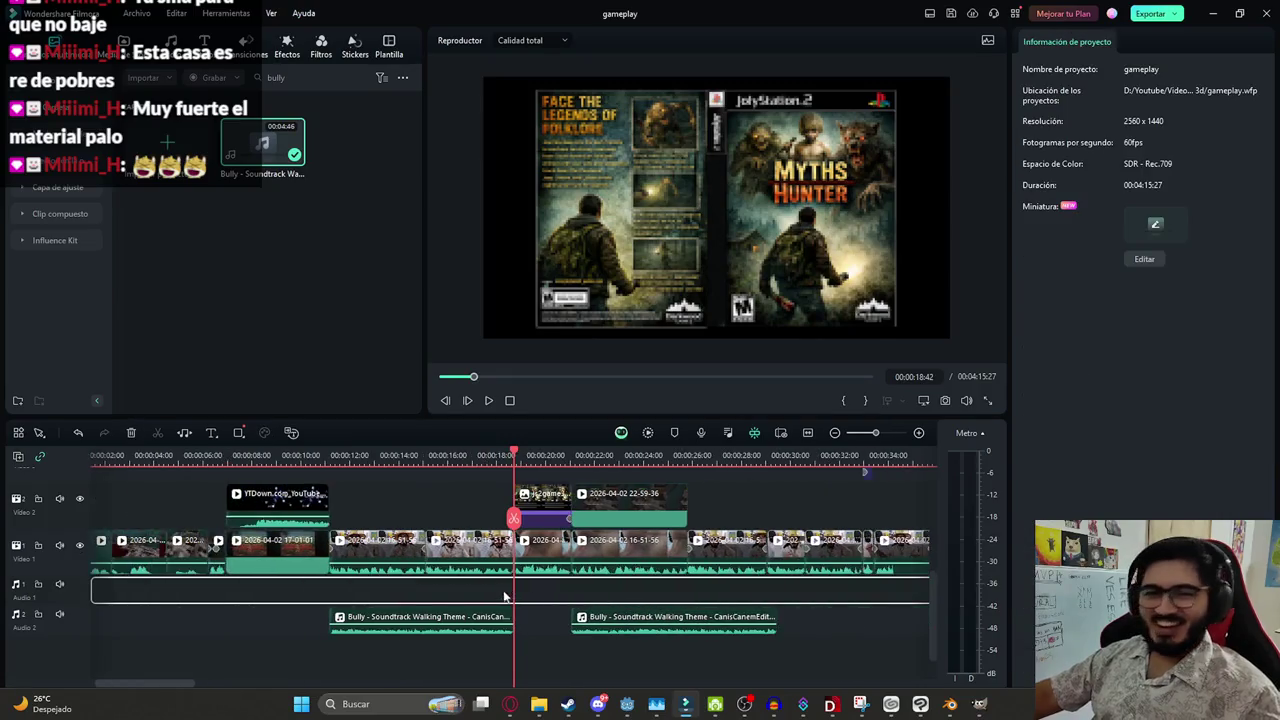
{"action": "scroll", "coordinate": [277, 560], "scroll_direction": "down", "scroll_amount": 2}
Save the project and play the edit from the gap between the pieces
{"action": "key", "text": "ctrl+s"}
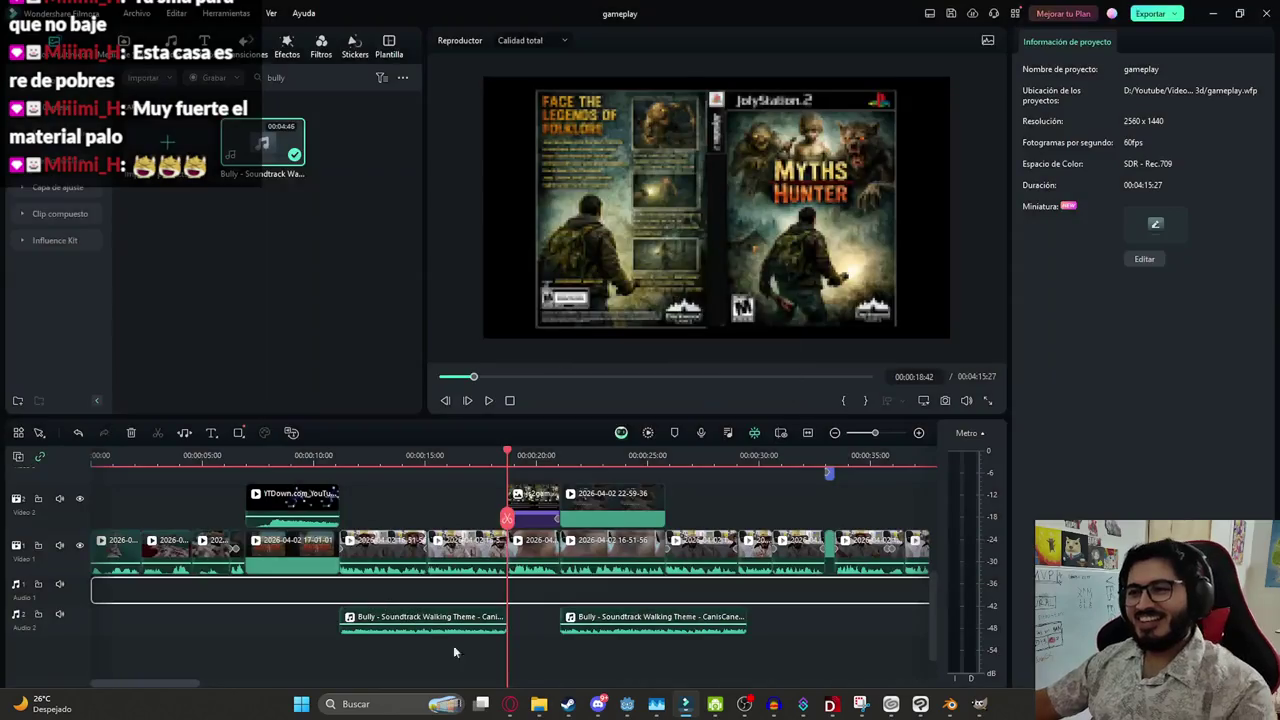
{"action": "left_click", "coordinate": [546, 634]}
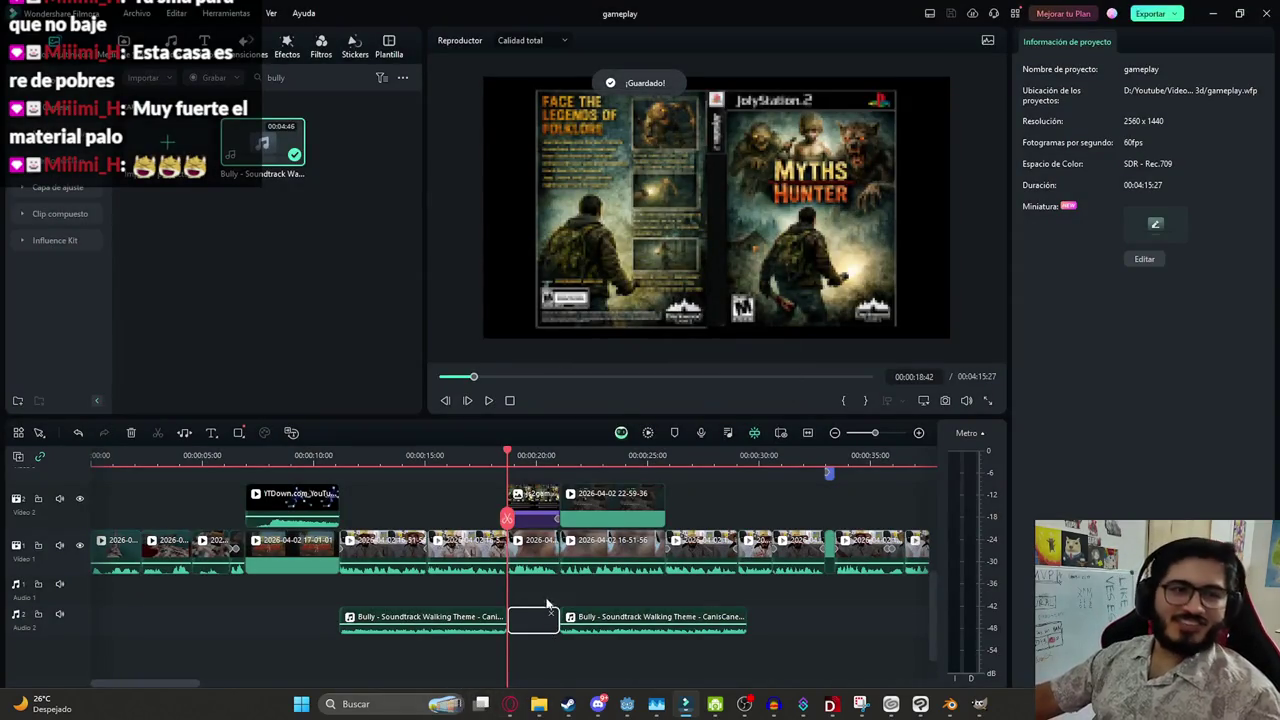
{"action": "scroll", "coordinate": [476, 580], "scroll_direction": "down", "scroll_amount": 2}
{"action": "key", "text": "space"}
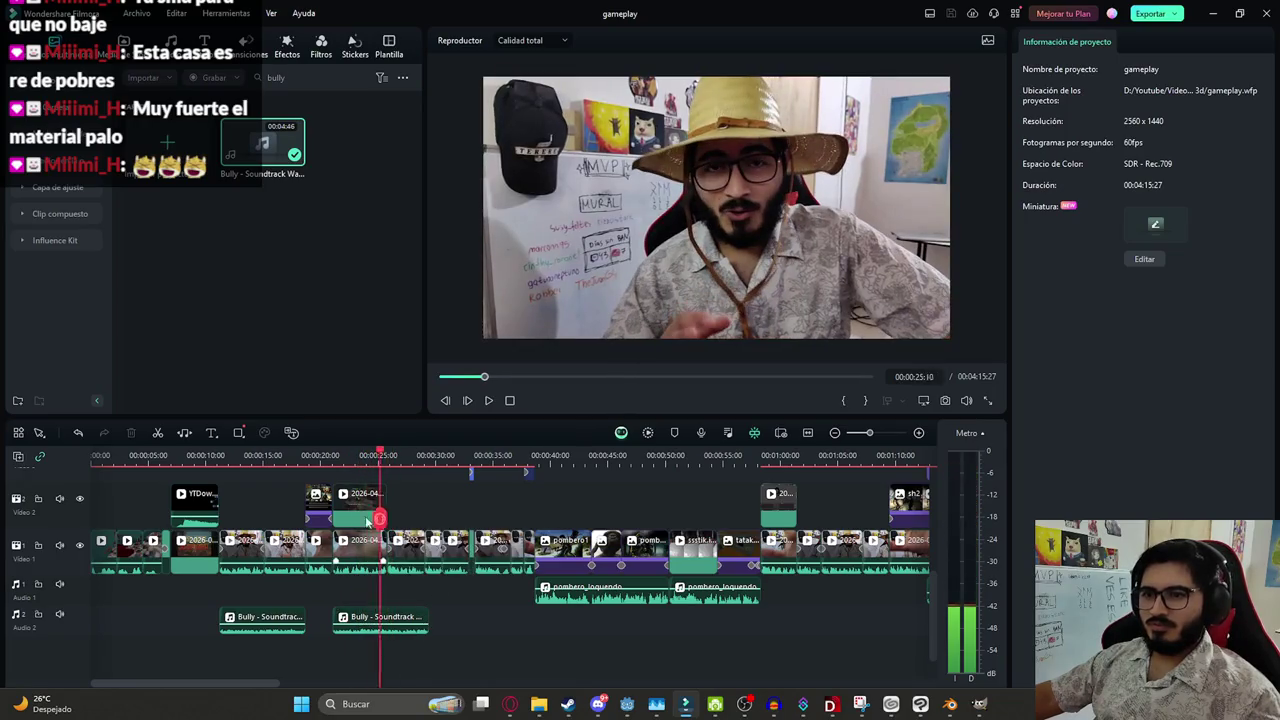
Keyframe the Video 2 overlay clip's scale up to about 137%, then scrub back to preview
{"action": "left_click", "coordinate": [334, 530]}
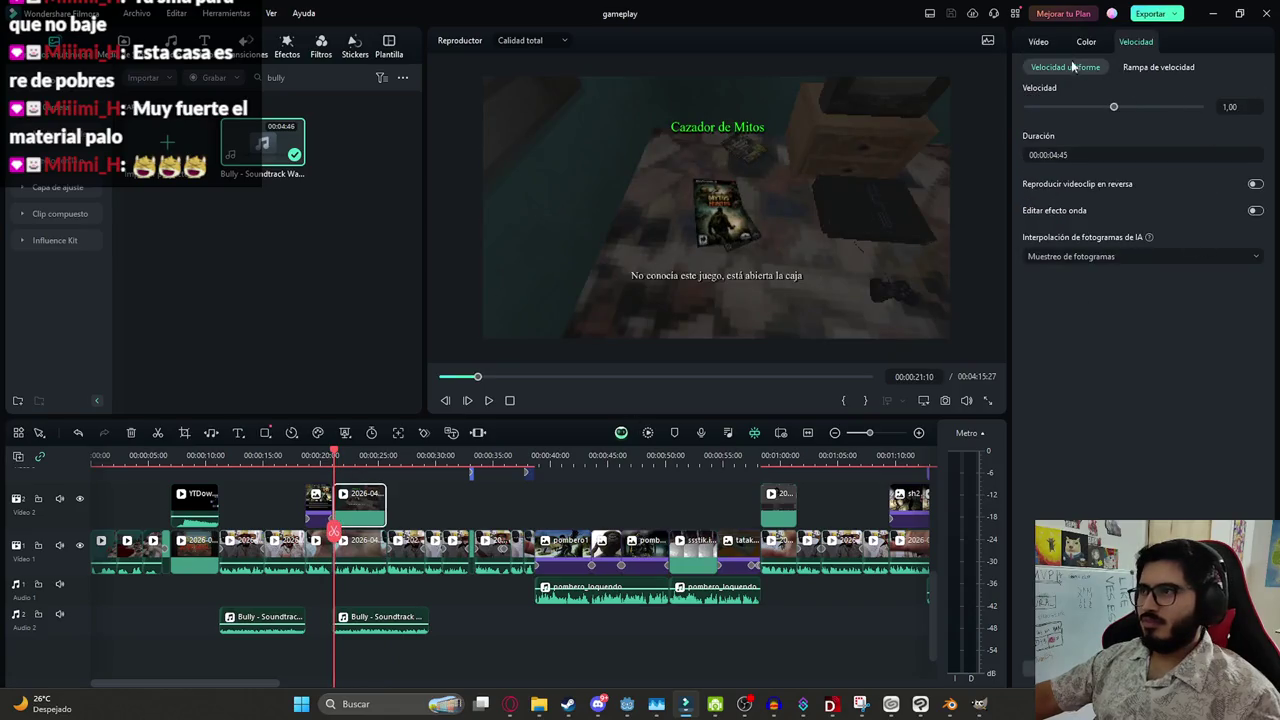
{"action": "left_click", "coordinate": [1045, 44]}
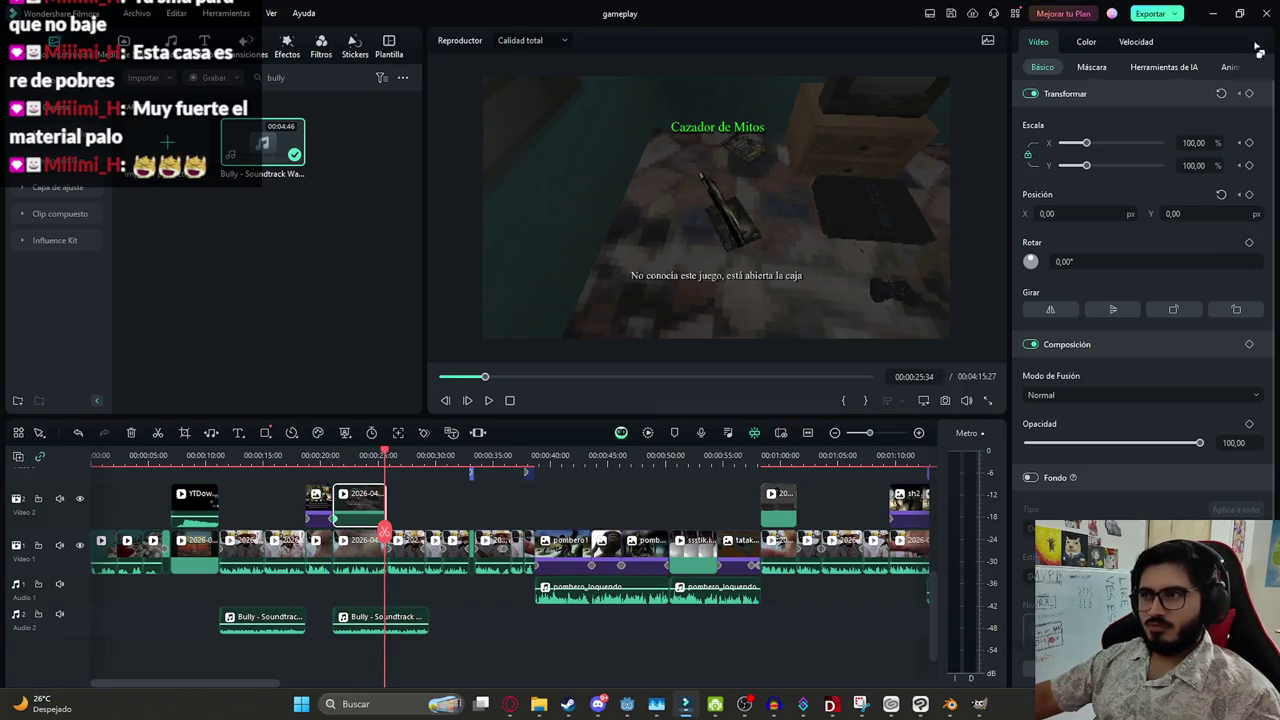
{"action": "left_click_drag", "start_coordinate": [1087, 145], "coordinate": [1097, 145]}
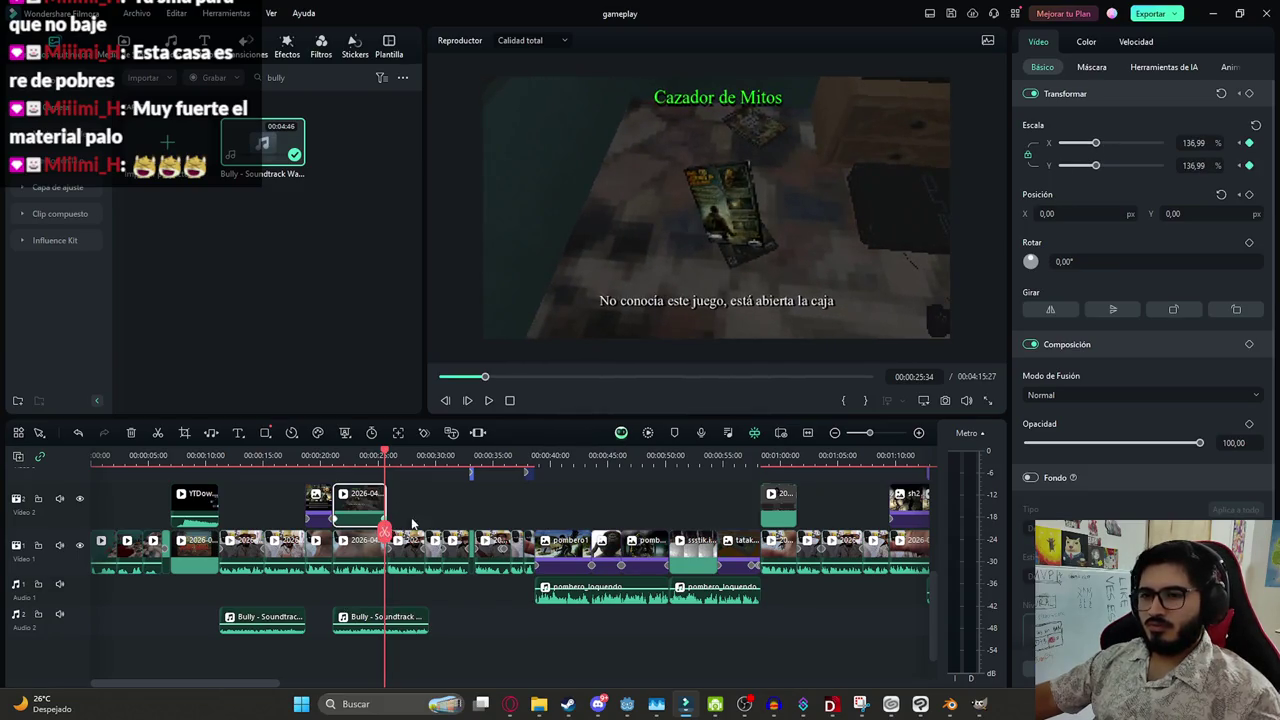
{"action": "left_click_drag", "start_coordinate": [386, 526], "coordinate": [337, 522]}
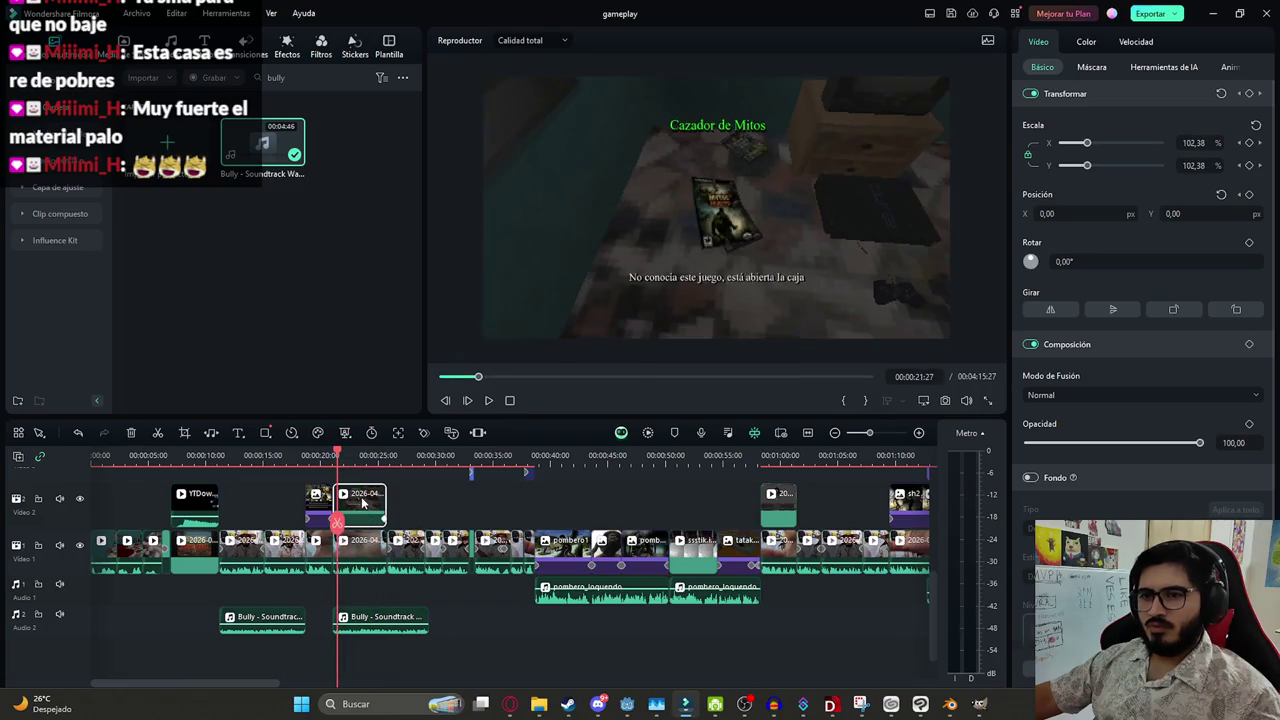
{"action": "left_click", "coordinate": [290, 505]}
Jump to the end of the timeline and select the clip near the end of Video 1
{"action": "scroll", "coordinate": [286, 506], "scroll_direction": "down", "scroll_amount": 2}
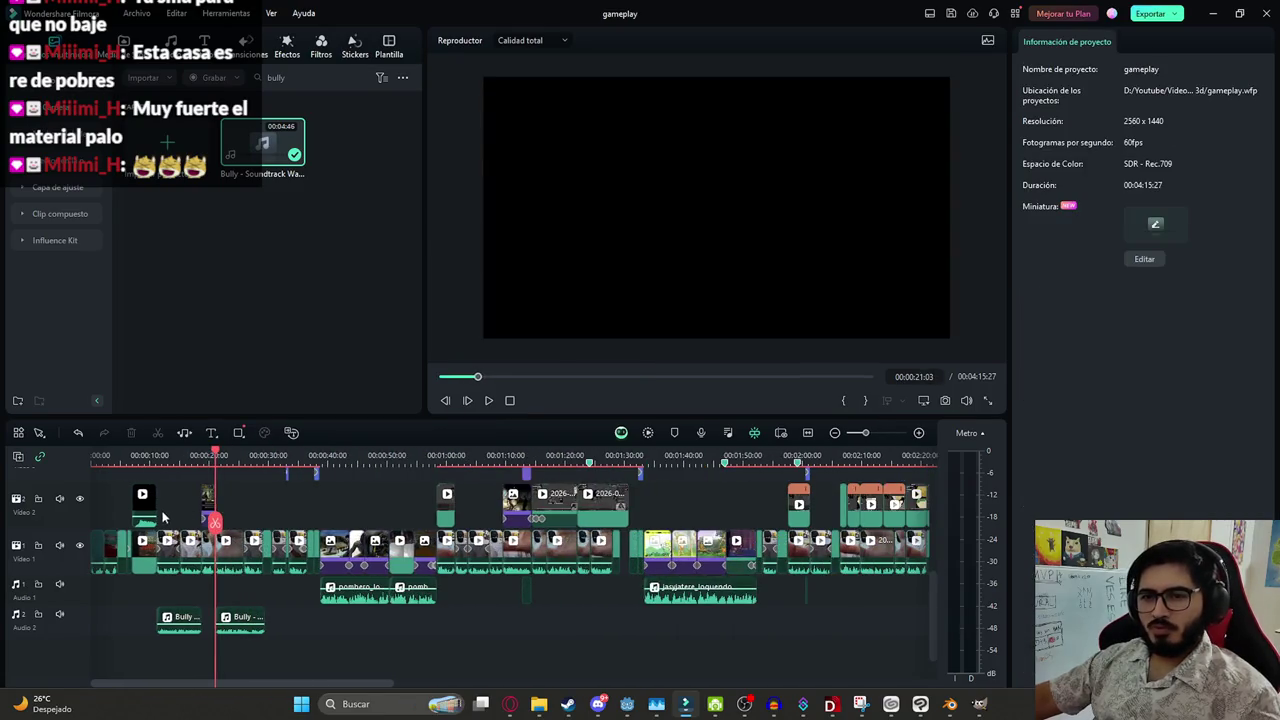
{"action": "scroll", "coordinate": [163, 516], "scroll_direction": "down", "scroll_amount": 5}
{"action": "left_click_drag", "start_coordinate": [100, 518], "coordinate": [256, 507]}
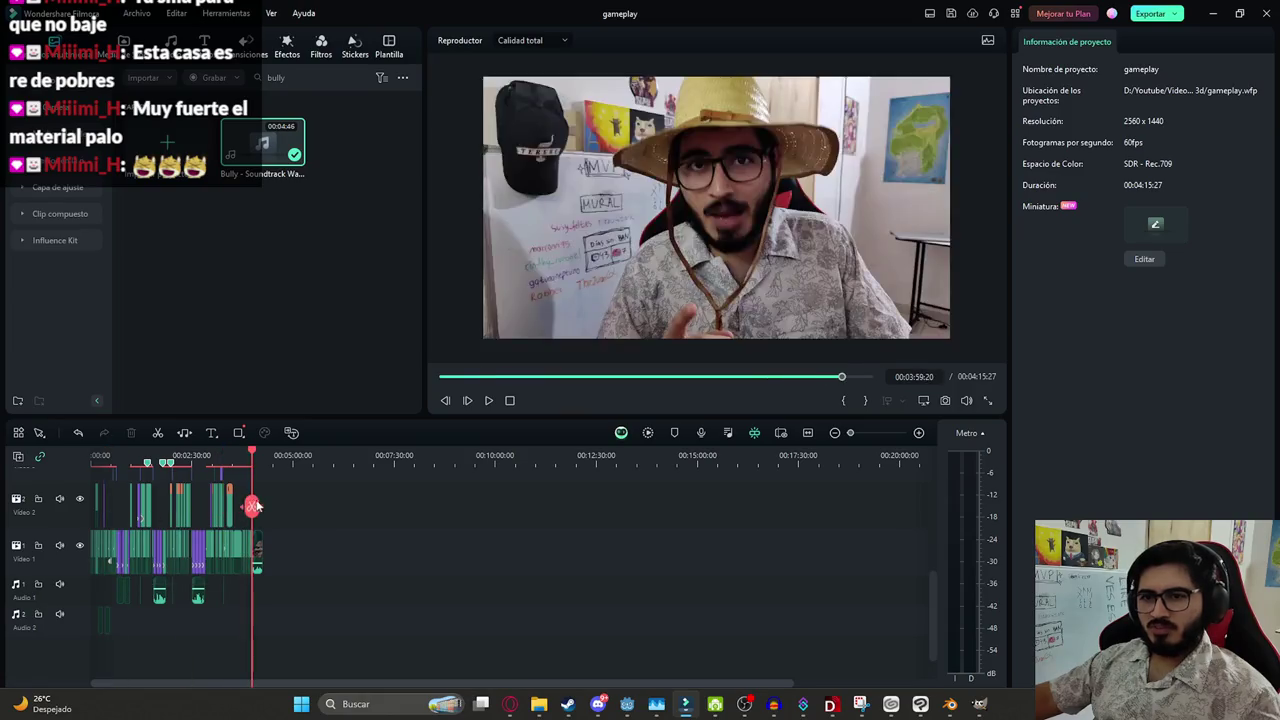
{"action": "scroll", "coordinate": [256, 507], "scroll_direction": "up", "scroll_amount": 3}
{"action": "scroll", "coordinate": [374, 507], "scroll_direction": "up", "scroll_amount": 3}
{"action": "scroll", "coordinate": [514, 507], "scroll_direction": "up", "scroll_amount": 3}
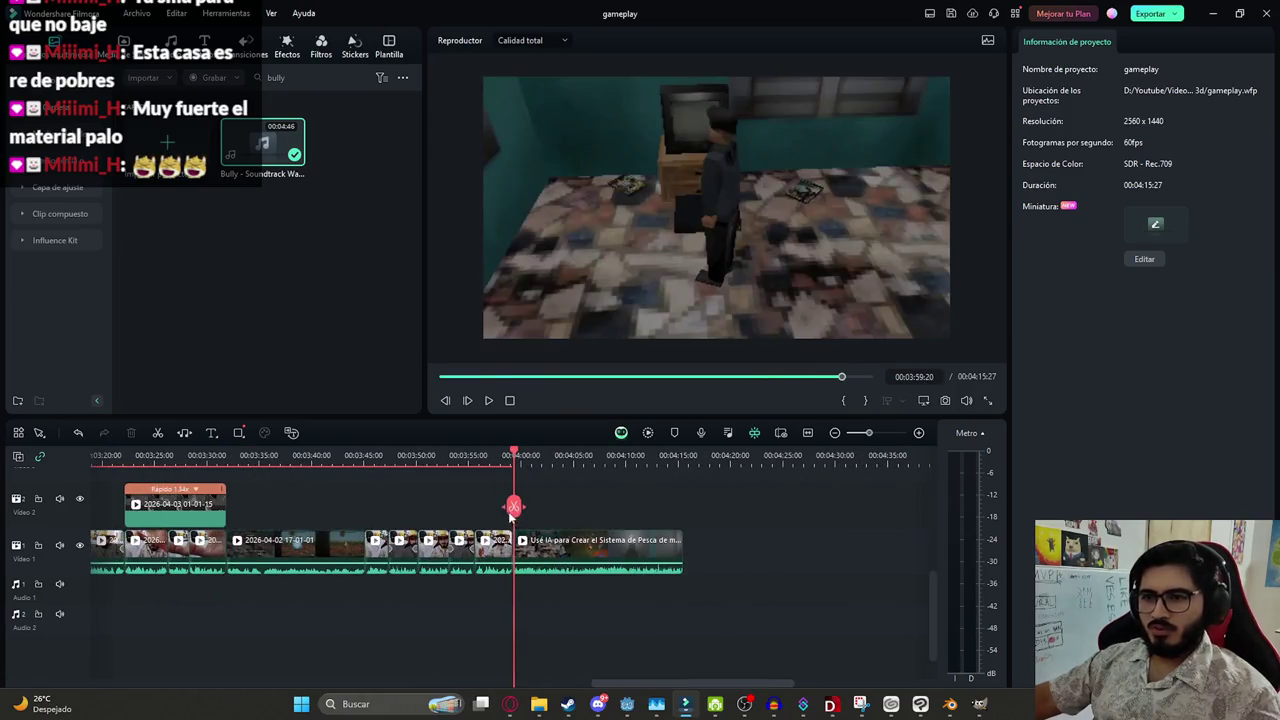
{"action": "left_click", "coordinate": [314, 545]}
{"action": "scroll", "coordinate": [535, 508], "scroll_direction": "down", "scroll_amount": 3}
{"action": "scroll", "coordinate": [535, 508], "scroll_direction": "down", "scroll_amount": 3}
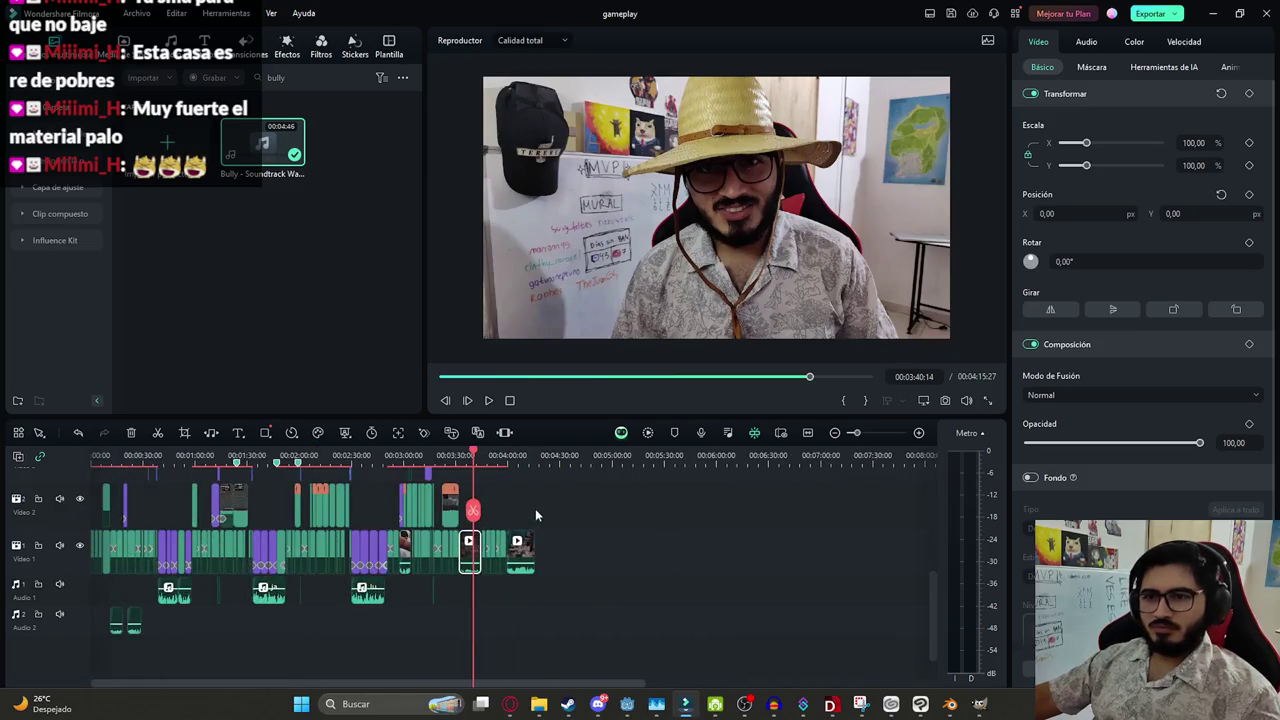
Delete the extra end clip's audio and the leftover video sliver
{"action": "left_click_drag", "start_coordinate": [473, 510], "coordinate": [600, 510]}
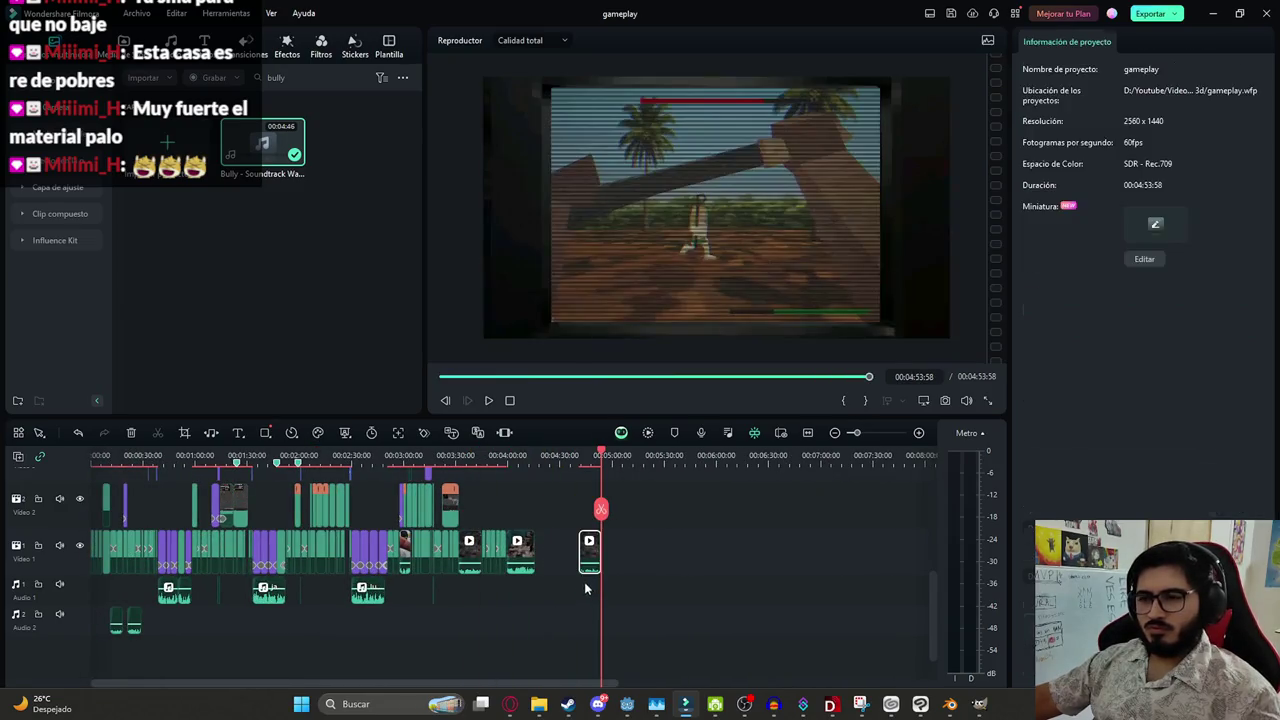
{"action": "left_click", "coordinate": [590, 588]}
{"action": "key", "text": "Delete"}
{"action": "left_click_drag", "start_coordinate": [600, 555], "coordinate": [580, 555]}
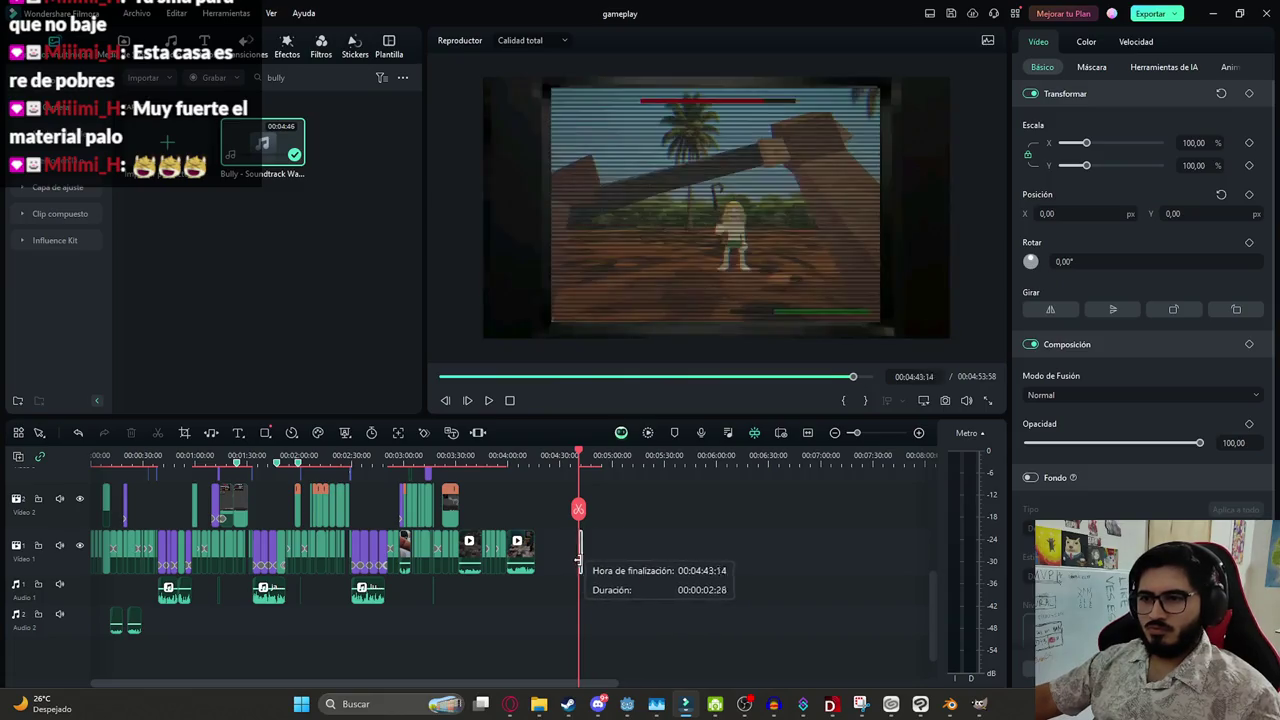
{"action": "key", "text": "Delete"}
Move an overlay clip up, creating a third video track
{"action": "scroll", "coordinate": [173, 544], "scroll_direction": "up", "scroll_amount": 2}
{"action": "scroll", "coordinate": [185, 559], "scroll_direction": "up", "scroll_amount": 2}
{"action": "scroll", "coordinate": [325, 550], "scroll_direction": "up", "scroll_amount": 2}
{"action": "scroll", "coordinate": [194, 566], "scroll_direction": "up", "scroll_amount": 2}
{"action": "mouse_move", "coordinate": [194, 566]}
{"action": "left_mouse_down"}
{"action": "mouse_move", "coordinate": [112, 547]}
{"action": "mouse_move", "coordinate": [448, 528]}
{"action": "left_mouse_up"}
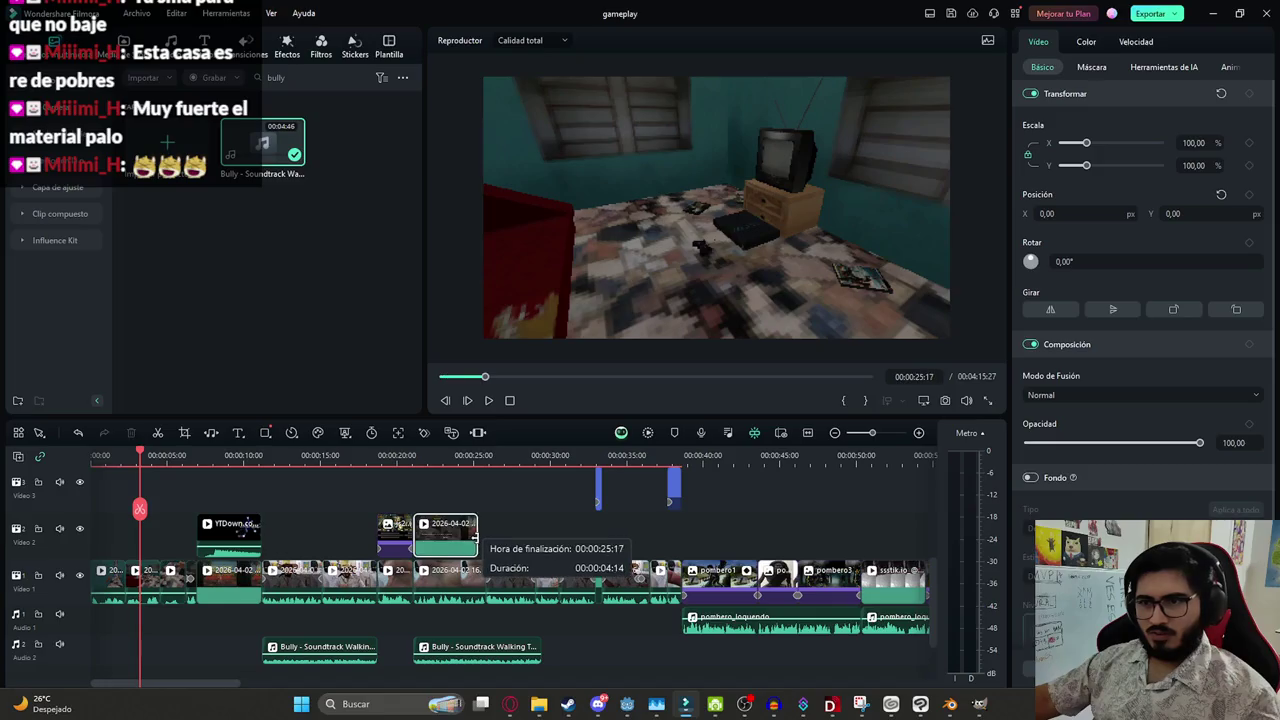
Shift the 17-01-01 Video 2 clip slightly earlier so it snaps to its neighbour
{"action": "left_click", "coordinate": [400, 460]}
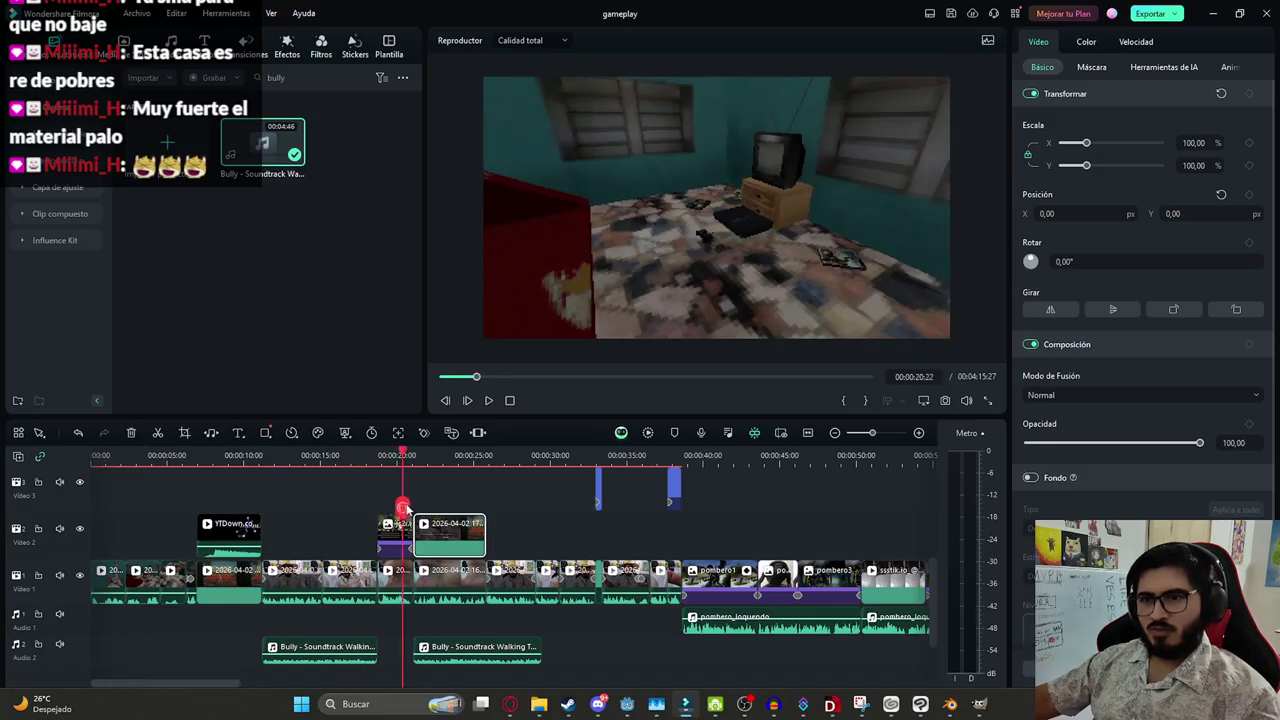
{"action": "key", "text": "space"}
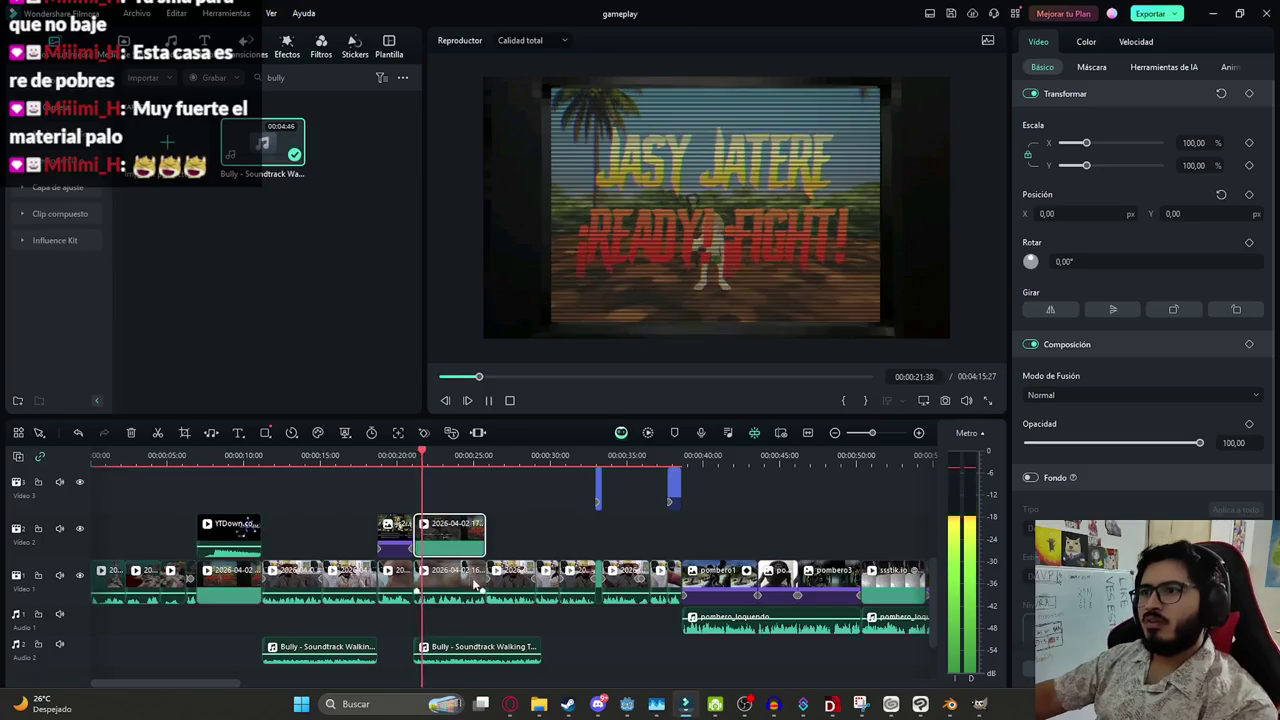
{"action": "scroll", "coordinate": [416, 537], "scroll_direction": "up", "scroll_amount": 3}
{"action": "key", "text": "space"}
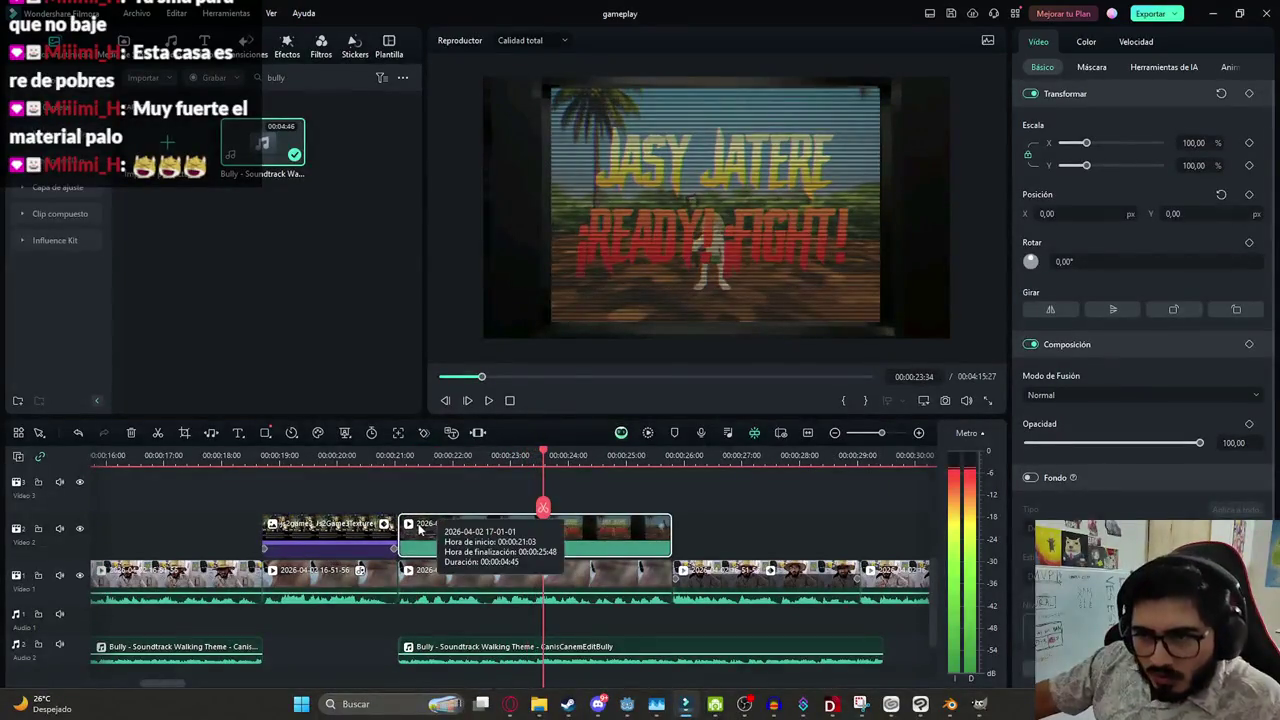
{"action": "left_click_drag", "start_coordinate": [412, 529], "coordinate": [424, 532]}
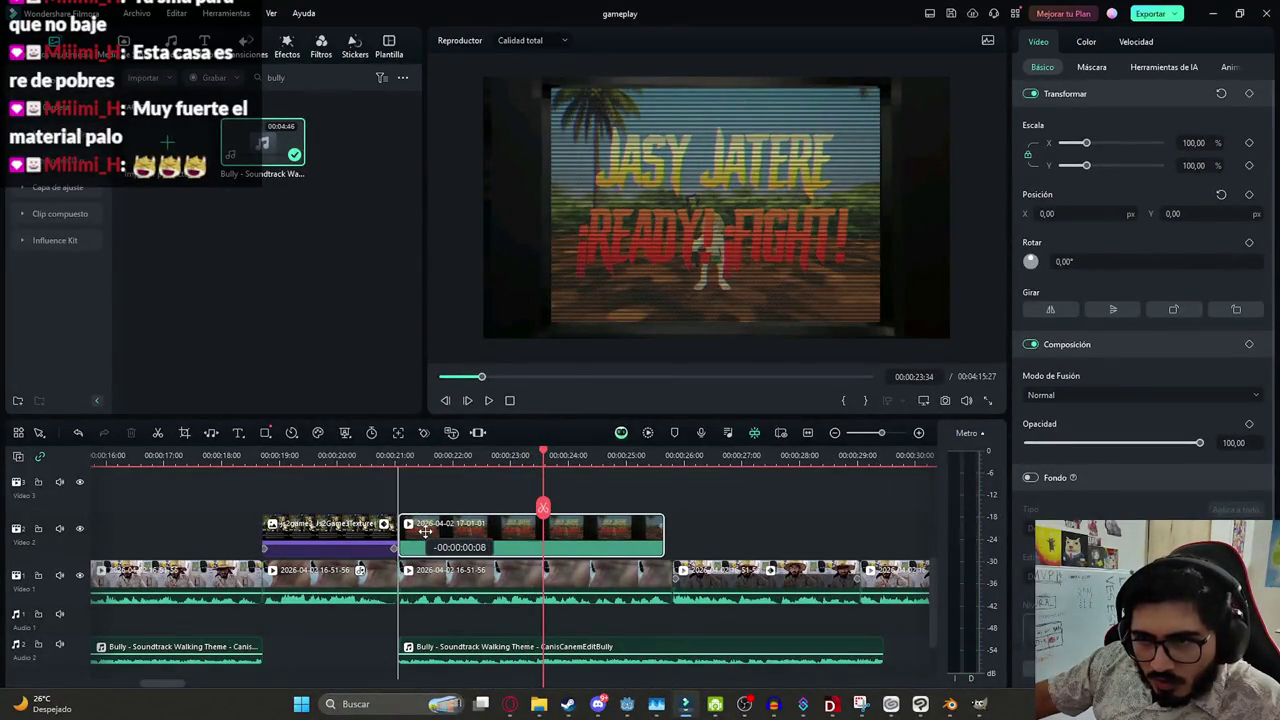
{"action": "key", "text": "space"}
{"action": "left_click", "coordinate": [709, 520]}
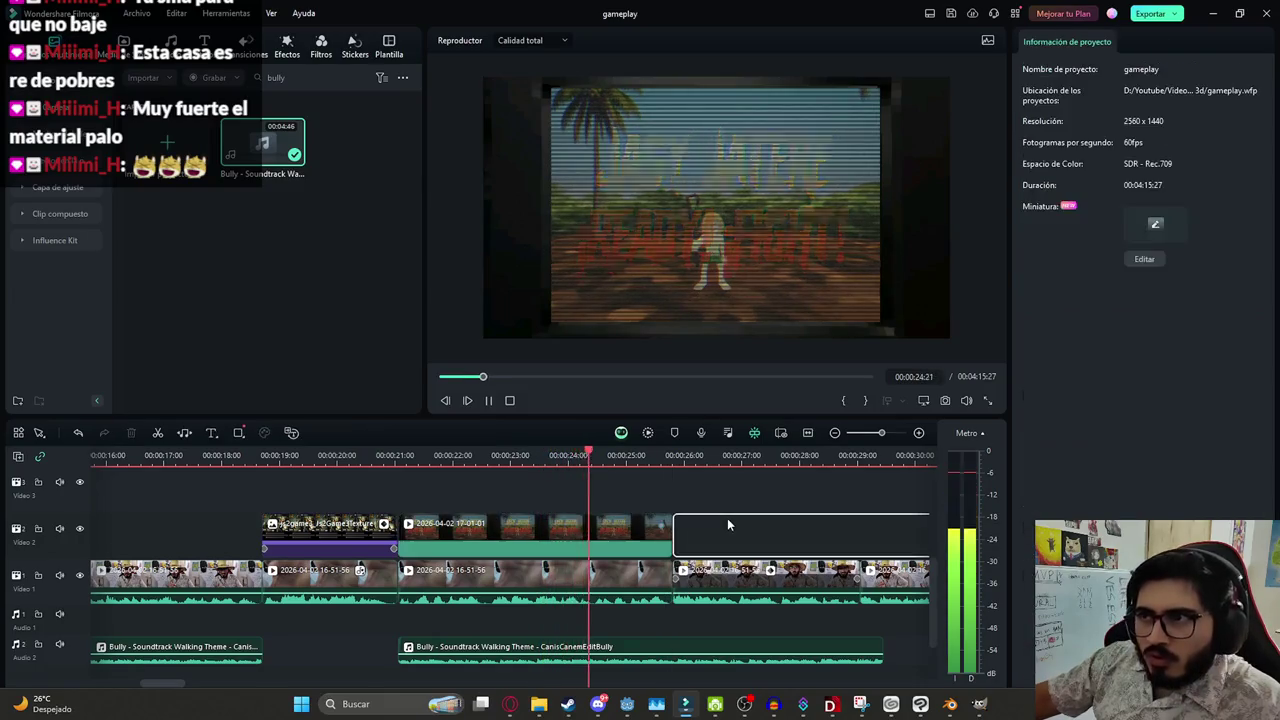
Replay the video from the start and save the project
{"action": "key", "text": "space"}
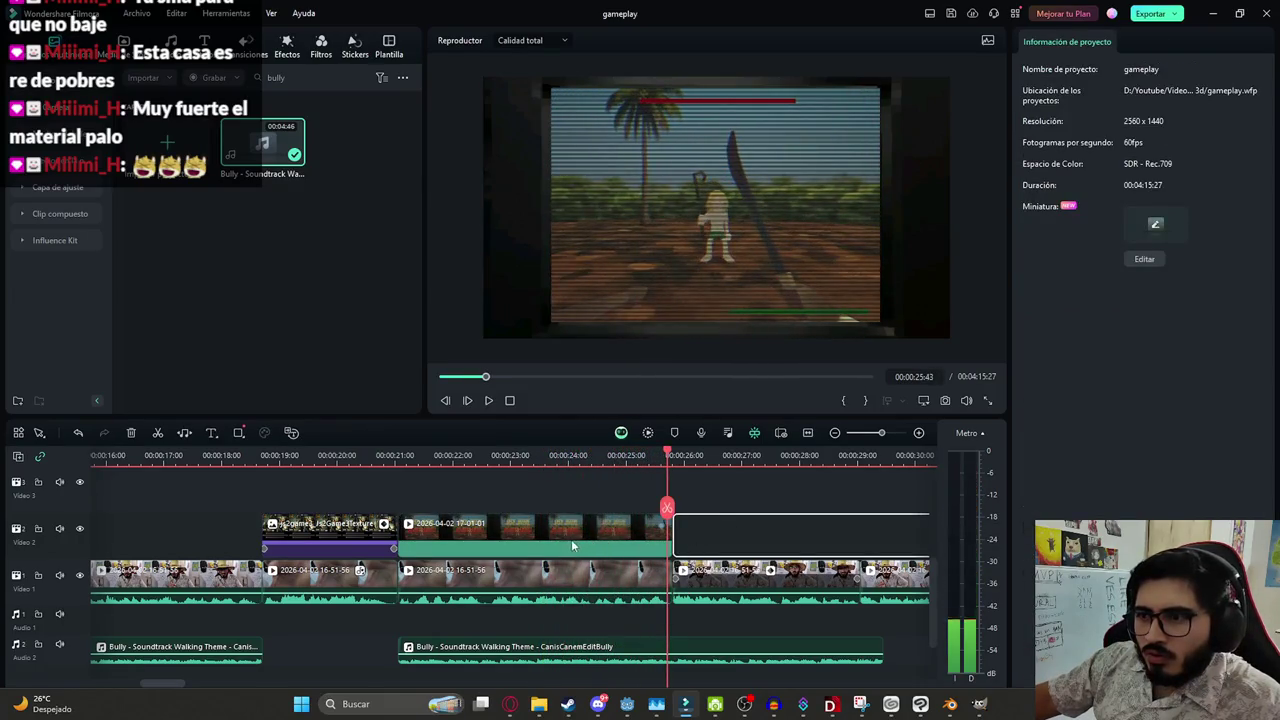
{"action": "key", "text": "Home"}
{"action": "key", "text": "space"}
{"action": "key", "text": "ctrl+minus"}
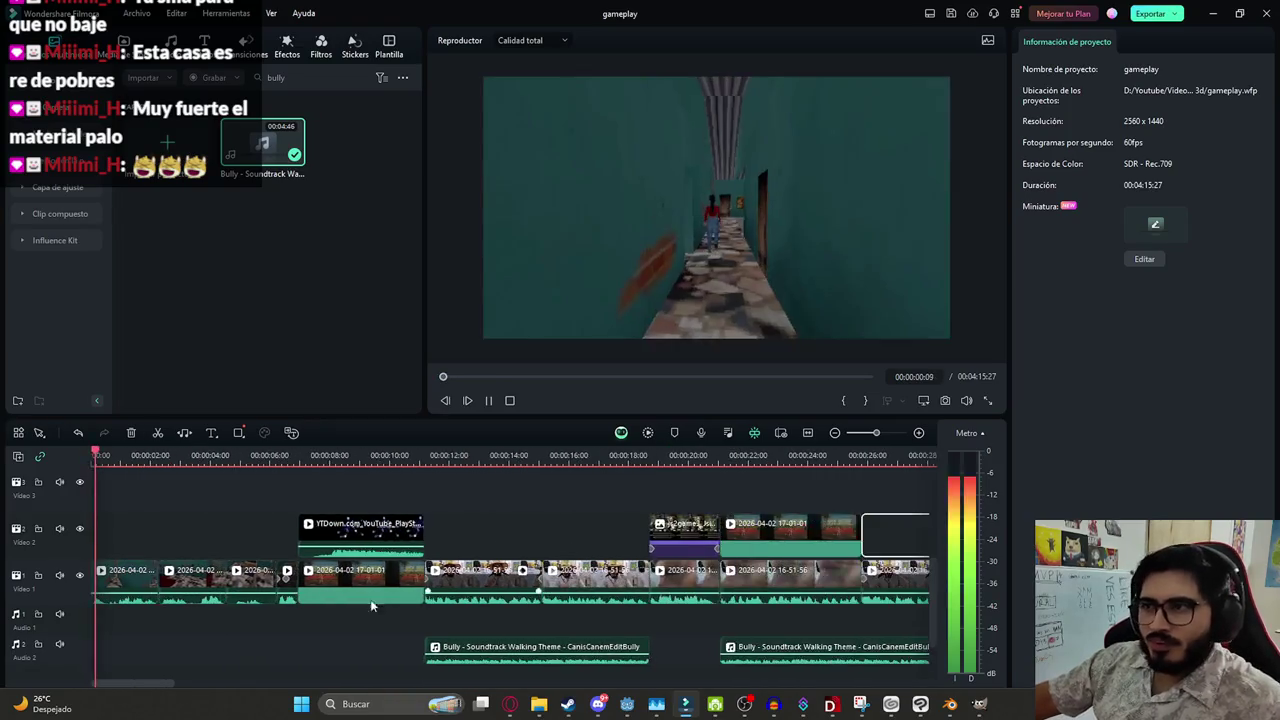
{"action": "key", "text": "ctrl+s"}
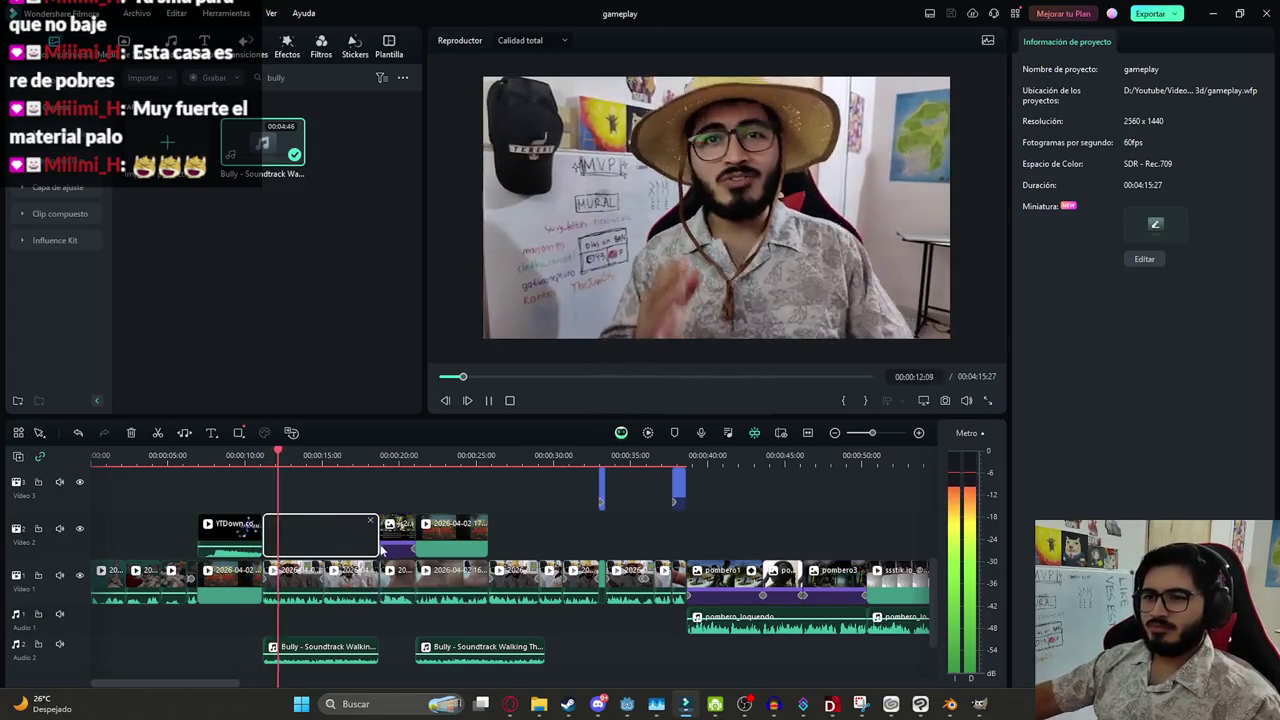
Extend the second Bully clip on Audio 2 to end near 00:00:32:21 and play it back
{"action": "scroll", "coordinate": [555, 553], "scroll_direction": "up", "scroll_amount": 2}
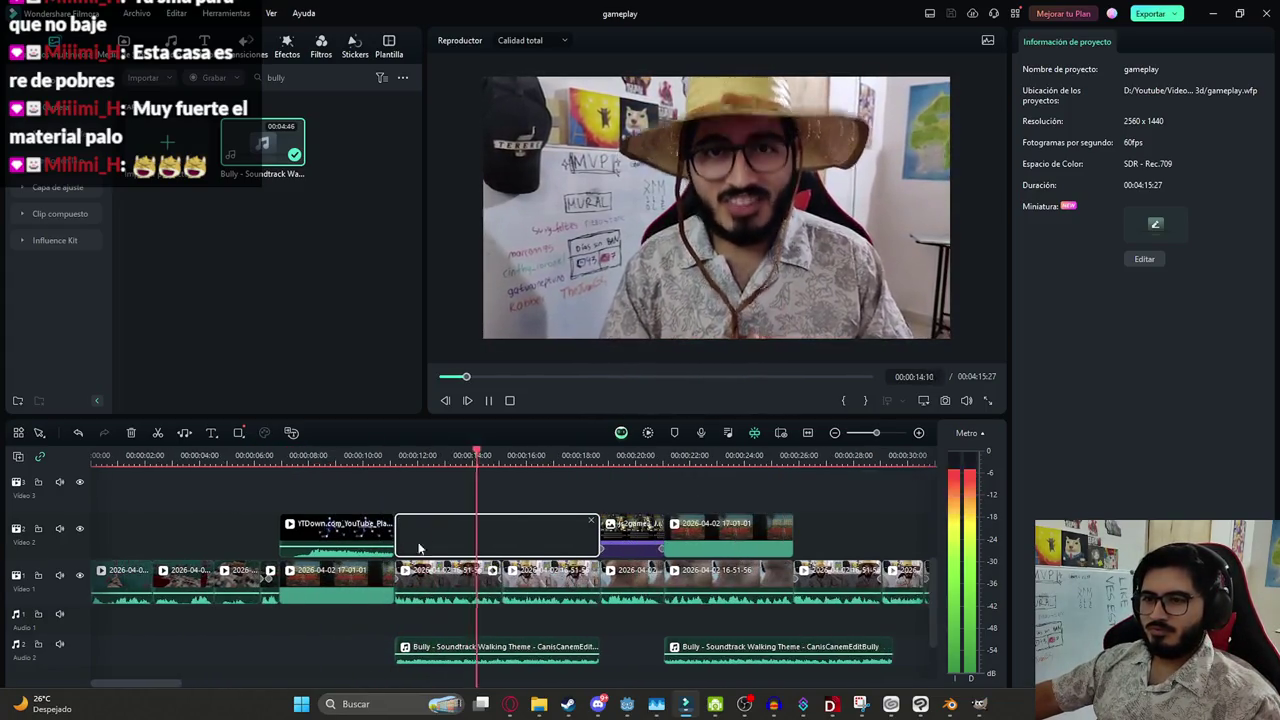
{"action": "scroll", "coordinate": [555, 553], "scroll_direction": "down", "scroll_amount": 3}
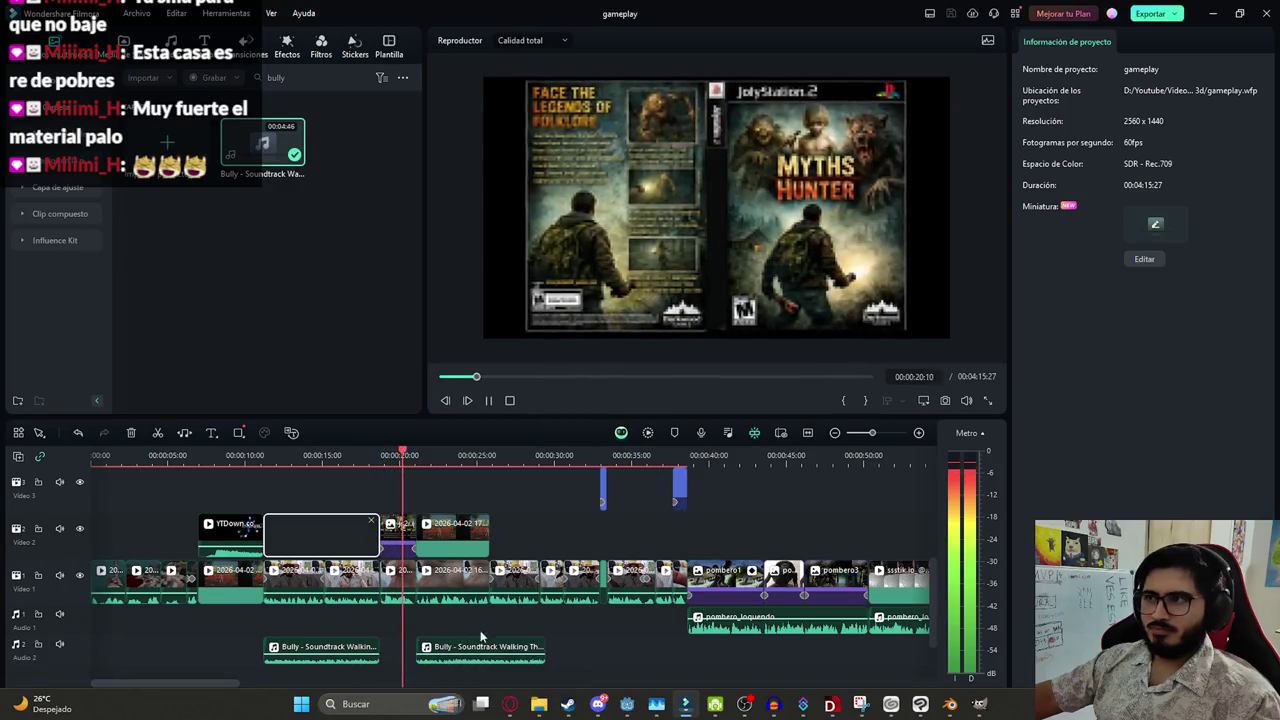
{"action": "scroll", "coordinate": [466, 624], "scroll_direction": "down", "scroll_amount": 1, "text": "ctrl"}
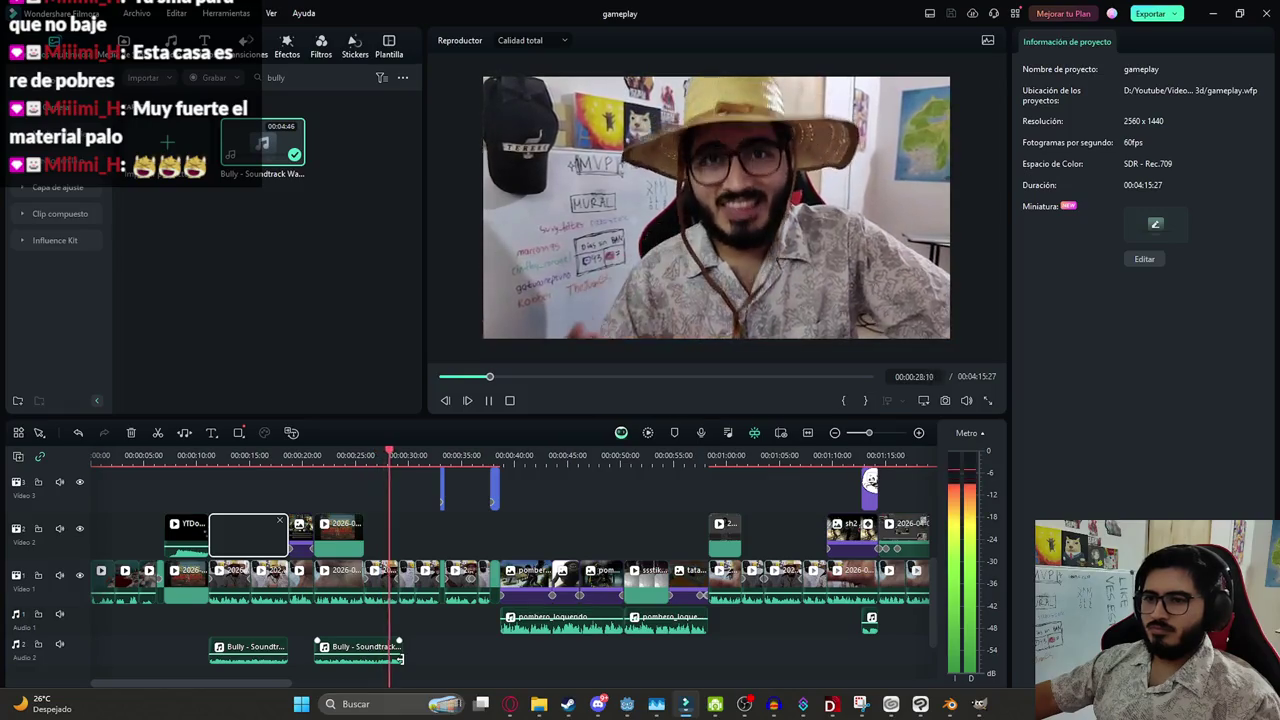
{"action": "left_click_drag", "start_coordinate": [399, 659], "coordinate": [432, 657]}
{"action": "key", "text": "space"}
{"action": "scroll", "coordinate": [630, 663], "scroll_direction": "up", "scroll_amount": 5}
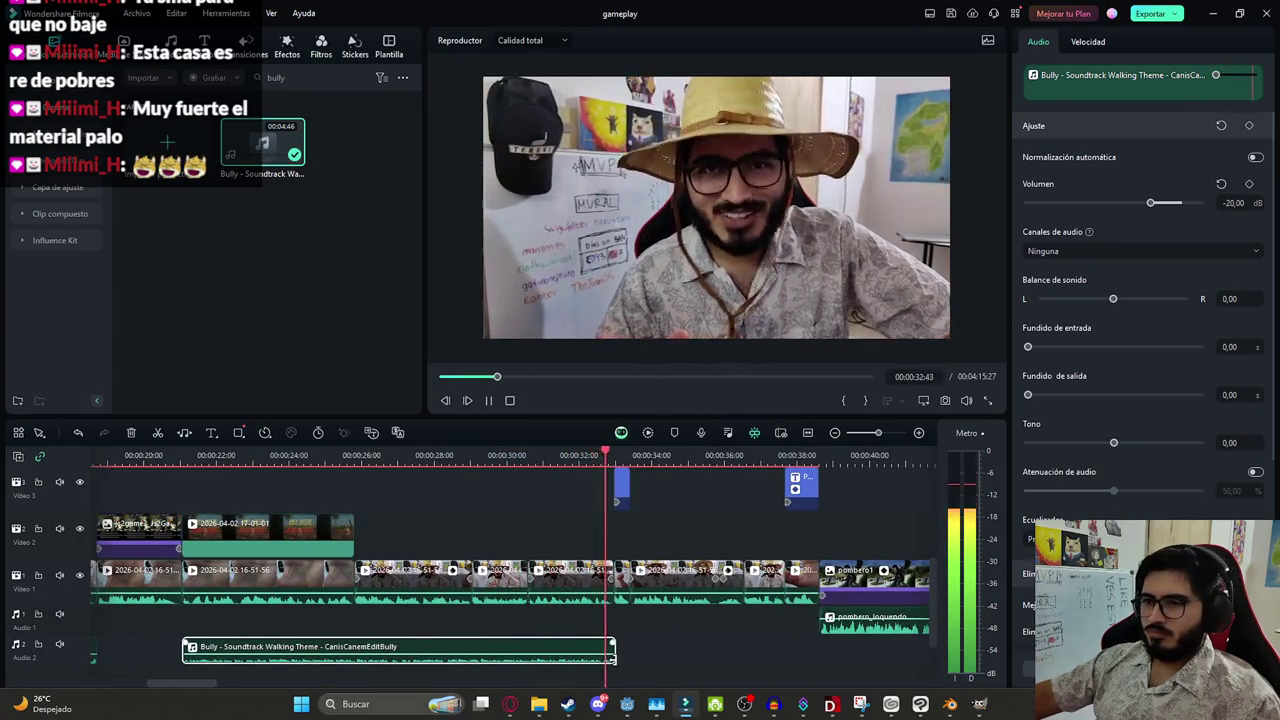
{"action": "key", "text": "space"}
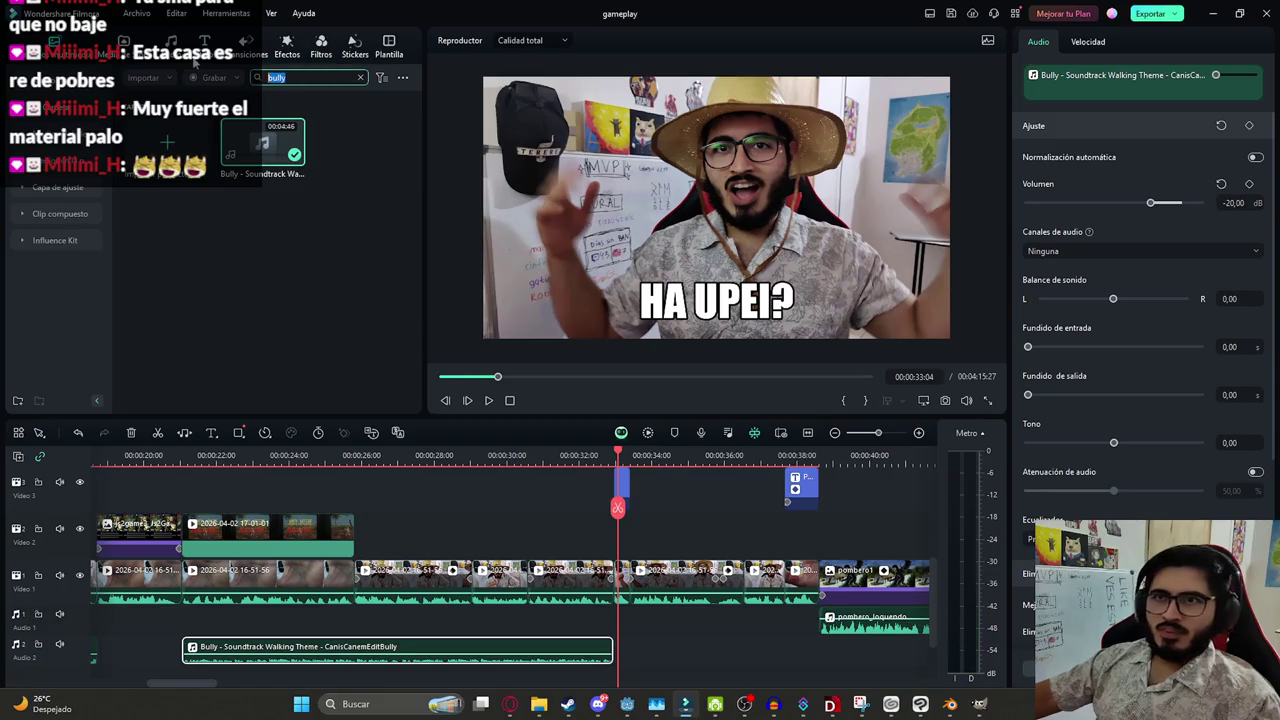
Search 'vival' and add the Vivaldi Spring track to Audio 2, undoing unwanted pieces
{"action": "type", "text": "vival"}
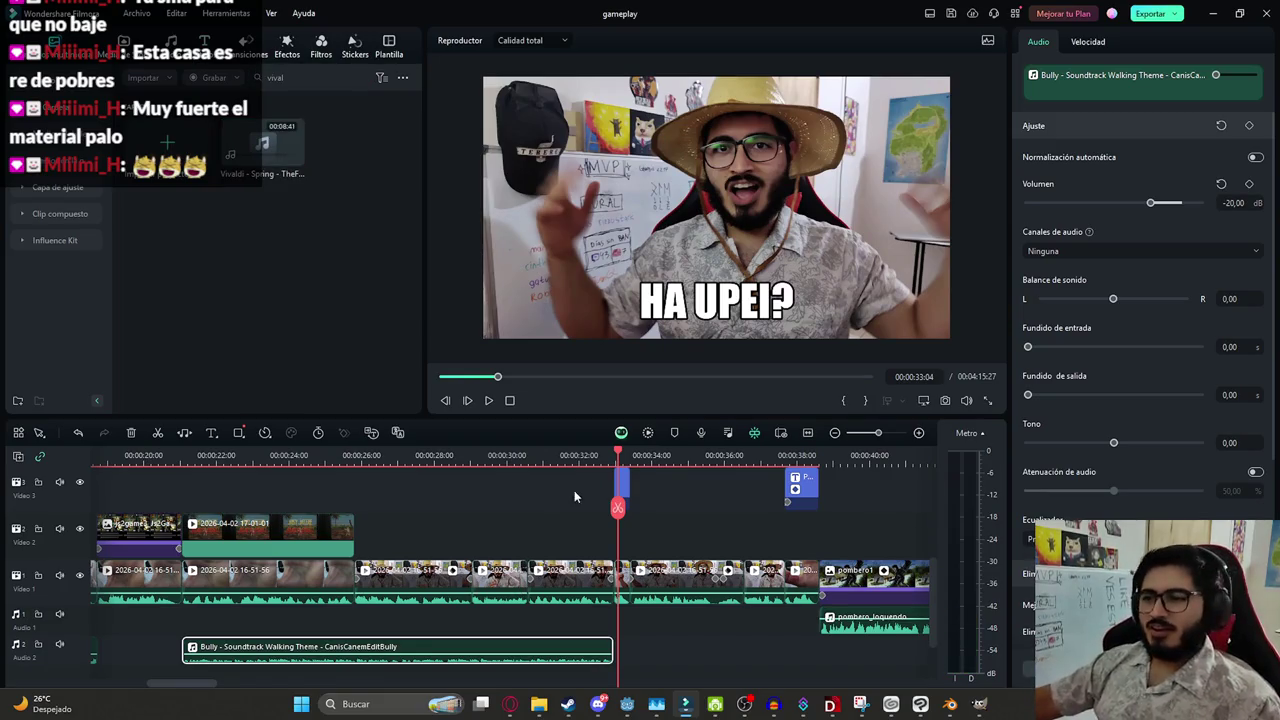
{"action": "left_click", "coordinate": [574, 497]}
{"action": "scroll", "coordinate": [702, 526], "scroll_direction": "down", "scroll_amount": 3}
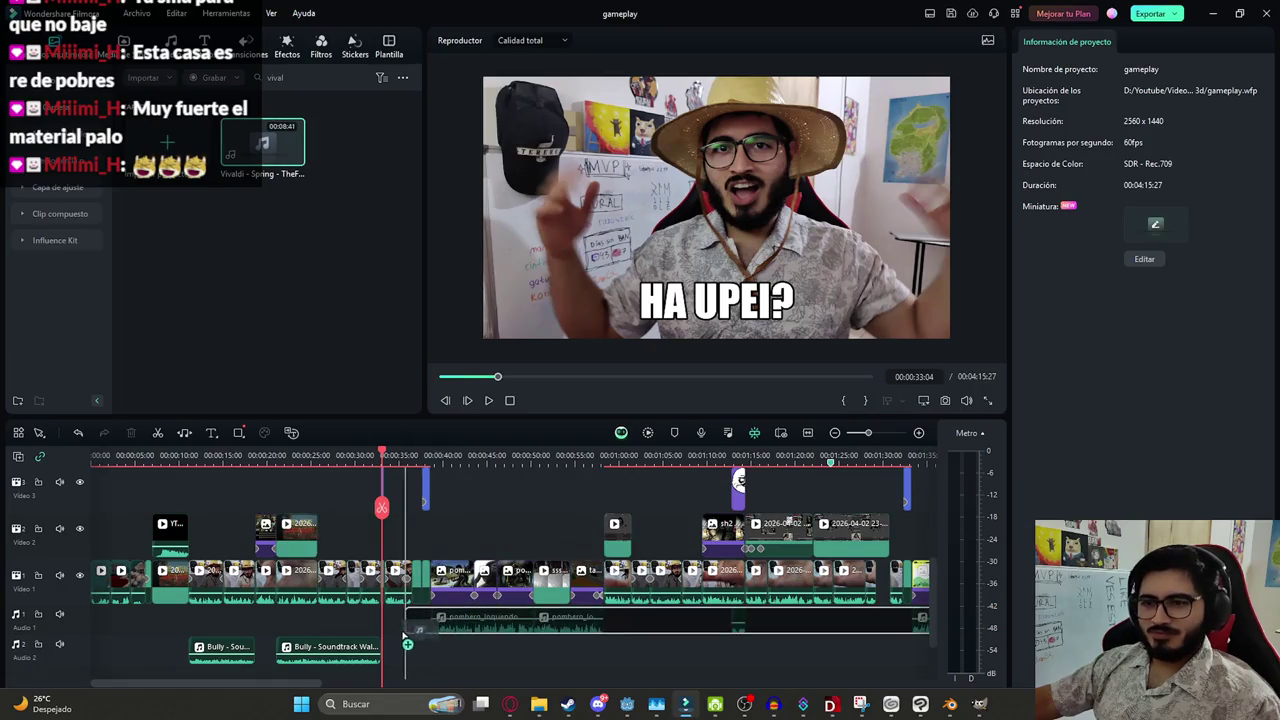
{"action": "left_click_drag", "start_coordinate": [305, 175], "coordinate": [391, 648]}
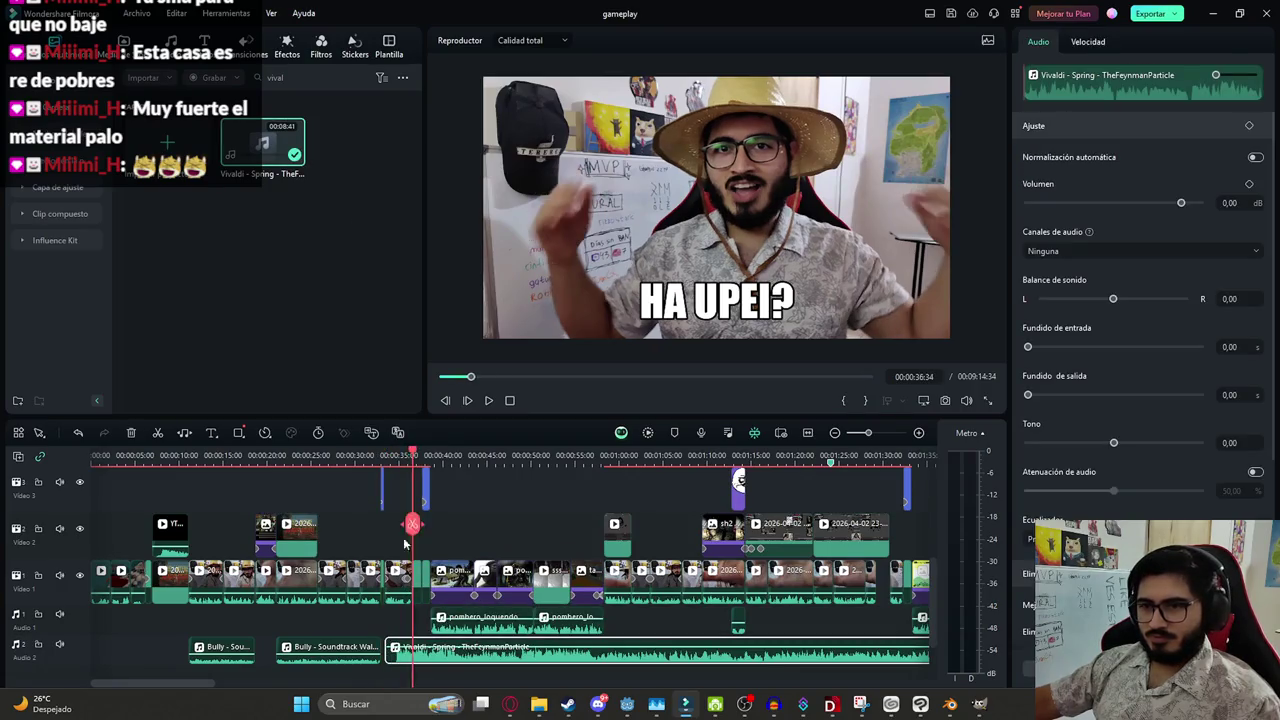
{"action": "scroll", "coordinate": [480, 638], "scroll_direction": "up", "scroll_amount": 3}
{"action": "left_click_drag", "start_coordinate": [510, 533], "coordinate": [452, 541]}
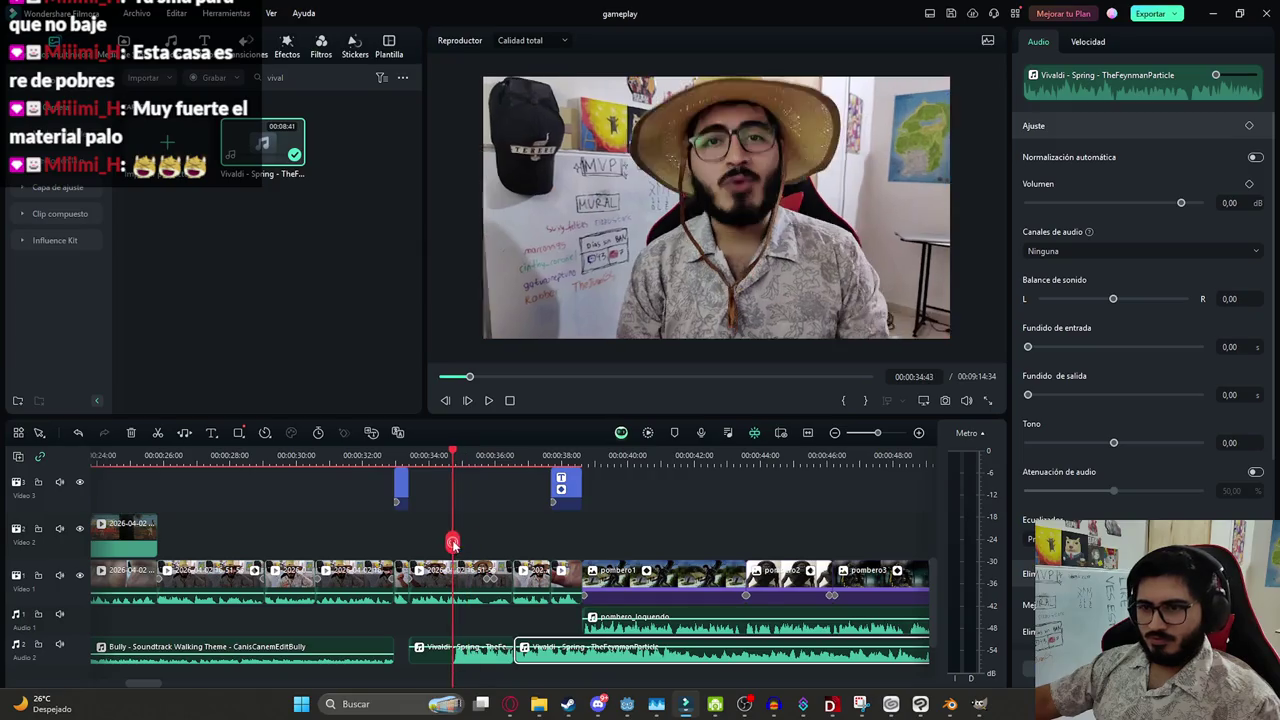
{"action": "left_click", "coordinate": [487, 660]}
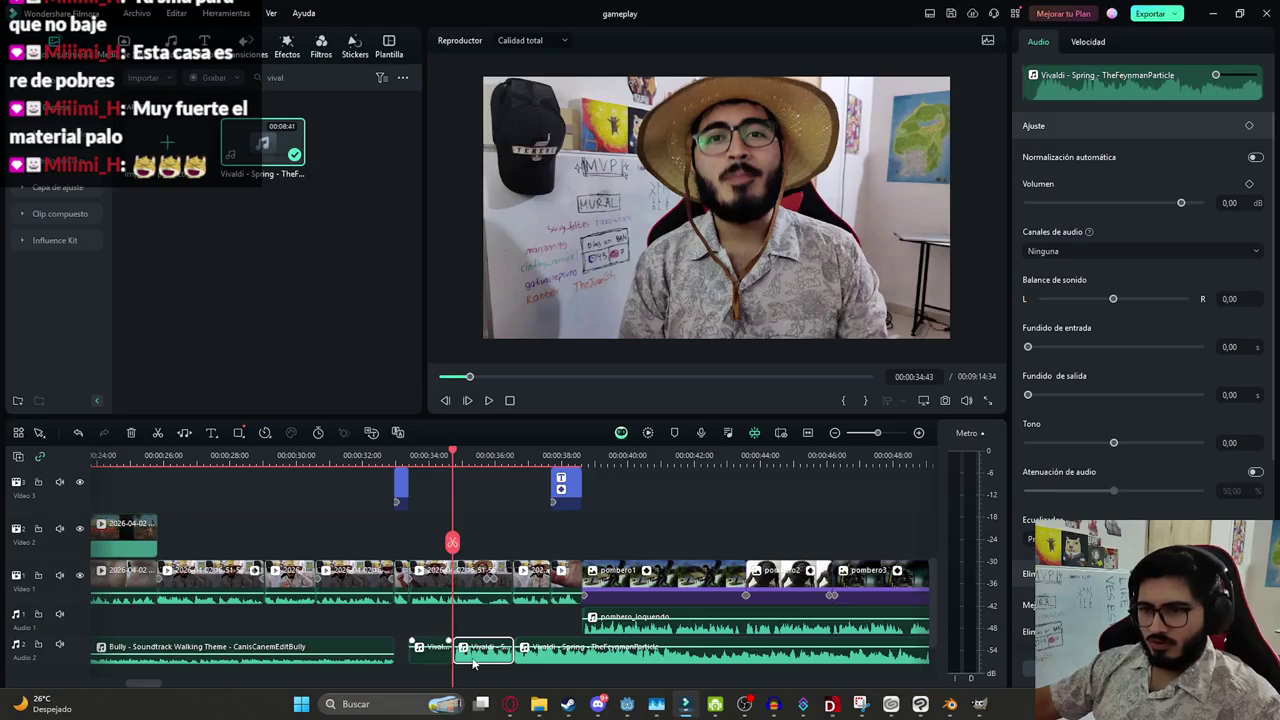
{"action": "key", "text": "ctrl+z"}
{"action": "key", "text": "ctrl+z"}
{"action": "key", "text": "ctrl+z"}
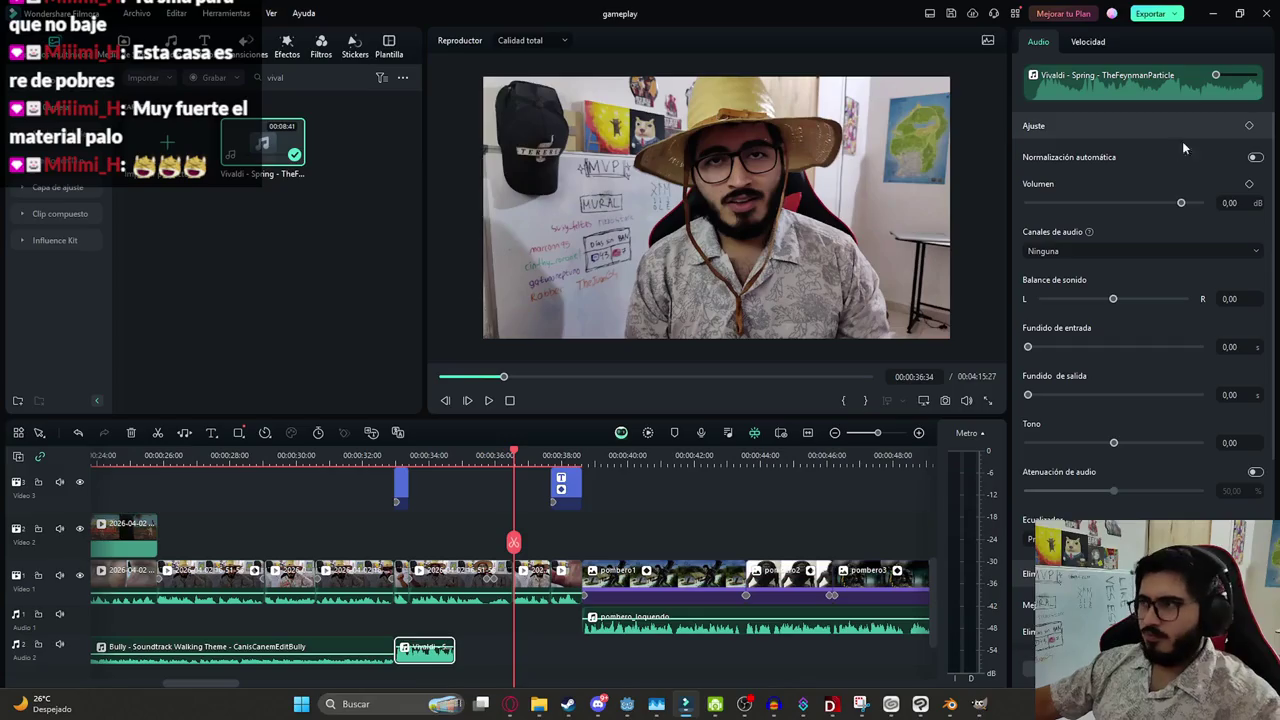
Set the Vivaldi clip to -30 dB and extend it to end near 00:00:36:22
{"action": "type", "text": "-30"}
{"action": "left_click", "coordinate": [554, 513]}
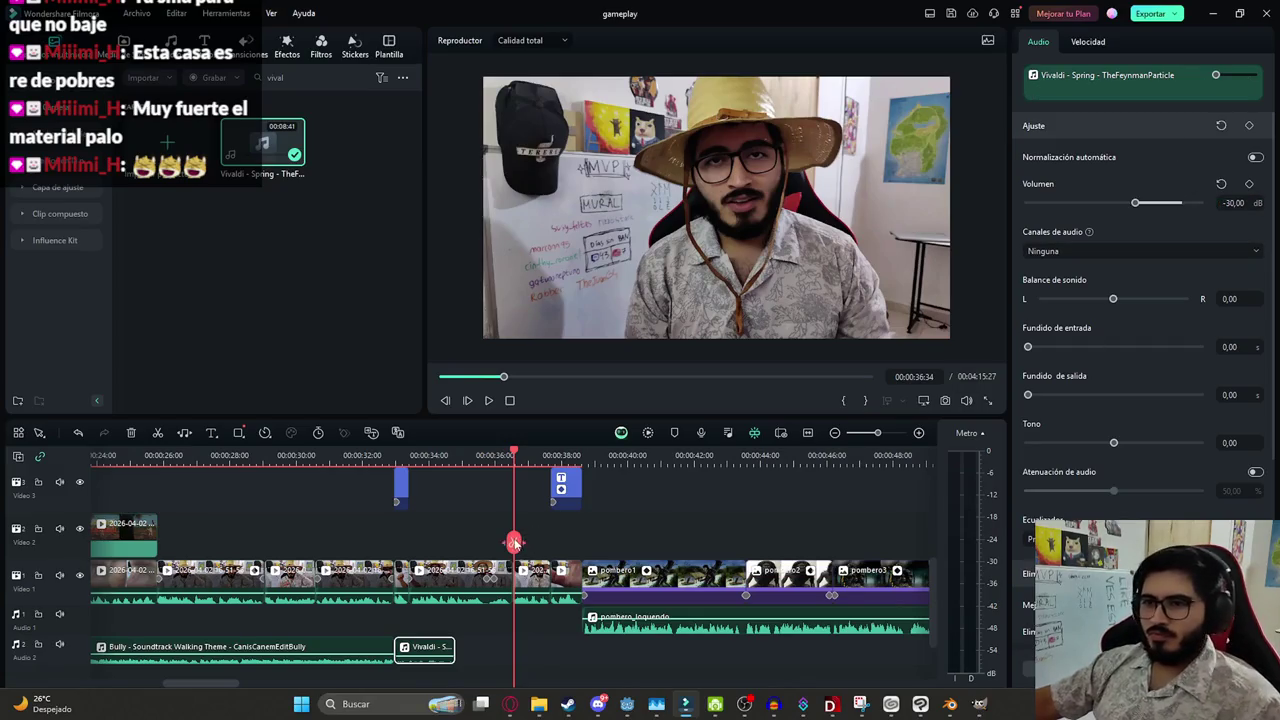
{"action": "left_click_drag", "start_coordinate": [454, 648], "coordinate": [512, 648]}
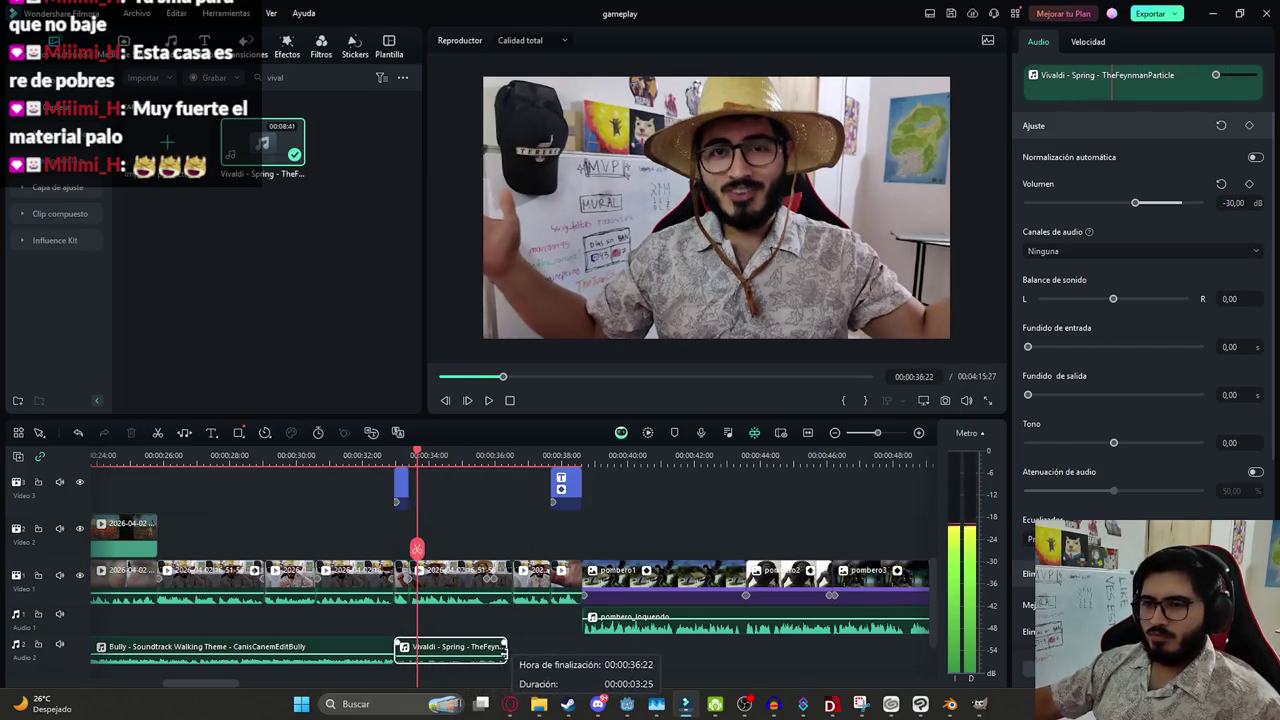
{"action": "key", "text": "space"}
{"action": "left_click", "coordinate": [649, 536]}
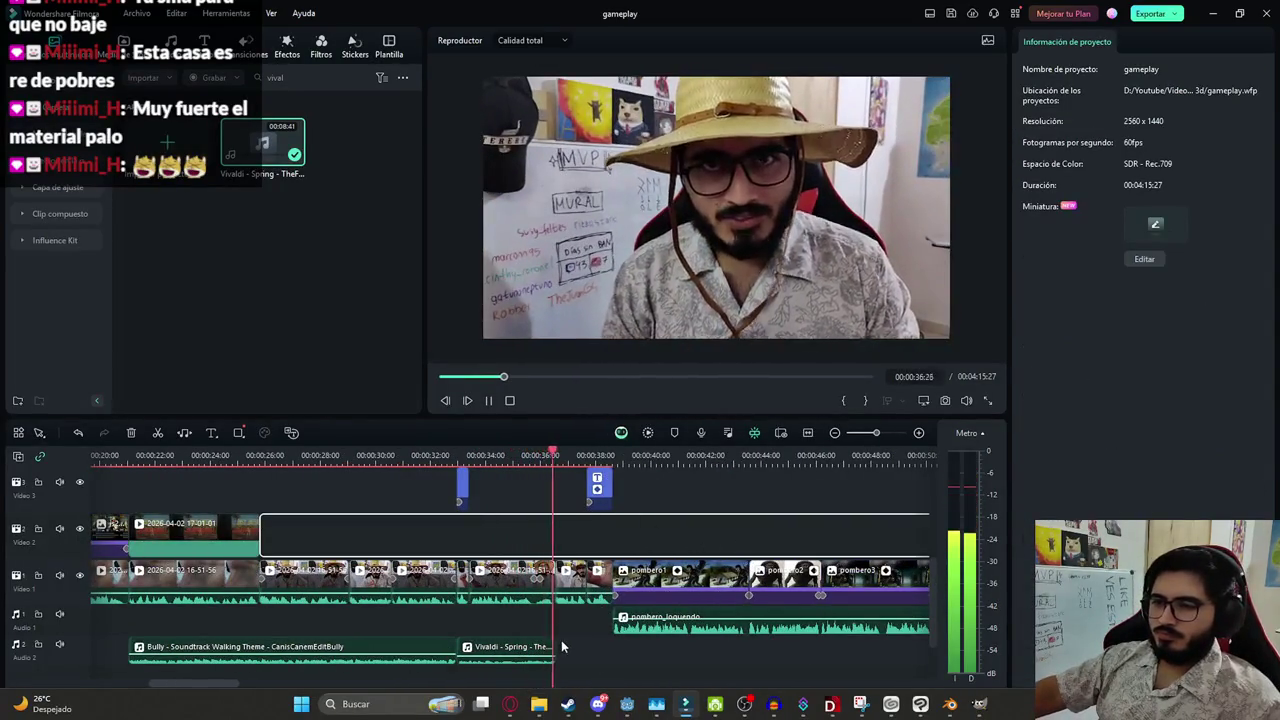
{"action": "scroll", "coordinate": [512, 652], "scroll_direction": "down", "scroll_amount": 2}
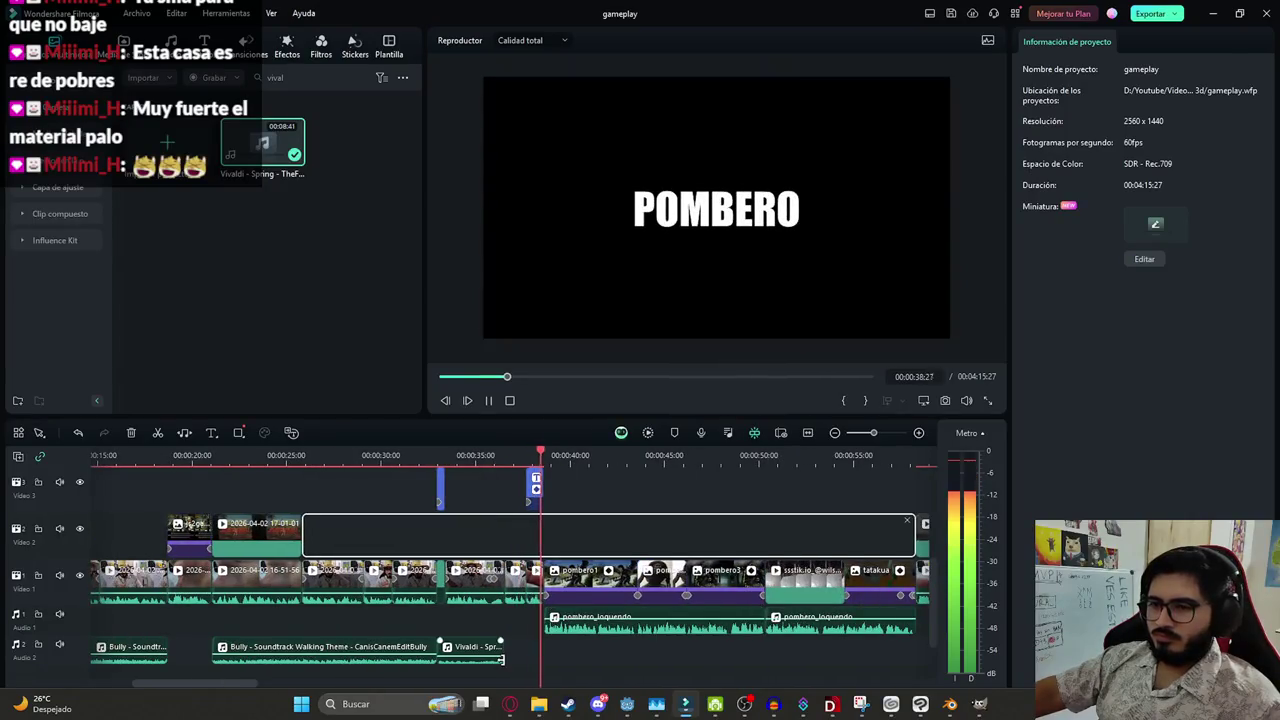
Select the Vivaldi clip and save the project
{"action": "left_click", "coordinate": [470, 648]}
{"action": "scroll", "coordinate": [478, 598], "scroll_direction": "down", "scroll_amount": 2}
{"action": "scroll", "coordinate": [478, 598], "scroll_direction": "down", "scroll_amount": 2}
{"action": "key", "text": "ctrl+s"}
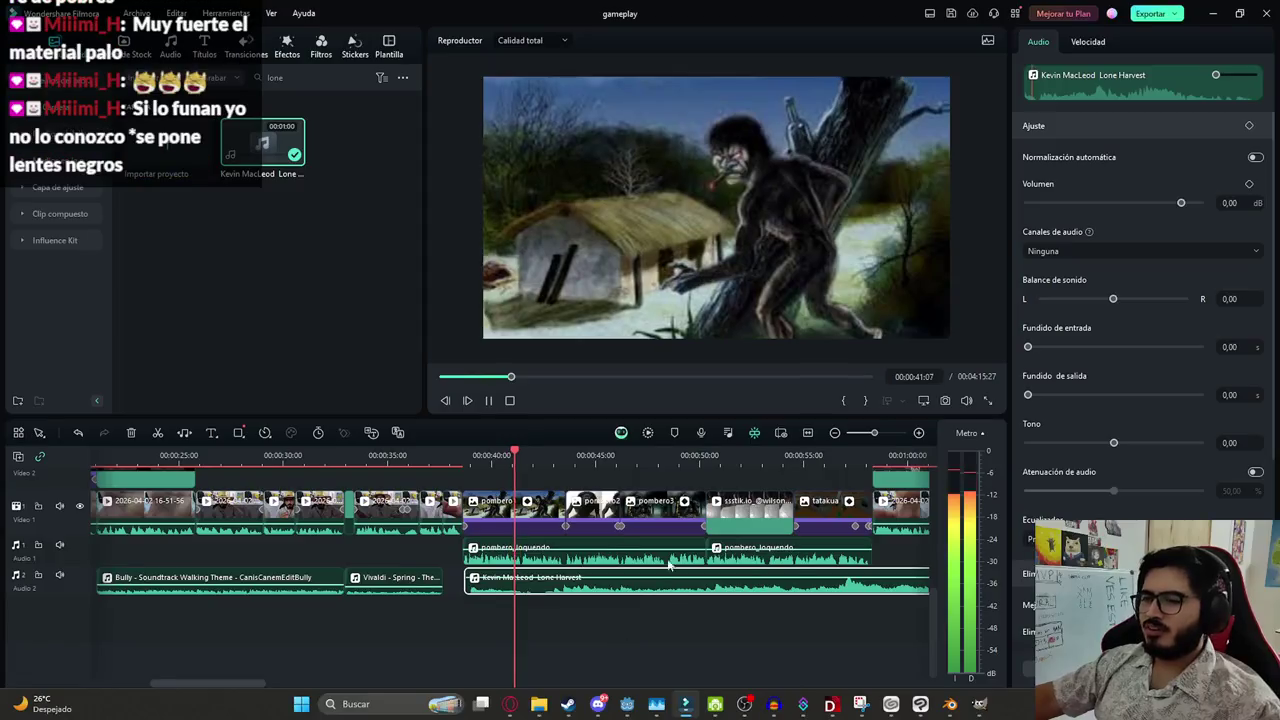
Set the Lone Harvest clip's volume to -15 dB
{"action": "double_click", "coordinate": [1230, 203]}
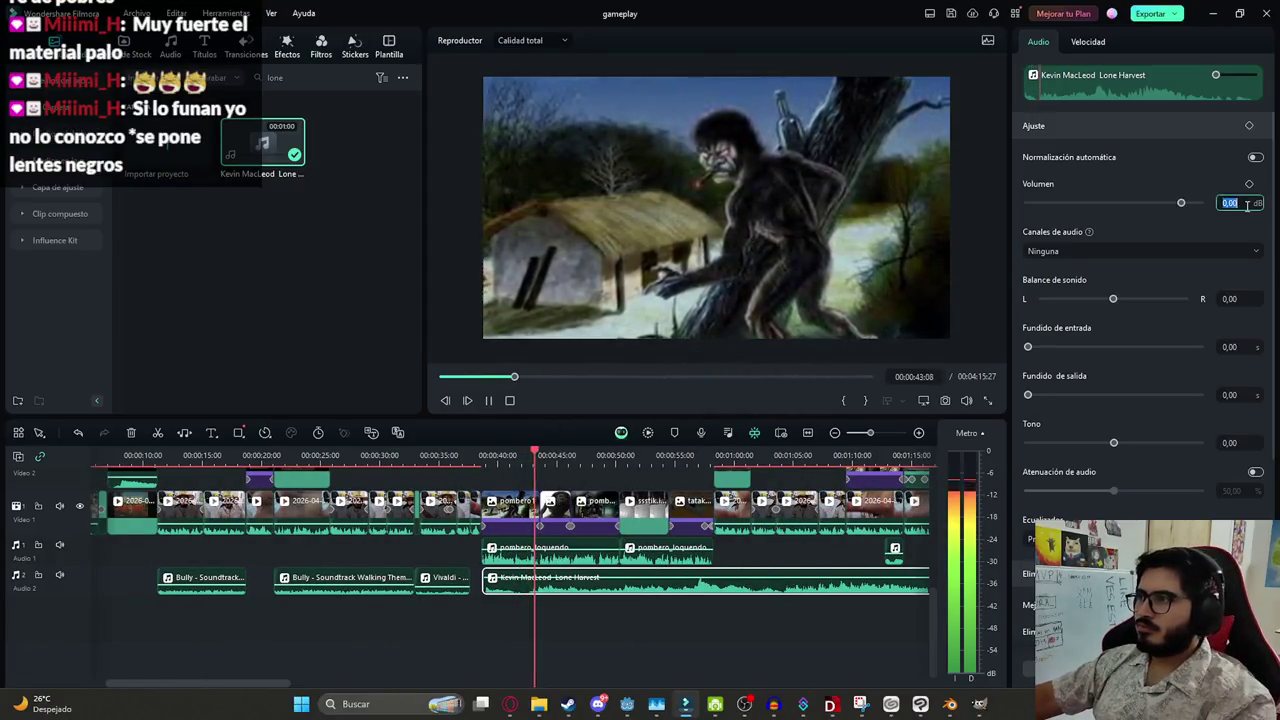
{"action": "type", "text": "-20"}
{"action": "key", "text": "Return"}
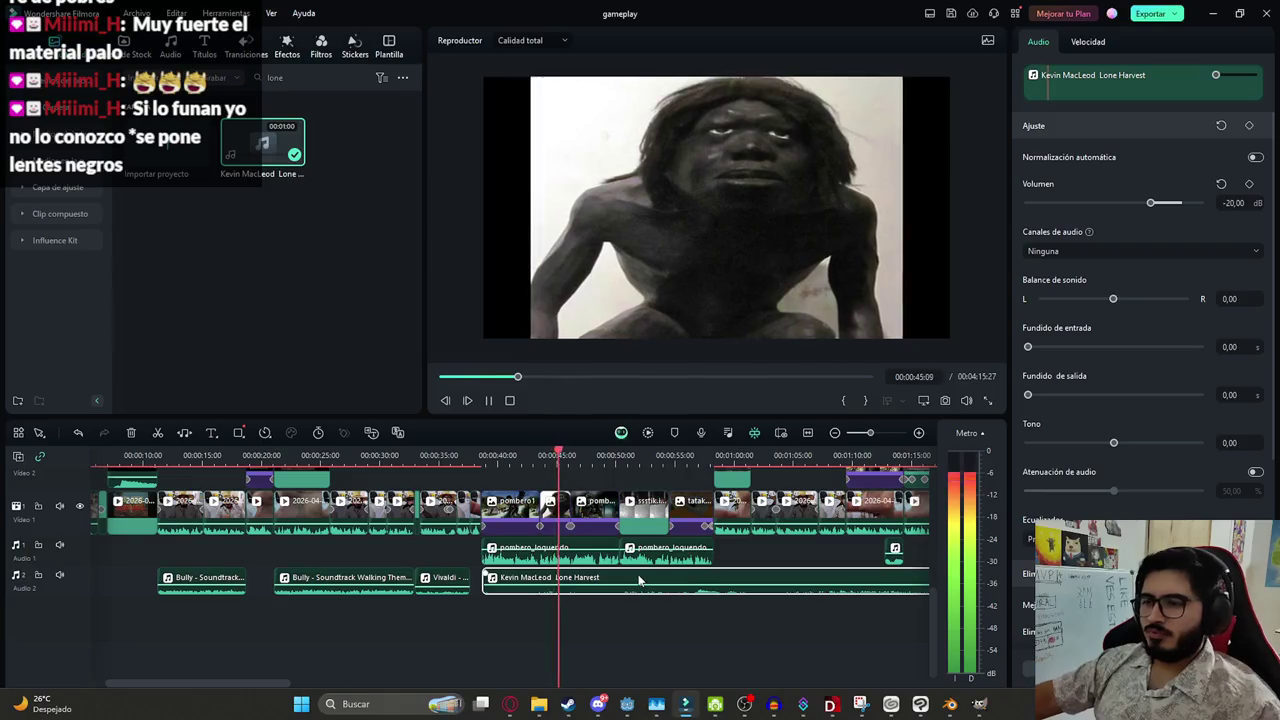
{"action": "scroll", "coordinate": [560, 560], "scroll_direction": "down", "scroll_amount": 2}
{"action": "type", "text": "-15"}
{"action": "key", "text": "Return"}
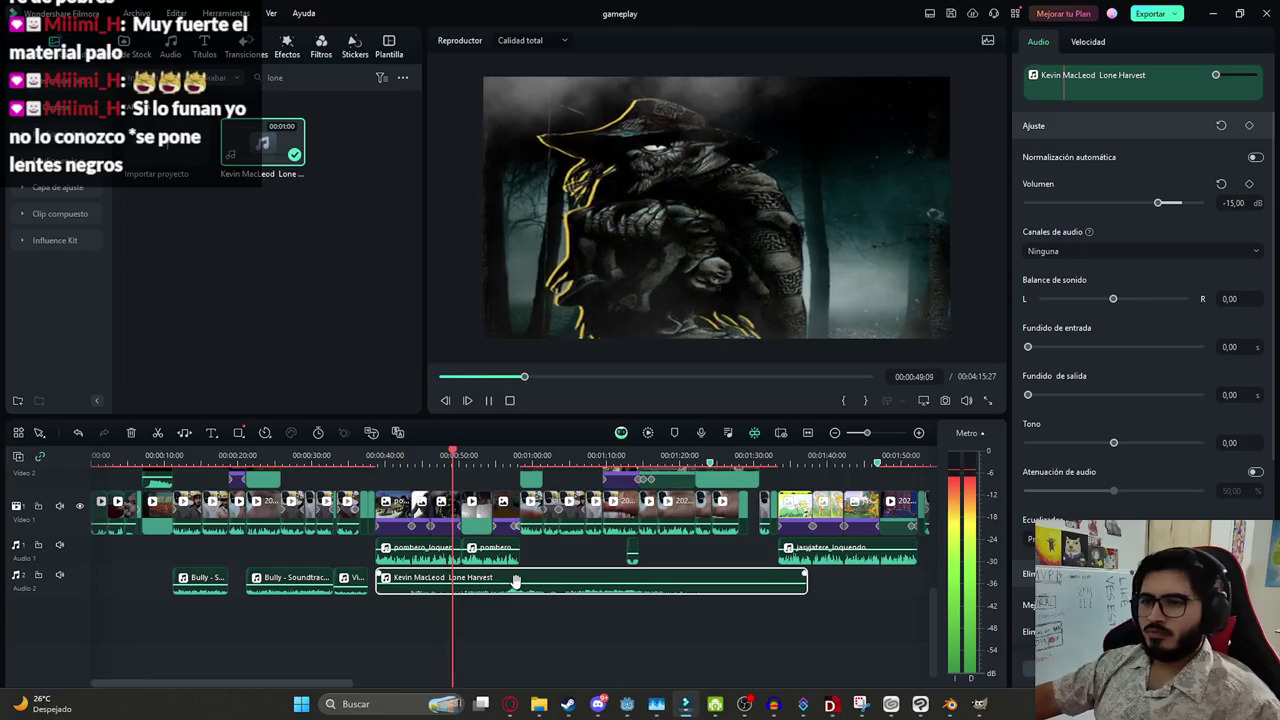
{"action": "scroll", "coordinate": [713, 577], "scroll_direction": "down", "scroll_amount": 1}
{"action": "key", "text": "space"}
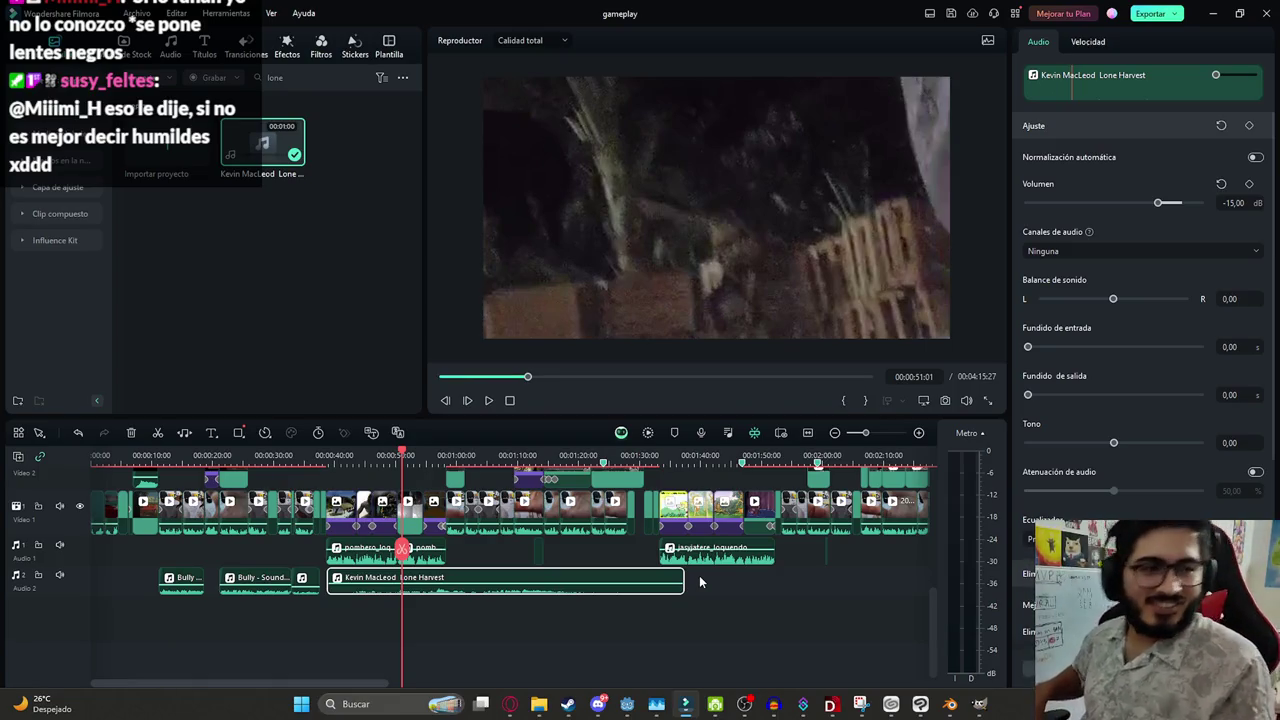
Trim Lone Harvest to end near 00:00:58 after listening to the mix
{"action": "key", "text": "space"}
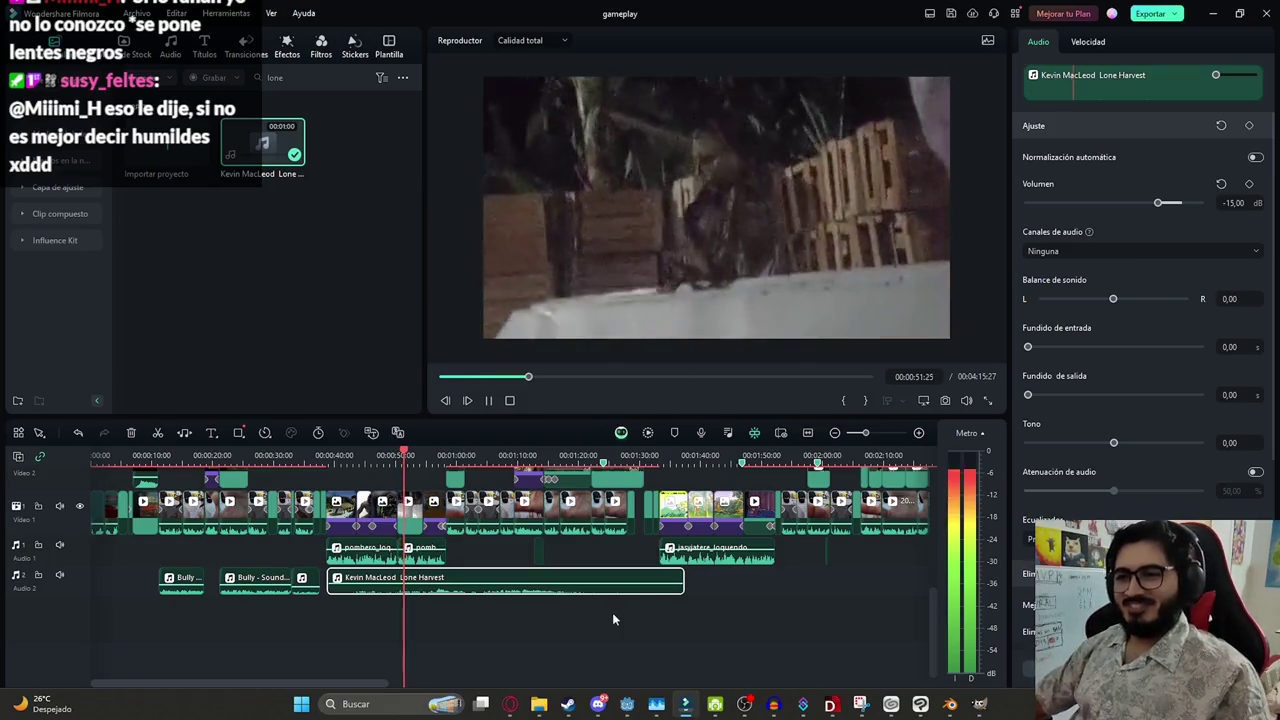
{"action": "left_click", "coordinate": [617, 619]}
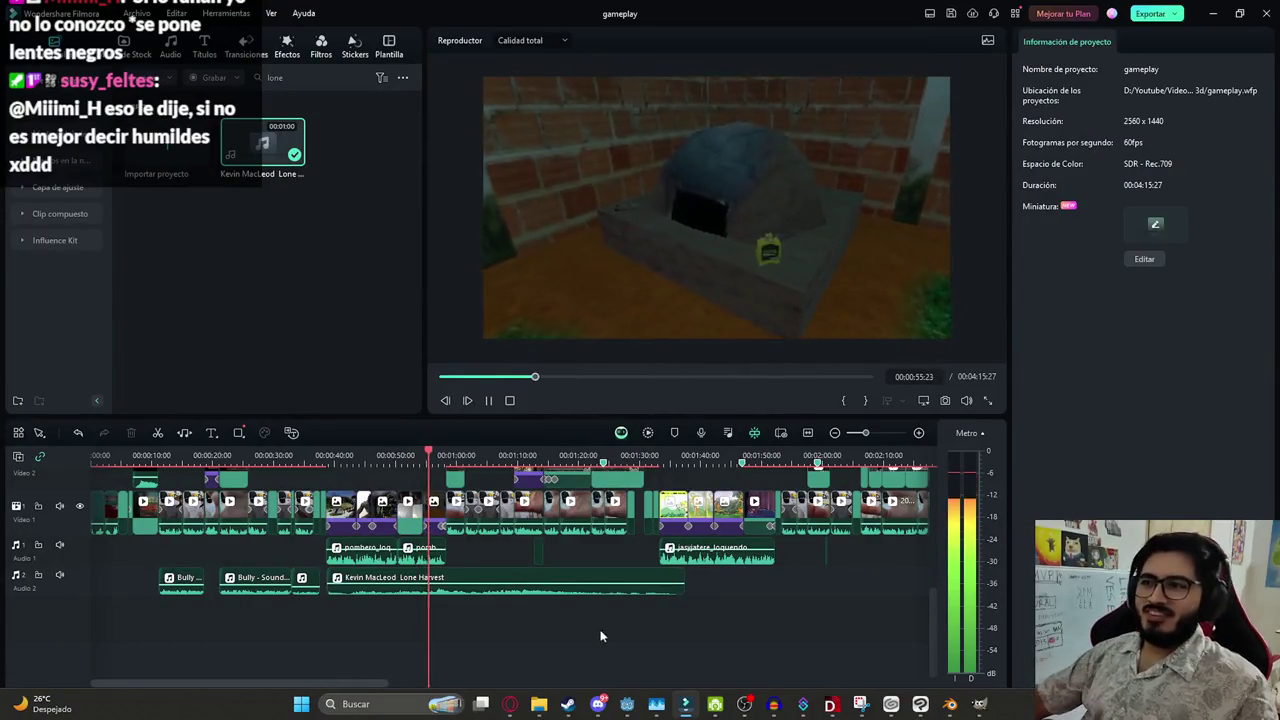
{"action": "scroll", "coordinate": [601, 636], "scroll_direction": "up", "scroll_amount": 2}
{"action": "left_click", "coordinate": [565, 585]}
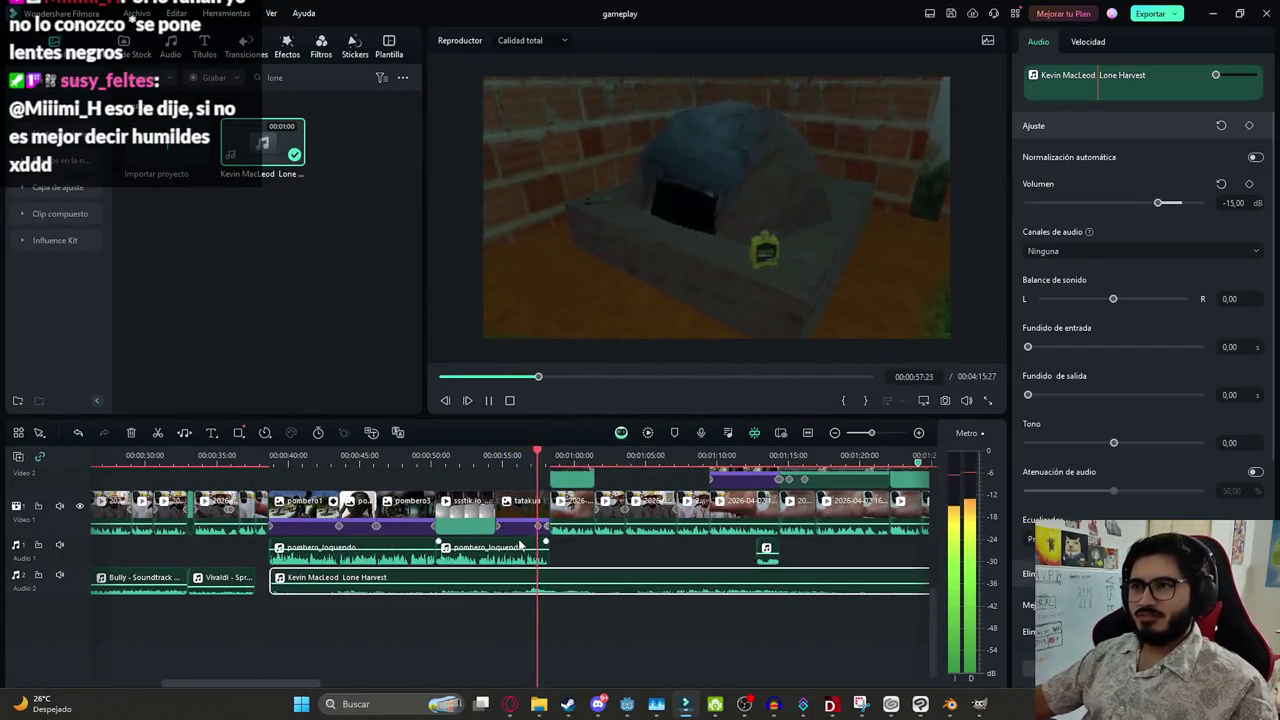
{"action": "scroll", "coordinate": [833, 582], "scroll_direction": "down", "scroll_amount": 2}
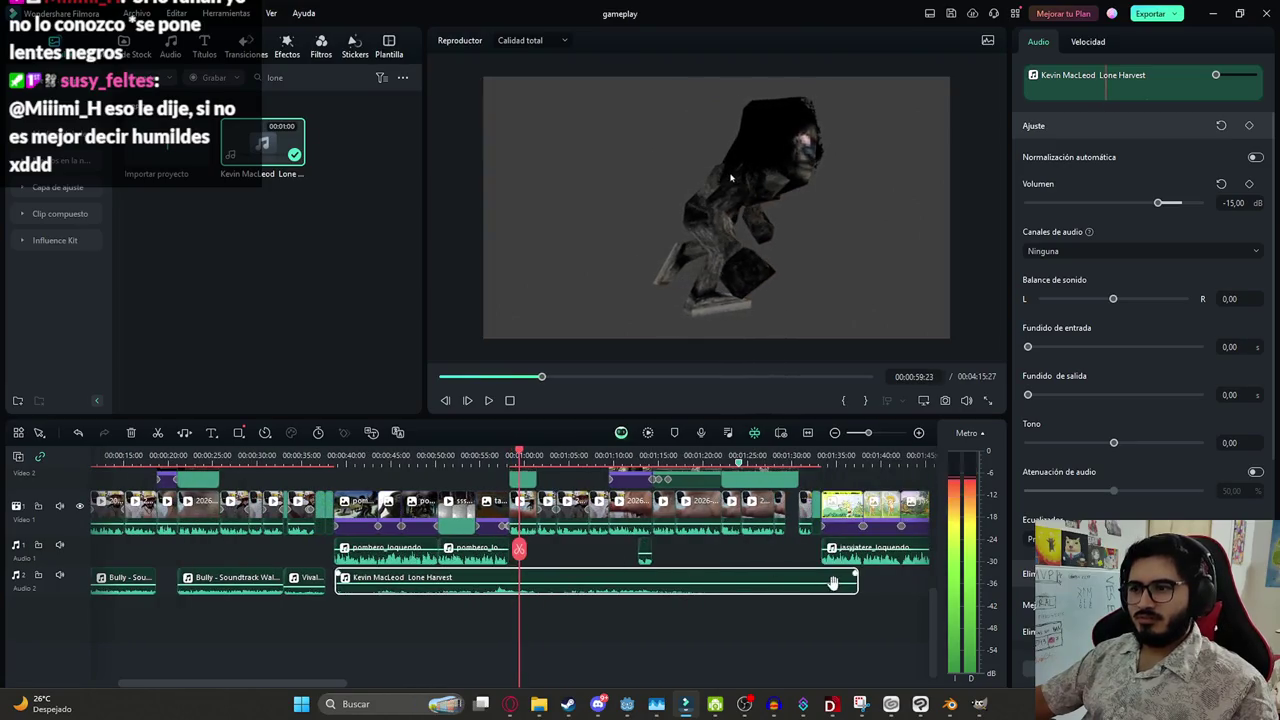
{"action": "left_click_drag", "start_coordinate": [856, 580], "coordinate": [507, 578]}
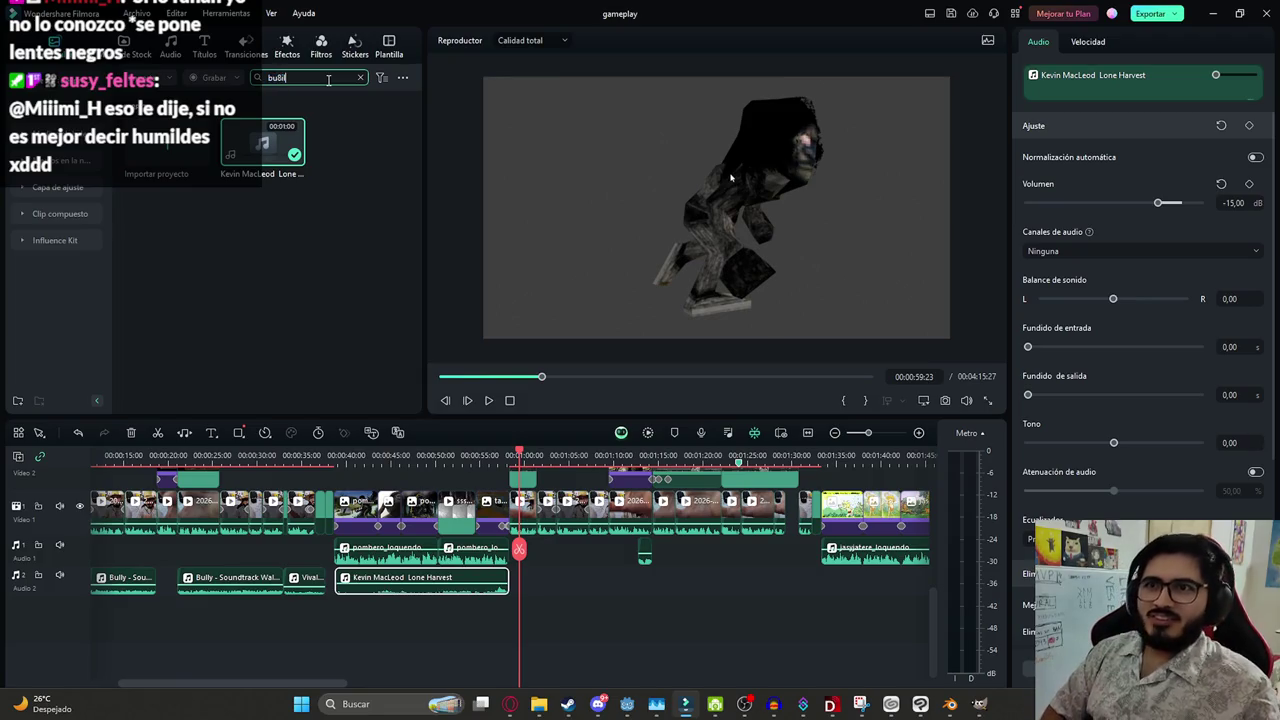
Add The Builder to the timeline, keeping it despite the resolution mismatch prompt
{"action": "scroll", "coordinate": [764, 618], "scroll_direction": "up", "scroll_amount": 3}
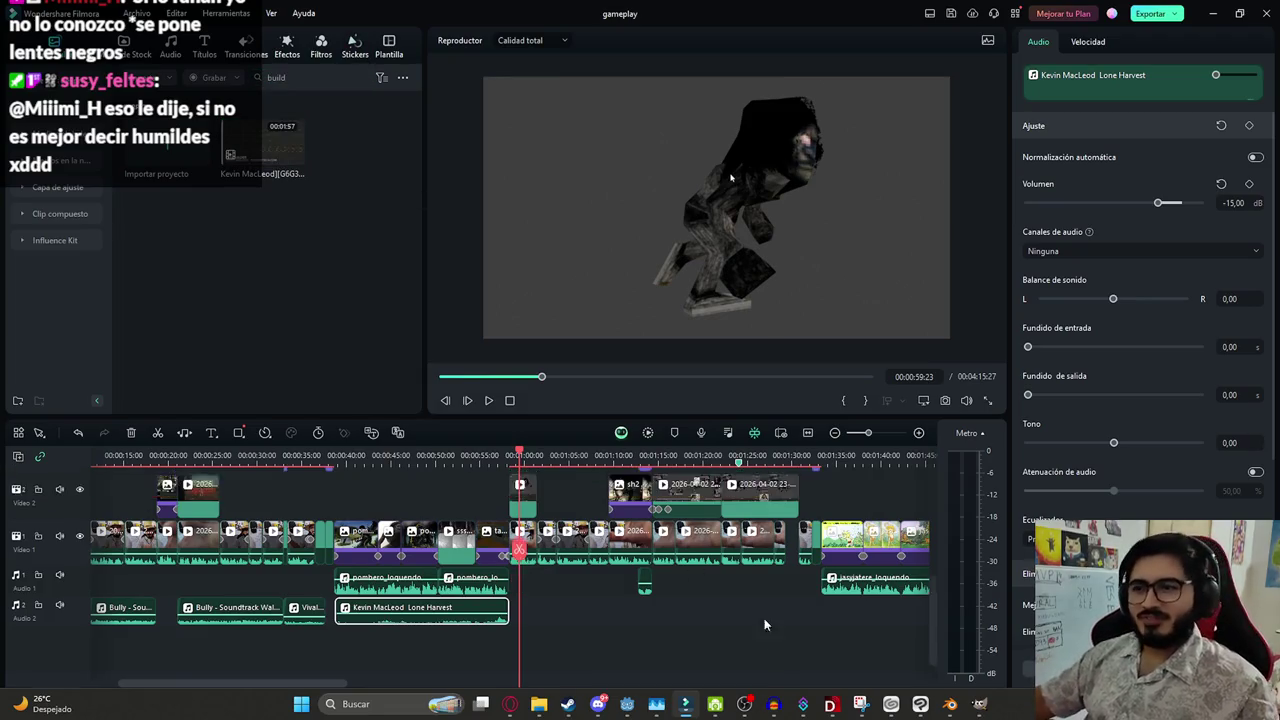
{"action": "scroll", "coordinate": [448, 481], "scroll_direction": "up", "scroll_amount": 2}
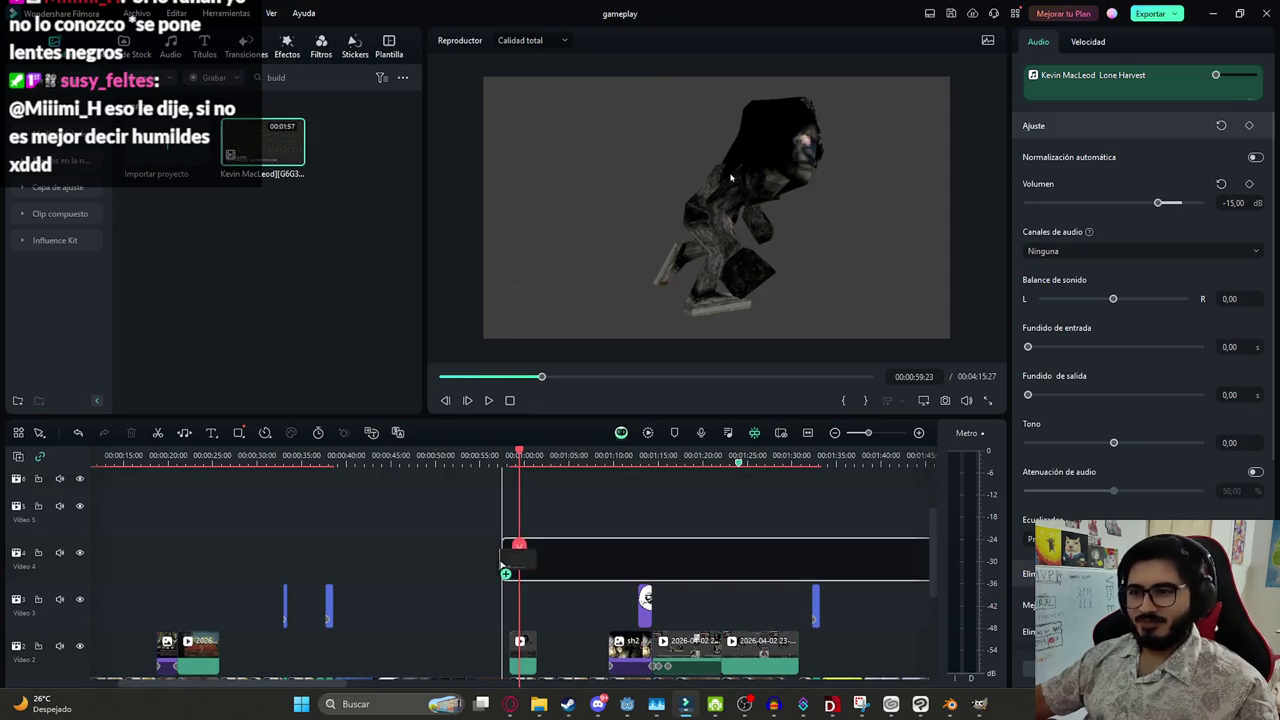
{"action": "left_click_drag", "start_coordinate": [379, 268], "coordinate": [578, 555]}
{"action": "left_click", "coordinate": [778, 244]}
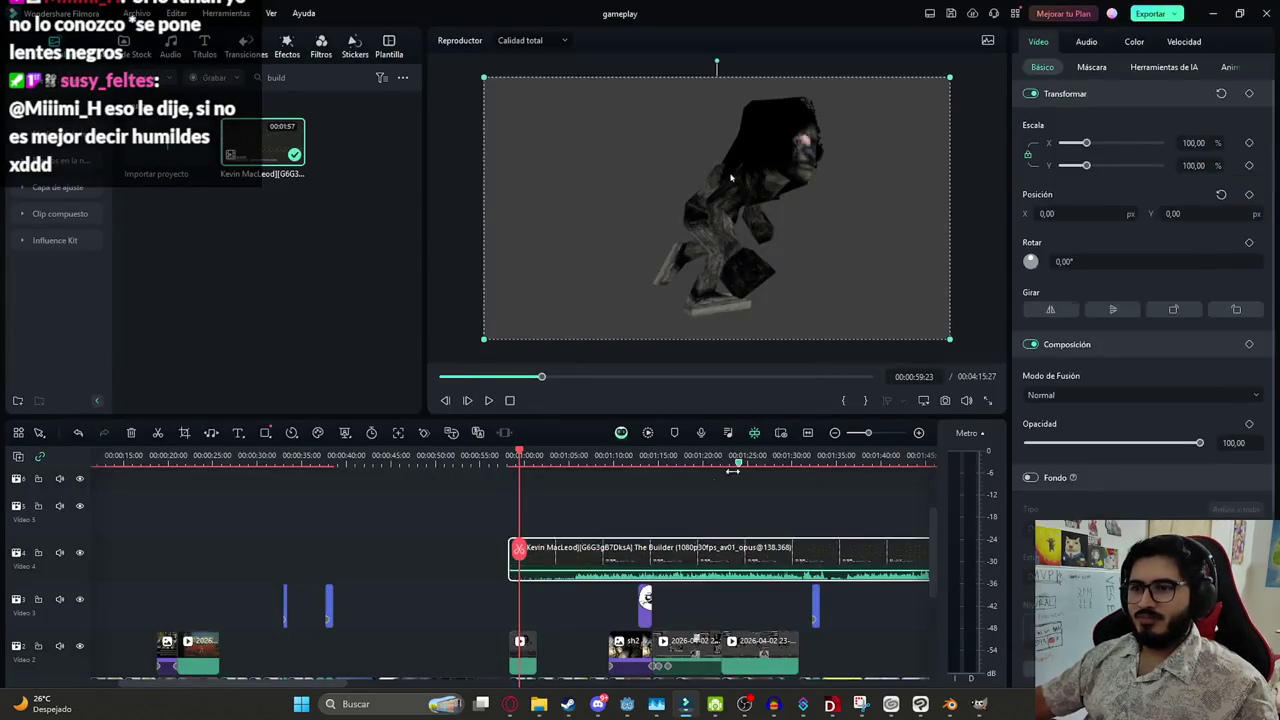
Split The Builder audio at about 01:04, then undo the split
{"action": "scroll", "coordinate": [574, 595], "scroll_direction": "down", "scroll_amount": 3}
{"action": "scroll", "coordinate": [574, 595], "scroll_direction": "down", "scroll_amount": 2}
{"action": "left_click_drag", "start_coordinate": [519, 548], "coordinate": [568, 545]}
{"action": "left_click", "coordinate": [577, 585]}
{"action": "key", "text": "ctrl+b"}
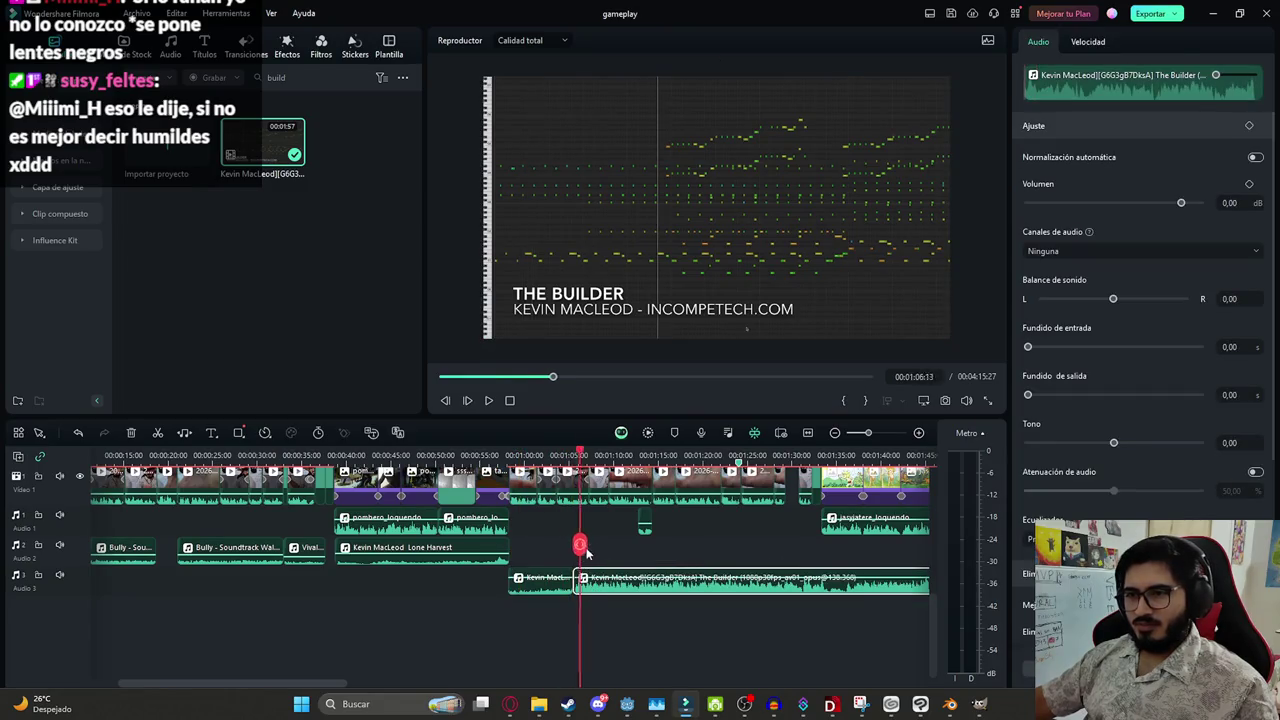
{"action": "key", "text": "ctrl+z"}
{"action": "key", "text": "ctrl+z"}
Move The Builder audio left to follow Lone Harvest and stretch it much longer
{"action": "scroll", "coordinate": [593, 595], "scroll_direction": "up", "scroll_amount": 1}
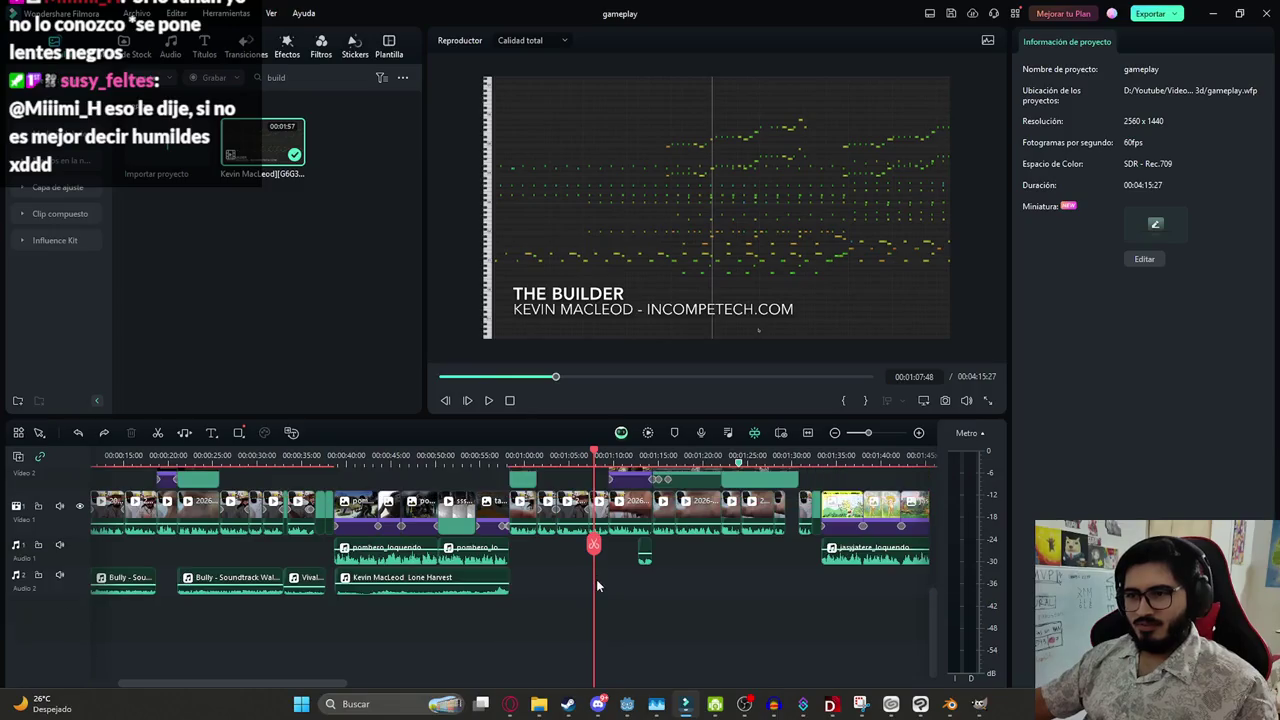
{"action": "scroll", "coordinate": [595, 606], "scroll_direction": "up", "scroll_amount": 4}
{"action": "scroll", "coordinate": [595, 607], "scroll_direction": "down", "scroll_amount": 5}
{"action": "left_click", "coordinate": [612, 582]}
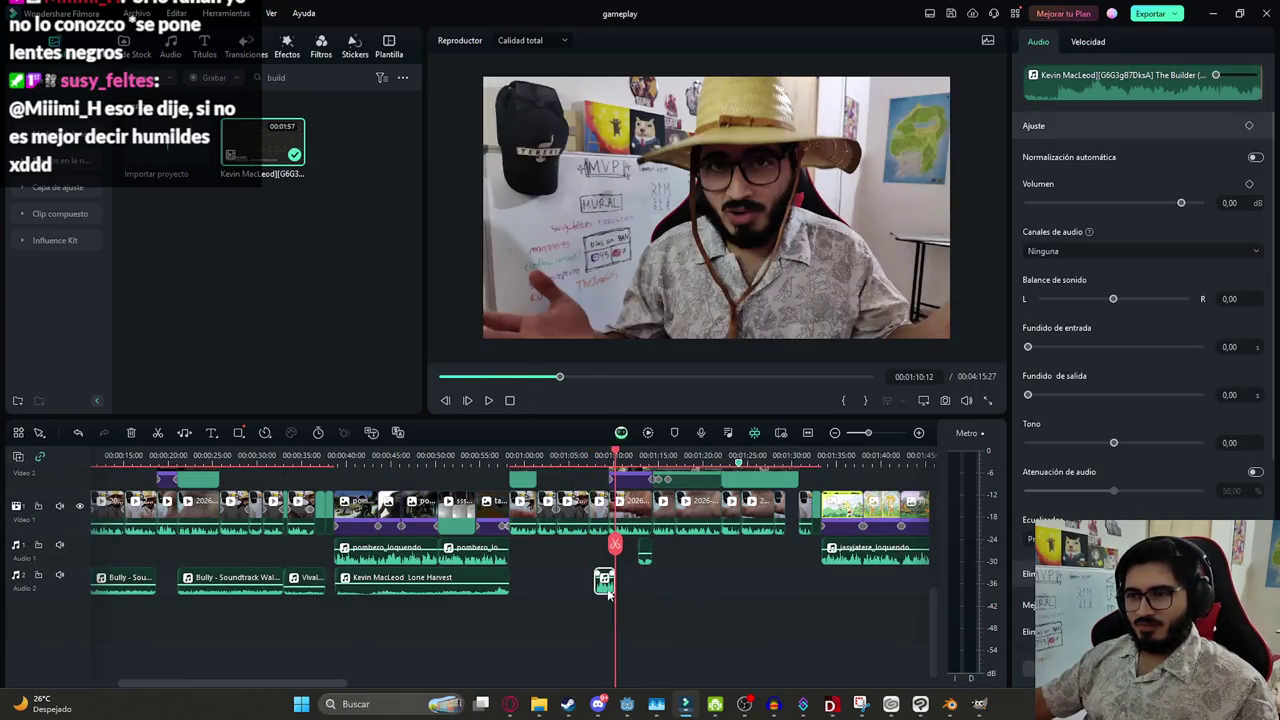
{"action": "left_click_drag", "start_coordinate": [610, 592], "coordinate": [526, 588]}
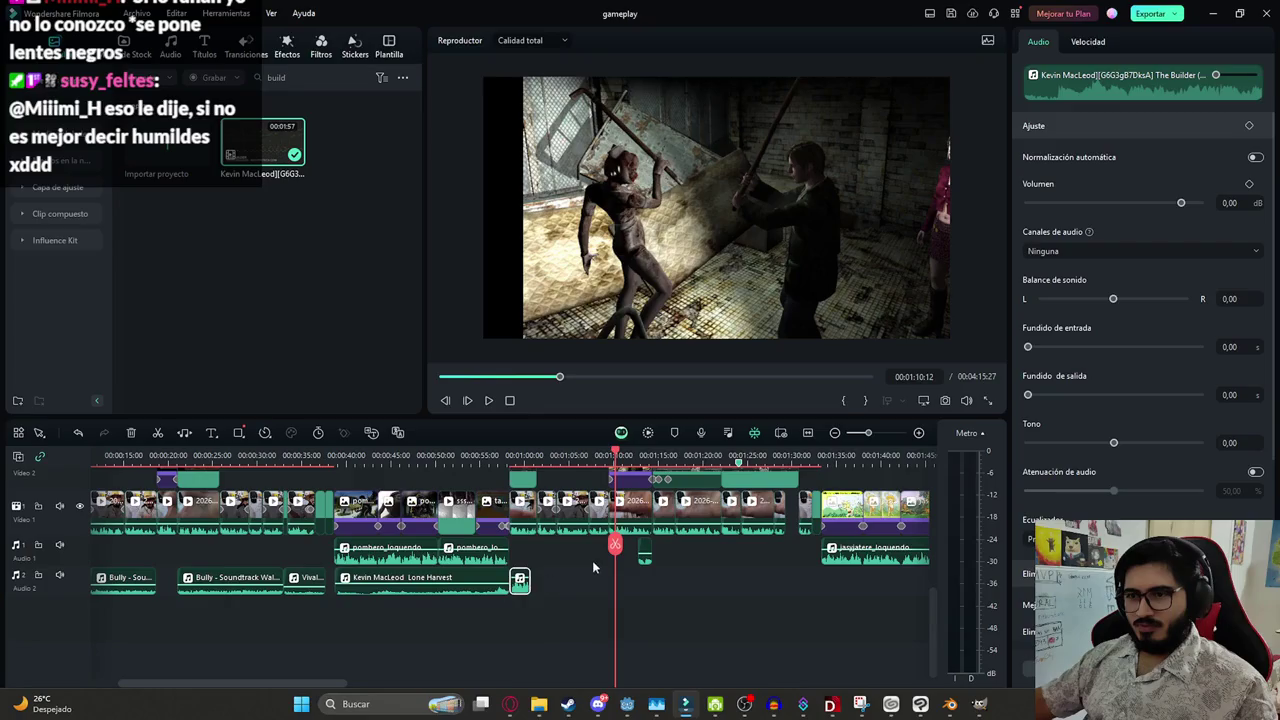
{"action": "left_click", "coordinate": [520, 586]}
{"action": "left_click_drag", "start_coordinate": [524, 590], "coordinate": [842, 585]}
Set The Builder audio volume to -25 dB
{"action": "type", "text": "0"}
{"action": "key", "text": "Return"}
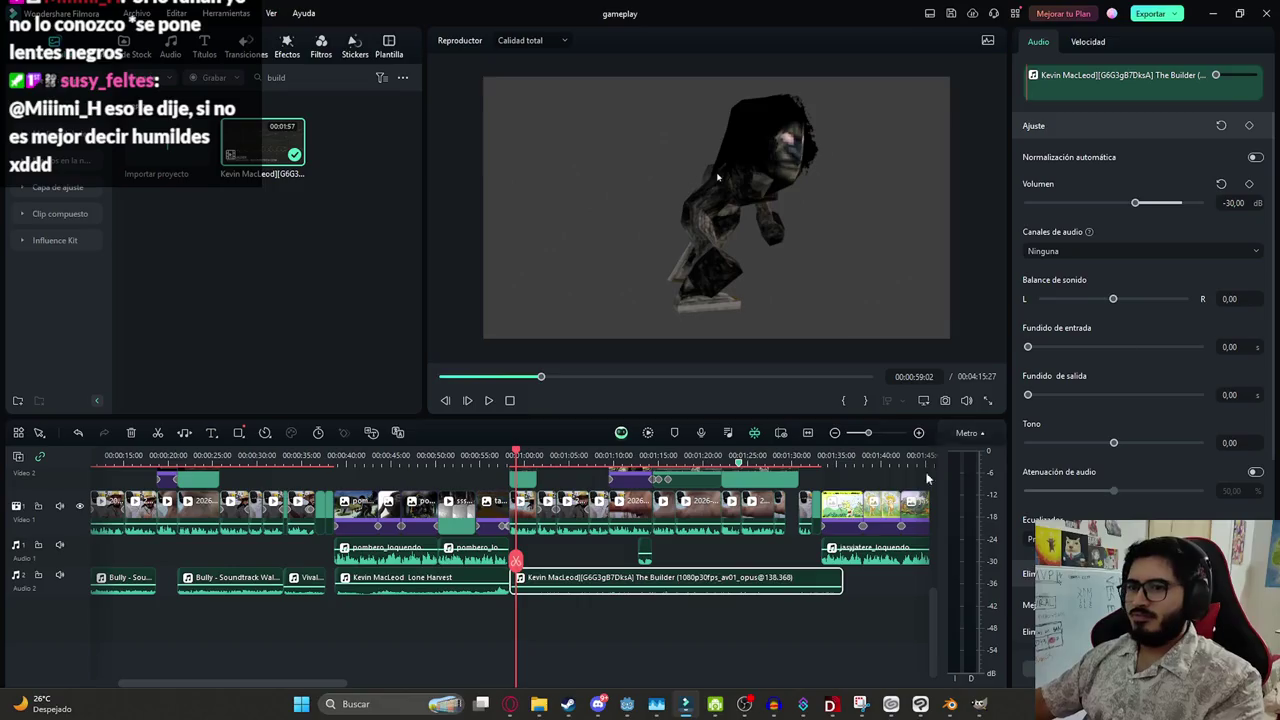
{"action": "key", "text": "space"}
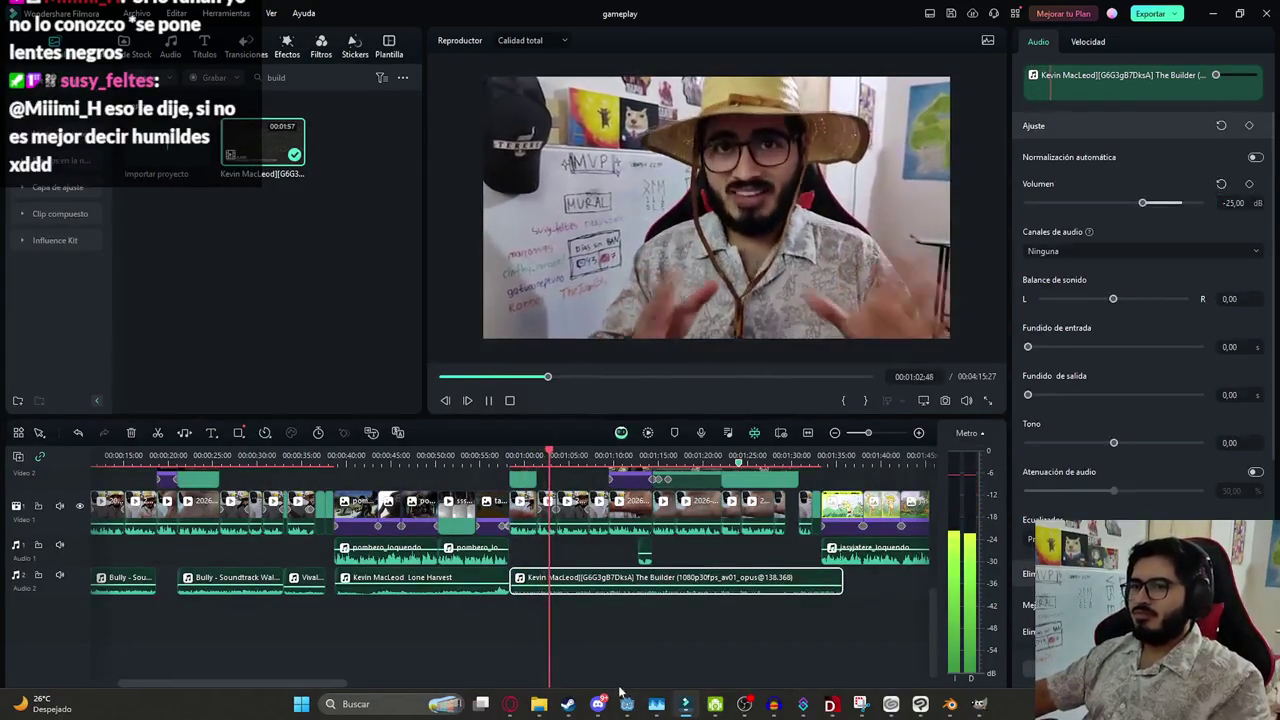
{"action": "left_click", "coordinate": [637, 628]}
{"action": "left_click", "coordinate": [655, 574]}
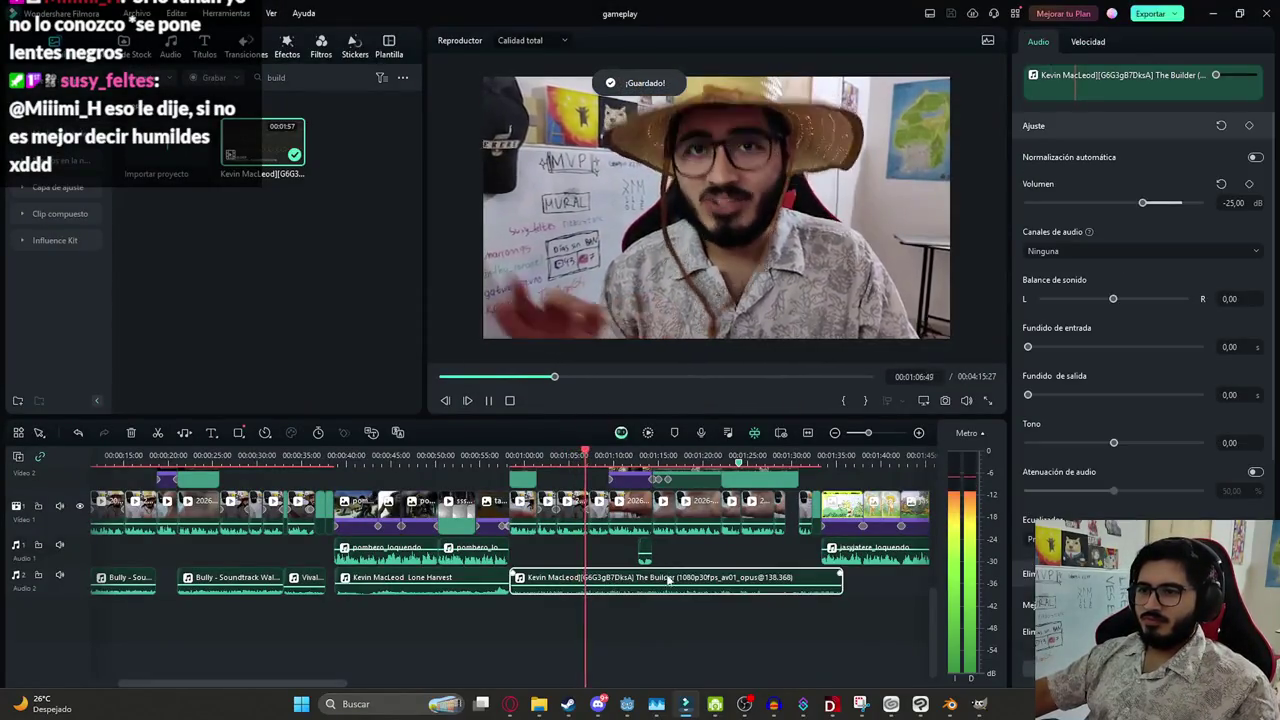
{"action": "scroll", "coordinate": [702, 582], "scroll_direction": "up", "scroll_amount": 3}
{"action": "scroll", "coordinate": [700, 578], "scroll_direction": "up", "scroll_amount": 1}
{"action": "scroll", "coordinate": [697, 570], "scroll_direction": "up", "scroll_amount": 1}
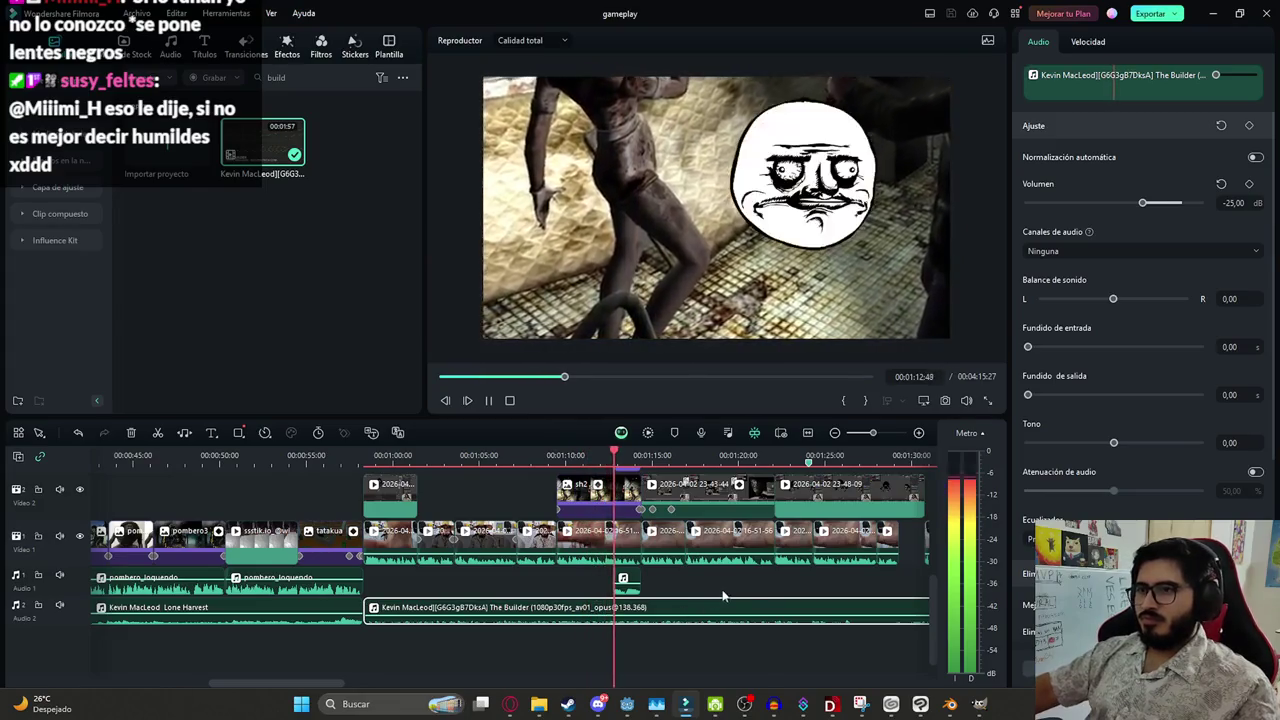
Split The Builder music on audio track 2 at the video gap start and again at 01:30:47
{"action": "scroll", "coordinate": [734, 577], "scroll_direction": "down", "scroll_amount": 2}
{"action": "scroll", "coordinate": [734, 577], "scroll_direction": "down", "scroll_amount": 1}
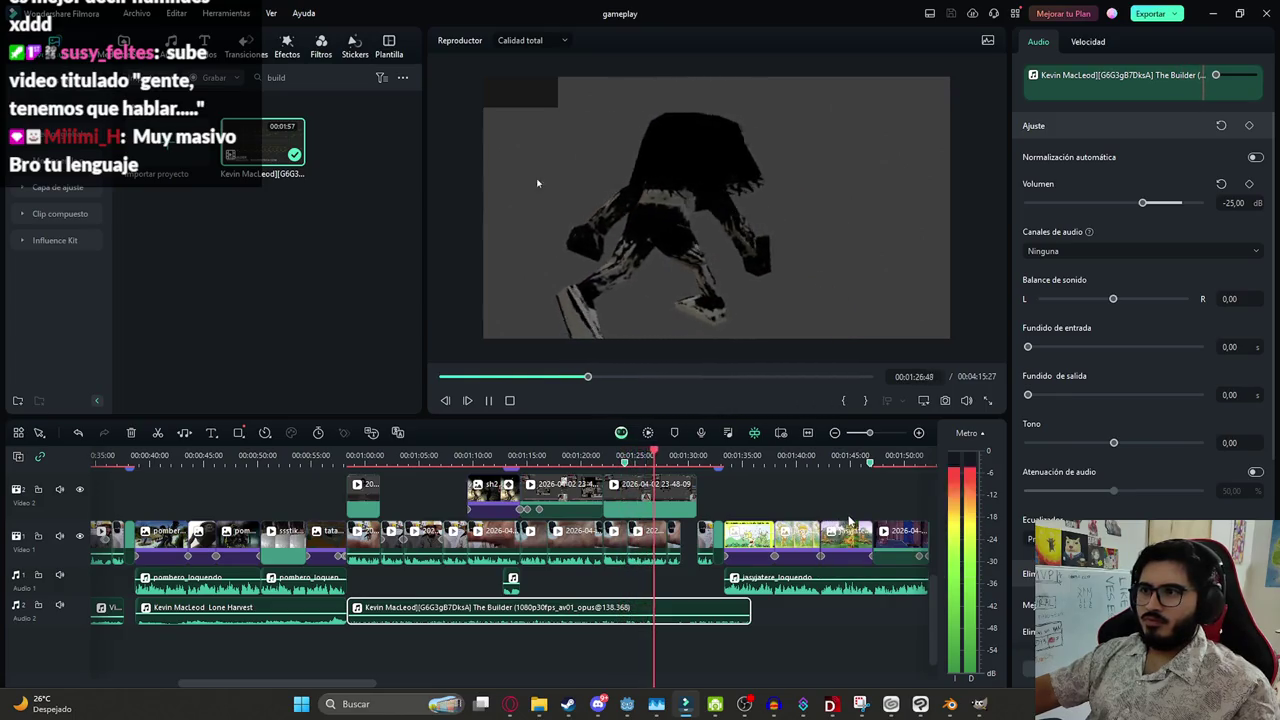
{"action": "scroll", "coordinate": [800, 515], "scroll_direction": "up", "scroll_amount": 2}
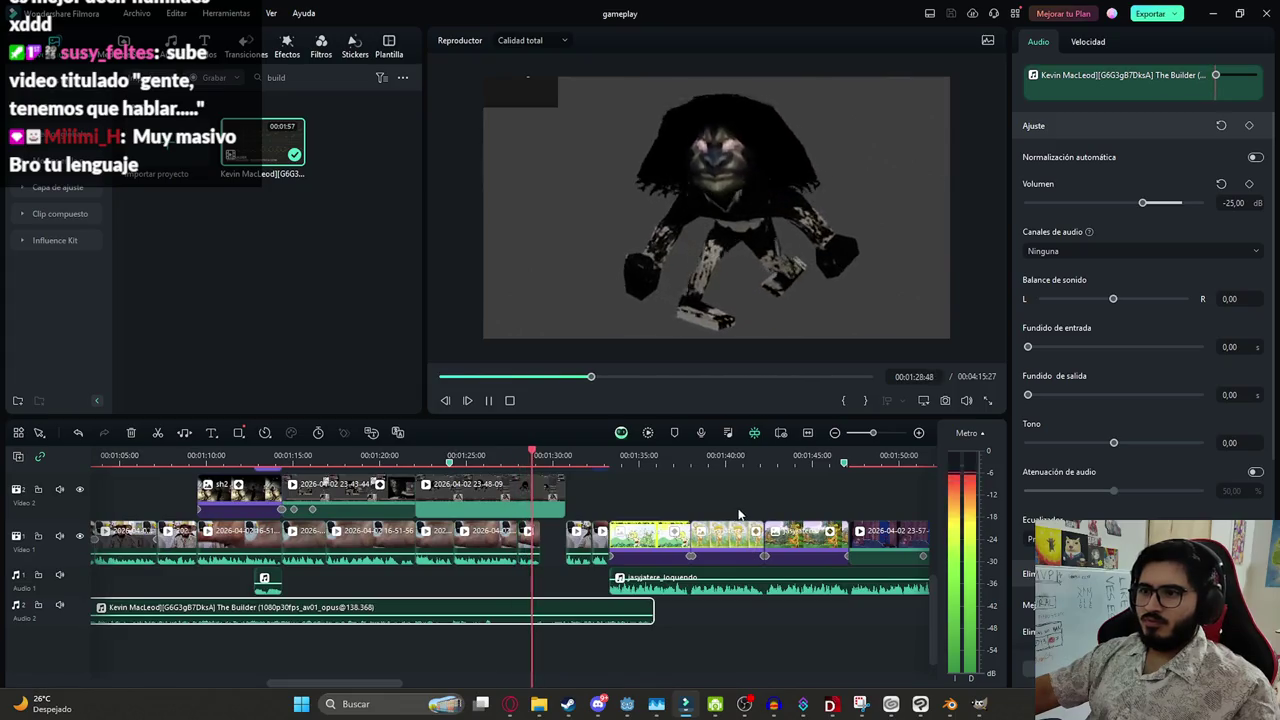
{"action": "key", "text": "space"}
{"action": "scroll", "coordinate": [520, 572], "scroll_direction": "up", "scroll_amount": 3}
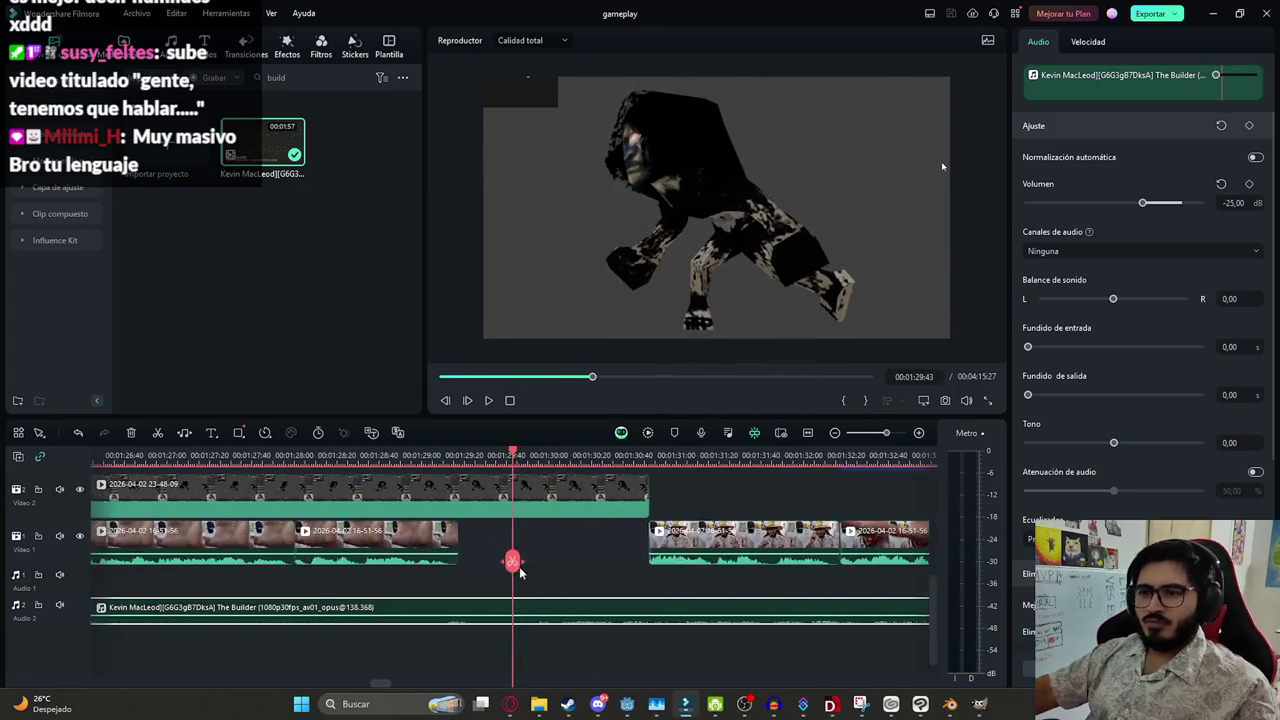
{"action": "left_click", "coordinate": [458, 602]}
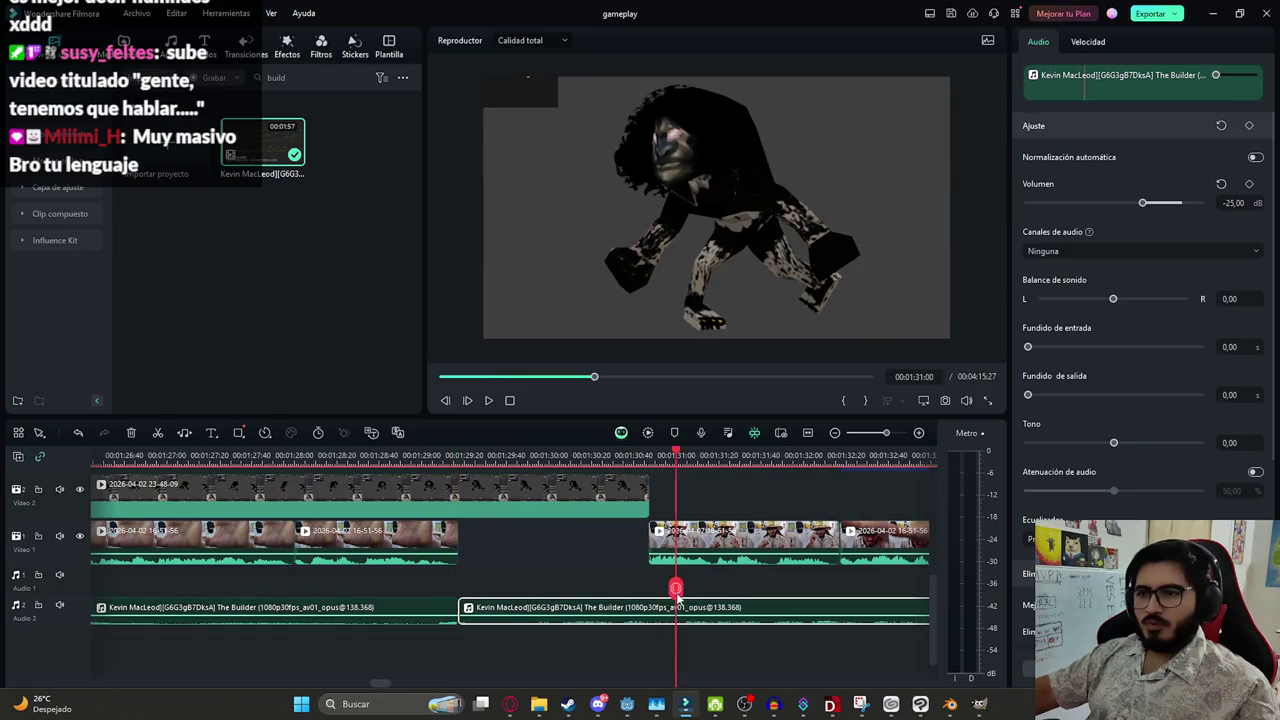
{"action": "left_click", "coordinate": [648, 589]}
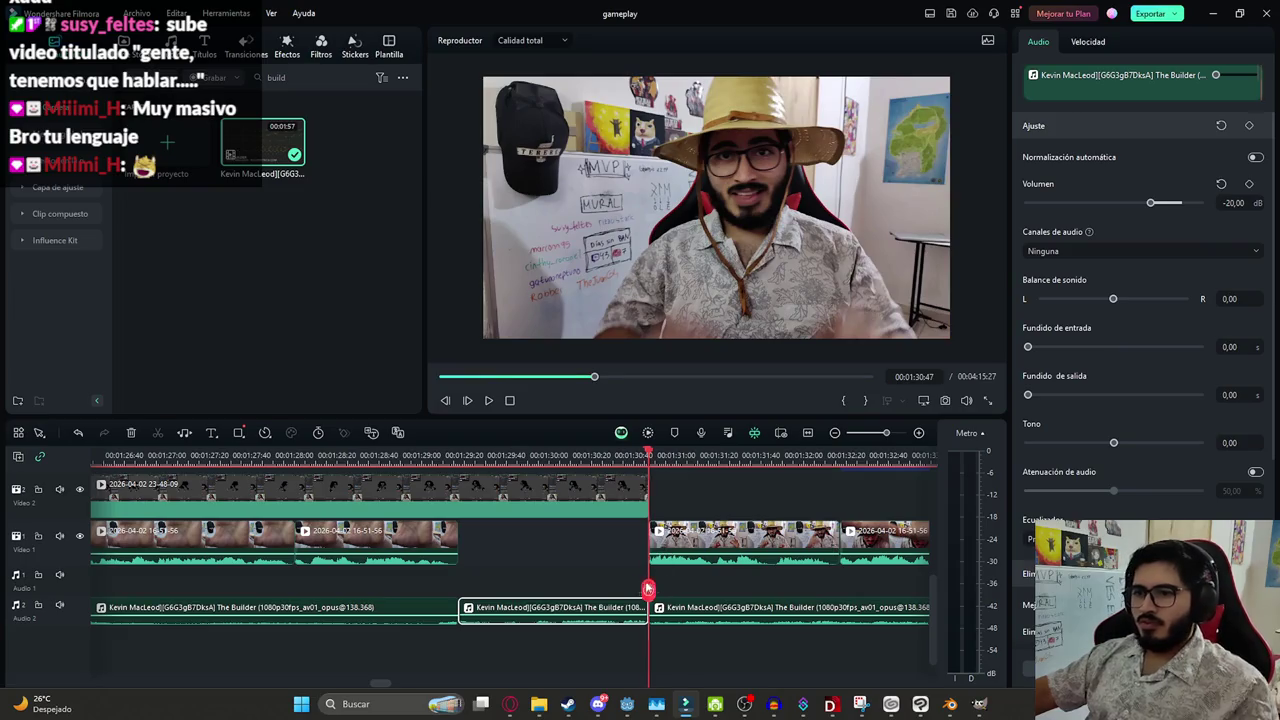
{"action": "key", "text": "space"}
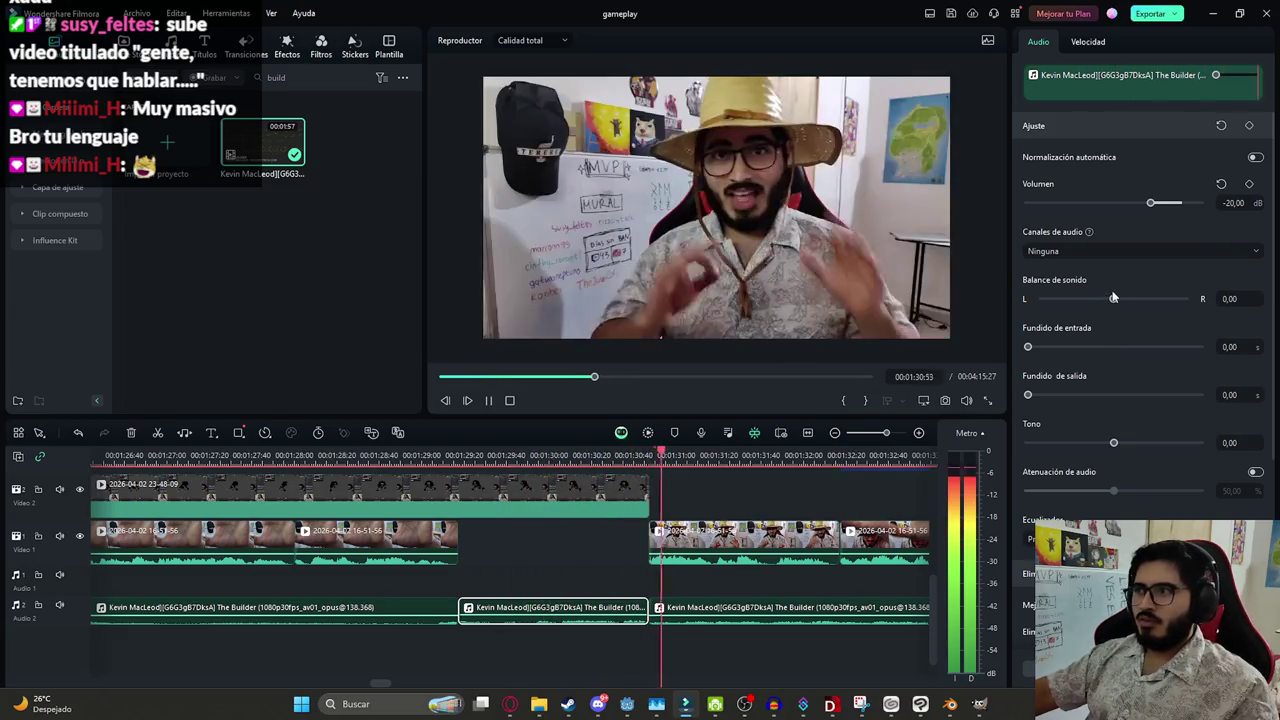
Trim the last Builder clip's end back to about 00:01:32 and save the project
{"action": "scroll", "coordinate": [777, 466], "scroll_direction": "down", "scroll_amount": 3}
{"action": "left_click", "coordinate": [705, 619]}
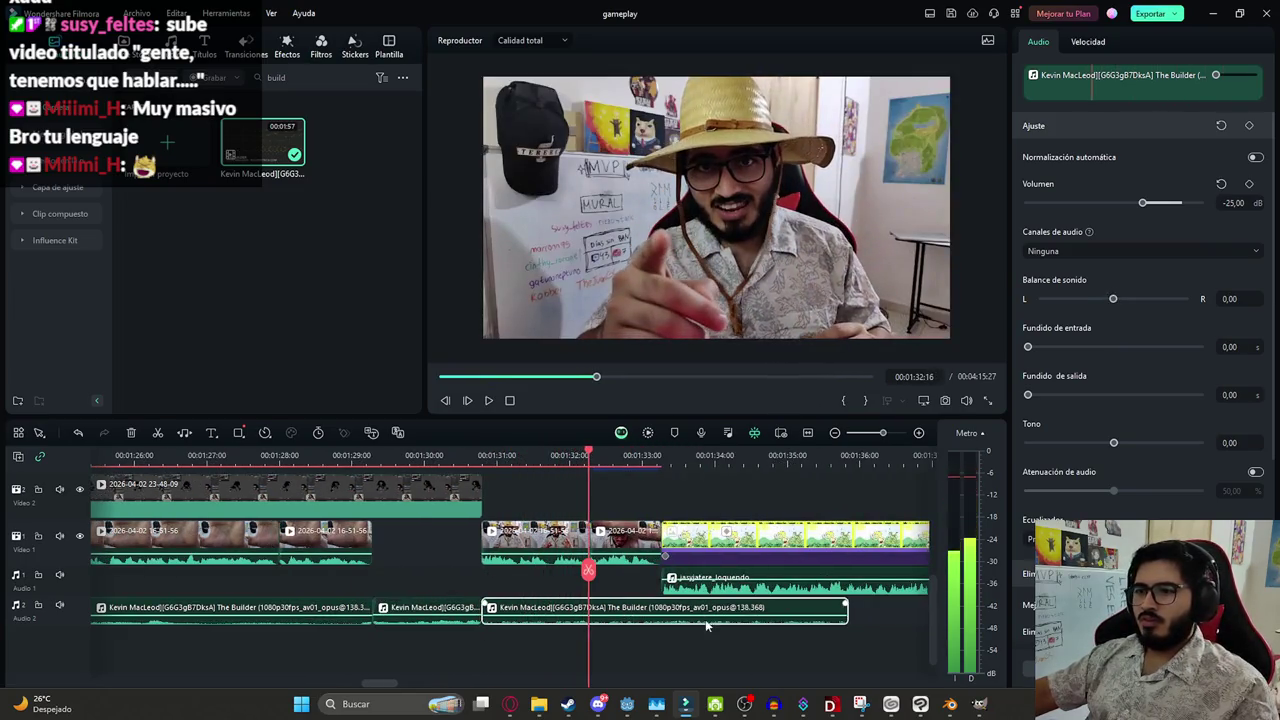
{"action": "left_click", "coordinate": [840, 630]}
{"action": "left_click", "coordinate": [605, 608]}
{"action": "key", "text": "alt+]"}
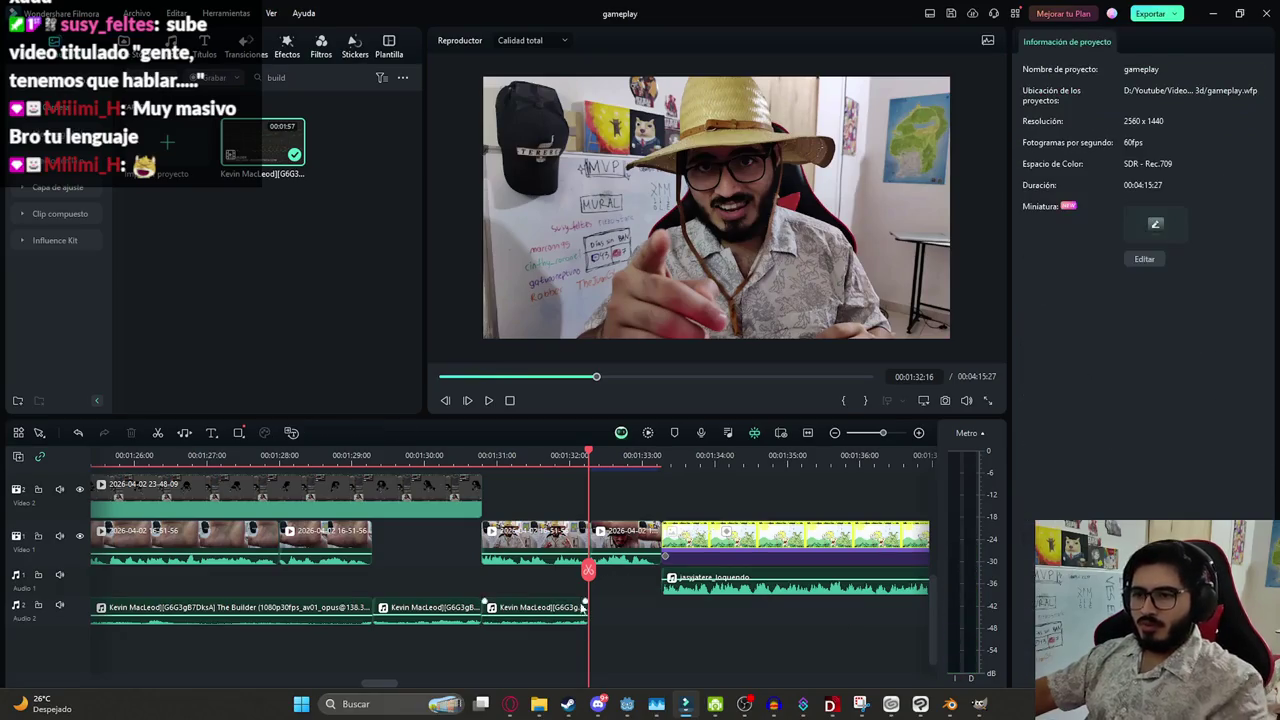
{"action": "left_click_drag", "start_coordinate": [562, 578], "coordinate": [557, 580]}
{"action": "left_click", "coordinate": [582, 614]}
{"action": "left_click", "coordinate": [630, 621]}
{"action": "key", "text": "ctrl+s"}
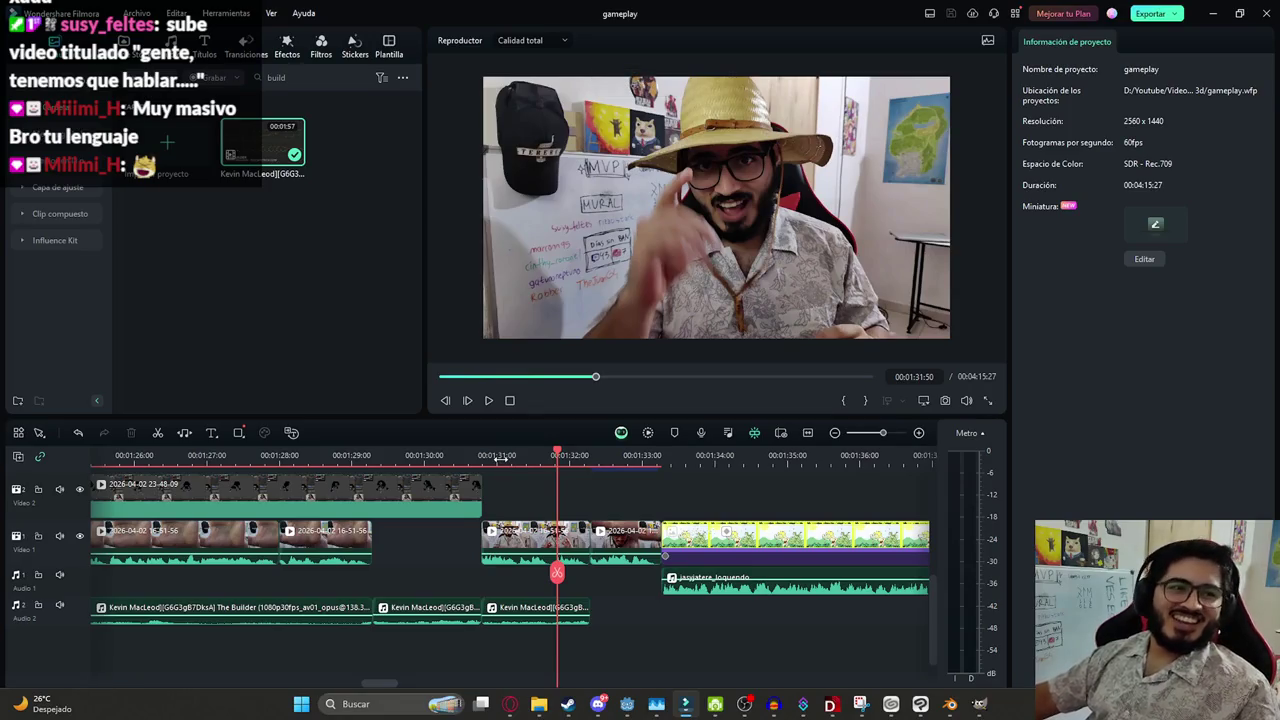
Play back the timeline to review the music edits
{"action": "left_click", "coordinate": [595, 580]}
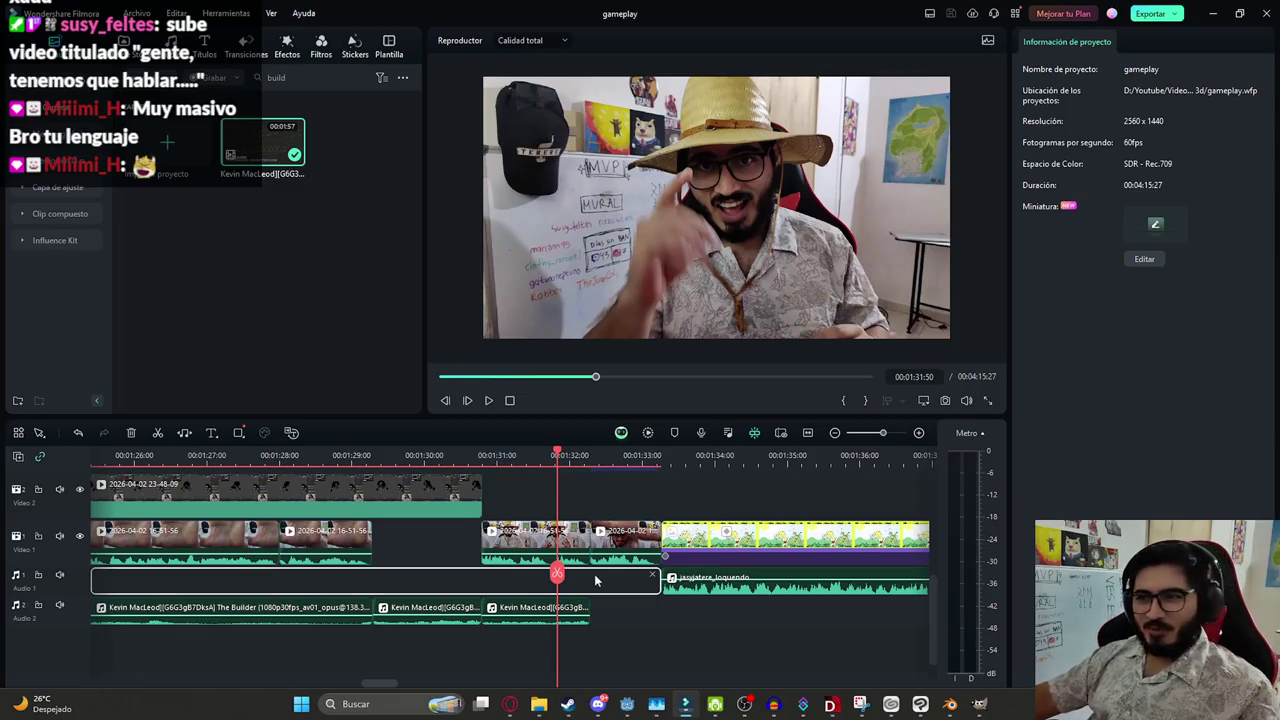
{"action": "left_click", "coordinate": [695, 651]}
{"action": "key", "text": "space"}
{"action": "scroll", "coordinate": [544, 619], "scroll_direction": "down", "scroll_amount": 2}
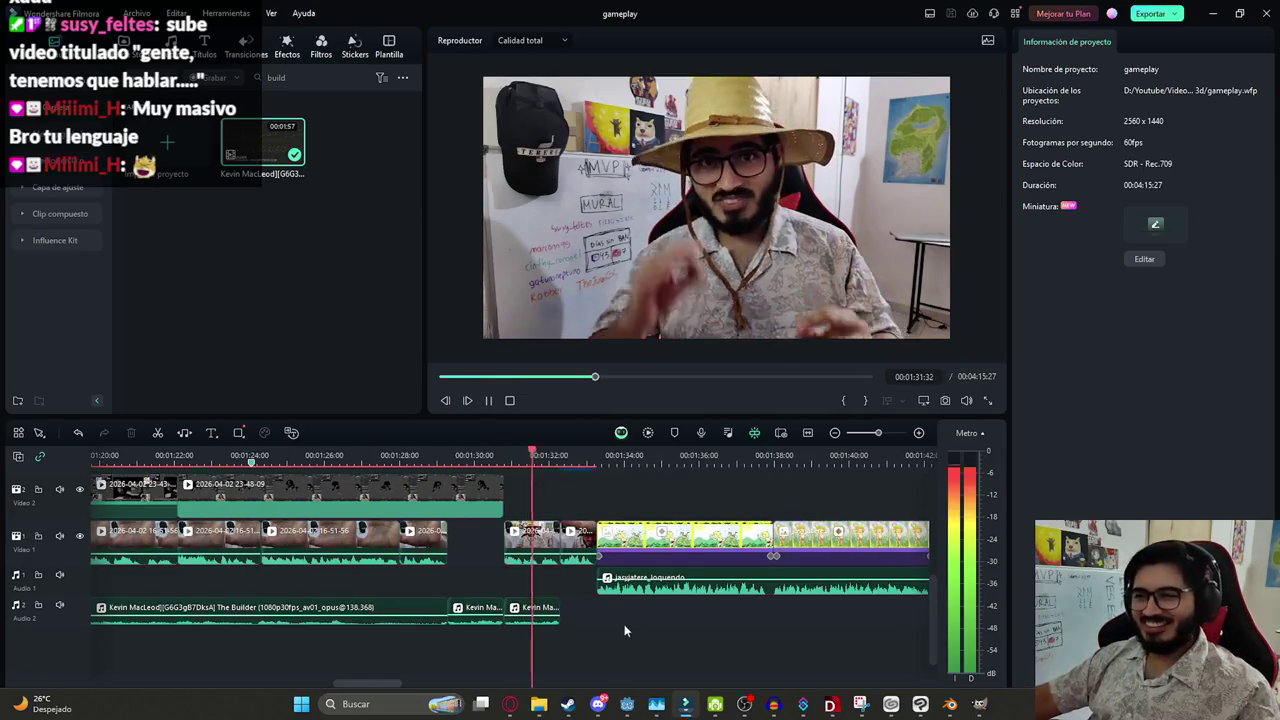
{"action": "scroll", "coordinate": [292, 568], "scroll_direction": "down", "scroll_amount": 2}
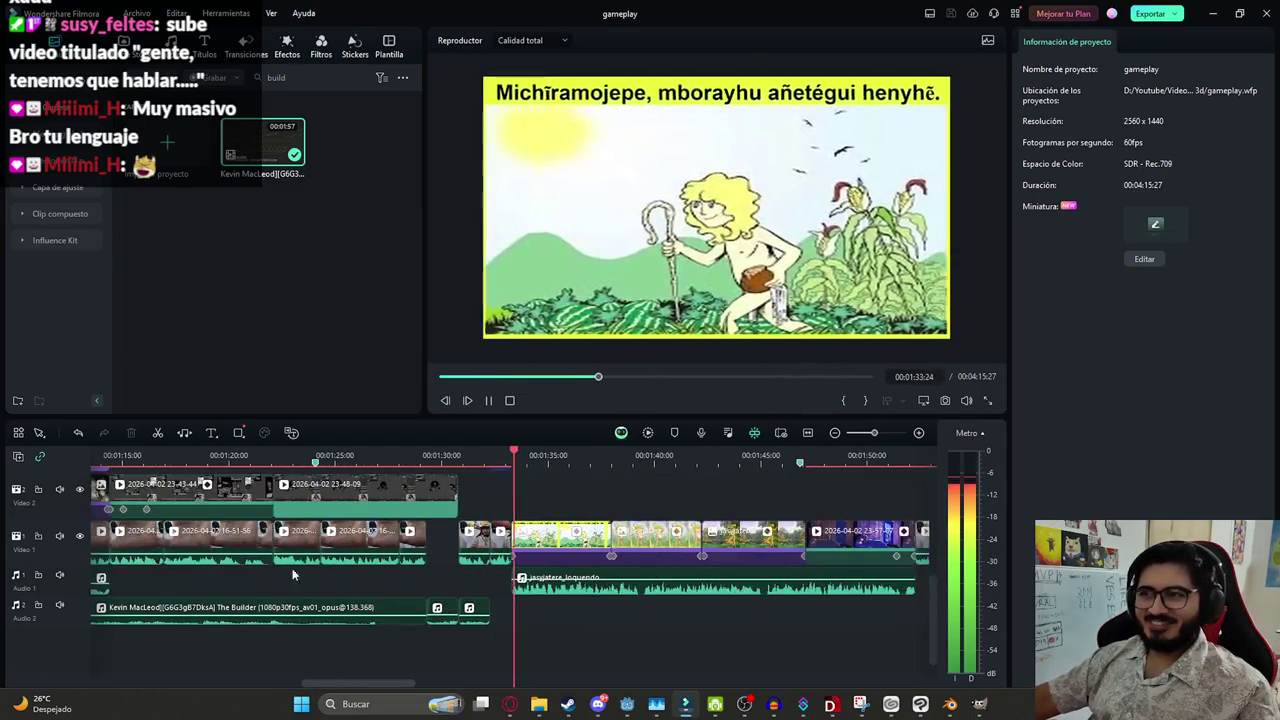
{"action": "scroll", "coordinate": [292, 568], "scroll_direction": "down", "scroll_amount": 2}
{"action": "key", "text": "space"}
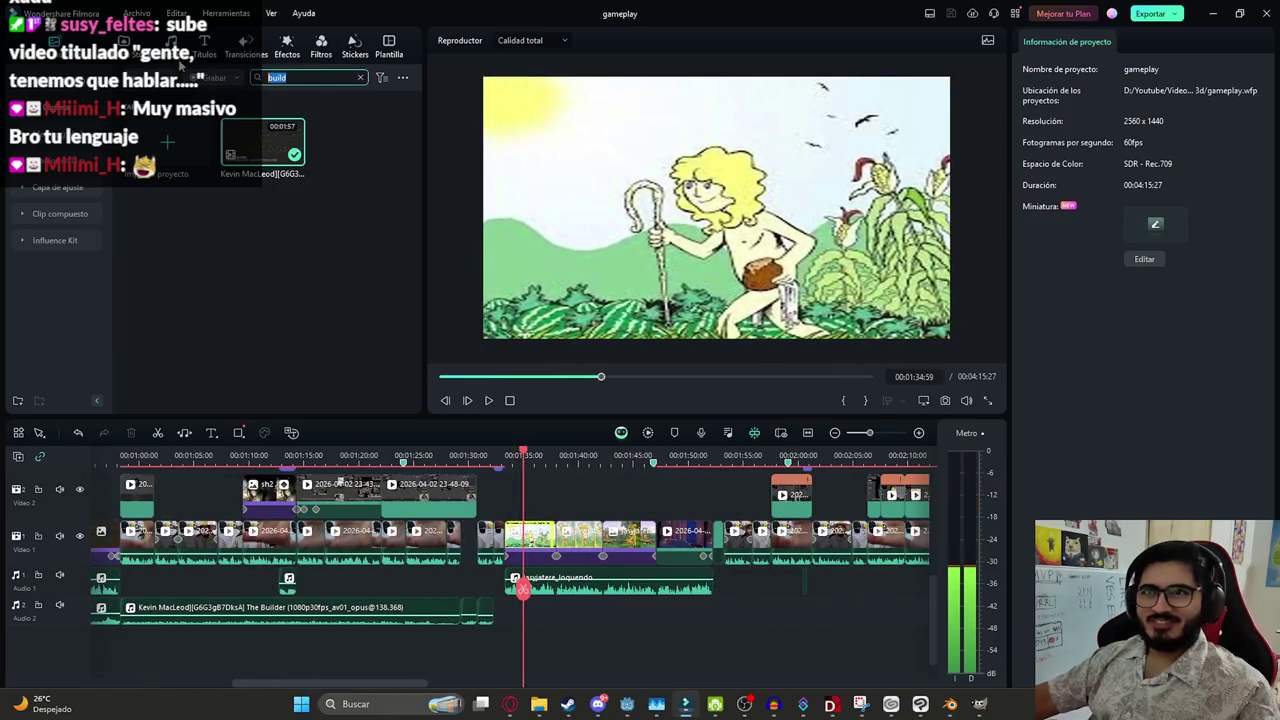
Search the media library for 'mar', then clear the search
{"action": "type", "text": "mar"}
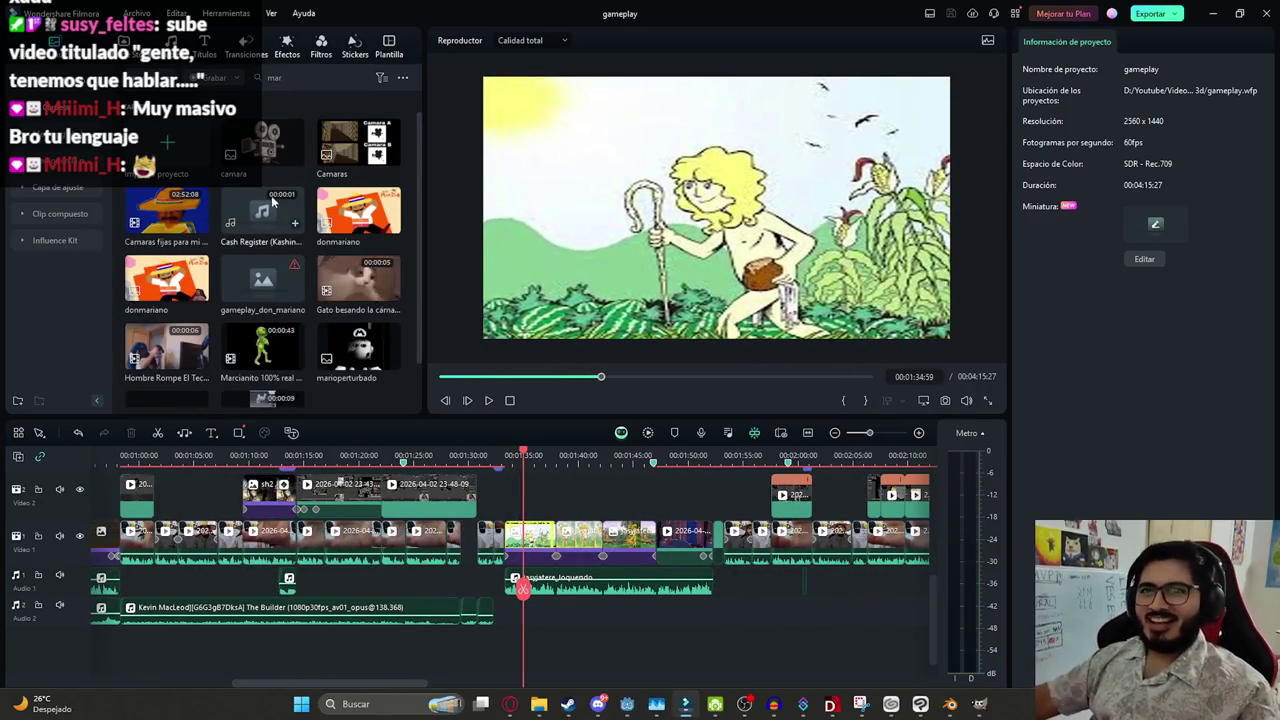
{"action": "scroll", "coordinate": [322, 298], "scroll_direction": "down", "scroll_amount": 1}
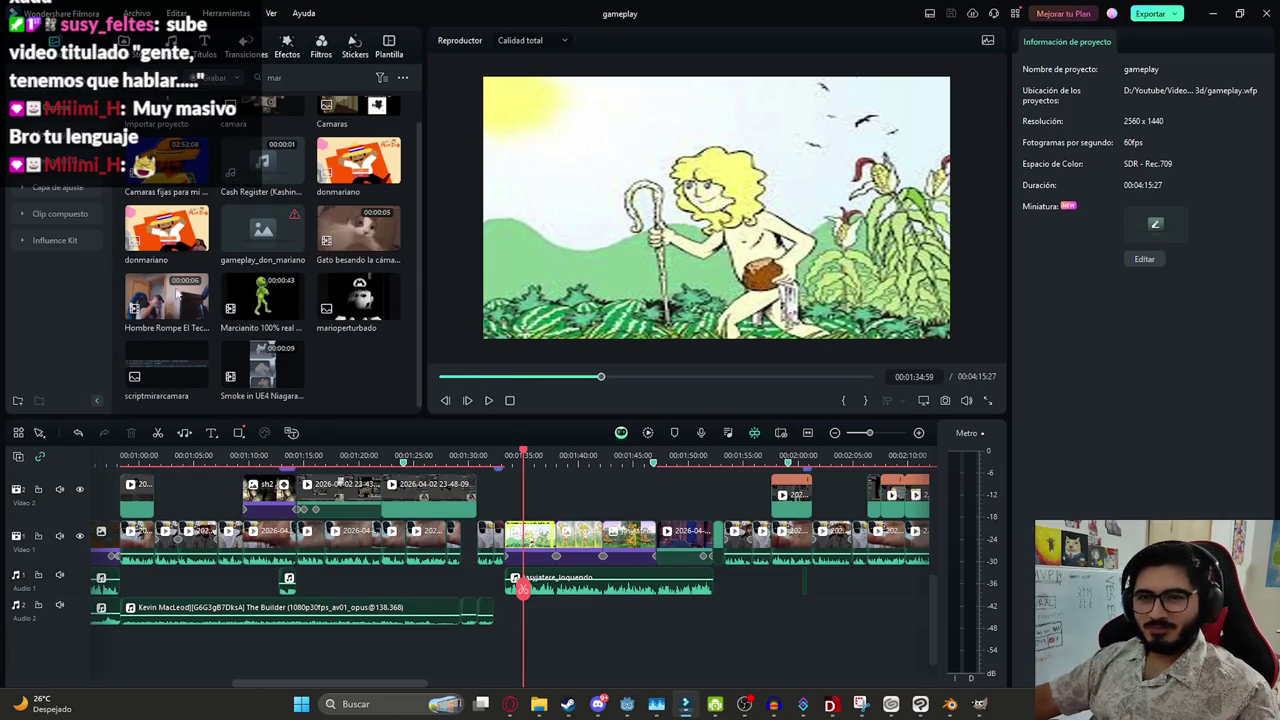
{"action": "scroll", "coordinate": [270, 250], "scroll_direction": "up", "scroll_amount": 1}
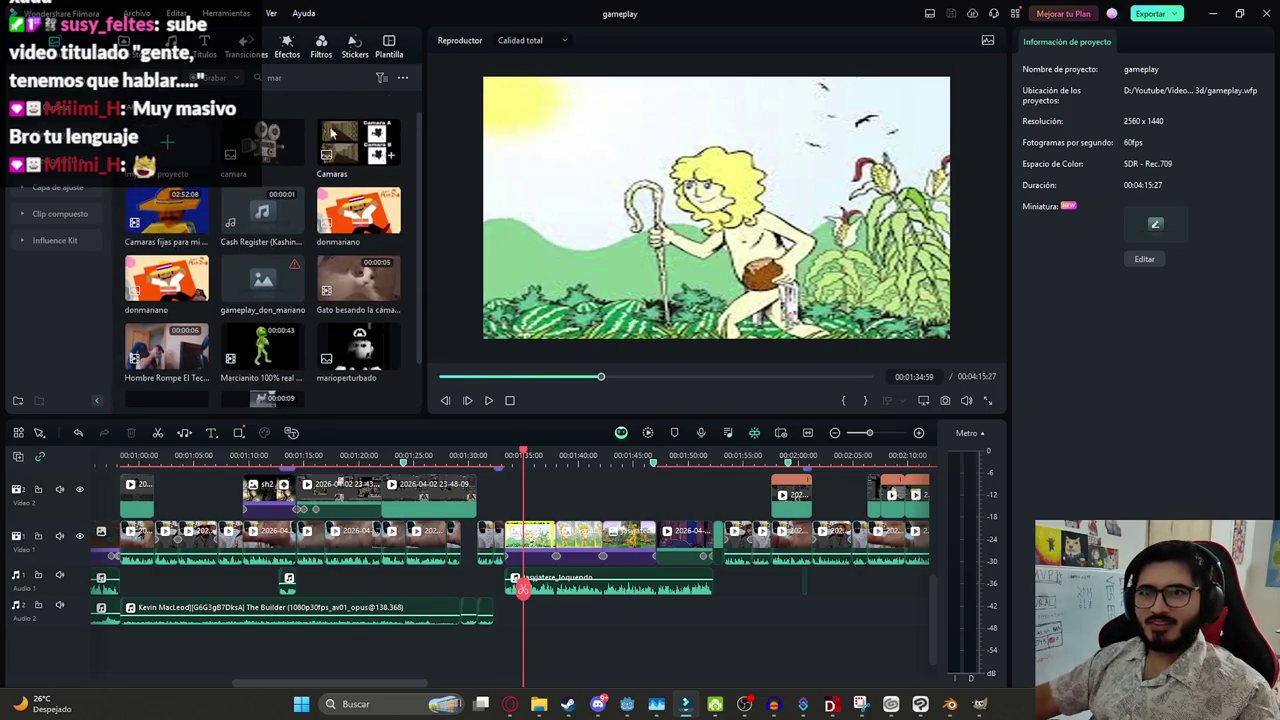
{"action": "key", "text": "BackSpace"}
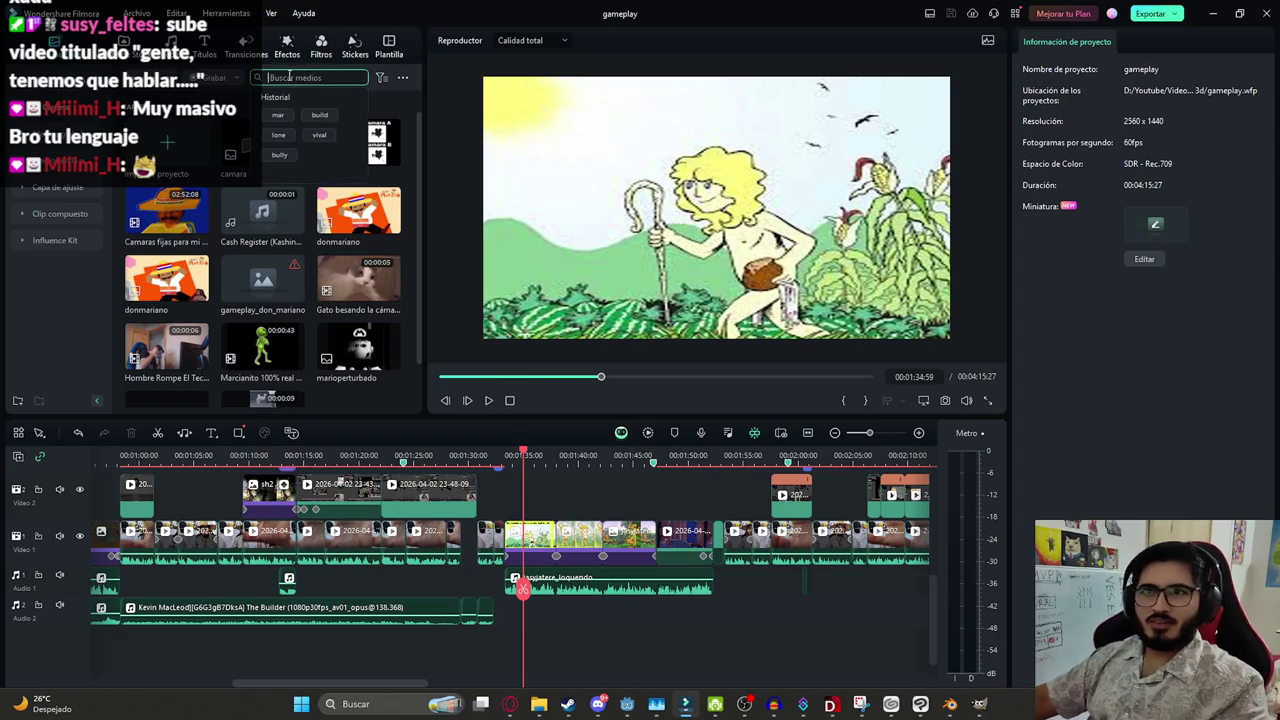
{"action": "key", "text": "BackSpace"}
Show the full media folder and drag Kevin MacLeod's Aftermath onto audio track 2
{"action": "left_click", "coordinate": [55, 166]}
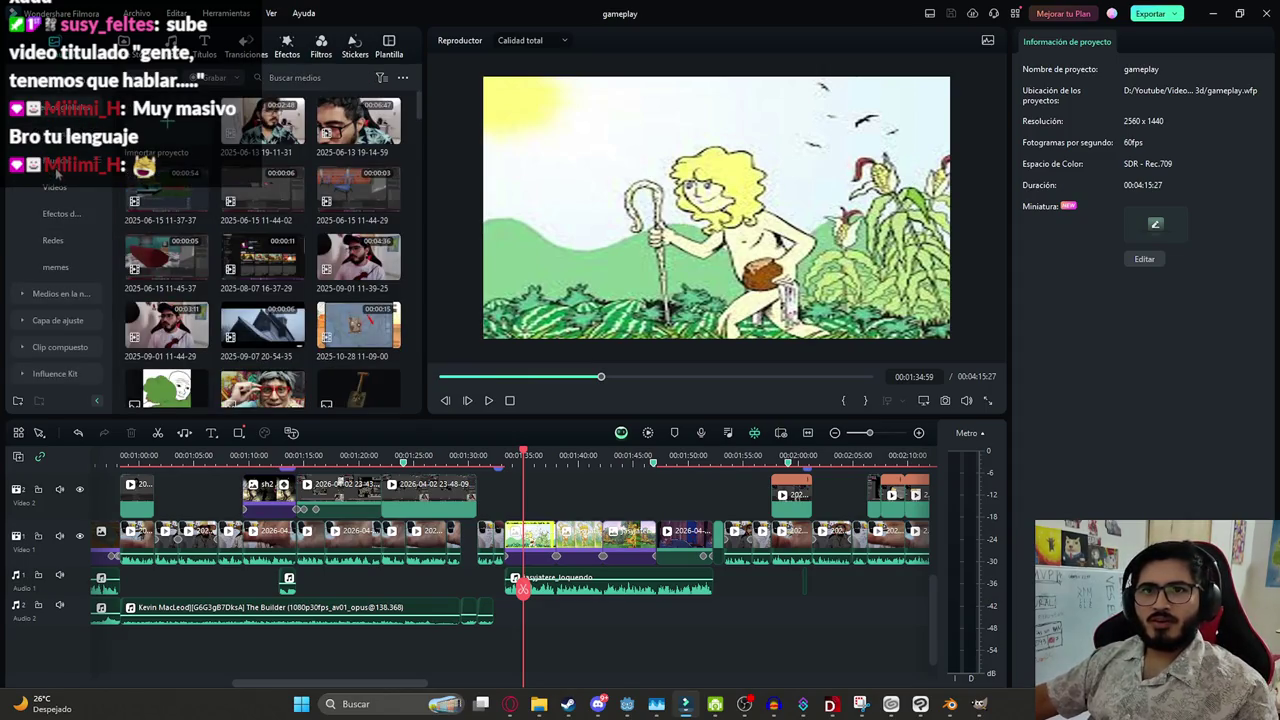
{"action": "scroll", "coordinate": [270, 250], "scroll_direction": "down", "scroll_amount": 5}
{"action": "scroll", "coordinate": [290, 260], "scroll_direction": "down", "scroll_amount": 3}
{"action": "scroll", "coordinate": [300, 265], "scroll_direction": "down", "scroll_amount": 3}
{"action": "scroll", "coordinate": [306, 269], "scroll_direction": "down", "scroll_amount": 3}
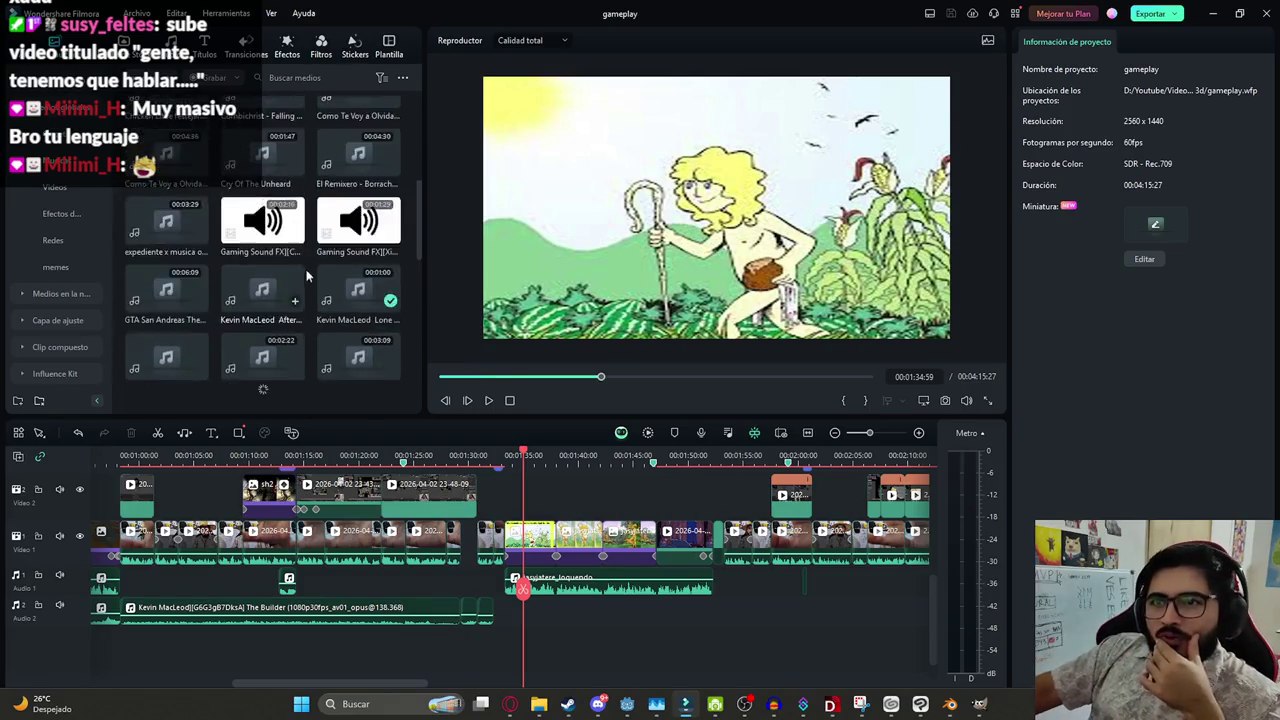
{"action": "scroll", "coordinate": [337, 239], "scroll_direction": "down", "scroll_amount": 5}
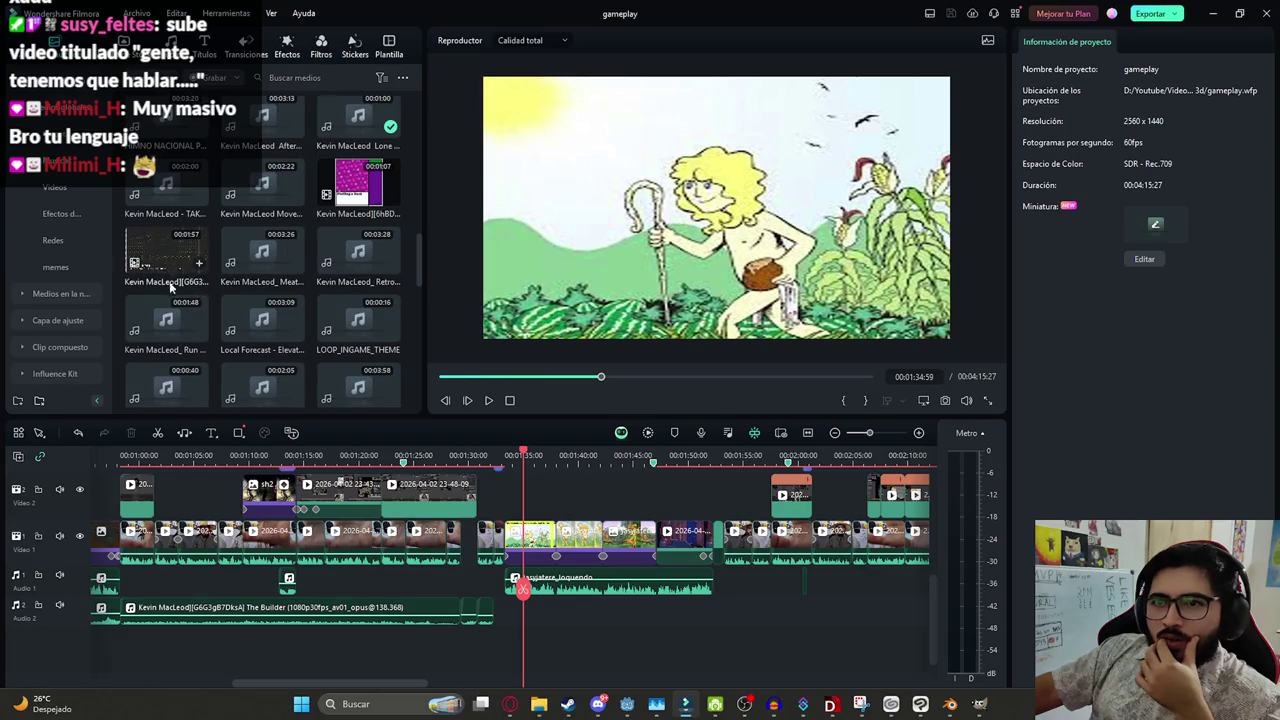
{"action": "scroll", "coordinate": [270, 265], "scroll_direction": "up", "scroll_amount": 1}
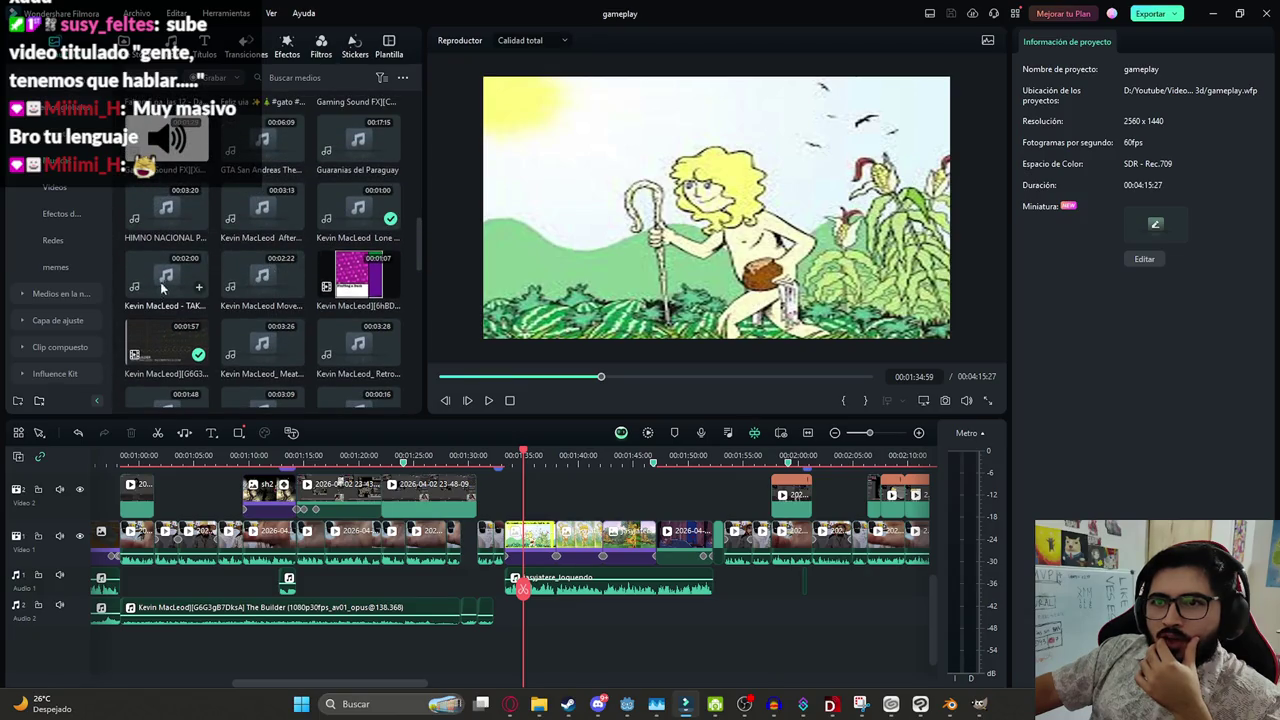
{"action": "left_click_drag", "start_coordinate": [258, 234], "coordinate": [533, 620]}
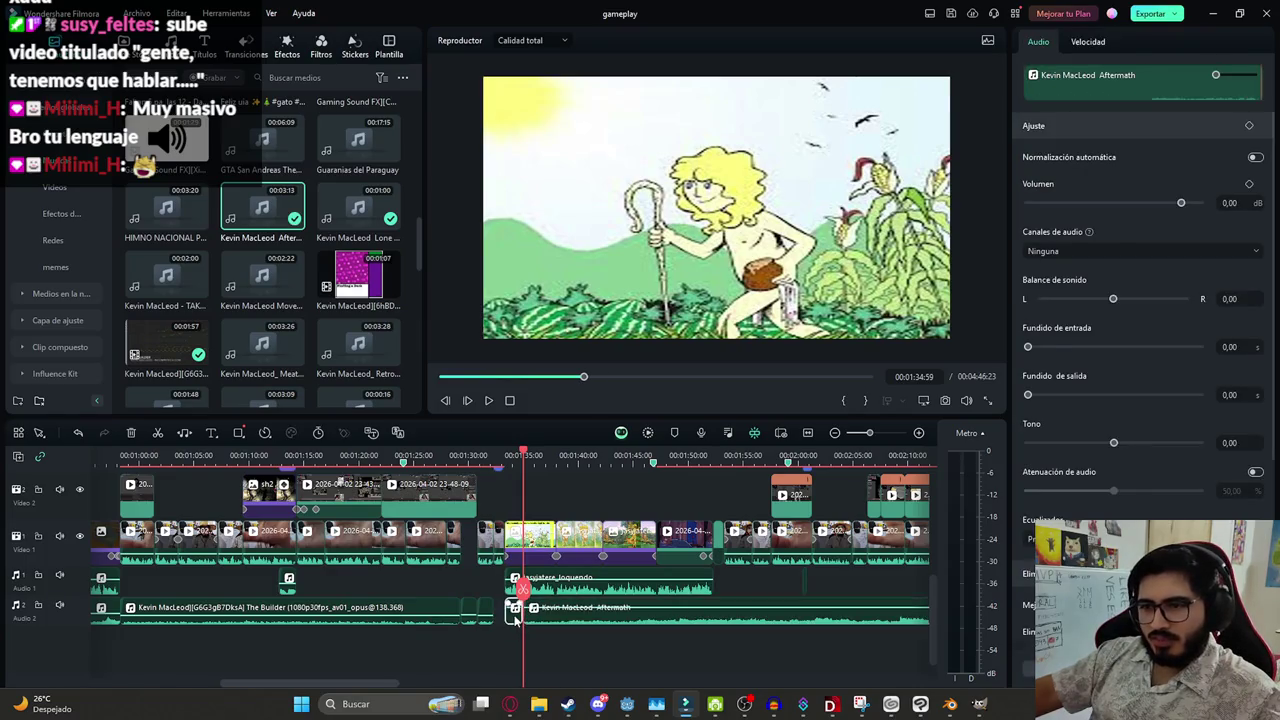
Place Aftermath right after The Builder, save, and shorten it to end near 01:57
{"action": "left_click_drag", "start_coordinate": [519, 620], "coordinate": [524, 622]}
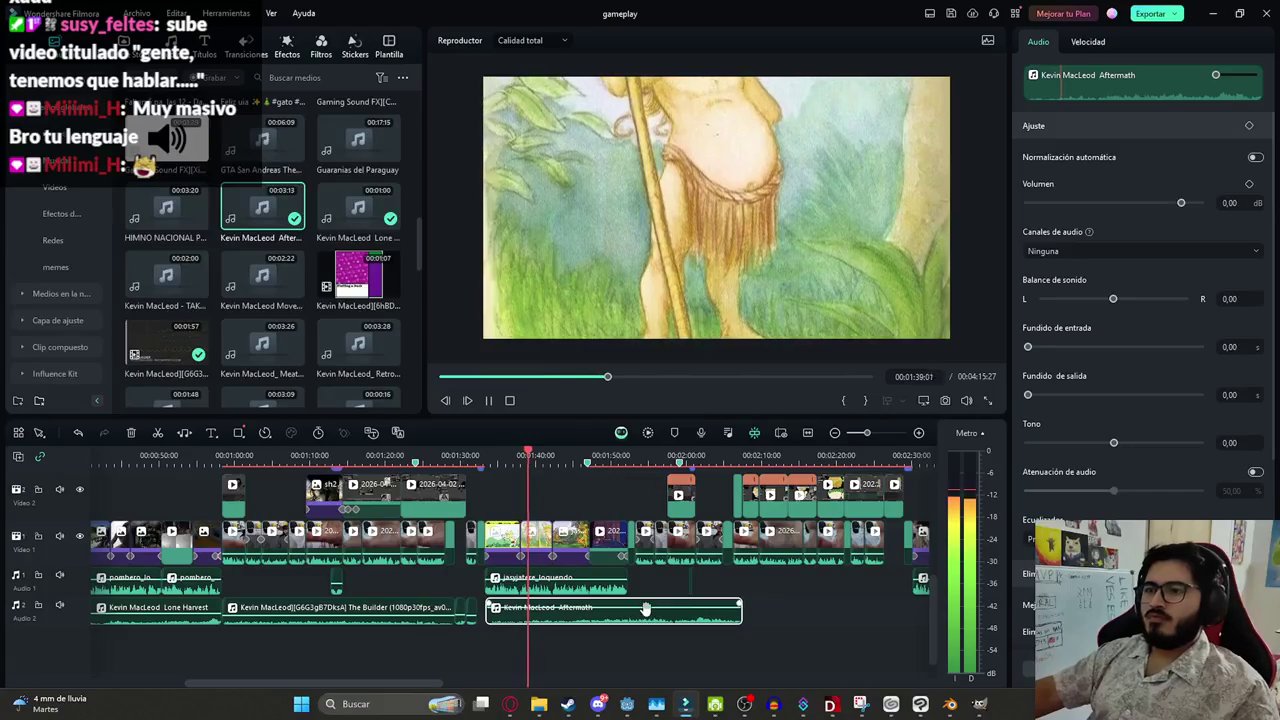
{"action": "scroll", "coordinate": [830, 620], "scroll_direction": "up", "scroll_amount": 1}
{"action": "key", "text": "ctrl+s"}
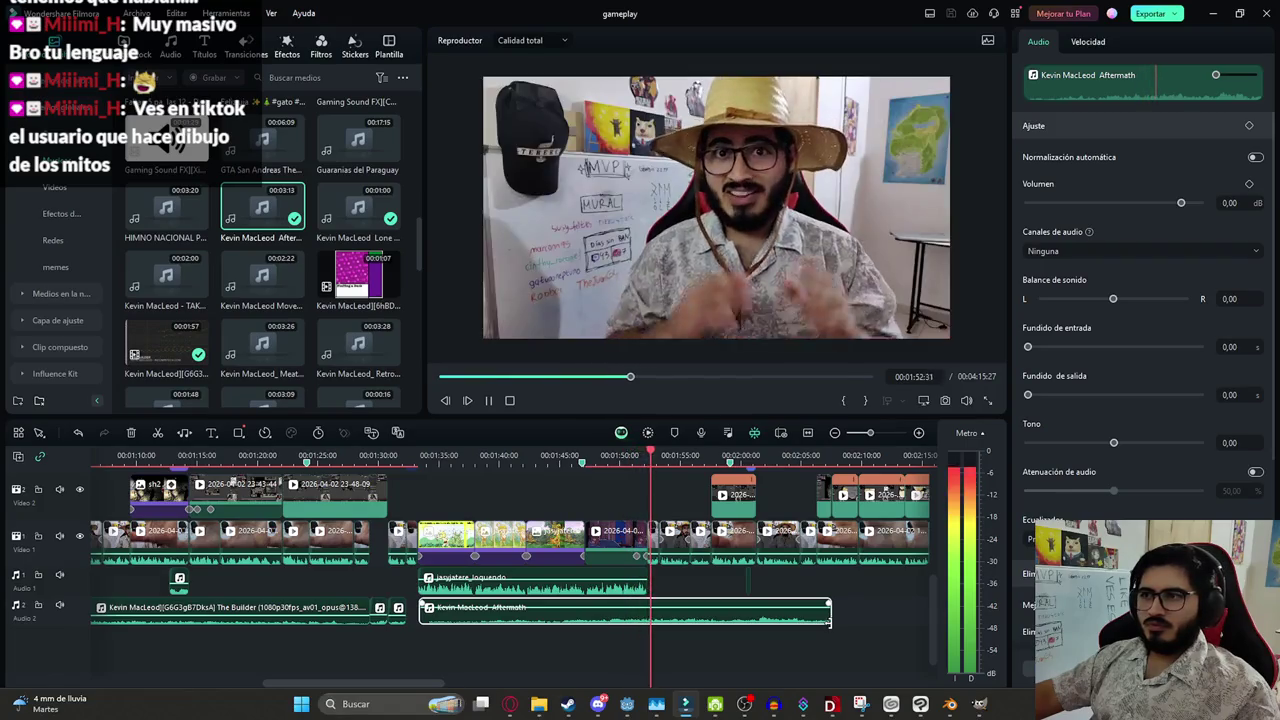
{"action": "left_click_drag", "start_coordinate": [828, 620], "coordinate": [652, 624]}
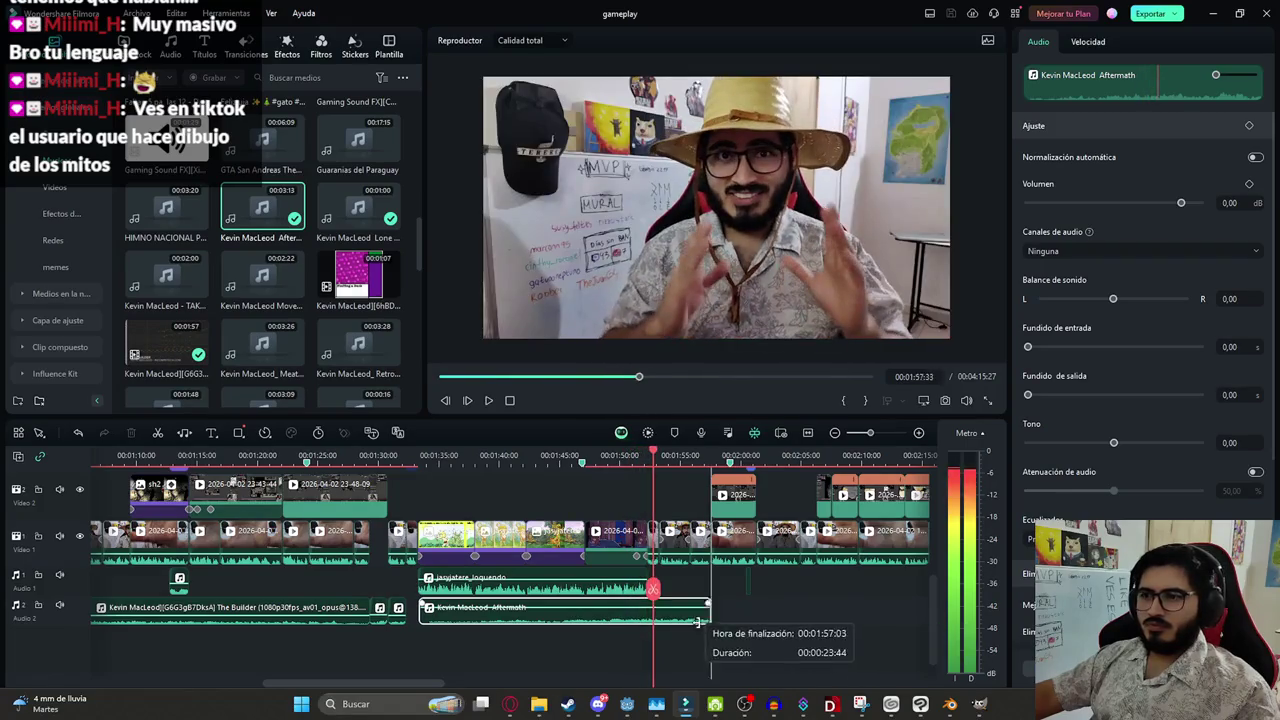
{"action": "scroll", "coordinate": [508, 597], "scroll_direction": "up", "scroll_amount": 2}
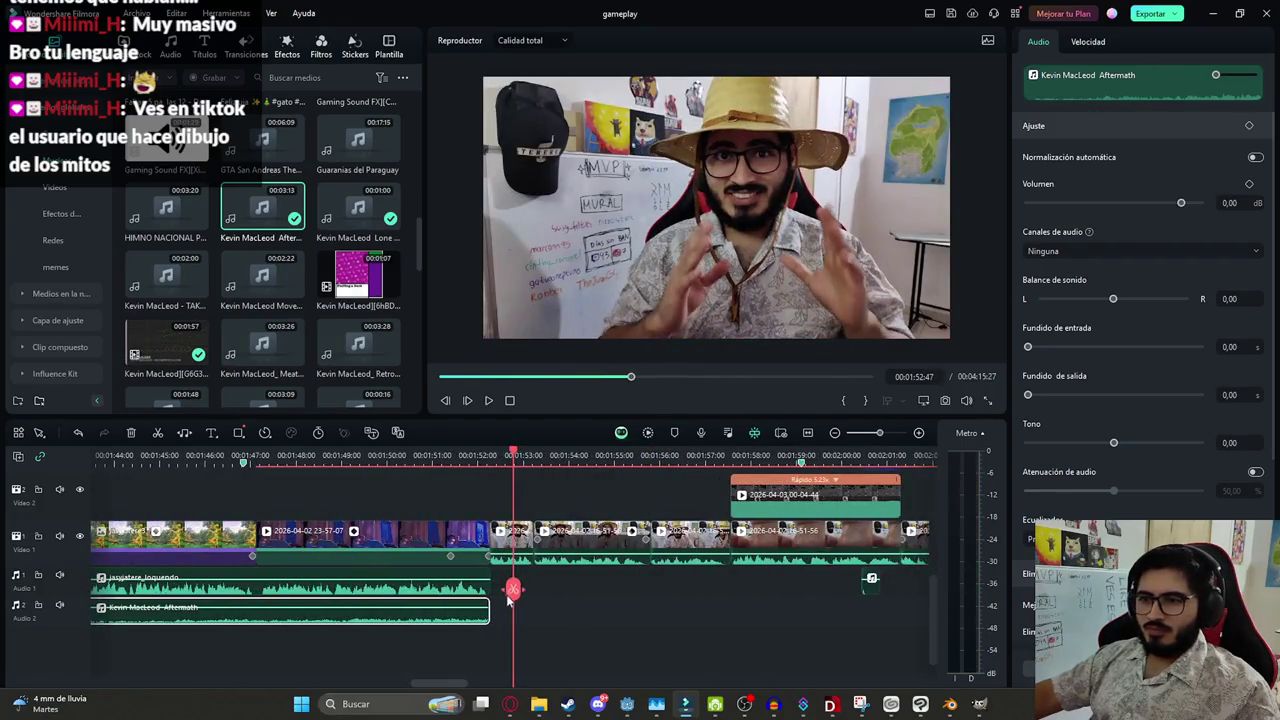
{"action": "left_click", "coordinate": [449, 610]}
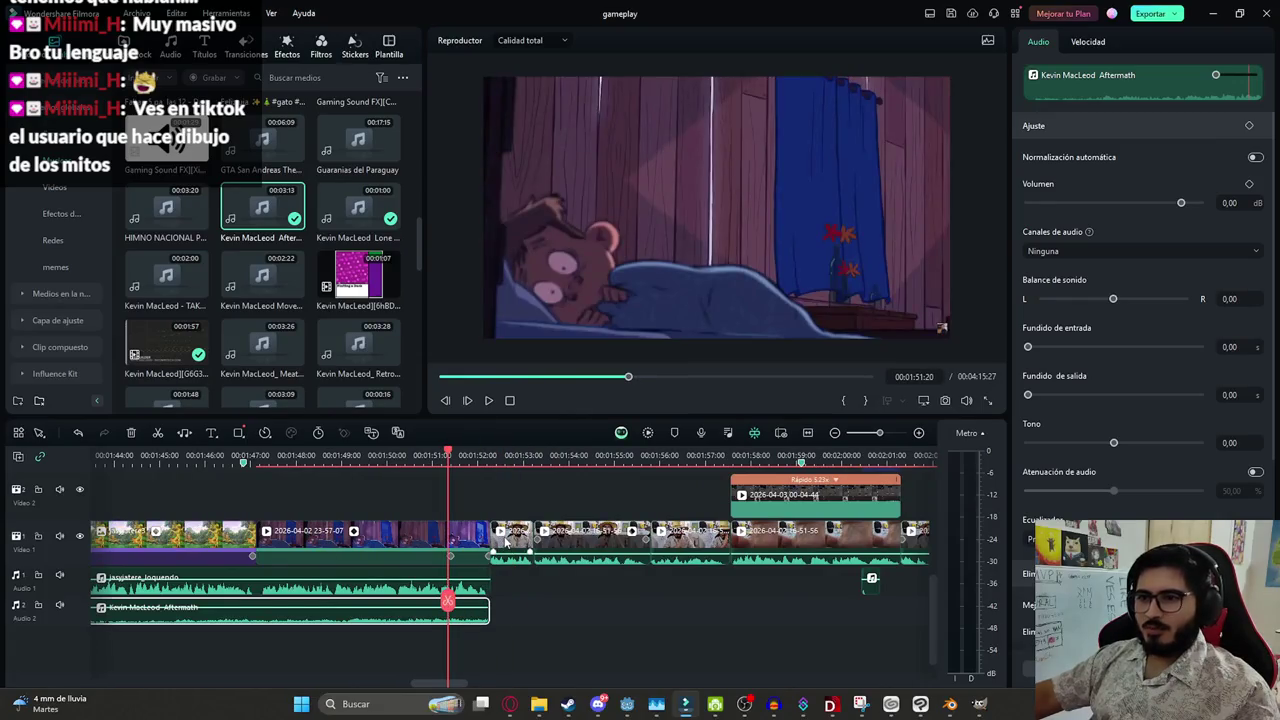
Push the following video clip later to open a gap, extend Aftermath to fill it, and save
{"action": "left_click_drag", "start_coordinate": [506, 541], "coordinate": [551, 543]}
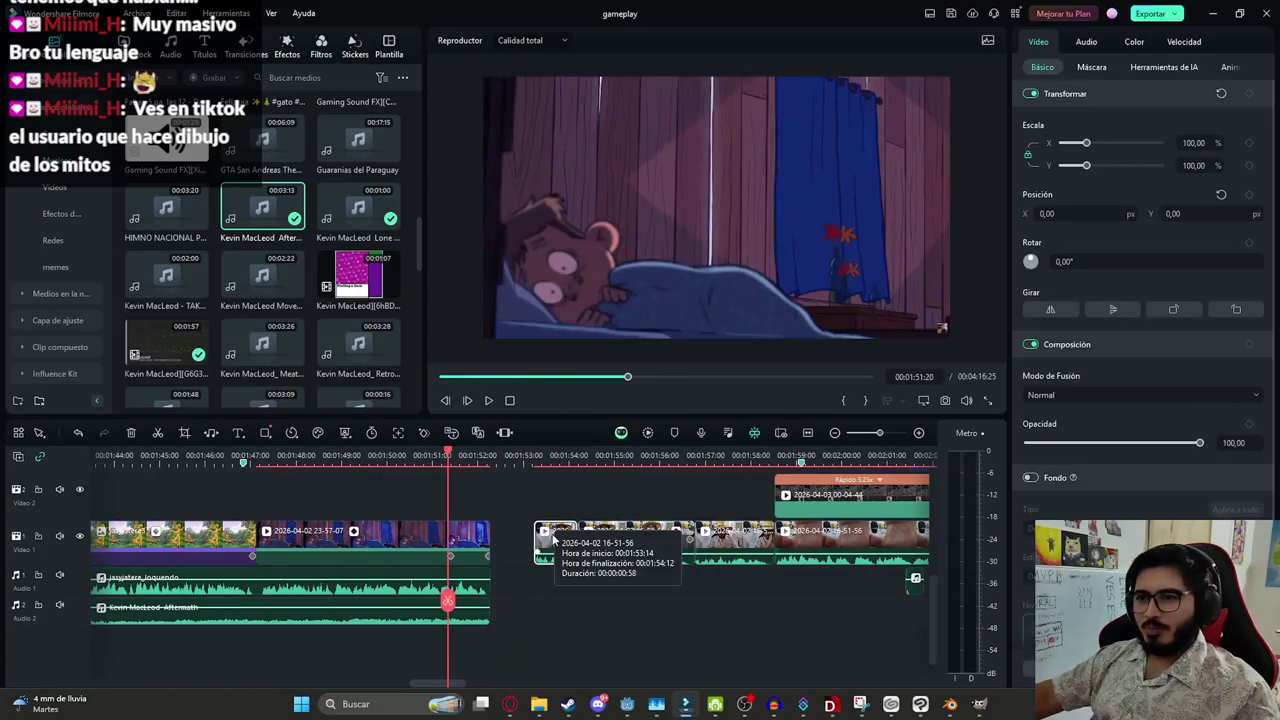
{"action": "left_click", "coordinate": [510, 596]}
{"action": "key", "text": "space"}
{"action": "key", "text": "space"}
{"action": "left_click_drag", "start_coordinate": [489, 612], "coordinate": [531, 608]}
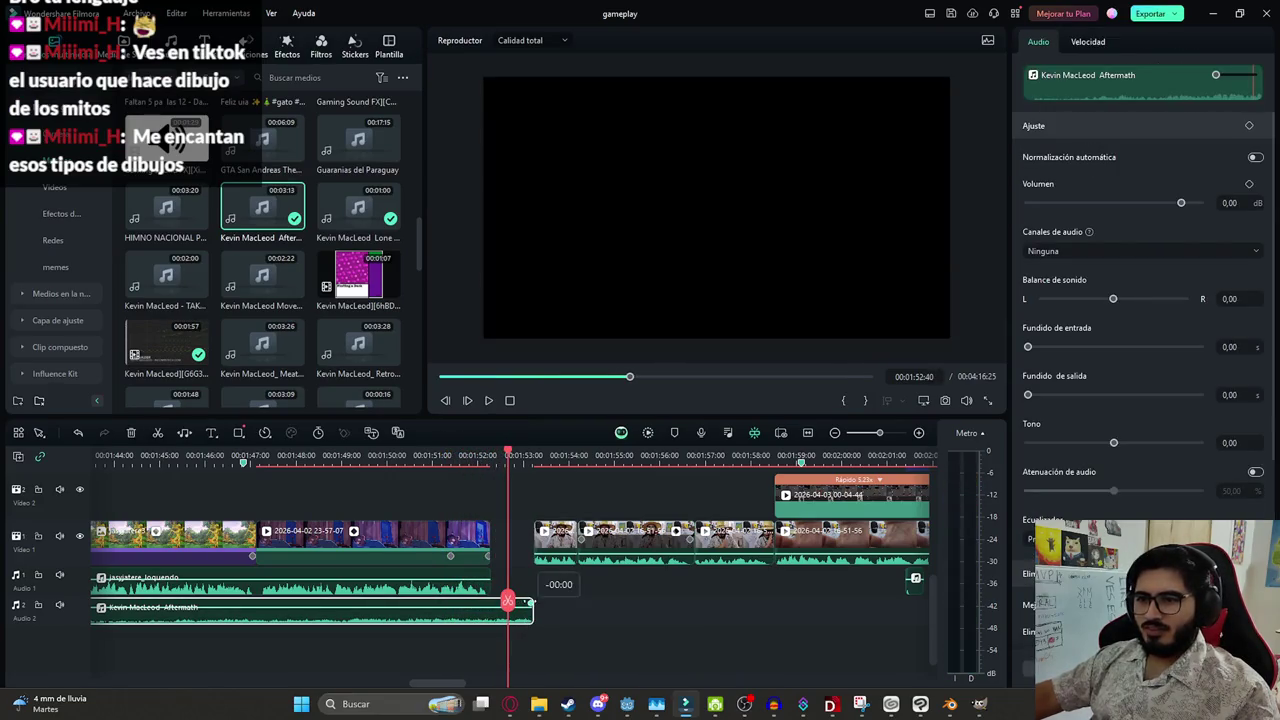
{"action": "scroll", "coordinate": [490, 603], "scroll_direction": "down", "scroll_amount": 2}
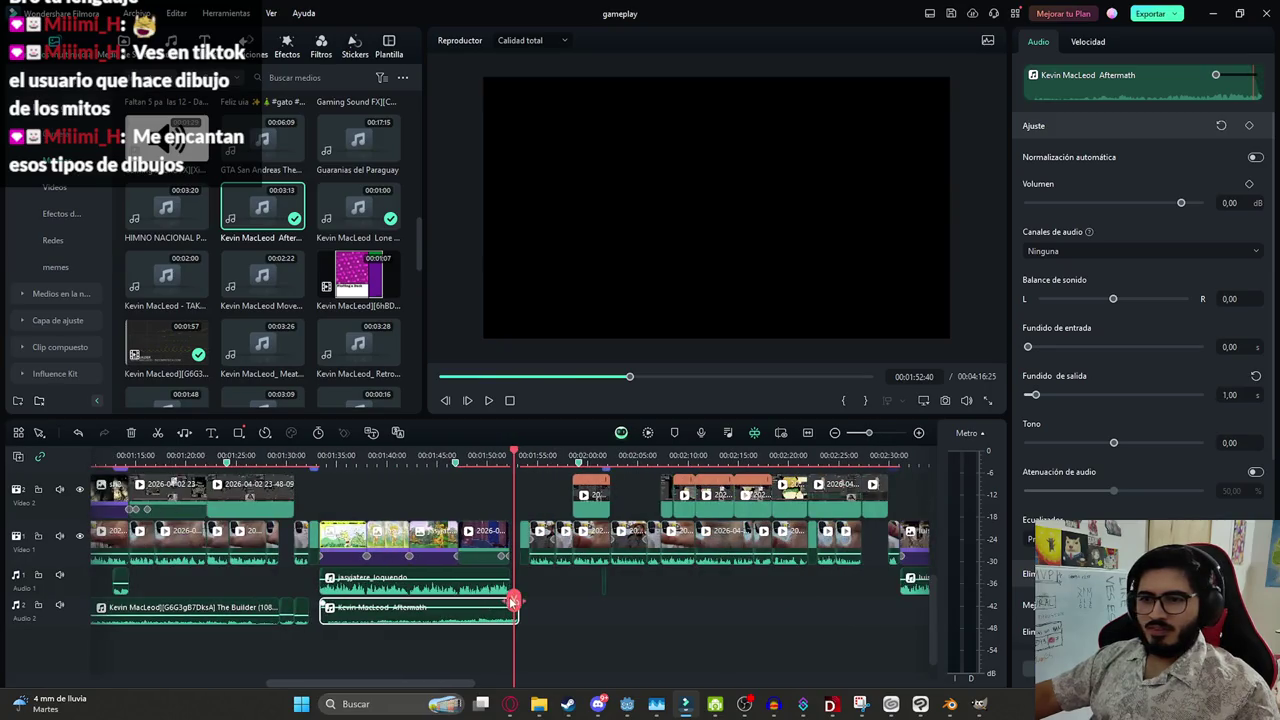
{"action": "scroll", "coordinate": [207, 607], "scroll_direction": "down", "scroll_amount": 2}
{"action": "left_click_drag", "start_coordinate": [514, 594], "coordinate": [372, 592]}
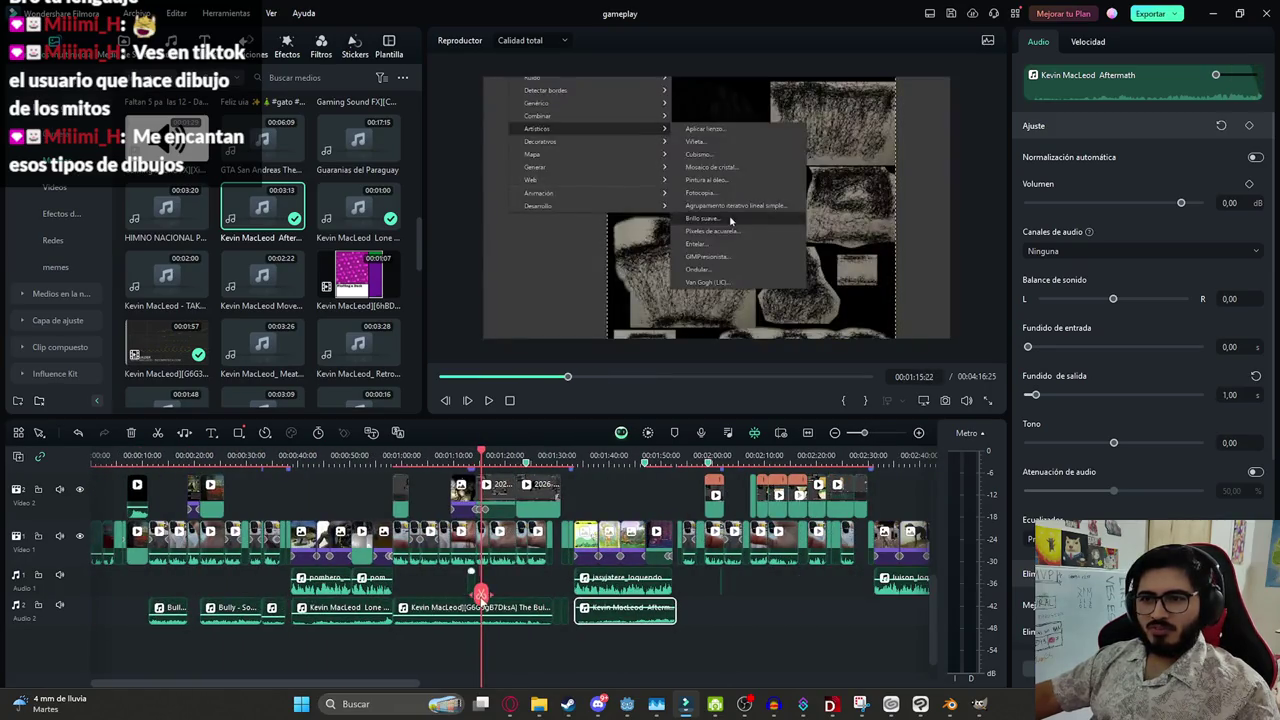
{"action": "scroll", "coordinate": [513, 593], "scroll_direction": "up", "scroll_amount": 2}
{"action": "scroll", "coordinate": [513, 593], "scroll_direction": "up", "scroll_amount": 2}
{"action": "key", "text": "ctrl+s"}
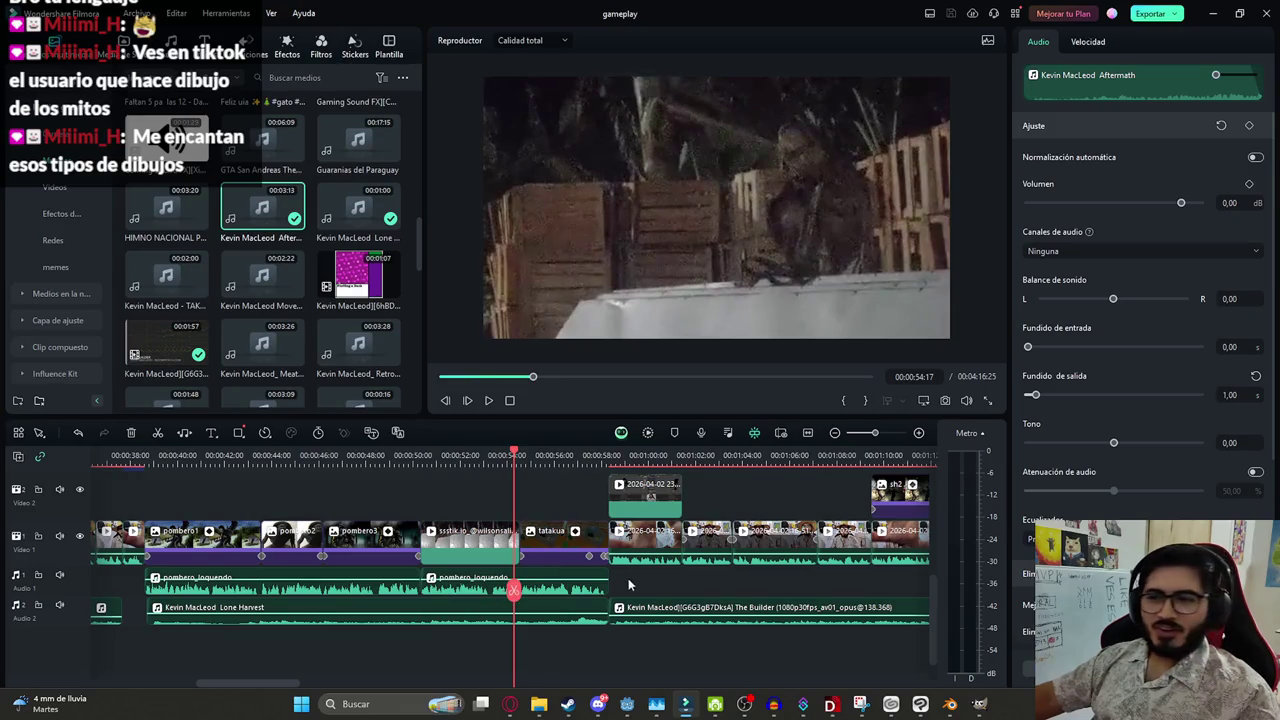
Try shifting the upper Video 2 clip slightly later, then undo the move
{"action": "left_click", "coordinate": [661, 585]}
{"action": "left_click_drag", "start_coordinate": [517, 592], "coordinate": [570, 592]}
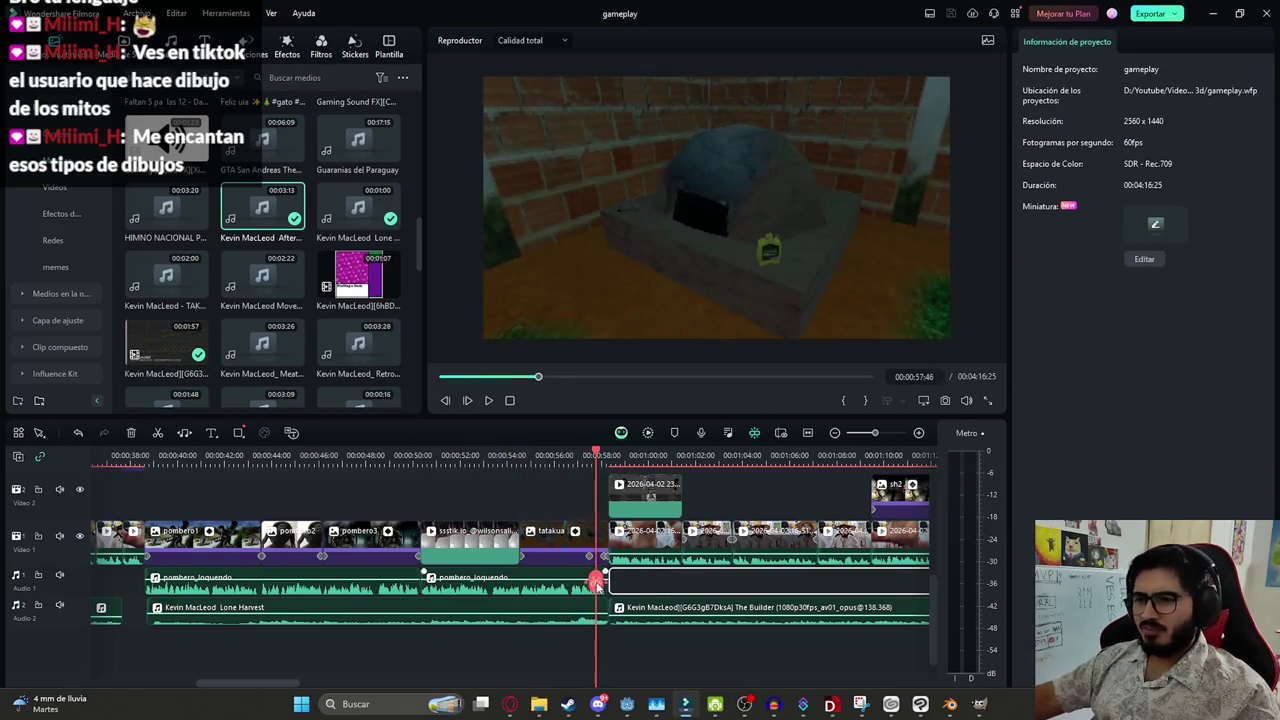
{"action": "scroll", "coordinate": [597, 585], "scroll_direction": "up", "scroll_amount": 3}
{"action": "scroll", "coordinate": [620, 655], "scroll_direction": "up", "scroll_amount": 1}
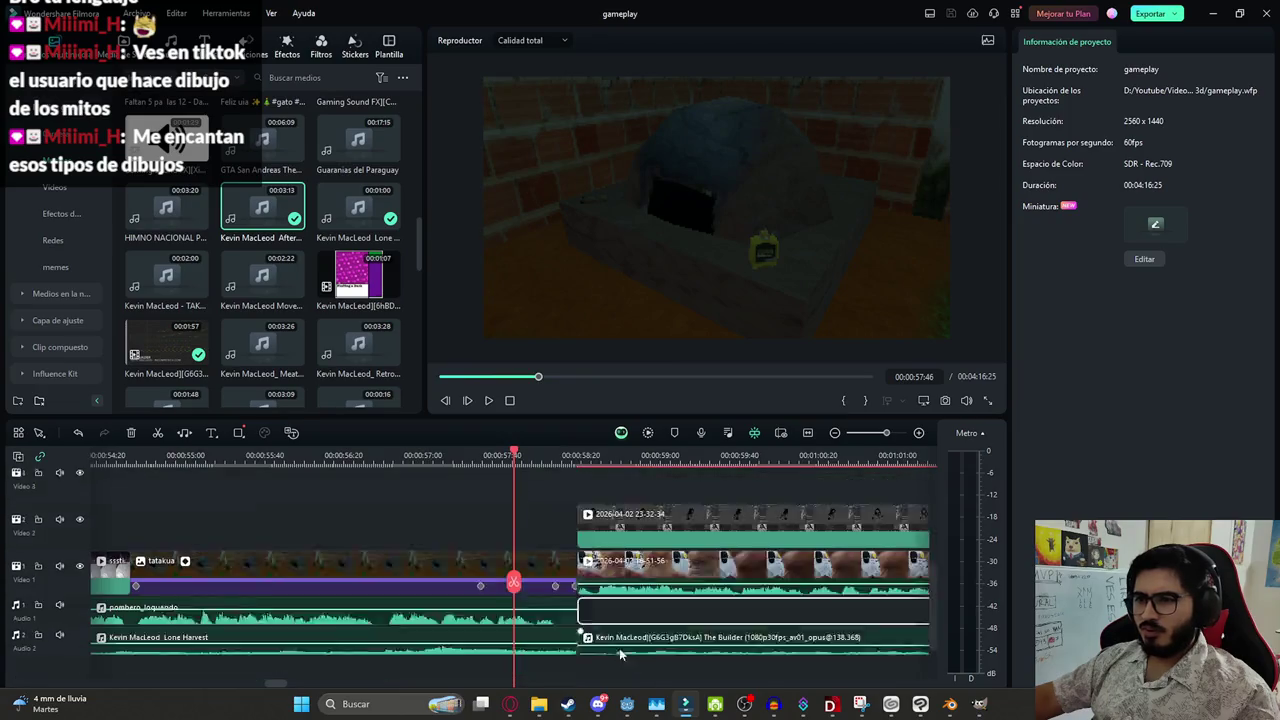
{"action": "left_click", "coordinate": [610, 540]}
{"action": "scroll", "coordinate": [610, 547], "scroll_direction": "up", "scroll_amount": 1}
{"action": "scroll", "coordinate": [608, 553], "scroll_direction": "down", "scroll_amount": 2}
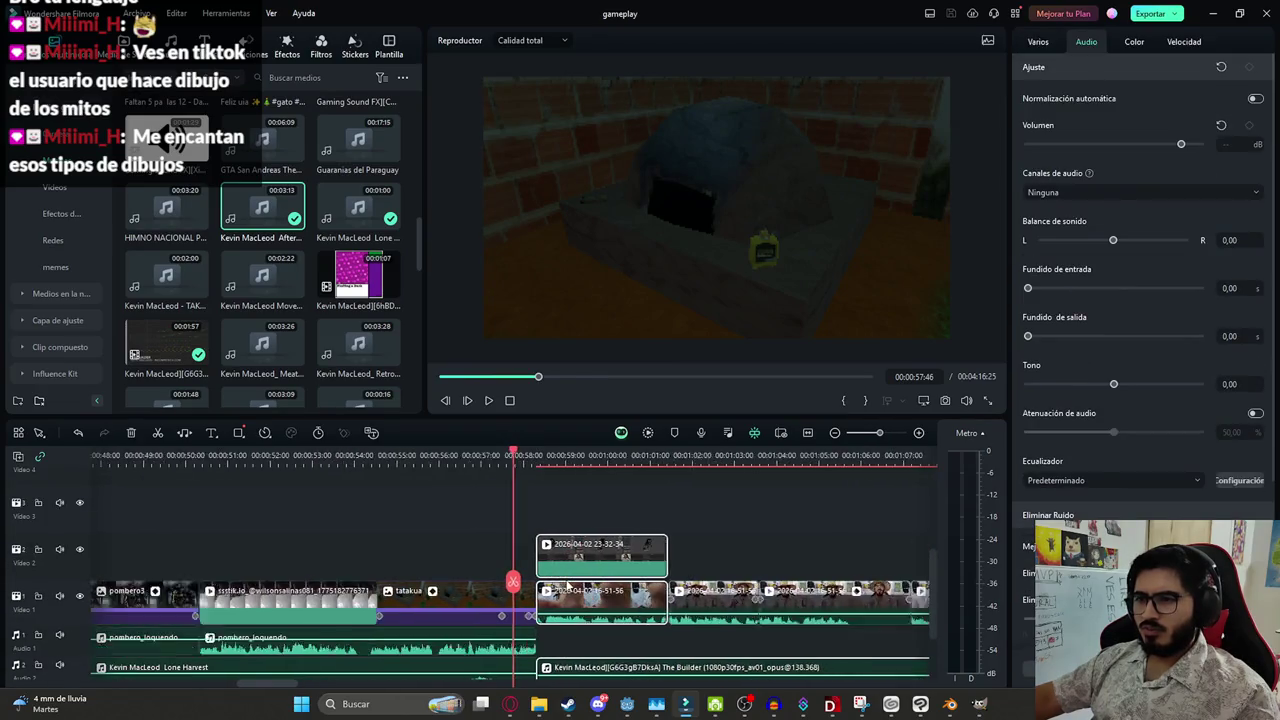
{"action": "scroll", "coordinate": [600, 555], "scroll_direction": "down", "scroll_amount": 1}
{"action": "mouse_move", "coordinate": [576, 558]}
{"action": "left_mouse_down"}
{"action": "mouse_move", "coordinate": [592, 558]}
{"action": "mouse_move", "coordinate": [588, 570]}
{"action": "left_mouse_up"}
{"action": "key", "text": "ctrl+z"}
{"action": "key", "text": "ctrl+z"}
{"action": "key", "text": "ctrl+z"}
{"action": "key", "text": "ctrl+z"}
Marquee-select the later clips and shift them about 16 frames right from around 58:13
{"action": "scroll", "coordinate": [541, 612], "scroll_direction": "down", "scroll_amount": 2}
{"action": "scroll", "coordinate": [560, 595], "scroll_direction": "down", "scroll_amount": 2}
{"action": "scroll", "coordinate": [583, 578], "scroll_direction": "down", "scroll_amount": 2}
{"action": "left_click_drag", "start_coordinate": [886, 654], "coordinate": [276, 496]}
{"action": "scroll", "coordinate": [540, 585], "scroll_direction": "up", "scroll_amount": 2}
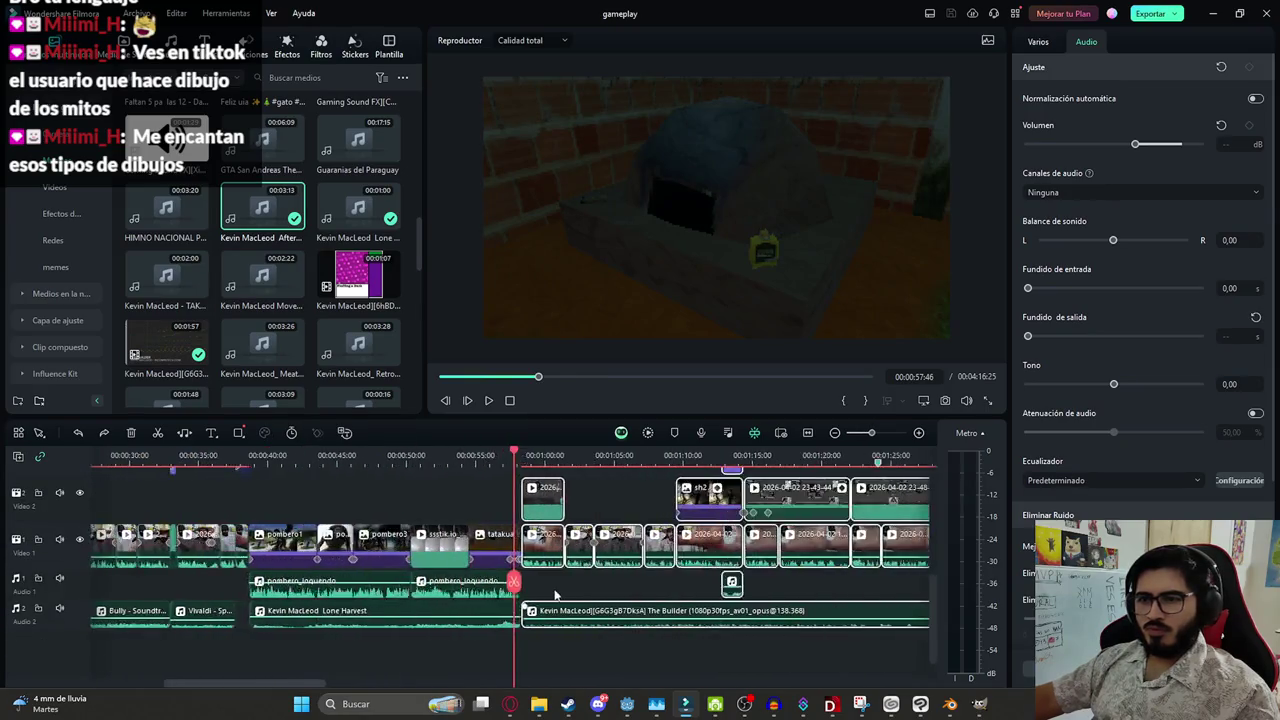
{"action": "scroll", "coordinate": [550, 584], "scroll_direction": "up", "scroll_amount": 2}
{"action": "scroll", "coordinate": [559, 583], "scroll_direction": "up", "scroll_amount": 2}
{"action": "left_click", "coordinate": [588, 575]}
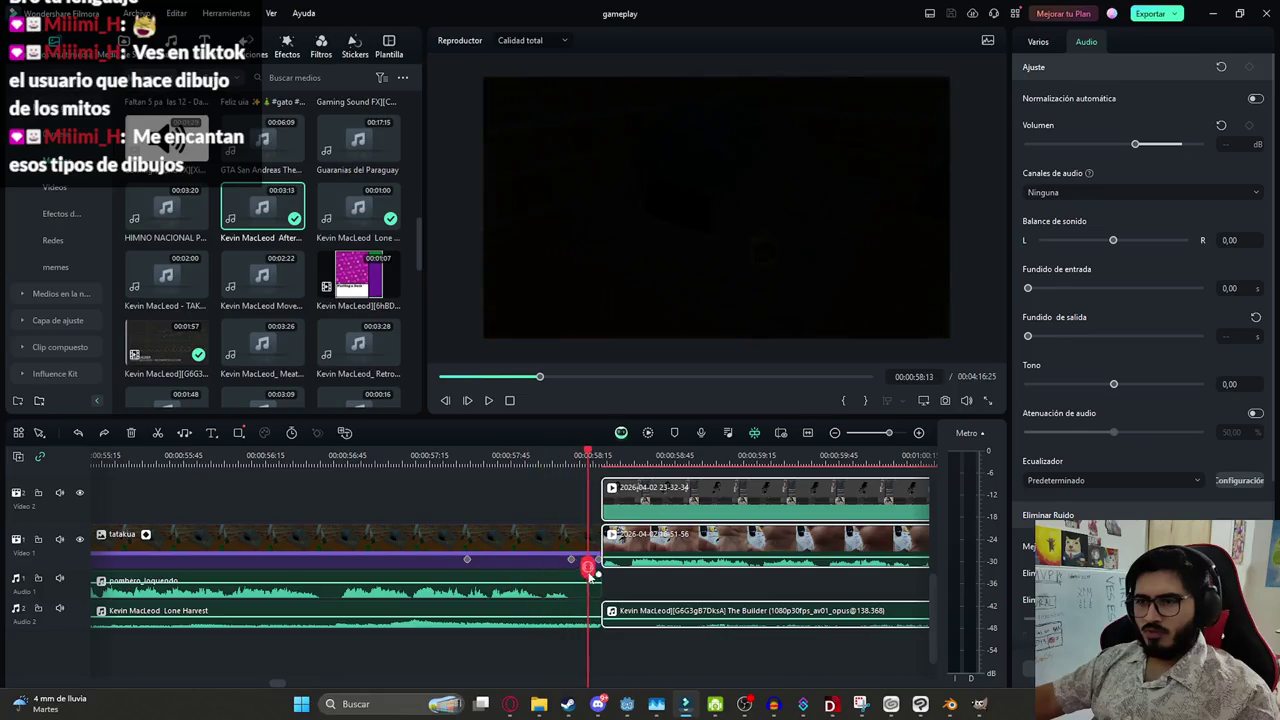
{"action": "scroll", "coordinate": [610, 565], "scroll_direction": "up", "scroll_amount": 2}
{"action": "left_click_drag", "start_coordinate": [659, 545], "coordinate": [715, 545]}
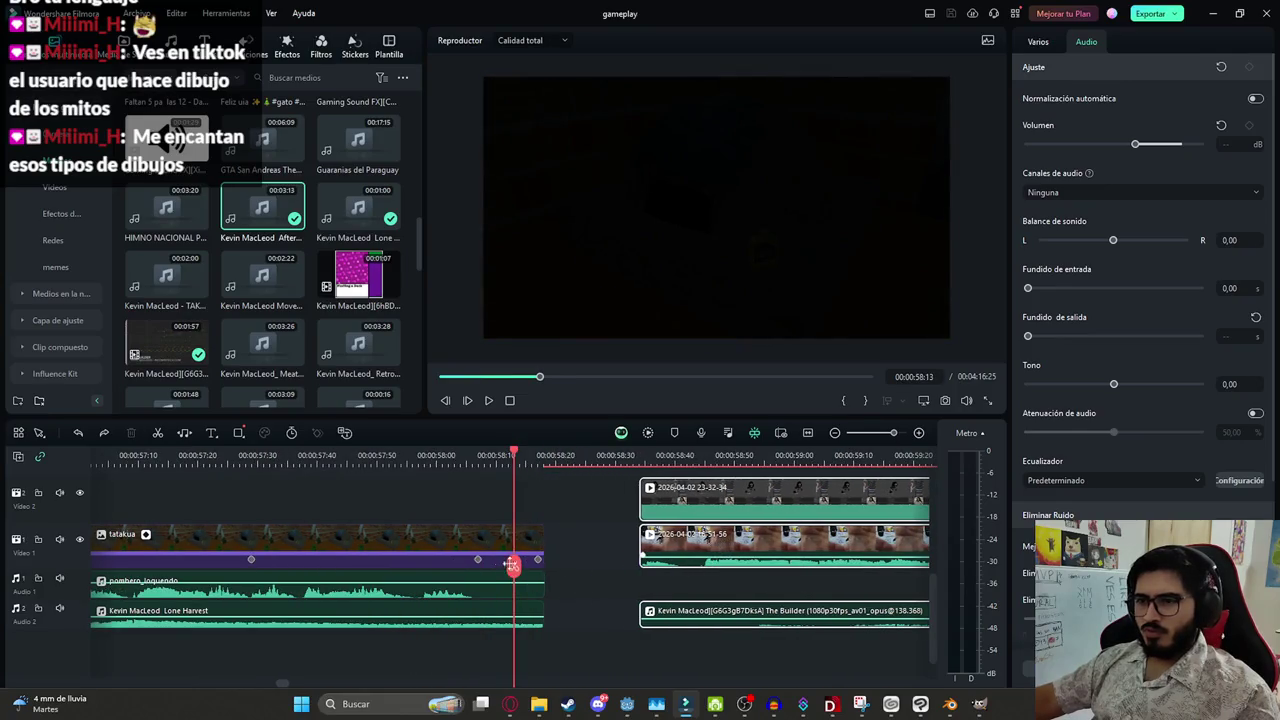
Play back from about 57:25 to check the new gap, then save the project
{"action": "key", "text": "space"}
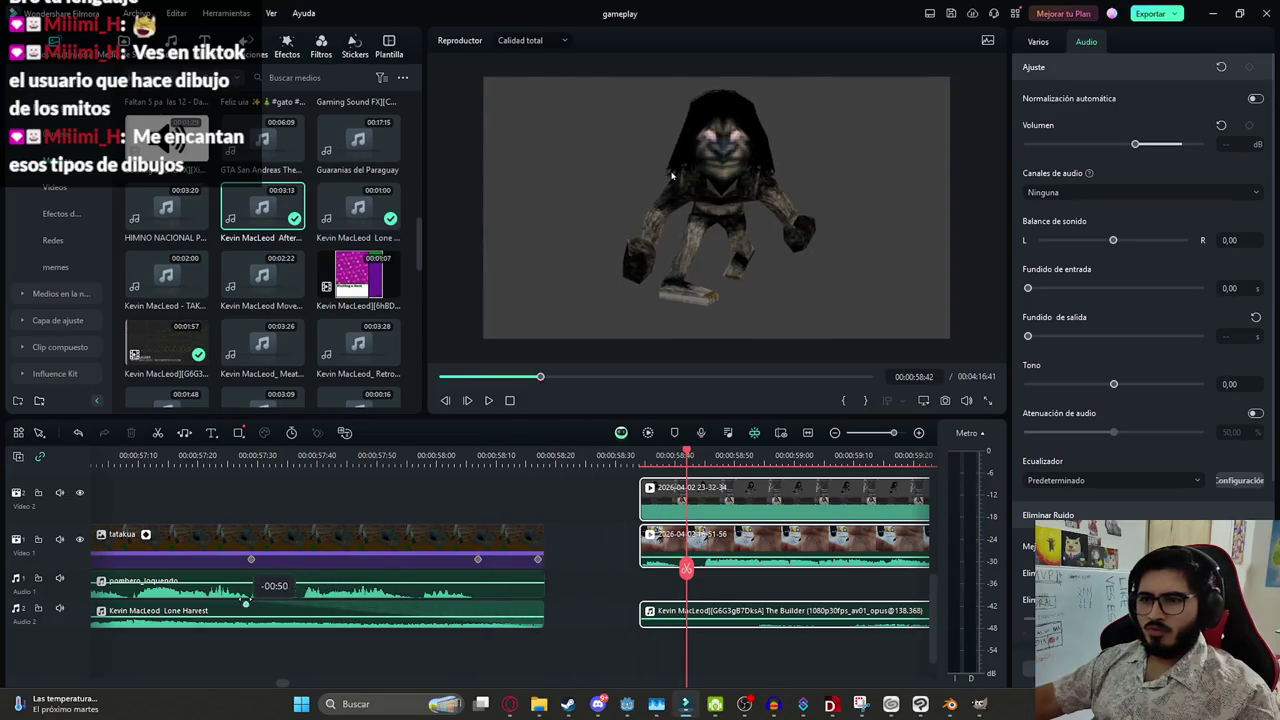
{"action": "left_click", "coordinate": [226, 575]}
{"action": "key", "text": "space"}
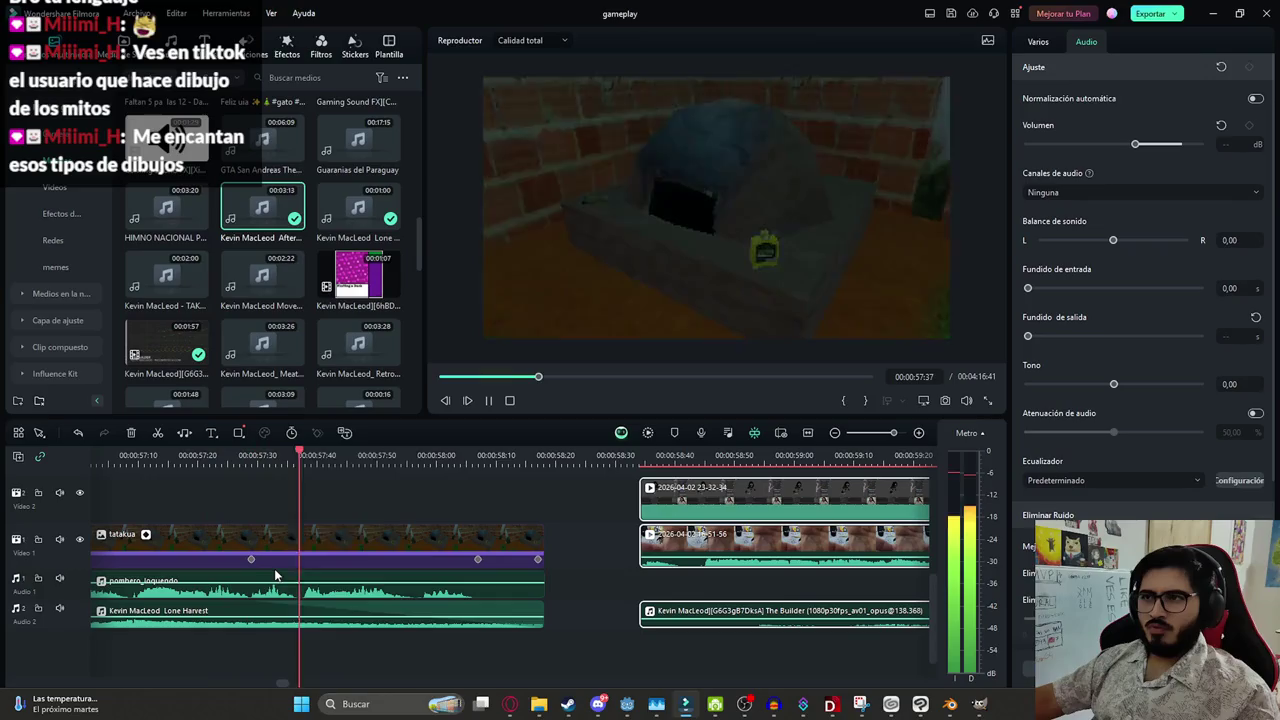
{"action": "scroll", "coordinate": [450, 530], "scroll_direction": "down", "scroll_amount": 5, "text": "ctrl"}
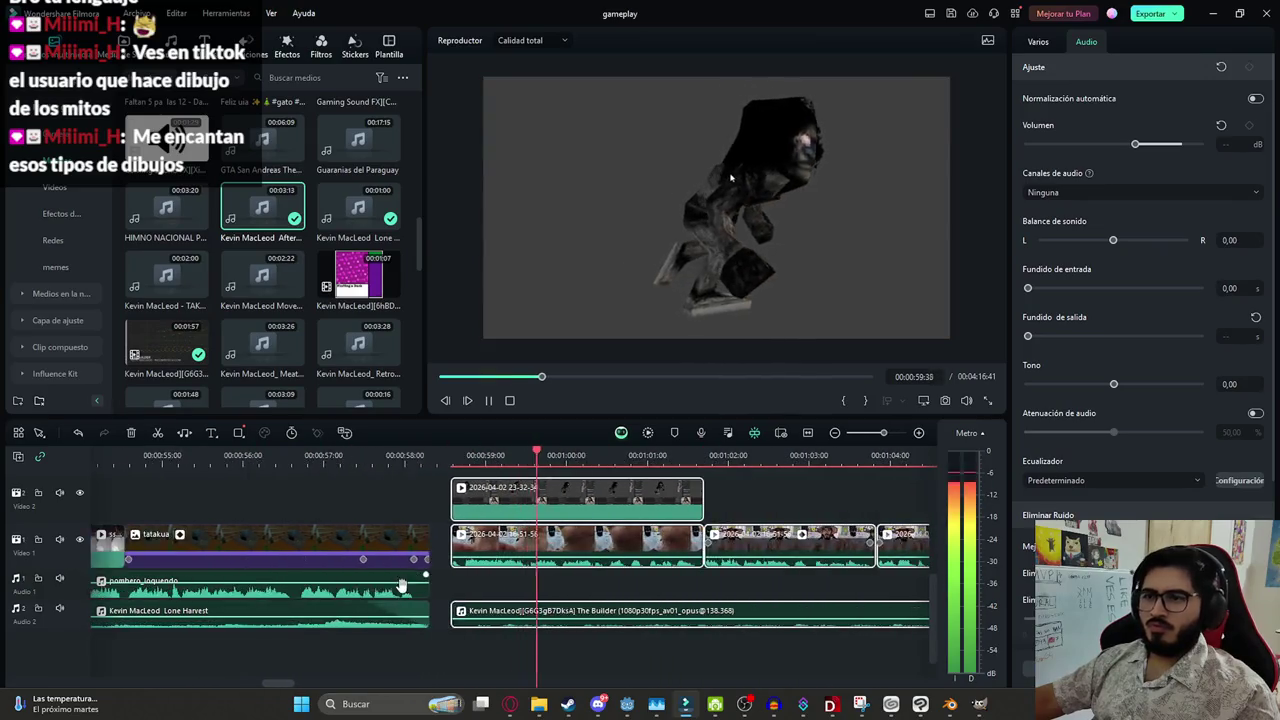
{"action": "left_click", "coordinate": [594, 520]}
{"action": "scroll", "coordinate": [450, 520], "scroll_direction": "down", "scroll_amount": 8, "text": "ctrl"}
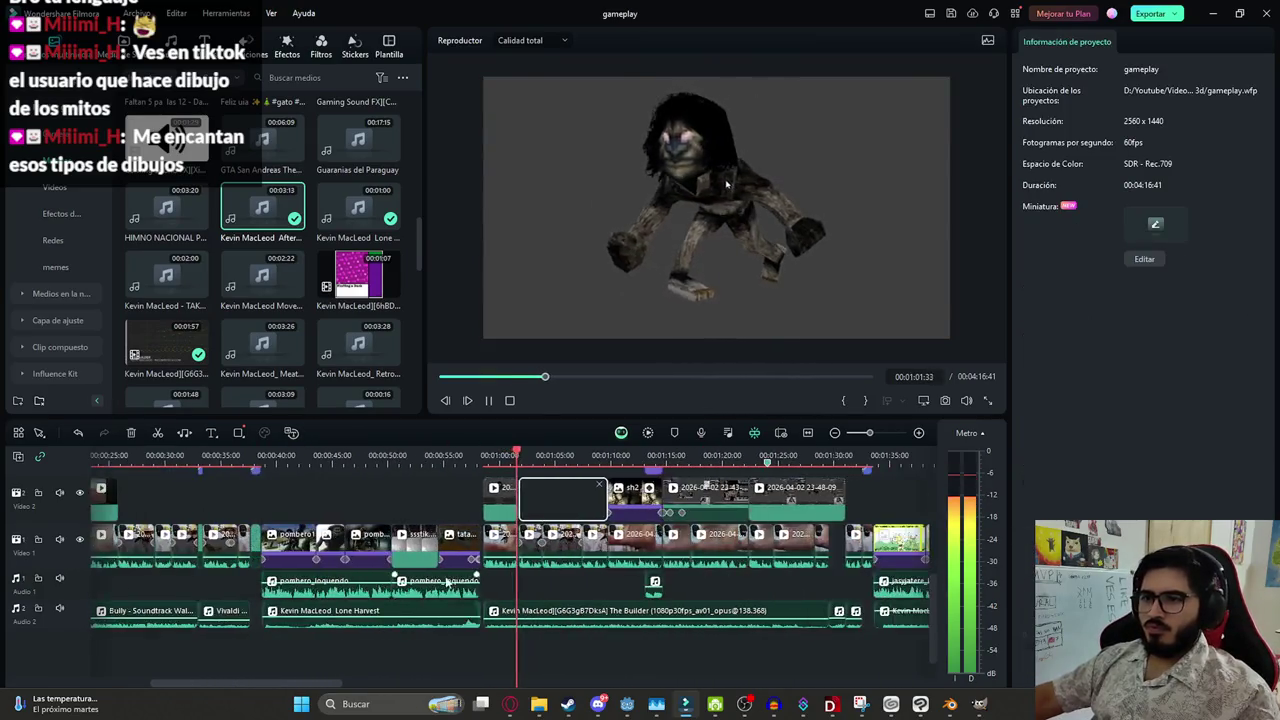
{"action": "key", "text": "space"}
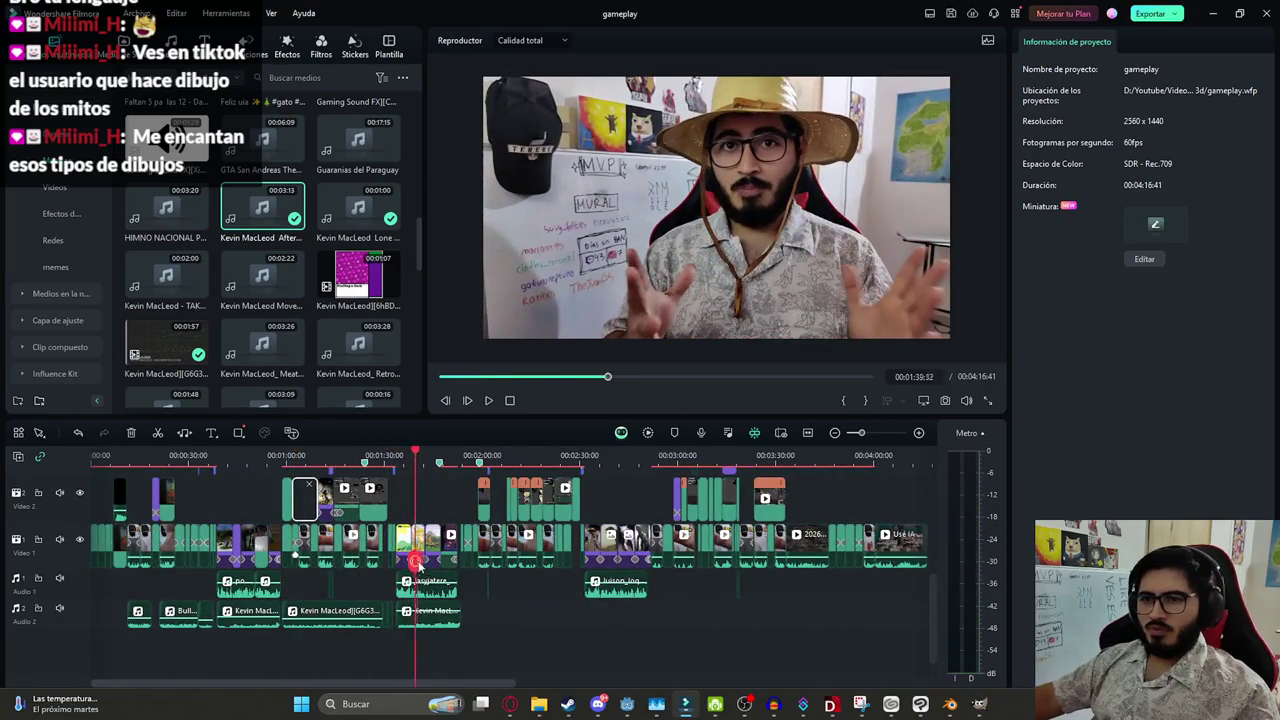
{"action": "left_click", "coordinate": [447, 565]}
{"action": "scroll", "coordinate": [500, 580], "scroll_direction": "up", "scroll_amount": 3, "text": "ctrl"}
{"action": "scroll", "coordinate": [540, 590], "scroll_direction": "up", "scroll_amount": 3, "text": "ctrl"}
{"action": "key", "text": "ctrl+s"}
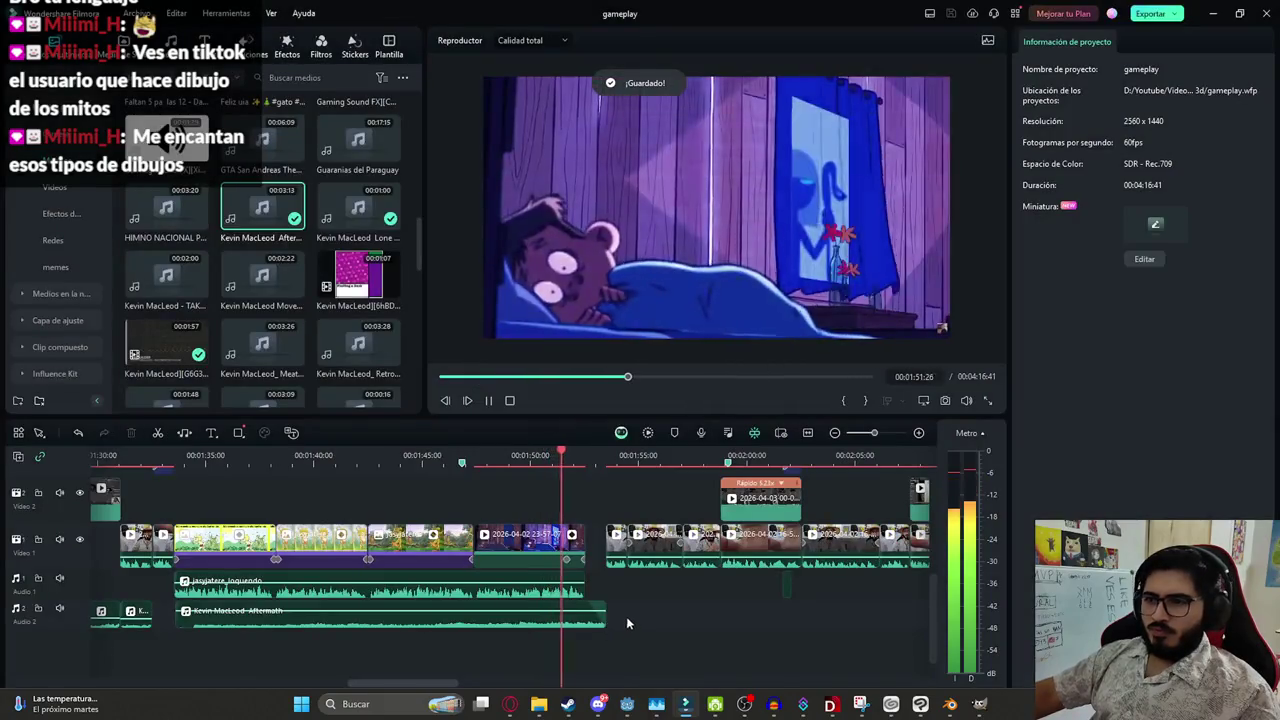
Check the Aftermath clip on the timeline and save the project
{"action": "left_click", "coordinate": [596, 618]}
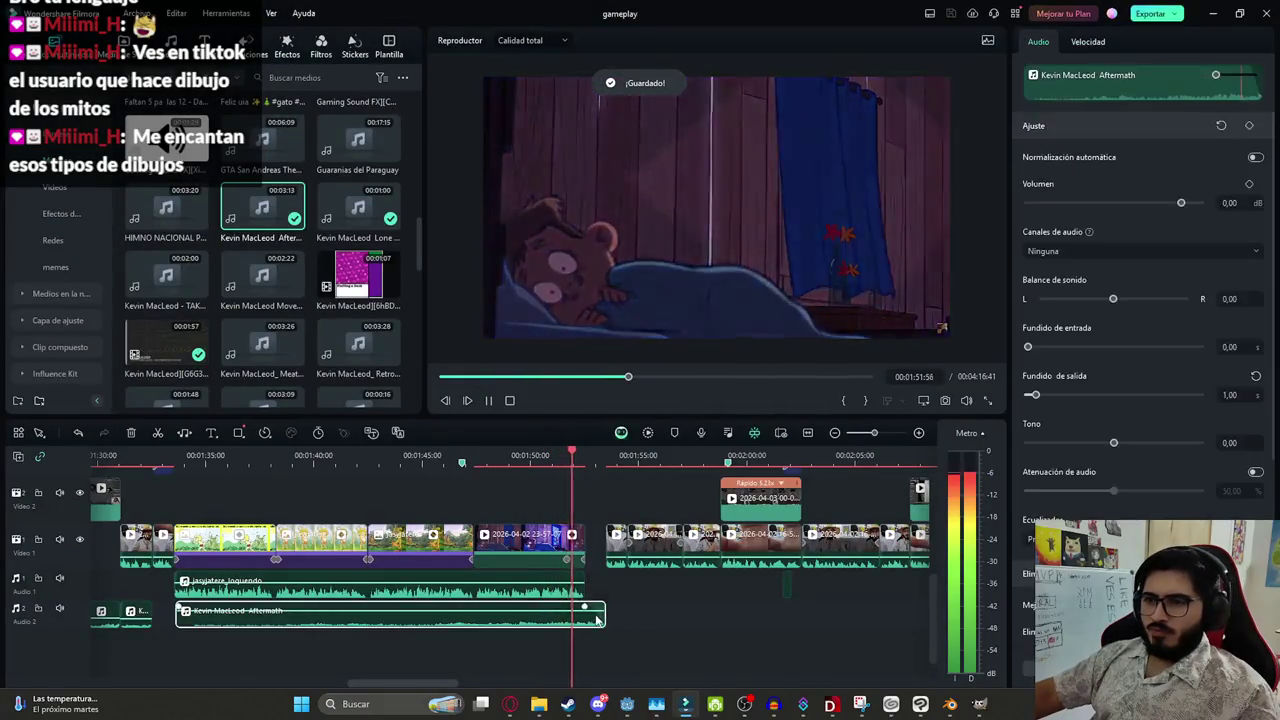
{"action": "left_click", "coordinate": [657, 607]}
{"action": "scroll", "coordinate": [638, 577], "scroll_direction": "down", "scroll_amount": 3, "text": "ctrl"}
{"action": "key", "text": "ctrl+s"}
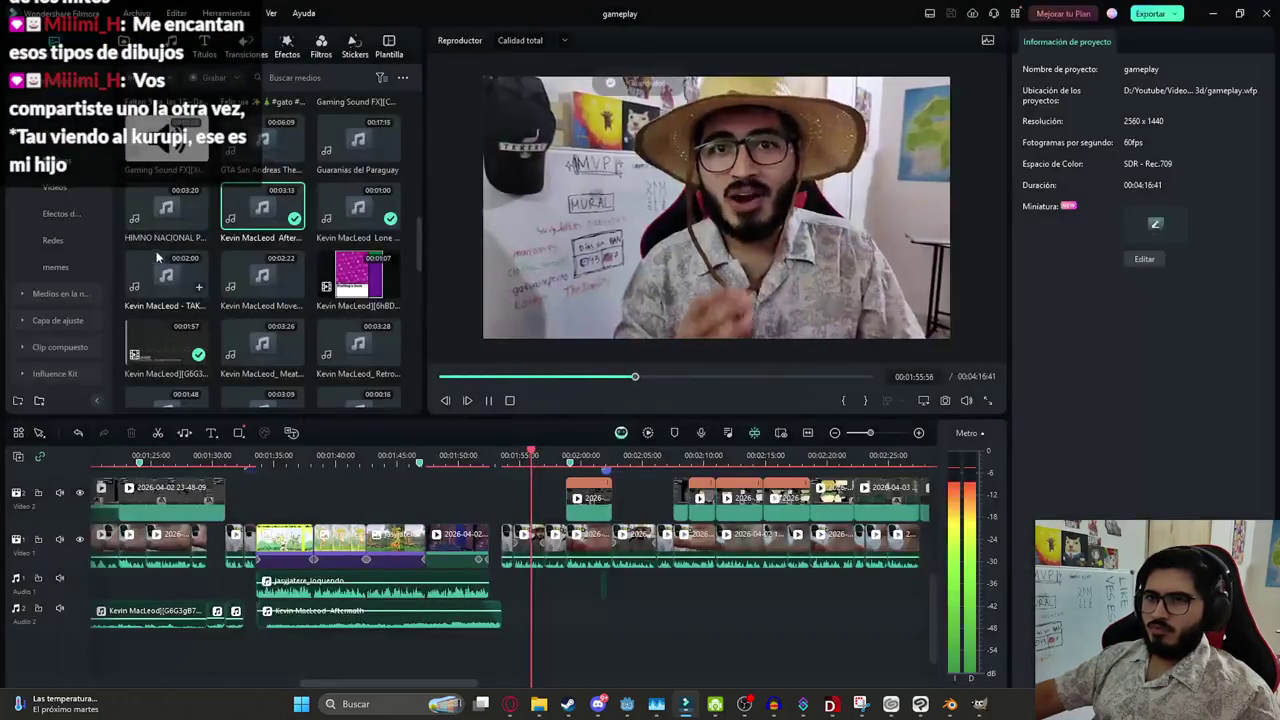
{"action": "scroll", "coordinate": [301, 260], "scroll_direction": "down", "scroll_amount": 2}
{"action": "scroll", "coordinate": [285, 240], "scroll_direction": "down", "scroll_amount": 2}
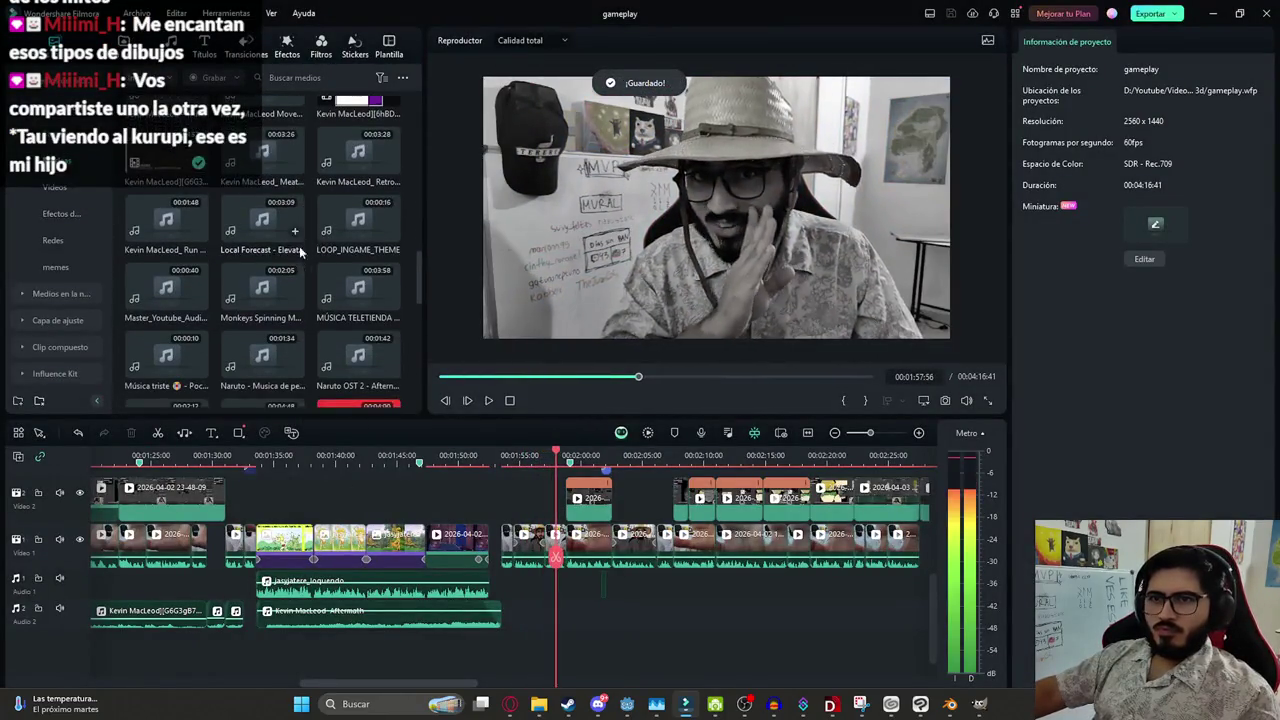
{"action": "key", "text": "space"}
{"action": "scroll", "coordinate": [330, 230], "scroll_direction": "up", "scroll_amount": 2}
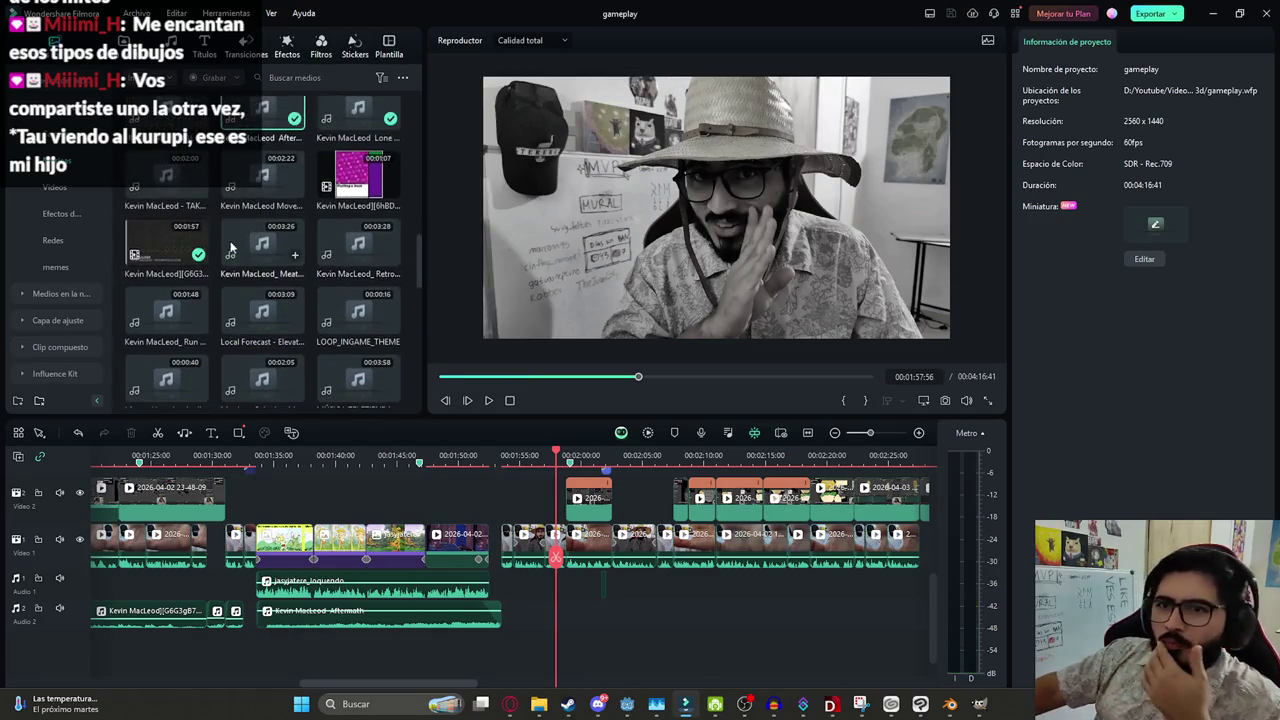
Add Run Amok to audio track 2 at -20 dB, check its timing from 1:52, and save
{"action": "double_click", "coordinate": [155, 342]}
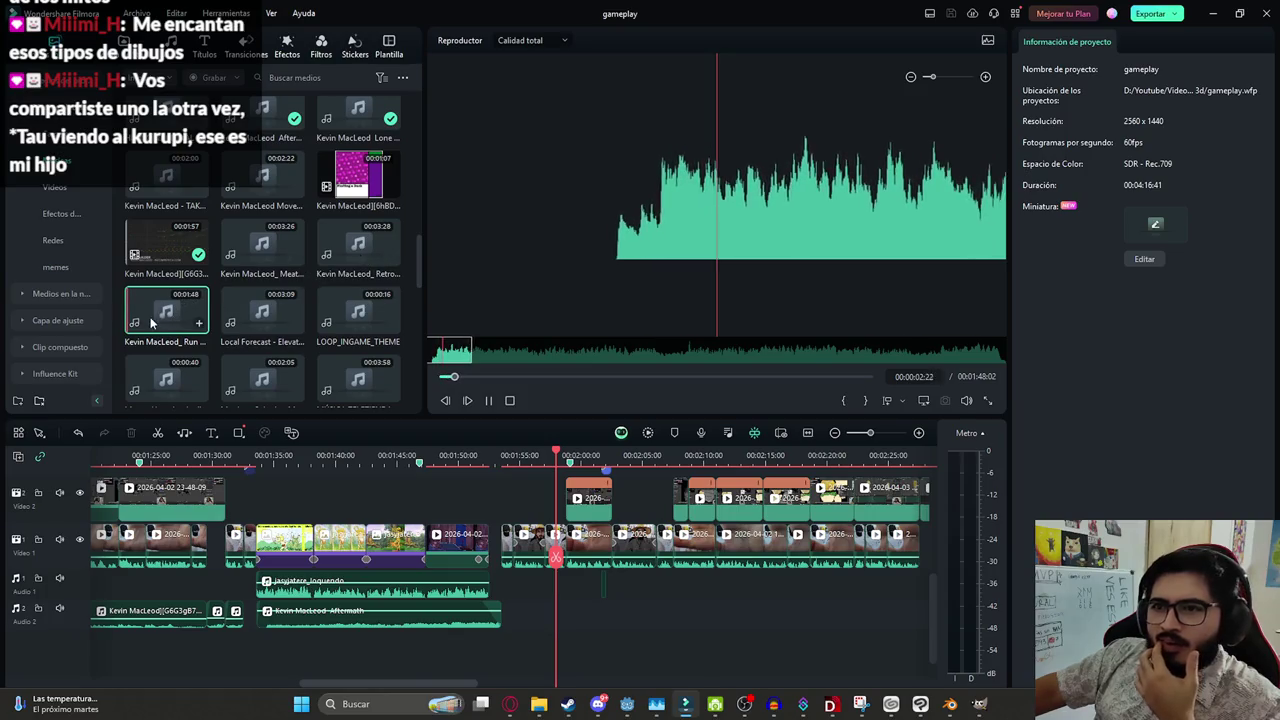
{"action": "left_click_drag", "start_coordinate": [143, 328], "coordinate": [556, 618]}
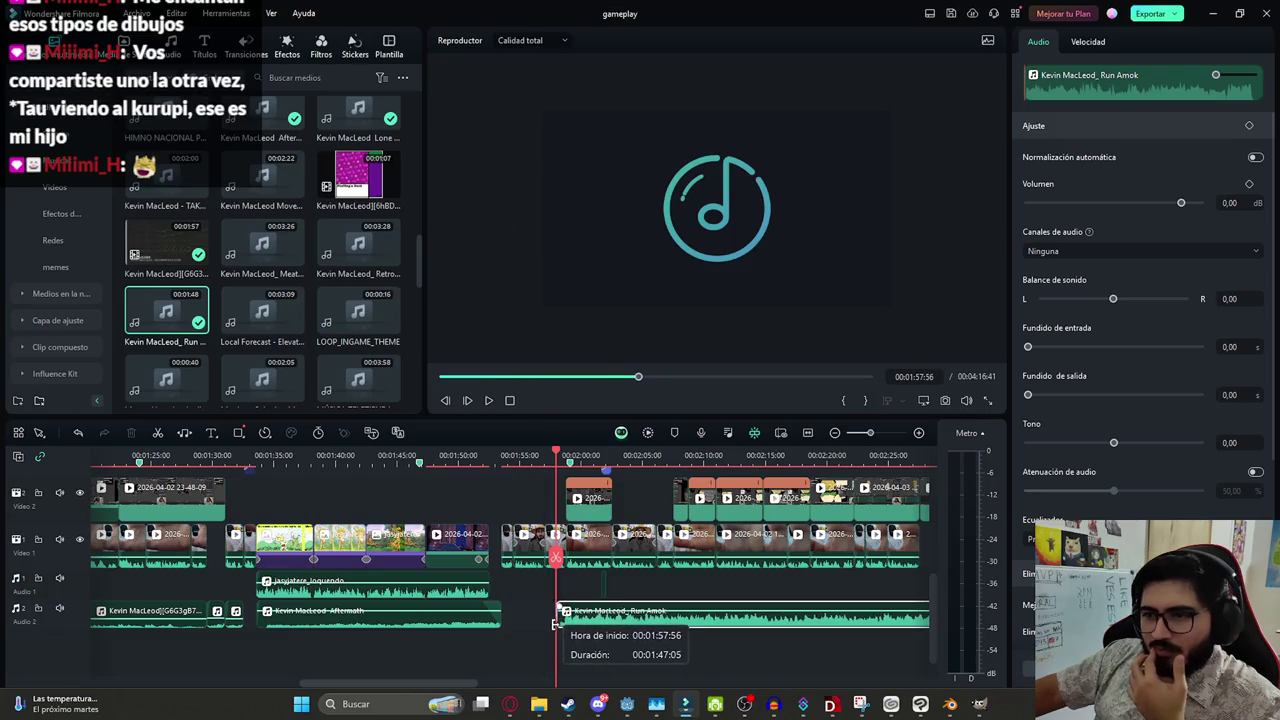
{"action": "left_click", "coordinate": [1240, 206]}
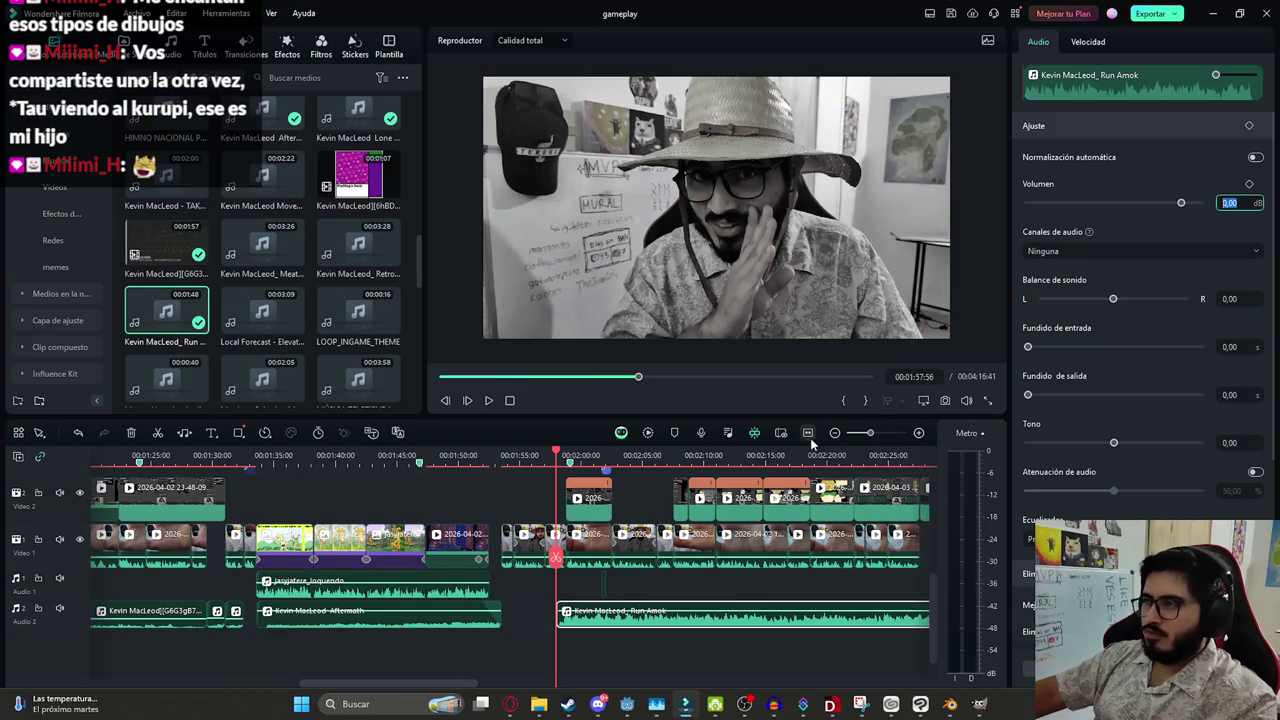
{"action": "type", "text": "-20"}
{"action": "key", "text": "Return"}
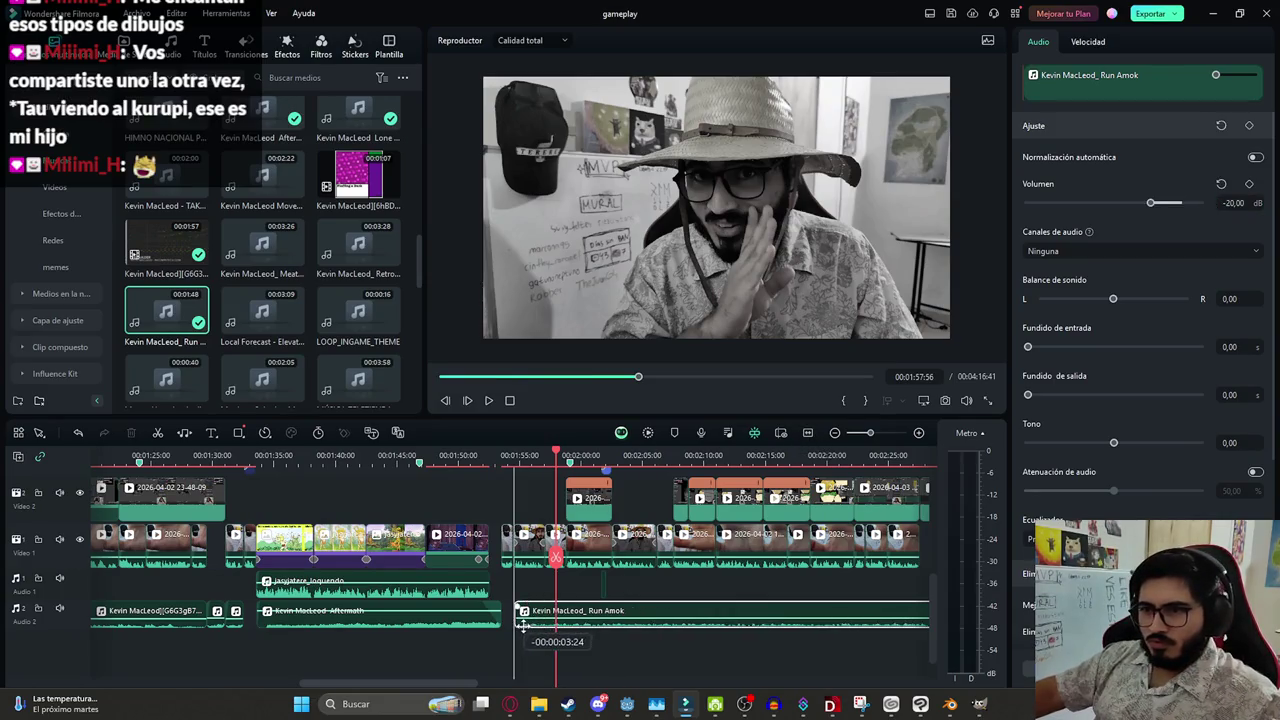
{"action": "key", "text": "Up"}
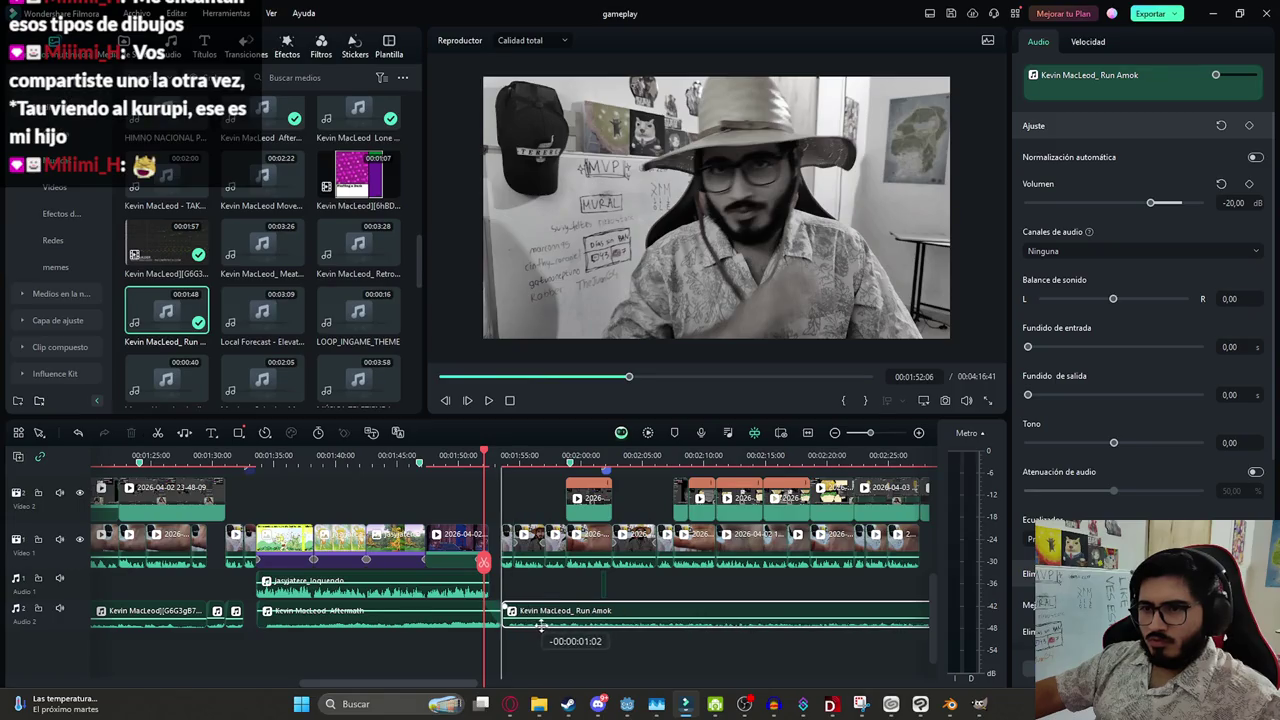
{"action": "key", "text": "space"}
{"action": "key", "text": "space"}
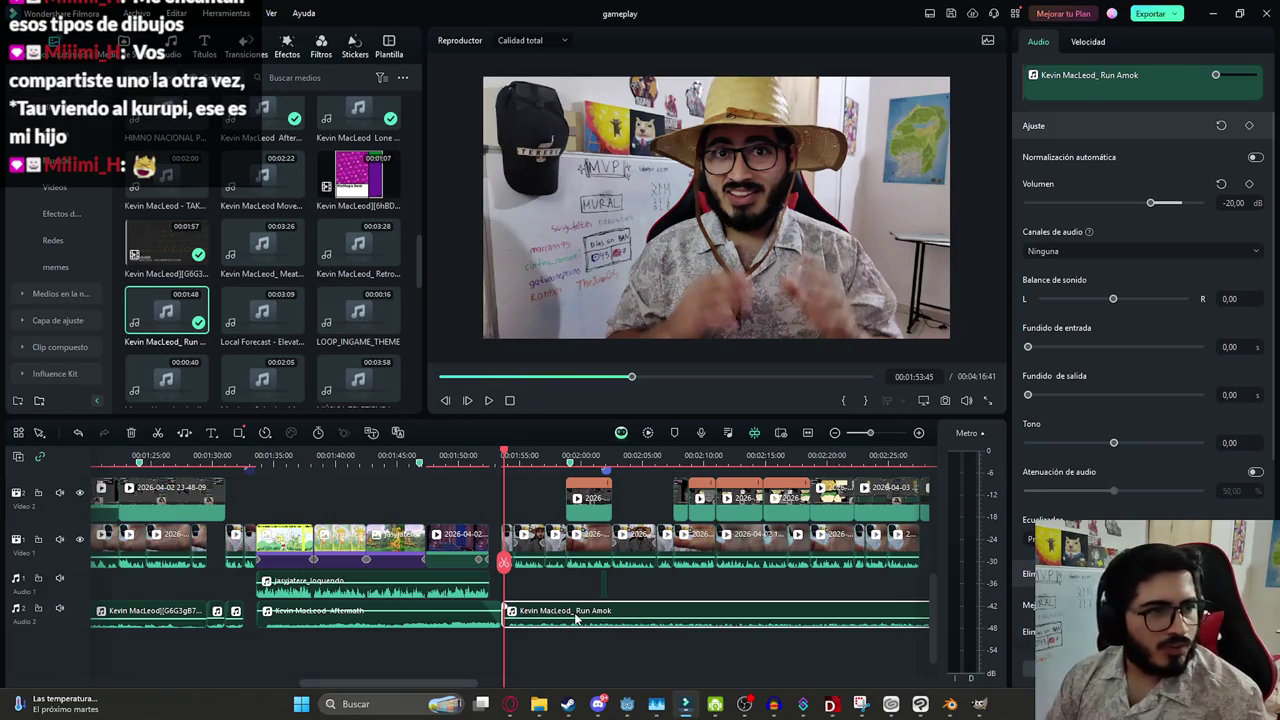
{"action": "key", "text": "ctrl+s"}
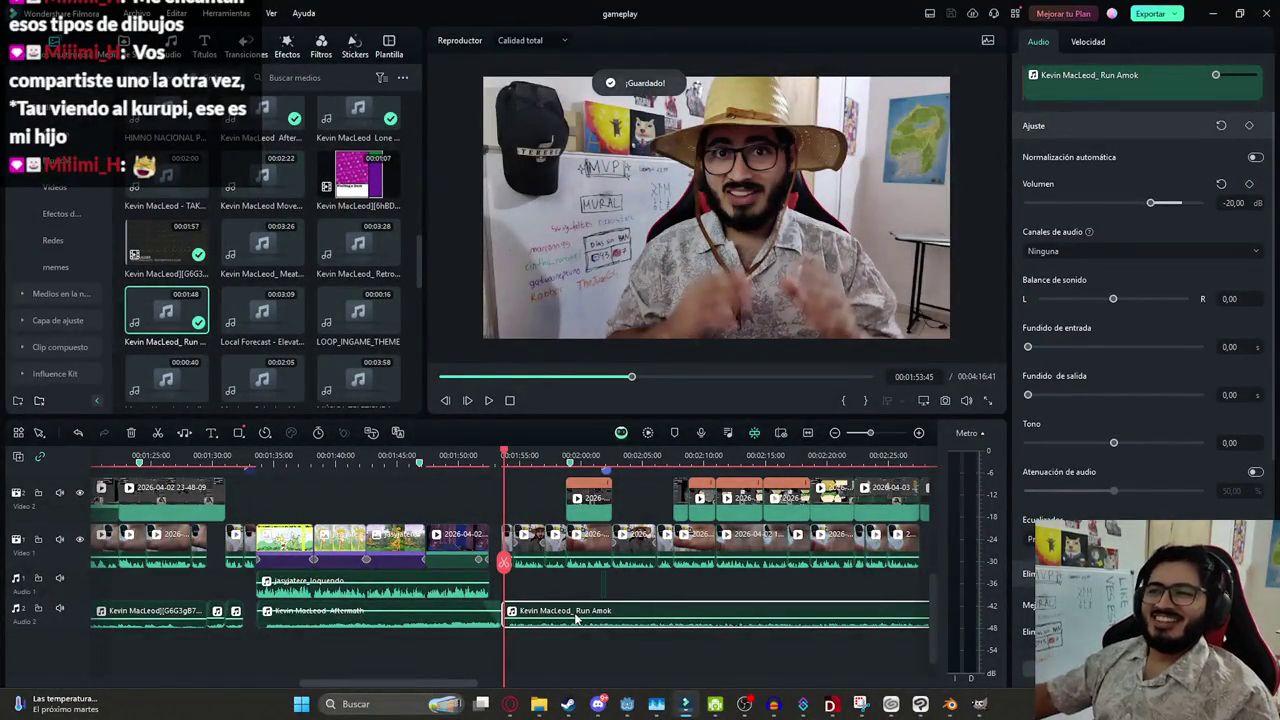
{"action": "key", "text": "space"}
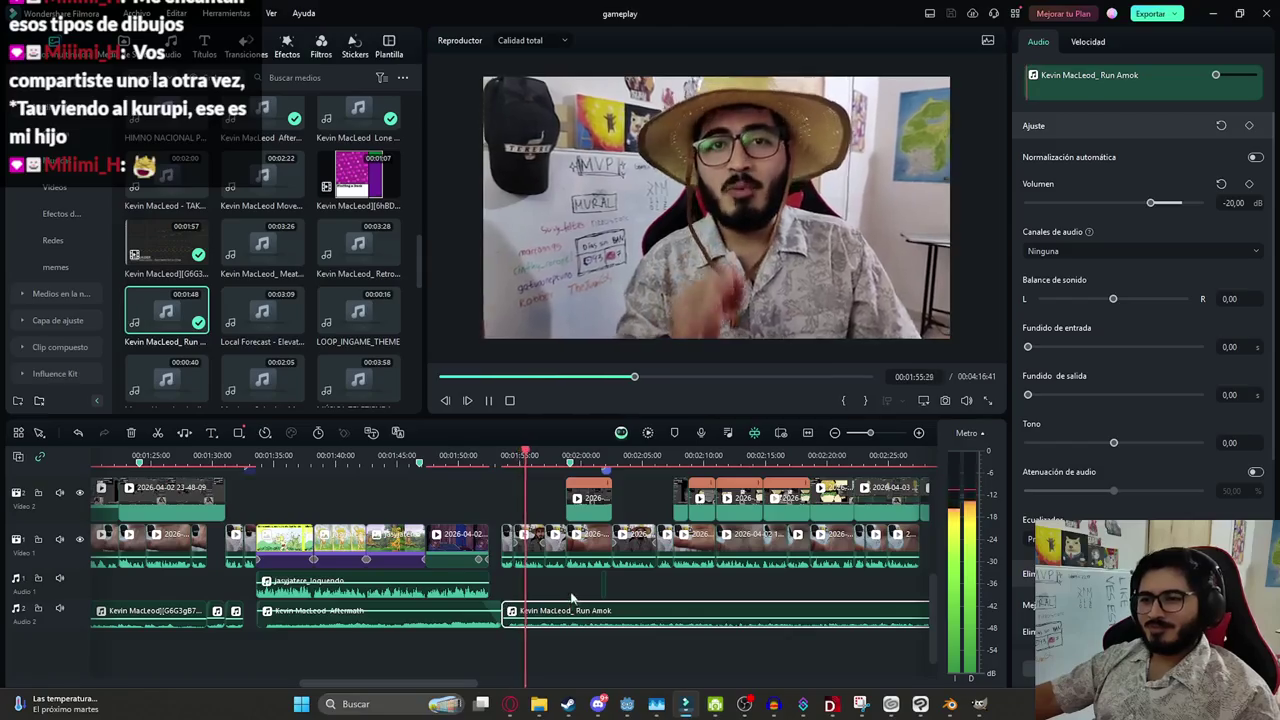
Select the Run Amok clip and split it at the playhead
{"action": "left_click", "coordinate": [572, 597]}
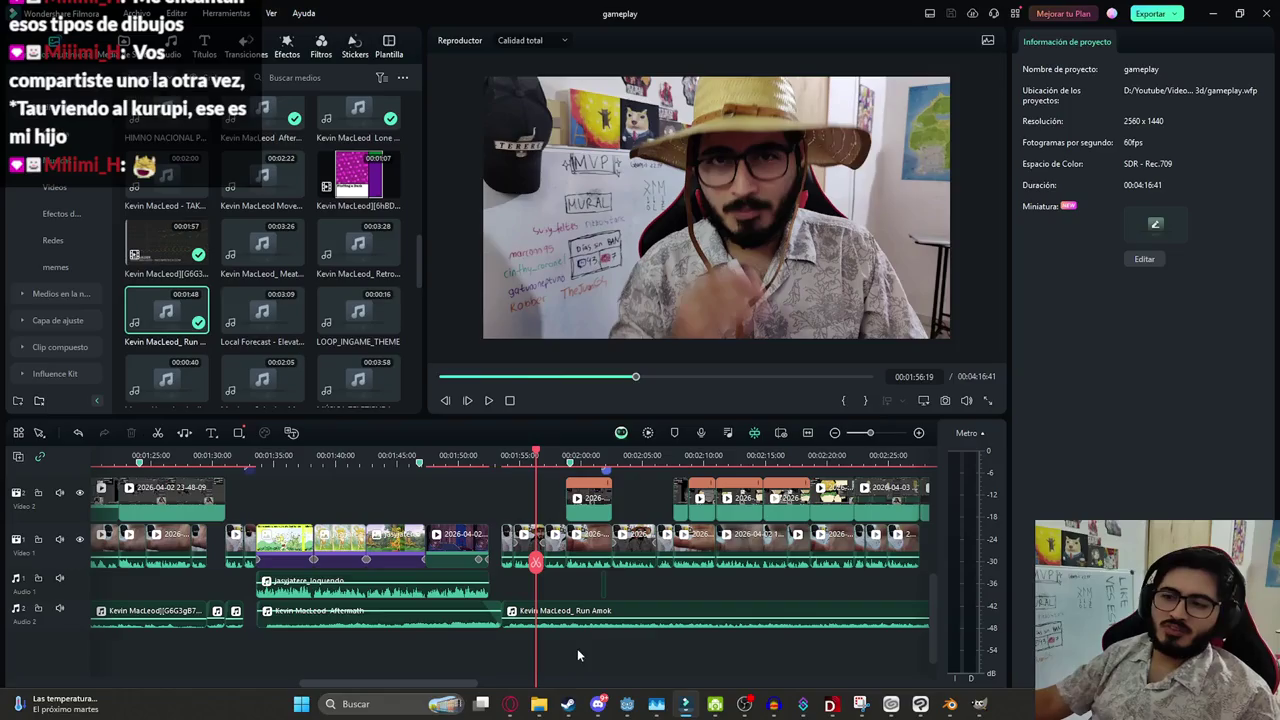
{"action": "scroll", "coordinate": [576, 613], "scroll_direction": "up", "scroll_amount": 1, "text": "ctrl"}
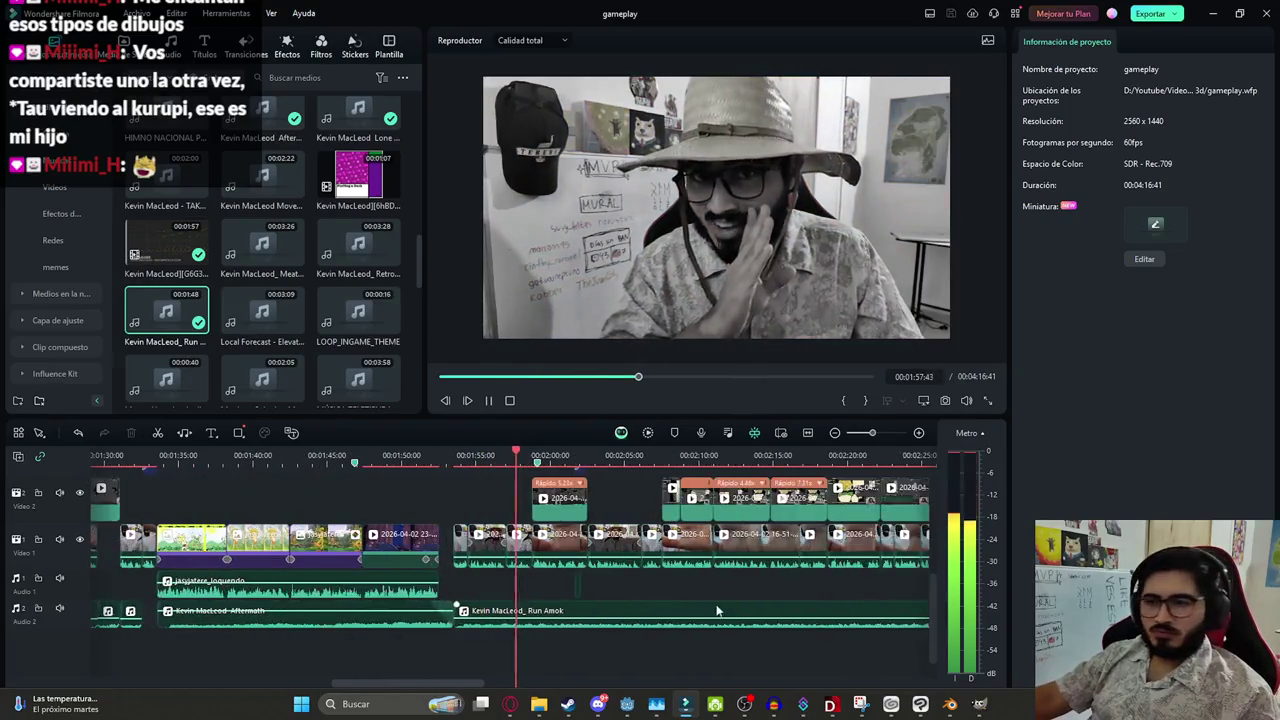
{"action": "key", "text": "space"}
{"action": "scroll", "coordinate": [576, 613], "scroll_direction": "up", "scroll_amount": 2, "text": "ctrl"}
{"action": "scroll", "coordinate": [540, 595], "scroll_direction": "up", "scroll_amount": 1, "text": "ctrl"}
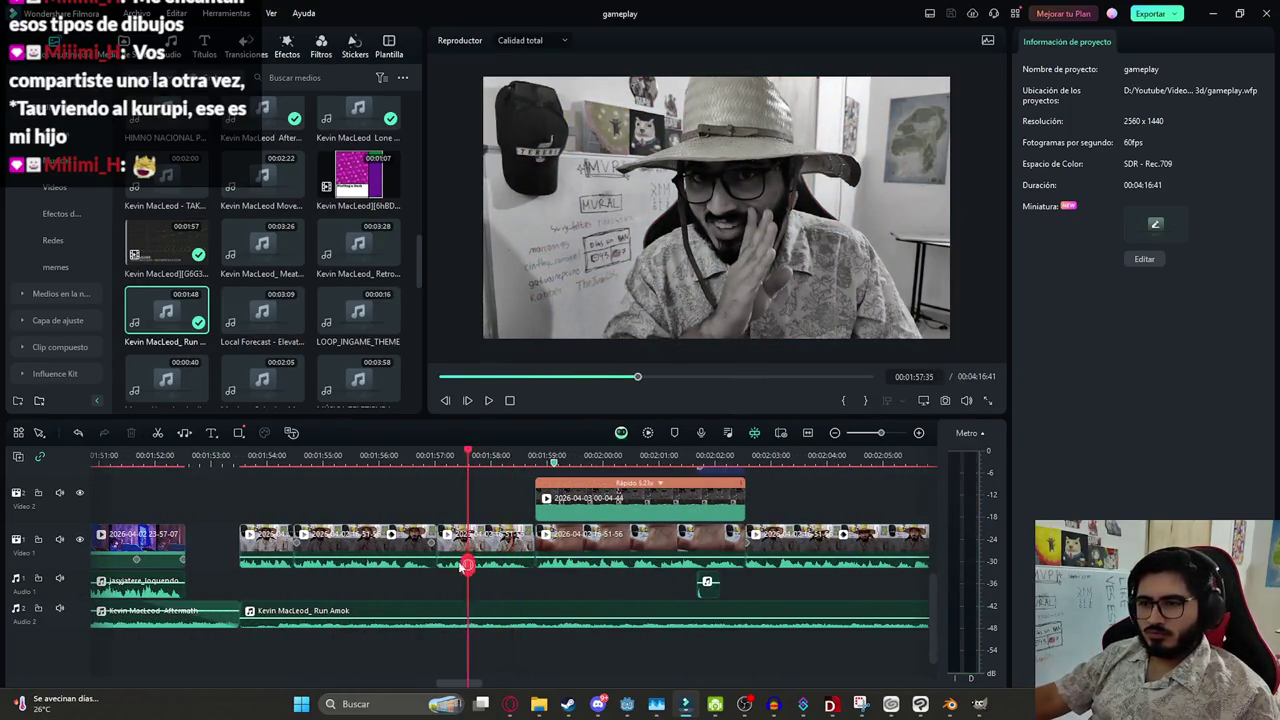
{"action": "scroll", "coordinate": [441, 567], "scroll_direction": "up", "scroll_amount": 2, "text": "ctrl"}
{"action": "left_click", "coordinate": [578, 606]}
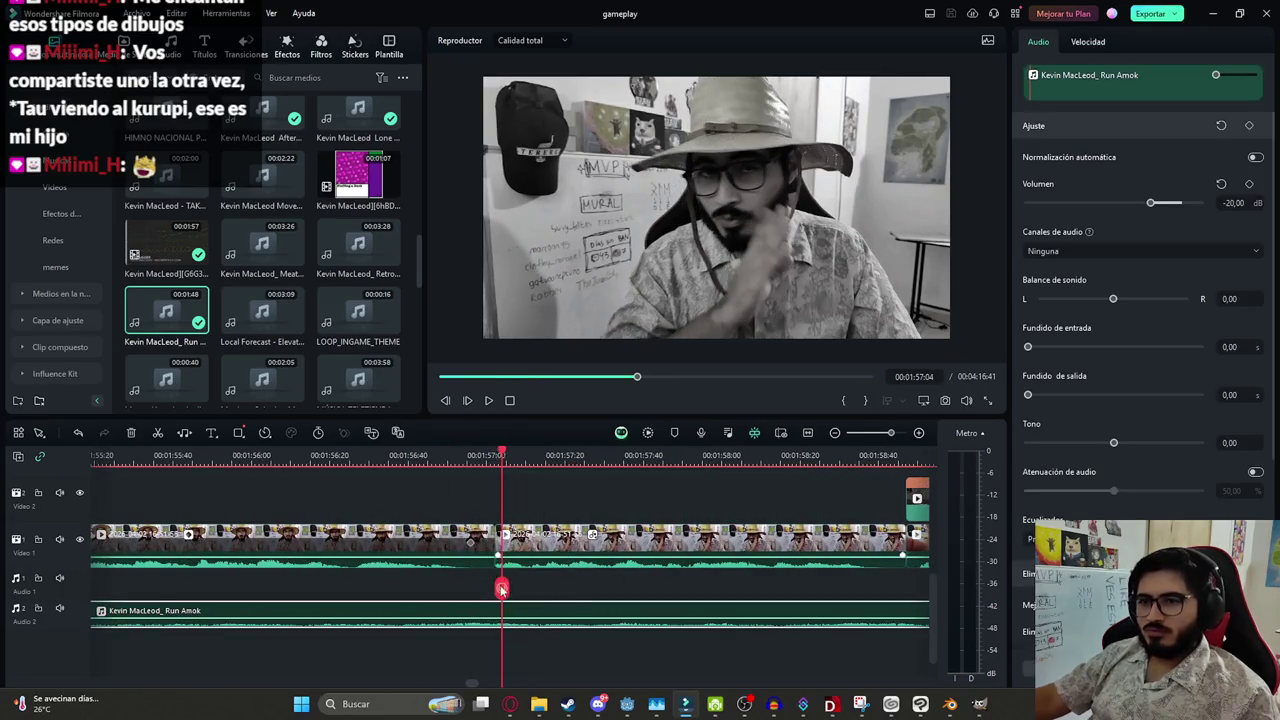
{"action": "left_click", "coordinate": [499, 590]}
Push the second Run Amok part later, play back the section, and save
{"action": "scroll", "coordinate": [505, 595], "scroll_direction": "down", "scroll_amount": 2, "text": "ctrl"}
{"action": "left_click_drag", "start_coordinate": [580, 610], "coordinate": [690, 607]}
{"action": "key", "text": "space"}
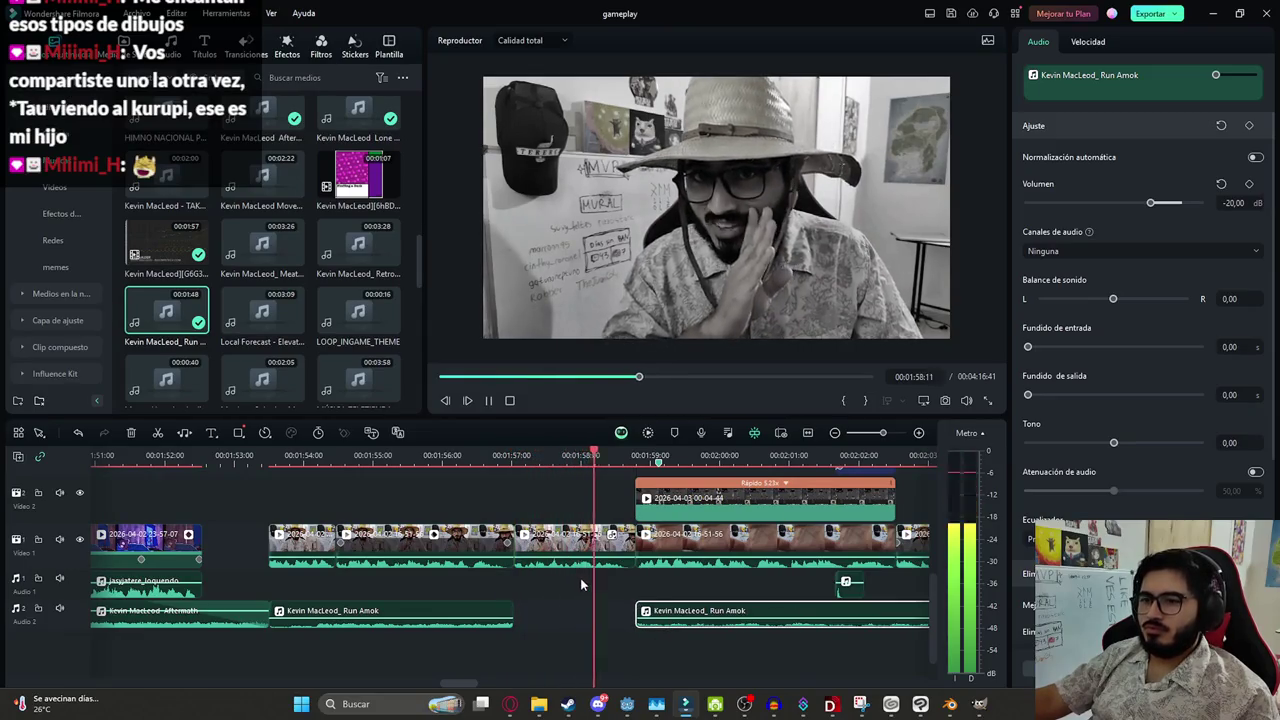
{"action": "left_click", "coordinate": [580, 578]}
{"action": "scroll", "coordinate": [610, 570], "scroll_direction": "down", "scroll_amount": 2, "text": "ctrl"}
{"action": "scroll", "coordinate": [645, 565], "scroll_direction": "down", "scroll_amount": 2, "text": "ctrl"}
{"action": "key", "text": "ctrl+s"}
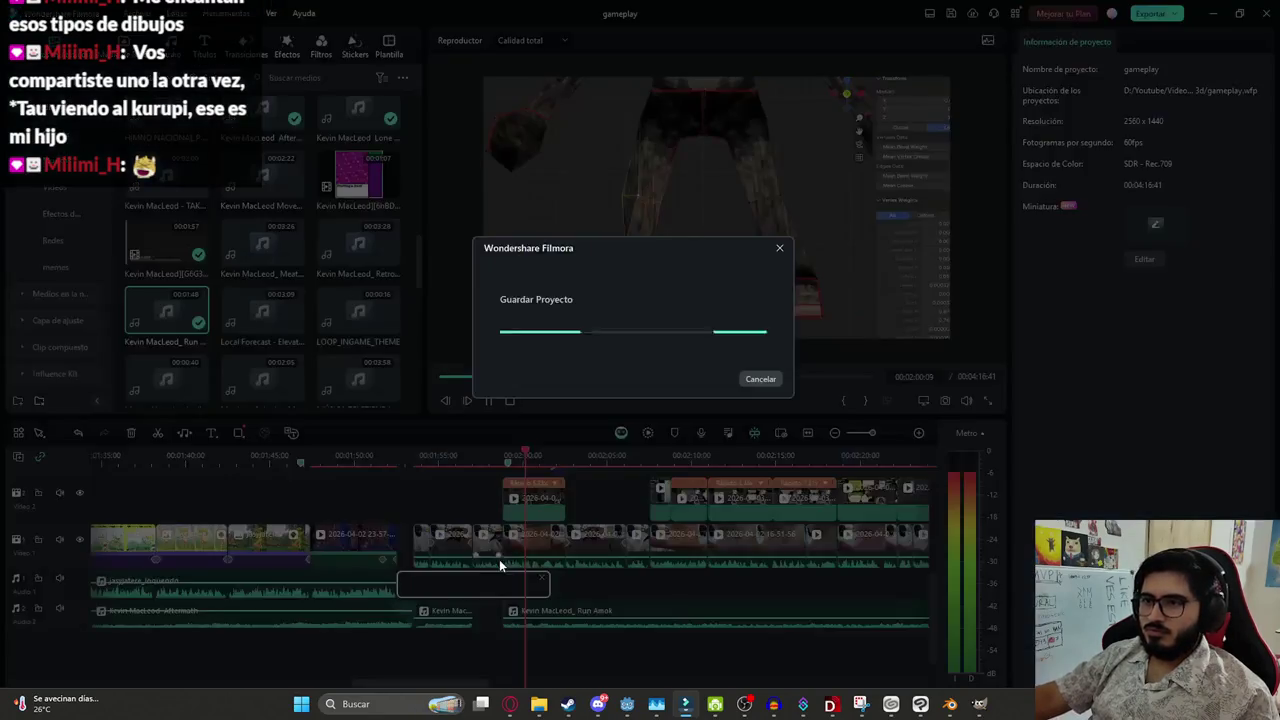
Select Run Amok and scroll the timeline to find where the Luisón section begins
{"action": "left_click", "coordinate": [578, 610]}
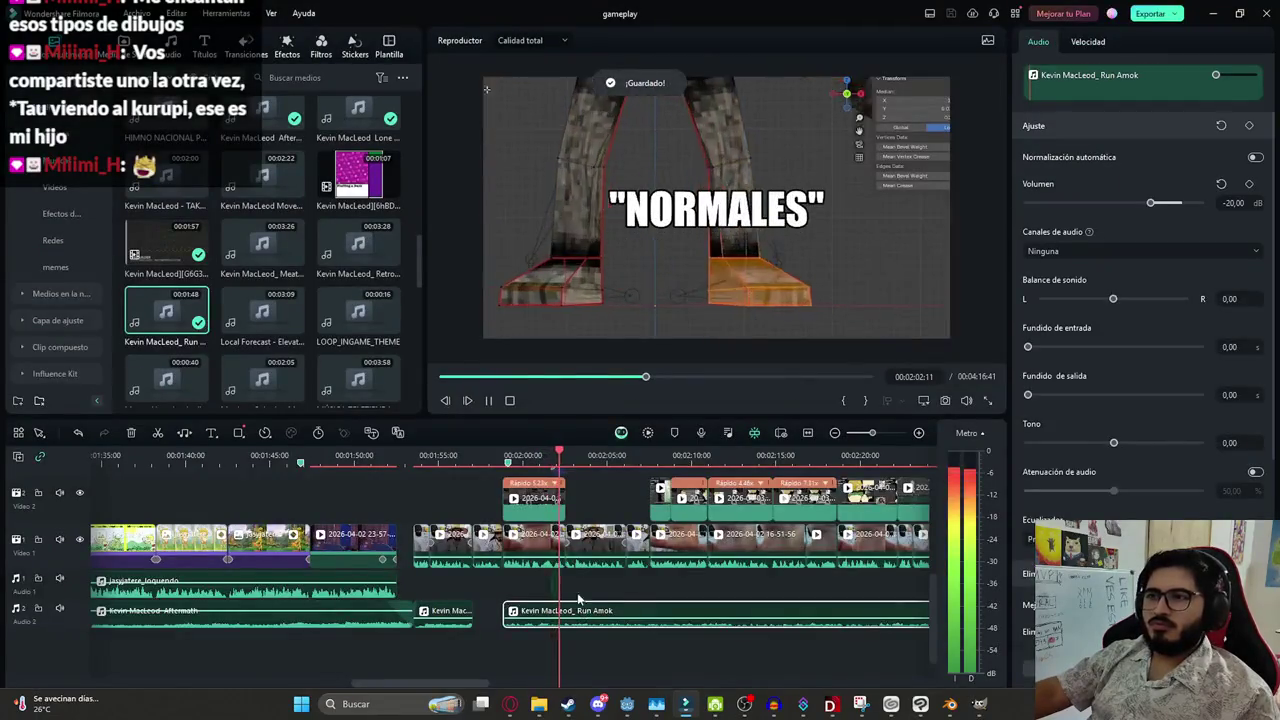
{"action": "scroll", "coordinate": [526, 543], "scroll_direction": "down", "scroll_amount": 2, "text": "ctrl"}
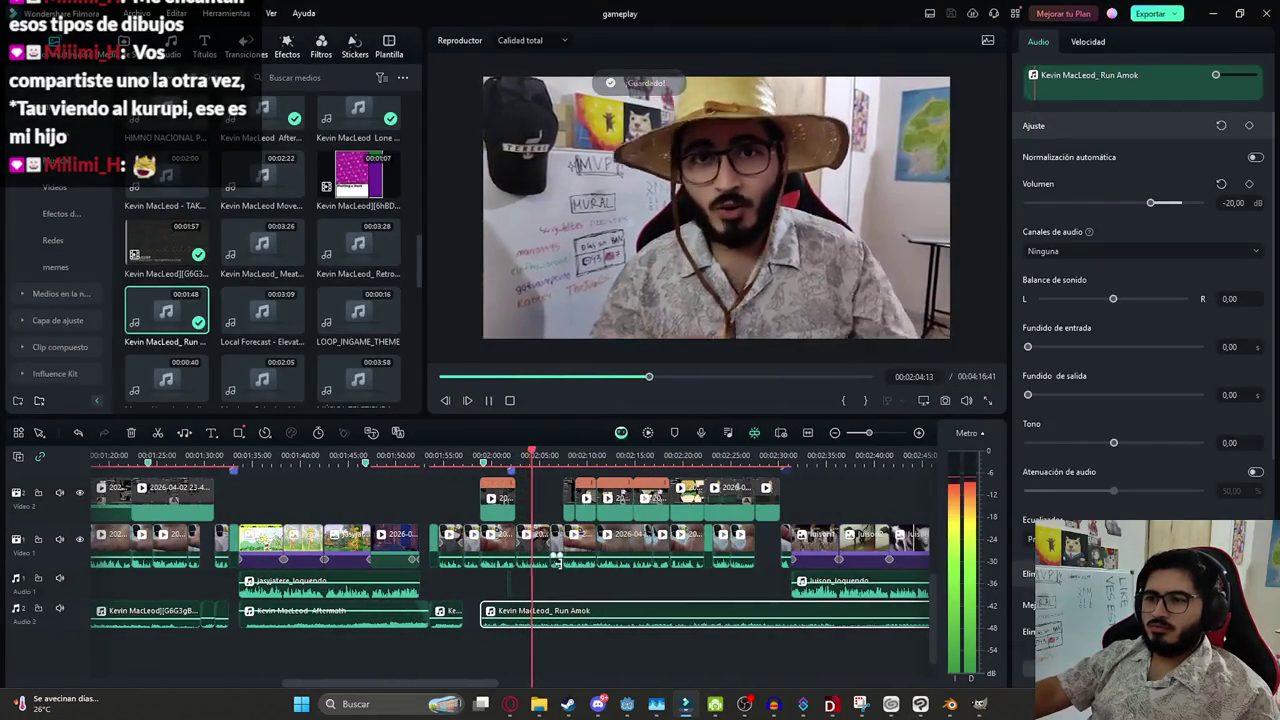
{"action": "scroll", "coordinate": [636, 541], "scroll_direction": "down", "scroll_amount": 2, "text": "ctrl"}
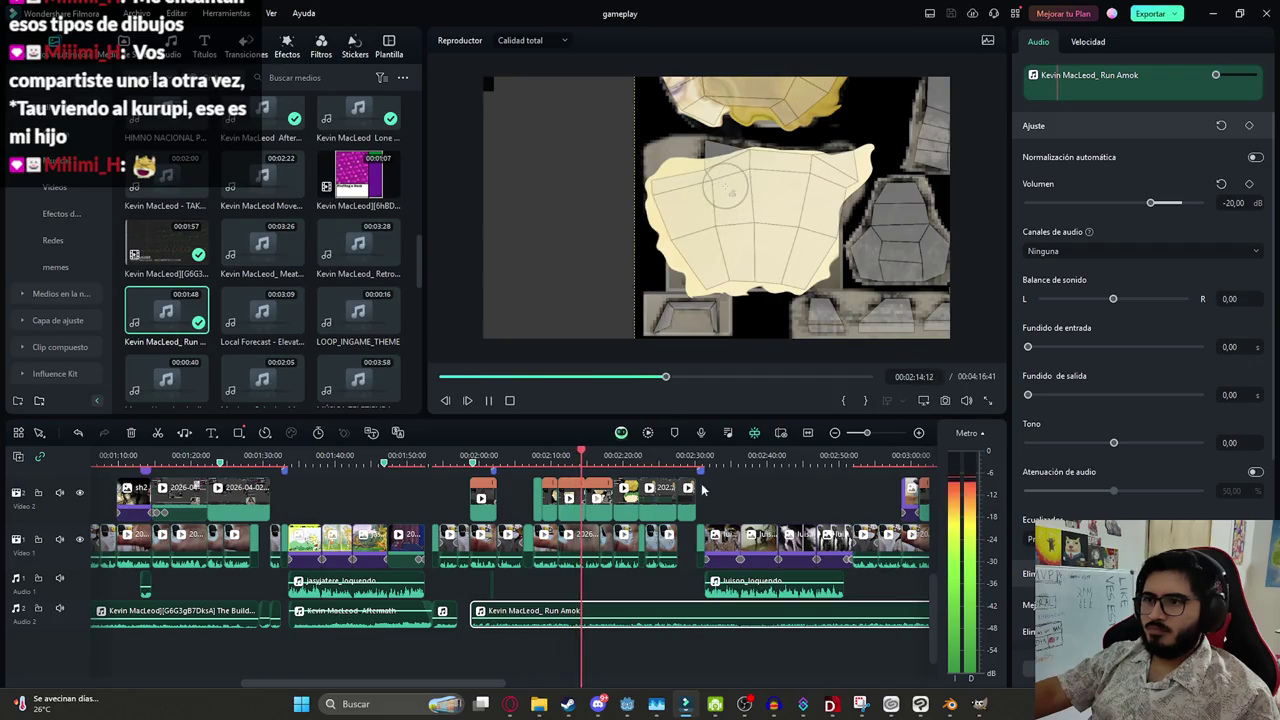
{"action": "scroll", "coordinate": [702, 489], "scroll_direction": "up", "scroll_amount": 2}
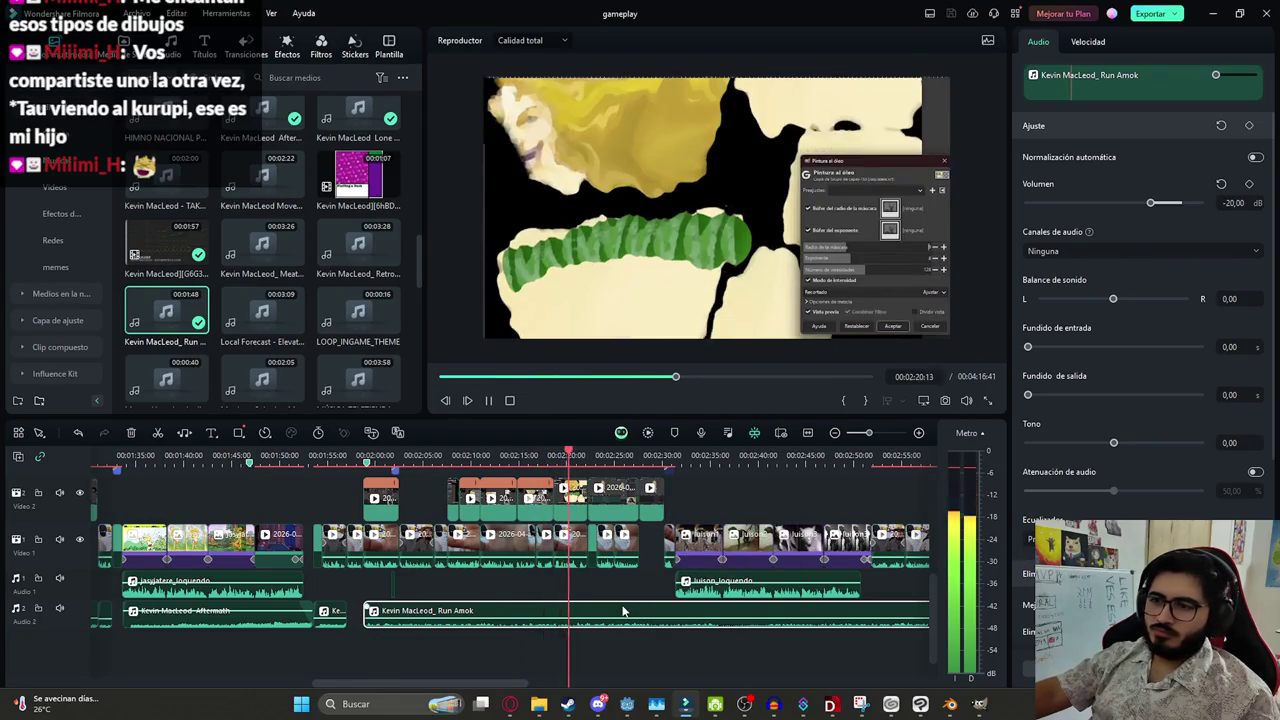
{"action": "scroll", "coordinate": [623, 610], "scroll_direction": "down", "scroll_amount": 2}
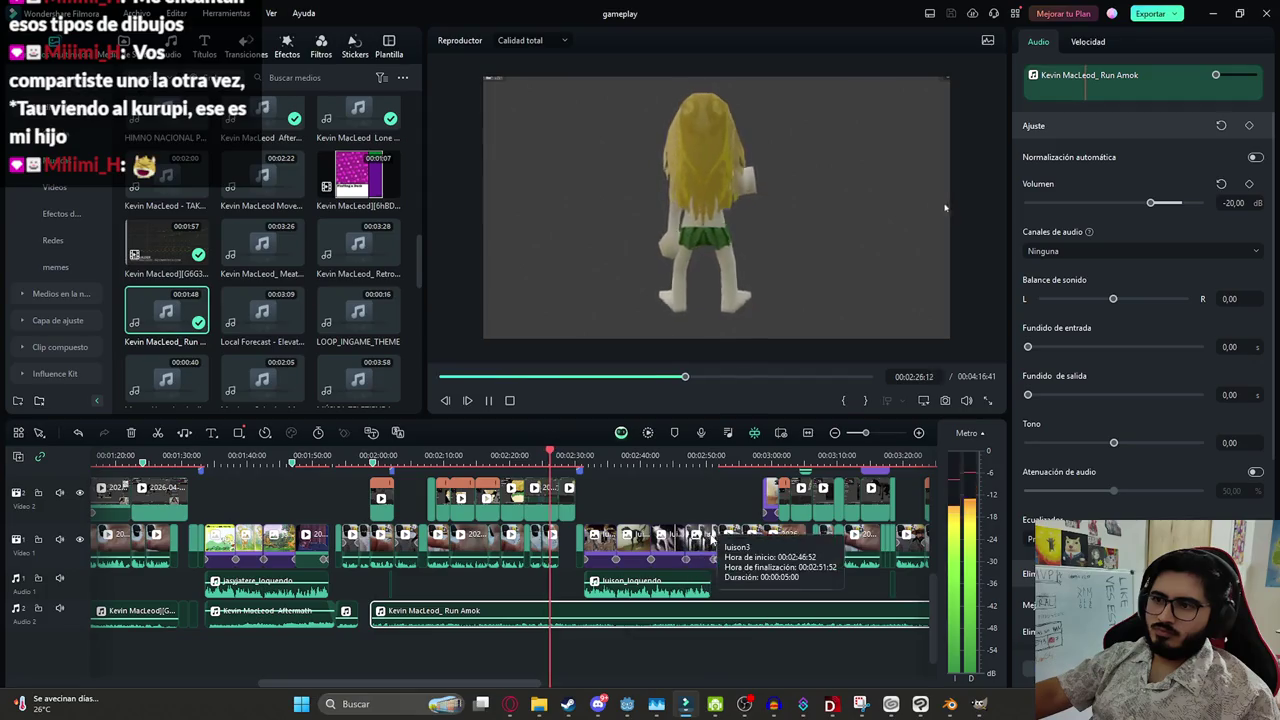
{"action": "scroll", "coordinate": [584, 580], "scroll_direction": "up", "scroll_amount": 1}
{"action": "scroll", "coordinate": [585, 580], "scroll_direction": "up", "scroll_amount": 5}
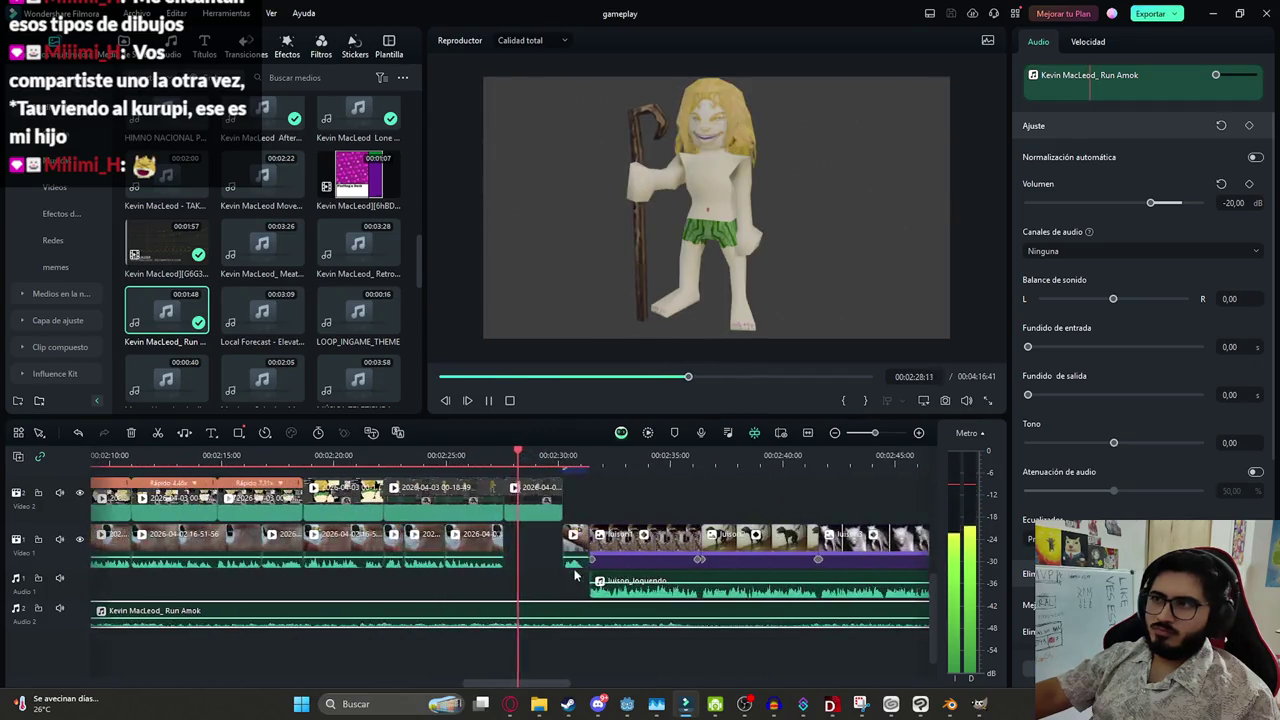
{"action": "scroll", "coordinate": [484, 590], "scroll_direction": "up", "scroll_amount": 4}
Cut the Run Amok music at the playhead at about 02:27:35
{"action": "left_click", "coordinate": [520, 594]}
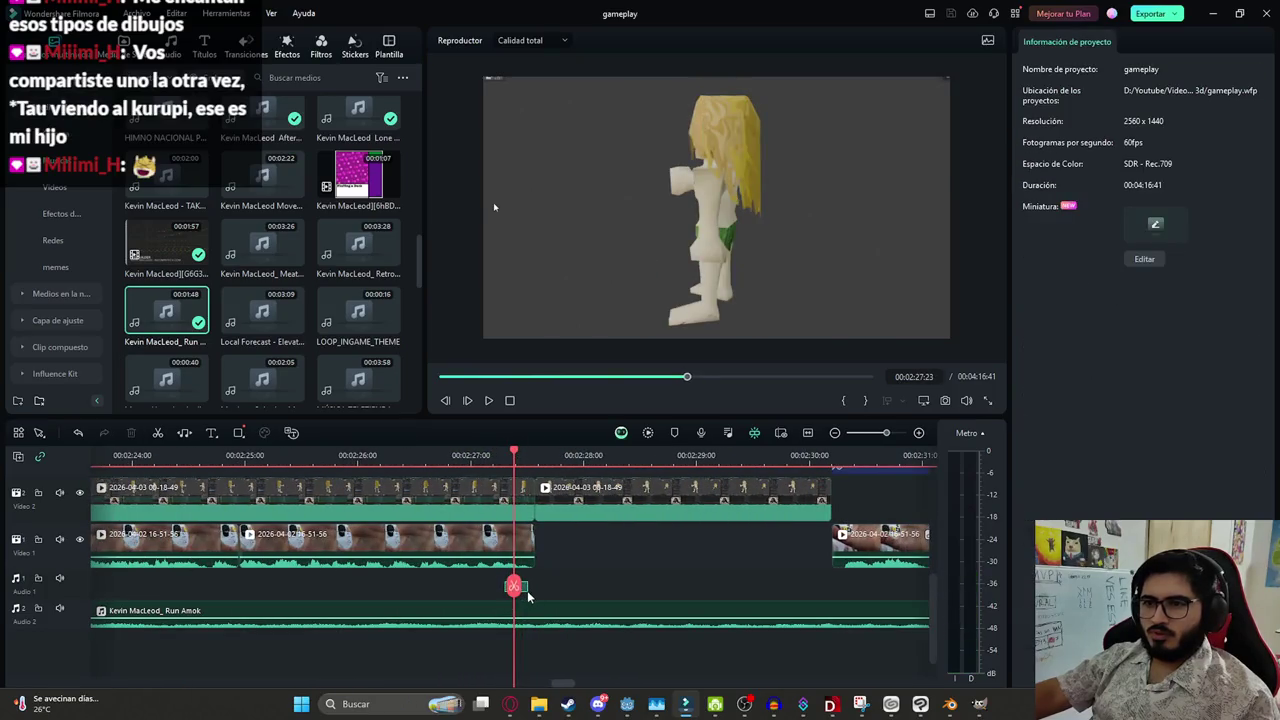
{"action": "left_click_drag", "start_coordinate": [528, 596], "coordinate": [538, 594]}
{"action": "left_click", "coordinate": [546, 598]}
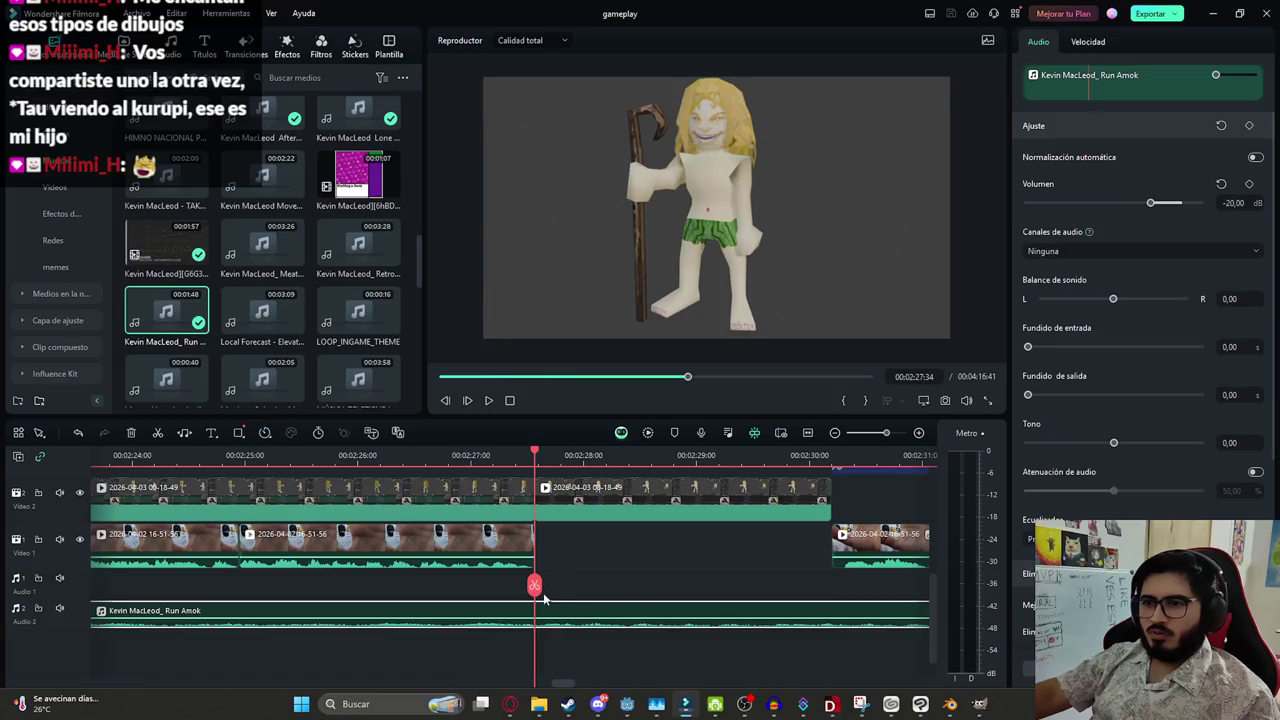
{"action": "left_click_drag", "start_coordinate": [828, 590], "coordinate": [832, 592]}
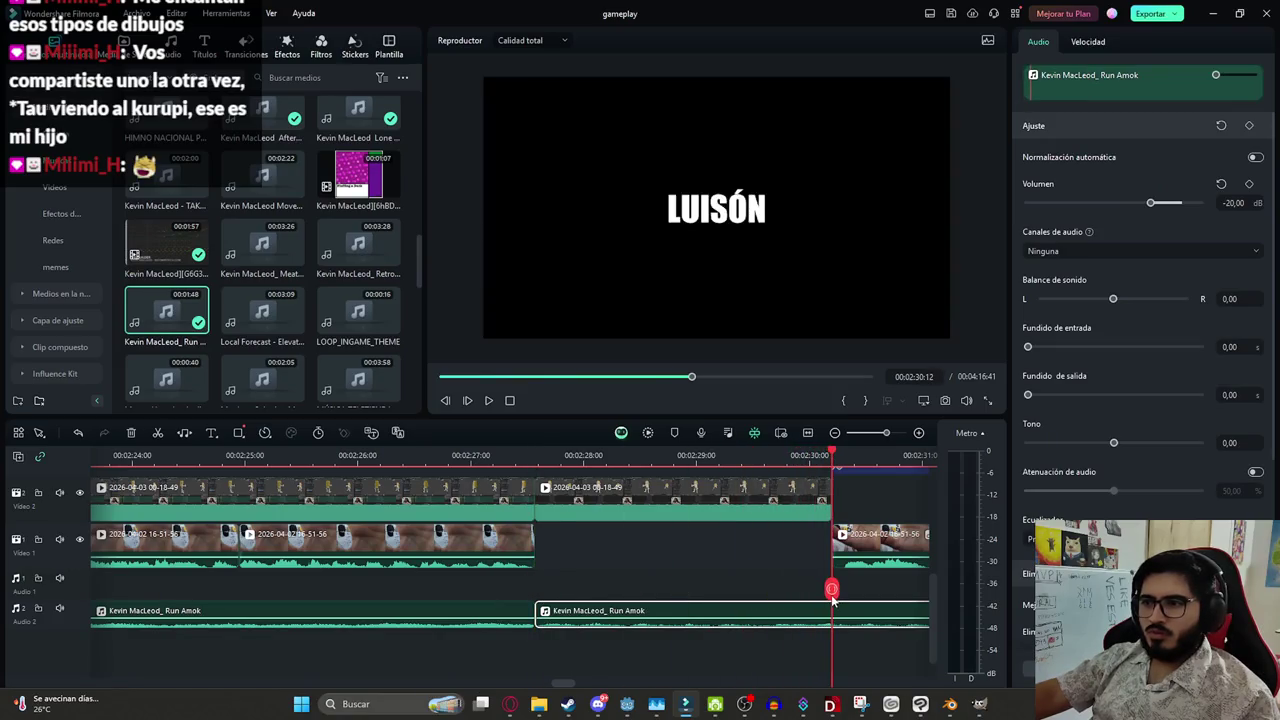
{"action": "scroll", "coordinate": [565, 606], "scroll_direction": "down", "scroll_amount": 3}
{"action": "left_click", "coordinate": [441, 590]}
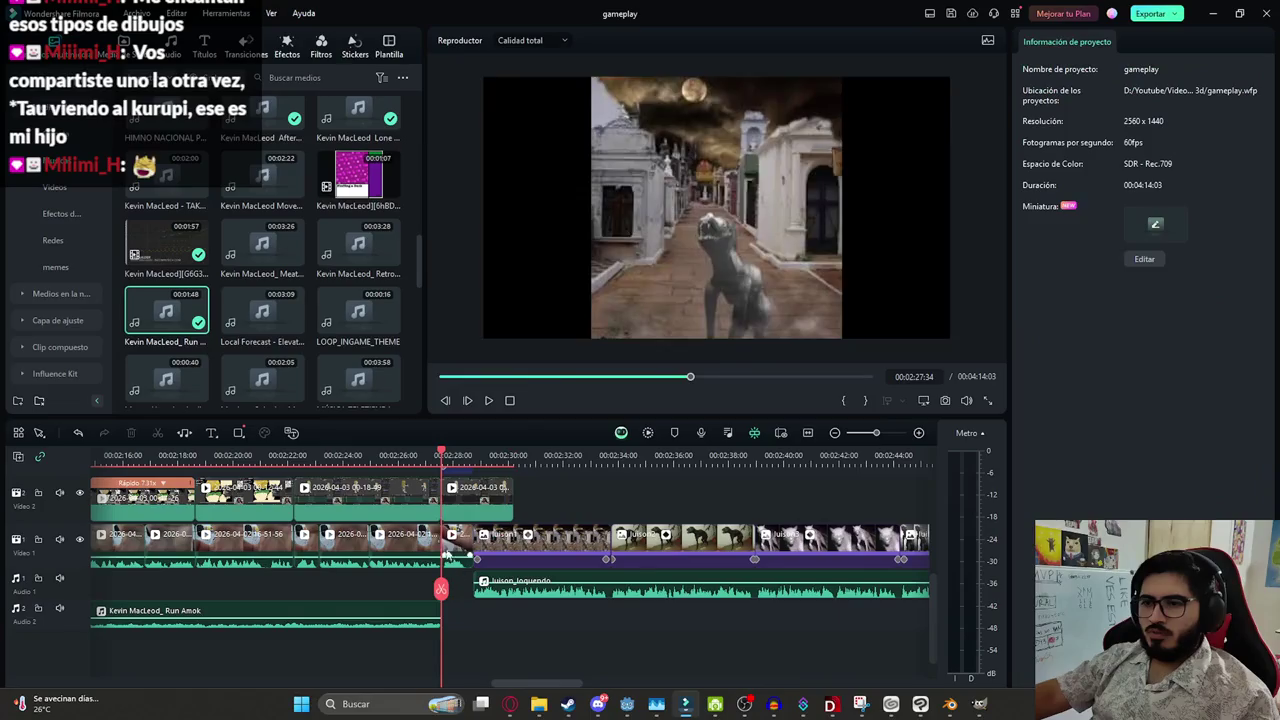
Delete the Run Amok part after the cut and search the media library for the choir sound
{"action": "left_click", "coordinate": [466, 612]}
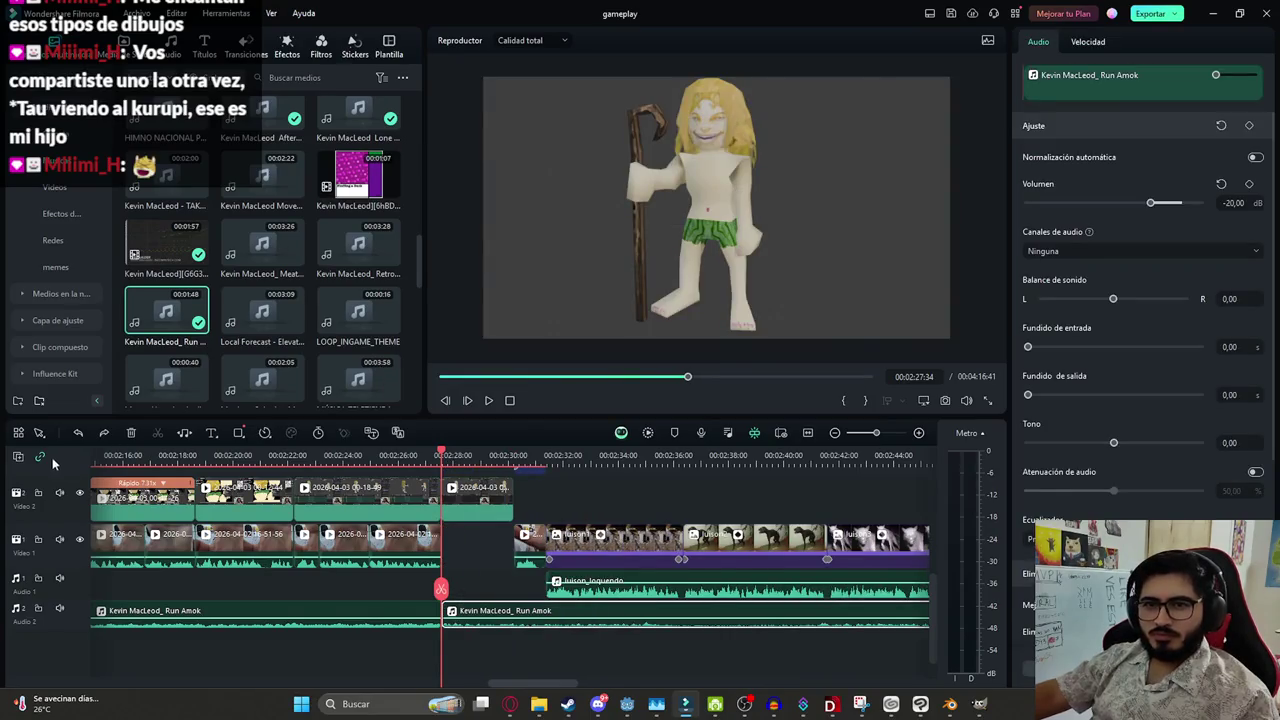
{"action": "key", "text": "Delete"}
{"action": "left_click", "coordinate": [318, 78]}
{"action": "type", "text": "ce"}
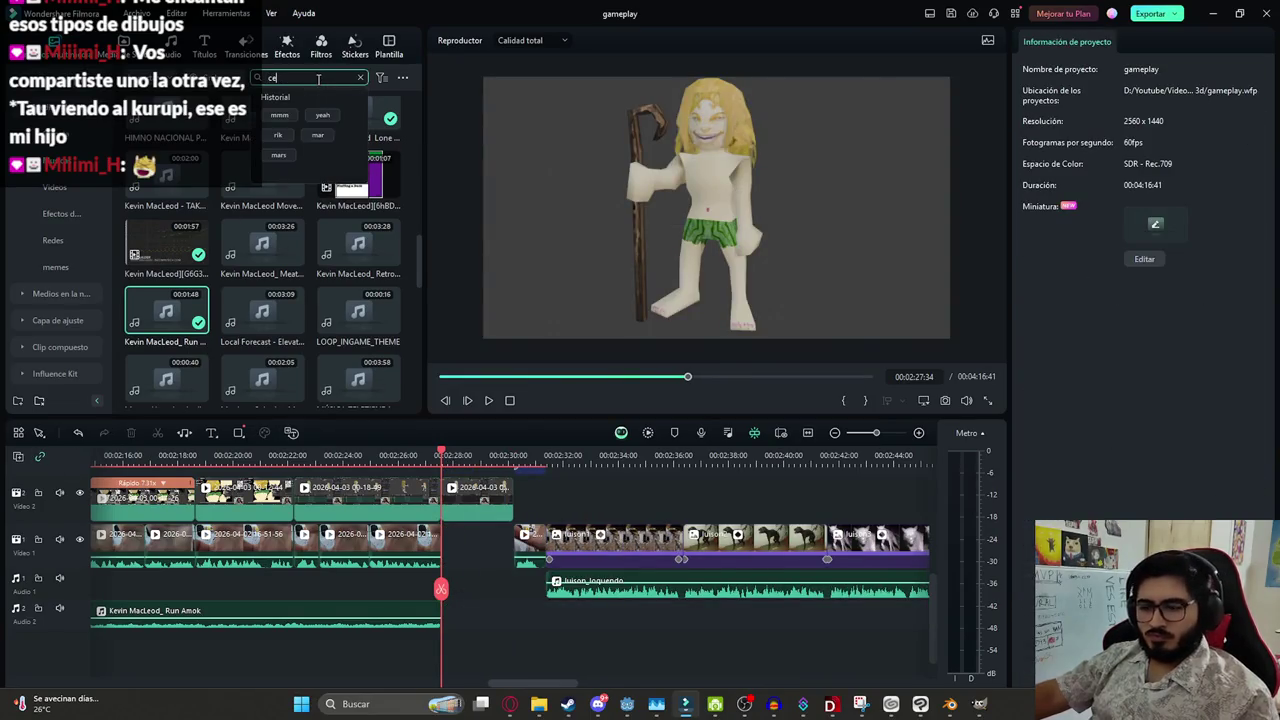
{"action": "key", "text": "Return"}
Place the Coro Celestial choir effect after Run Amok and trim it to a short burst
{"action": "mouse_move", "coordinate": [262, 240]}
{"action": "left_mouse_down"}
{"action": "mouse_move", "coordinate": [460, 615]}
{"action": "mouse_move", "coordinate": [452, 630]}
{"action": "left_mouse_up"}
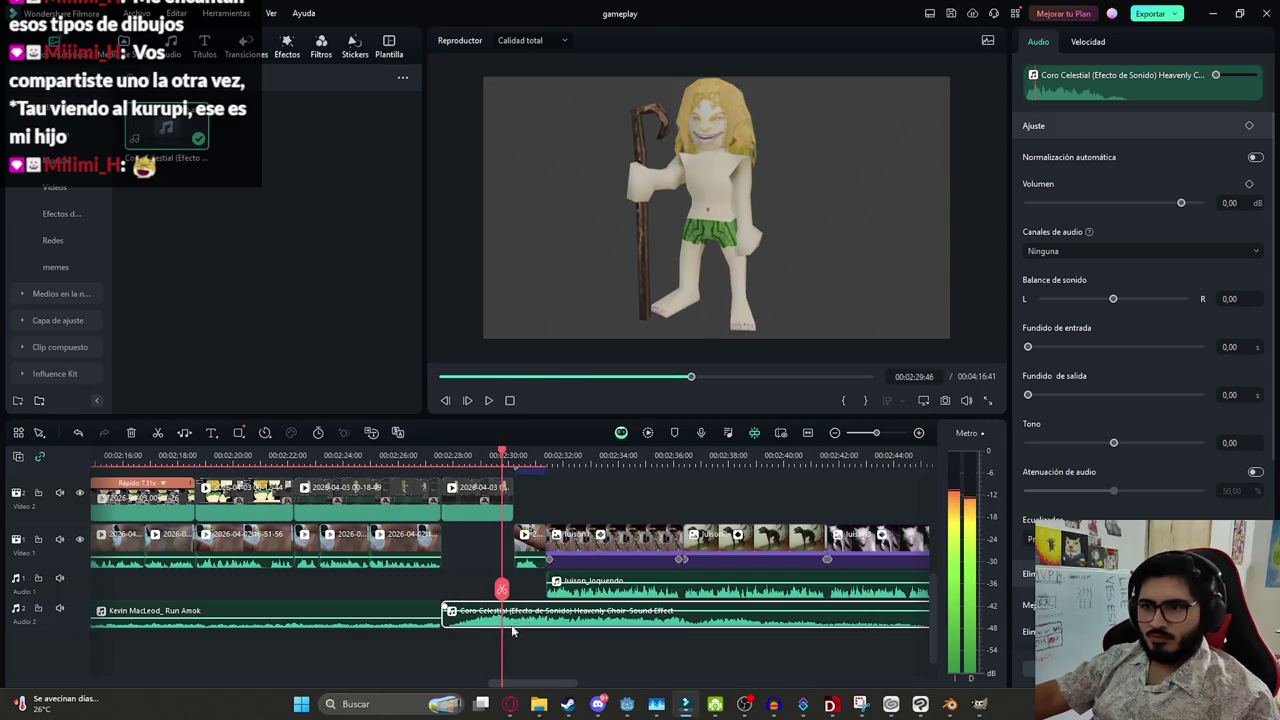
{"action": "key", "text": "Delete"}
{"action": "mouse_move", "coordinate": [445, 615]}
{"action": "left_mouse_down"}
{"action": "mouse_move", "coordinate": [514, 618]}
{"action": "mouse_move", "coordinate": [448, 600]}
{"action": "left_mouse_up"}
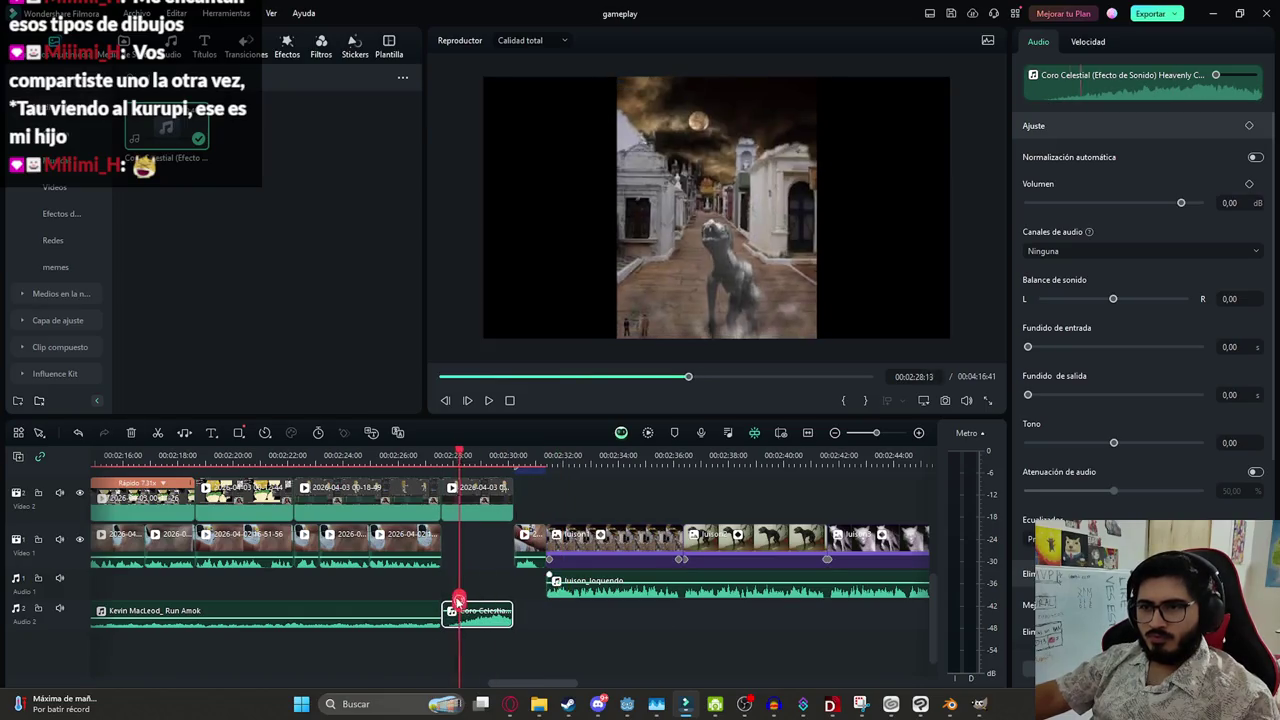
{"action": "left_click", "coordinate": [470, 514]}
{"action": "left_click", "coordinate": [443, 594]}
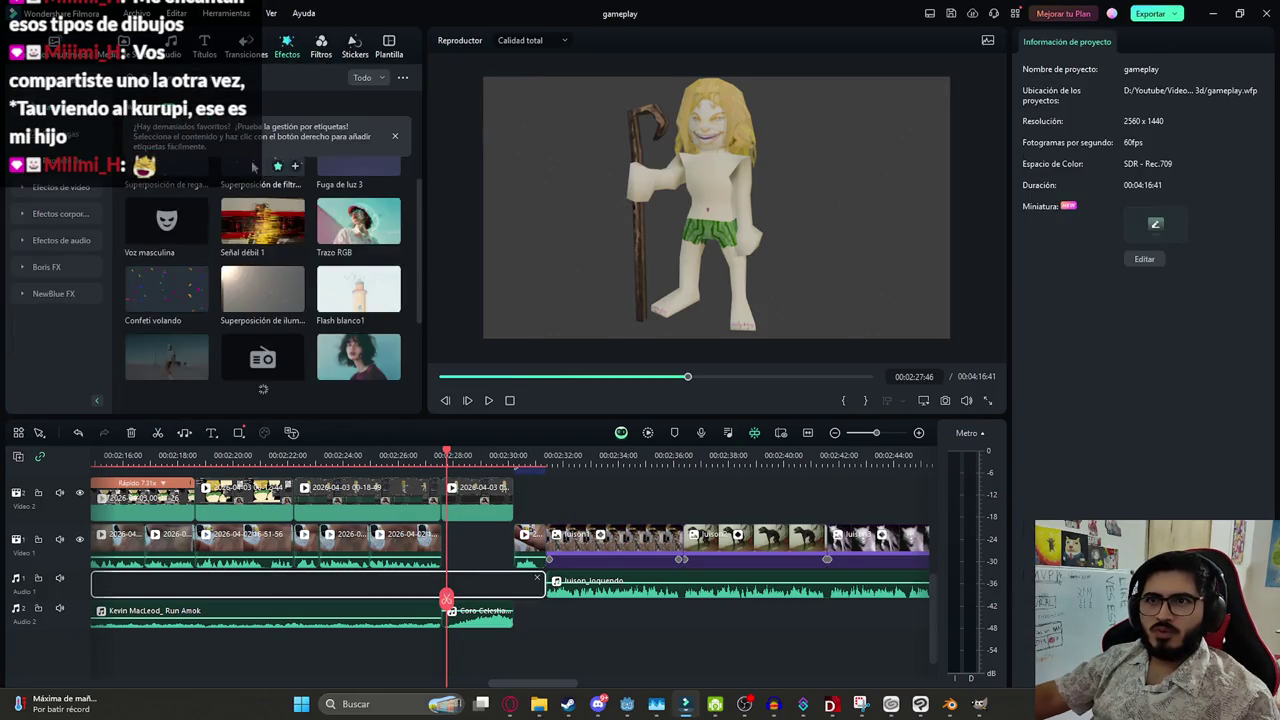
Place the light overlay effect into the timeline gap before Luisón
{"action": "left_click_drag", "start_coordinate": [282, 308], "coordinate": [479, 548]}
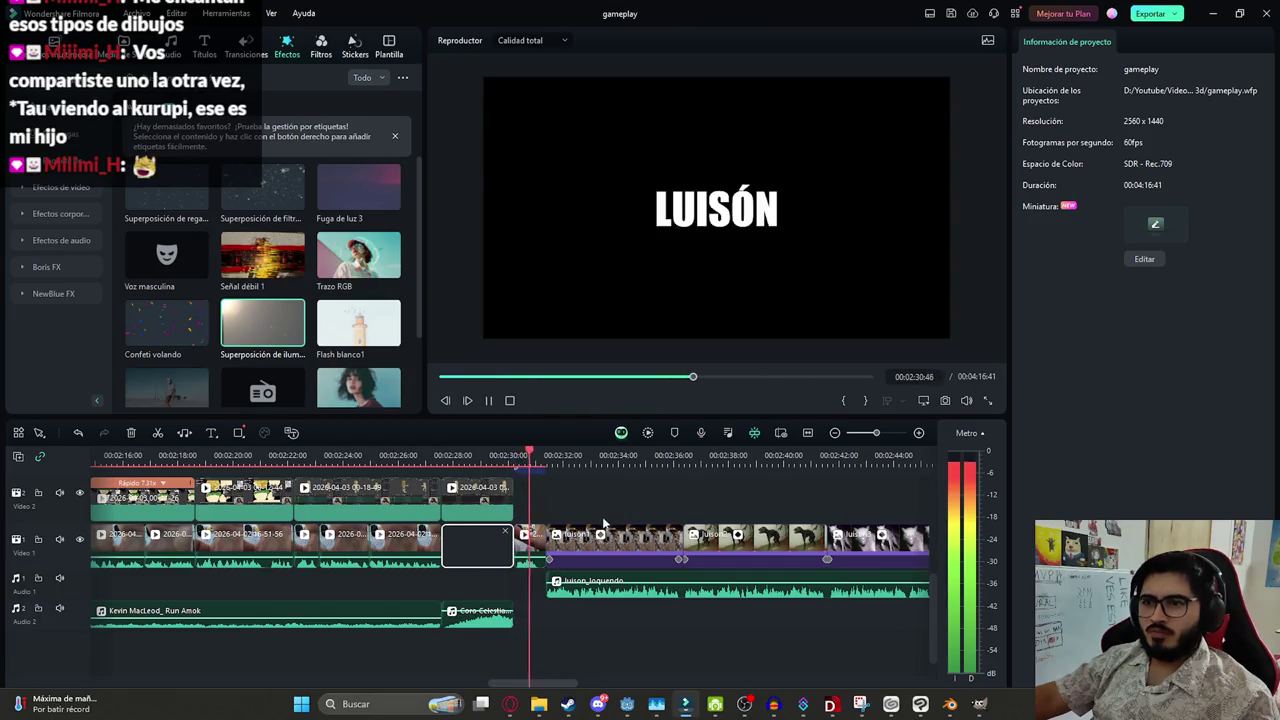
{"action": "scroll", "coordinate": [440, 583], "scroll_direction": "down", "scroll_amount": 5, "text": "ctrl"}
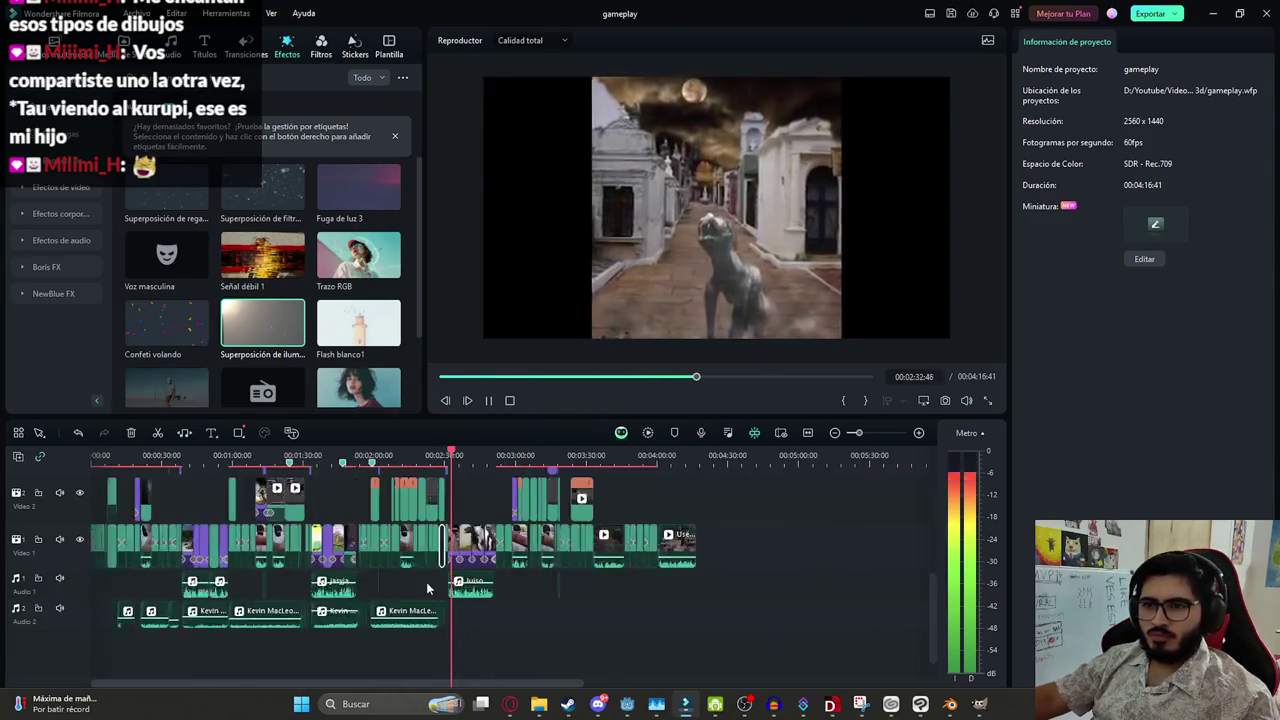
{"action": "scroll", "coordinate": [440, 583], "scroll_direction": "down", "scroll_amount": 2, "text": "ctrl"}
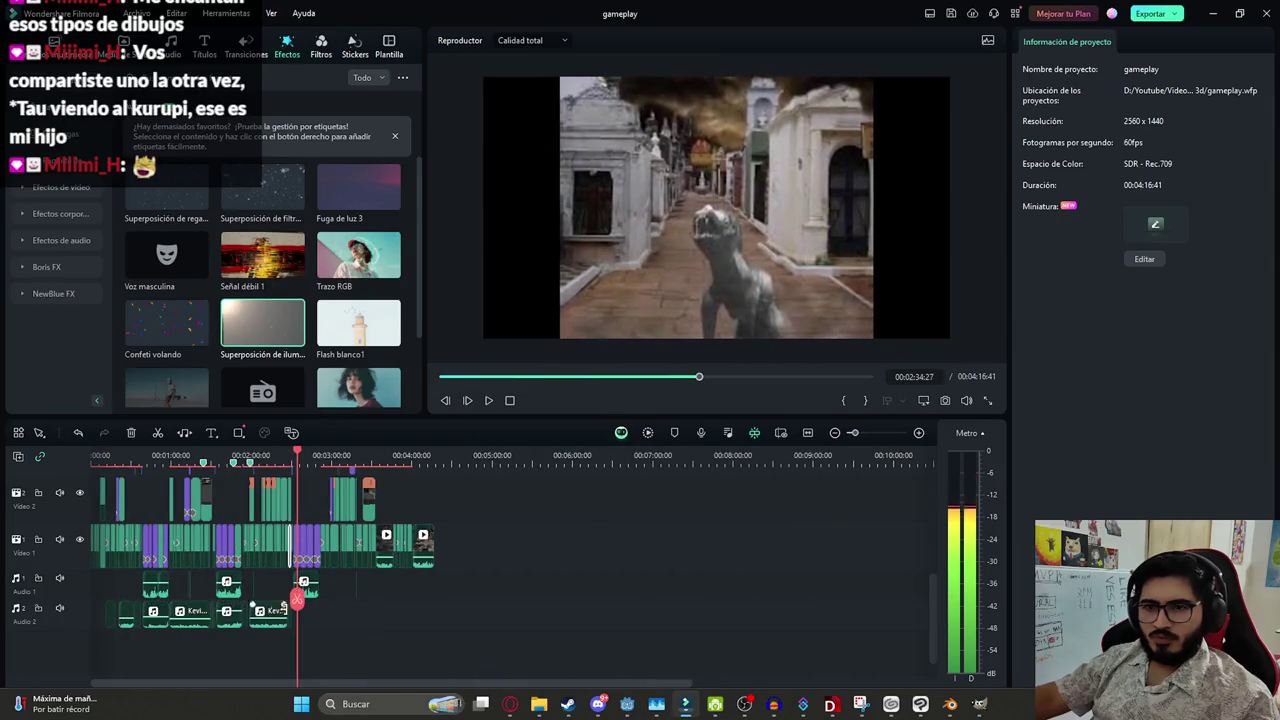
{"action": "left_click", "coordinate": [184, 597]}
{"action": "scroll", "coordinate": [120, 596], "scroll_direction": "up", "scroll_amount": 3, "text": "ctrl"}
{"action": "scroll", "coordinate": [300, 605], "scroll_direction": "up", "scroll_amount": 2, "text": "ctrl"}
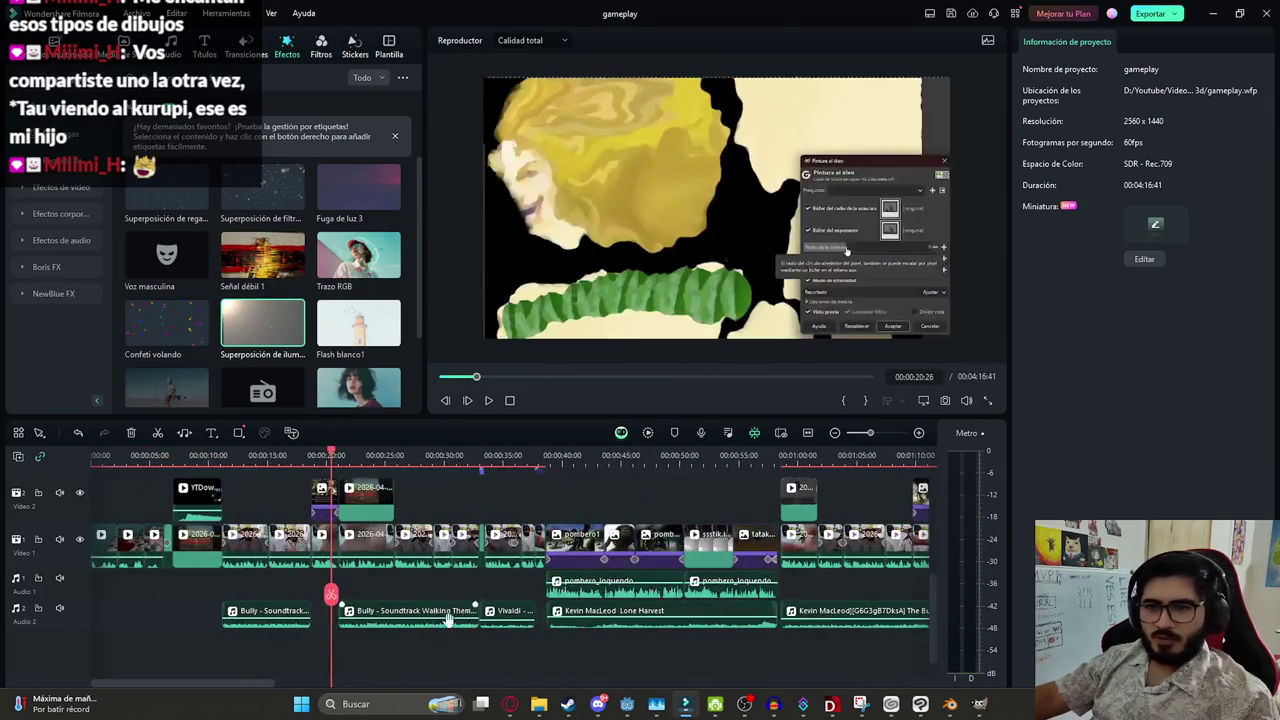
{"action": "scroll", "coordinate": [518, 607], "scroll_direction": "down", "scroll_amount": 1, "text": "ctrl"}
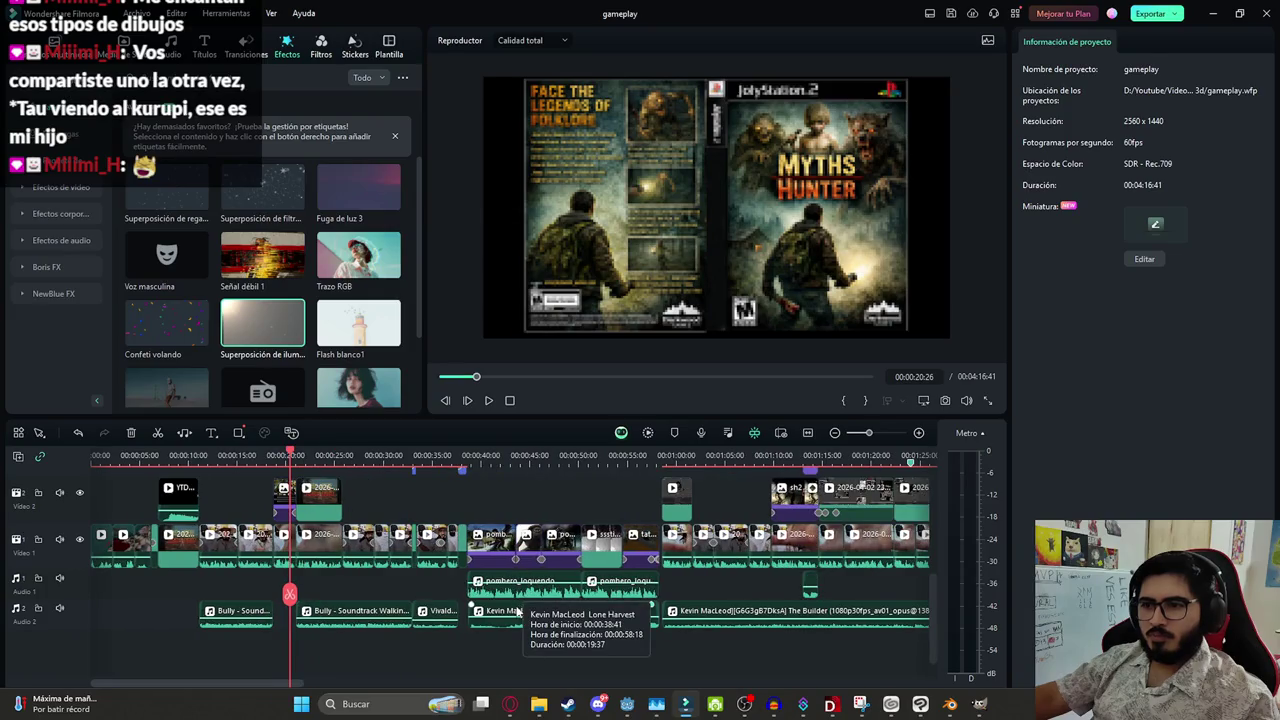
Extend the right edge of the Lone Harvest music clip so it runs longer
{"action": "left_click", "coordinate": [518, 610]}
{"action": "scroll", "coordinate": [115, 595], "scroll_direction": "down", "scroll_amount": 3, "text": "ctrl"}
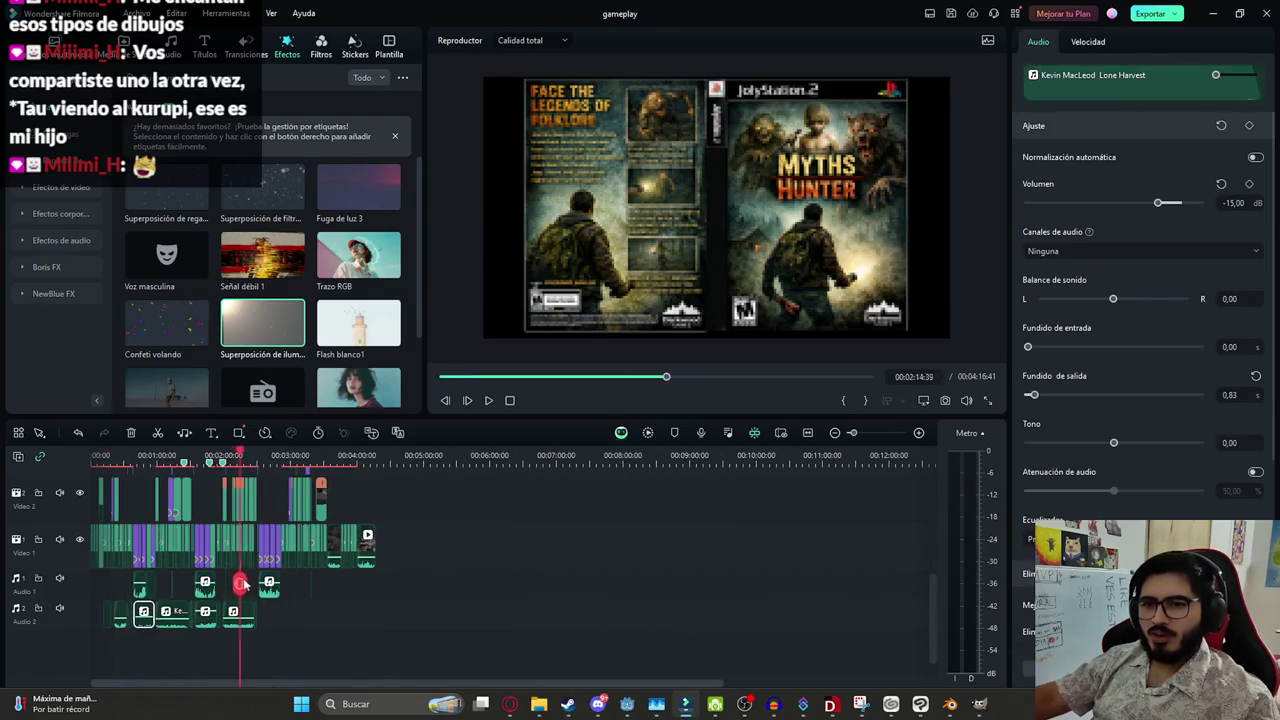
{"action": "left_click", "coordinate": [280, 592]}
{"action": "scroll", "coordinate": [435, 630], "scroll_direction": "up", "scroll_amount": 3, "text": "ctrl"}
{"action": "scroll", "coordinate": [546, 622], "scroll_direction": "up", "scroll_amount": 2, "text": "ctrl"}
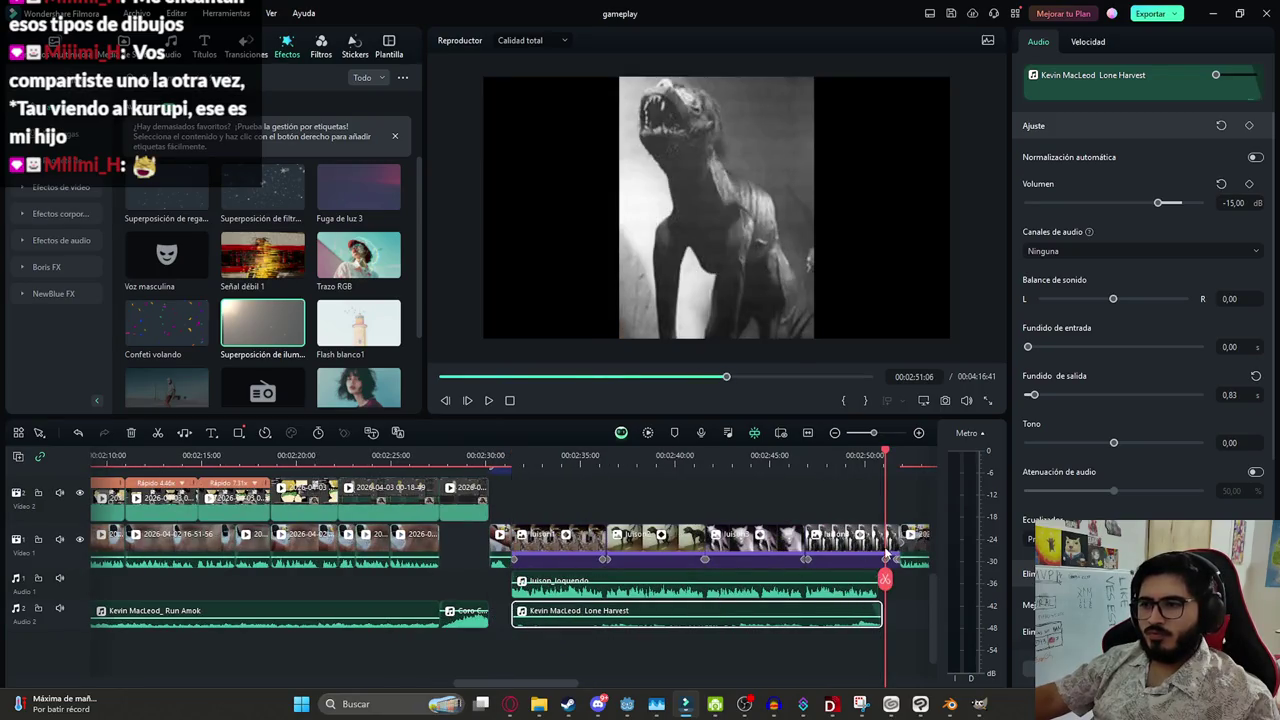
{"action": "left_click", "coordinate": [523, 460]}
{"action": "key", "text": "space"}
{"action": "scroll", "coordinate": [709, 630], "scroll_direction": "down", "scroll_amount": 2, "text": "ctrl"}
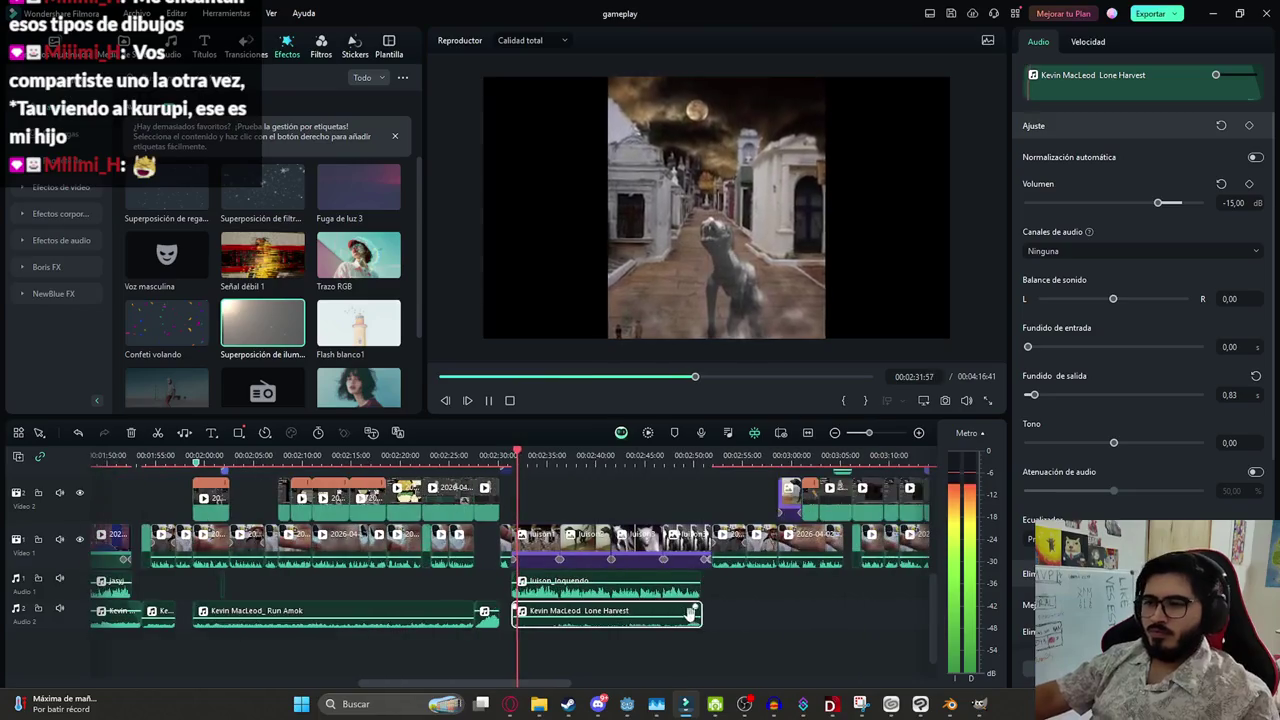
{"action": "left_click_drag", "start_coordinate": [701, 620], "coordinate": [716, 625]}
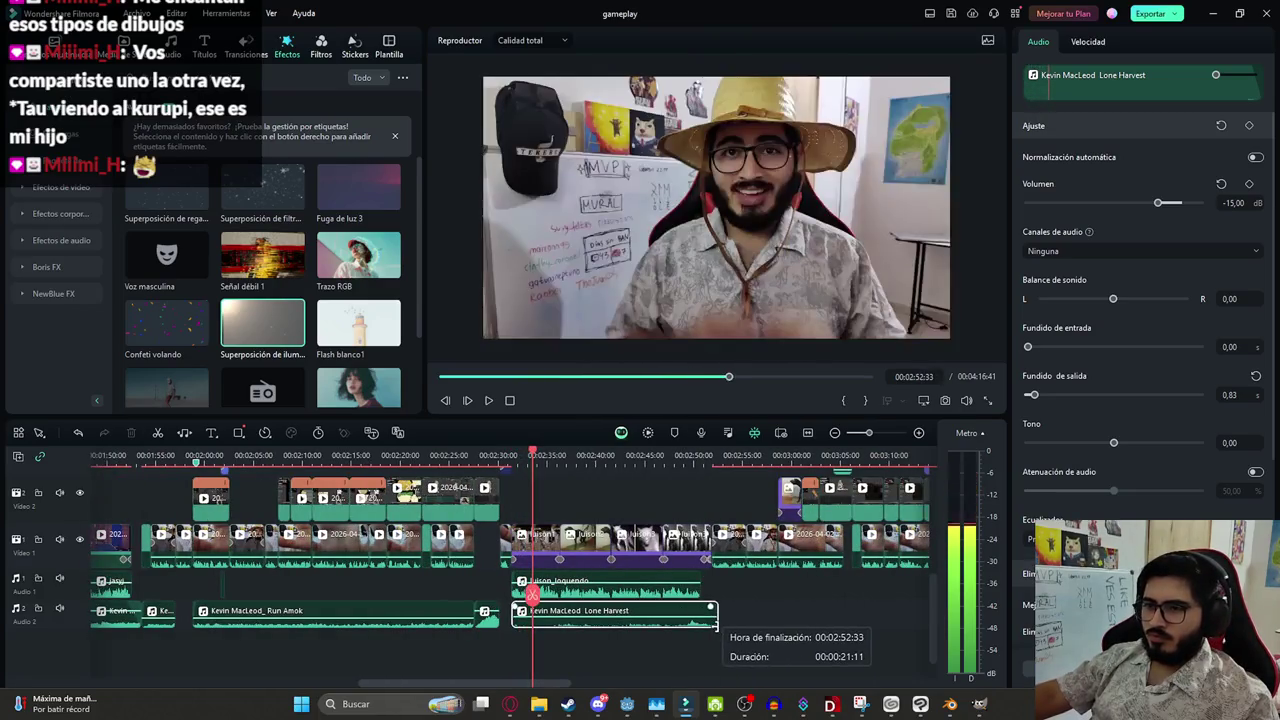
{"action": "key", "text": "space"}
Marquee-select all the later clips and shift them about 4 seconds later
{"action": "scroll", "coordinate": [740, 620], "scroll_direction": "up", "scroll_amount": 2, "text": "ctrl"}
{"action": "scroll", "coordinate": [640, 605], "scroll_direction": "down", "scroll_amount": 2, "text": "ctrl"}
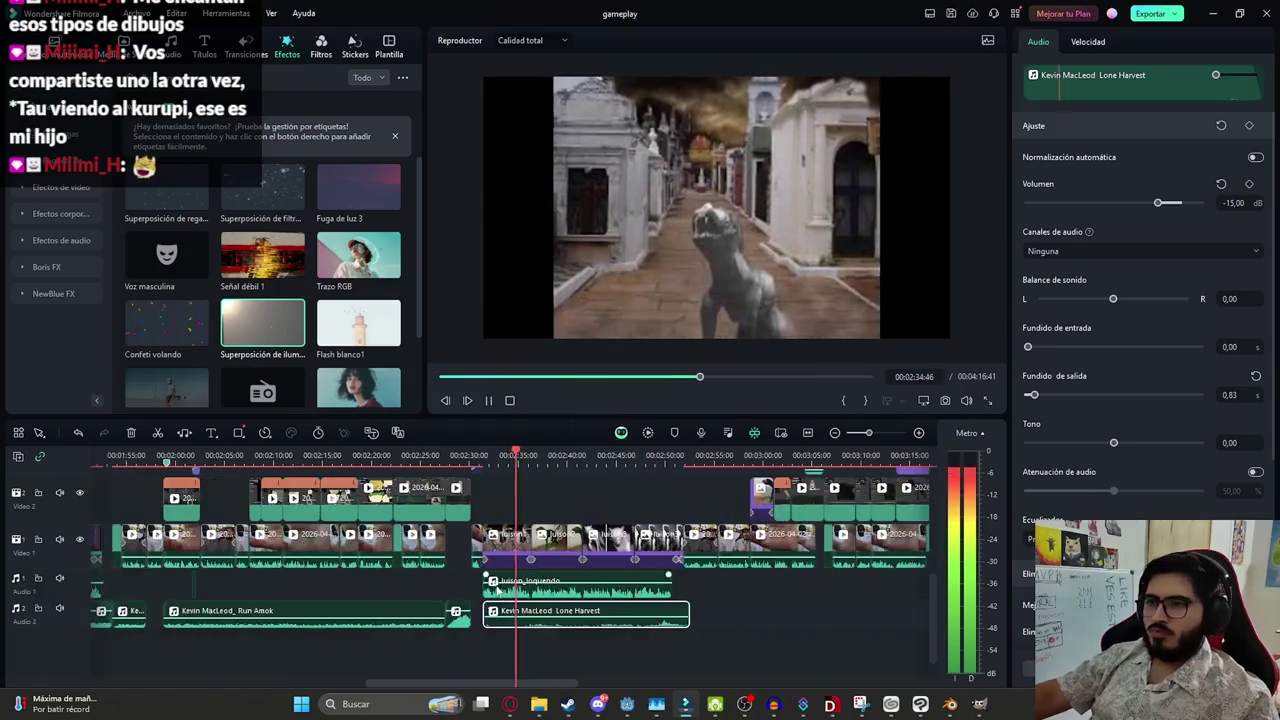
{"action": "scroll", "coordinate": [540, 585], "scroll_direction": "down", "scroll_amount": 2, "text": "ctrl"}
{"action": "scroll", "coordinate": [527, 583], "scroll_direction": "down", "scroll_amount": 1, "text": "ctrl"}
{"action": "scroll", "coordinate": [869, 611], "scroll_direction": "up", "scroll_amount": 2}
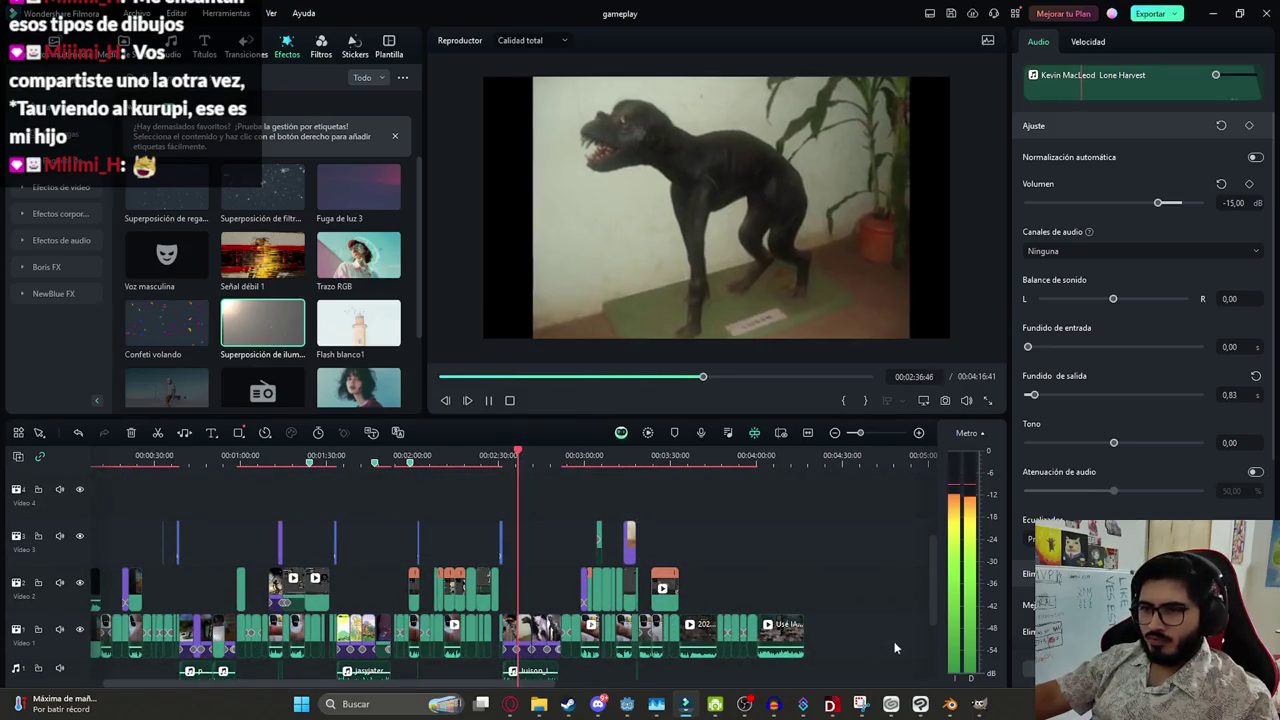
{"action": "scroll", "coordinate": [894, 641], "scroll_direction": "down", "scroll_amount": 1, "text": "ctrl"}
{"action": "scroll", "coordinate": [894, 655], "scroll_direction": "up", "scroll_amount": 1, "text": "ctrl"}
{"action": "left_click_drag", "start_coordinate": [886, 646], "coordinate": [566, 506]}
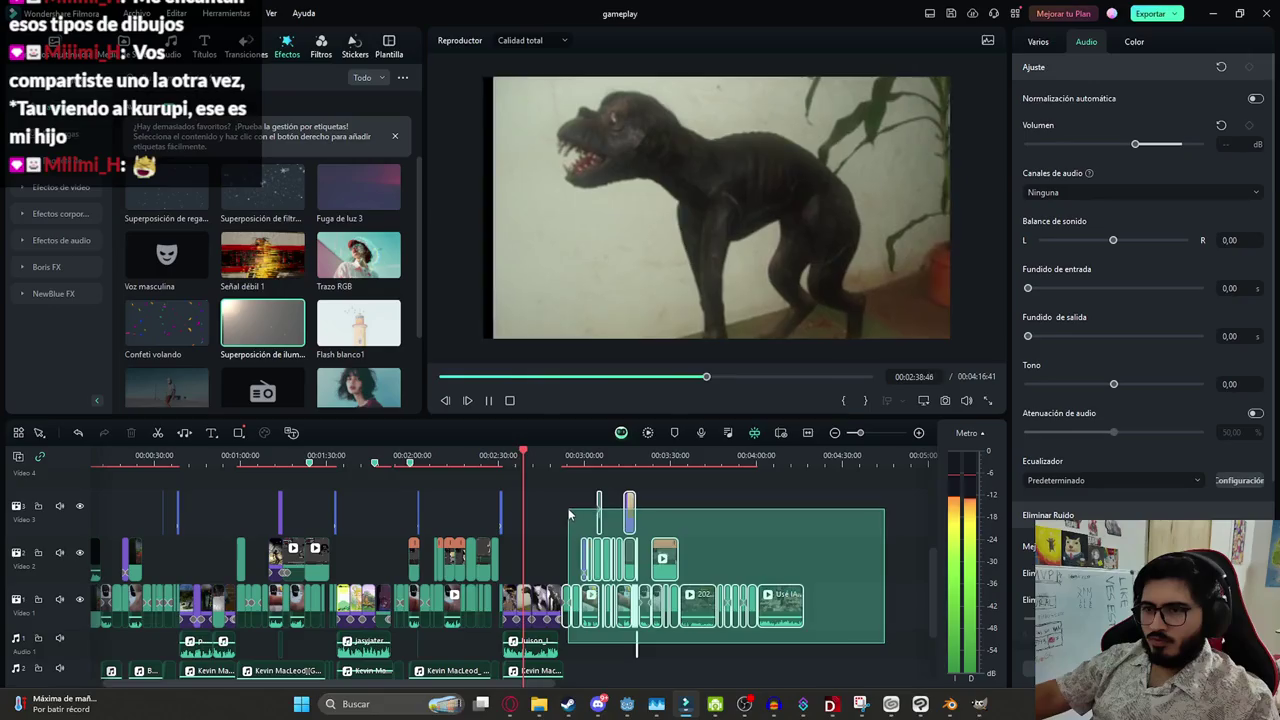
{"action": "scroll", "coordinate": [650, 645], "scroll_direction": "up", "scroll_amount": 3, "text": "ctrl"}
{"action": "scroll", "coordinate": [650, 645], "scroll_direction": "up", "scroll_amount": 1, "text": "ctrl"}
{"action": "mouse_move", "coordinate": [724, 572]}
{"action": "left_mouse_down"}
{"action": "mouse_move", "coordinate": [808, 572]}
{"action": "mouse_move", "coordinate": [755, 533]}
{"action": "left_mouse_up"}
Save the project and return to the imported media library
{"action": "key", "text": "ctrl+s"}
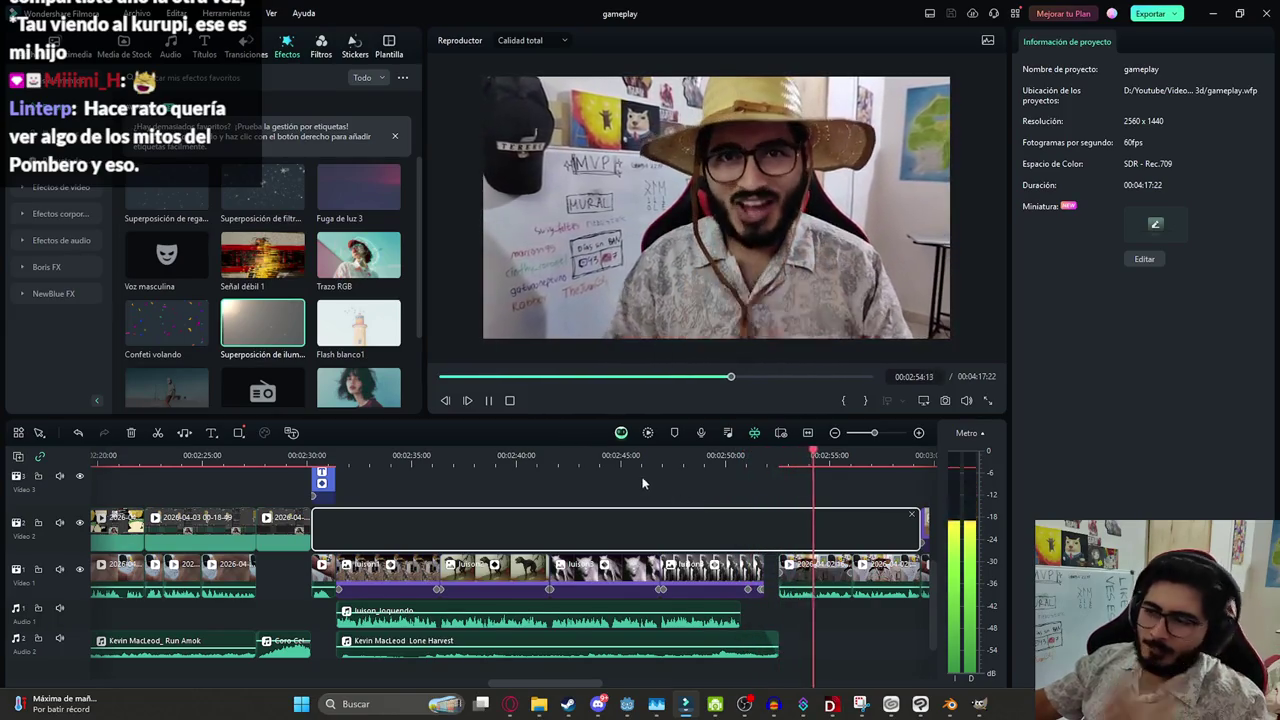
{"action": "scroll", "coordinate": [643, 483], "scroll_direction": "down", "scroll_amount": 2, "text": "ctrl"}
{"action": "scroll", "coordinate": [600, 480], "scroll_direction": "down", "scroll_amount": 2, "text": "ctrl"}
{"action": "scroll", "coordinate": [533, 475], "scroll_direction": "down", "scroll_amount": 2, "text": "ctrl"}
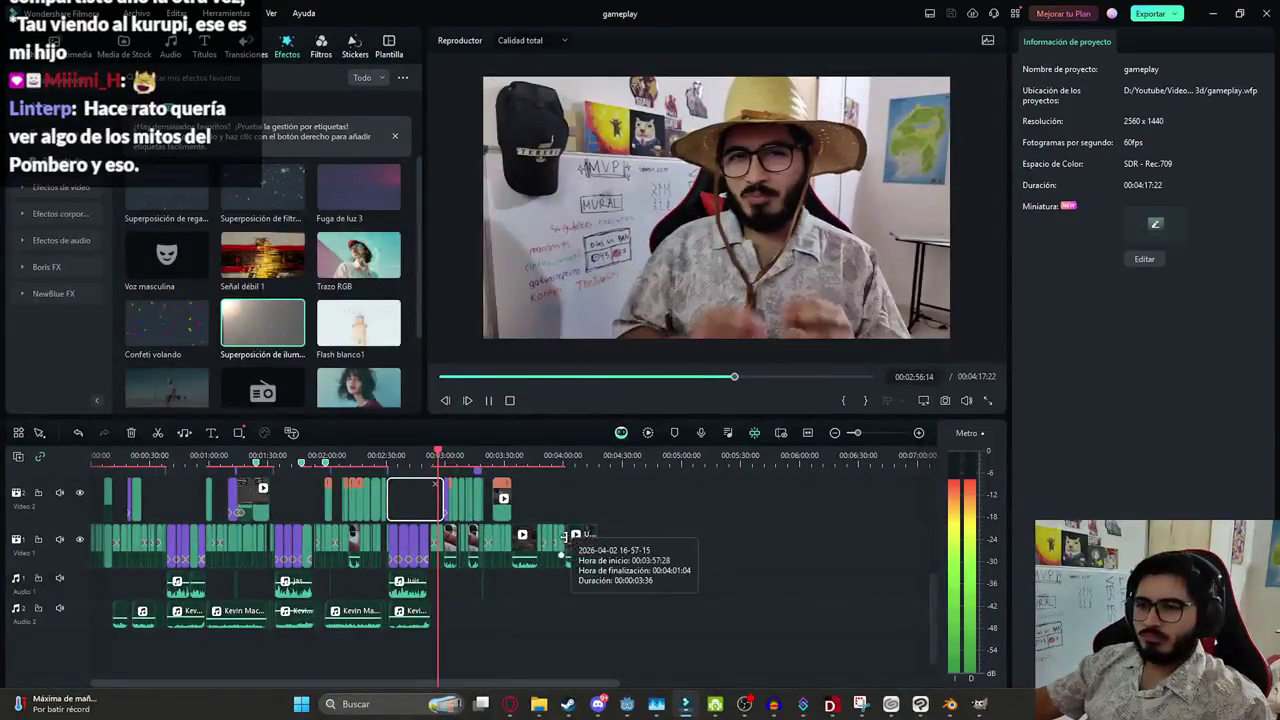
{"action": "scroll", "coordinate": [562, 538], "scroll_direction": "up", "scroll_amount": 2, "text": "ctrl"}
{"action": "scroll", "coordinate": [502, 582], "scroll_direction": "up", "scroll_amount": 2, "text": "ctrl"}
{"action": "scroll", "coordinate": [630, 535], "scroll_direction": "up", "scroll_amount": 2, "text": "ctrl"}
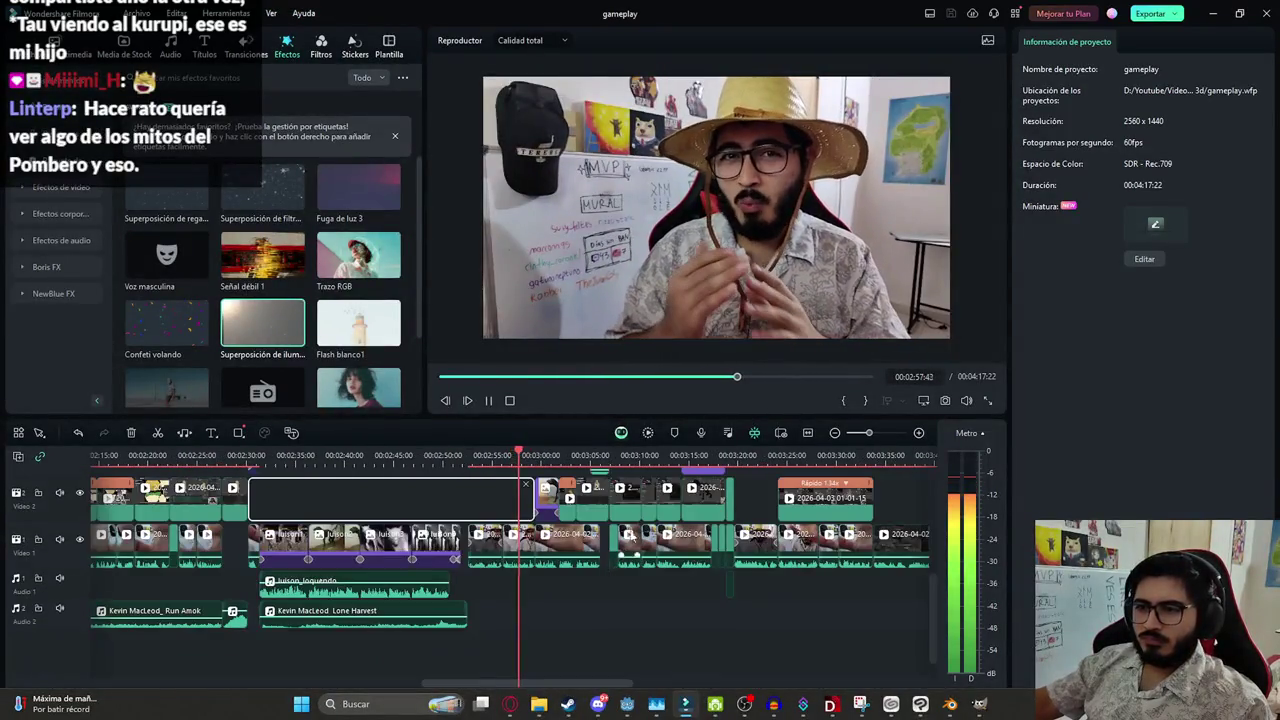
{"action": "left_click", "coordinate": [52, 45]}
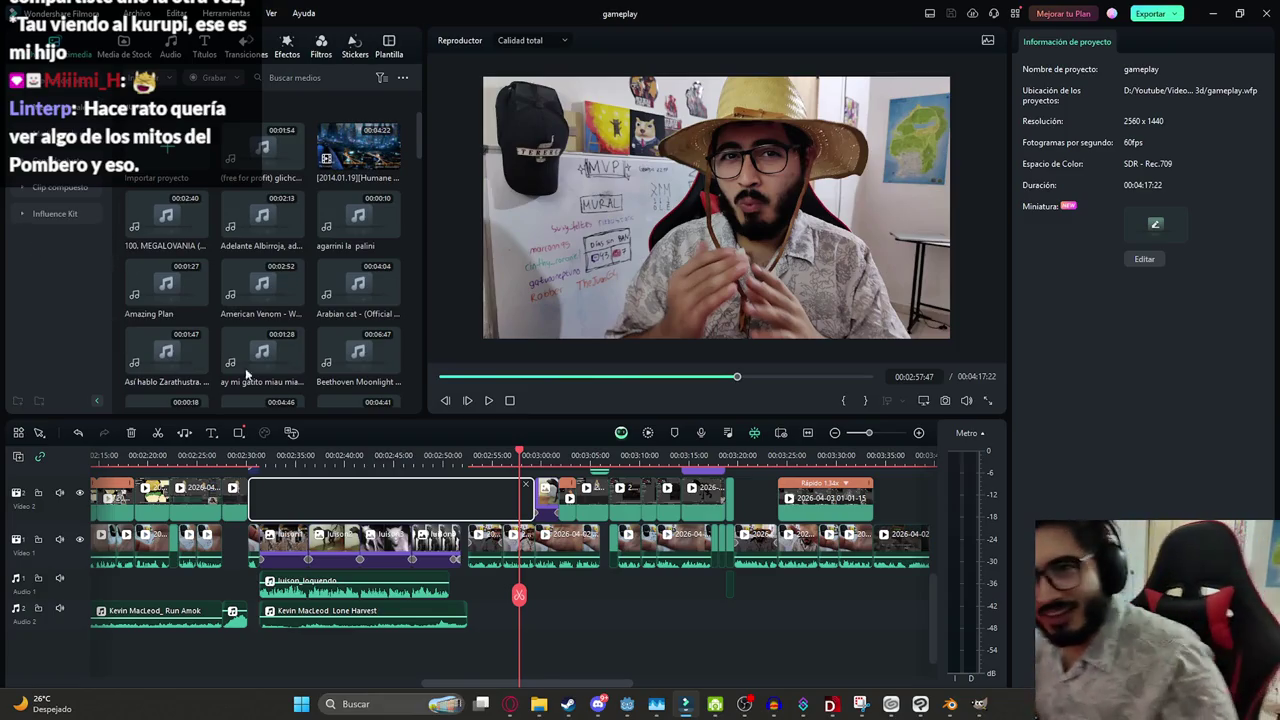
Audition Meat, Retro, Run, Local Forecast, LOOP_INGAME_THEME and Monkeys Spinning Monkeys, then drag Monkeys Spinning Monkeys toward Audio 2
{"action": "scroll", "coordinate": [316, 287], "scroll_direction": "down", "scroll_amount": 3}
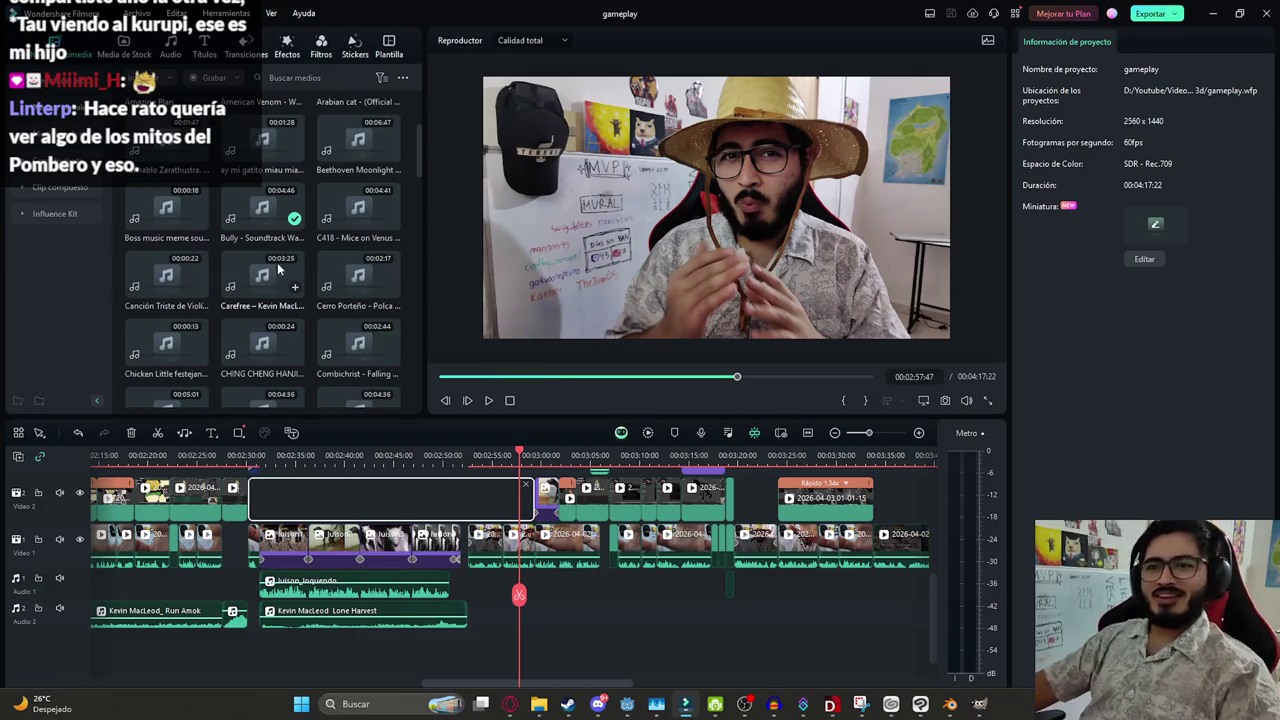
{"action": "scroll", "coordinate": [280, 270], "scroll_direction": "down", "scroll_amount": 3}
{"action": "scroll", "coordinate": [239, 182], "scroll_direction": "down", "scroll_amount": 1}
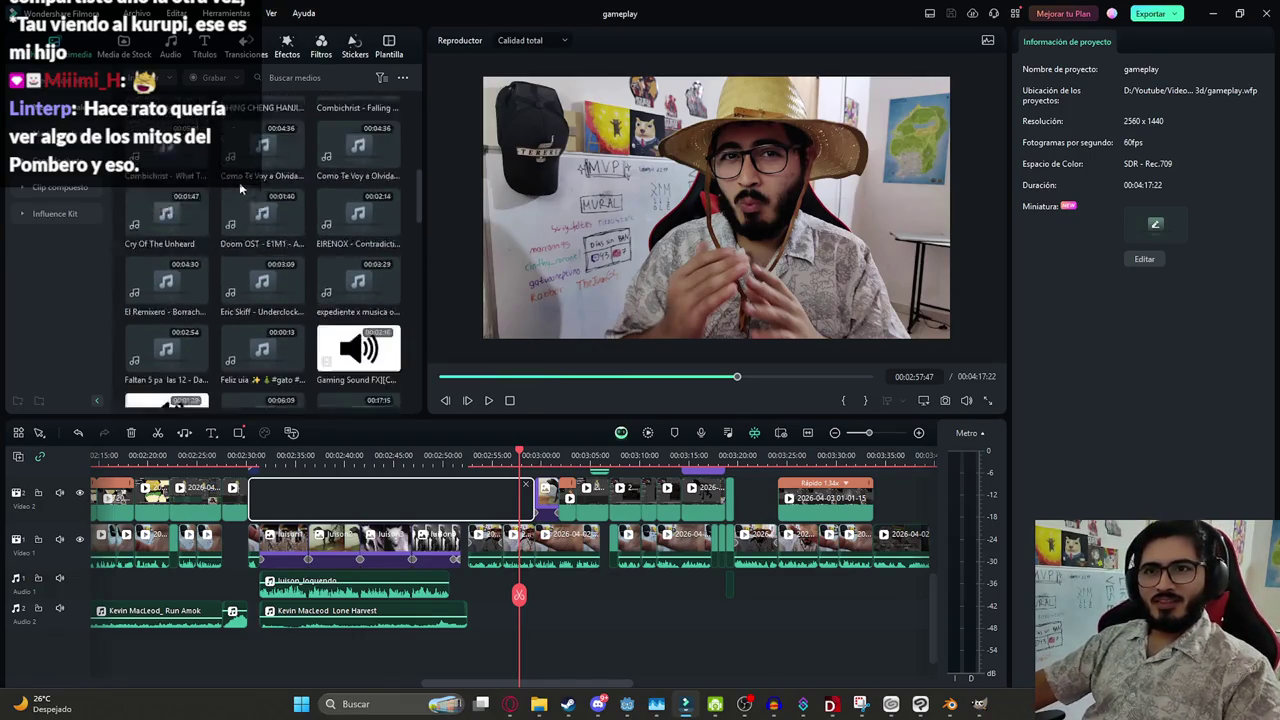
{"action": "scroll", "coordinate": [278, 174], "scroll_direction": "down", "scroll_amount": 3}
{"action": "scroll", "coordinate": [236, 258], "scroll_direction": "down", "scroll_amount": 2}
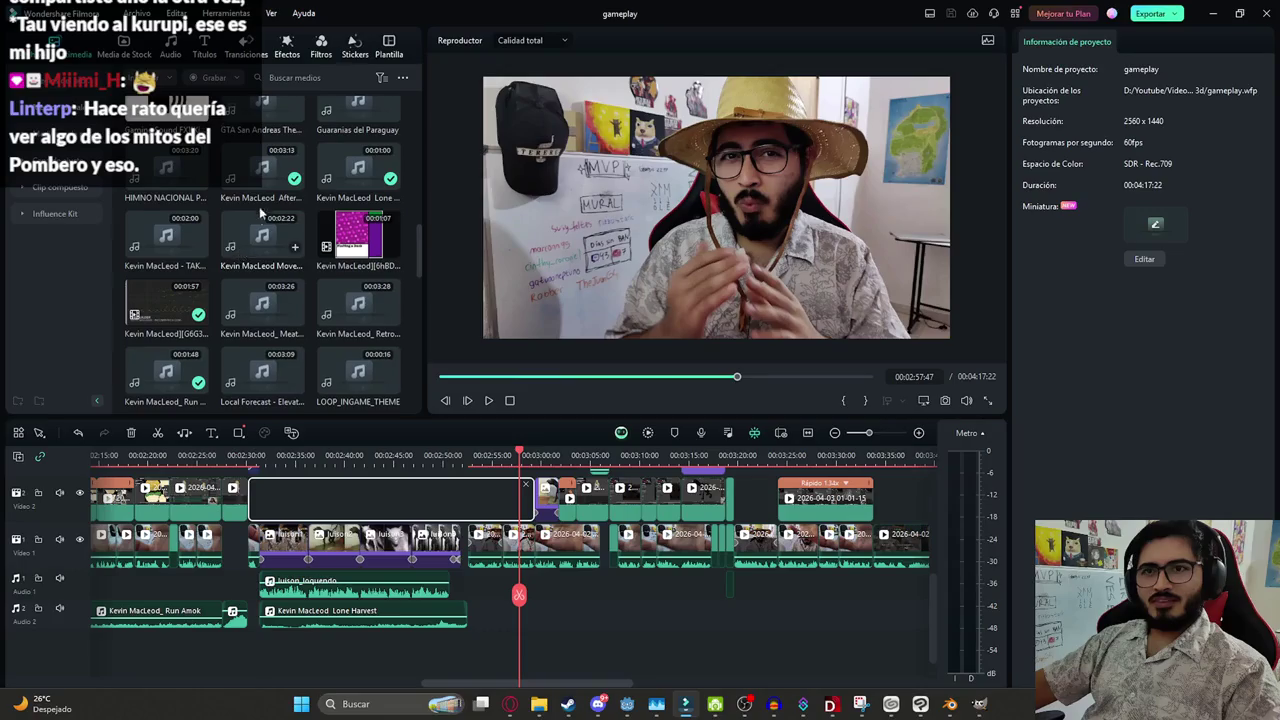
{"action": "scroll", "coordinate": [252, 190], "scroll_direction": "down", "scroll_amount": 2}
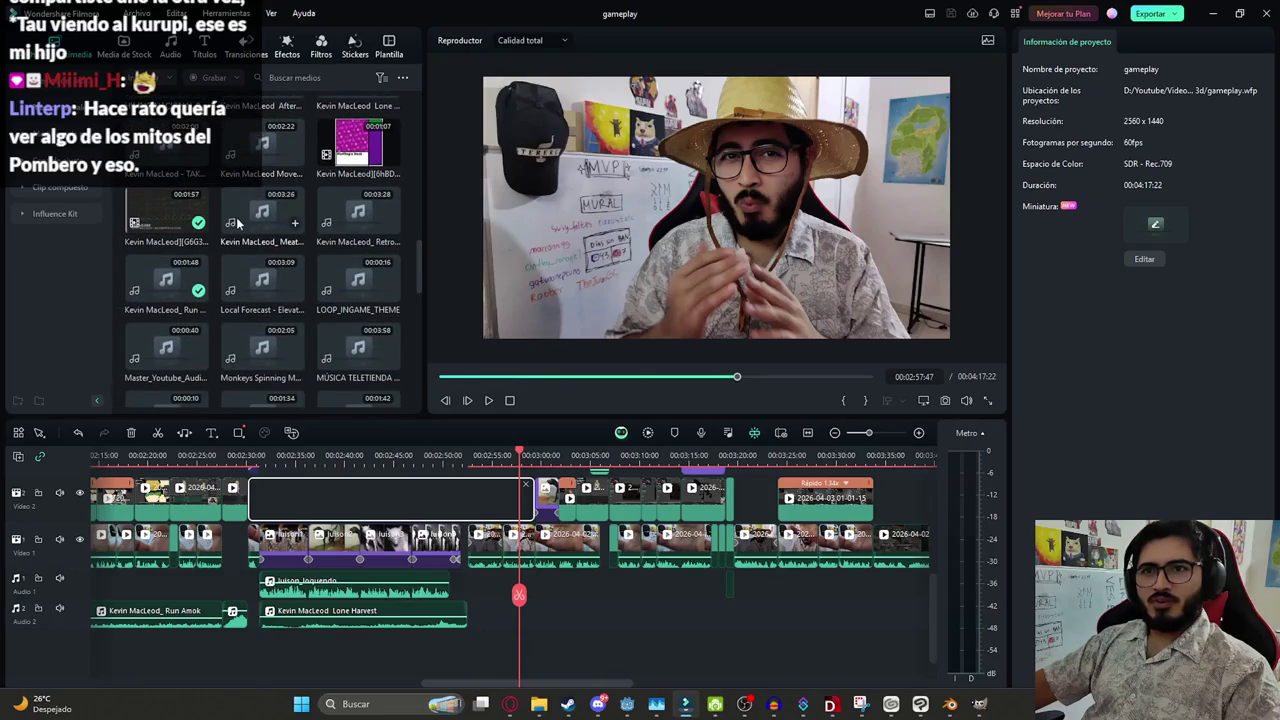
{"action": "left_click", "coordinate": [236, 217]}
{"action": "left_click", "coordinate": [345, 212]}
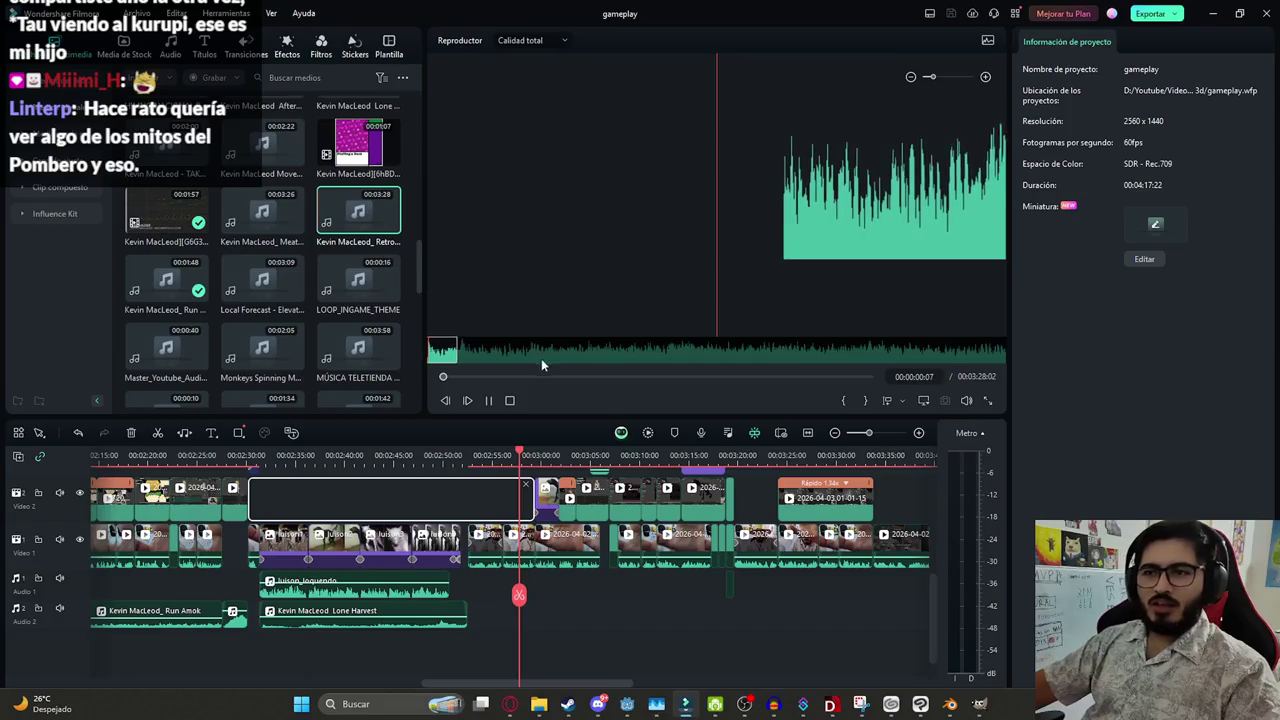
{"action": "left_click", "coordinate": [166, 278]}
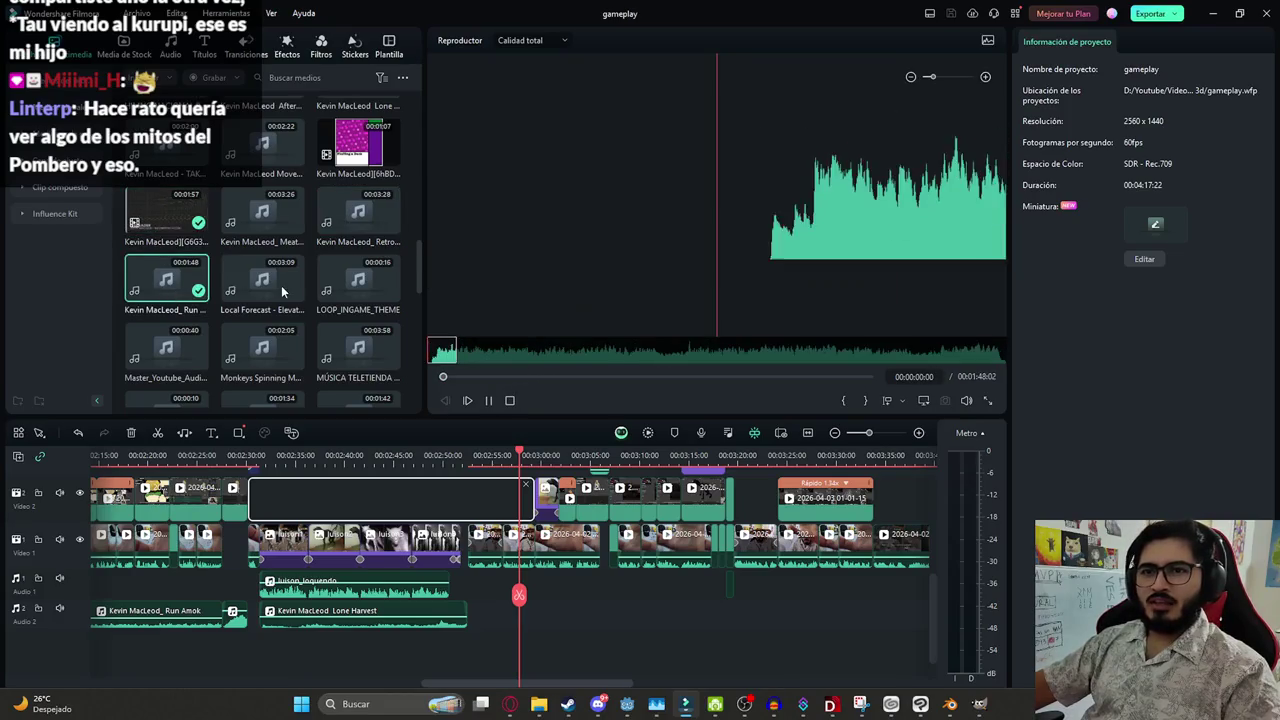
{"action": "left_click", "coordinate": [284, 288]}
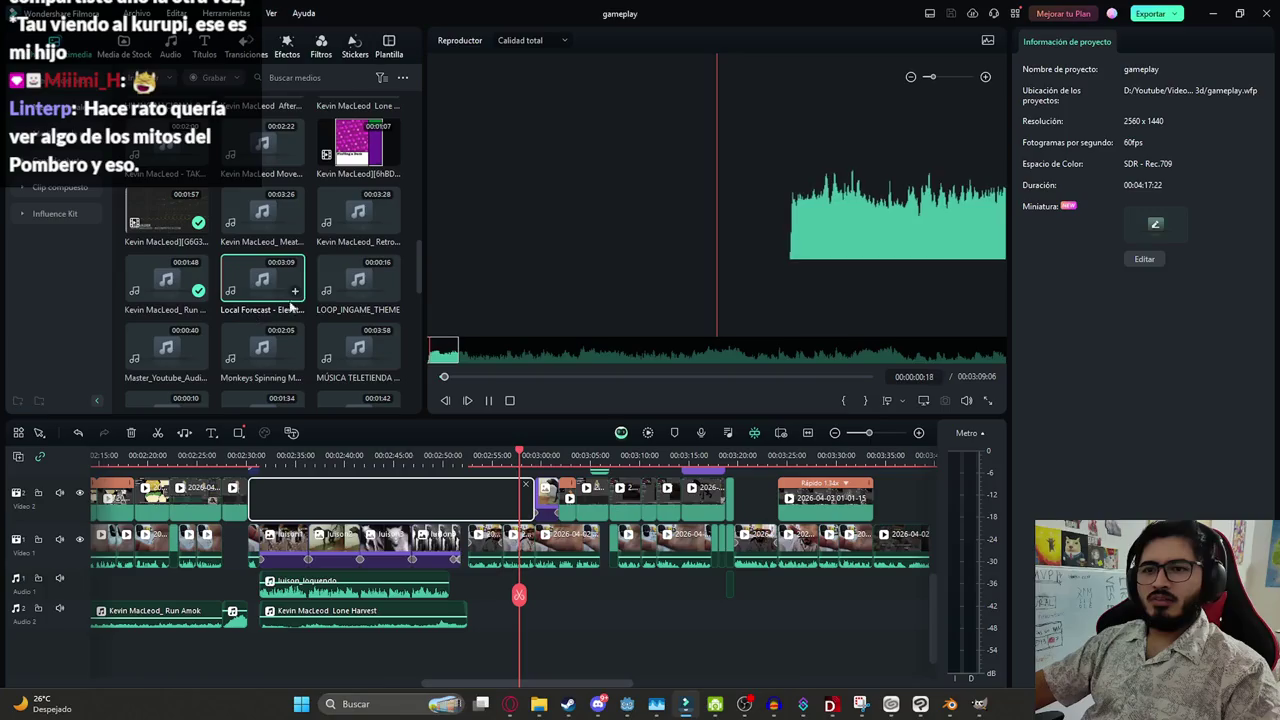
{"action": "left_click", "coordinate": [358, 280]}
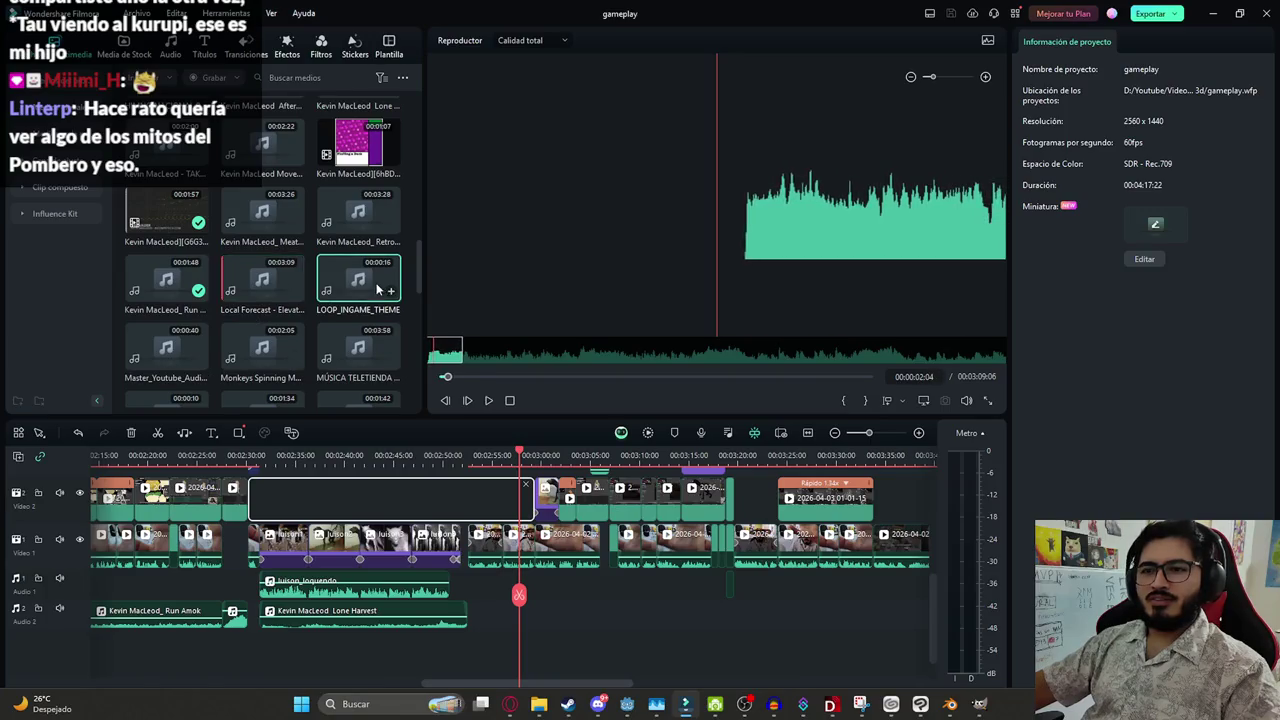
{"action": "left_click", "coordinate": [262, 346]}
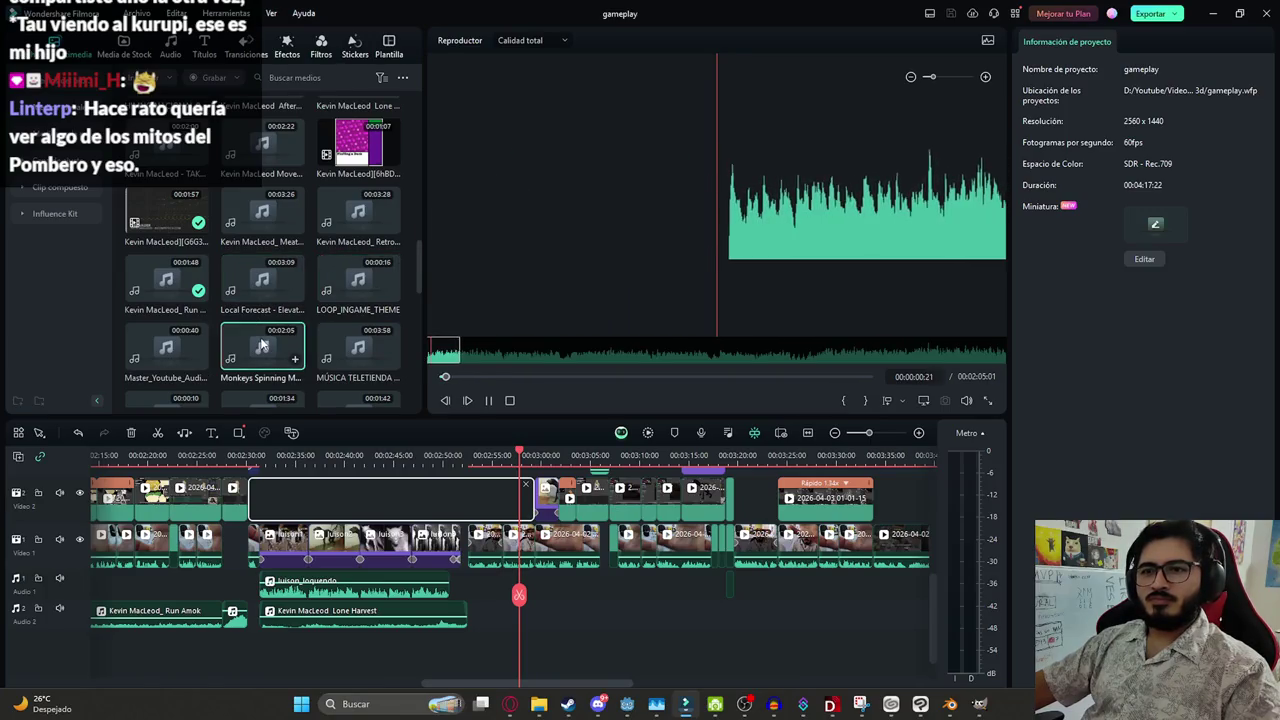
{"action": "left_click_drag", "start_coordinate": [258, 350], "coordinate": [502, 625]}
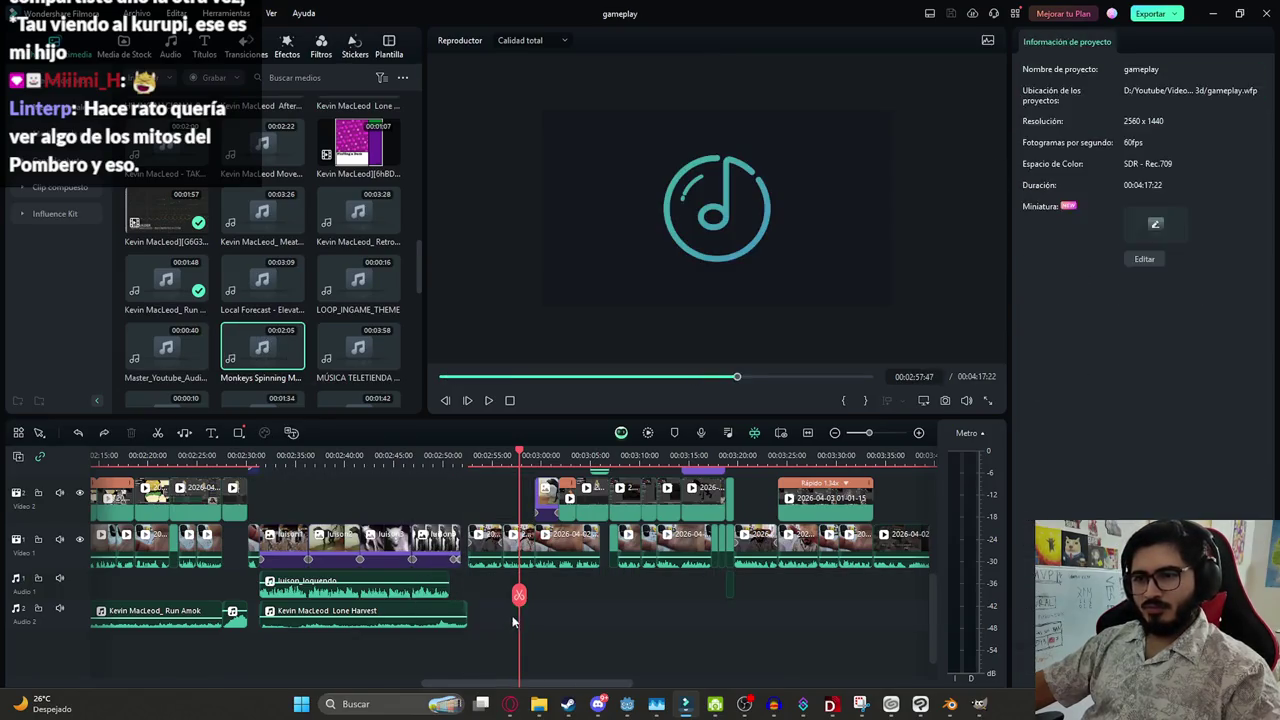
Place Monkeys Spinning Monkeys right after Lone Harvest at full length and save
{"action": "left_click_drag", "start_coordinate": [491, 627], "coordinate": [538, 620]}
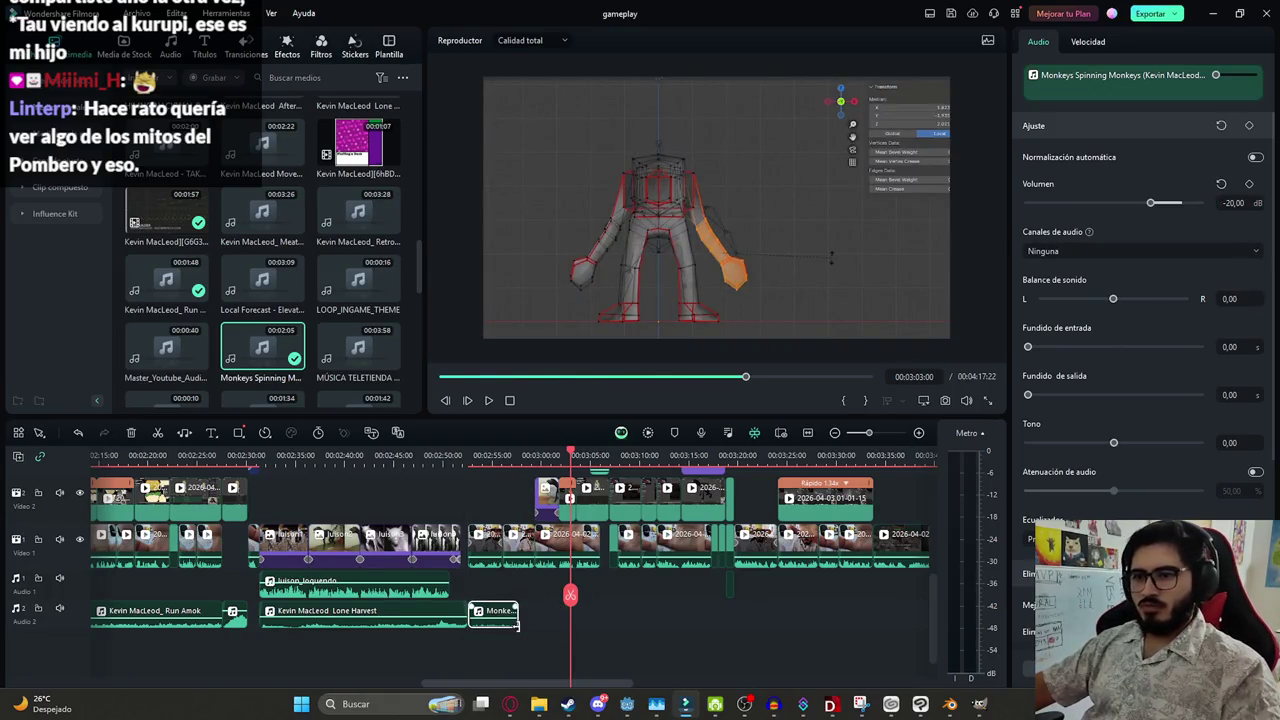
{"action": "left_click_drag", "start_coordinate": [517, 625], "coordinate": [675, 620]}
{"action": "key", "text": "space"}
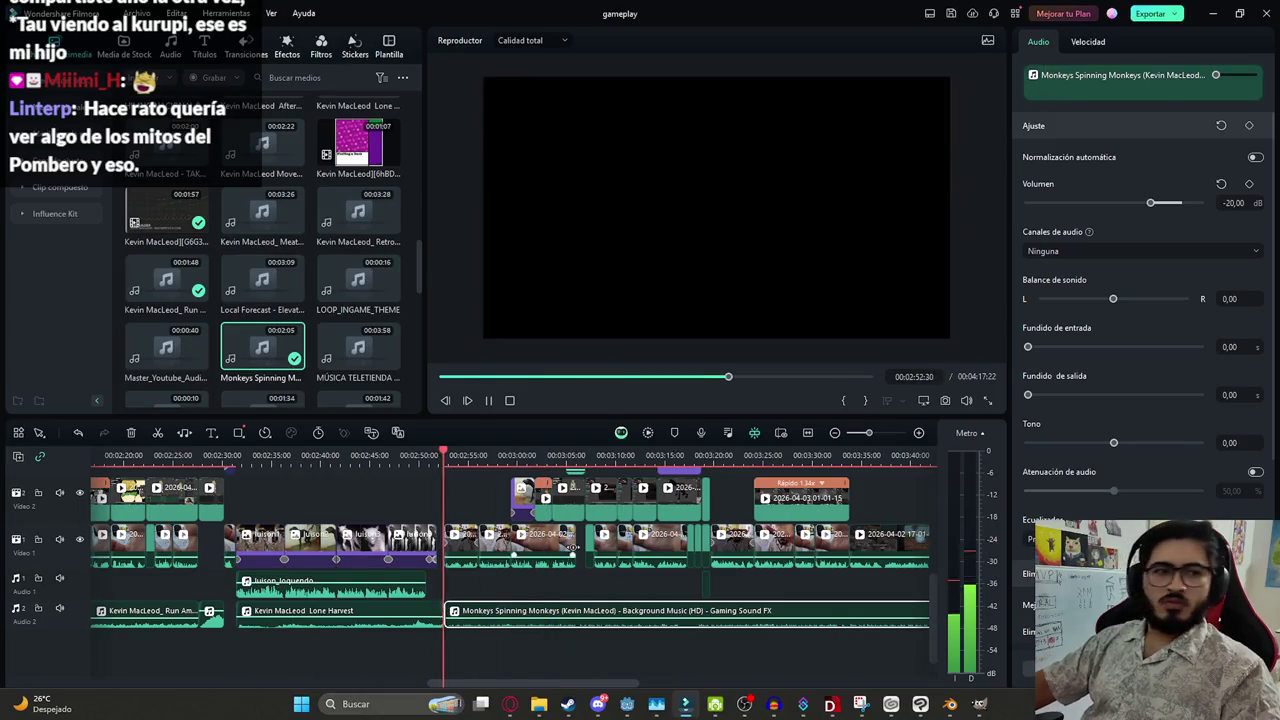
{"action": "scroll", "coordinate": [593, 580], "scroll_direction": "down", "scroll_amount": 2}
{"action": "scroll", "coordinate": [593, 580], "scroll_direction": "down", "scroll_amount": 1}
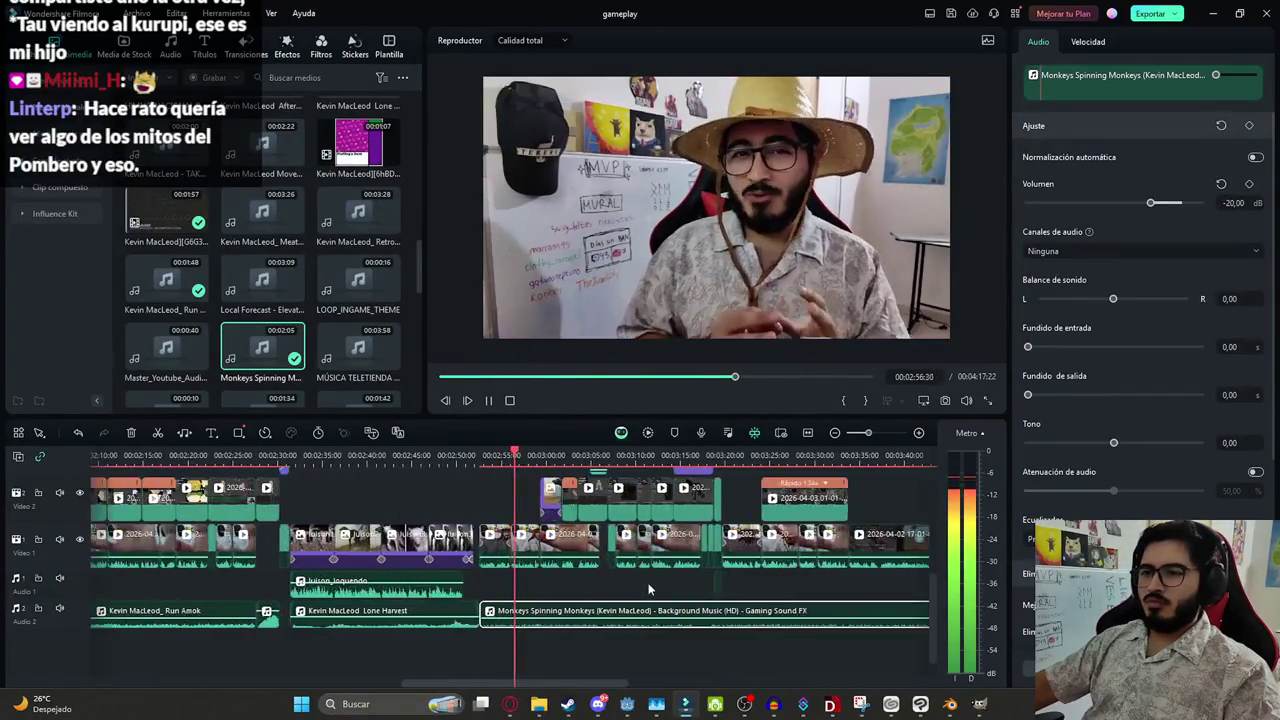
{"action": "key", "text": "ctrl+s"}
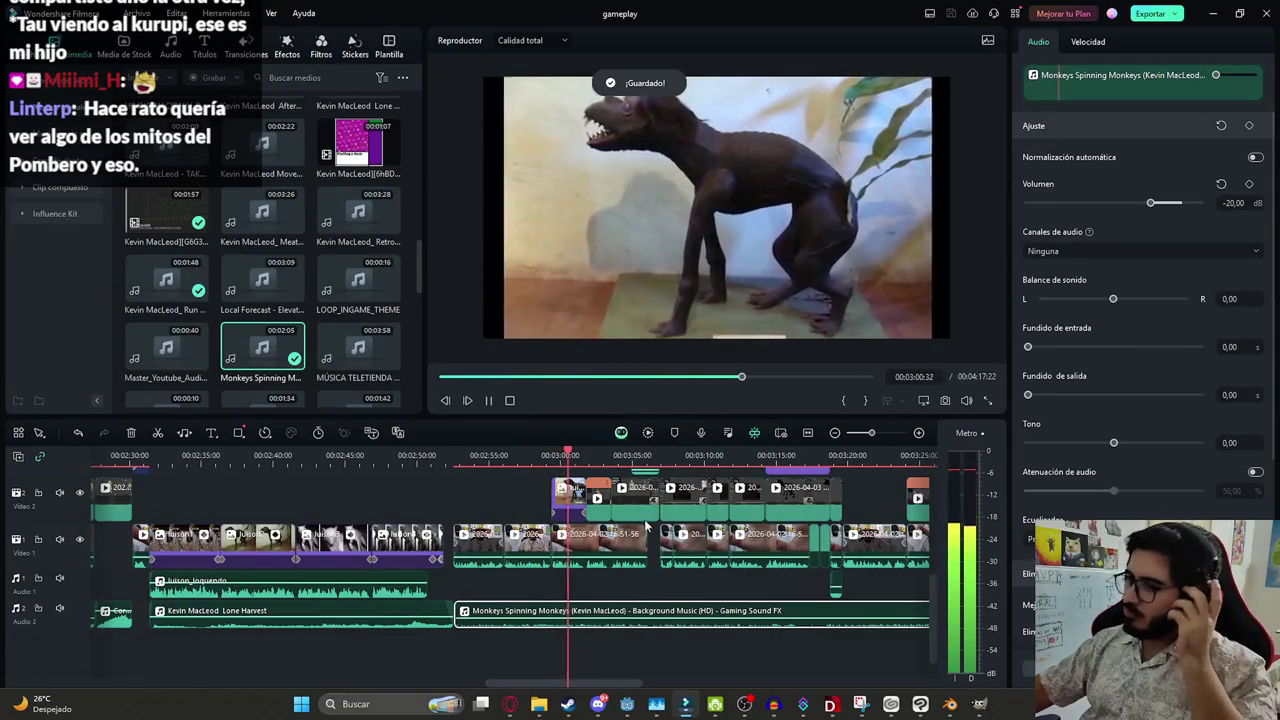
Shift the Monkeys Spinning Monkeys clip later on Audio 2 and save
{"action": "left_click", "coordinate": [590, 578]}
{"action": "scroll", "coordinate": [590, 578], "scroll_direction": "down", "scroll_amount": 1}
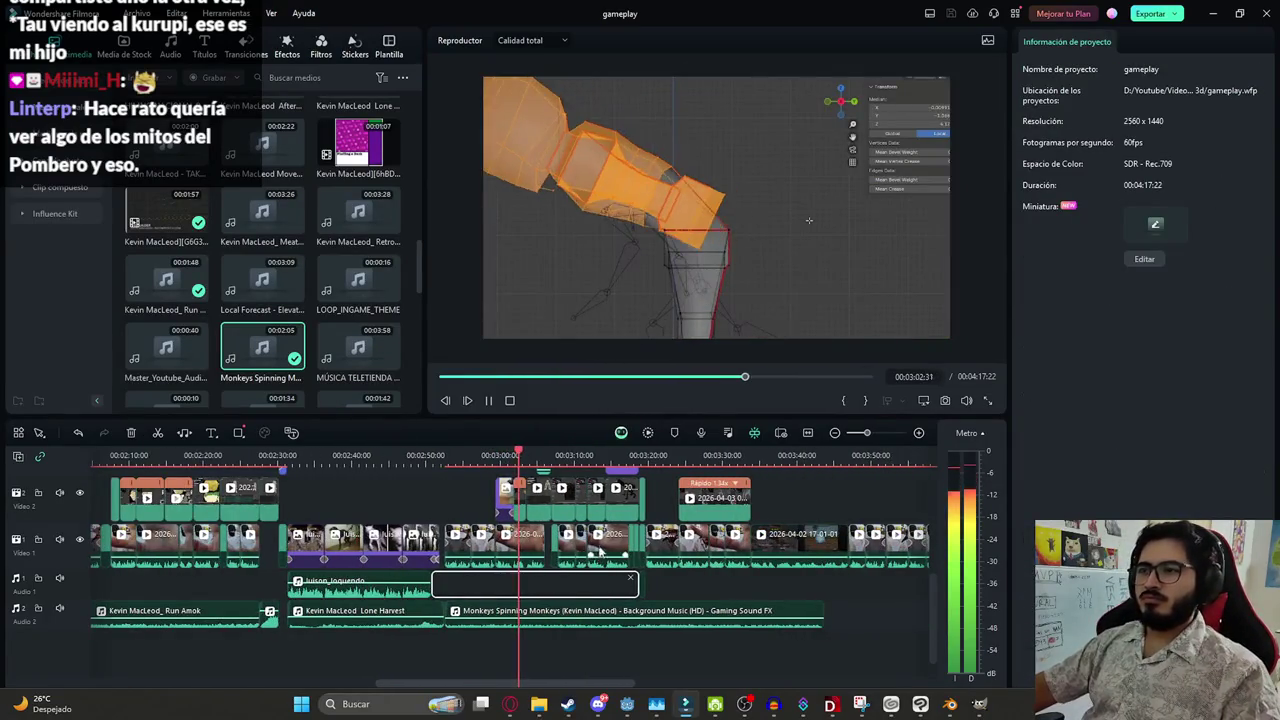
{"action": "scroll", "coordinate": [609, 517], "scroll_direction": "up", "scroll_amount": 2}
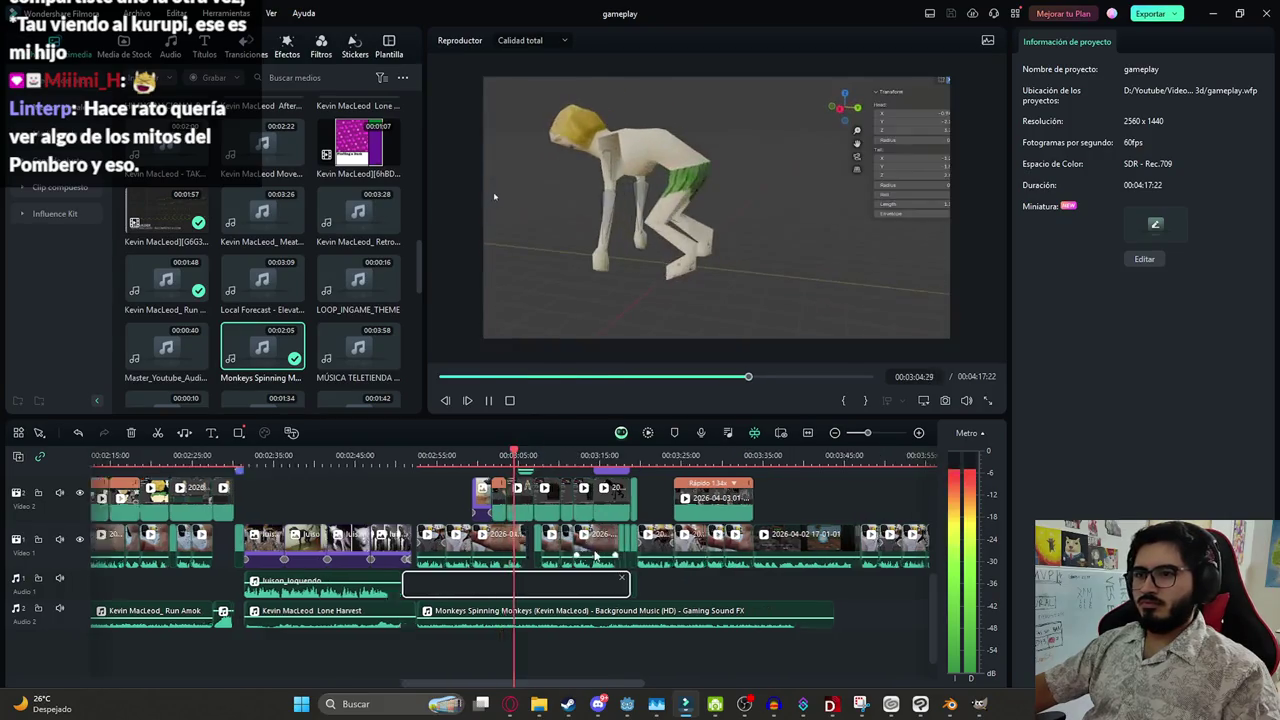
{"action": "scroll", "coordinate": [609, 517], "scroll_direction": "up", "scroll_amount": 2}
{"action": "left_click", "coordinate": [545, 608]}
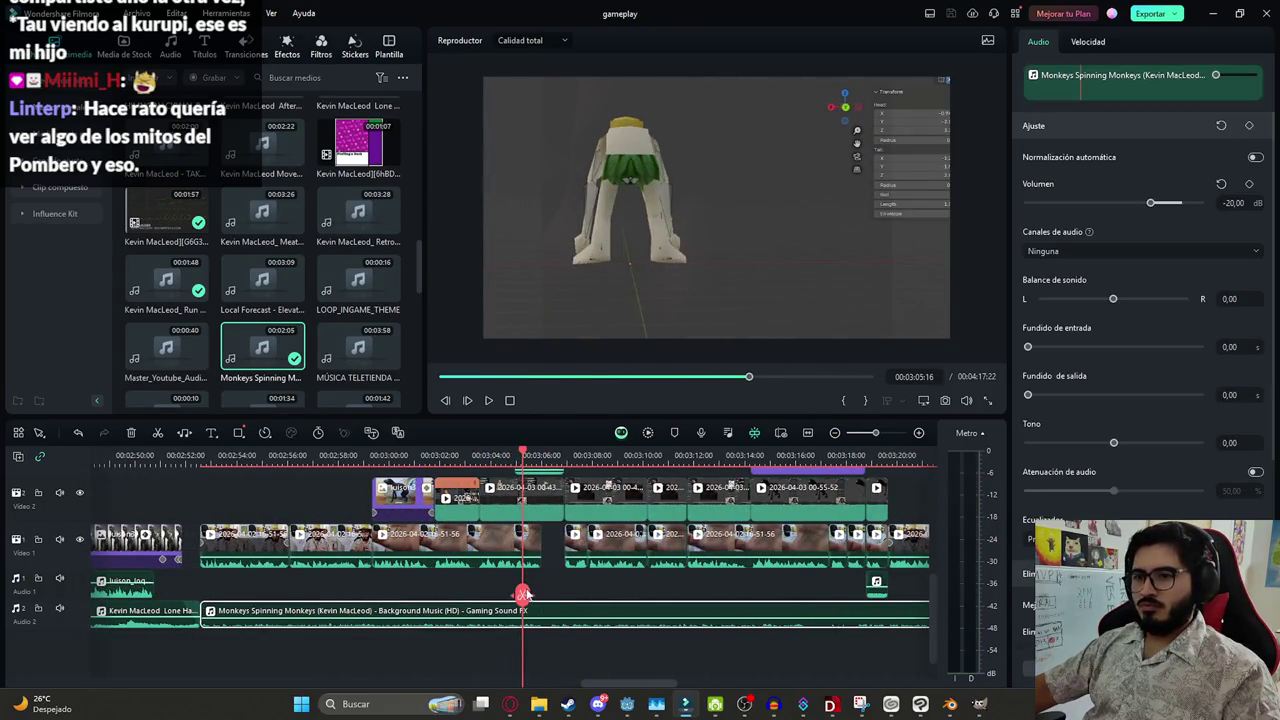
{"action": "scroll", "coordinate": [489, 598], "scroll_direction": "up", "scroll_amount": 2}
{"action": "scroll", "coordinate": [515, 605], "scroll_direction": "up", "scroll_amount": 2}
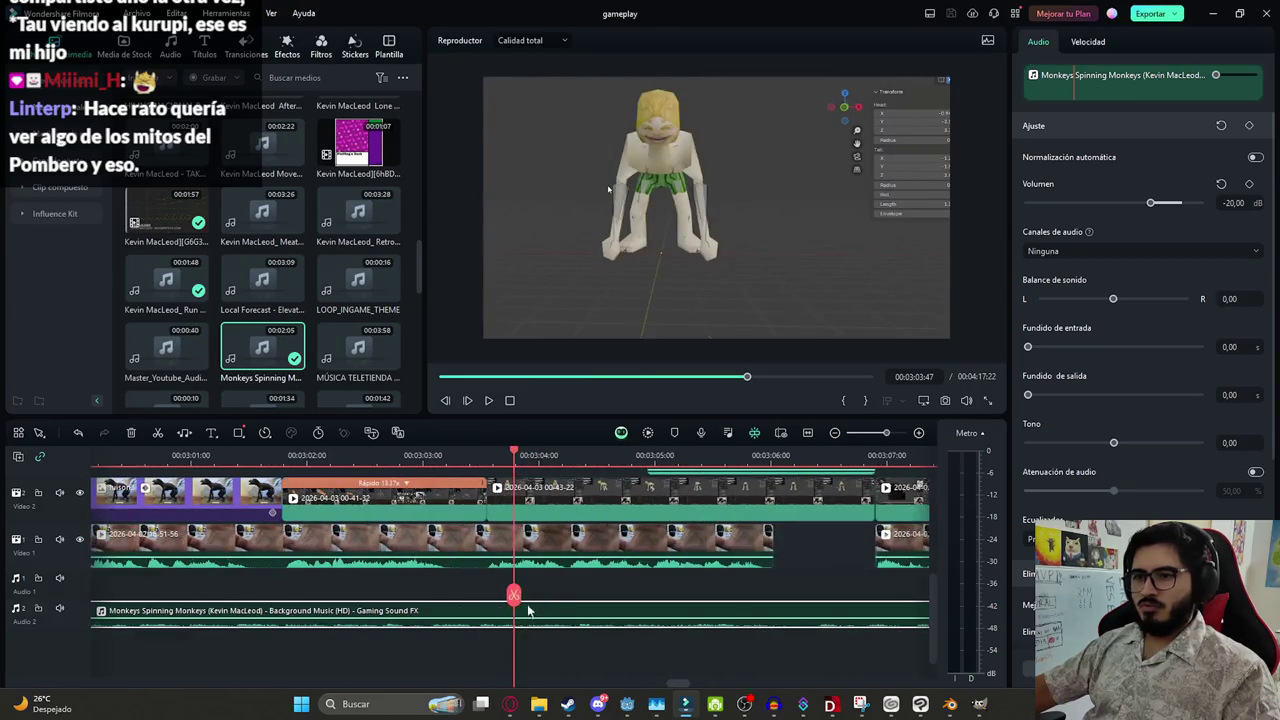
{"action": "scroll", "coordinate": [500, 597], "scroll_direction": "down", "scroll_amount": 4}
{"action": "left_click_drag", "start_coordinate": [543, 612], "coordinate": [660, 607]}
{"action": "key", "text": "space"}
{"action": "scroll", "coordinate": [539, 590], "scroll_direction": "down", "scroll_amount": 2}
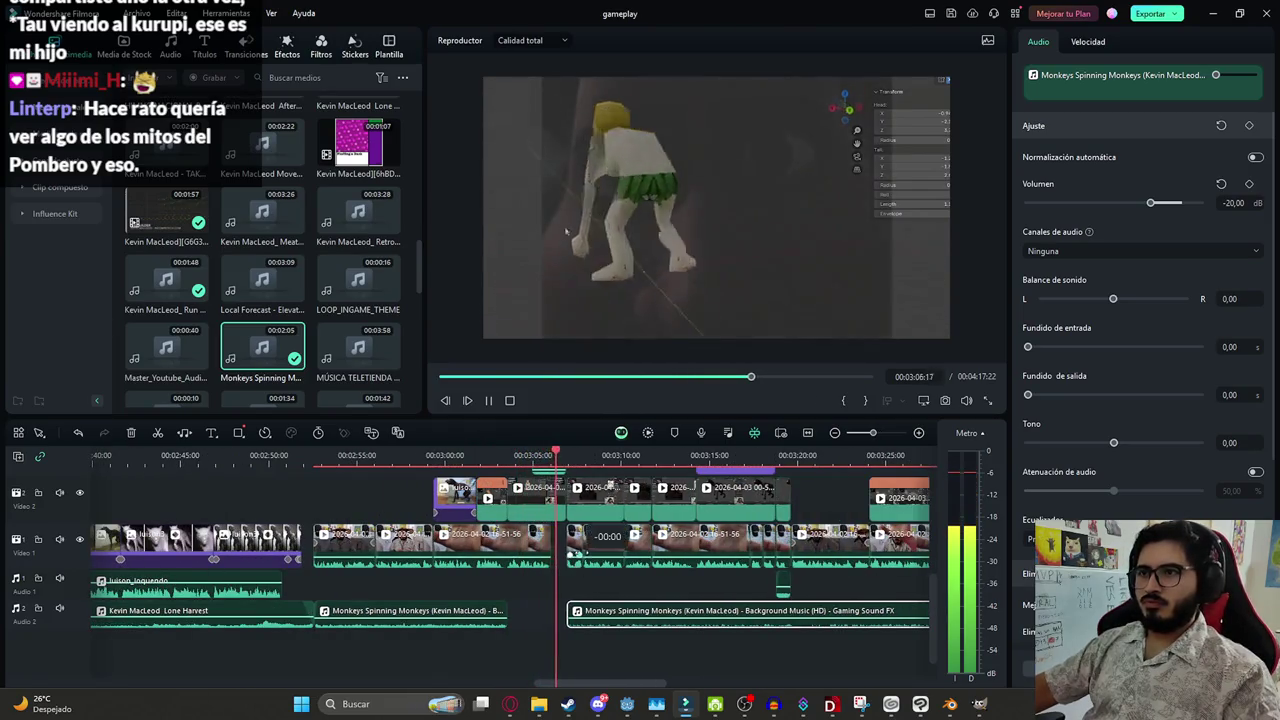
{"action": "scroll", "coordinate": [612, 535], "scroll_direction": "down", "scroll_amount": 2}
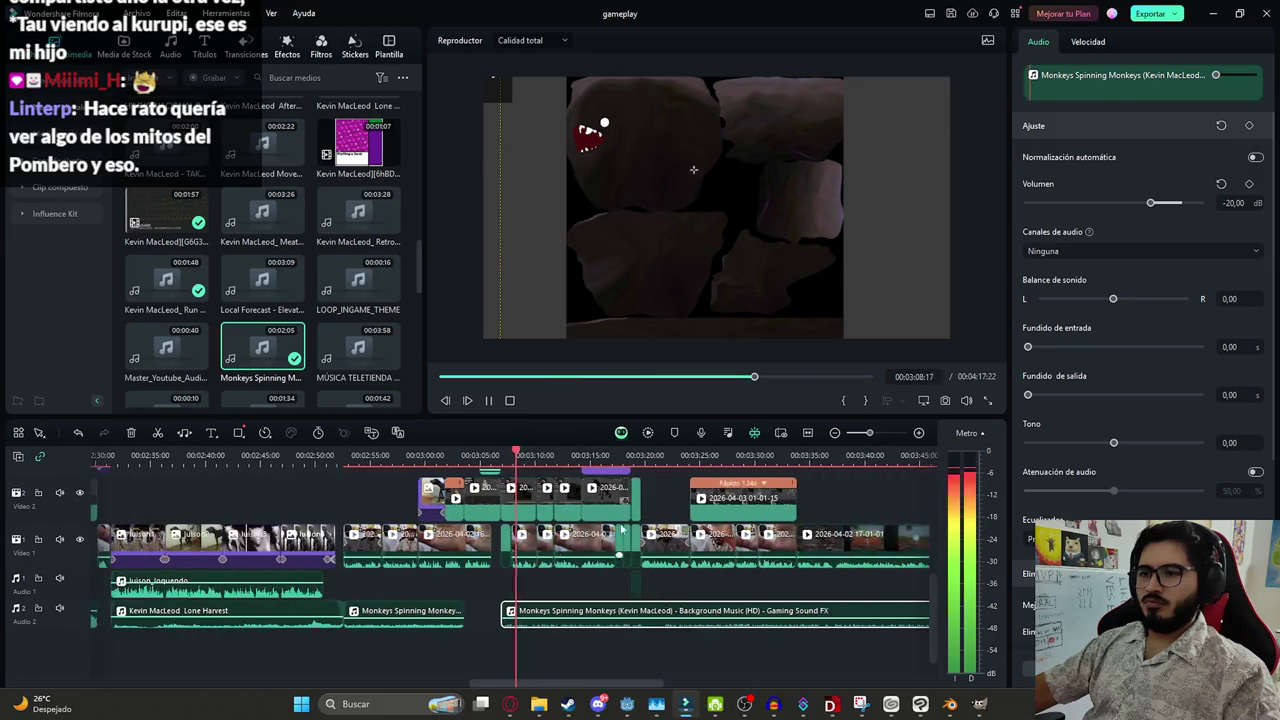
{"action": "key", "text": "ctrl+s"}
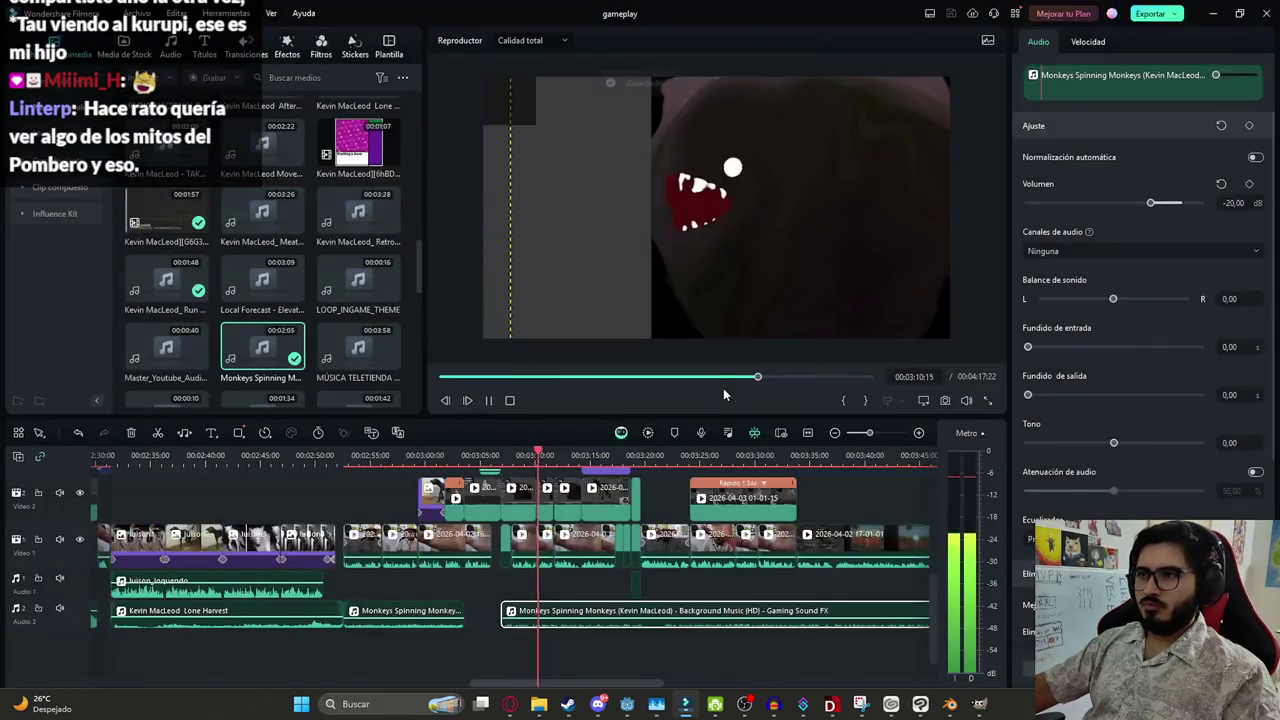
Split the music at 03:18:55 and push the second piece later, leaving a gap
{"action": "scroll", "coordinate": [643, 514], "scroll_direction": "up", "scroll_amount": 2}
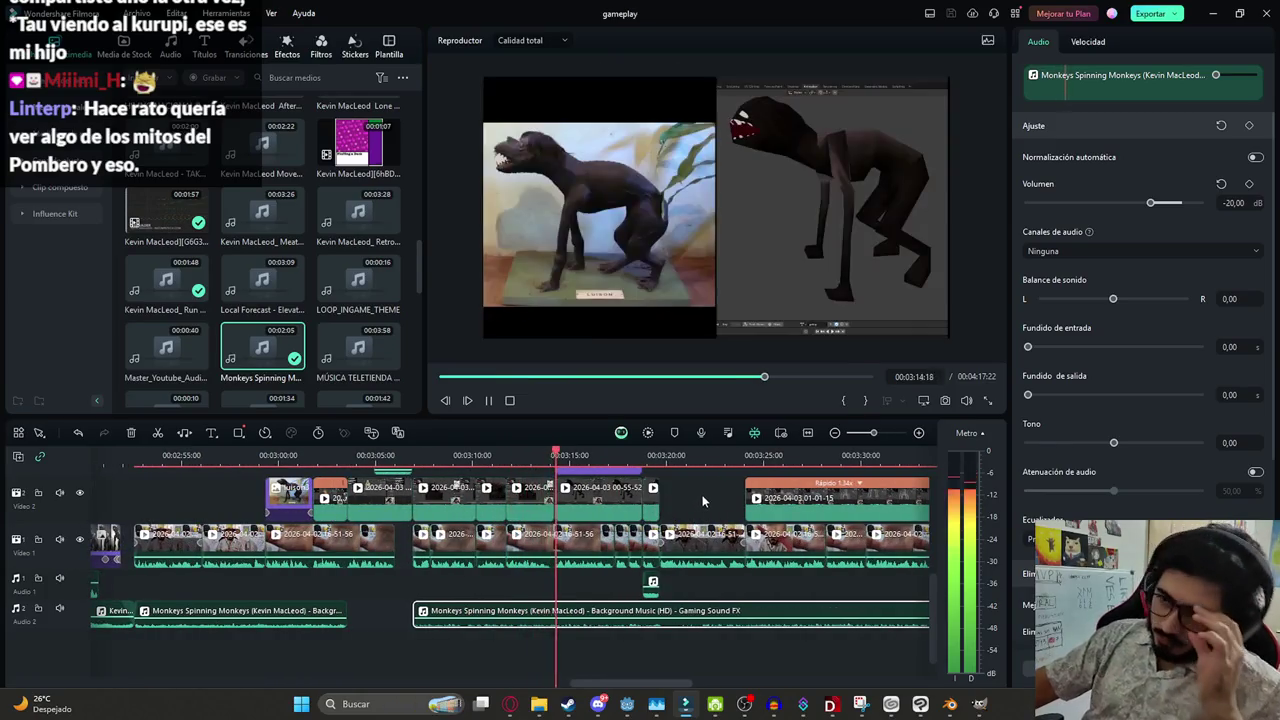
{"action": "scroll", "coordinate": [600, 548], "scroll_direction": "down", "scroll_amount": 2}
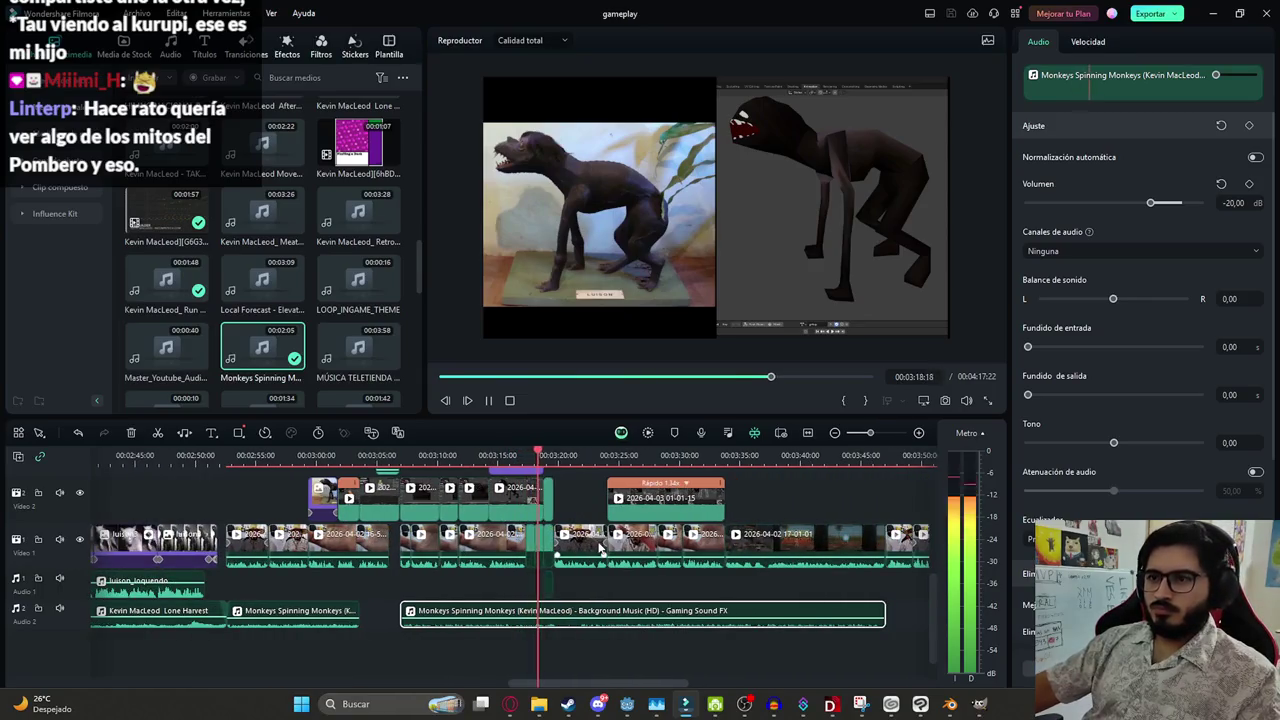
{"action": "key", "text": "space"}
{"action": "scroll", "coordinate": [510, 586], "scroll_direction": "up", "scroll_amount": 5}
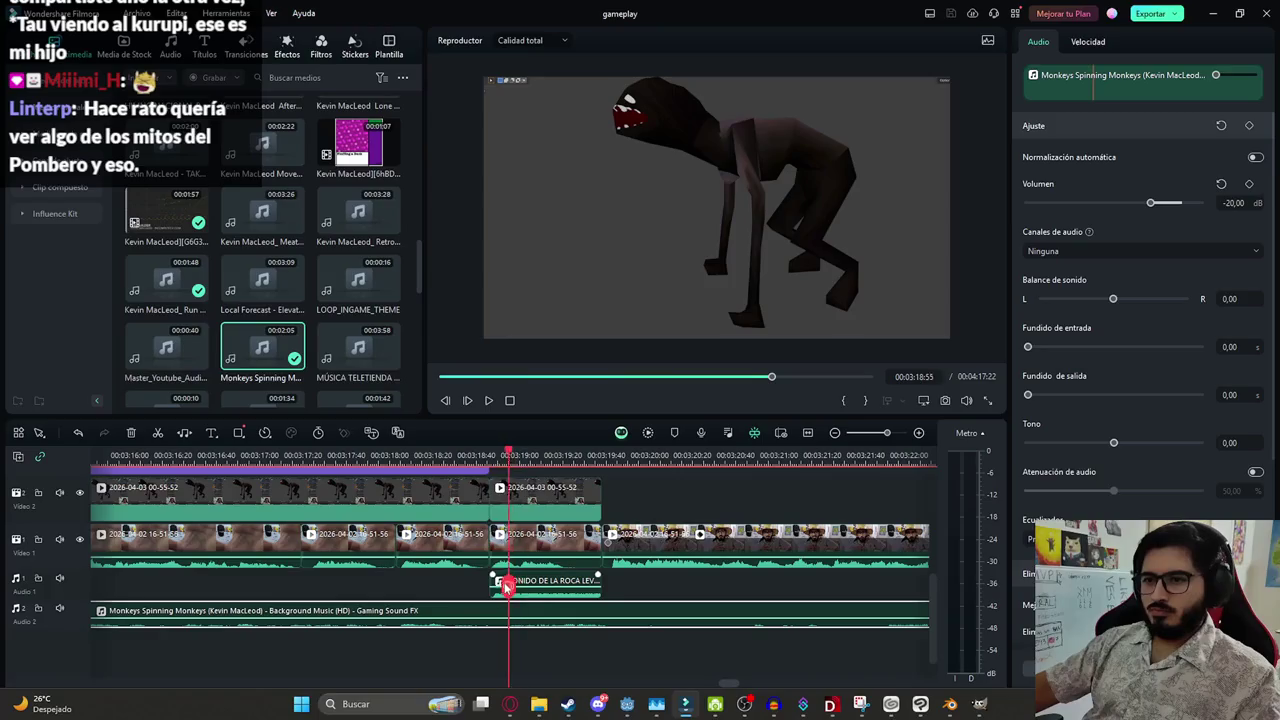
{"action": "key", "text": "ctrl+b"}
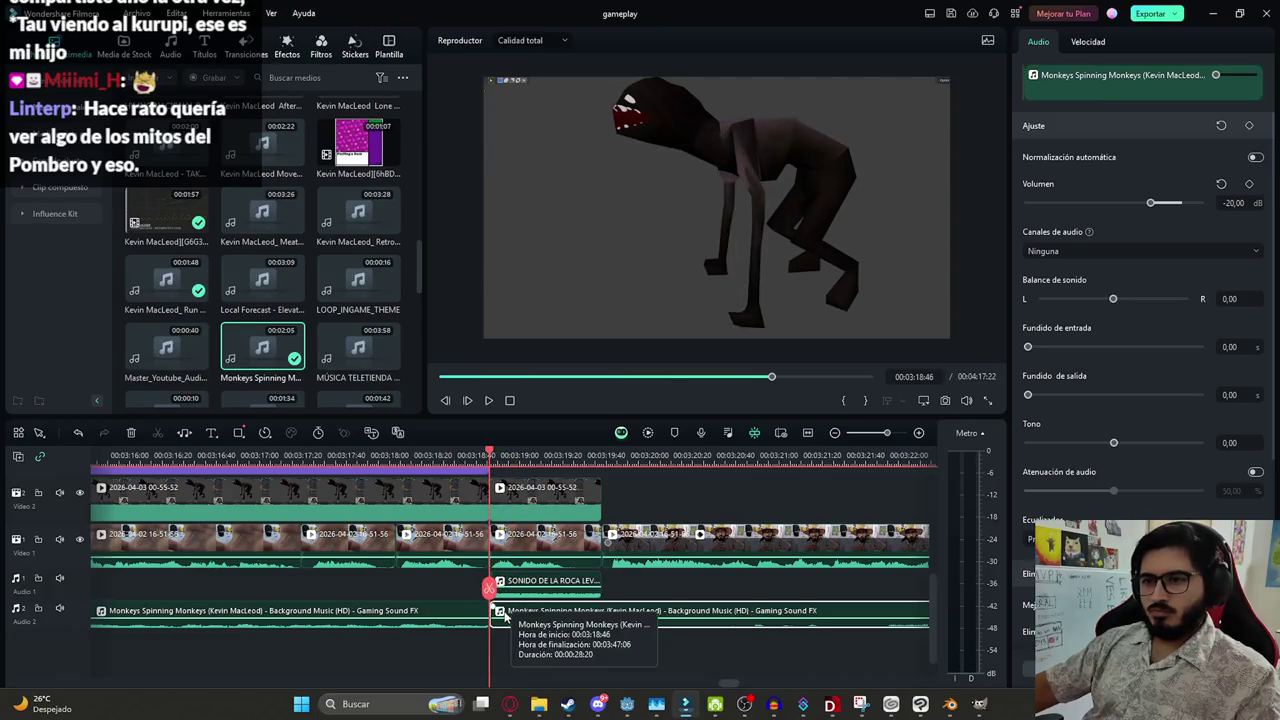
{"action": "left_click_drag", "start_coordinate": [618, 610], "coordinate": [724, 607]}
{"action": "key", "text": "space"}
{"action": "key", "text": "ctrl+minus"}
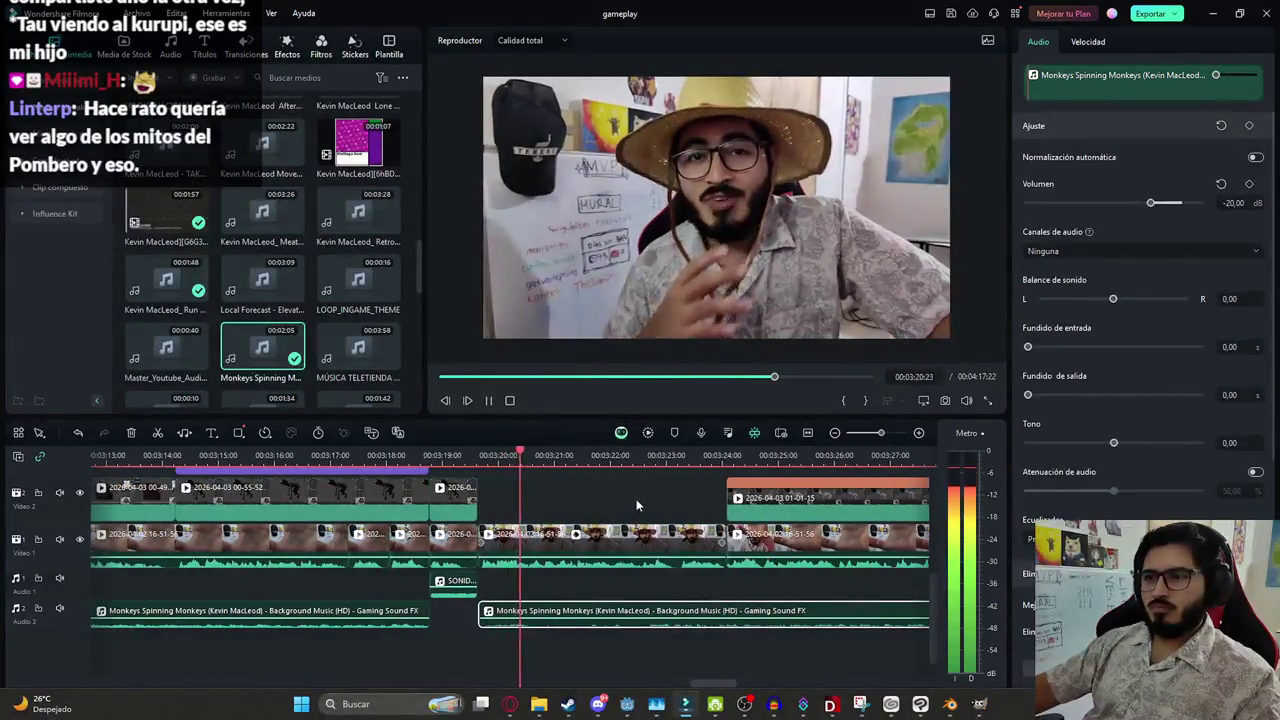
{"action": "key", "text": "ctrl+s"}
Trim the second music piece to end near 03:34 and preview it
{"action": "key", "text": "ctrl+minus"}
{"action": "key", "text": "ctrl+minus"}
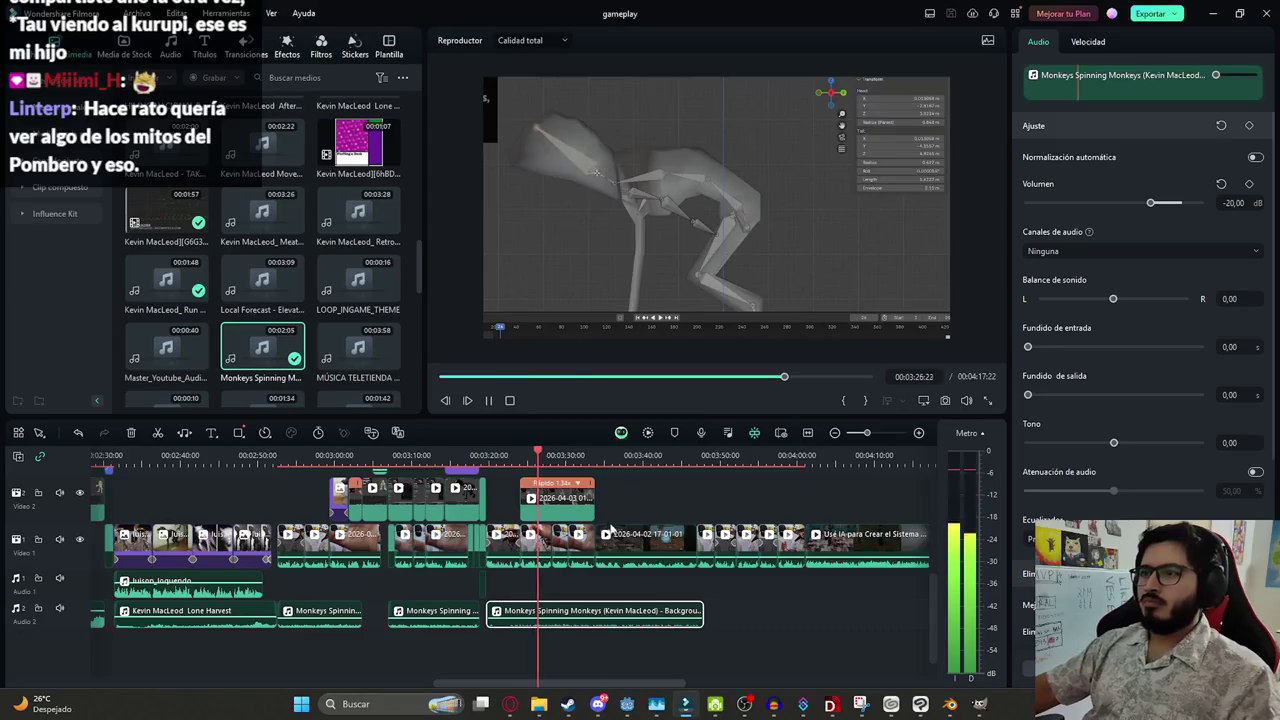
{"action": "key", "text": "ctrl+minus"}
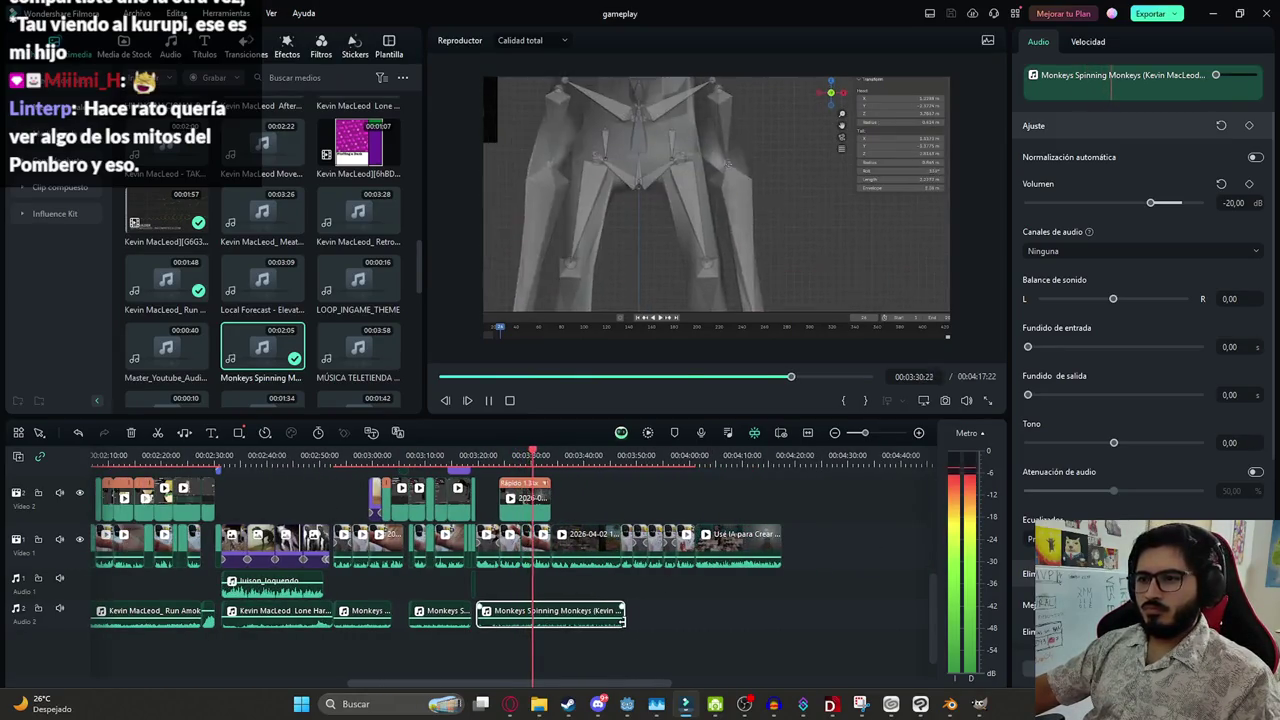
{"action": "left_click_drag", "start_coordinate": [624, 615], "coordinate": [551, 615]}
{"action": "key", "text": "ctrl+plus"}
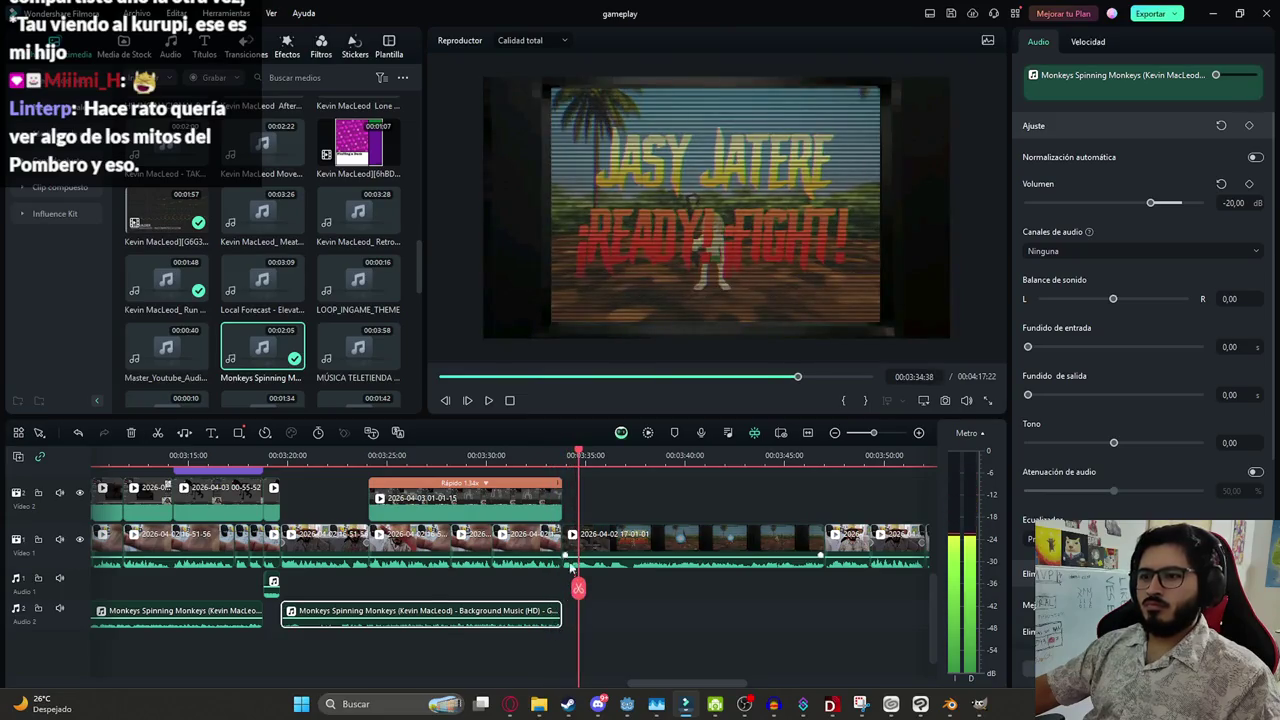
{"action": "key", "text": "ctrl+minus"}
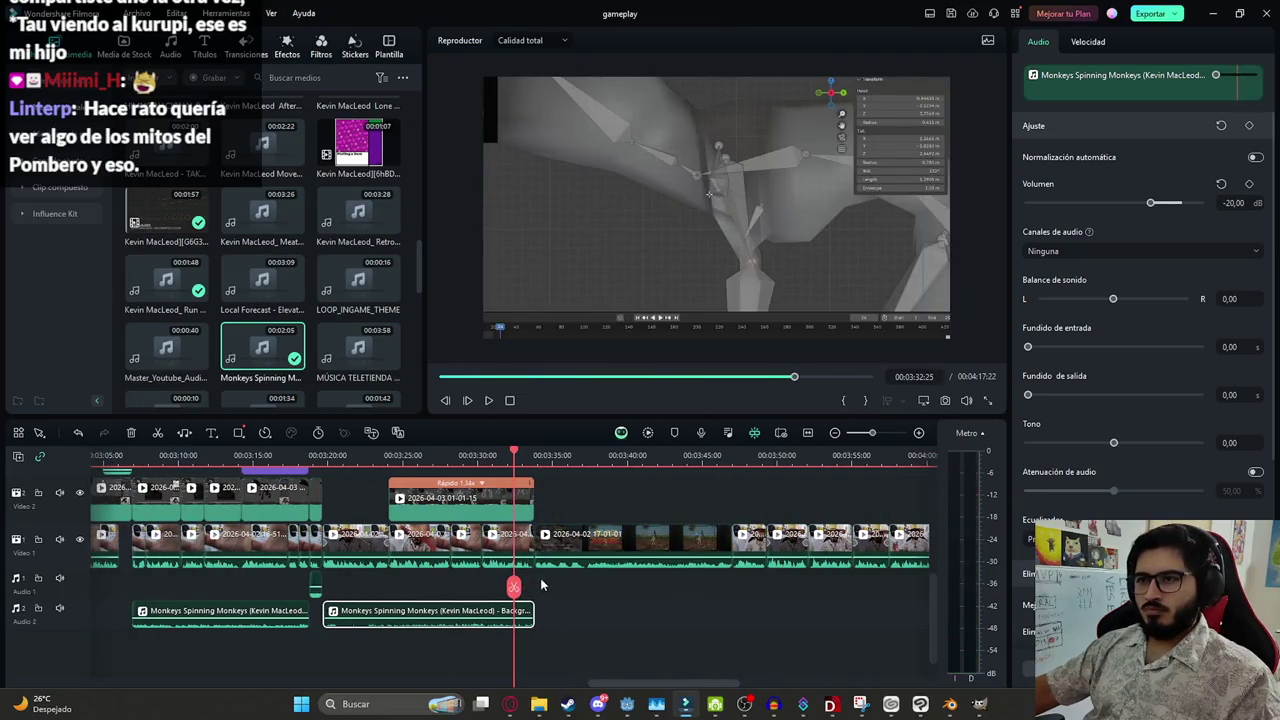
{"action": "key", "text": "space"}
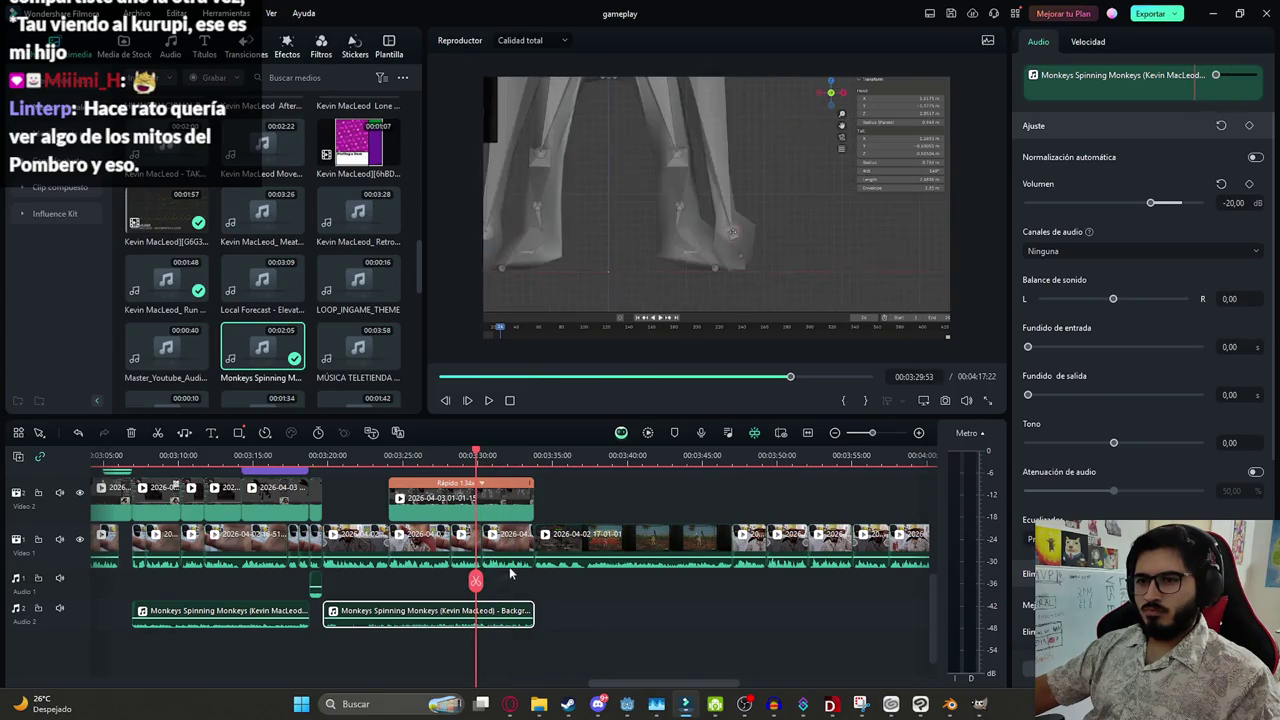
{"action": "scroll", "coordinate": [530, 555], "scroll_direction": "up", "scroll_amount": 1}
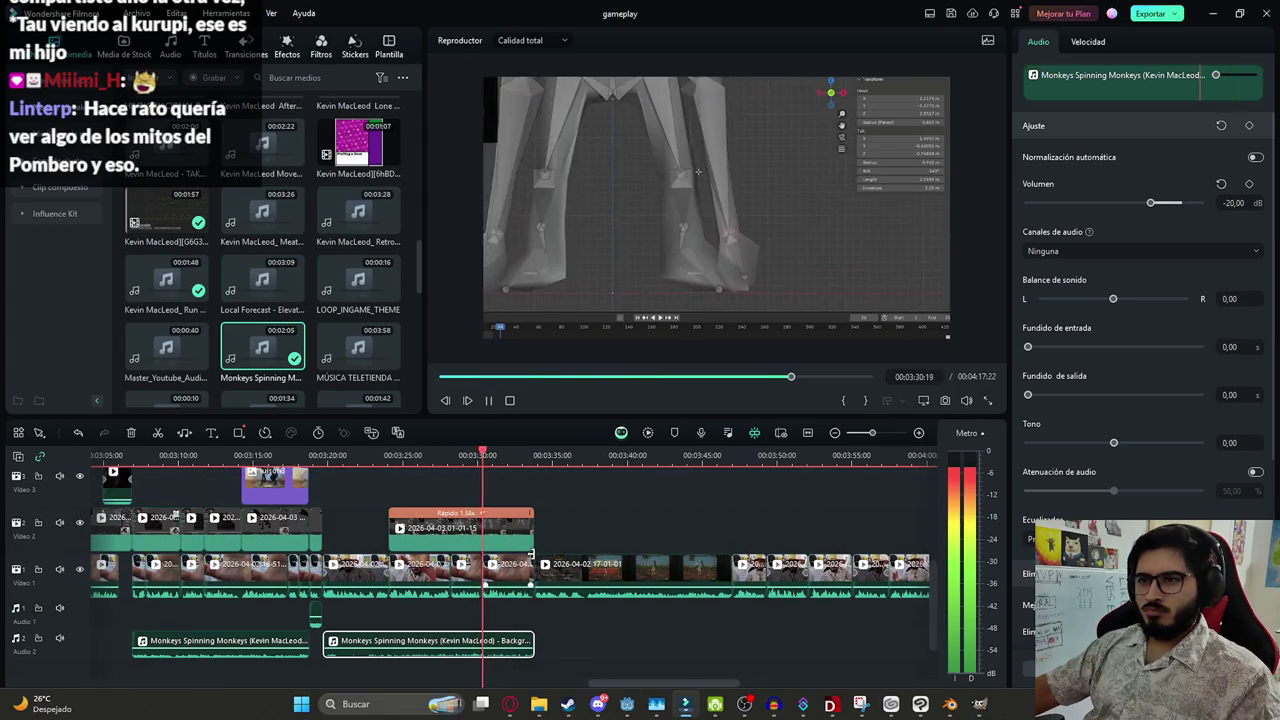
{"action": "left_click", "coordinate": [544, 615]}
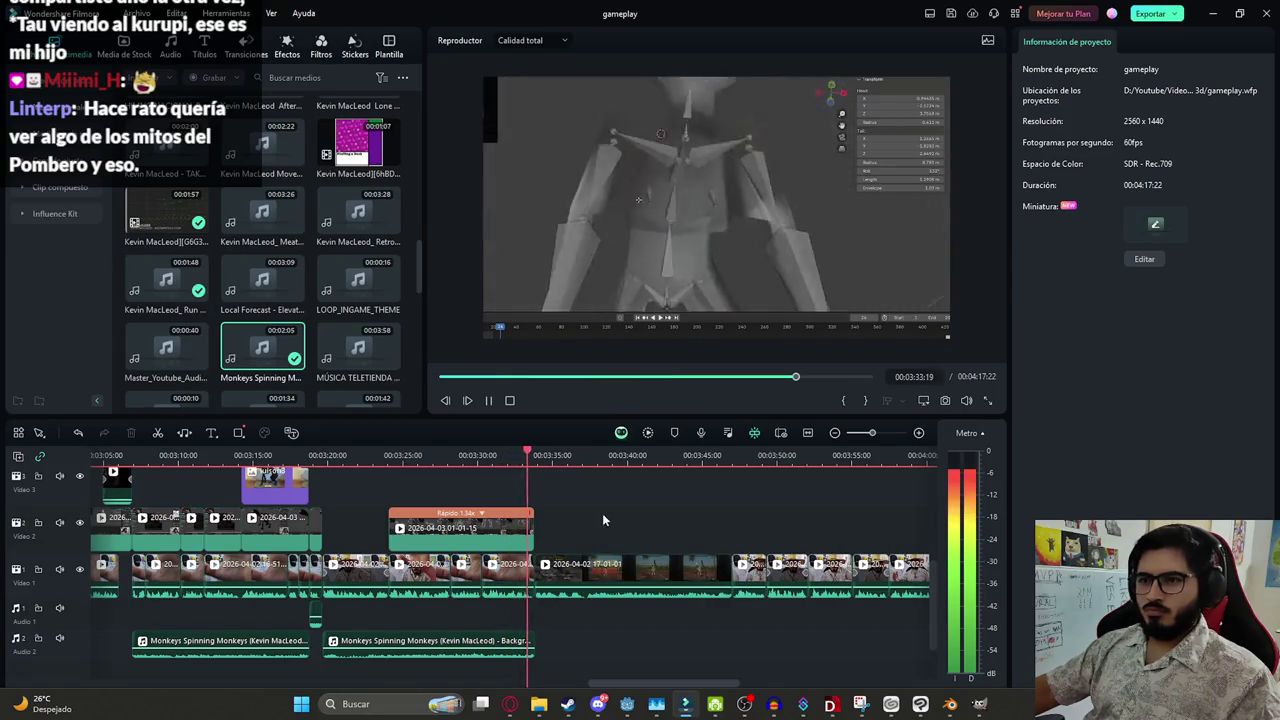
Save the project and pause playback at 03:50:30
{"action": "scroll", "coordinate": [540, 536], "scroll_direction": "down", "scroll_amount": 2}
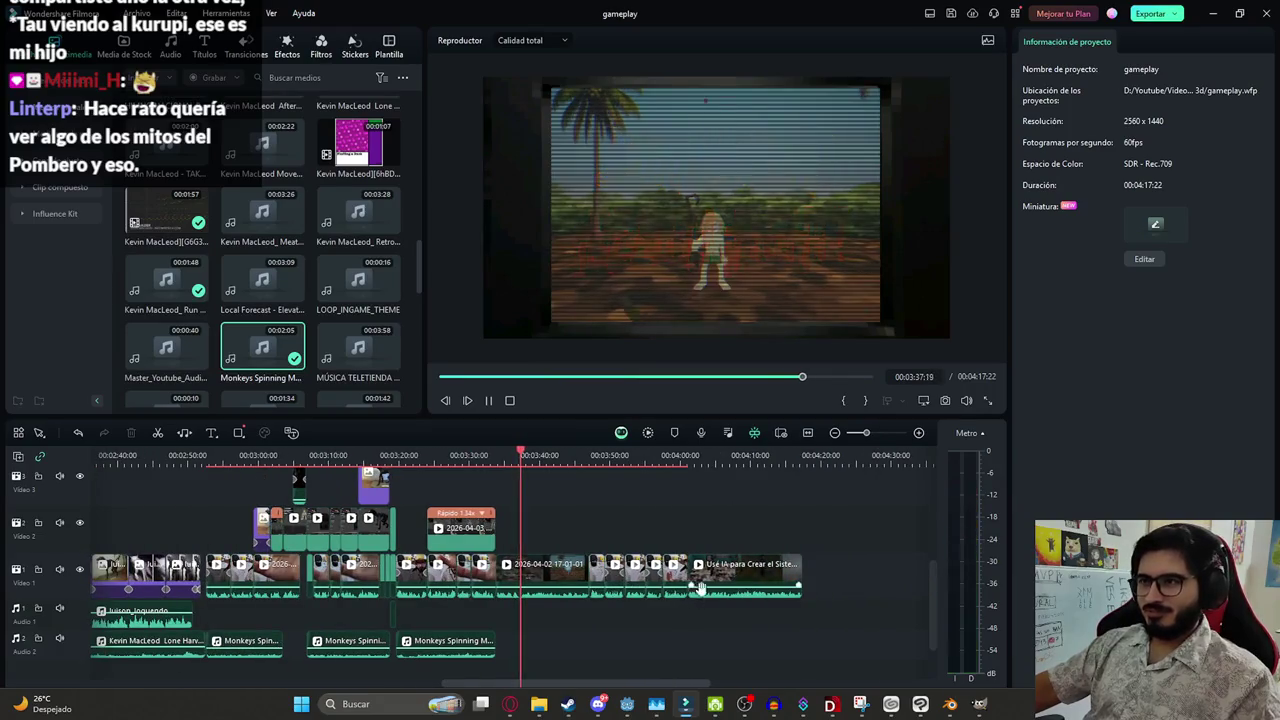
{"action": "key", "text": "ctrl+s"}
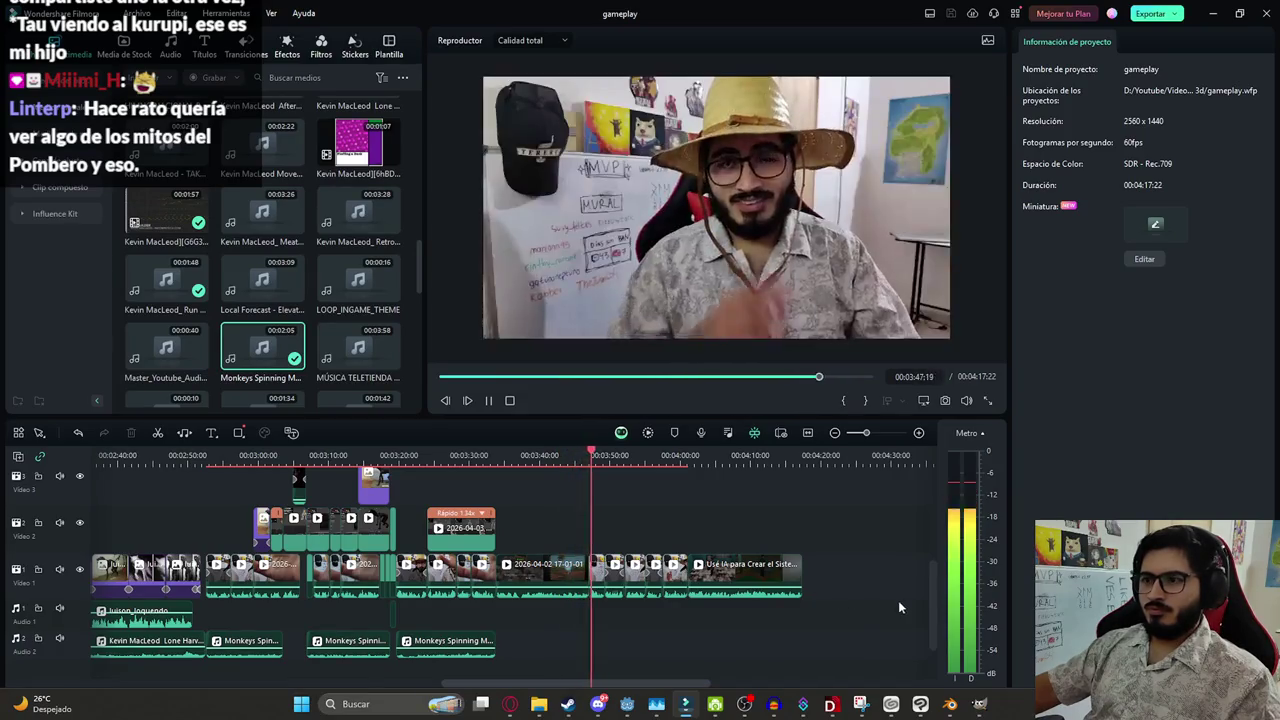
{"action": "scroll", "coordinate": [790, 580], "scroll_direction": "down", "scroll_amount": 1}
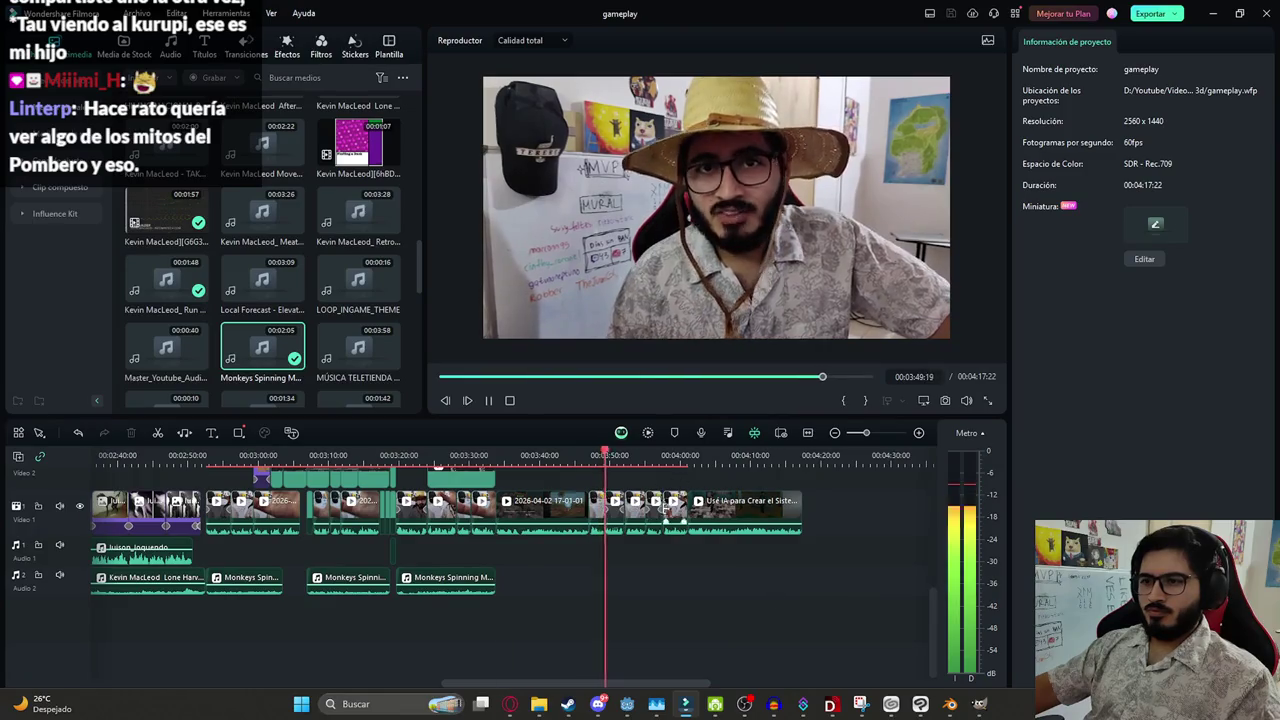
{"action": "scroll", "coordinate": [740, 560], "scroll_direction": "up", "scroll_amount": 2}
{"action": "key", "text": "space"}
{"action": "type", "text": "real"}
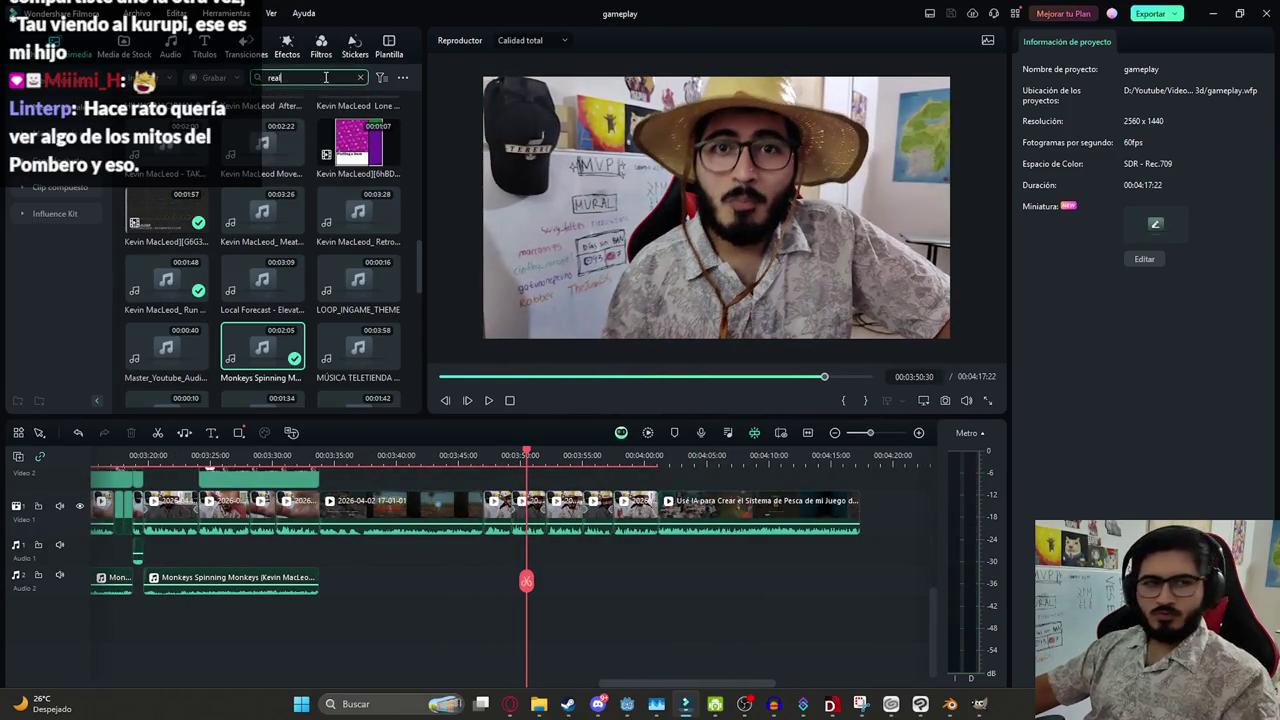
Place the Resident Evil 2_ Real ending soundtrack on Audio 2 and trim it to about 14 seconds
{"action": "left_click", "coordinate": [60, 160]}
{"action": "left_click_drag", "start_coordinate": [358, 195], "coordinate": [485, 585]}
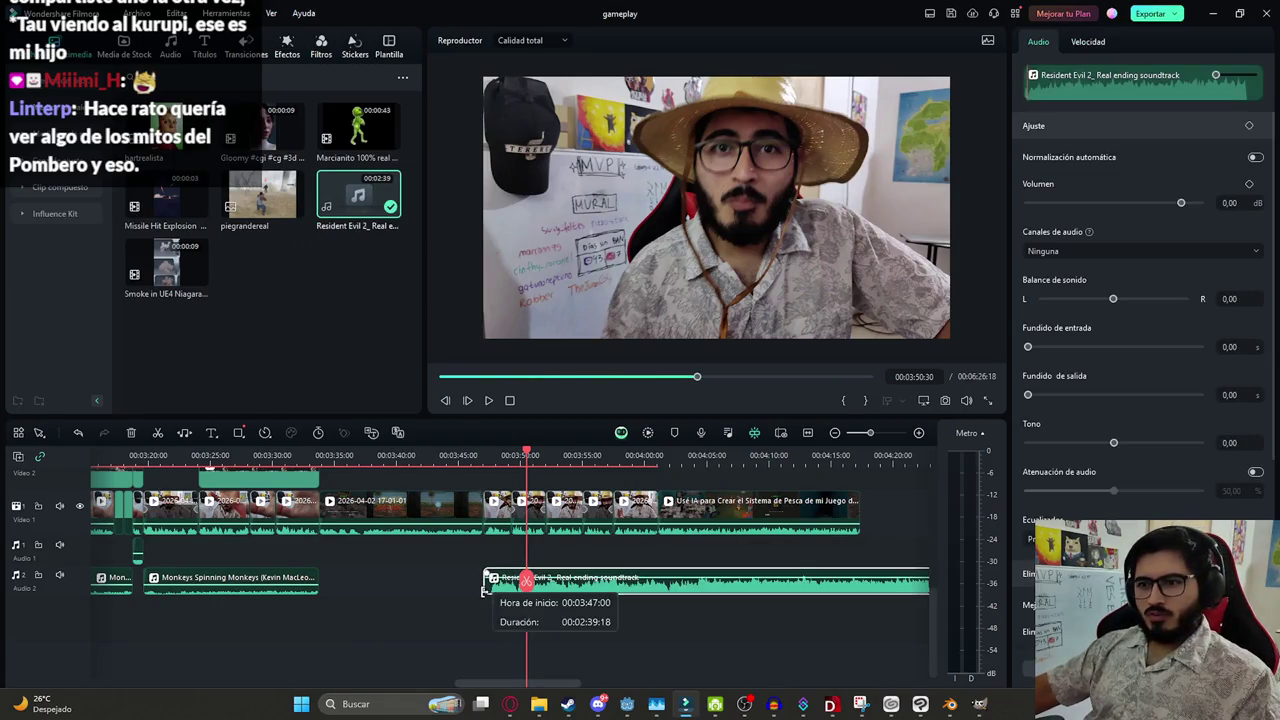
{"action": "left_click", "coordinate": [528, 592]}
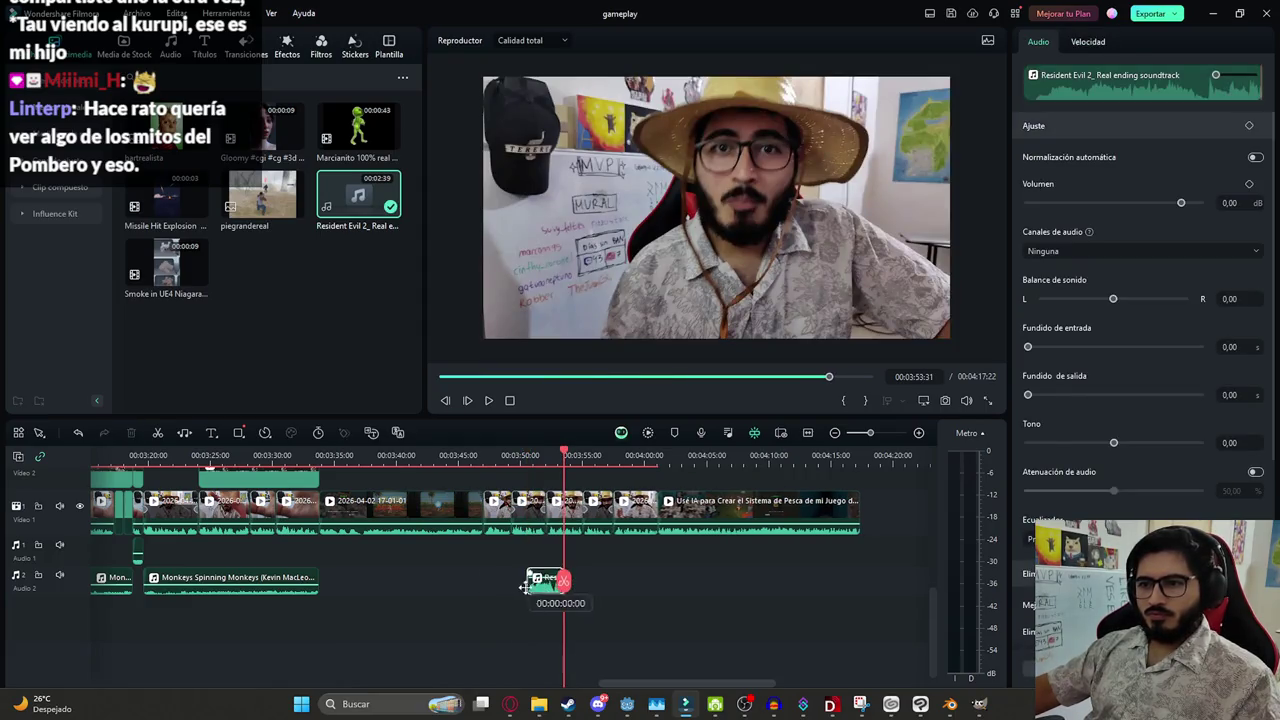
{"action": "left_click_drag", "start_coordinate": [522, 588], "coordinate": [488, 586]}
{"action": "left_click_drag", "start_coordinate": [592, 583], "coordinate": [658, 583]}
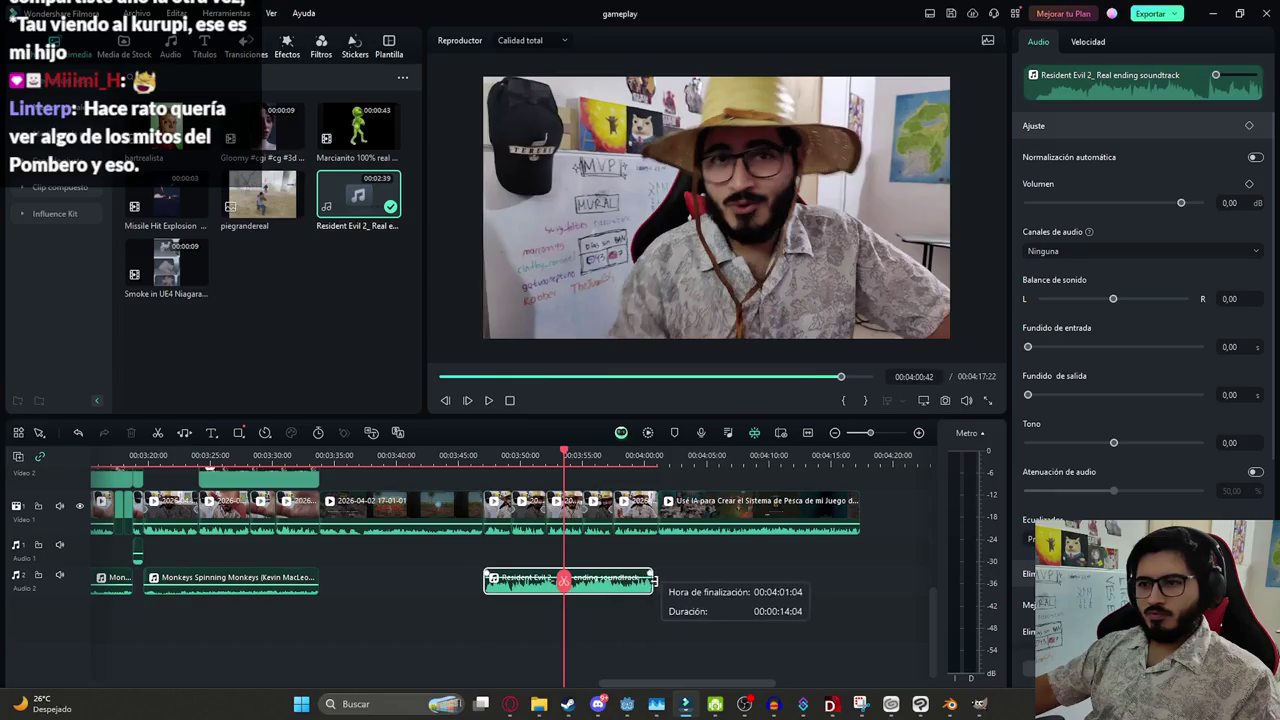
Lower the Resident Evil ending track's volume to -25 dB and check it
{"action": "left_click_drag", "start_coordinate": [1250, 201], "coordinate": [648, 580]}
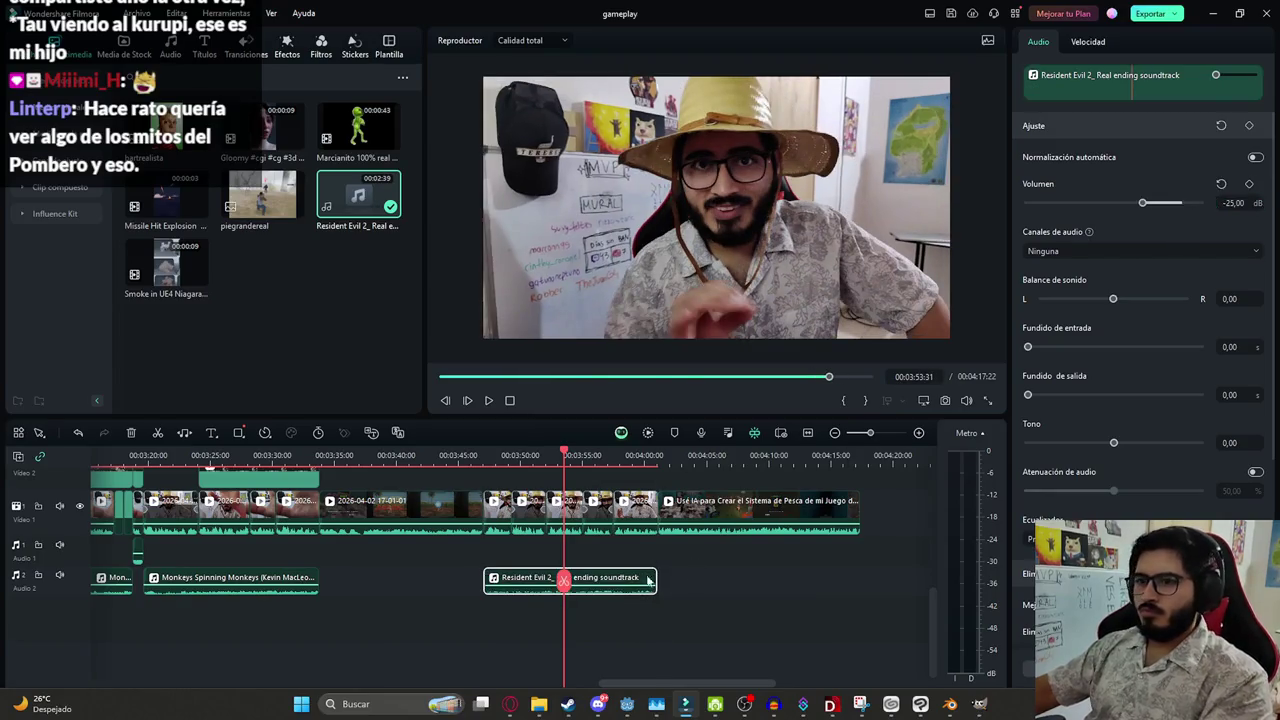
{"action": "key", "text": "space"}
{"action": "left_click", "coordinate": [533, 604]}
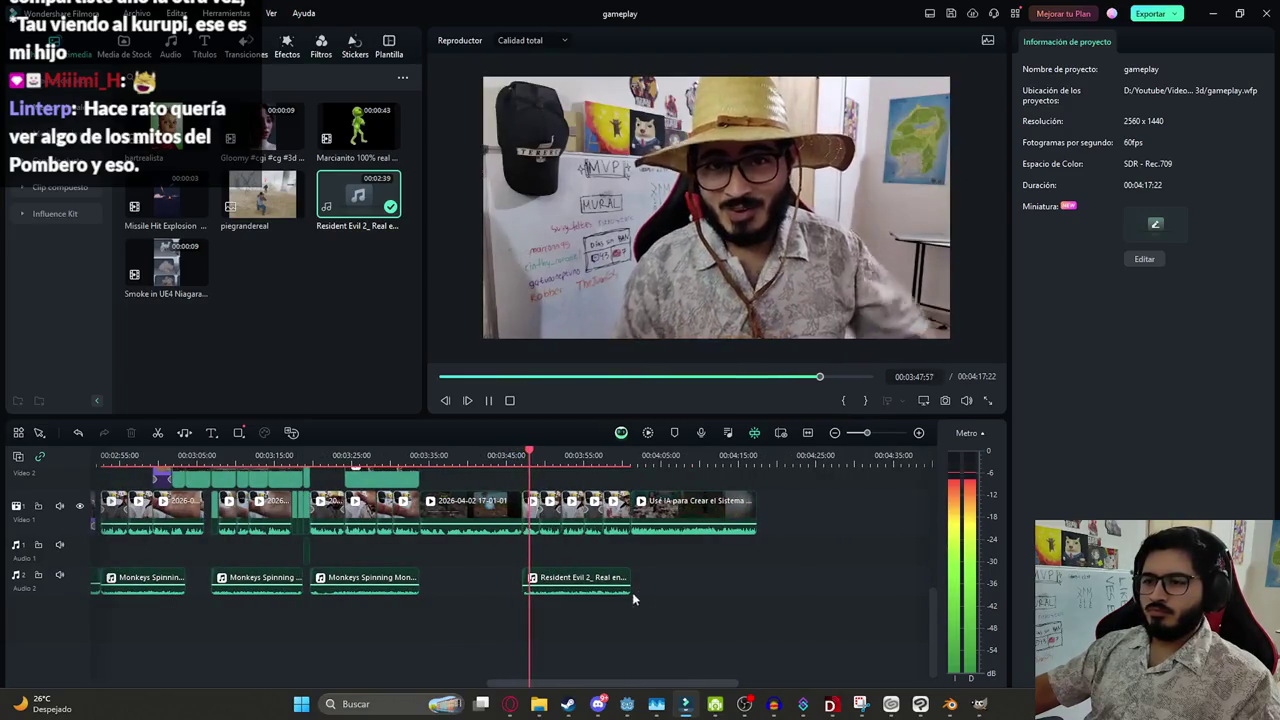
{"action": "left_click", "coordinate": [592, 580]}
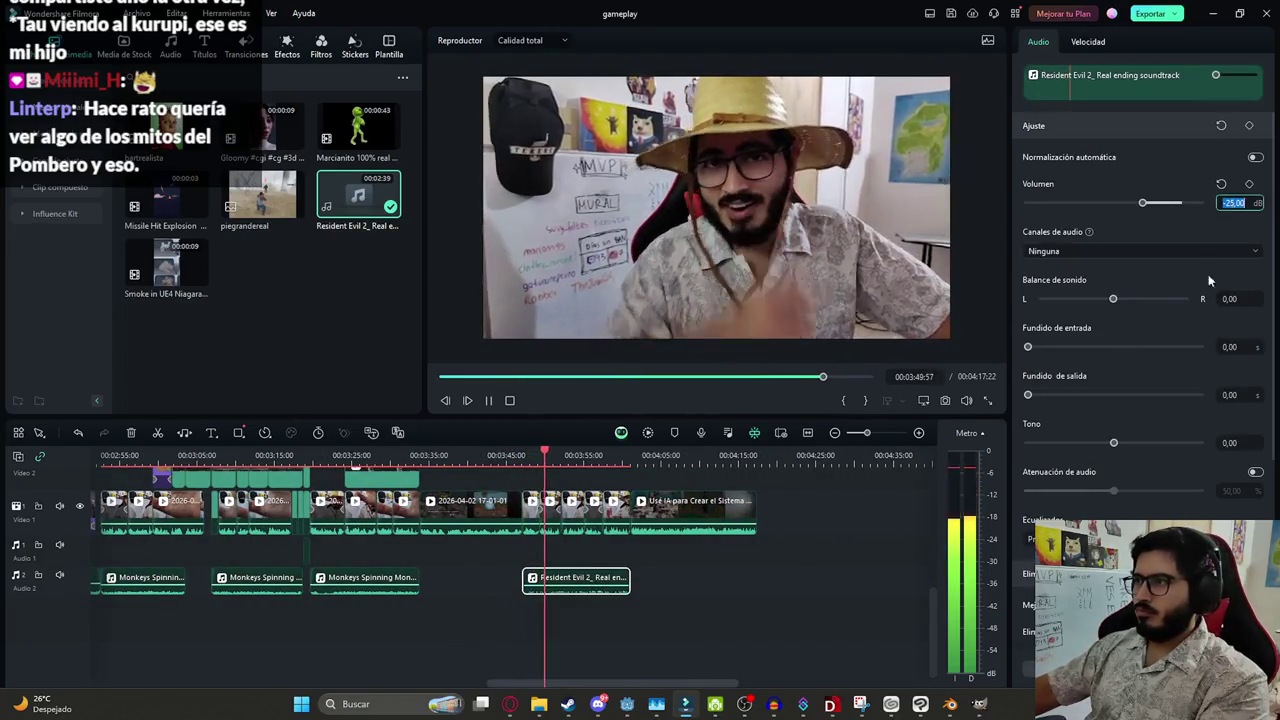
{"action": "left_click", "coordinate": [695, 558]}
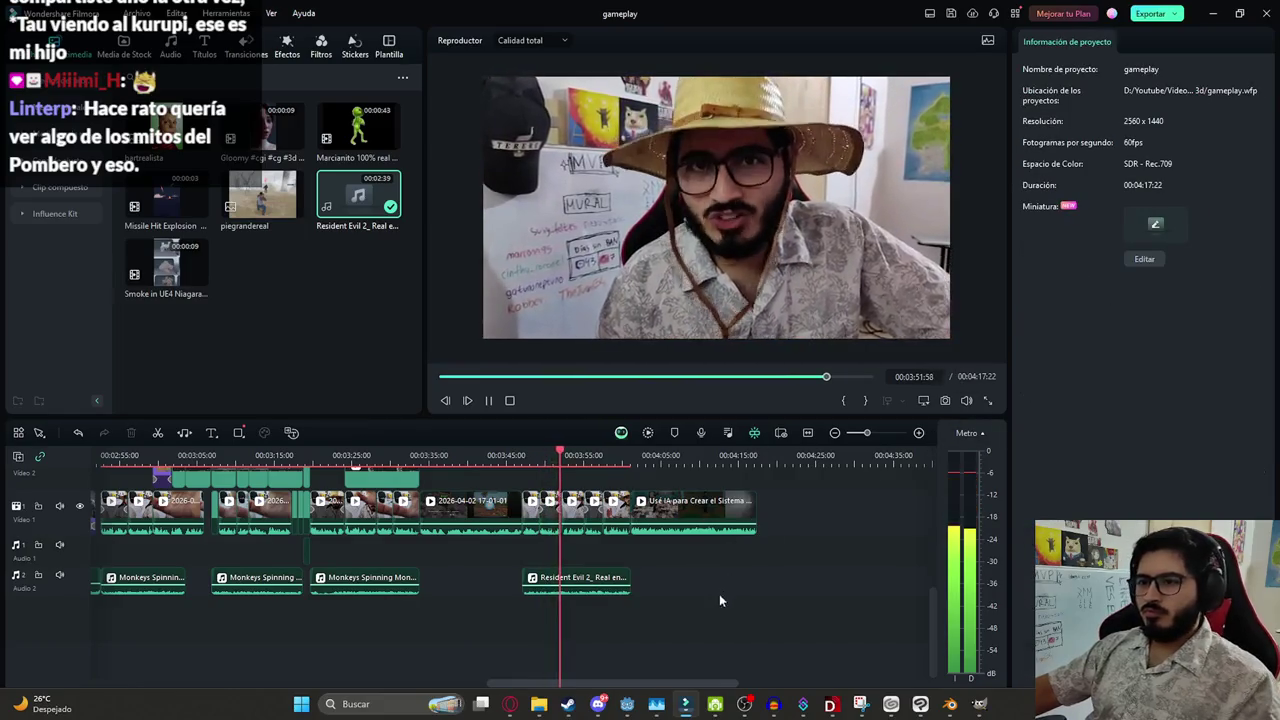
{"action": "scroll", "coordinate": [598, 605], "scroll_direction": "up", "scroll_amount": 2}
Save the project with the ending track in place and return the playhead to 00:00
{"action": "scroll", "coordinate": [489, 558], "scroll_direction": "up", "scroll_amount": 2}
{"action": "scroll", "coordinate": [478, 563], "scroll_direction": "up", "scroll_amount": 2}
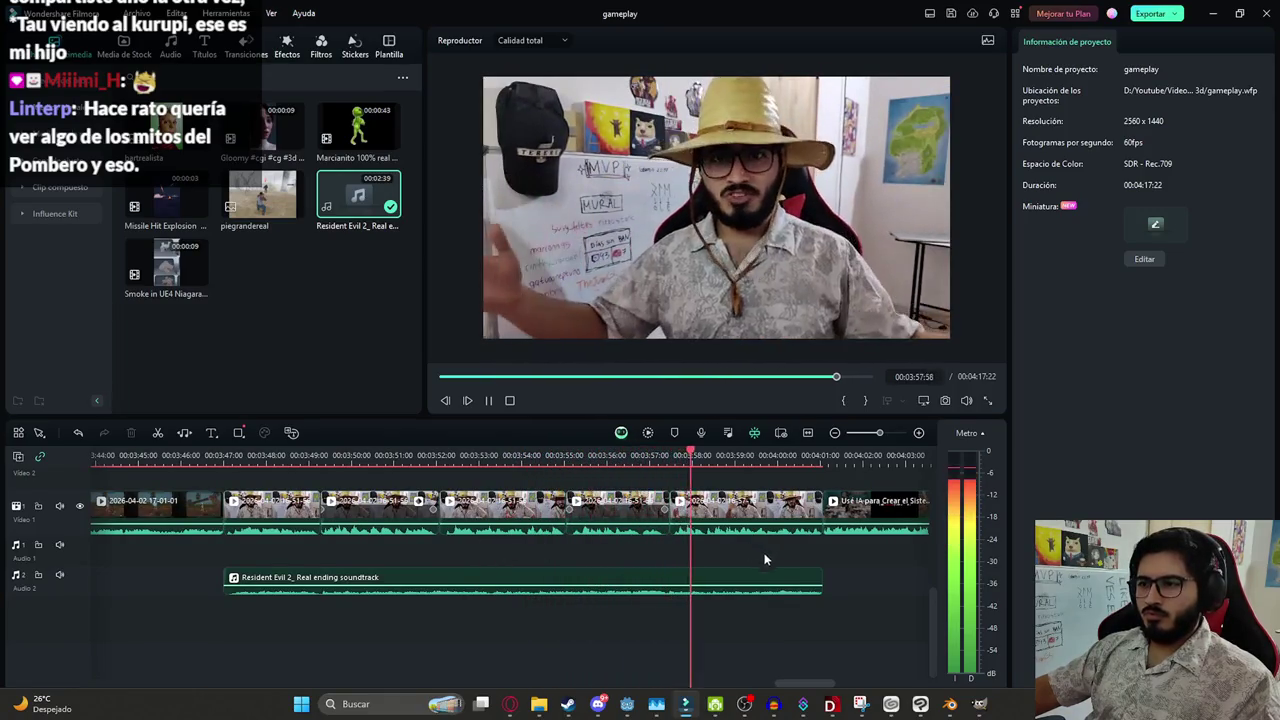
{"action": "scroll", "coordinate": [783, 588], "scroll_direction": "down", "scroll_amount": 1}
{"action": "scroll", "coordinate": [700, 587], "scroll_direction": "down", "scroll_amount": 1}
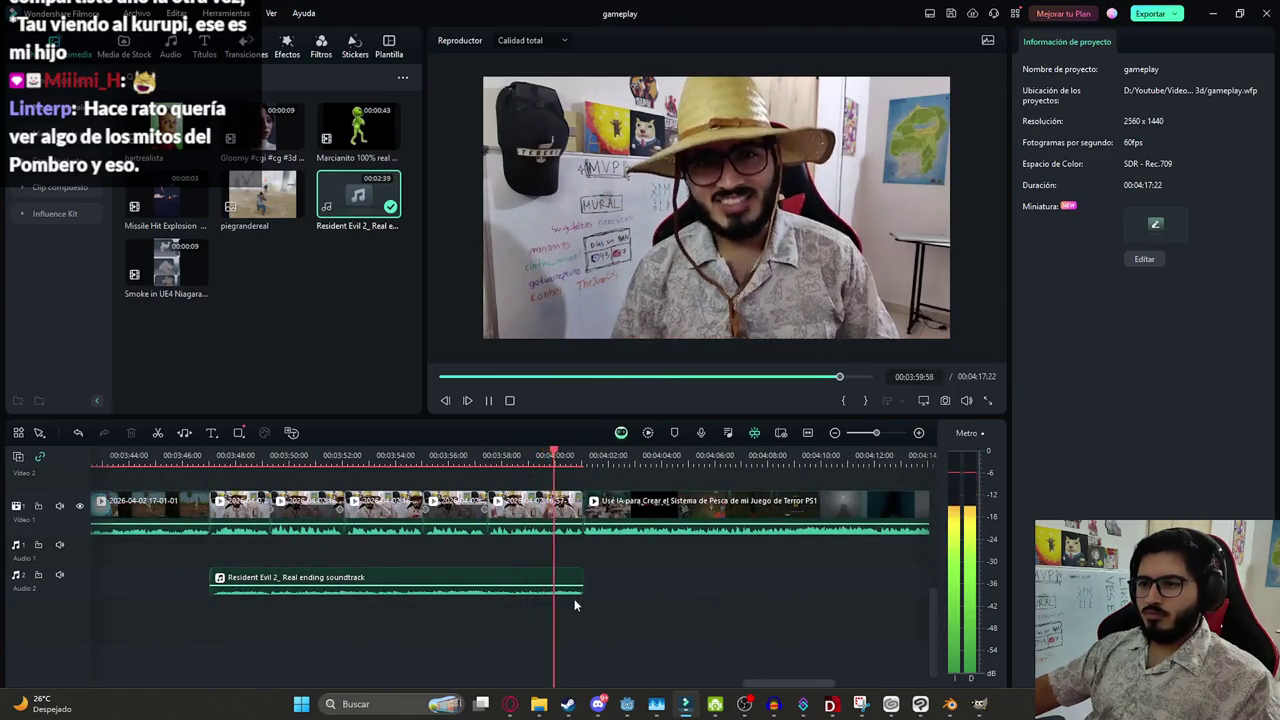
{"action": "scroll", "coordinate": [662, 587], "scroll_direction": "down", "scroll_amount": 3}
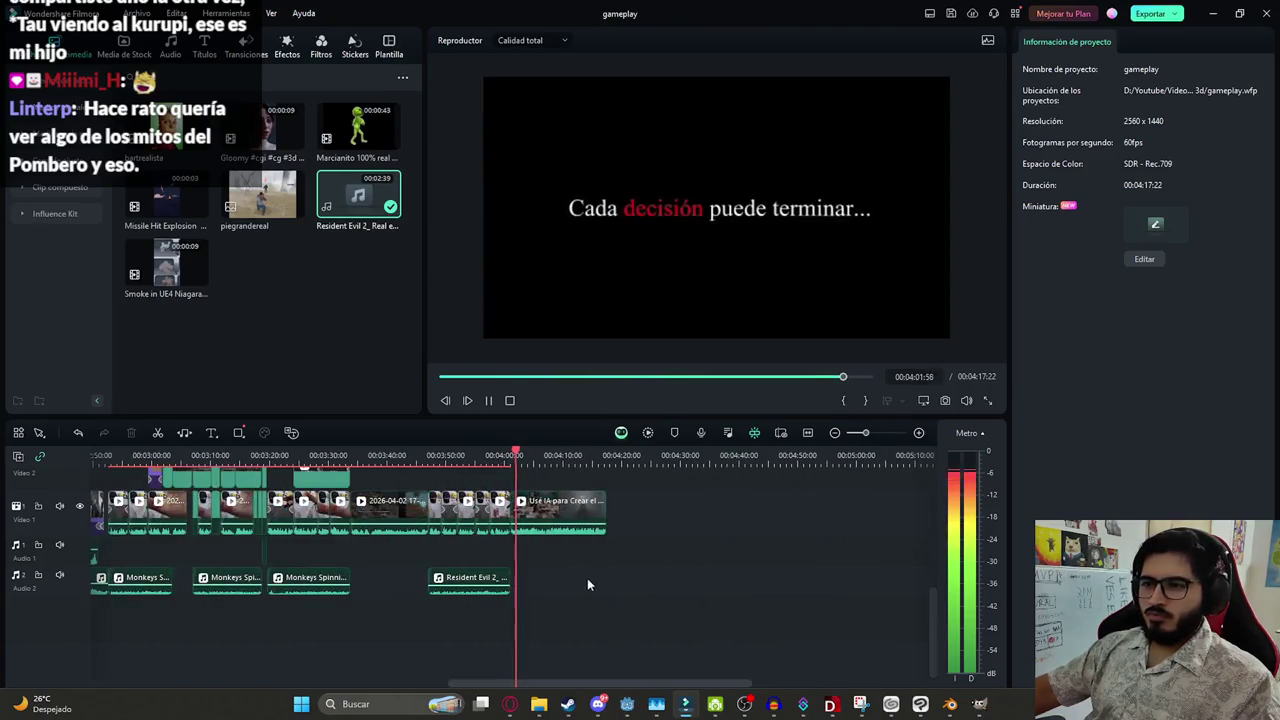
{"action": "scroll", "coordinate": [582, 566], "scroll_direction": "down", "scroll_amount": 2}
{"action": "key", "text": "ctrl+s"}
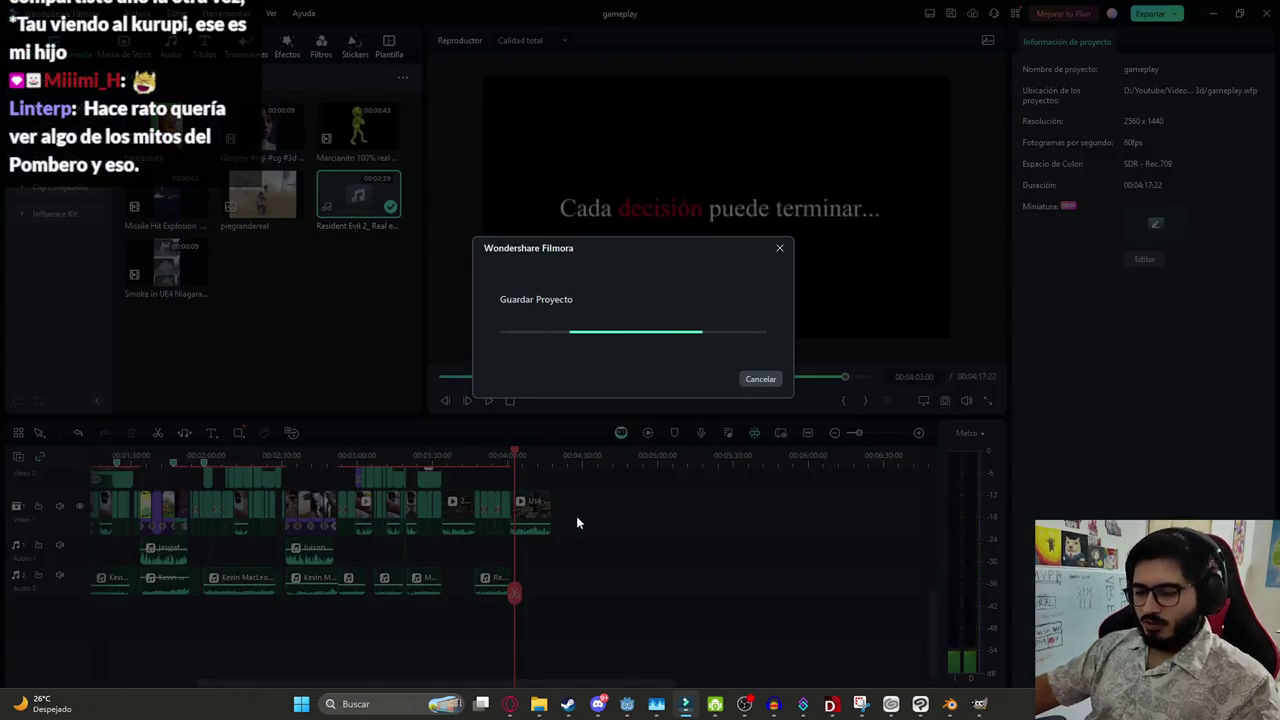
{"action": "scroll", "coordinate": [642, 517], "scroll_direction": "up", "scroll_amount": 1}
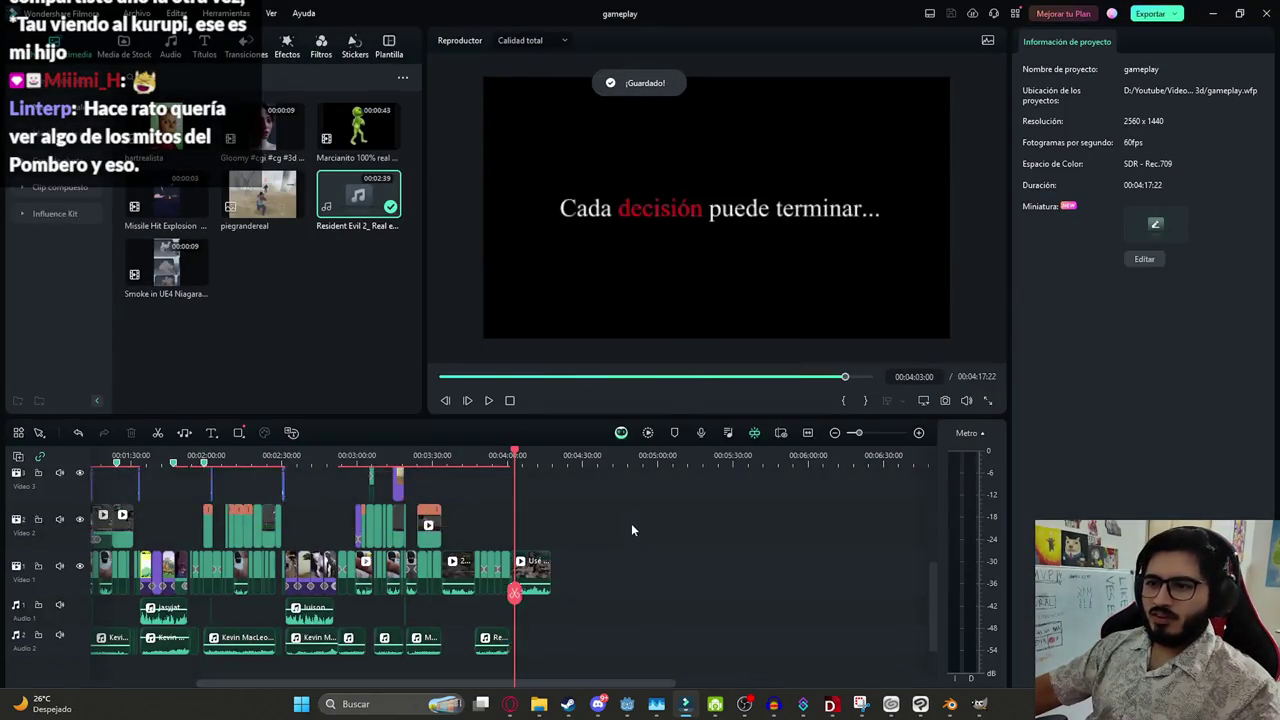
{"action": "scroll", "coordinate": [631, 523], "scroll_direction": "down", "scroll_amount": 2}
{"action": "scroll", "coordinate": [596, 487], "scroll_direction": "down", "scroll_amount": 2}
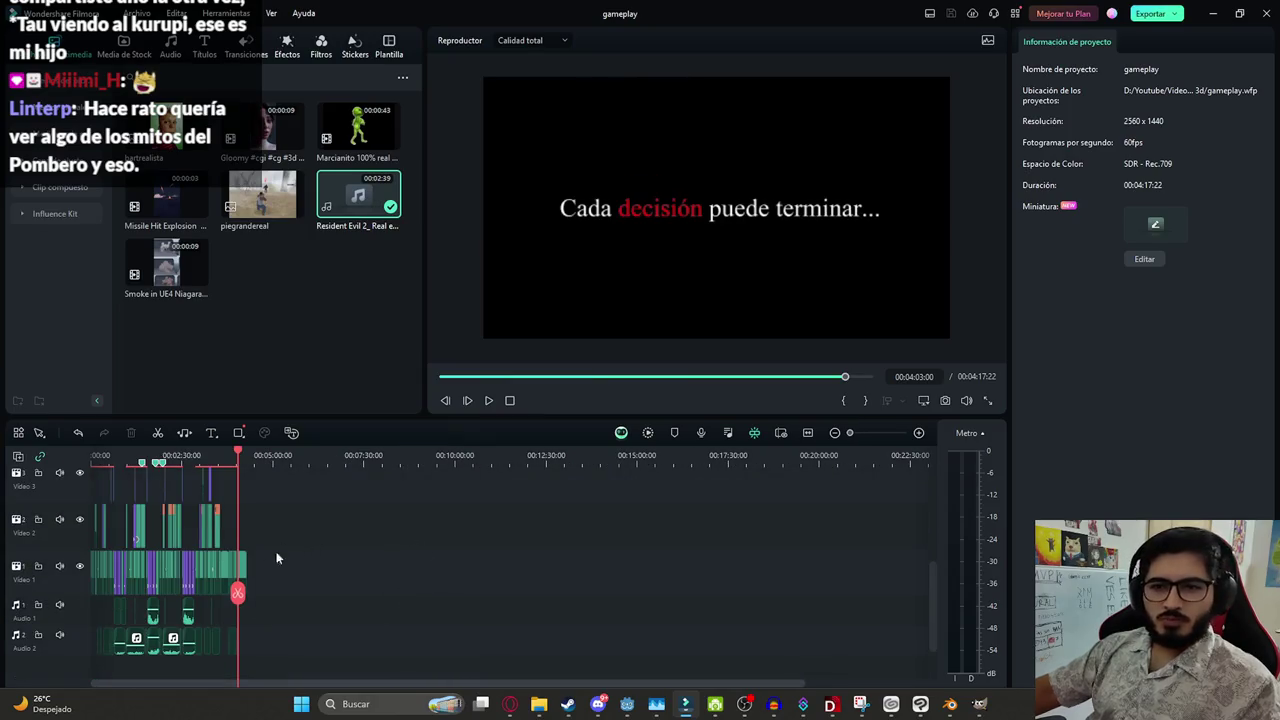
{"action": "left_click", "coordinate": [82, 582]}
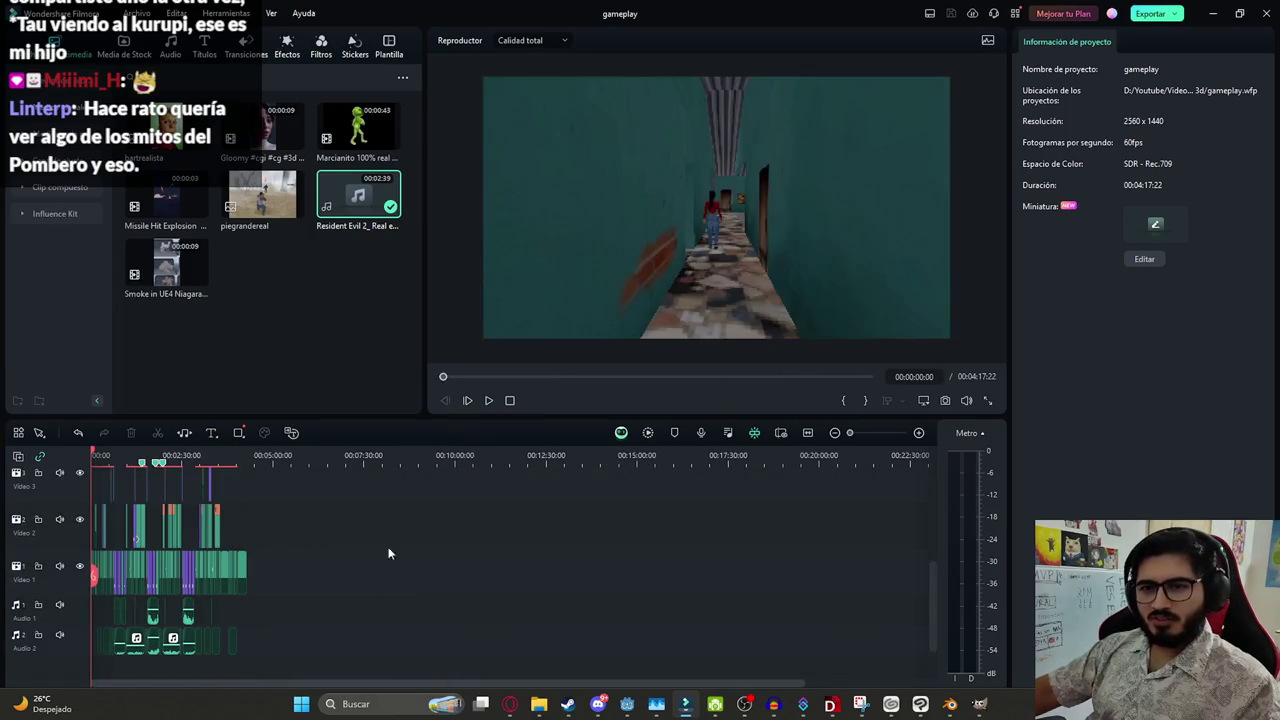
{"action": "scroll", "coordinate": [389, 551], "scroll_direction": "up", "scroll_amount": 2}
{"action": "scroll", "coordinate": [300, 570], "scroll_direction": "up", "scroll_amount": 2}
{"action": "scroll", "coordinate": [264, 562], "scroll_direction": "up", "scroll_amount": 2}
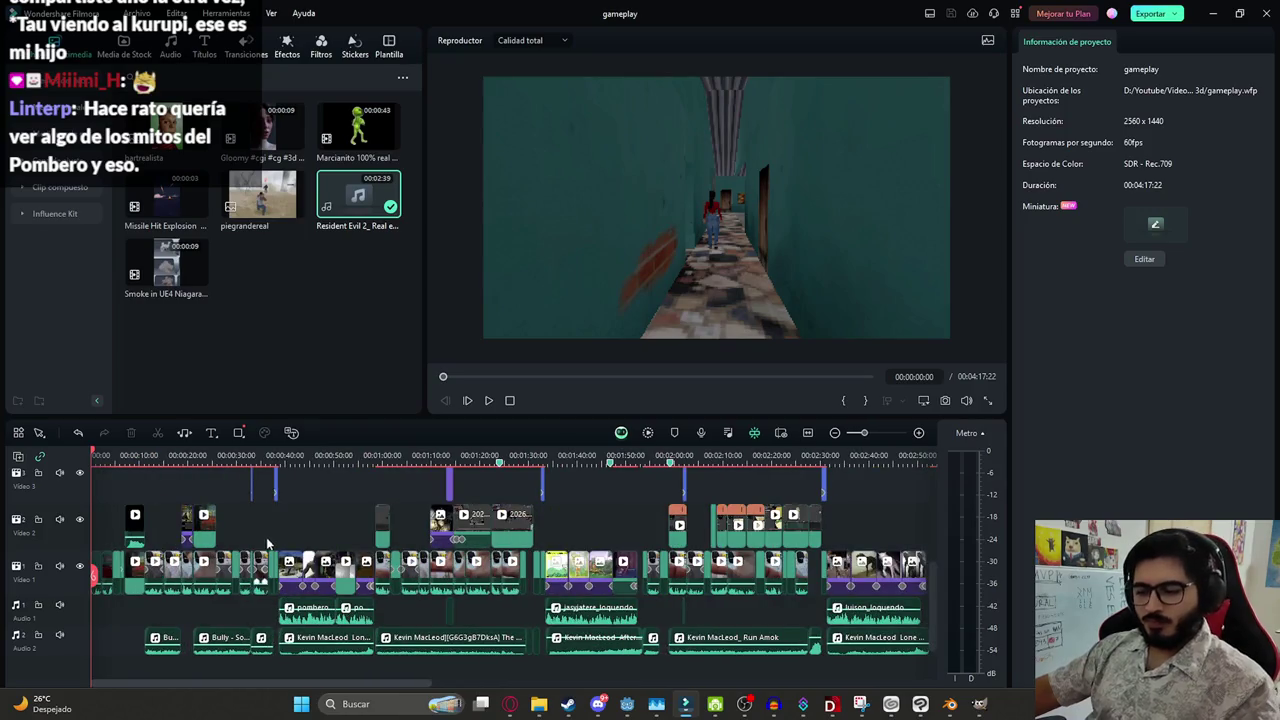
{"action": "mouse_move", "coordinate": [262, 566]}
{"action": "key", "text": "space"}
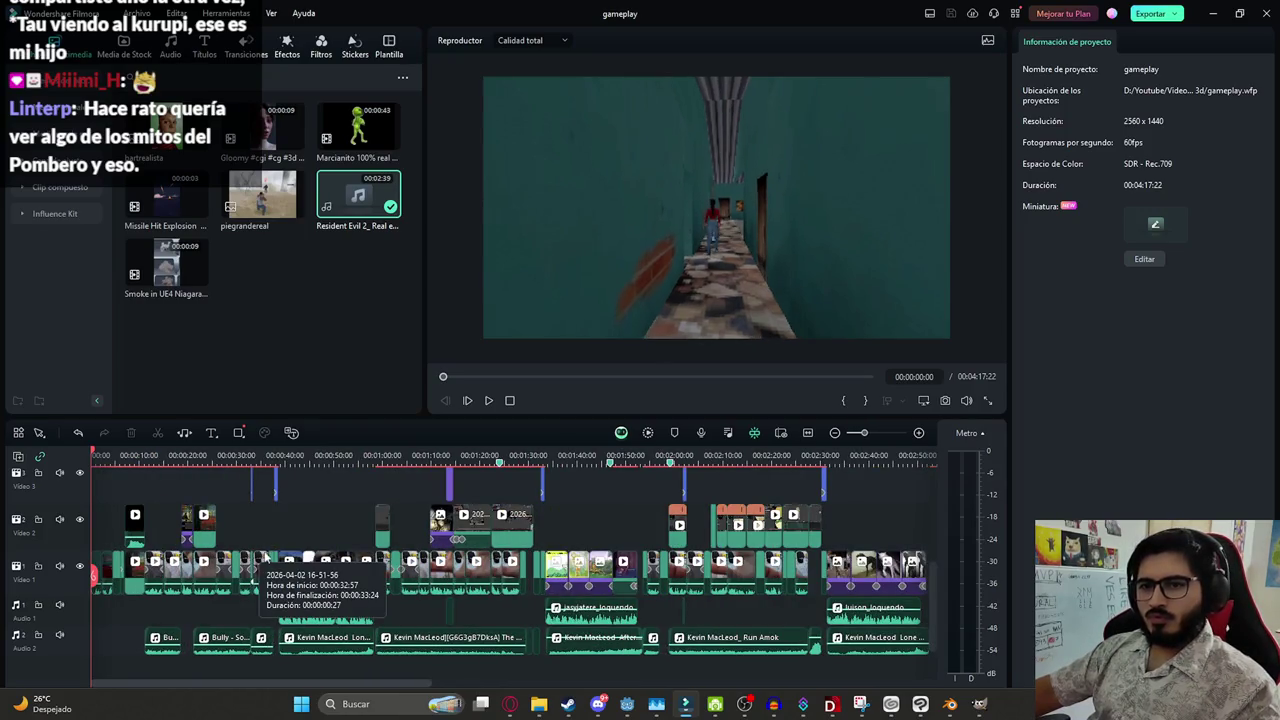
{"action": "left_click_drag", "start_coordinate": [255, 568], "coordinate": [284, 507]}
{"action": "scroll", "coordinate": [284, 507], "scroll_direction": "up", "scroll_amount": 2}
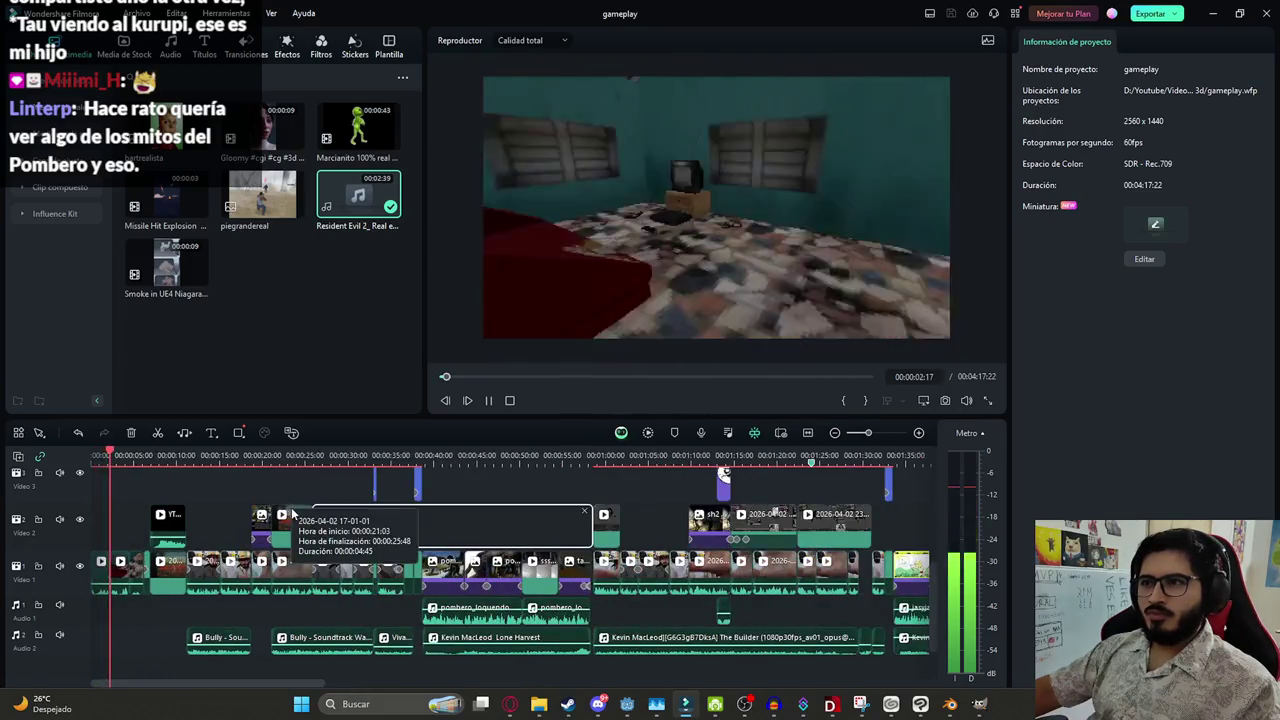
{"action": "left_click_drag", "start_coordinate": [284, 507], "coordinate": [378, 520]}
{"action": "scroll", "coordinate": [378, 520], "scroll_direction": "up", "scroll_amount": 2}
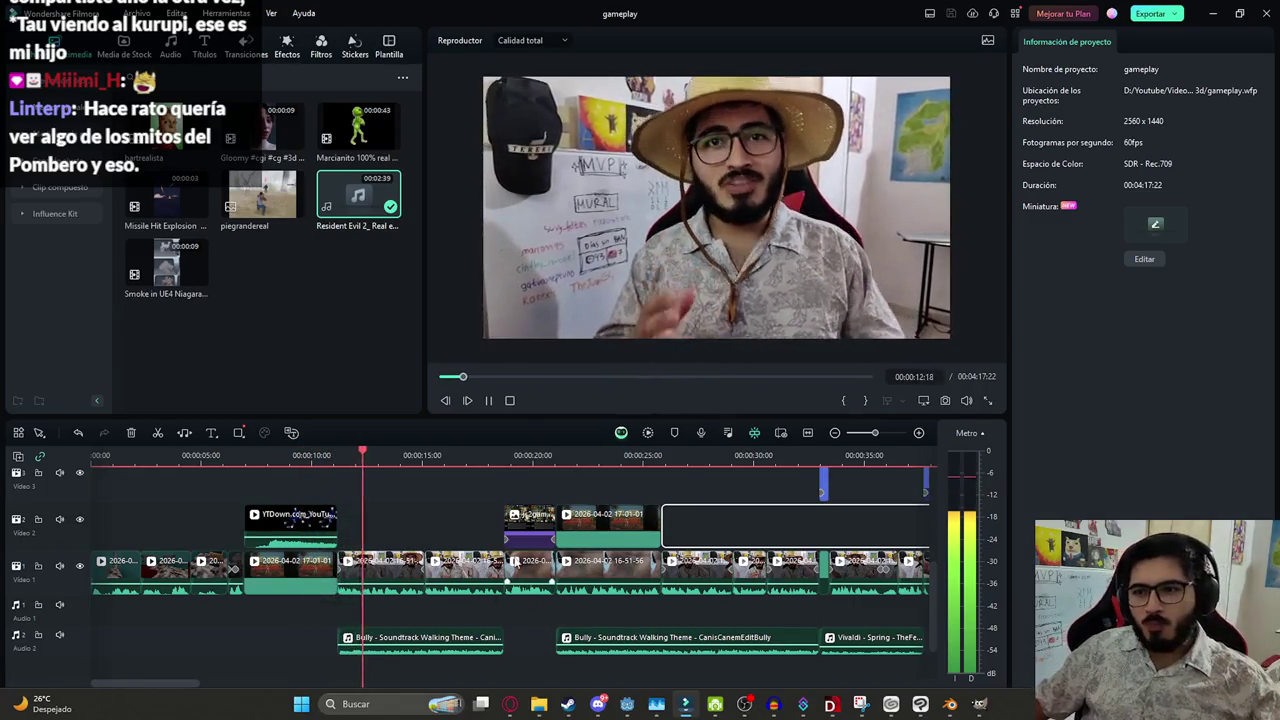
{"action": "left_click", "coordinate": [470, 526]}
{"action": "scroll", "coordinate": [446, 522], "scroll_direction": "down", "scroll_amount": 3}
{"action": "scroll", "coordinate": [372, 540], "scroll_direction": "down", "scroll_amount": 1}
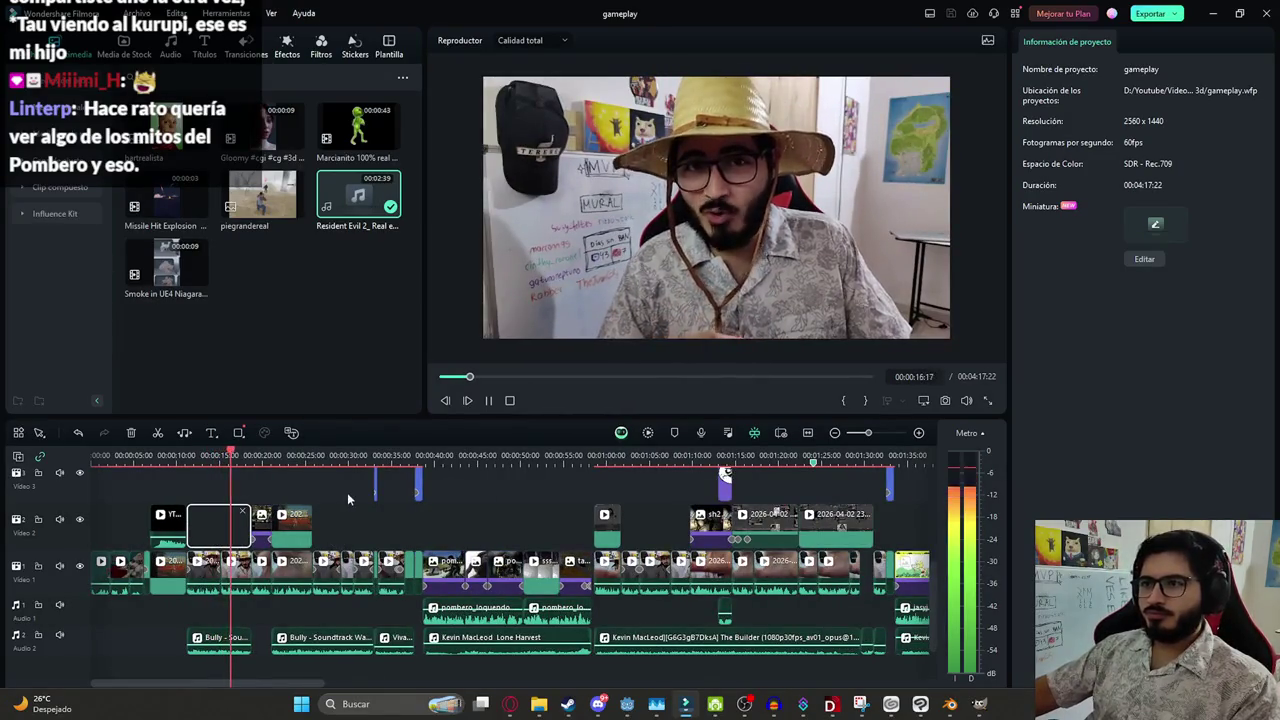
{"action": "scroll", "coordinate": [338, 519], "scroll_direction": "down", "scroll_amount": 2}
{"action": "scroll", "coordinate": [332, 522], "scroll_direction": "down", "scroll_amount": 1}
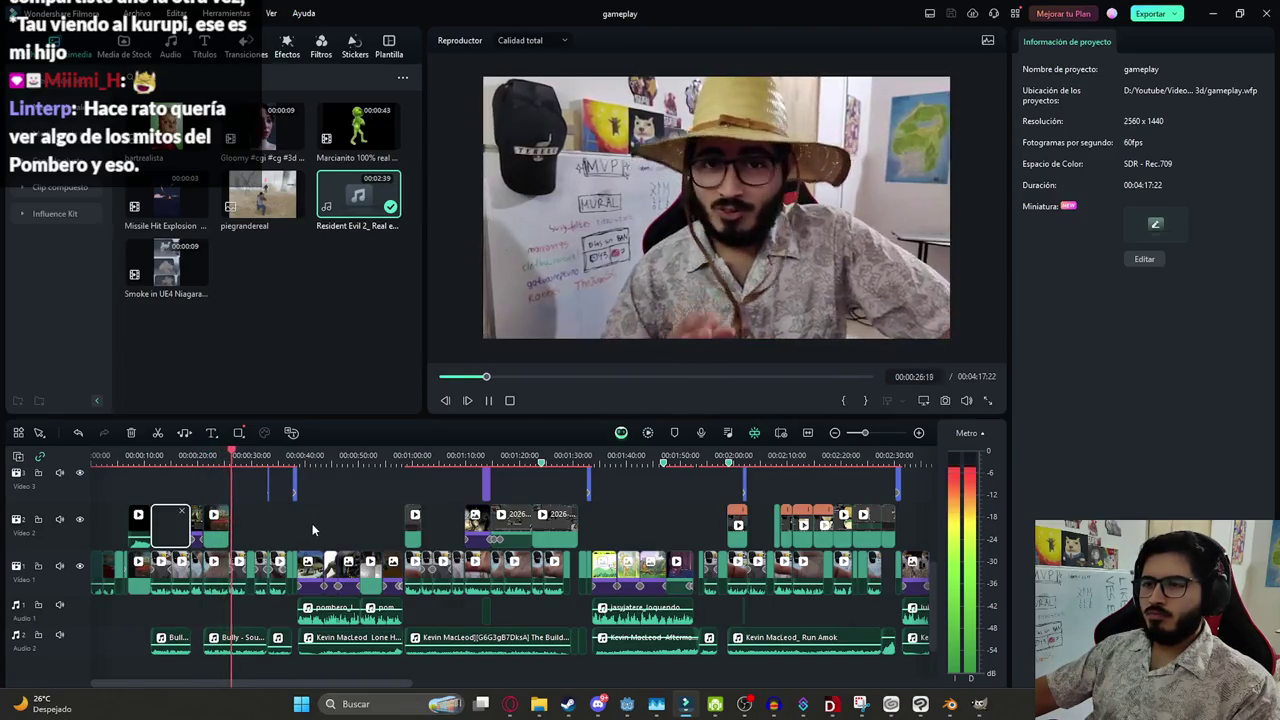
{"action": "scroll", "coordinate": [509, 518], "scroll_direction": "up", "scroll_amount": 5}
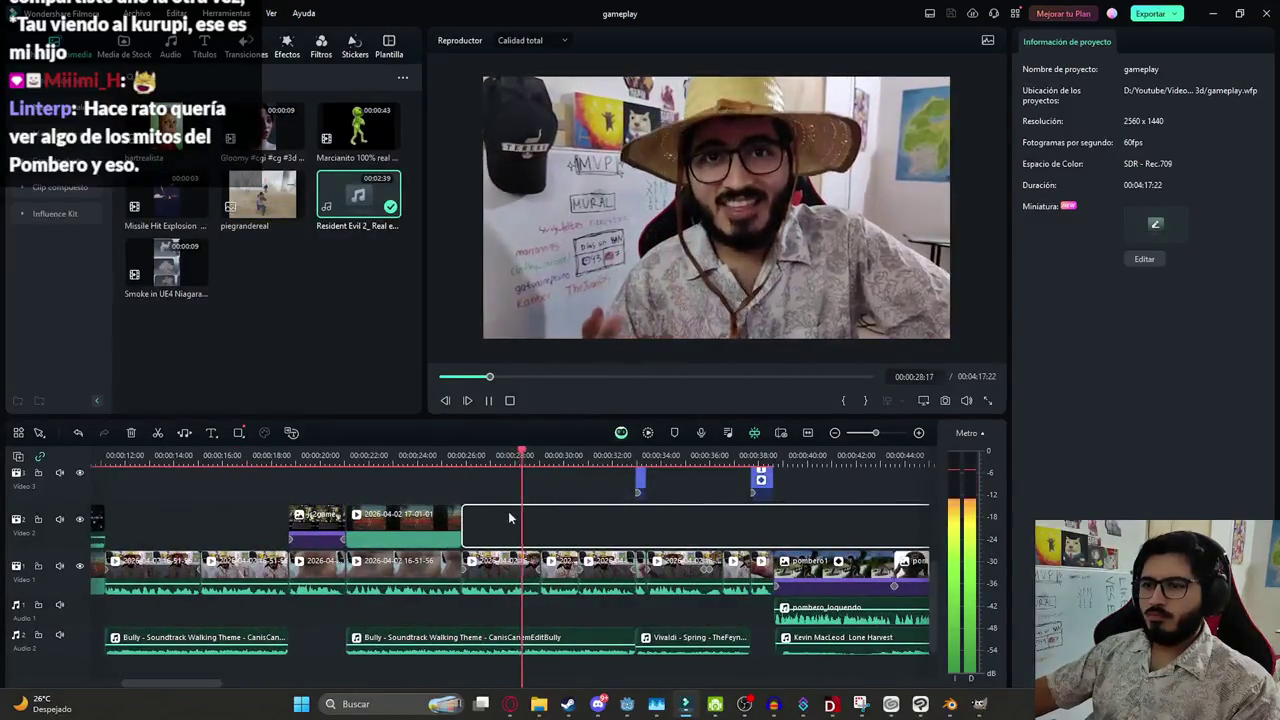
{"action": "scroll", "coordinate": [548, 514], "scroll_direction": "down", "scroll_amount": 3}
{"action": "scroll", "coordinate": [565, 512], "scroll_direction": "down", "scroll_amount": 3}
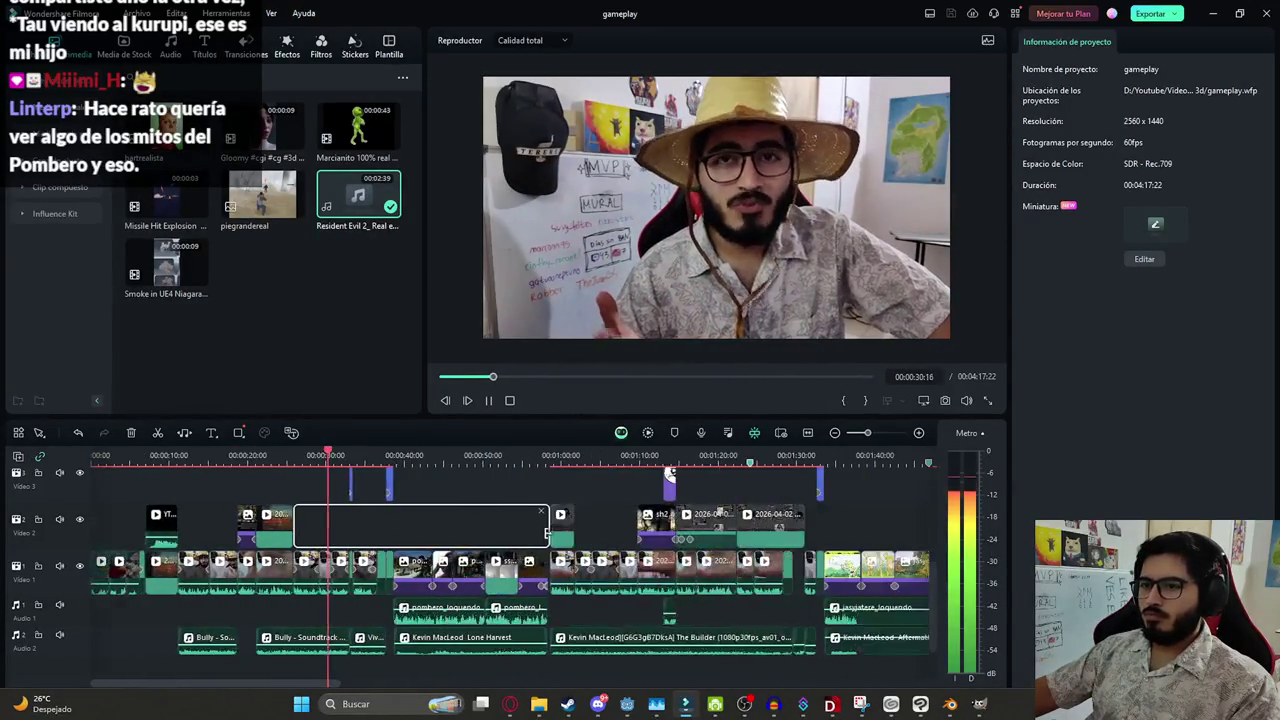
{"action": "scroll", "coordinate": [440, 518], "scroll_direction": "down", "scroll_amount": 2}
{"action": "scroll", "coordinate": [440, 518], "scroll_direction": "down", "scroll_amount": 2}
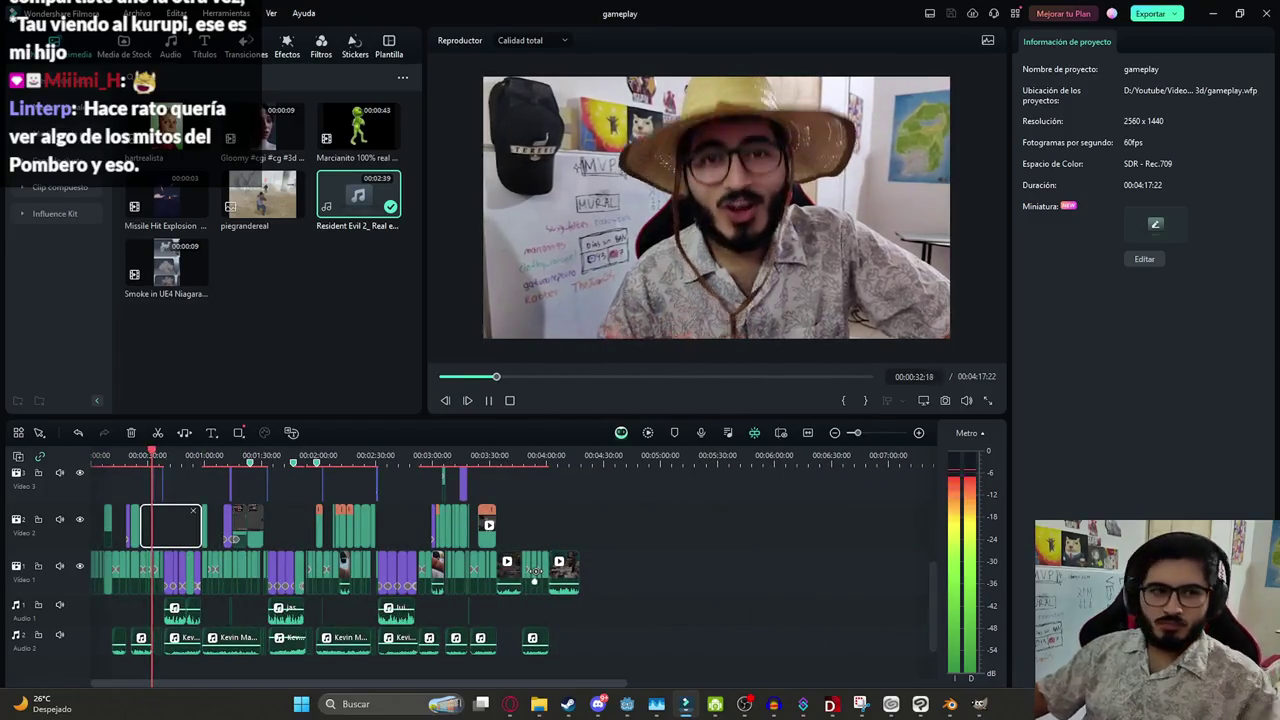
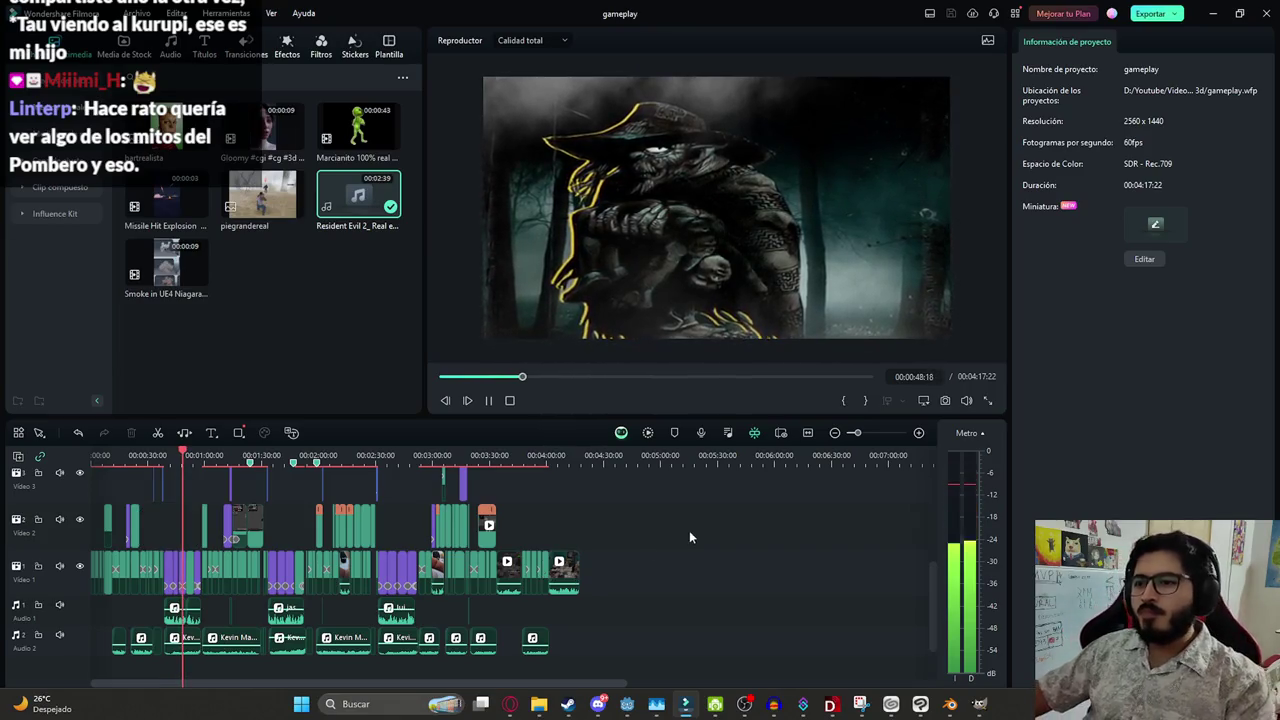
Zoom into the timeline and pause the preview at 00:01:07:41 on the host's webcam shot
{"action": "scroll", "coordinate": [609, 528], "scroll_direction": "up", "scroll_amount": 1}
{"action": "scroll", "coordinate": [609, 528], "scroll_direction": "up", "scroll_amount": 1}
{"action": "scroll", "coordinate": [609, 528], "scroll_direction": "up", "scroll_amount": 1}
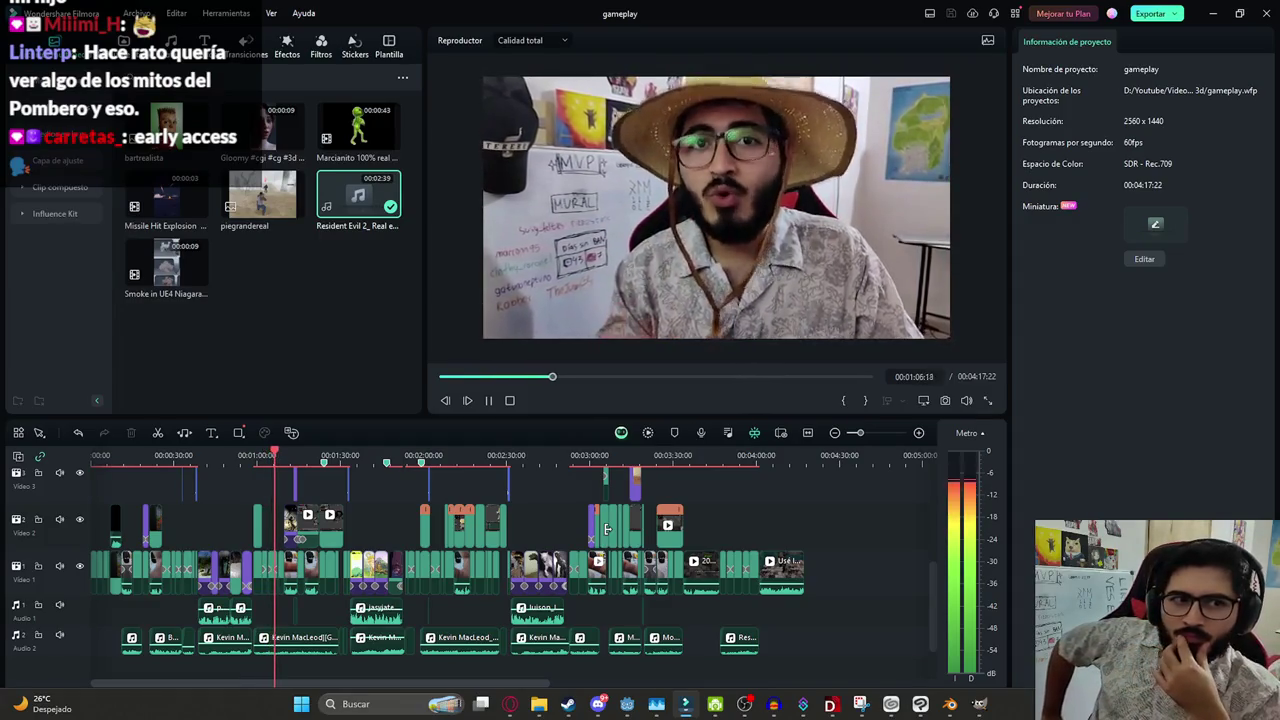
{"action": "key", "text": "space"}
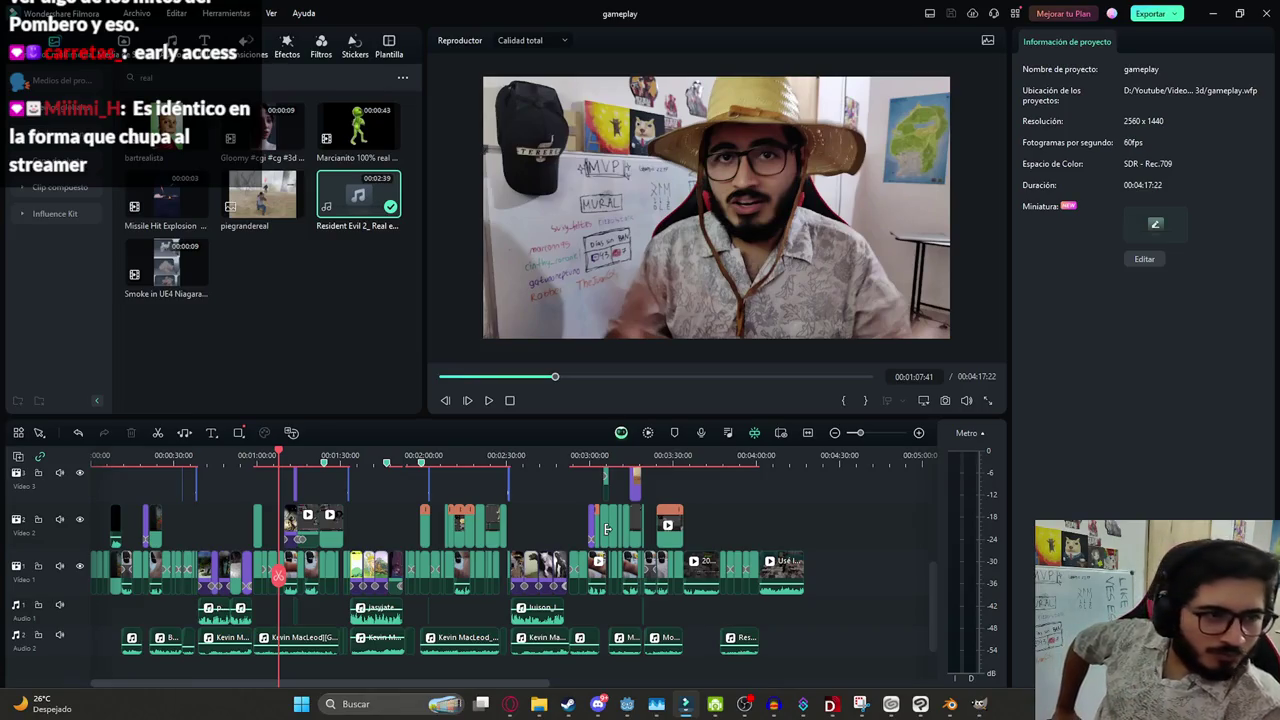
{"action": "scroll", "coordinate": [415, 545], "scroll_direction": "up", "scroll_amount": 2, "text": "ctrl"}
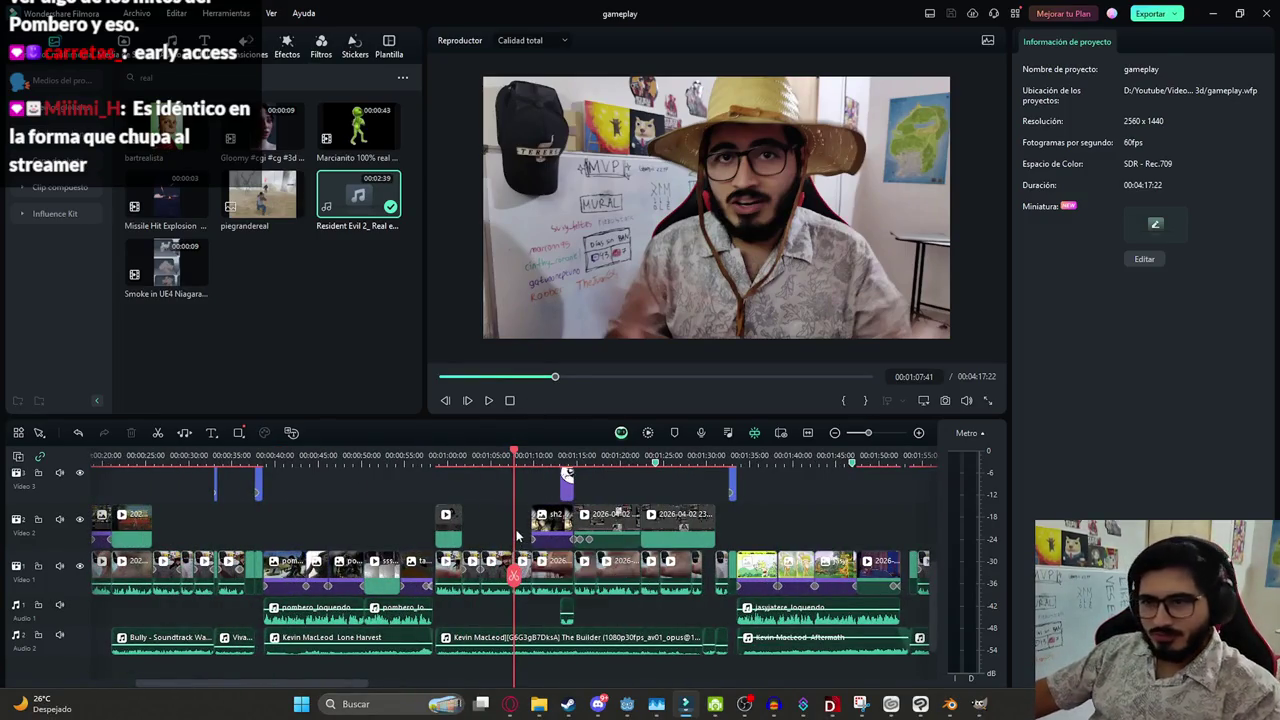
Play and pause through the edit from 1:07 to 00:01:36:11 on the cartoon clip
{"action": "scroll", "coordinate": [460, 580], "scroll_direction": "down", "scroll_amount": 1, "text": "ctrl"}
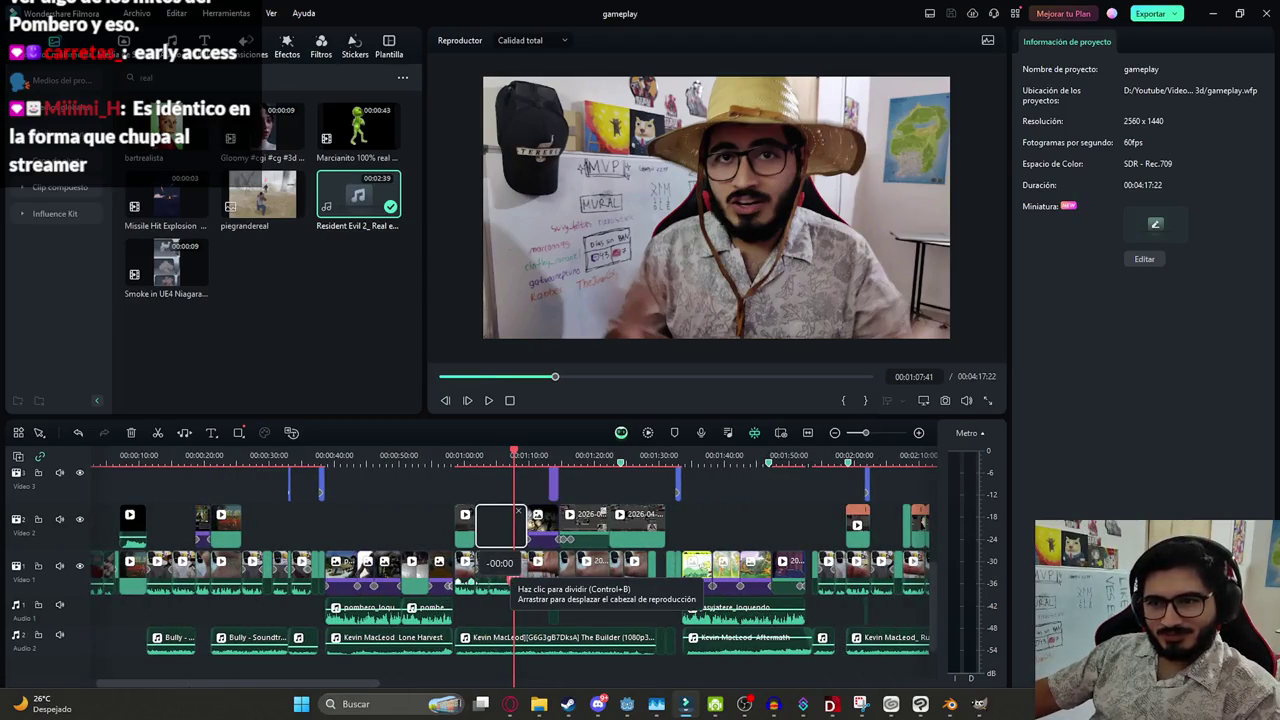
{"action": "key", "text": "space"}
{"action": "scroll", "coordinate": [490, 570], "scroll_direction": "down", "scroll_amount": 1, "text": "ctrl"}
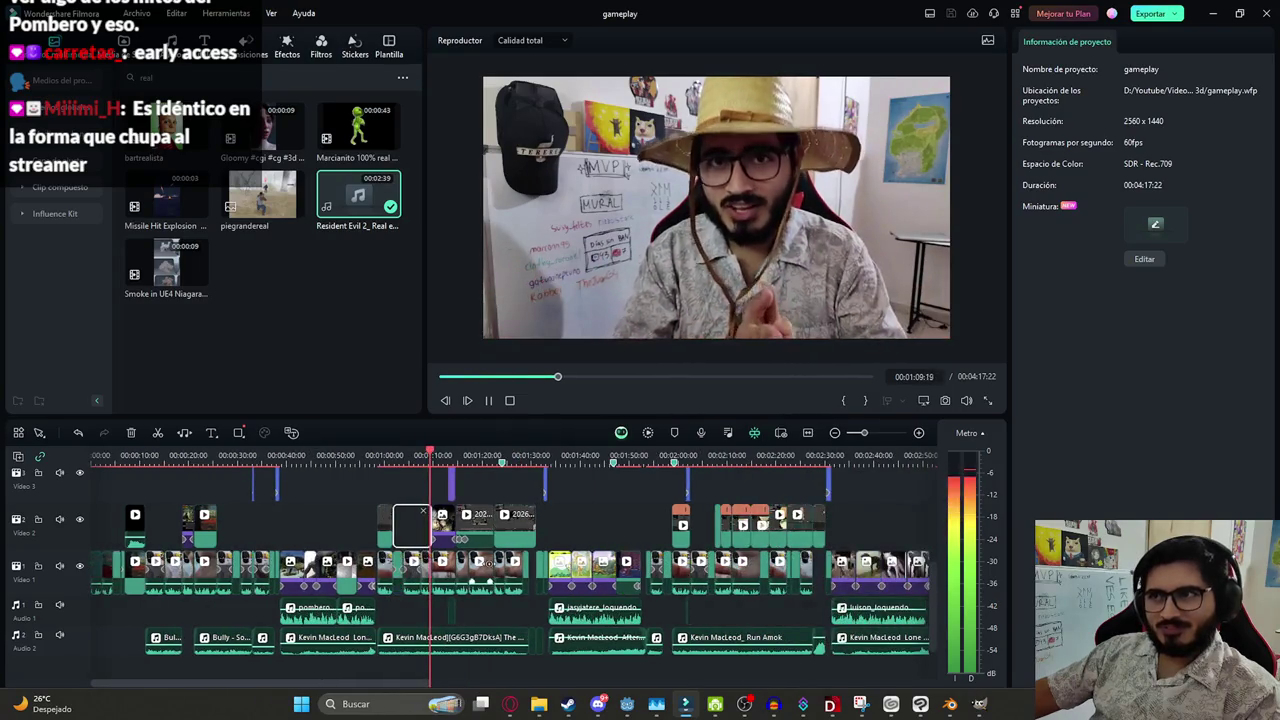
{"action": "key", "text": "space"}
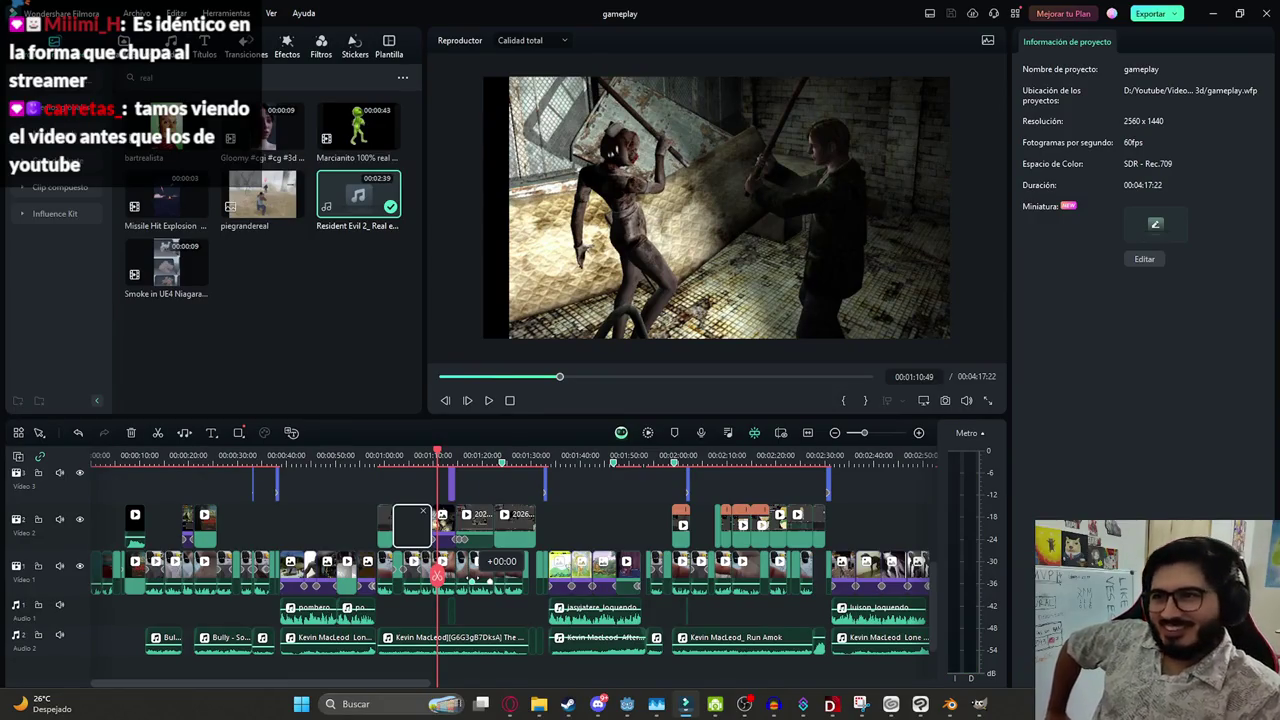
{"action": "key", "text": "space"}
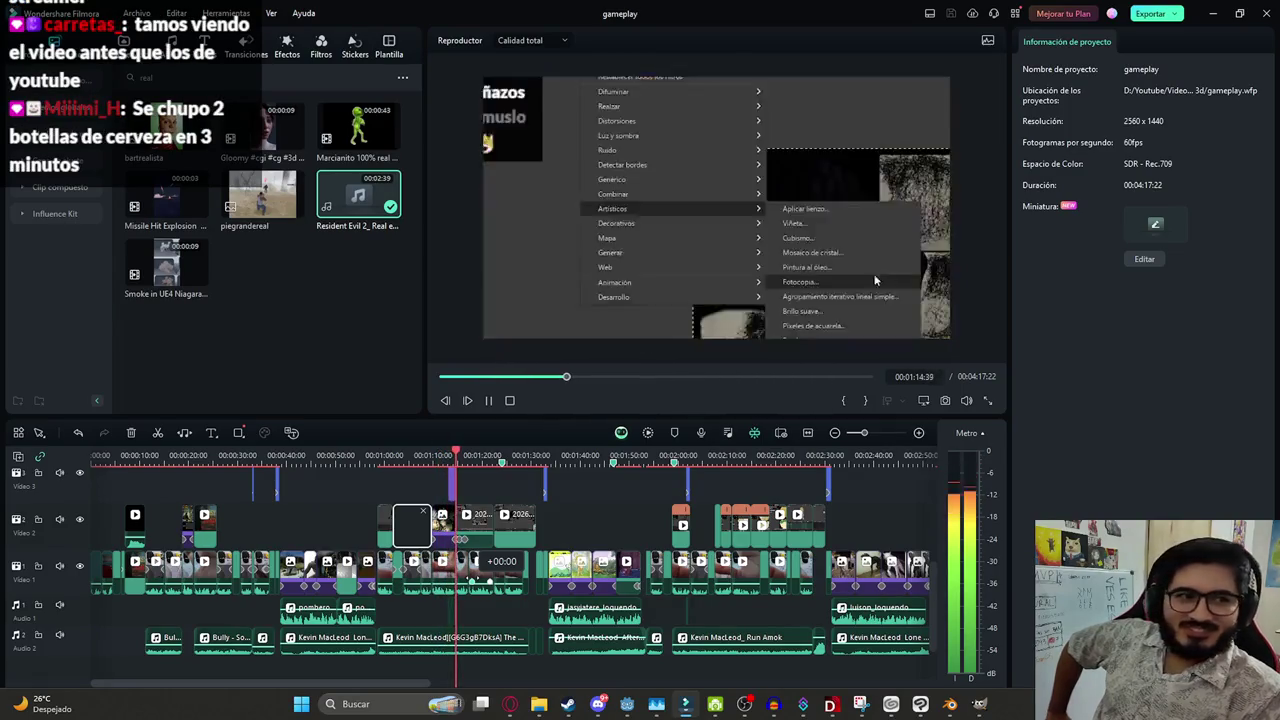
{"action": "key", "text": "space"}
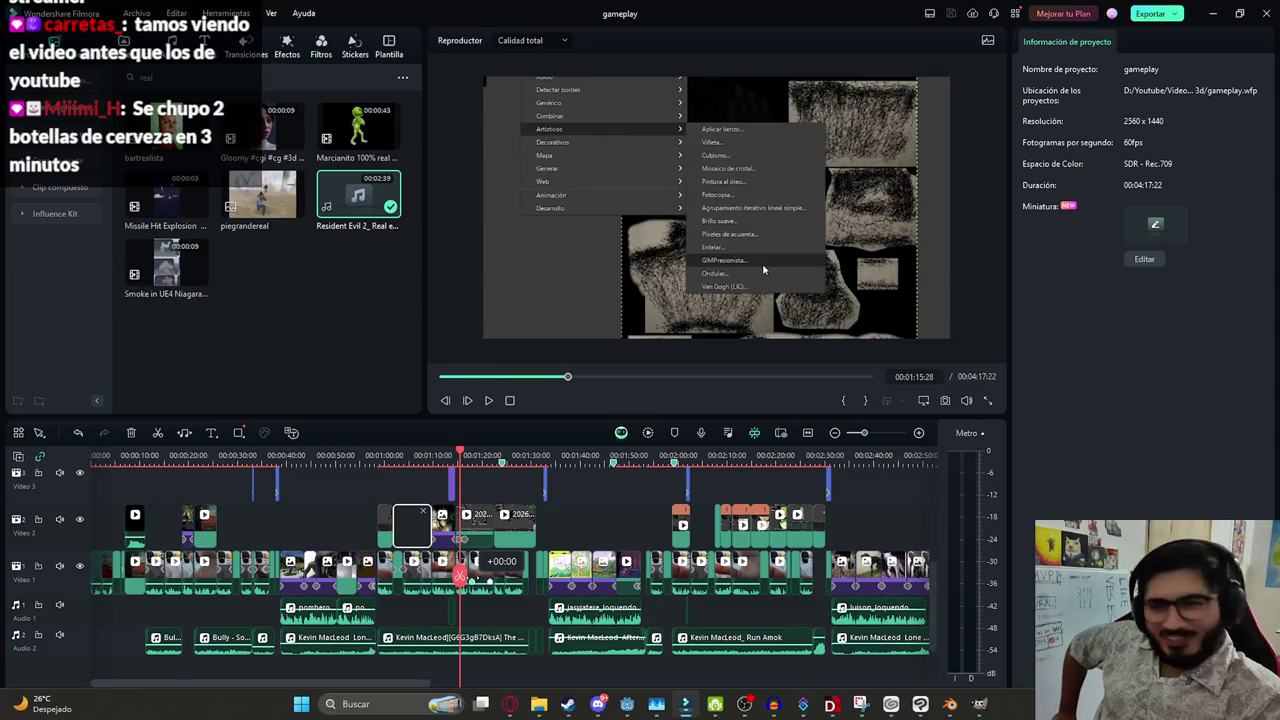
{"action": "key", "text": "space"}
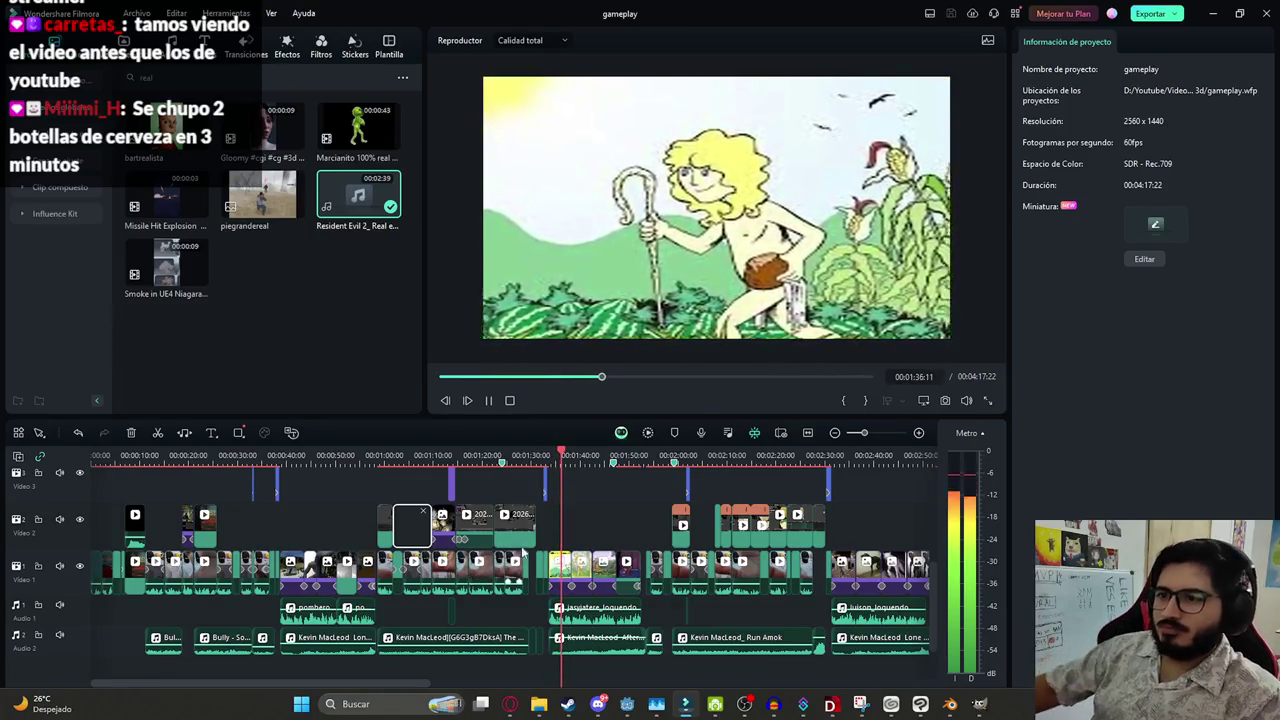
{"action": "scroll", "coordinate": [570, 531], "scroll_direction": "down", "scroll_amount": 1}
Zoom the timeline out while playback continues to the host's webcam shot near 00:02:58
{"action": "scroll", "coordinate": [570, 531], "scroll_direction": "down", "scroll_amount": 3}
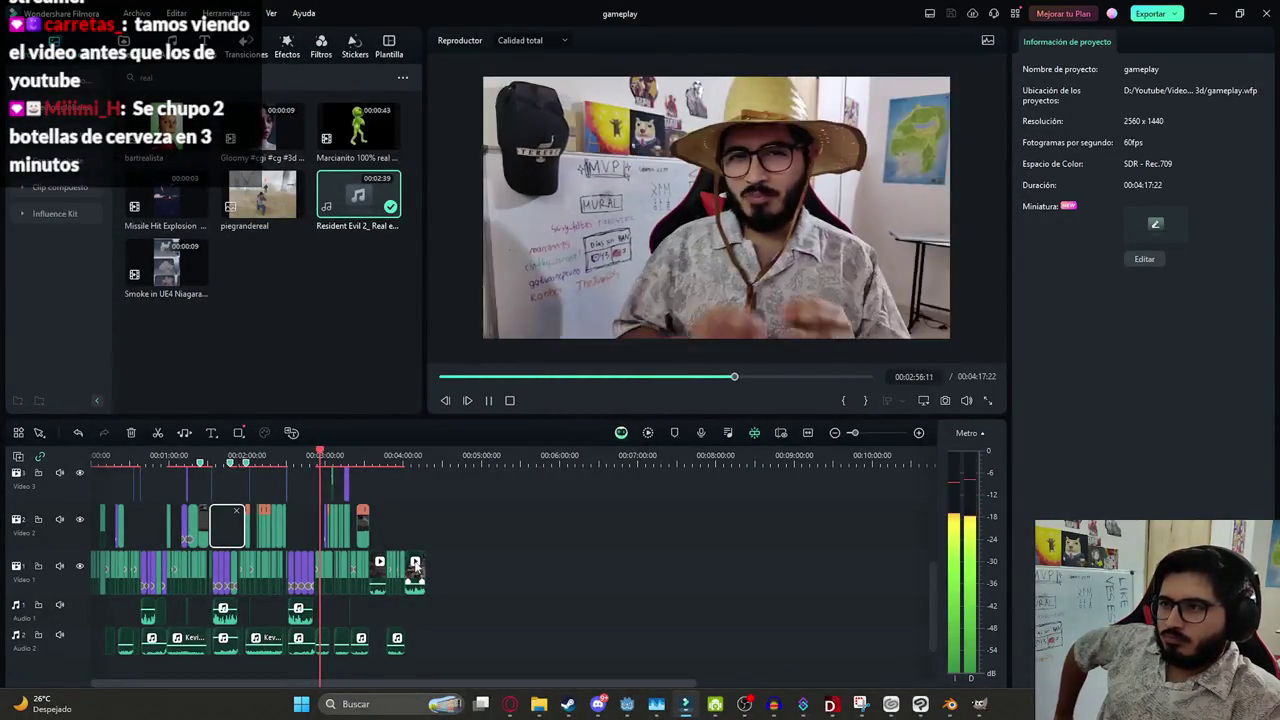
Remove the selected clip from the Video 2 track
{"action": "key", "text": "Delete"}
{"action": "scroll", "coordinate": [626, 580], "scroll_direction": "up", "scroll_amount": 3}
{"action": "scroll", "coordinate": [640, 580], "scroll_direction": "up", "scroll_amount": 2}
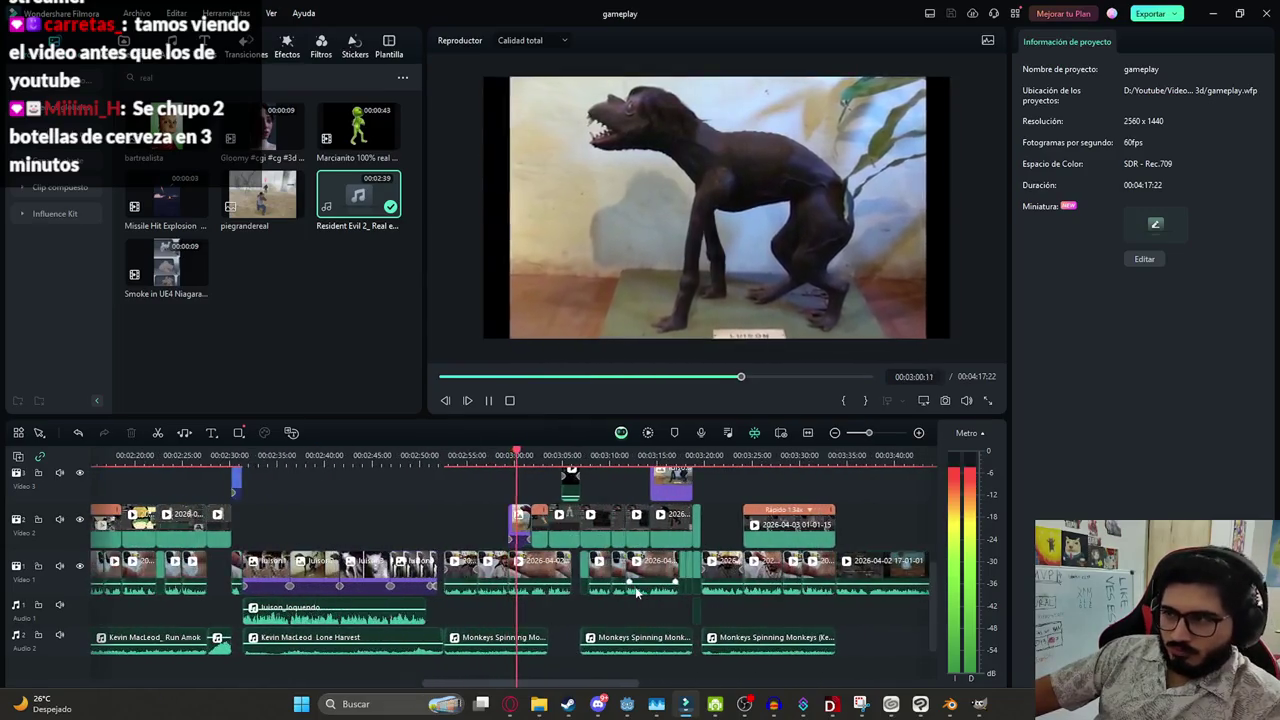
{"action": "scroll", "coordinate": [650, 580], "scroll_direction": "down", "scroll_amount": 2}
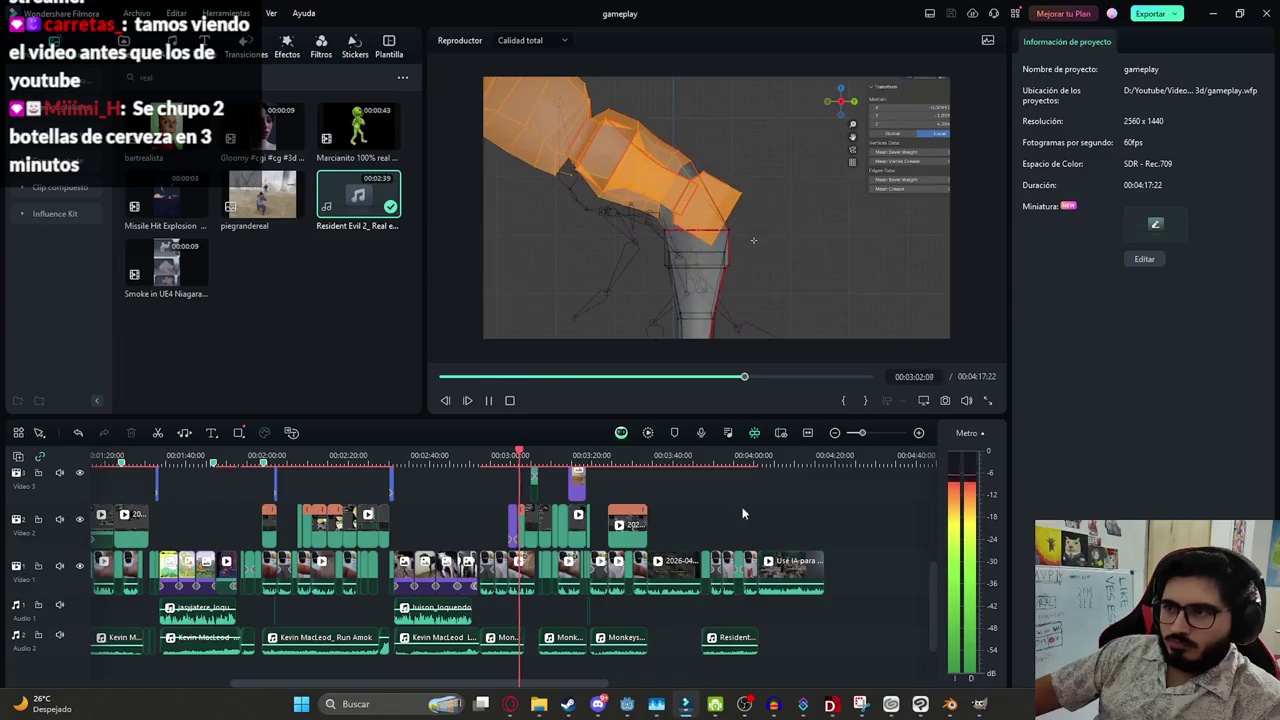
{"action": "scroll", "coordinate": [660, 572], "scroll_direction": "down", "scroll_amount": 2}
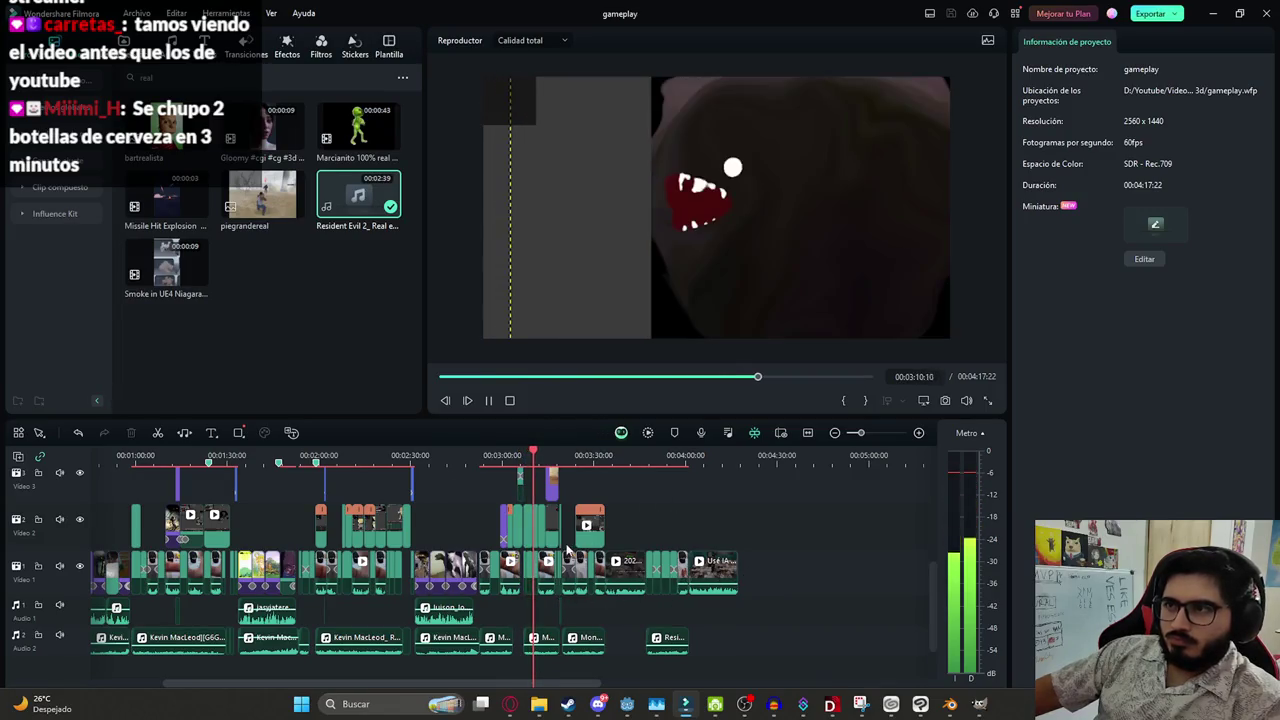
{"action": "scroll", "coordinate": [540, 570], "scroll_direction": "down", "scroll_amount": 3}
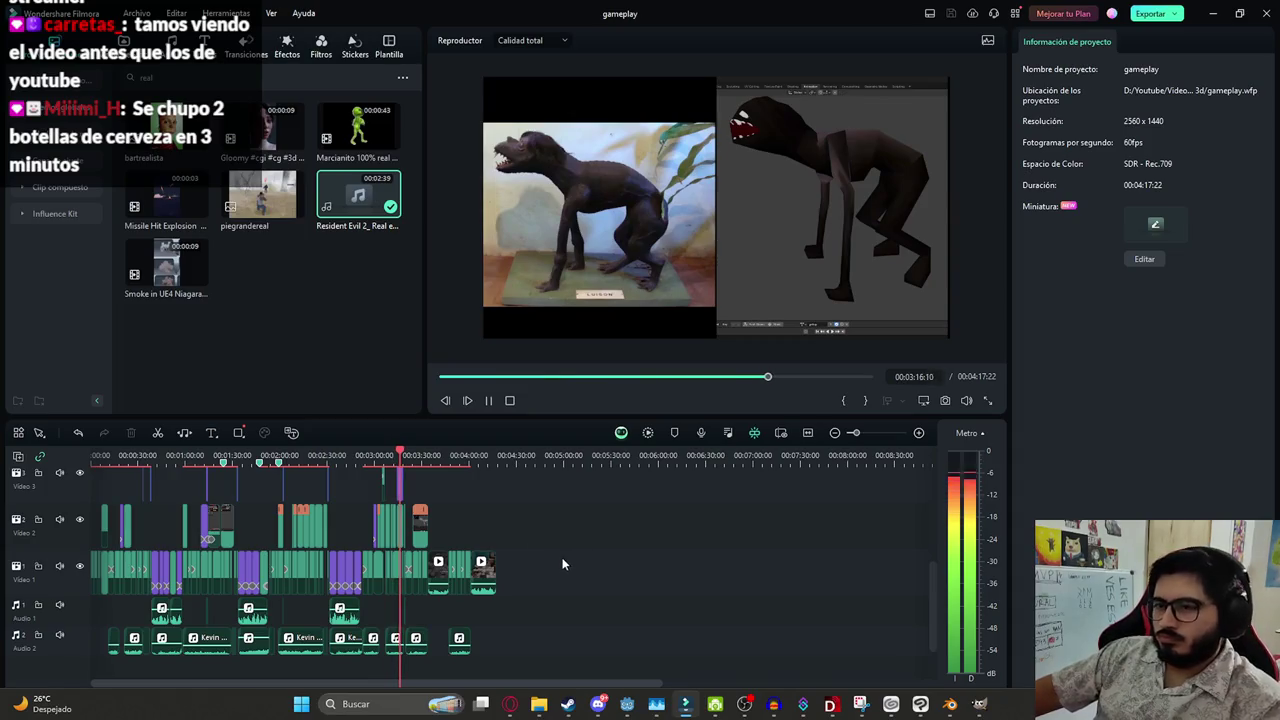
Let playback run to 00:03:26:11, then save the 'gameplay' project
{"action": "scroll", "coordinate": [562, 564], "scroll_direction": "up", "scroll_amount": 2}
{"action": "scroll", "coordinate": [570, 562], "scroll_direction": "up", "scroll_amount": 3}
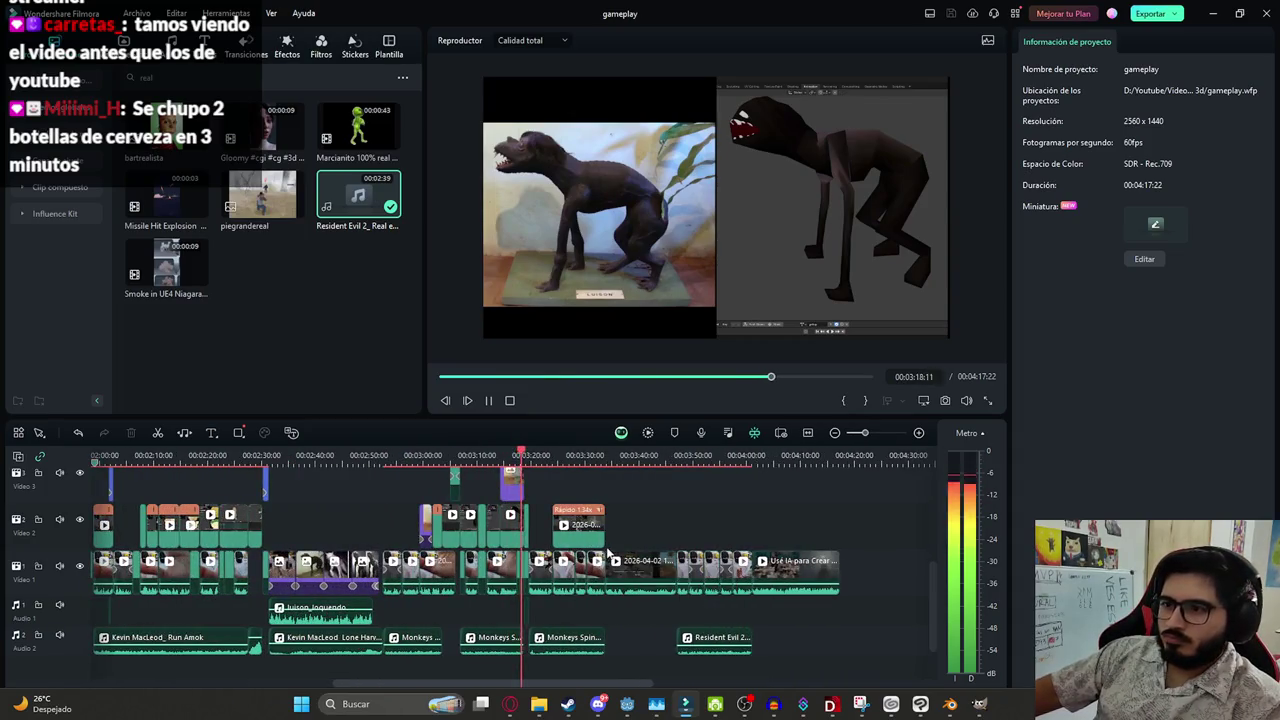
{"action": "scroll", "coordinate": [607, 553], "scroll_direction": "up", "scroll_amount": 2}
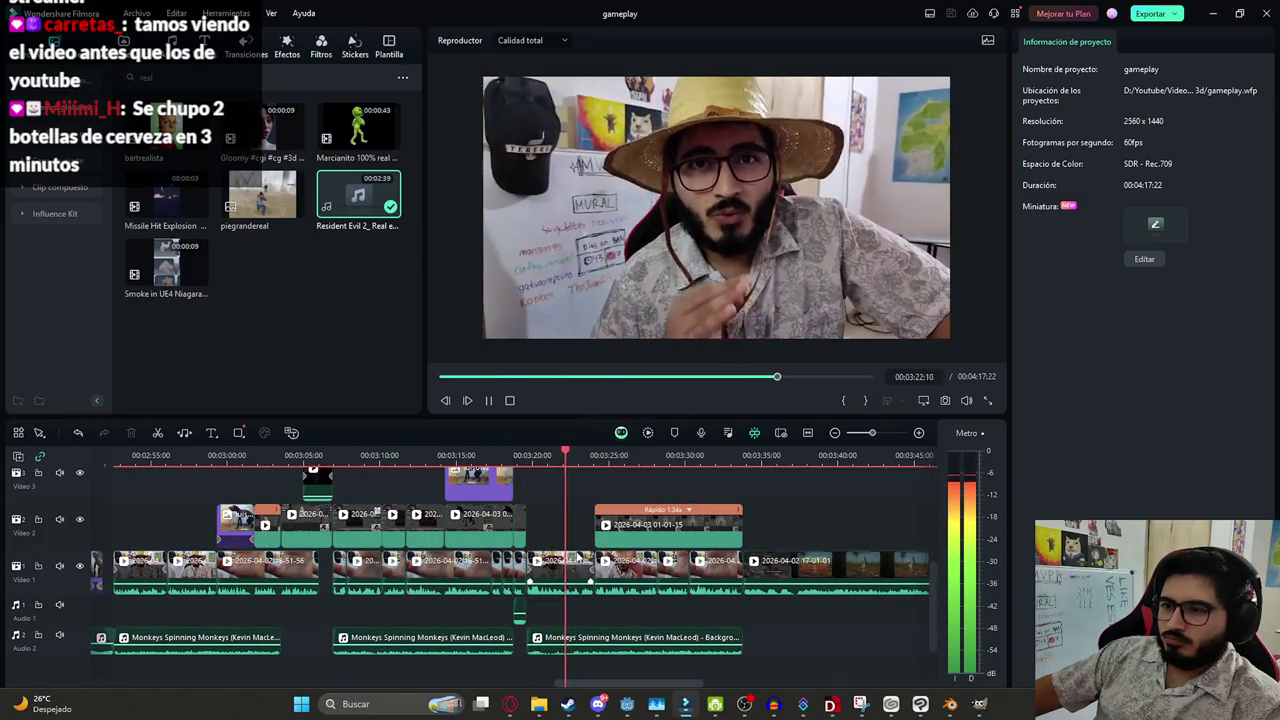
{"action": "scroll", "coordinate": [577, 557], "scroll_direction": "down", "scroll_amount": 2}
{"action": "scroll", "coordinate": [595, 558], "scroll_direction": "down", "scroll_amount": 2}
{"action": "scroll", "coordinate": [612, 560], "scroll_direction": "down", "scroll_amount": 2}
{"action": "scroll", "coordinate": [625, 562], "scroll_direction": "down", "scroll_amount": 2}
{"action": "scroll", "coordinate": [630, 553], "scroll_direction": "down", "scroll_amount": 2}
{"action": "scroll", "coordinate": [626, 553], "scroll_direction": "down", "scroll_amount": 1}
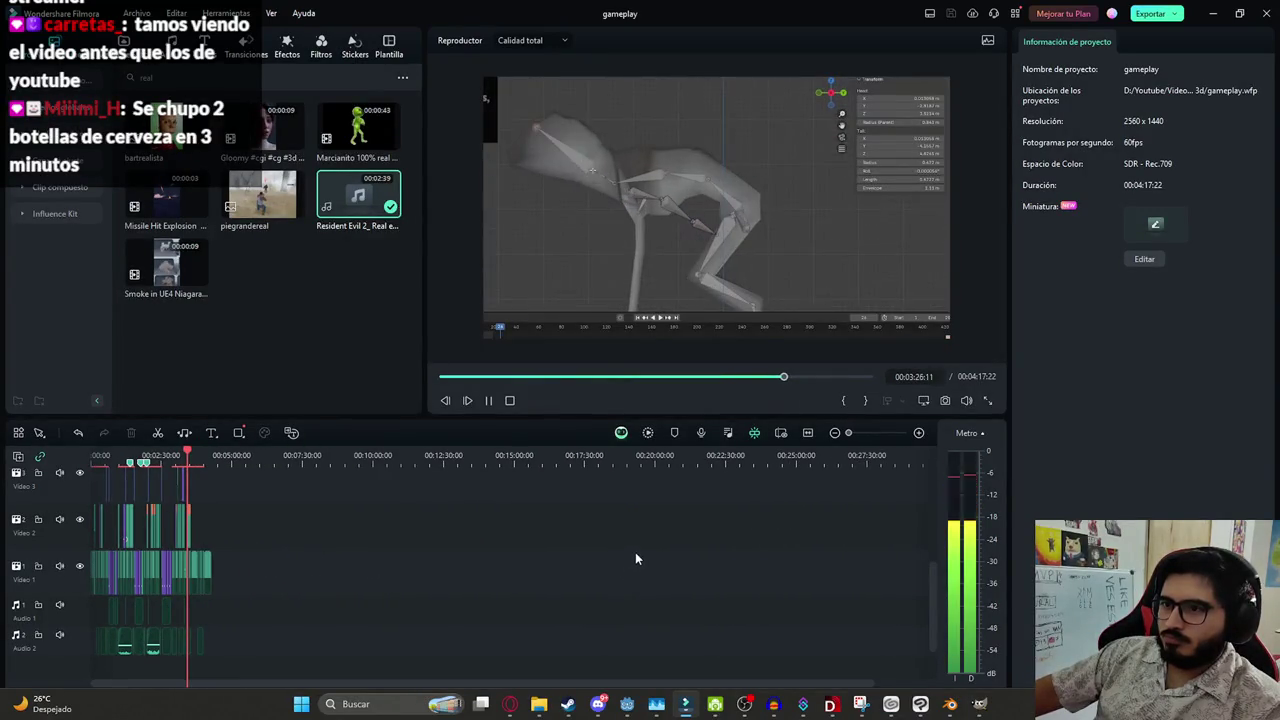
{"action": "key", "text": "ctrl+s"}
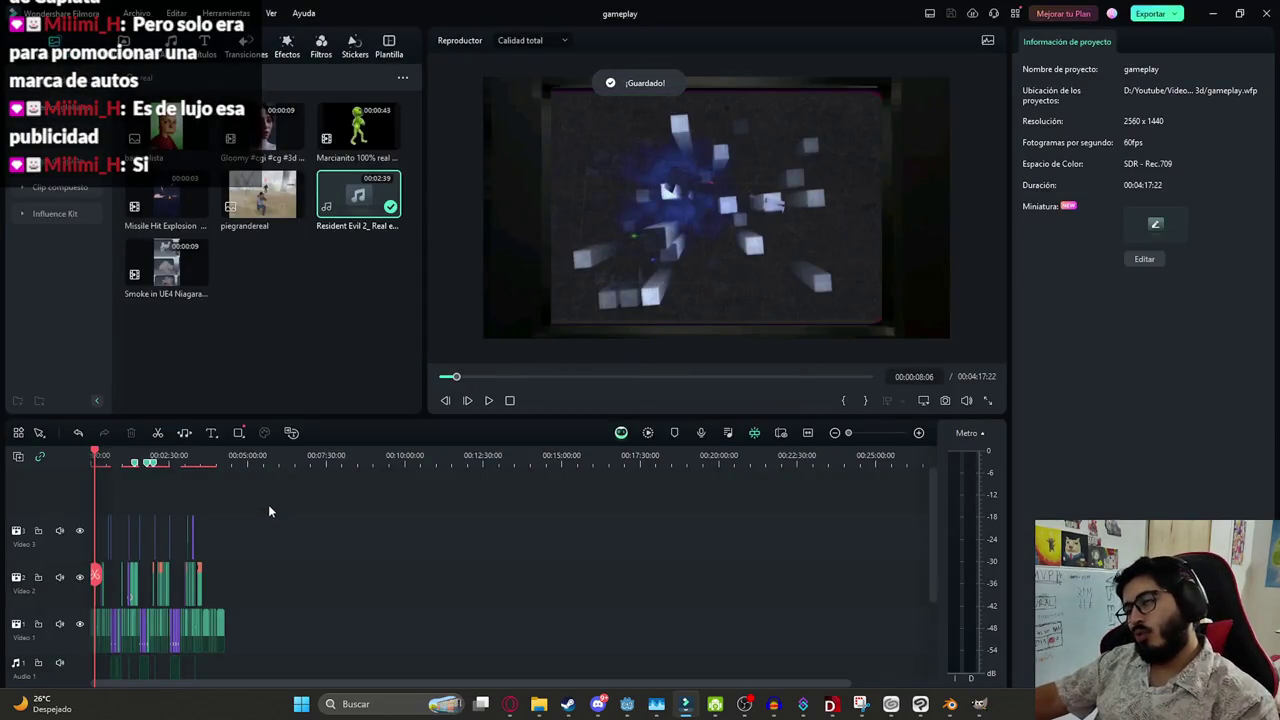
Move the playhead back to about 00:02:49 on the creature footage
{"action": "scroll", "coordinate": [249, 570], "scroll_direction": "up", "scroll_amount": 1}
{"action": "scroll", "coordinate": [249, 570], "scroll_direction": "up", "scroll_amount": 1}
{"action": "scroll", "coordinate": [249, 570], "scroll_direction": "up", "scroll_amount": 1}
{"action": "scroll", "coordinate": [482, 551], "scroll_direction": "down", "scroll_amount": 1}
{"action": "left_click_drag", "start_coordinate": [108, 572], "coordinate": [389, 575]}
{"action": "scroll", "coordinate": [548, 514], "scroll_direction": "up", "scroll_amount": 1}
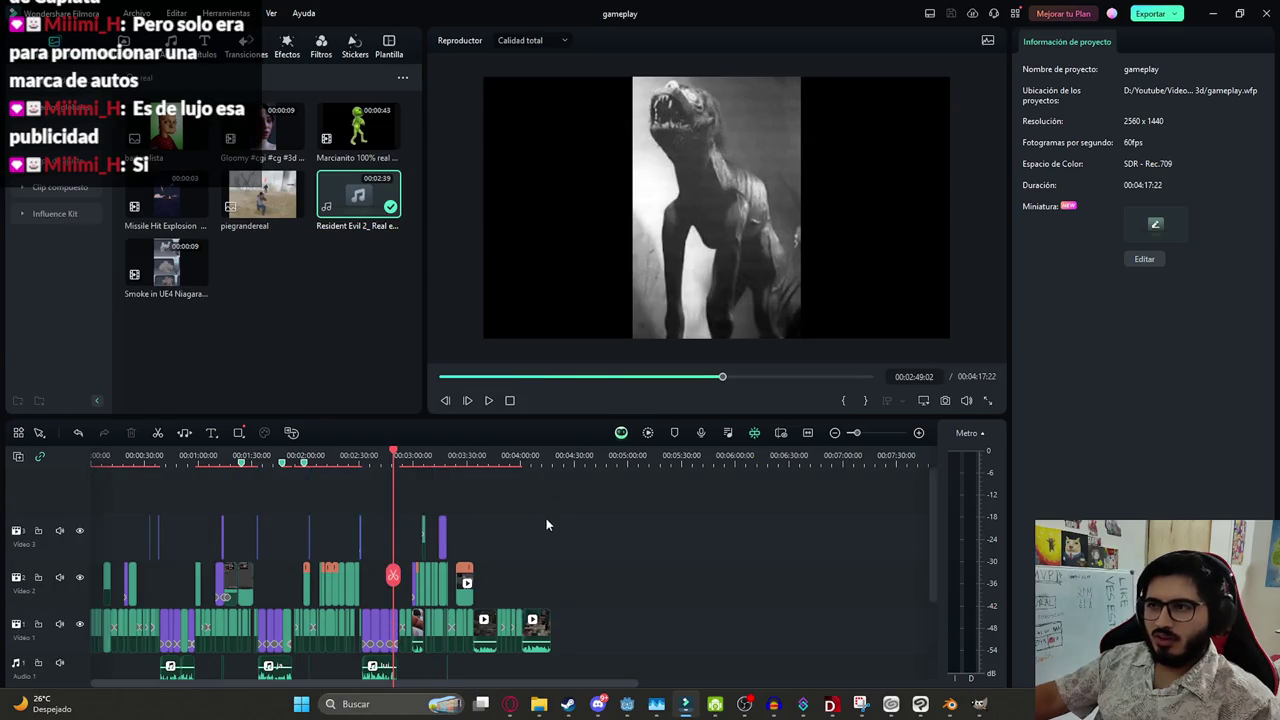
{"action": "scroll", "coordinate": [536, 548], "scroll_direction": "up", "scroll_amount": 1}
{"action": "scroll", "coordinate": [536, 548], "scroll_direction": "left", "scroll_amount": 2}
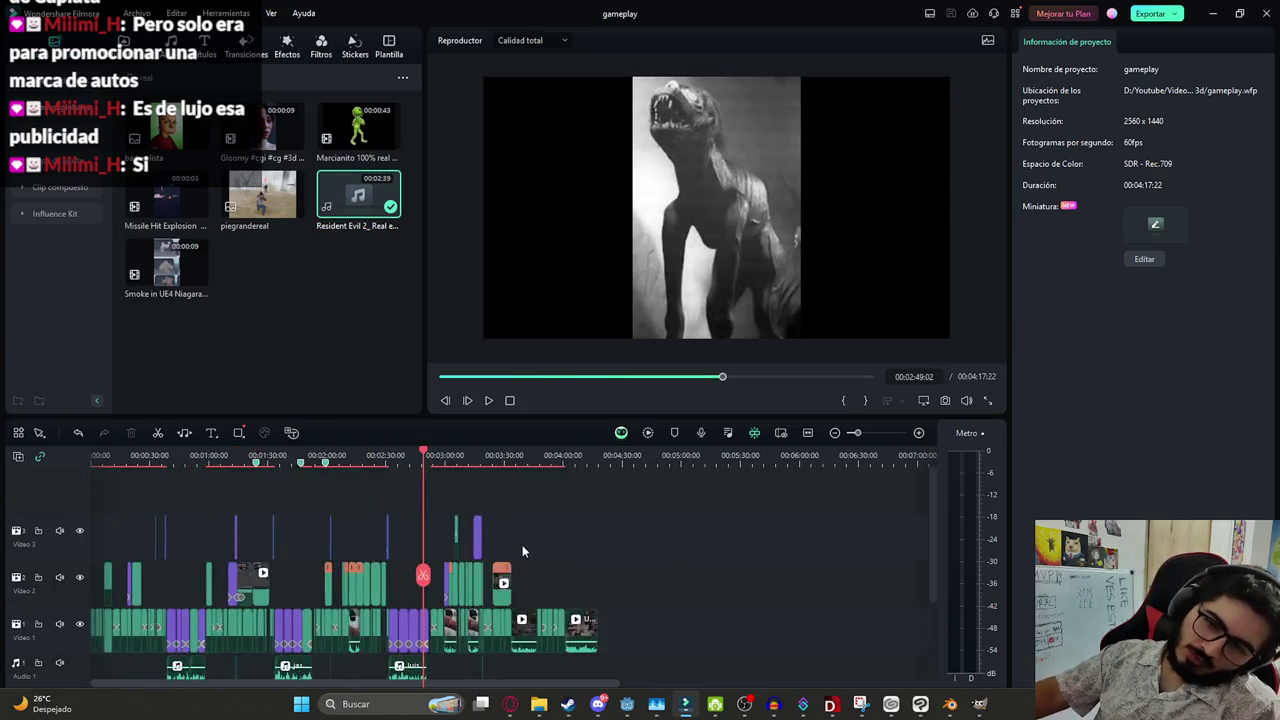
{"action": "scroll", "coordinate": [524, 547], "scroll_direction": "left", "scroll_amount": 1}
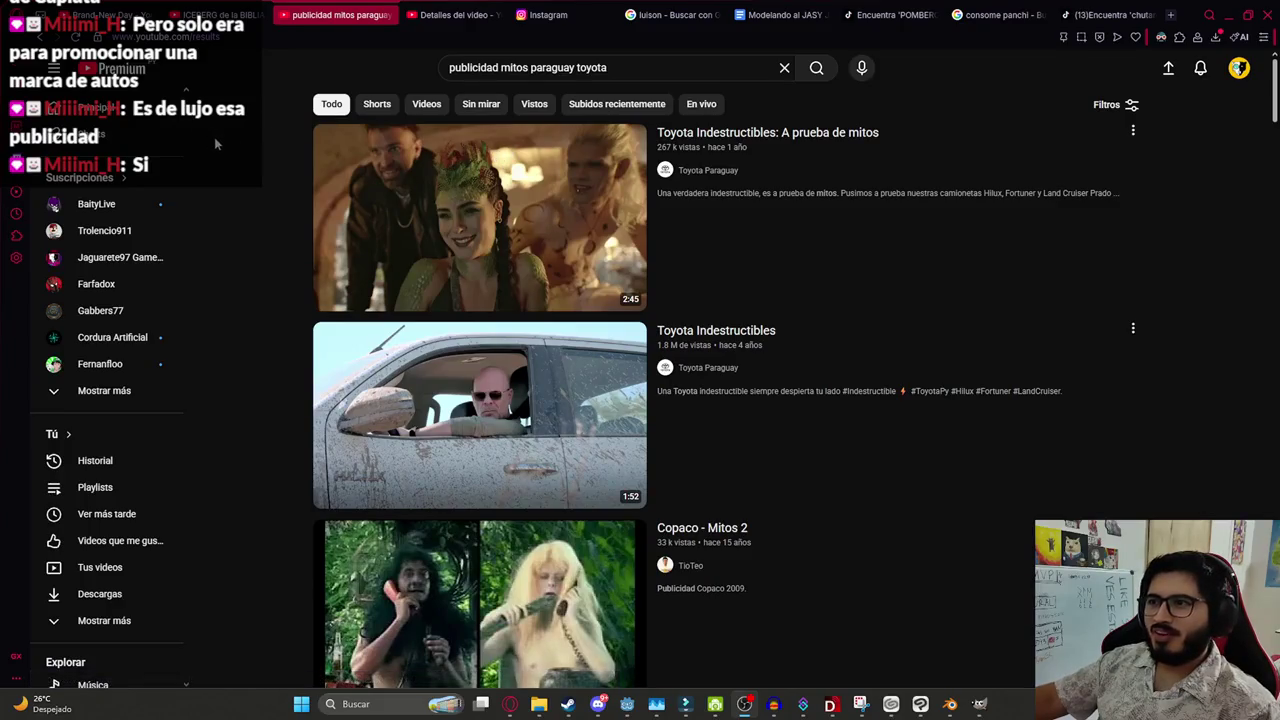
Open the first Toyota ad result, unmute it, and restart it from the beginning
{"action": "left_click", "coordinate": [463, 183]}
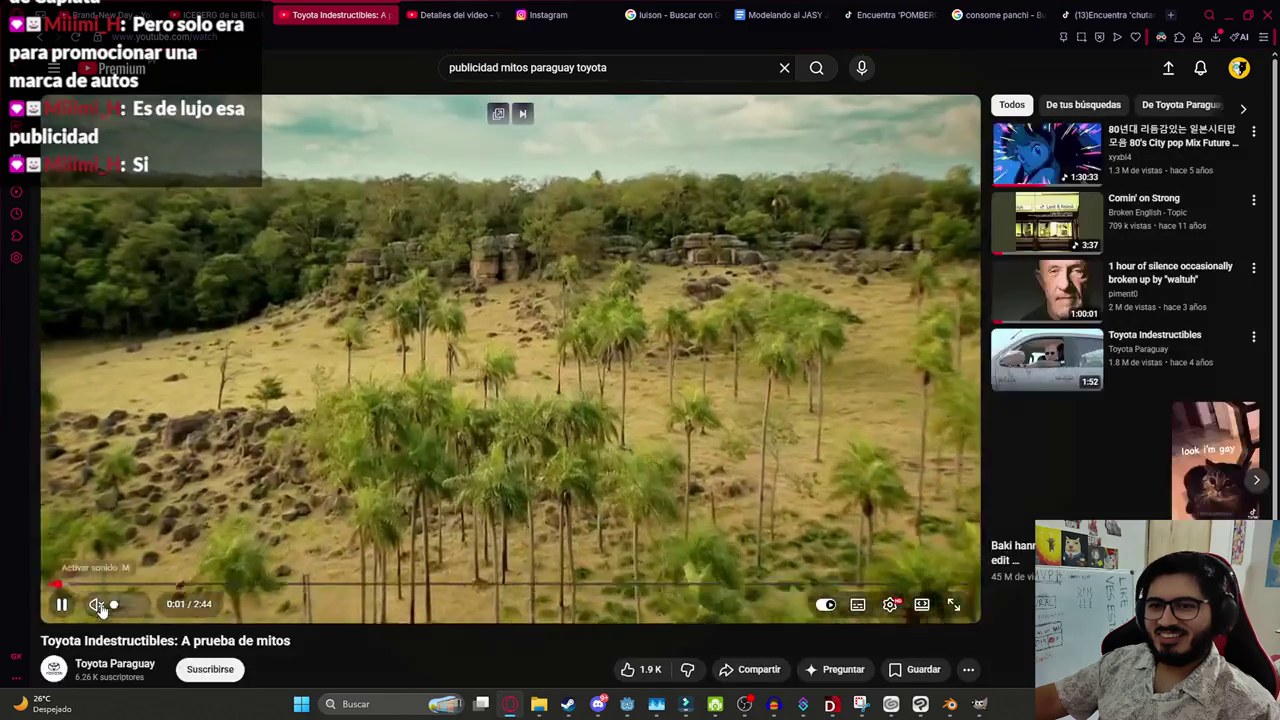
{"action": "left_click", "coordinate": [96, 604]}
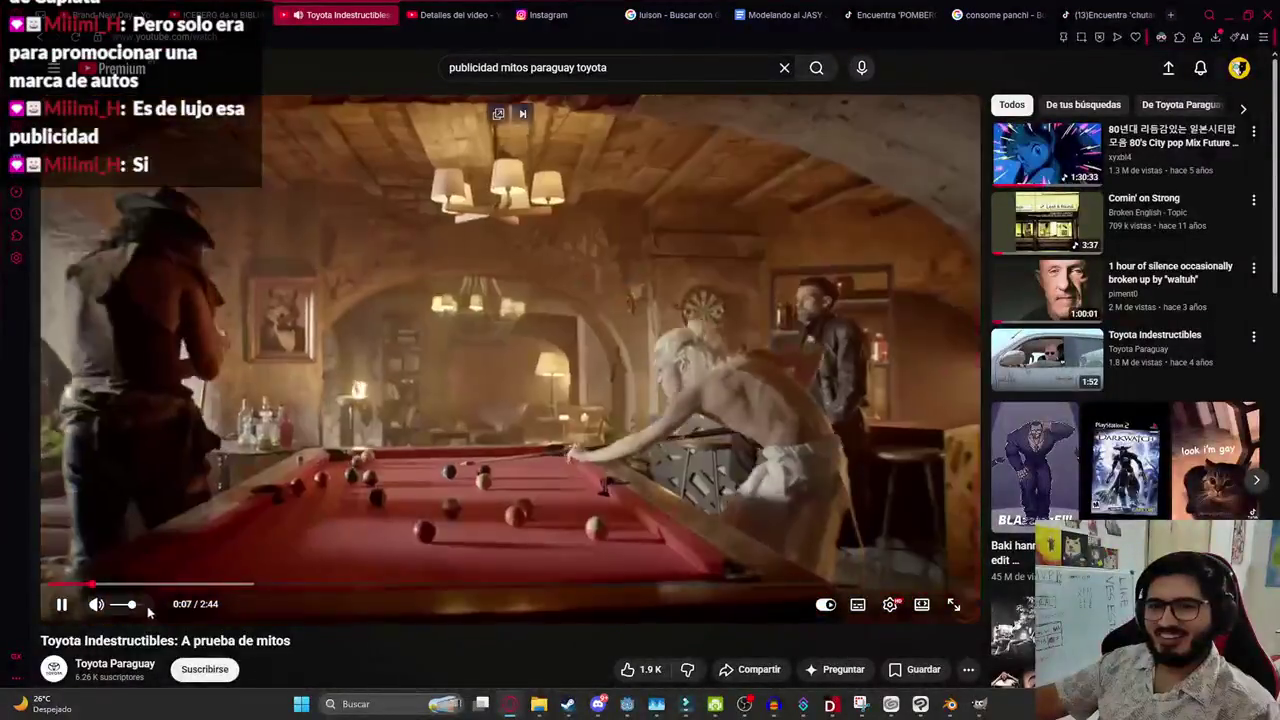
{"action": "left_click", "coordinate": [860, 540]}
{"action": "left_click", "coordinate": [890, 604]}
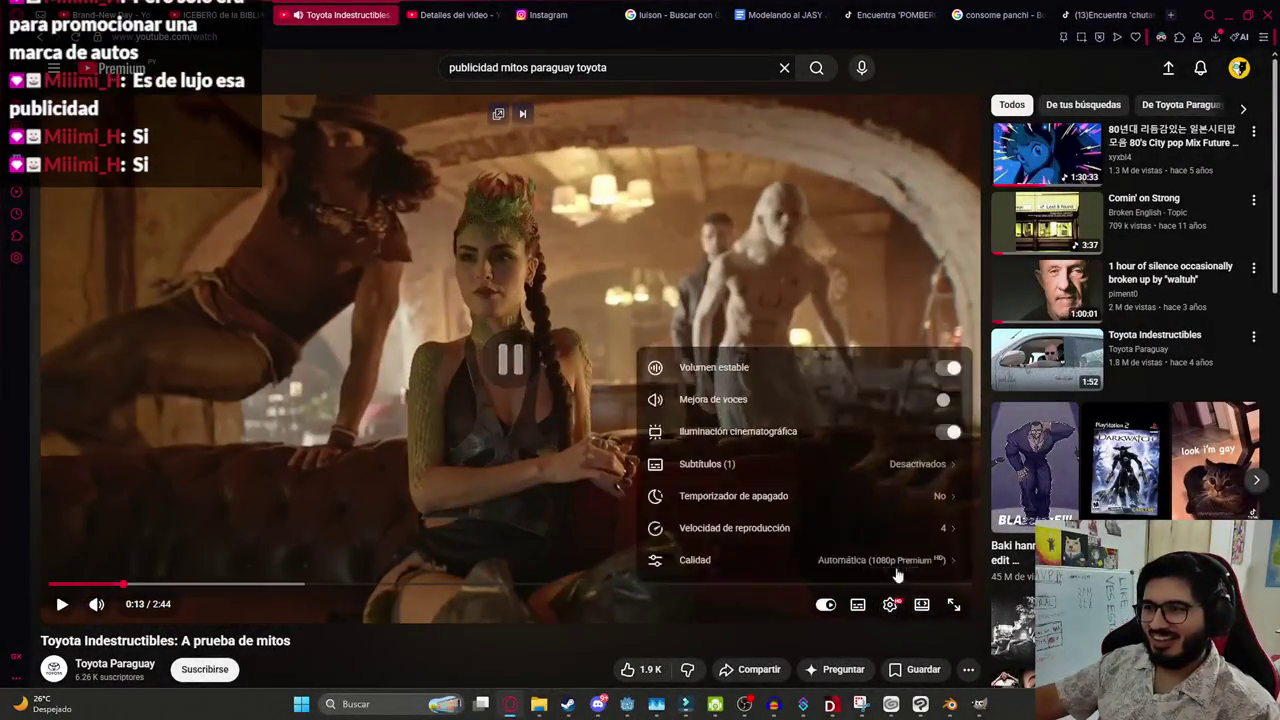
{"action": "left_click", "coordinate": [757, 530]}
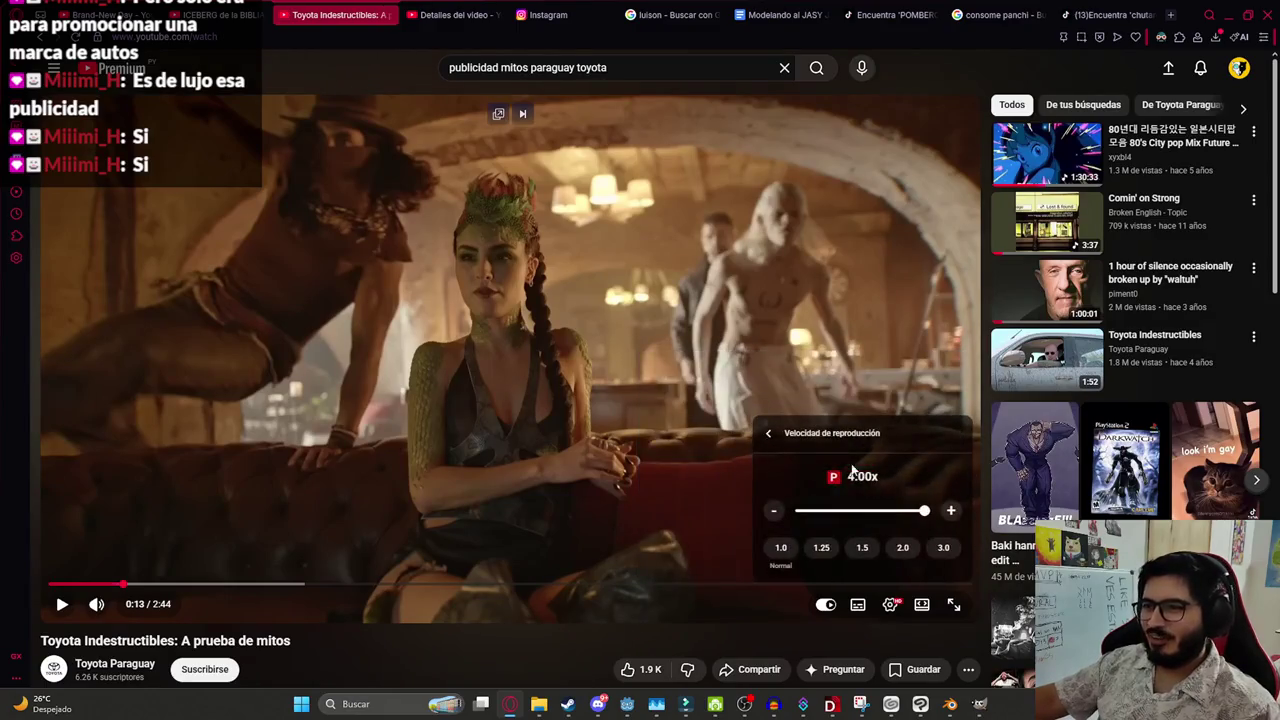
{"action": "left_click", "coordinate": [50, 583]}
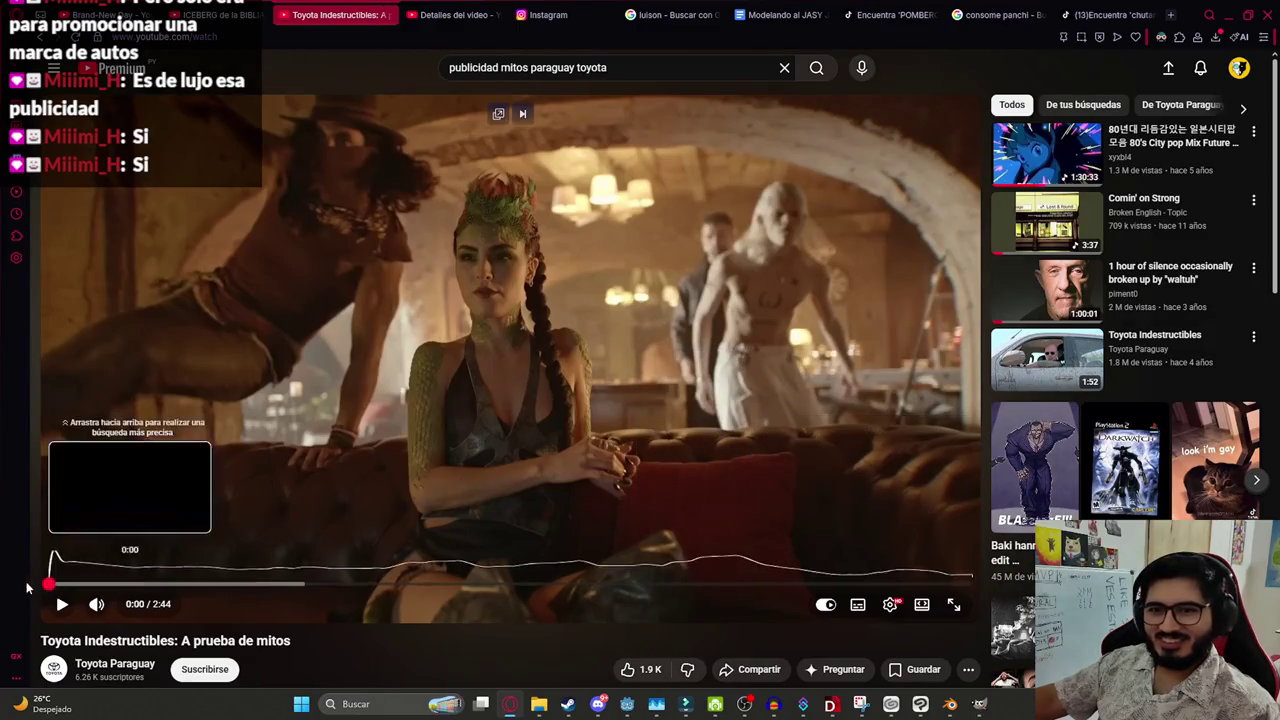
Watch the ad fullscreen, check the sleep timer options, then exit fullscreen
{"action": "double_click", "coordinate": [305, 421]}
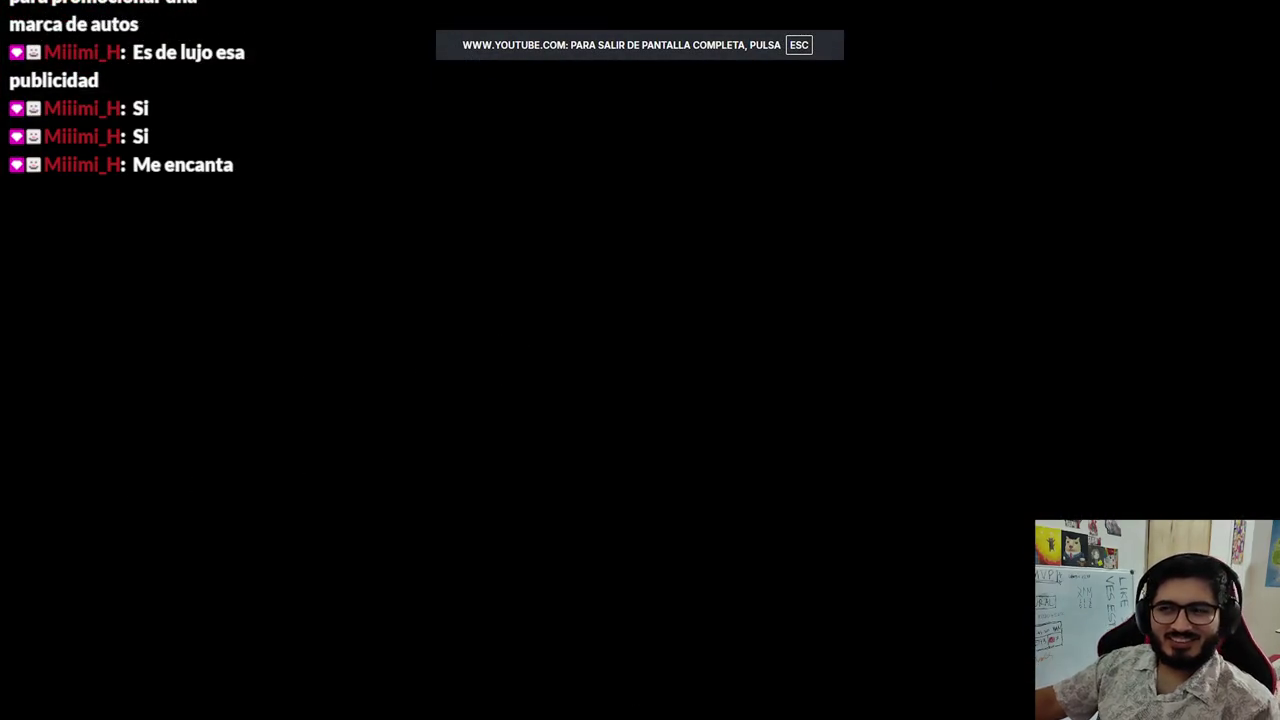
{"action": "left_click", "coordinate": [269, 419]}
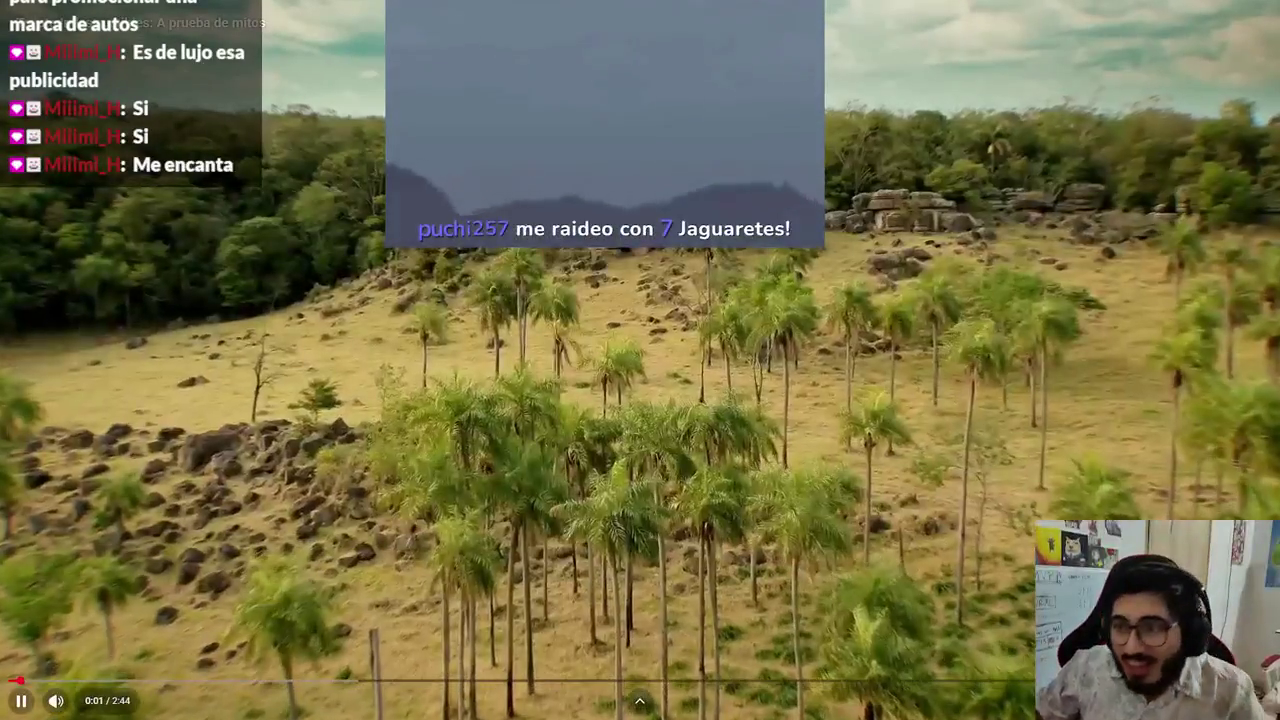
{"action": "key", "text": "space"}
{"action": "left_click", "coordinate": [1160, 700]}
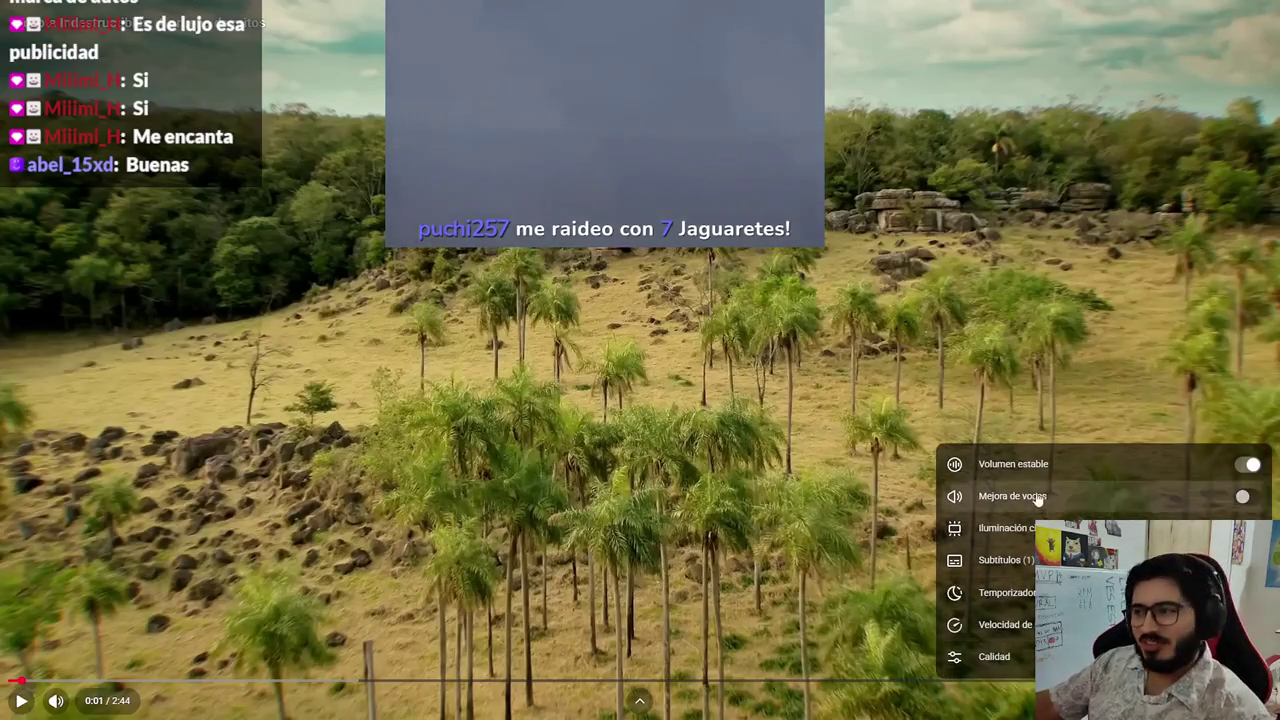
{"action": "left_click", "coordinate": [1007, 593]}
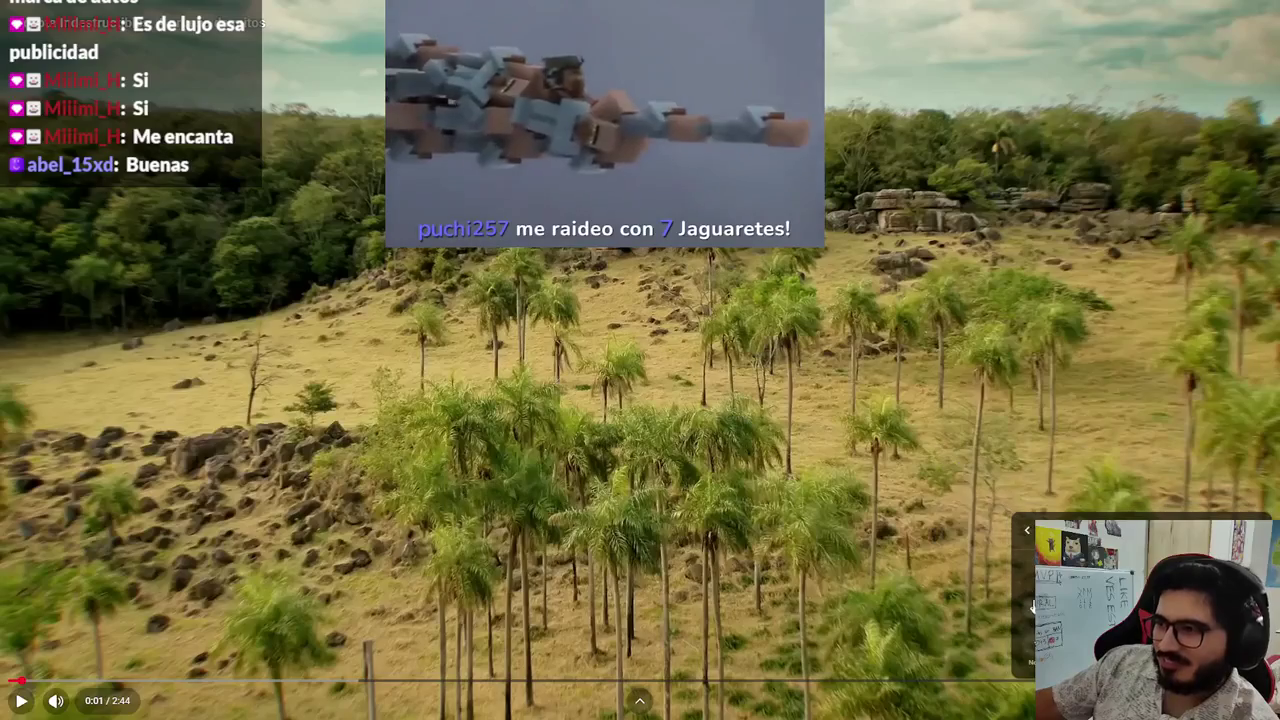
{"action": "left_click", "coordinate": [319, 464]}
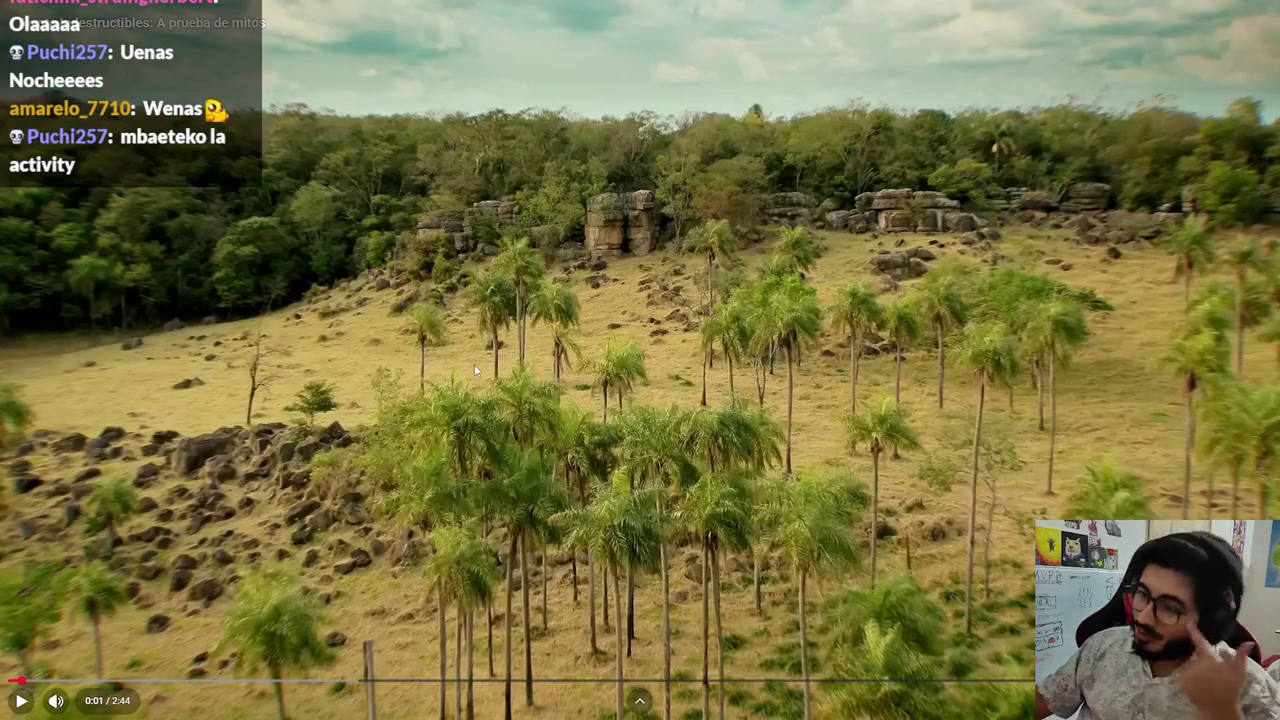
{"action": "key", "text": "Escape"}
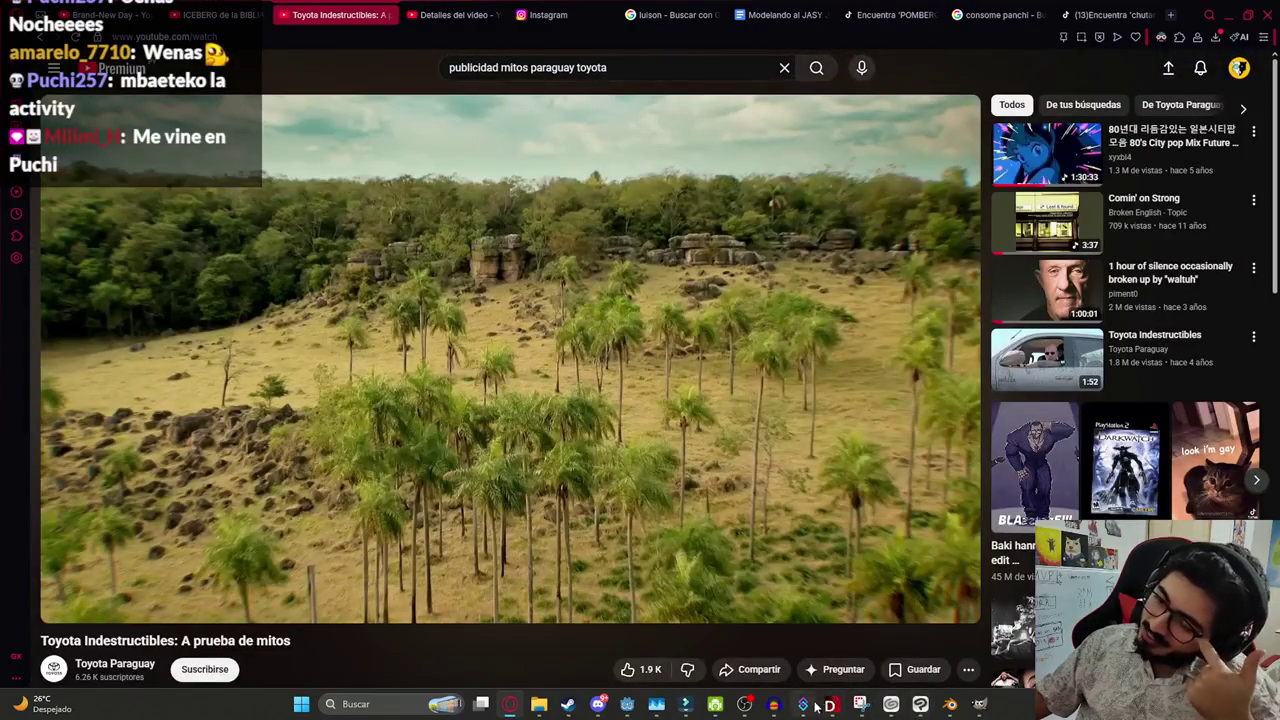
Return Filmora's playhead to the timeline start, then show the Toyota ad fullscreen again
{"action": "left_click", "coordinate": [697, 703]}
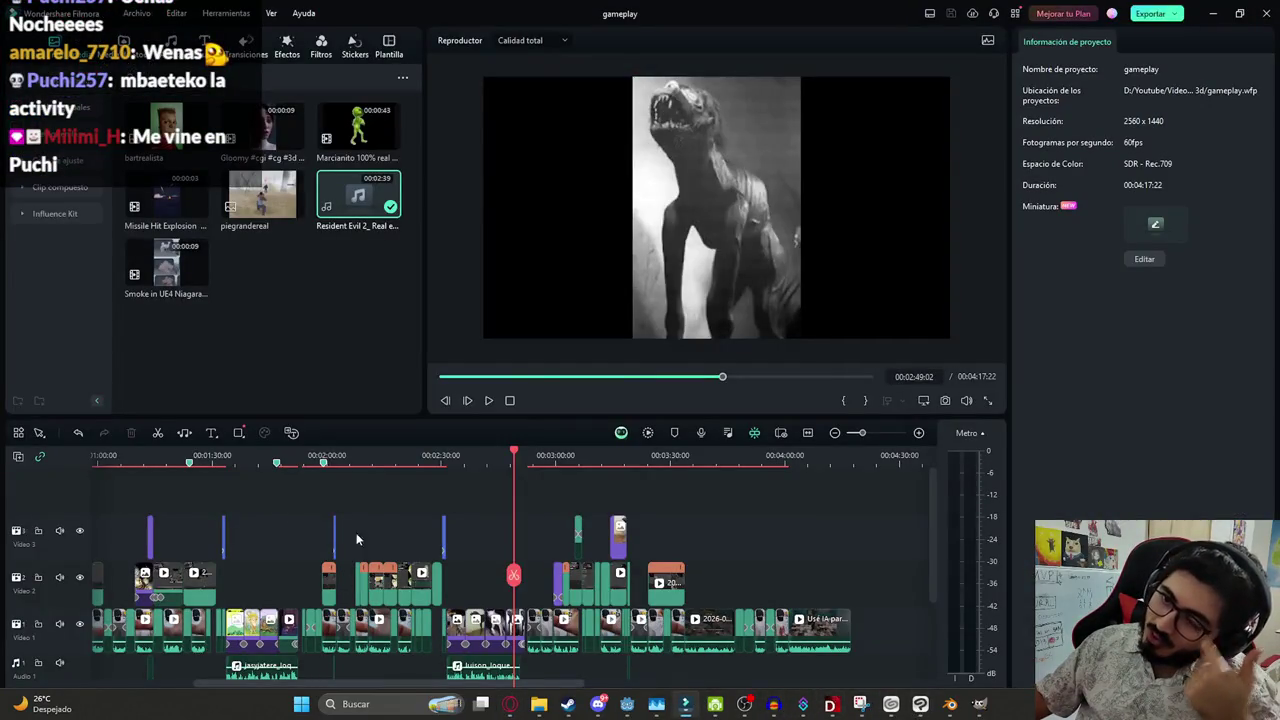
{"action": "scroll", "coordinate": [296, 535], "scroll_direction": "down", "scroll_amount": 2}
{"action": "mouse_move", "coordinate": [394, 575]}
{"action": "left_mouse_down"}
{"action": "mouse_move", "coordinate": [103, 588]}
{"action": "mouse_move", "coordinate": [554, 583]}
{"action": "mouse_move", "coordinate": [106, 600]}
{"action": "mouse_move", "coordinate": [664, 607]}
{"action": "left_mouse_up"}
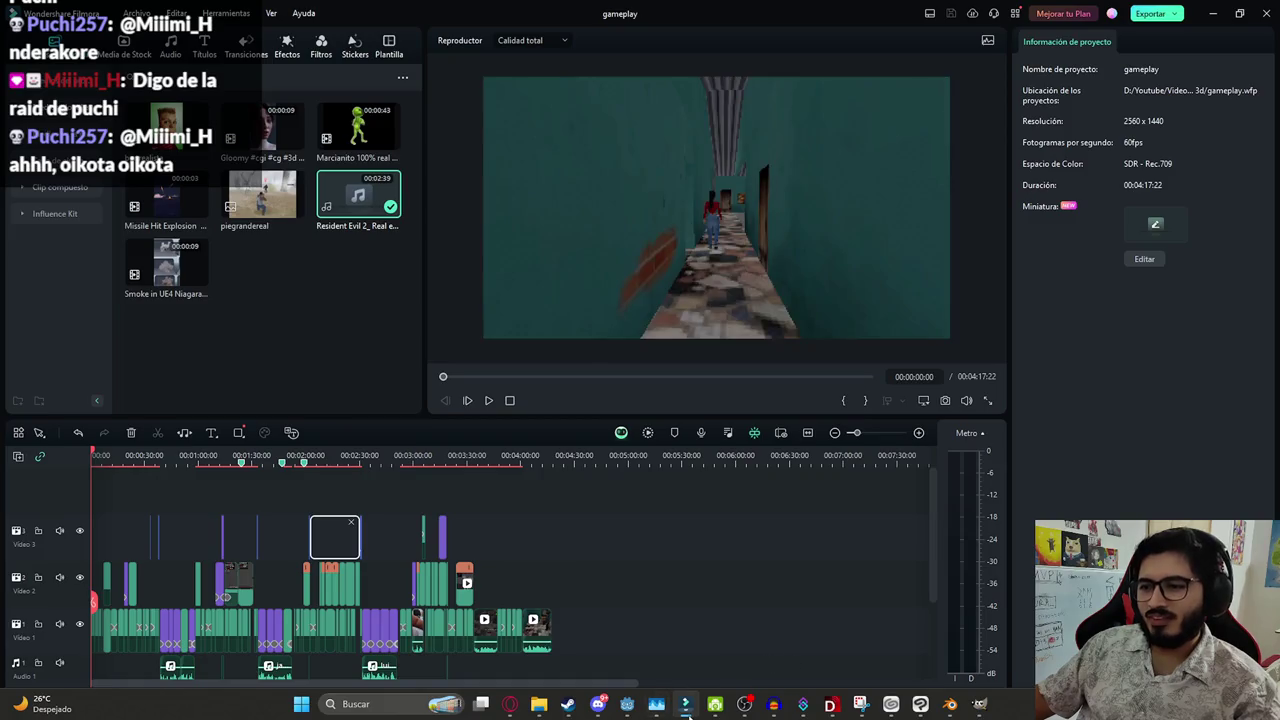
{"action": "key", "text": "alt+Tab"}
{"action": "double_click", "coordinate": [342, 452]}
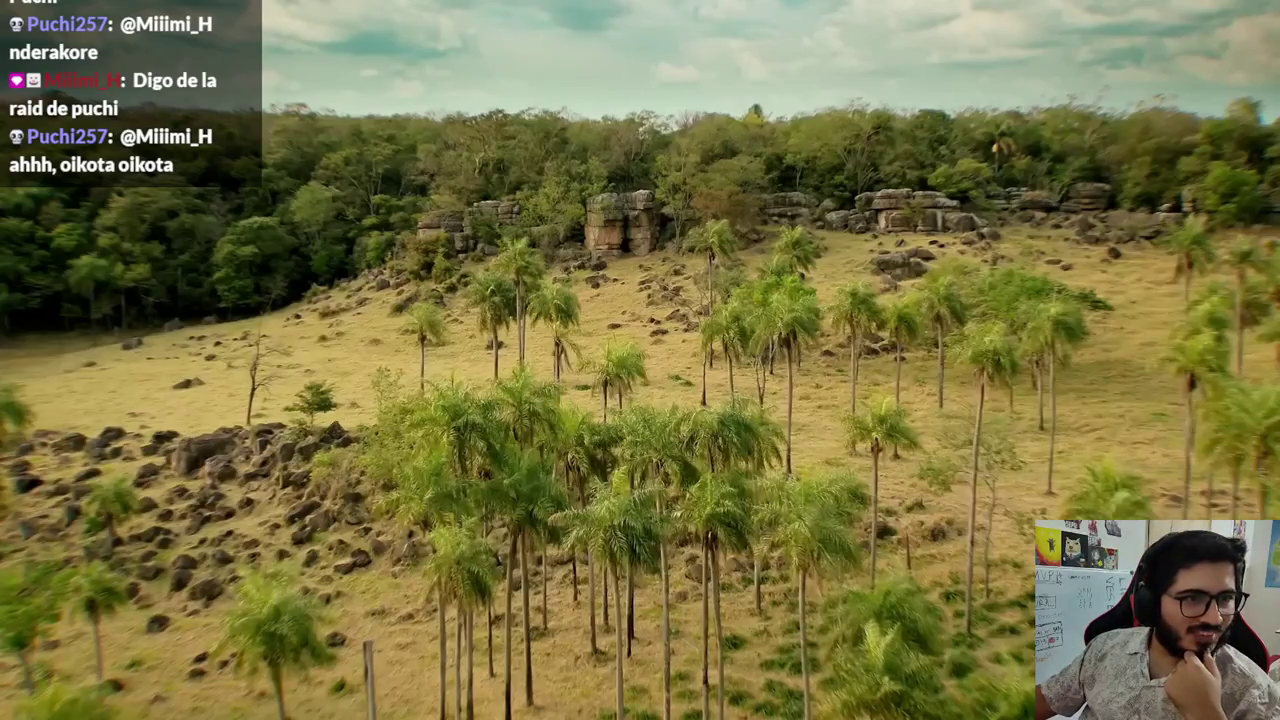
Resume the fullscreen Toyota ad from its opening landscape shot
{"action": "left_click", "coordinate": [614, 292]}
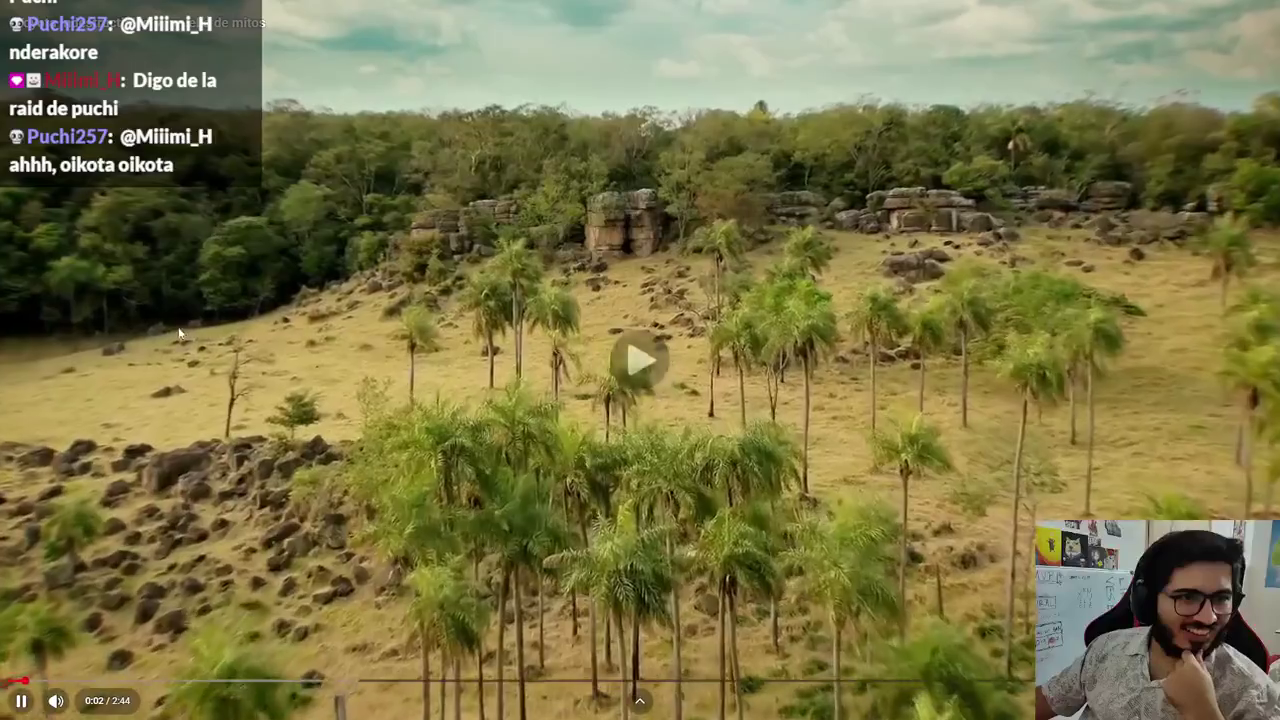